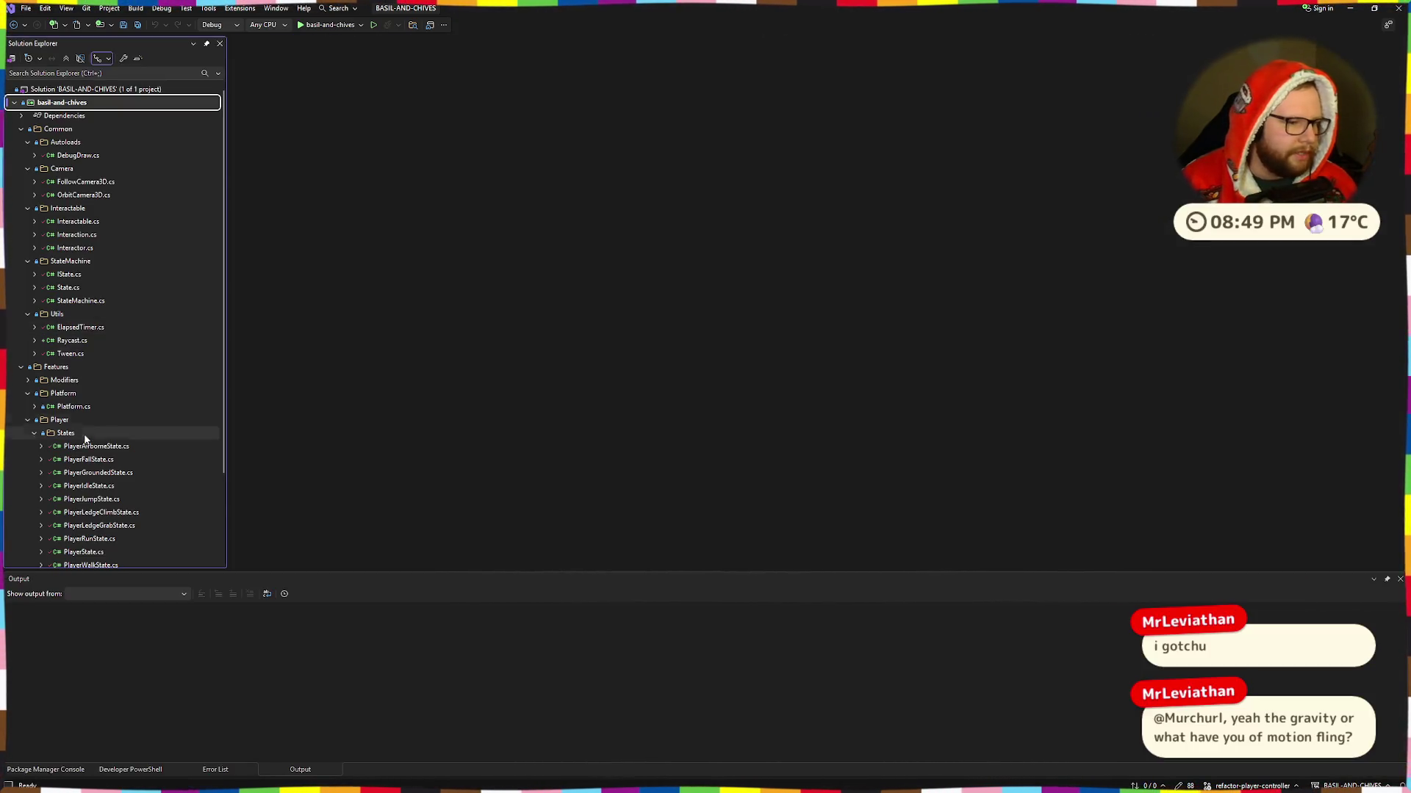
Step: After a brief feature search for 'format', open PlayerController.cs through Code Search
scroll(88, 448, down, 3)
key(ctrl+q)
text(format)
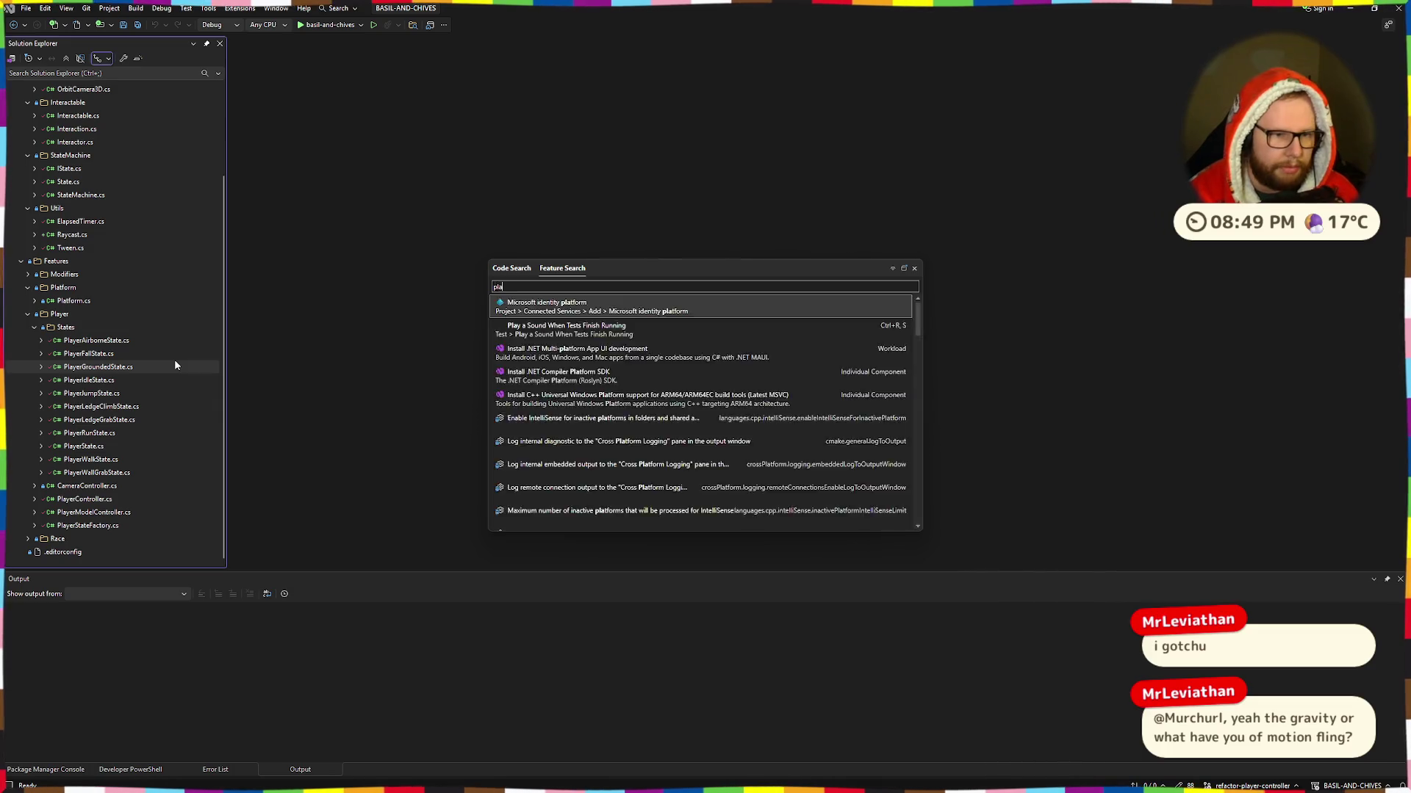
key(ctrl+BackSpace)
key(Escape)
key(Home)
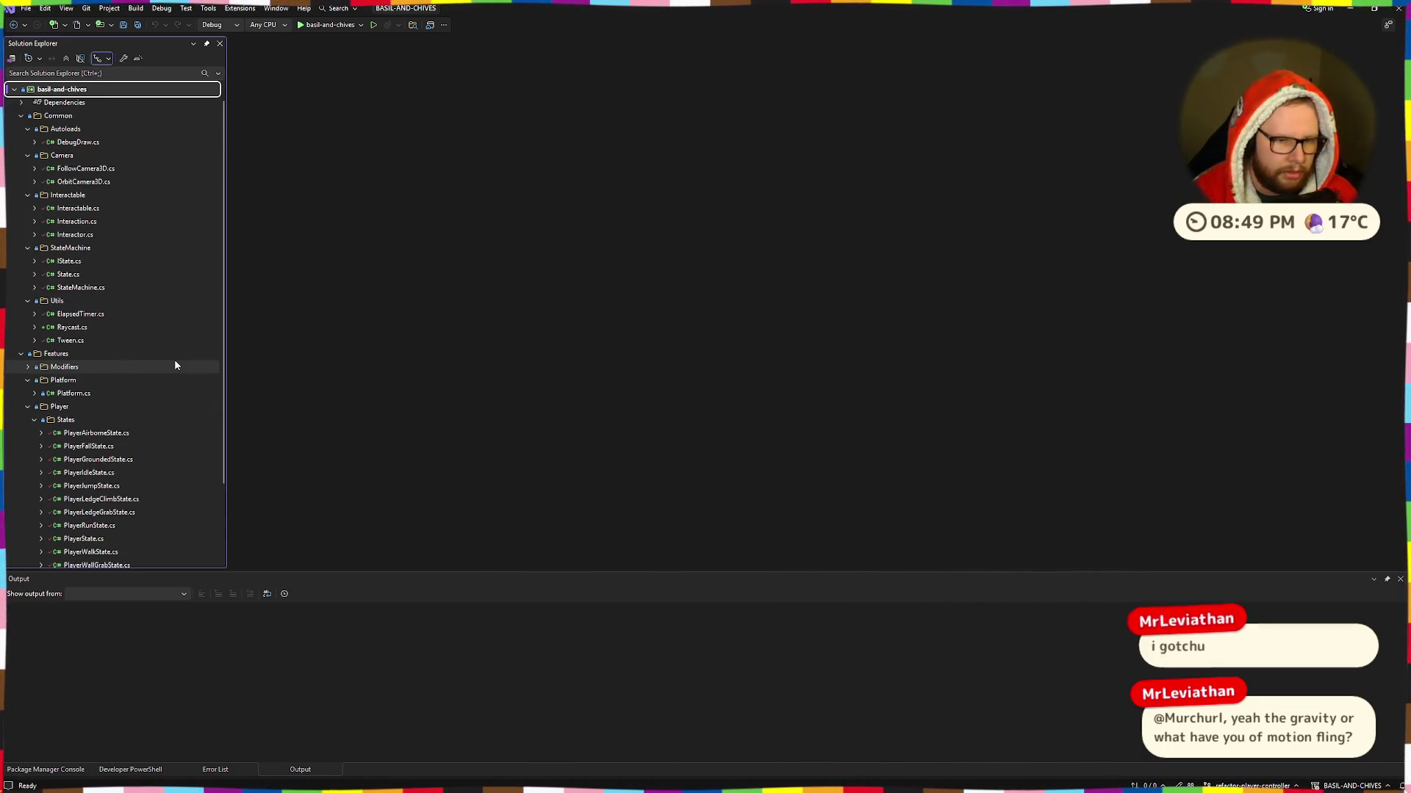
key(ctrl+t)
text(playerCOntro)
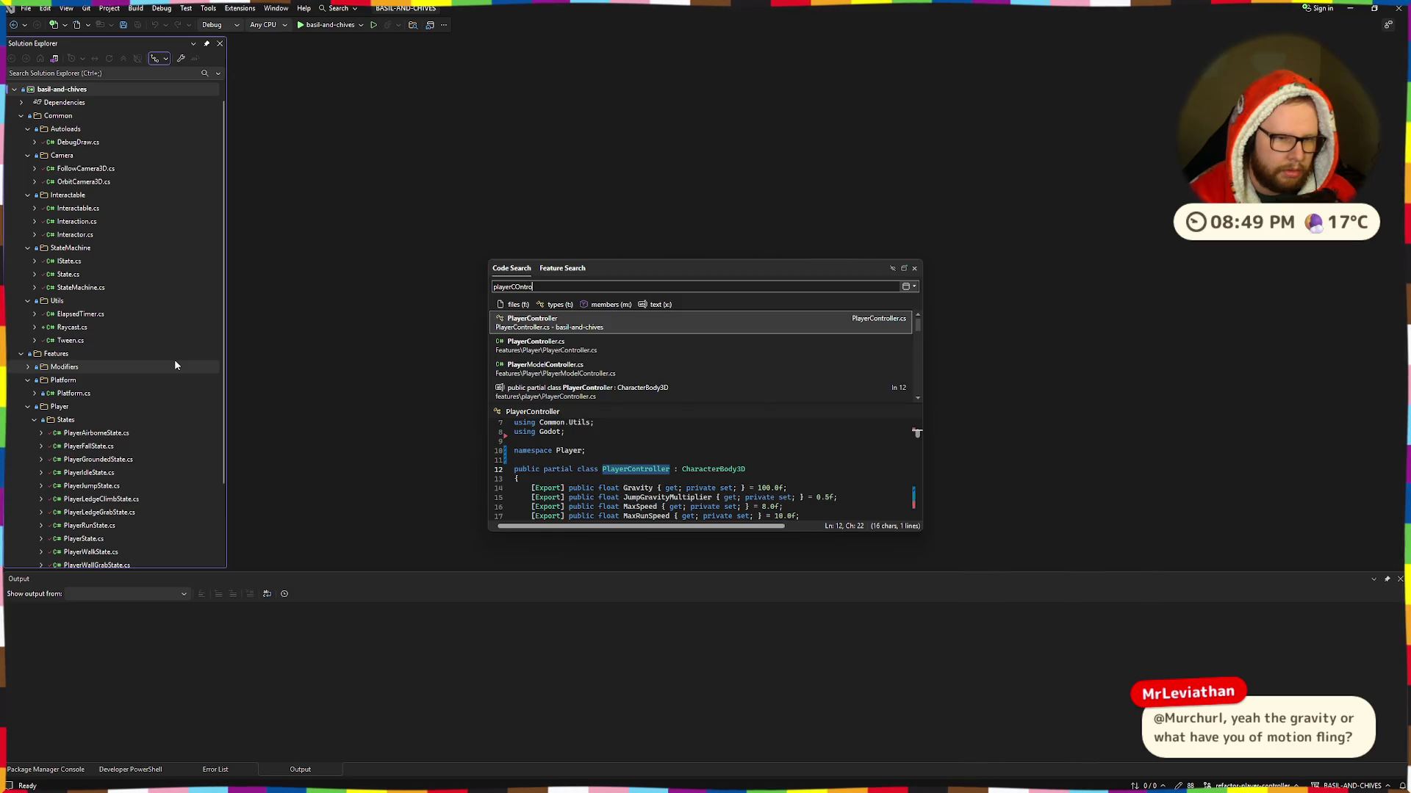
key(Return)
Step: Start multiplying Velocity.Normalized() on line 77's debug line by typing ' *(' after it
scroll(700, 396, down, 10)
scroll(700, 396, down, 8)
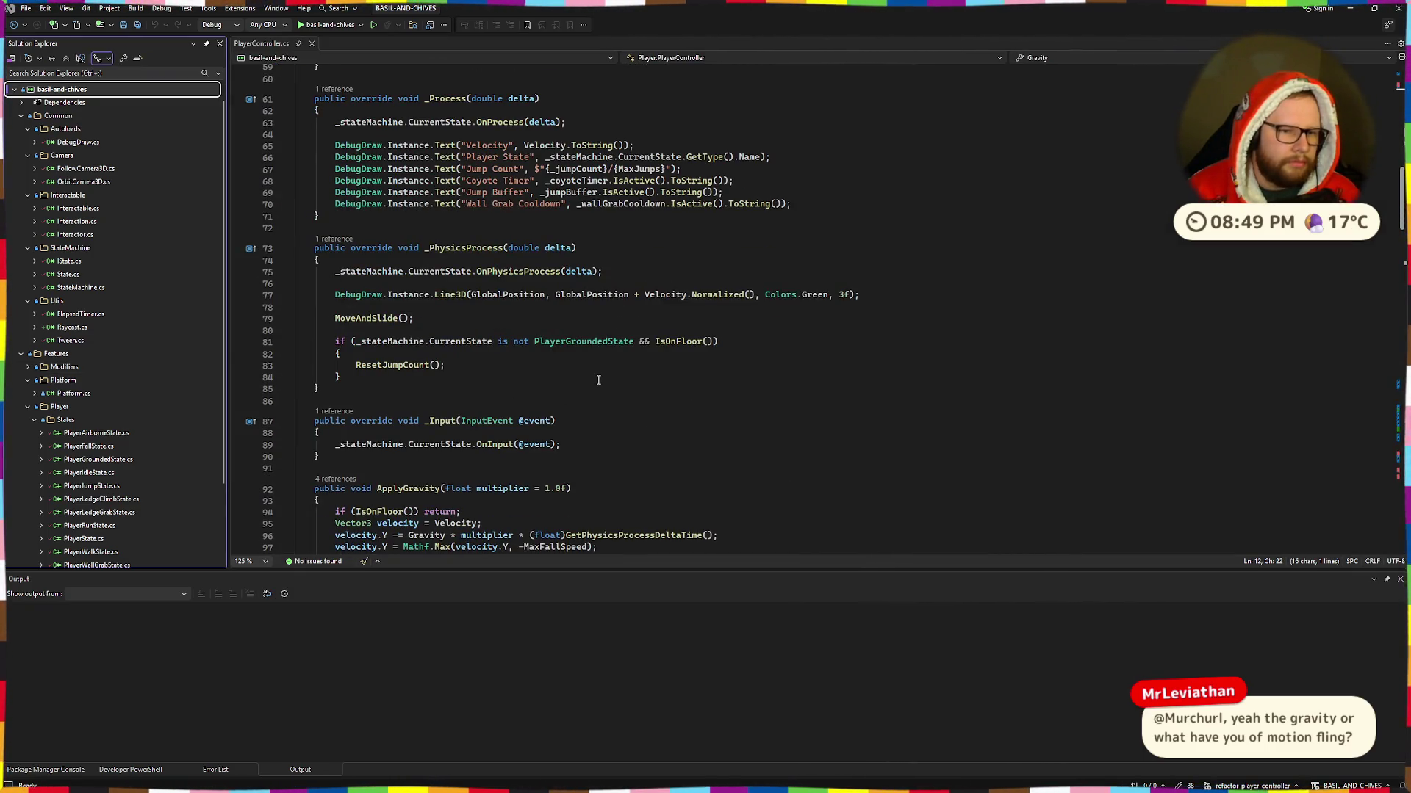
click(811, 276)
scroll(492, 303, down, 9)
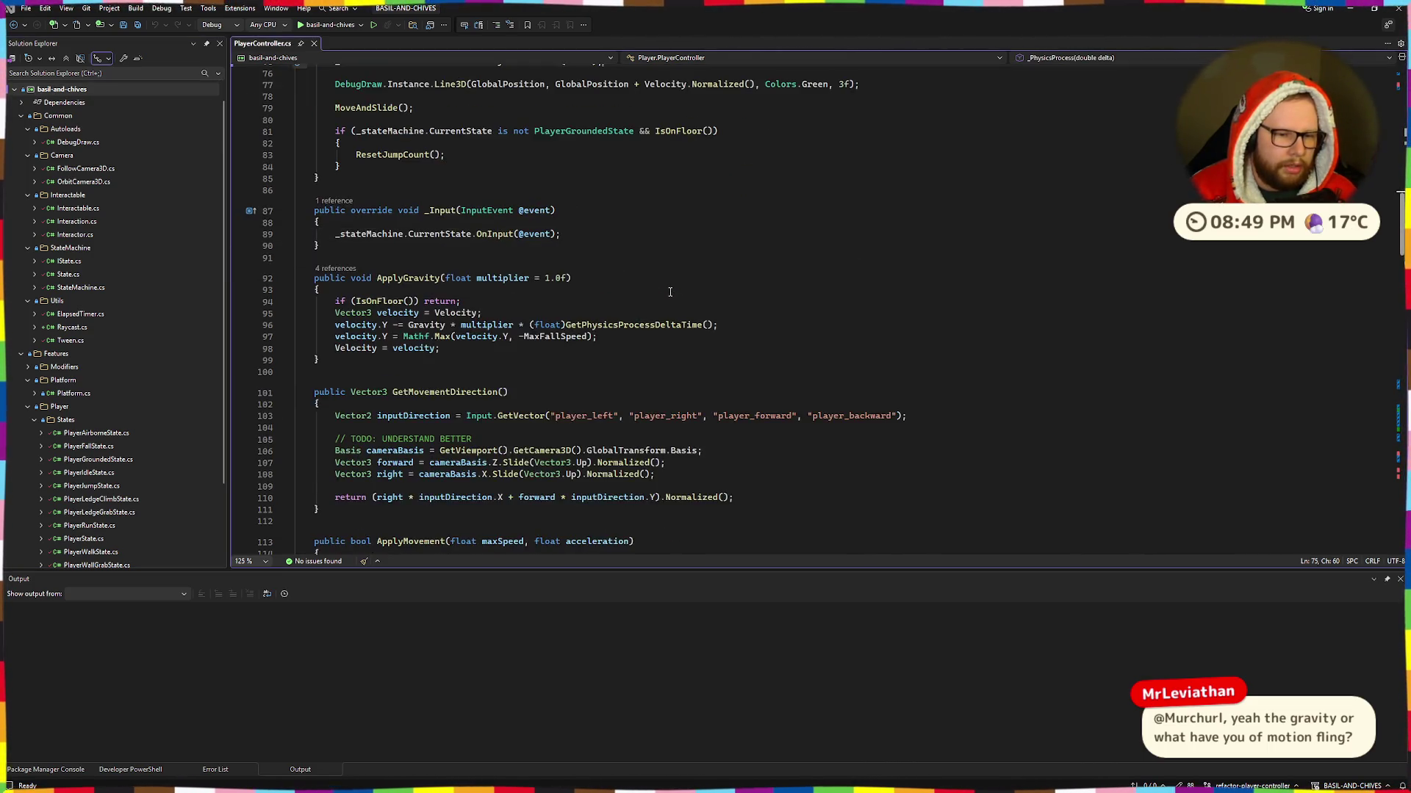
scroll(501, 370, up, 7)
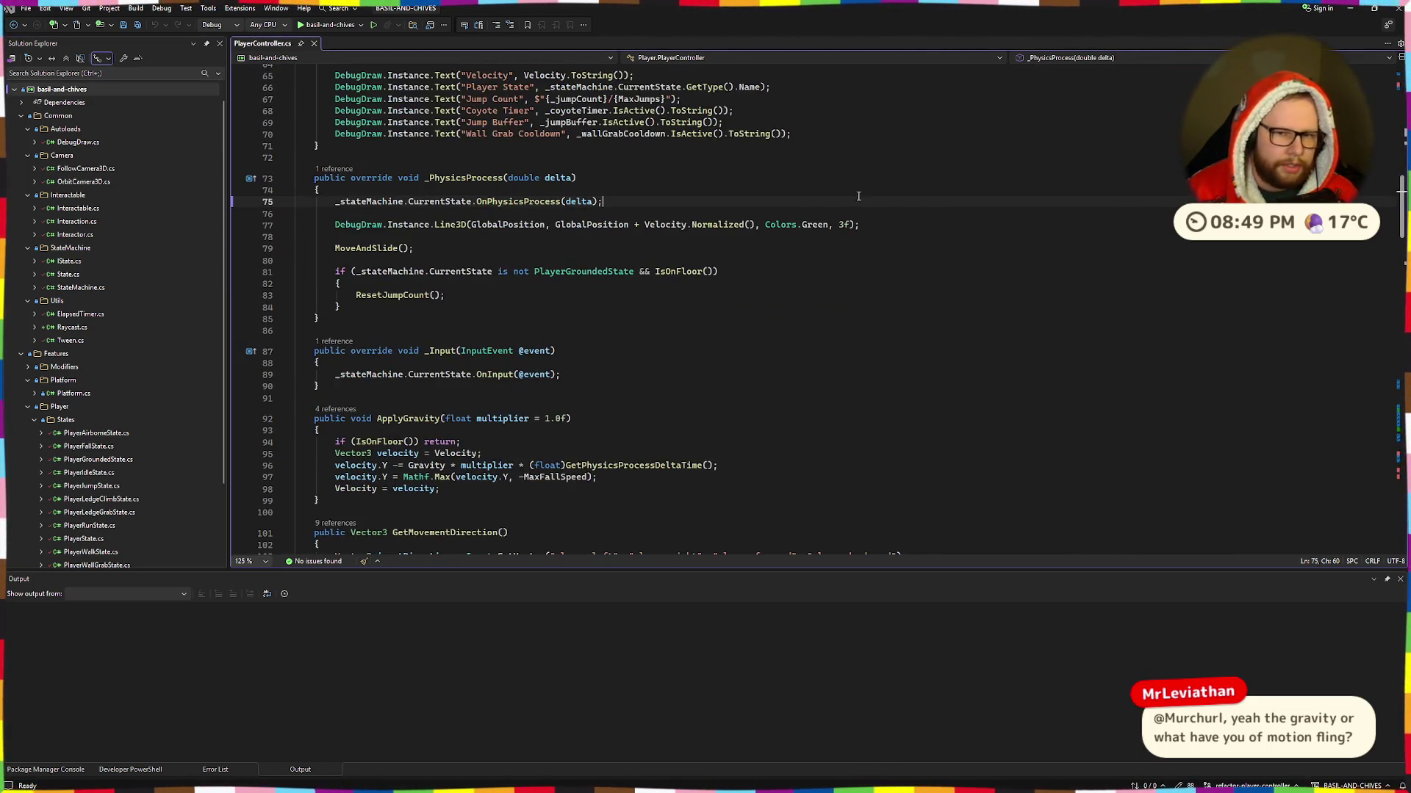
click(785, 217)
click(570, 226)
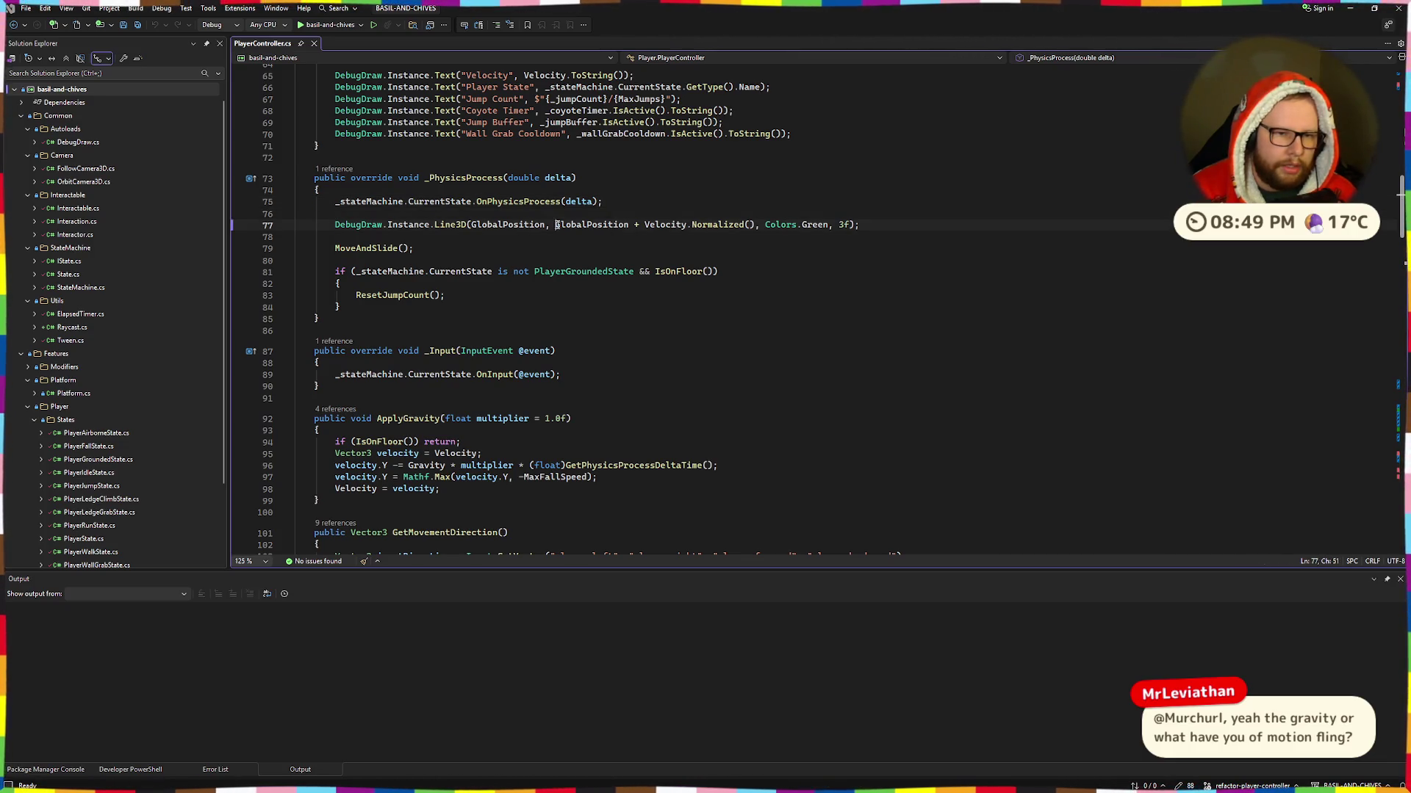
click(665, 225)
click(755, 225)
text(*()
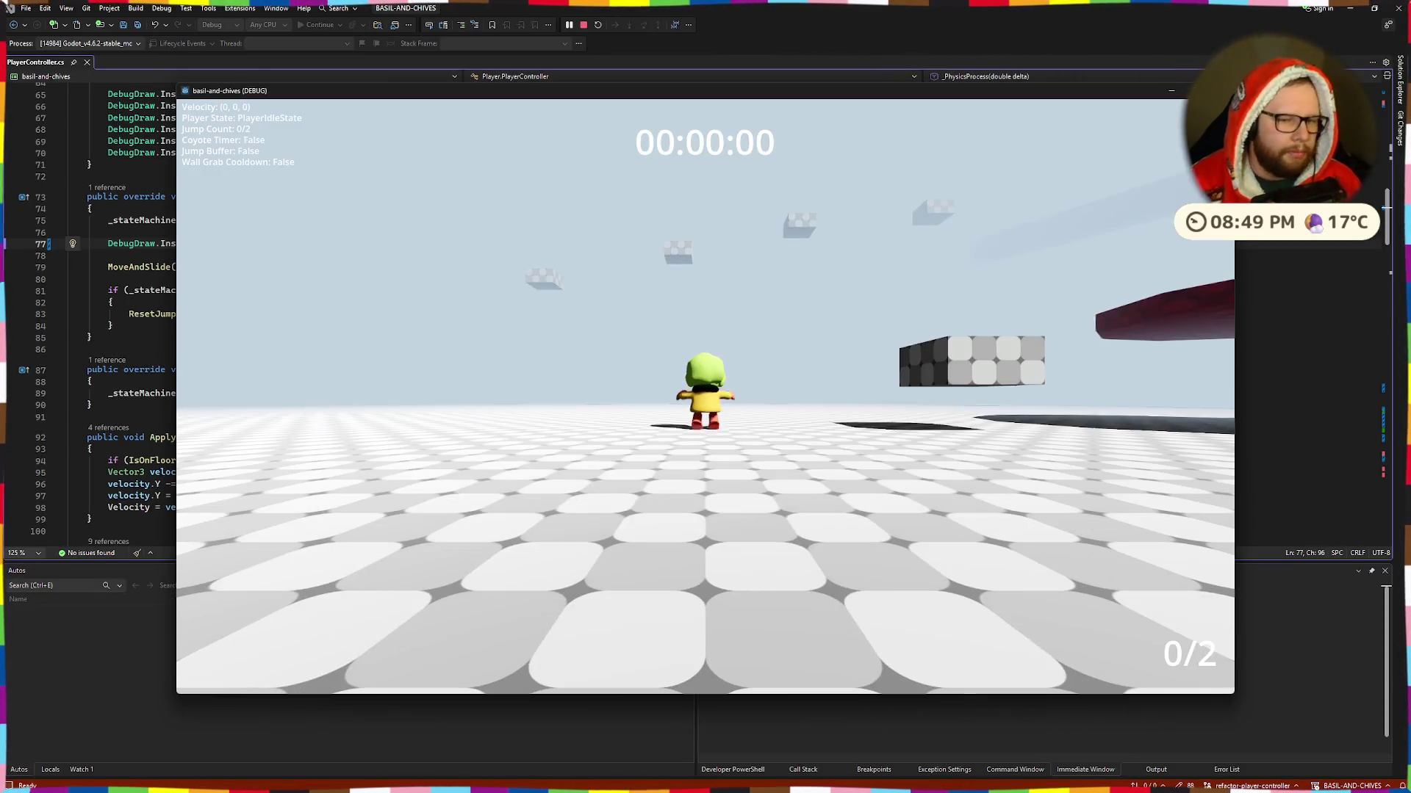
Step: Walk the character forward and right toward the red platform, then make the game fullscreen
key(w)
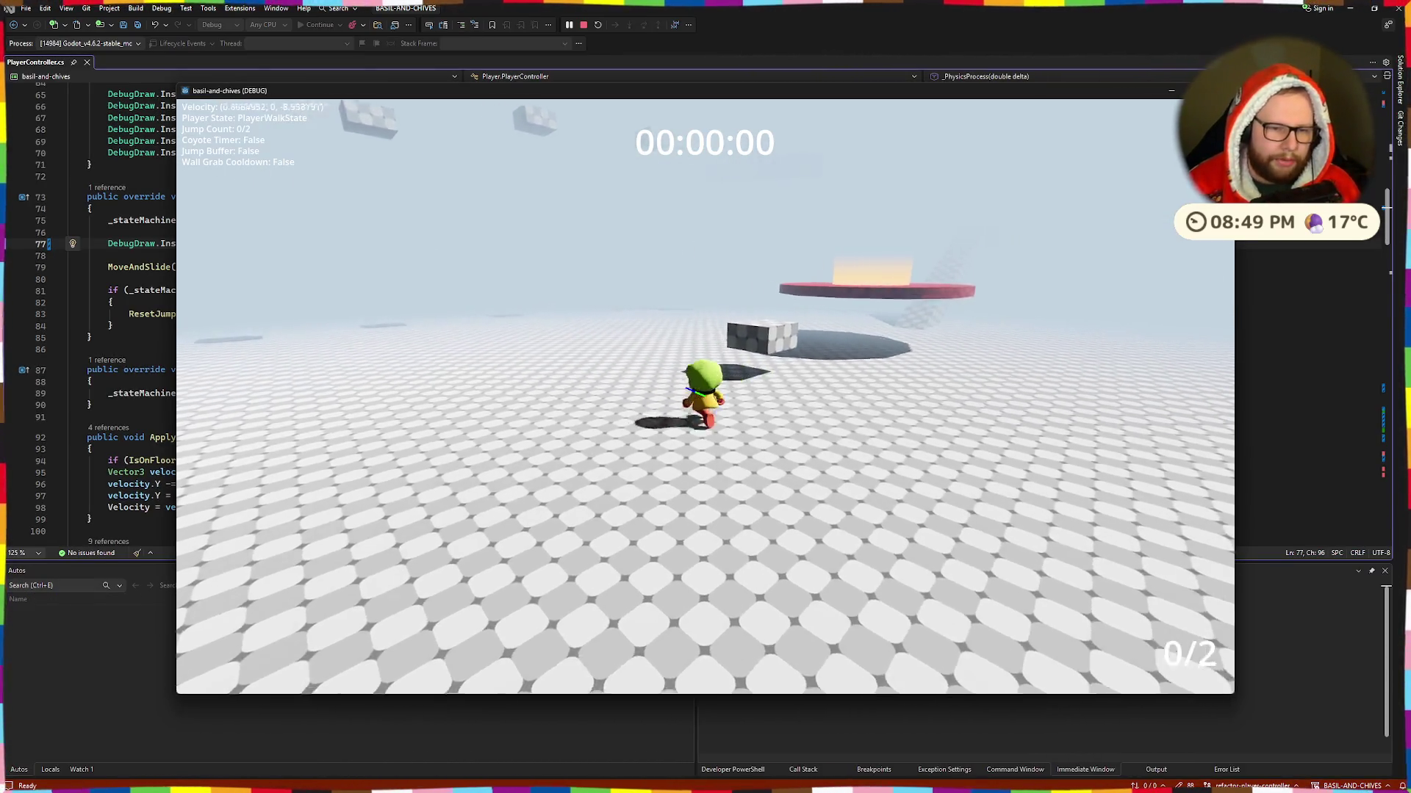
key(d)
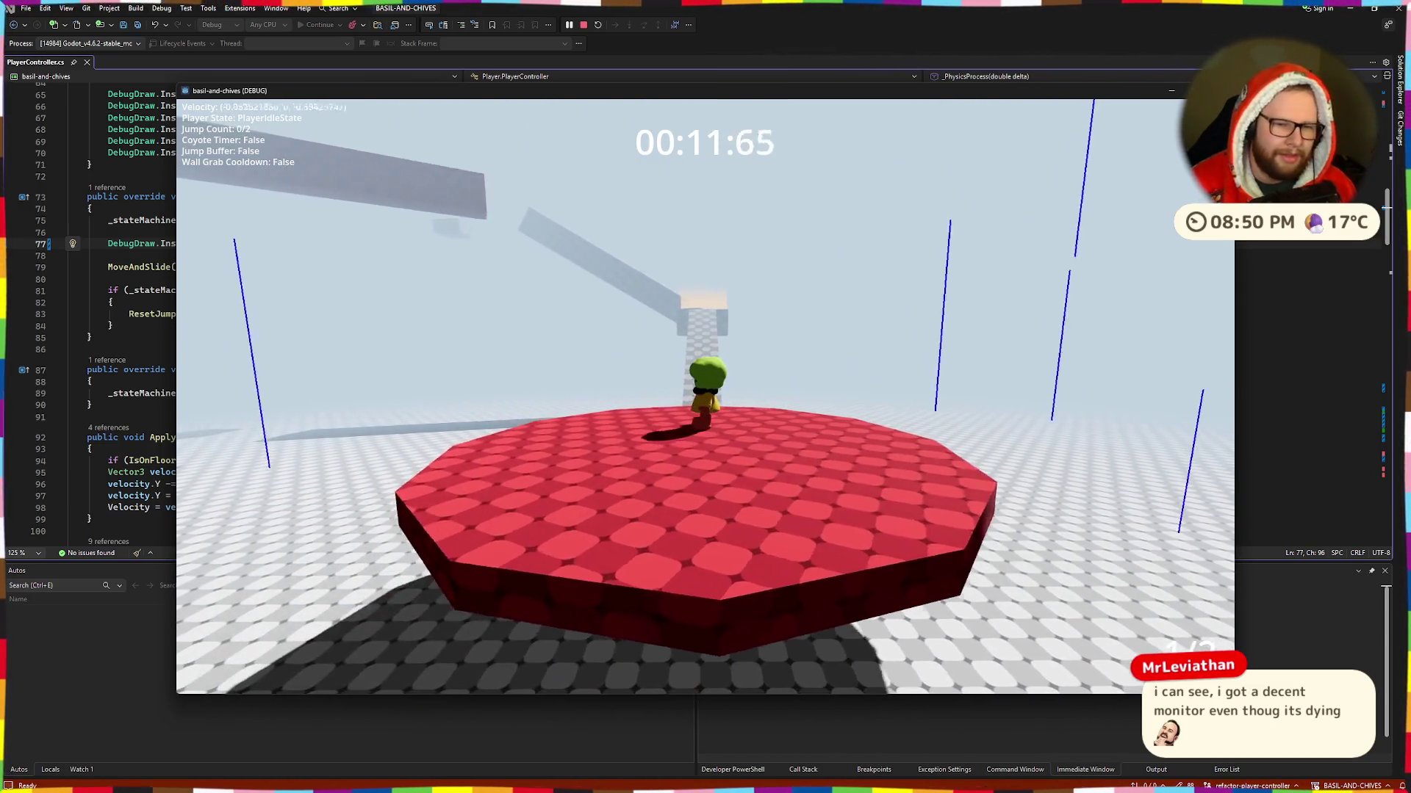
key(F11)
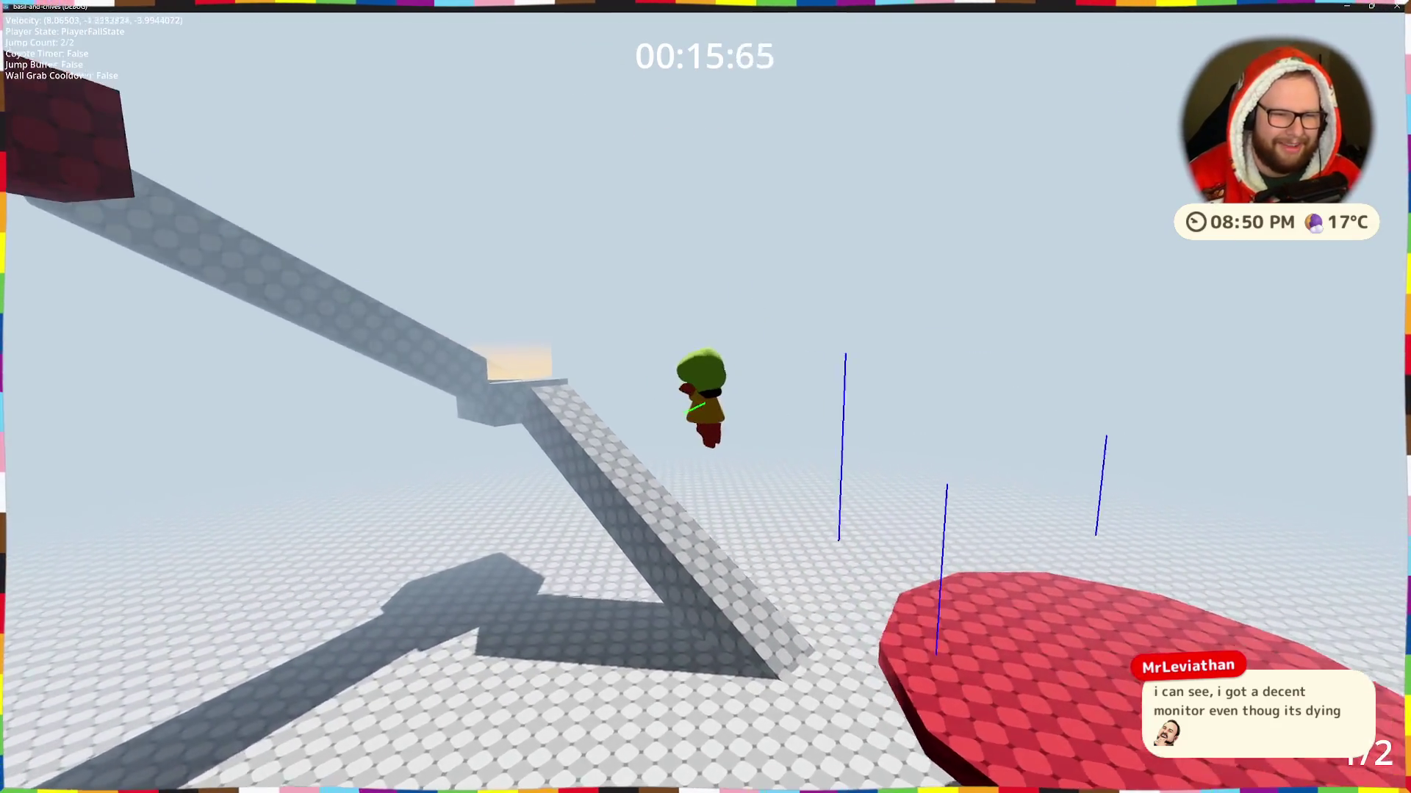
Step: Jump and double-jump onto the ramp, walk along it, and reach the red beam
key(space)
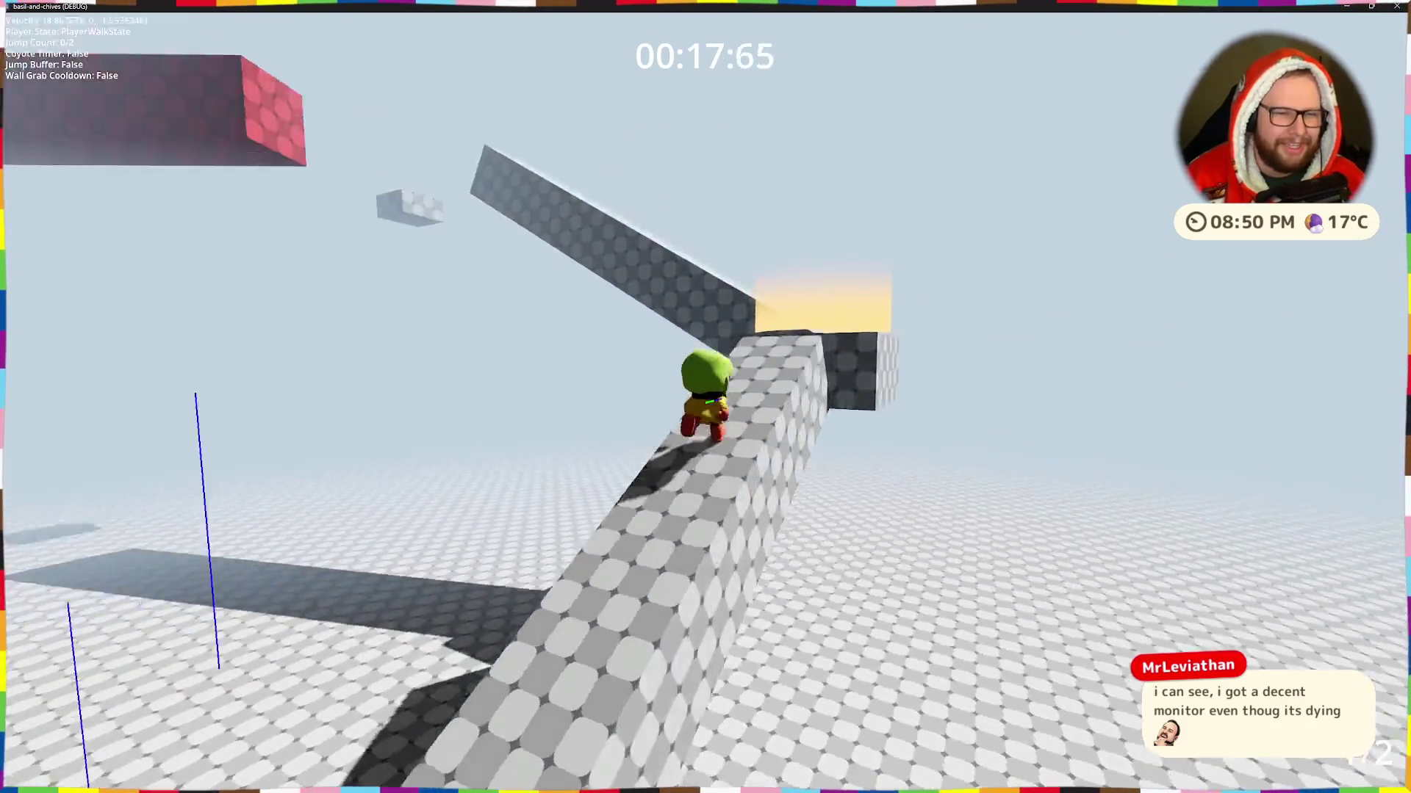
key(space)
key(w)
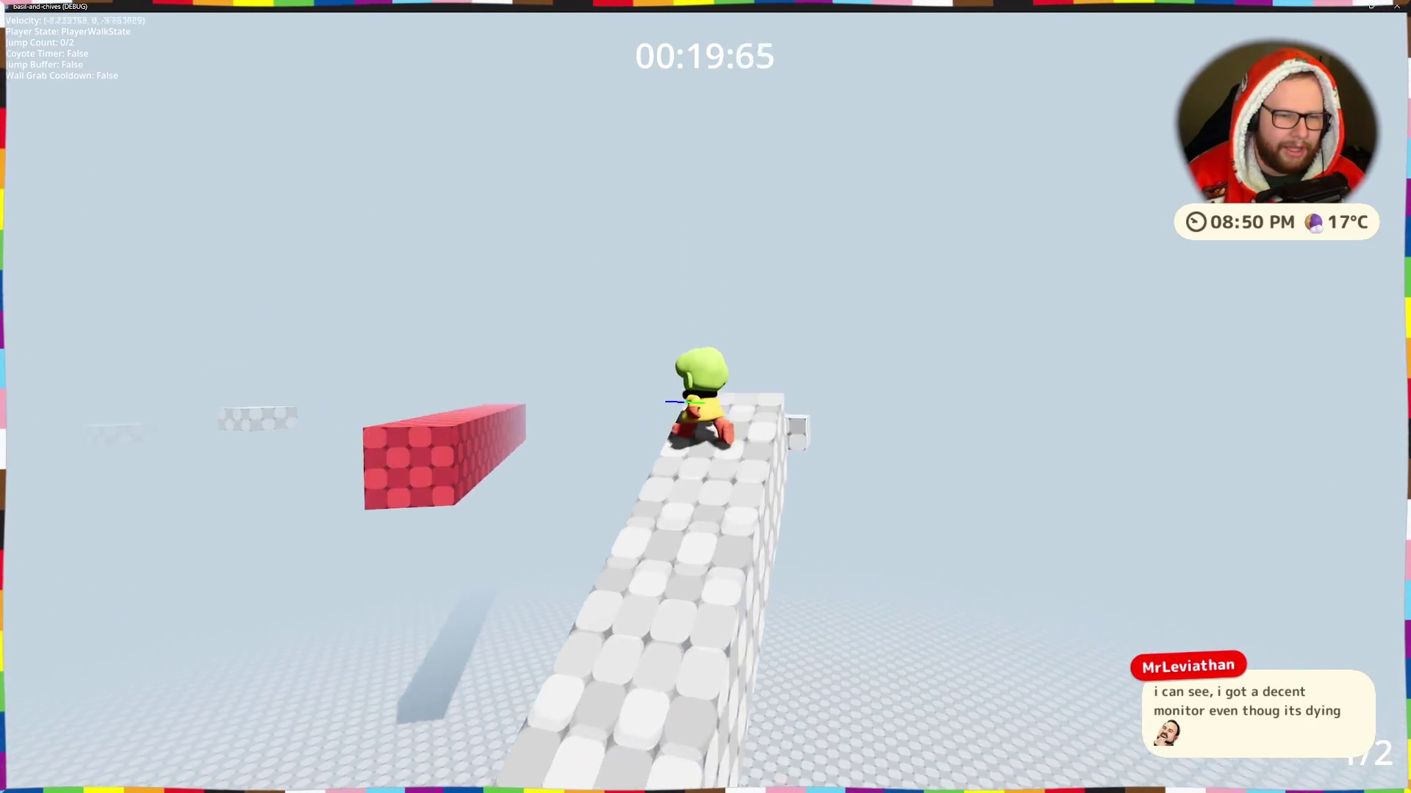
key(w)
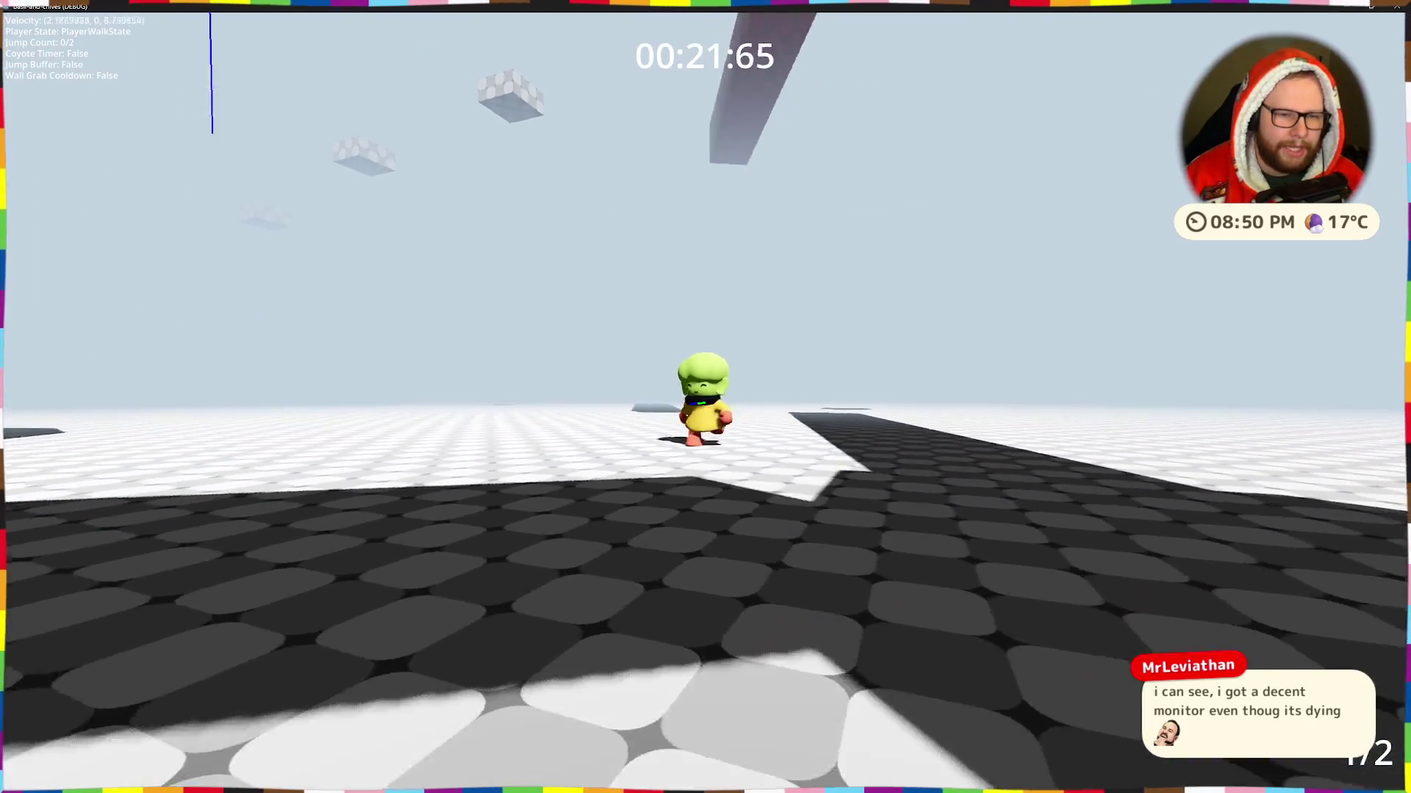
key(space)
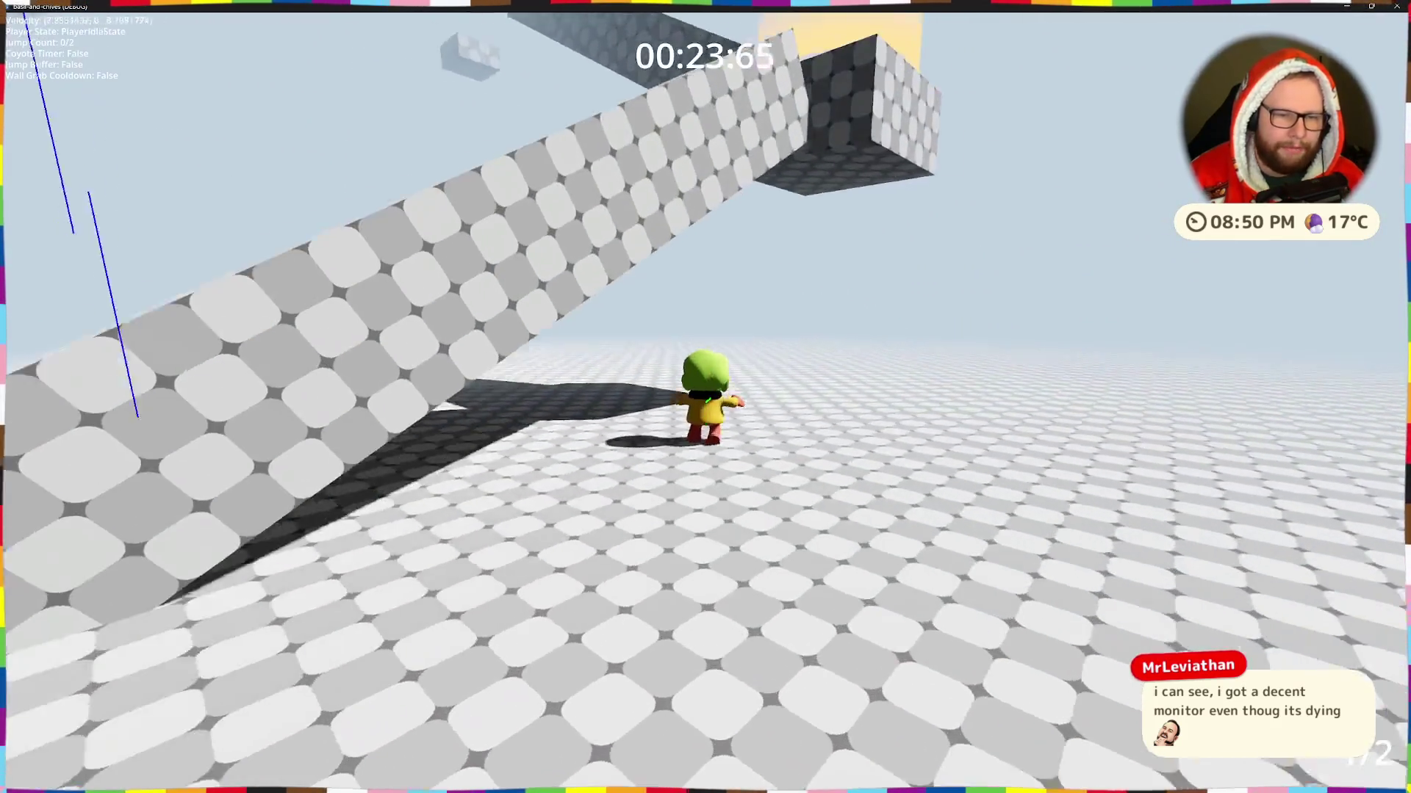
key(space)
key(space)
key(w)
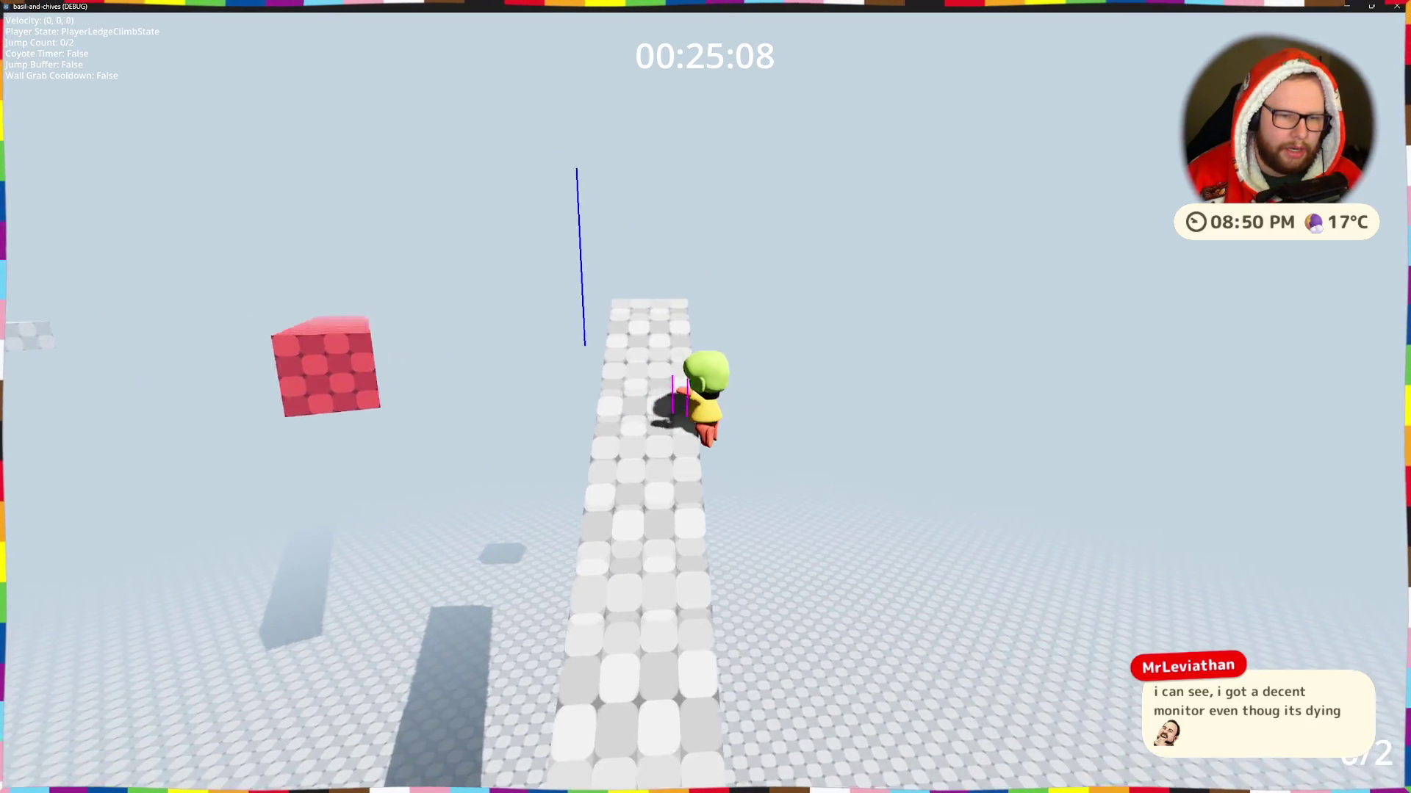
key(space)
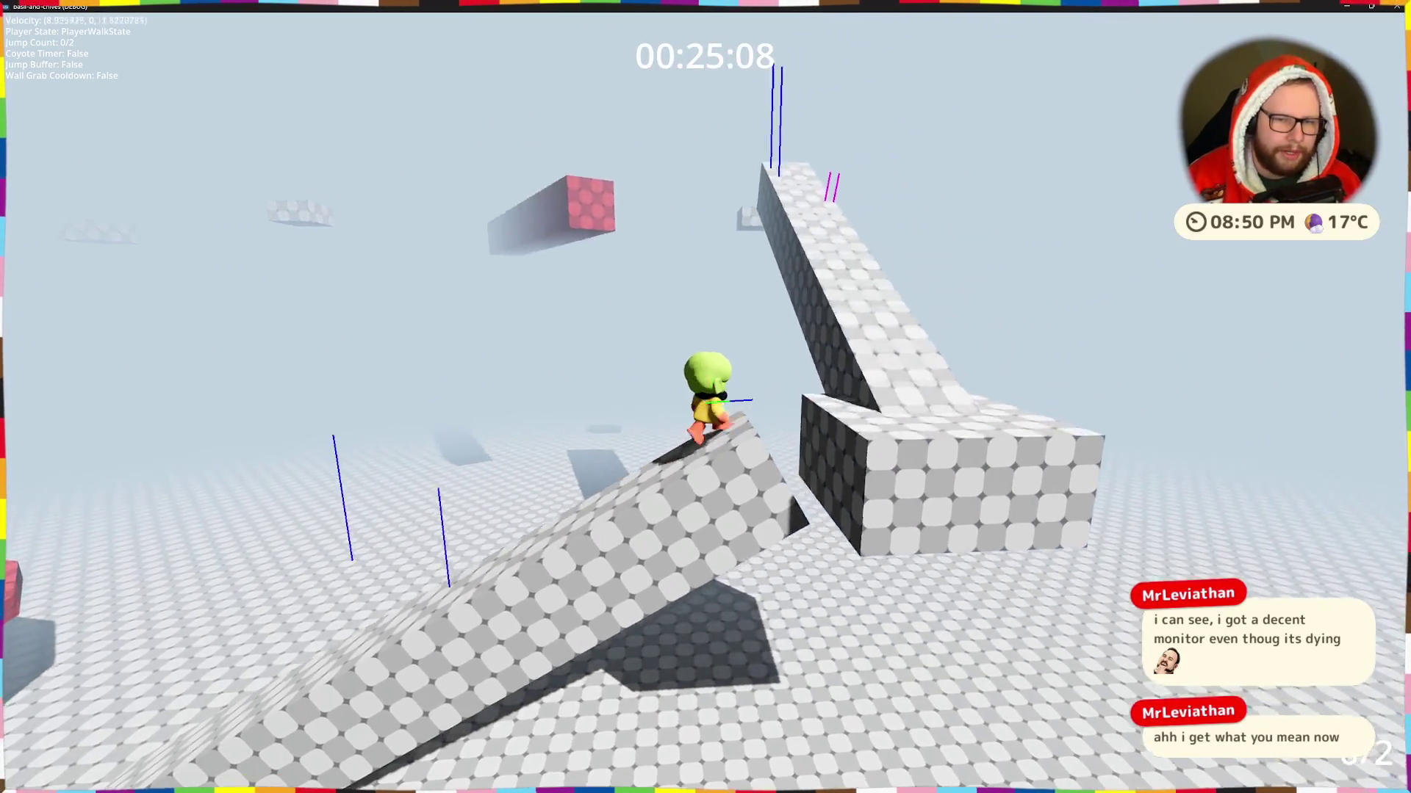
key(space)
key(w)
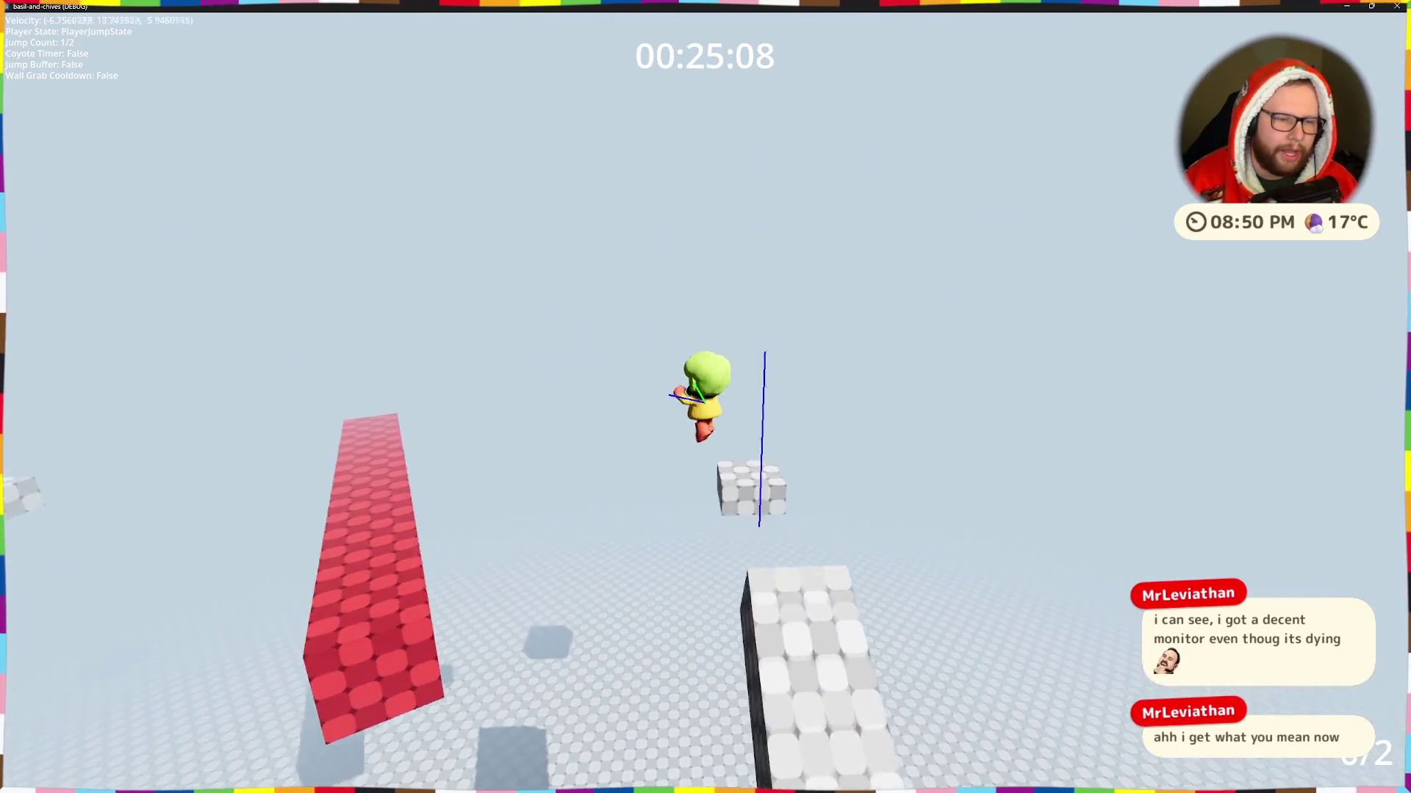
key(w)
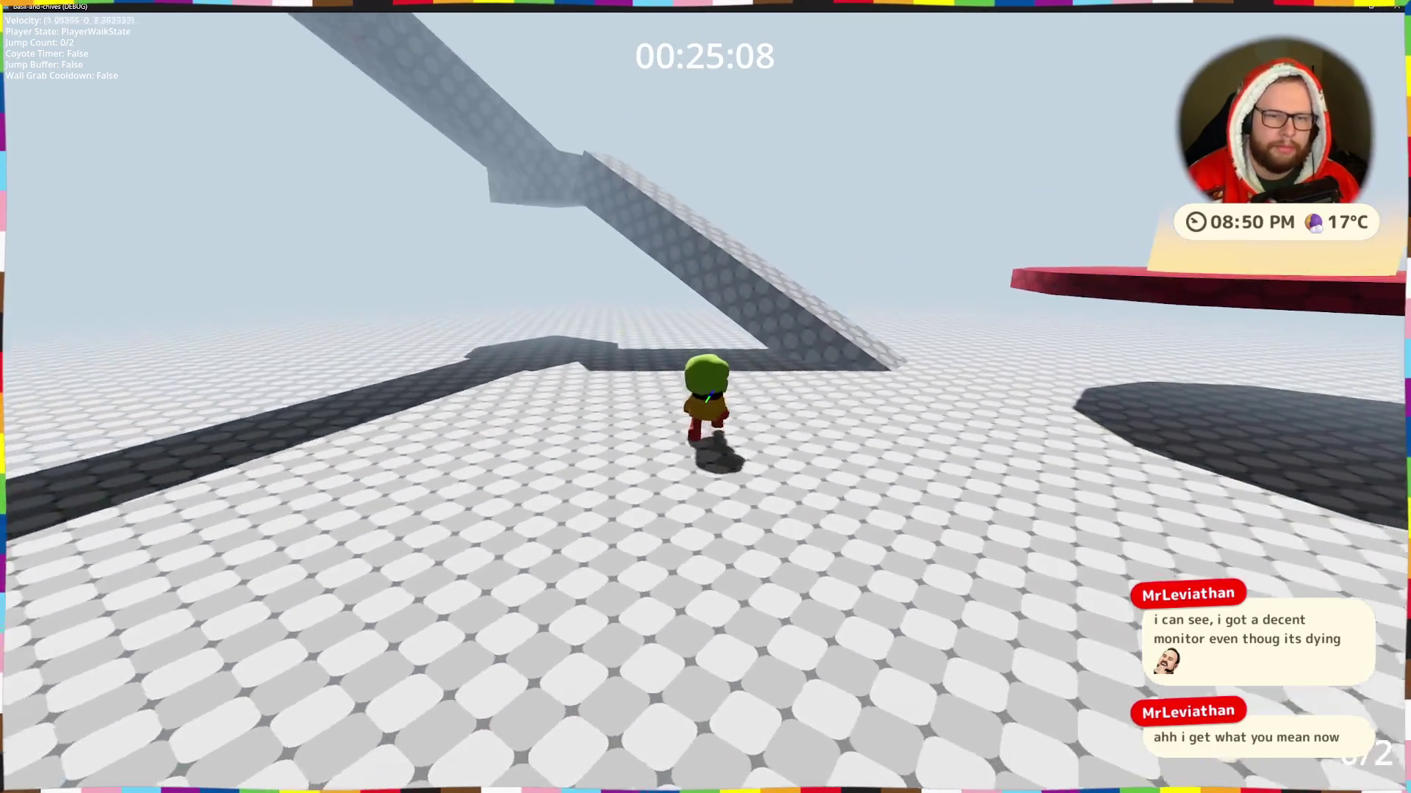
key(w)
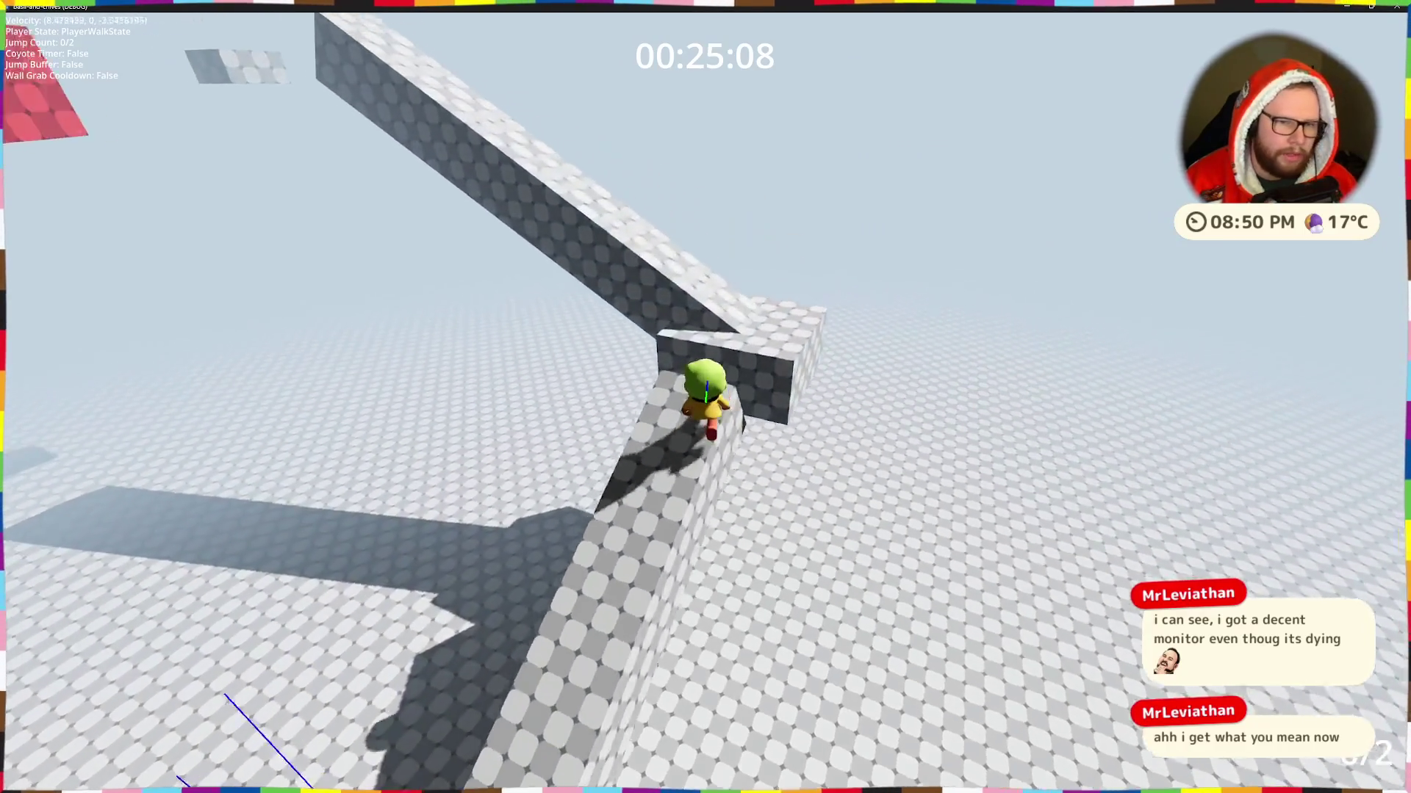
key(w)
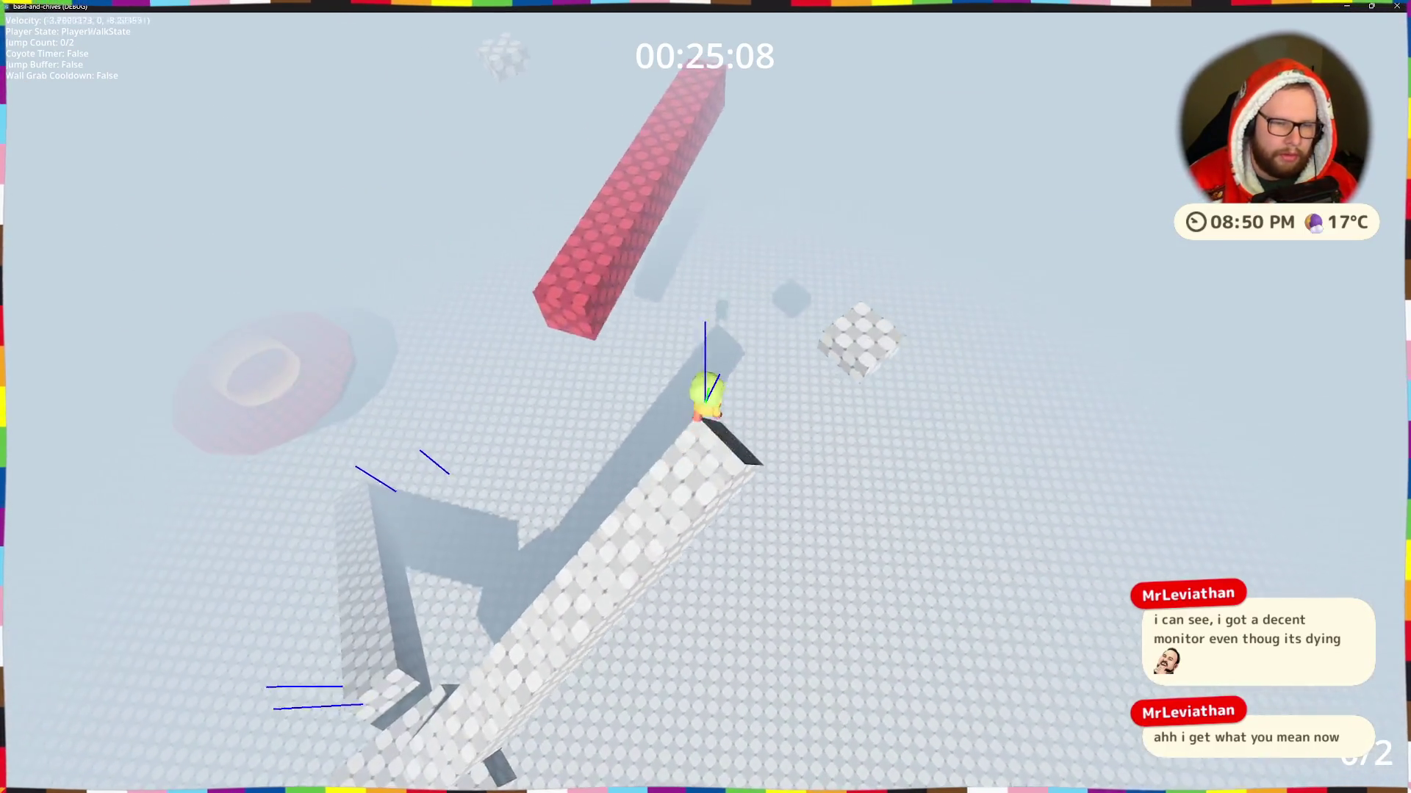
key(space)
key(space)
Step: Run up the grey ramp and checkered walkway to the round red platform, then quit the game
key(w)
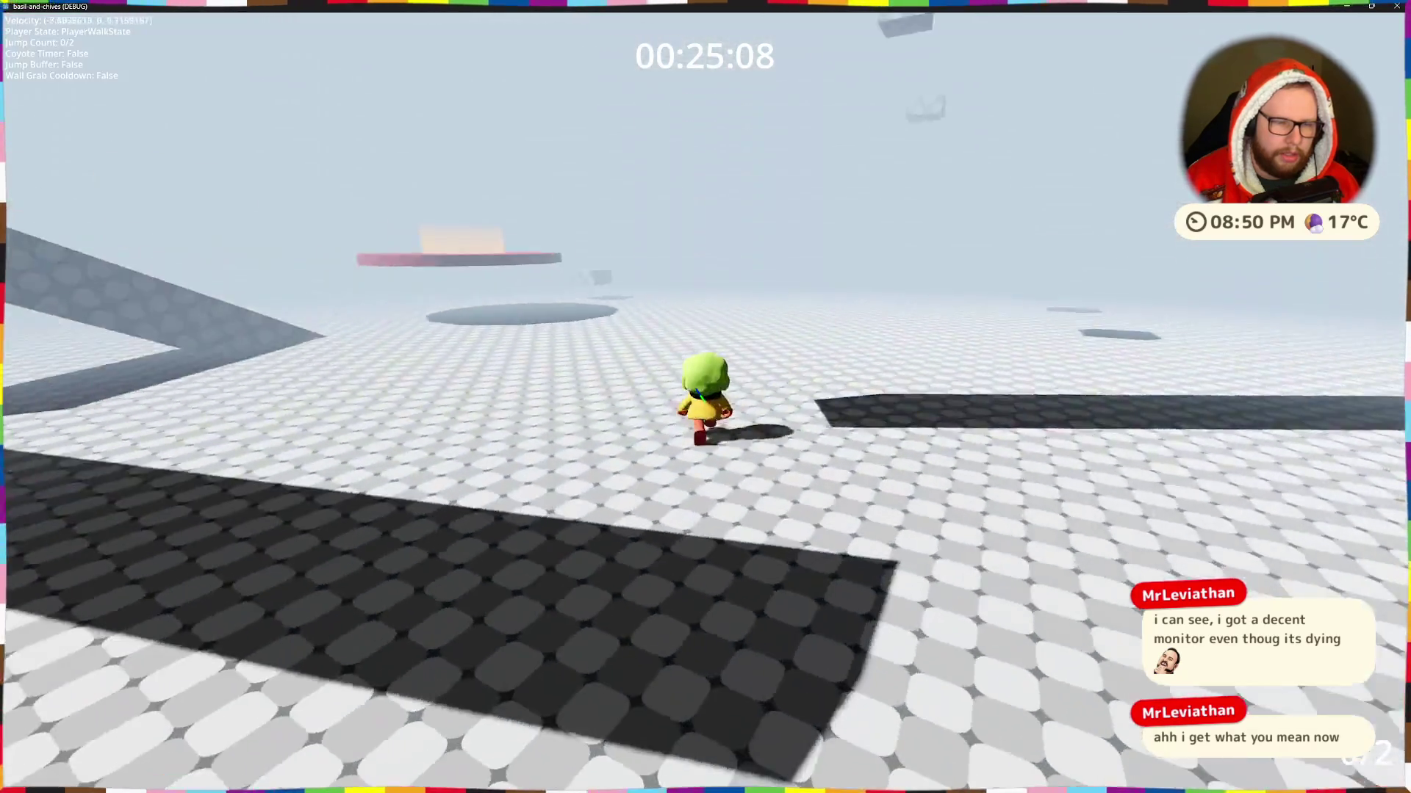
key(w)
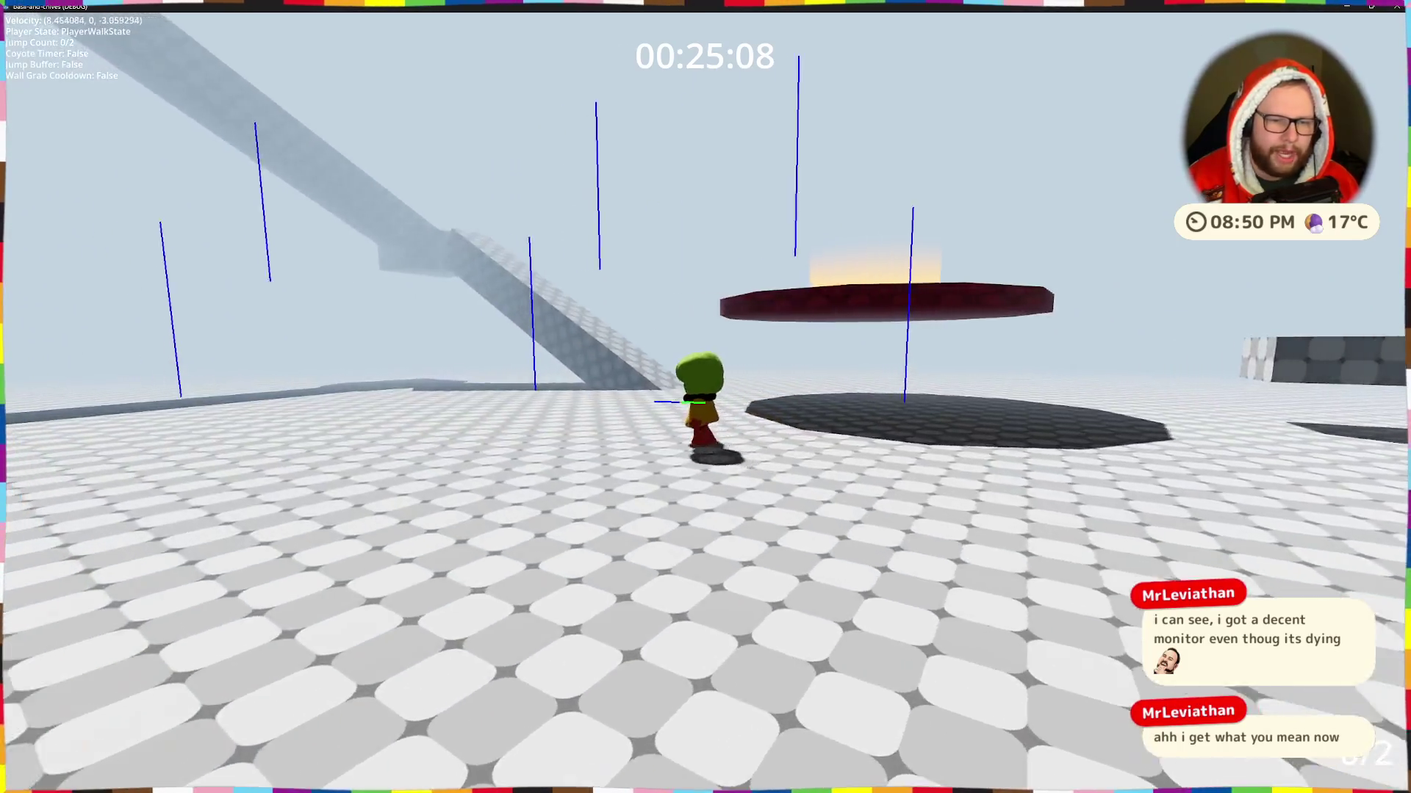
key(space)
key(space)
key(space)
key(space)
key(w)
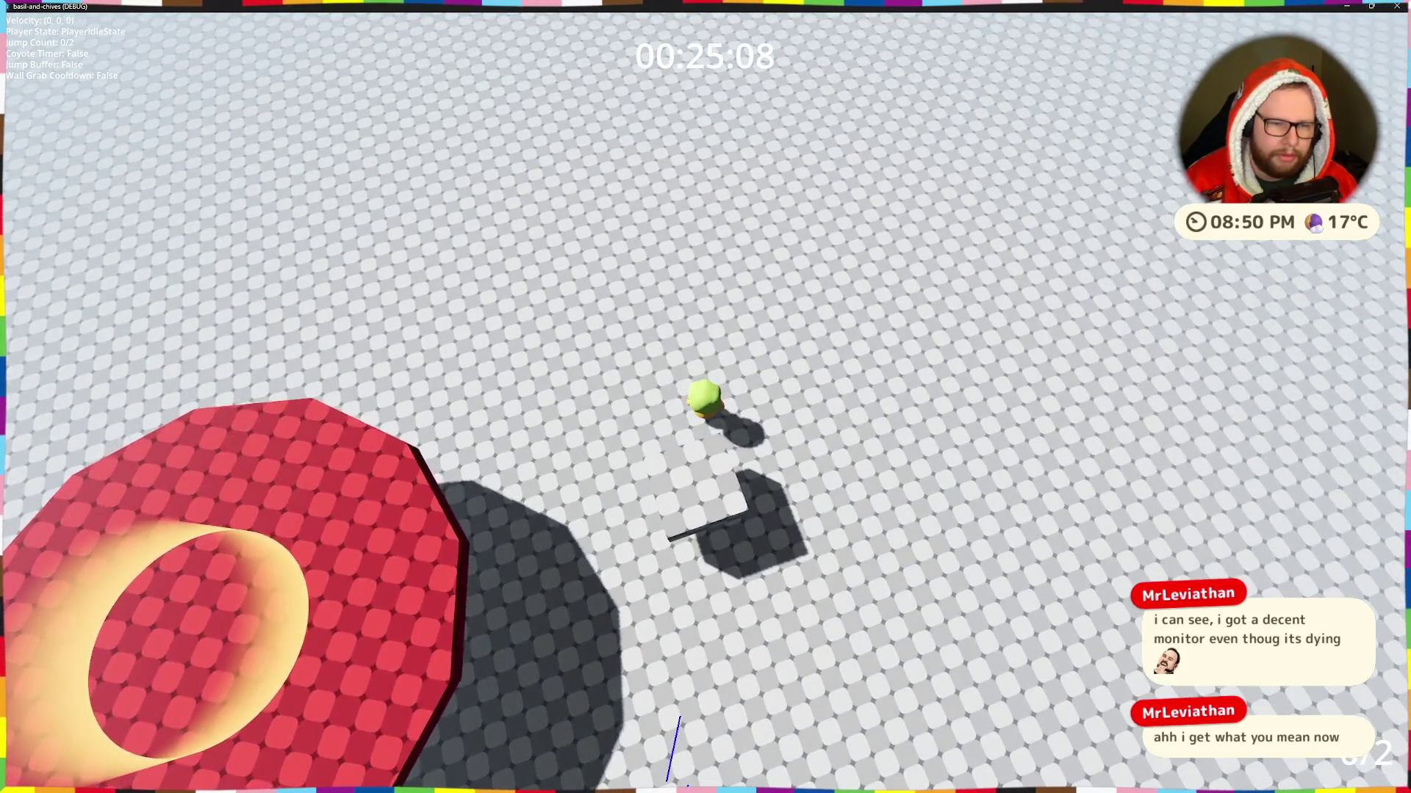
key(space)
key(space)
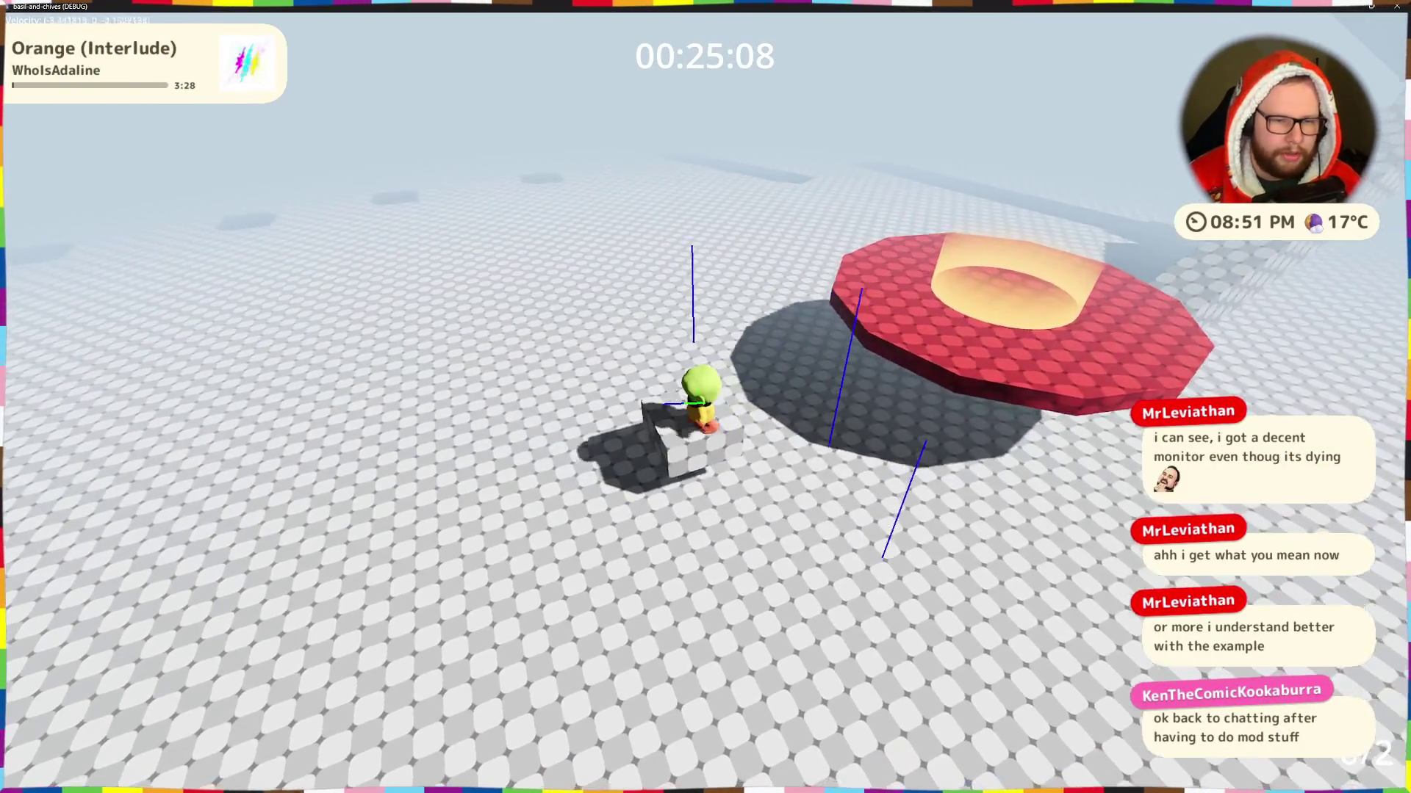
key(space)
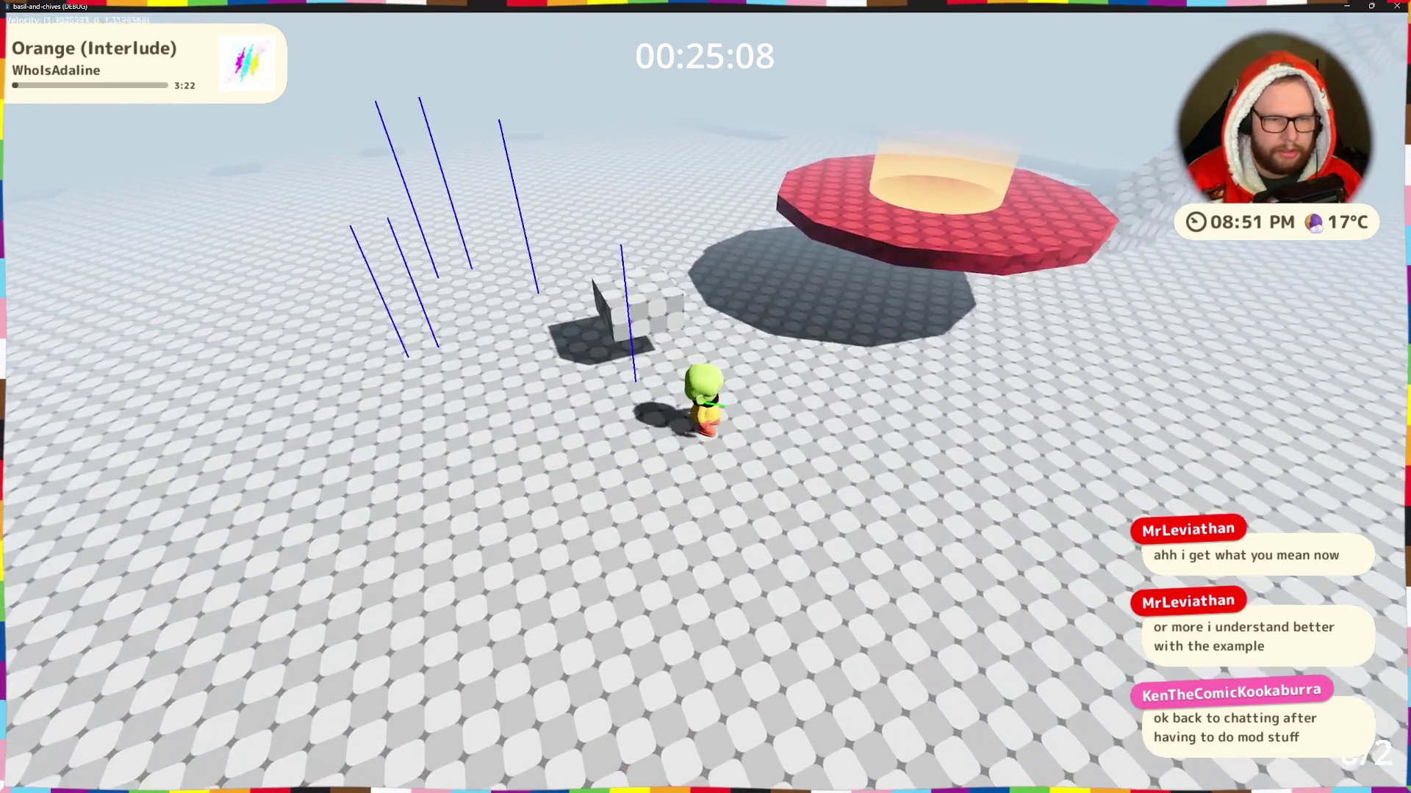
key(space)
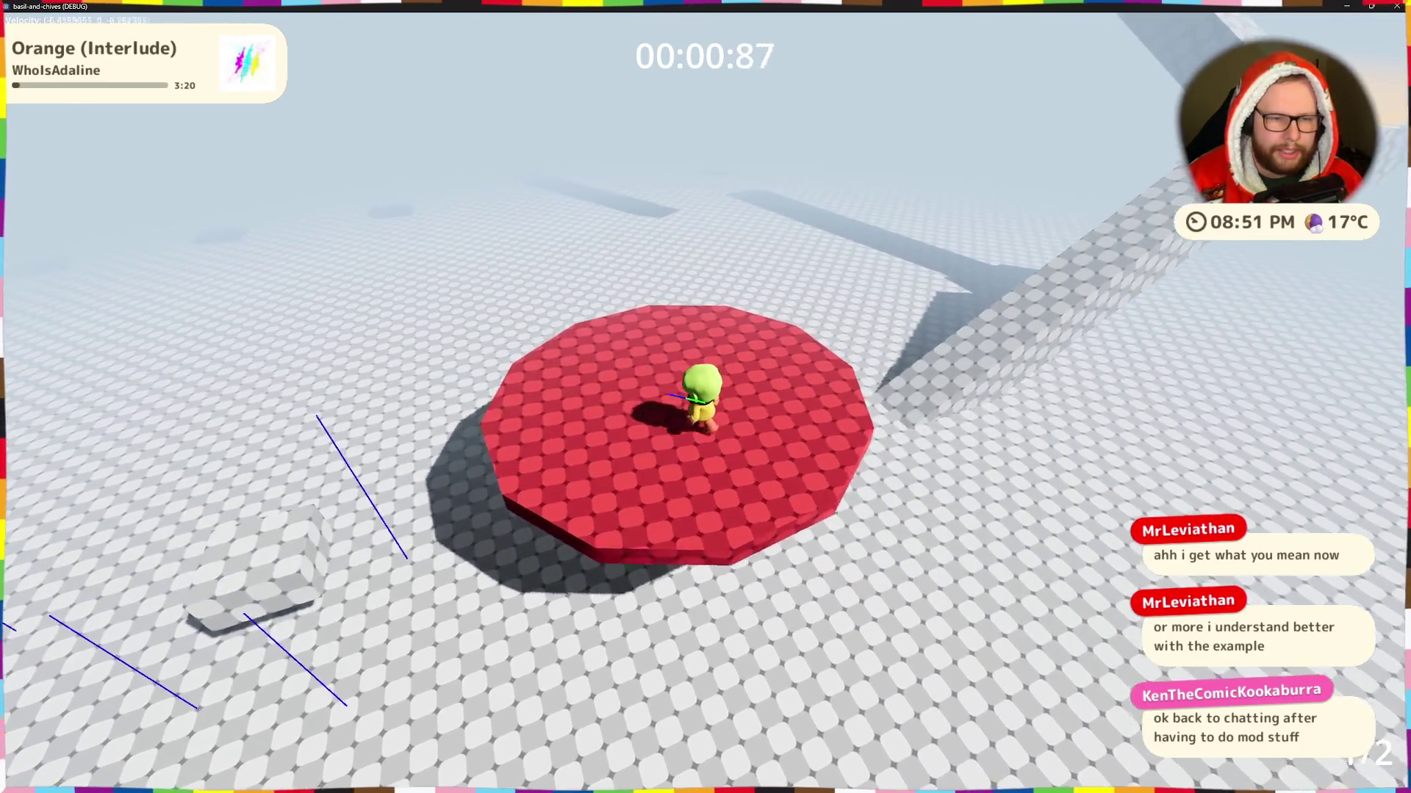
key(w)
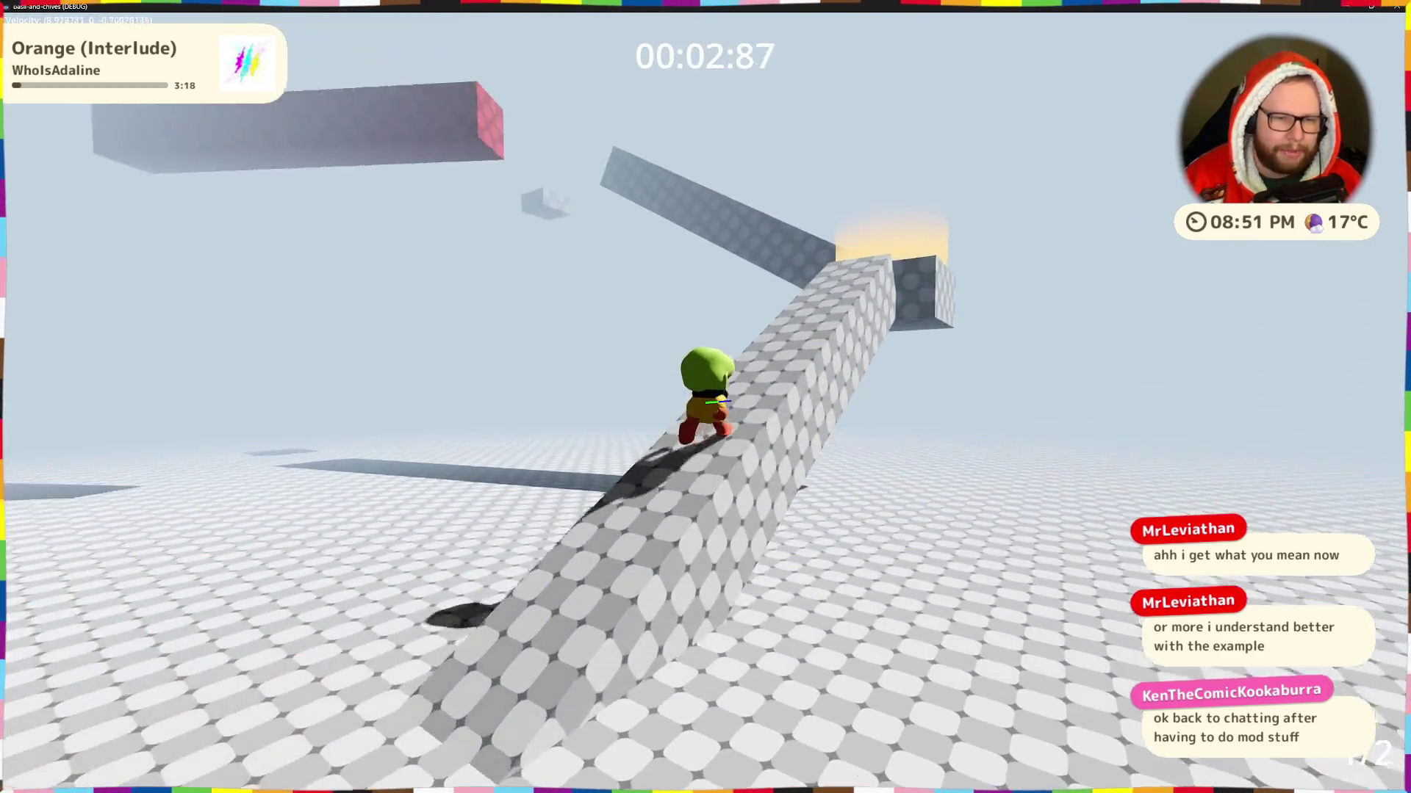
key(w)
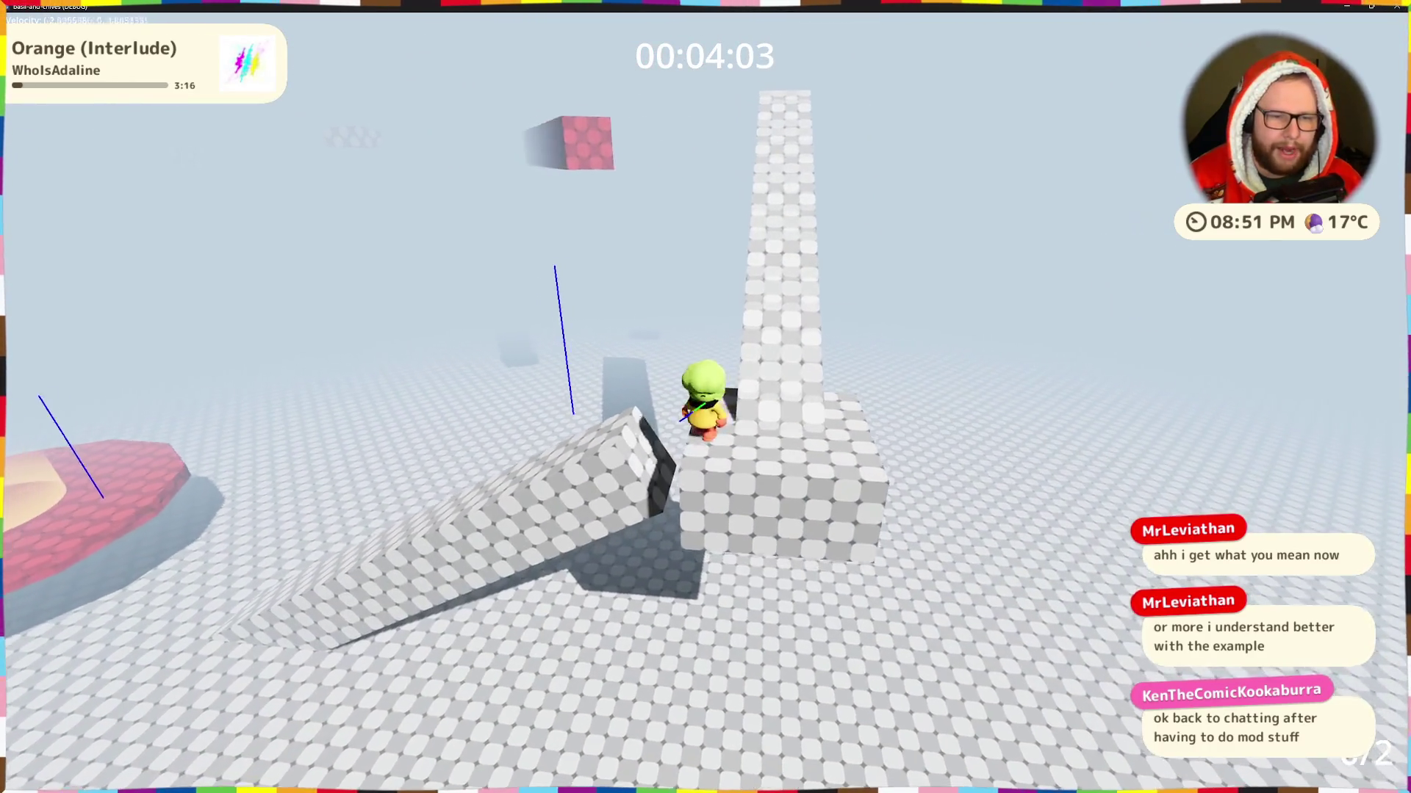
key(w)
key(space)
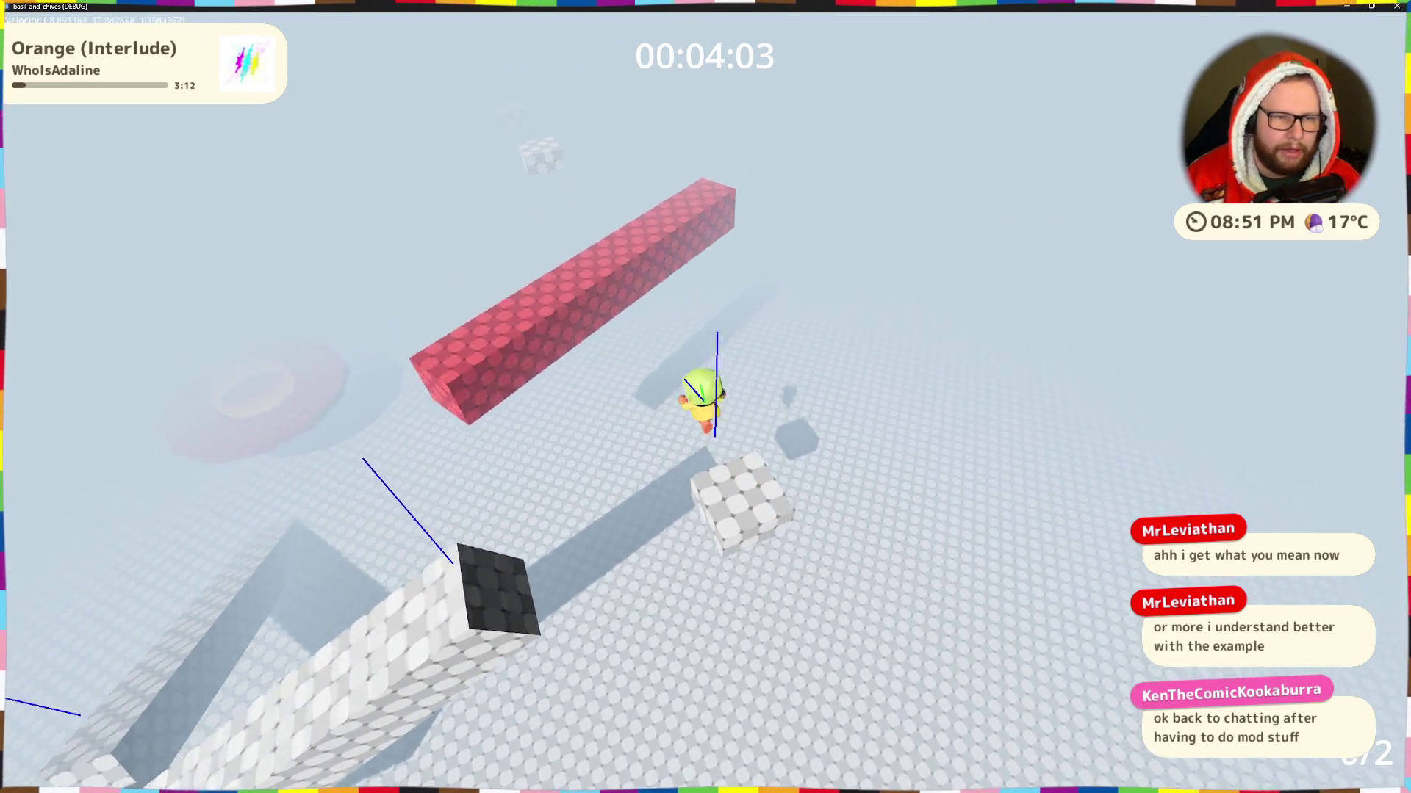
key(w)
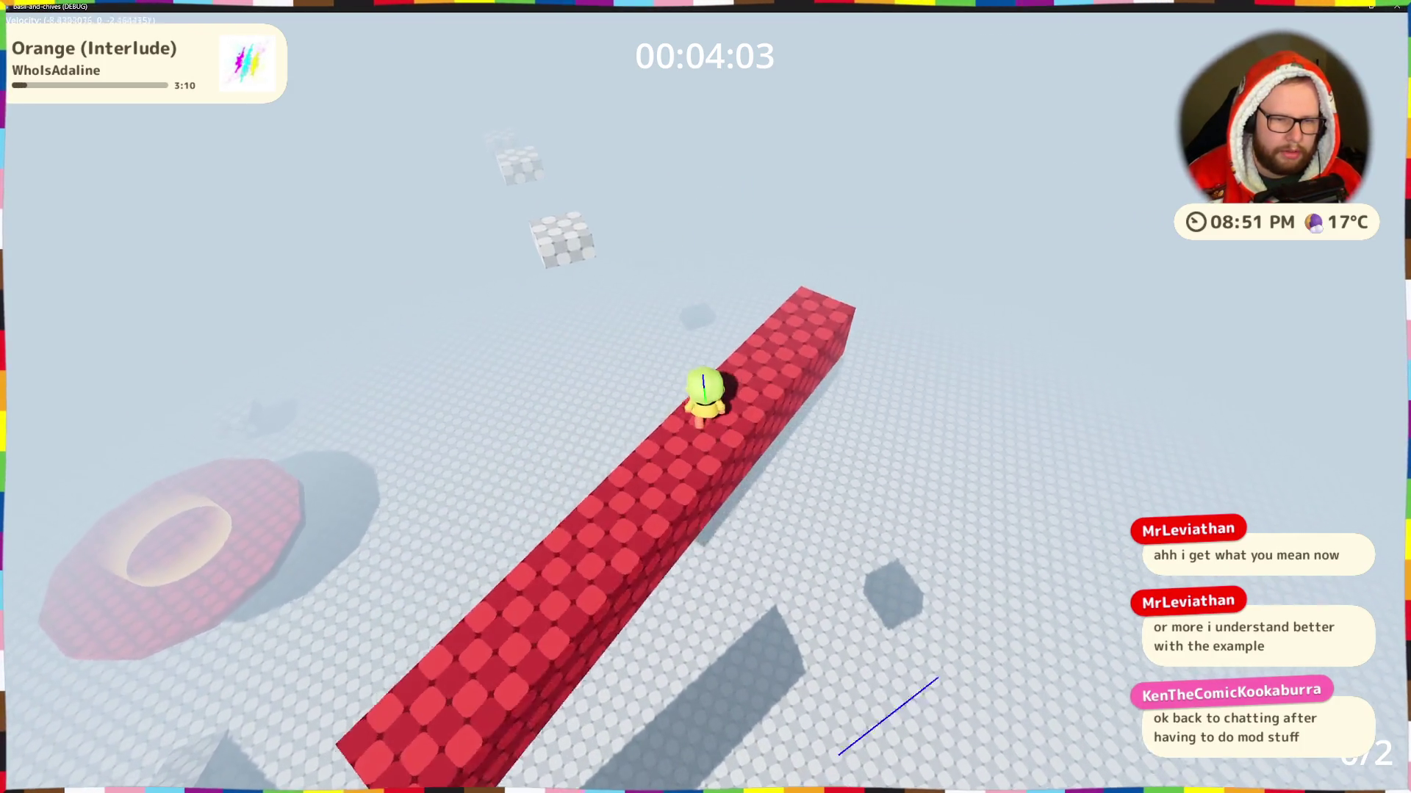
key(w)
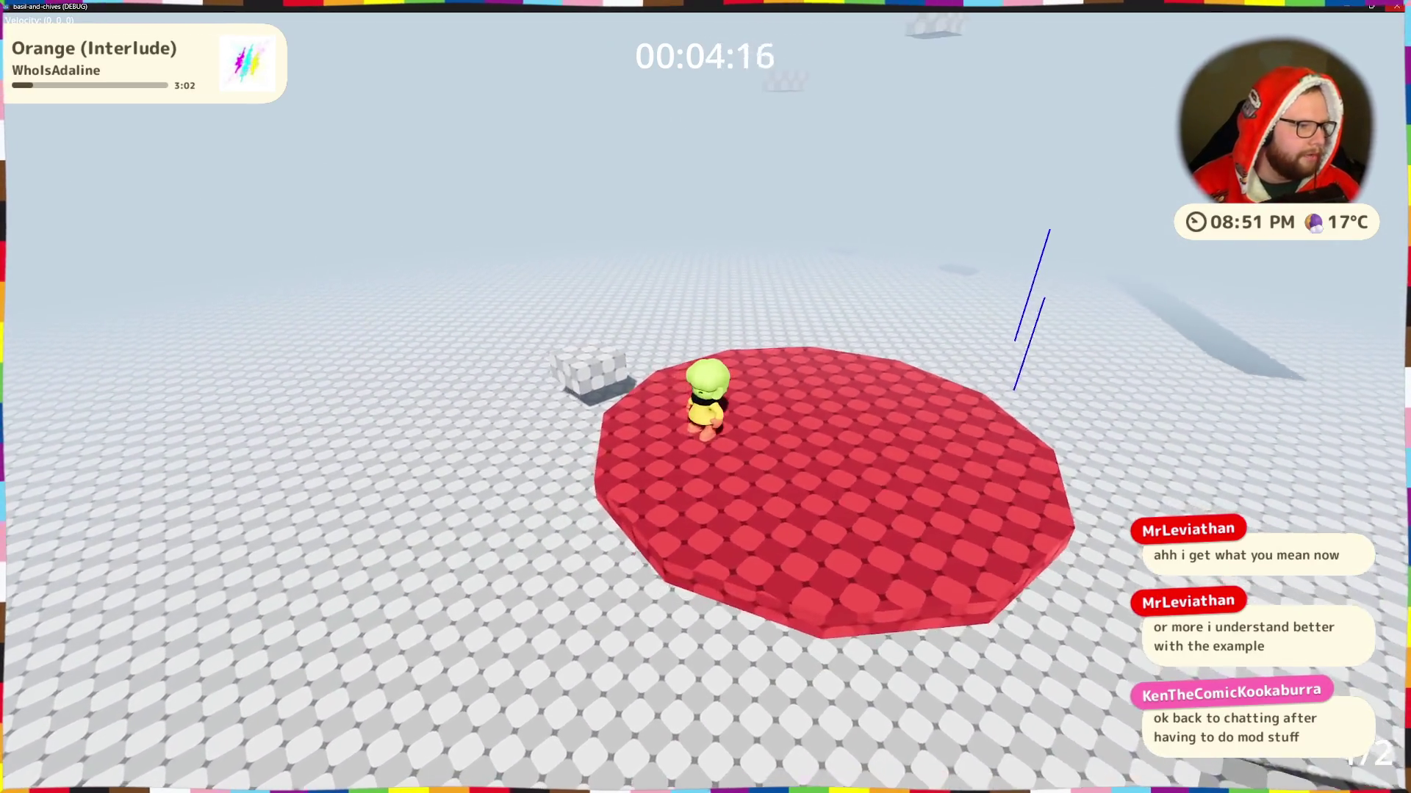
key(Escape)
scroll(547, 282, down, 12)
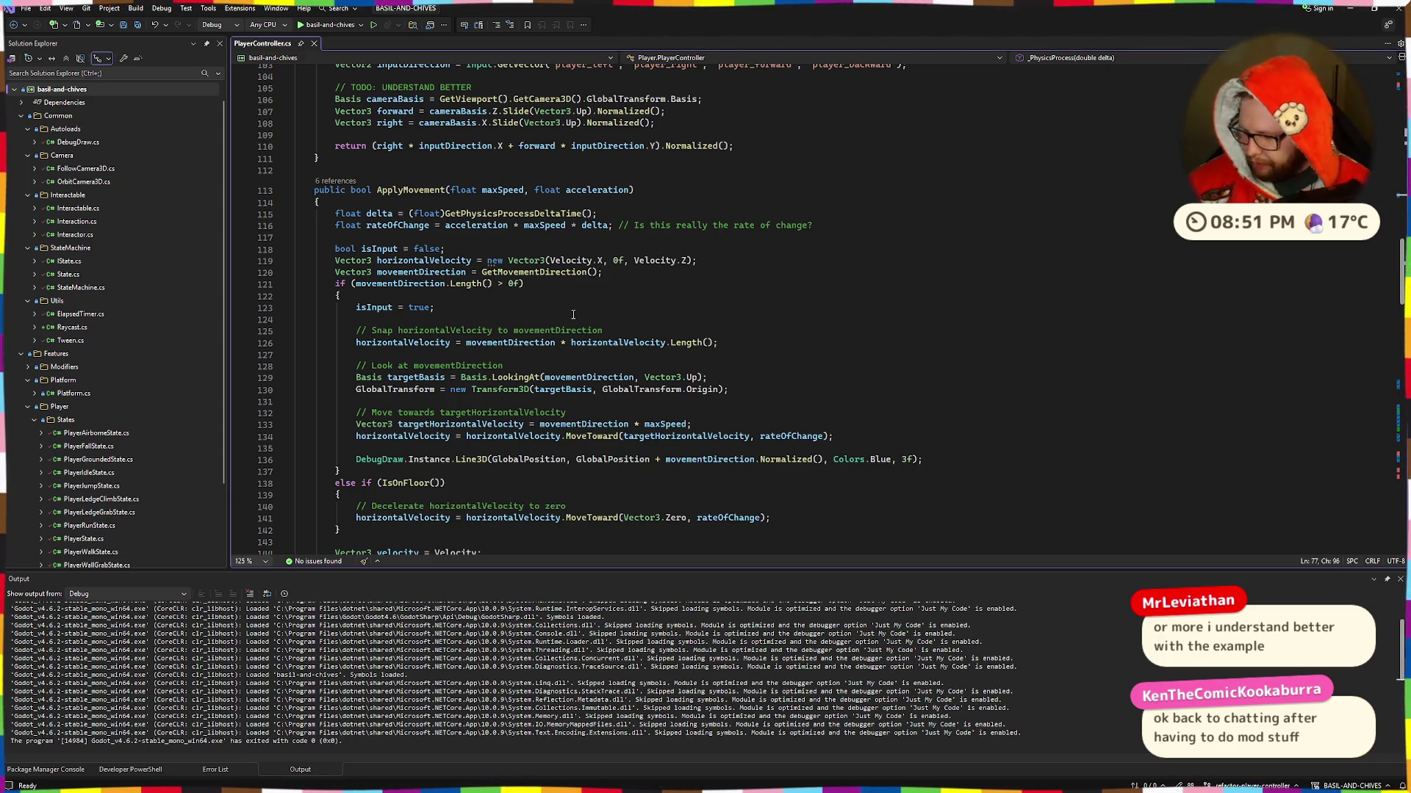
scroll(492, 200, down, 6)
scroll(507, 308, up, 20)
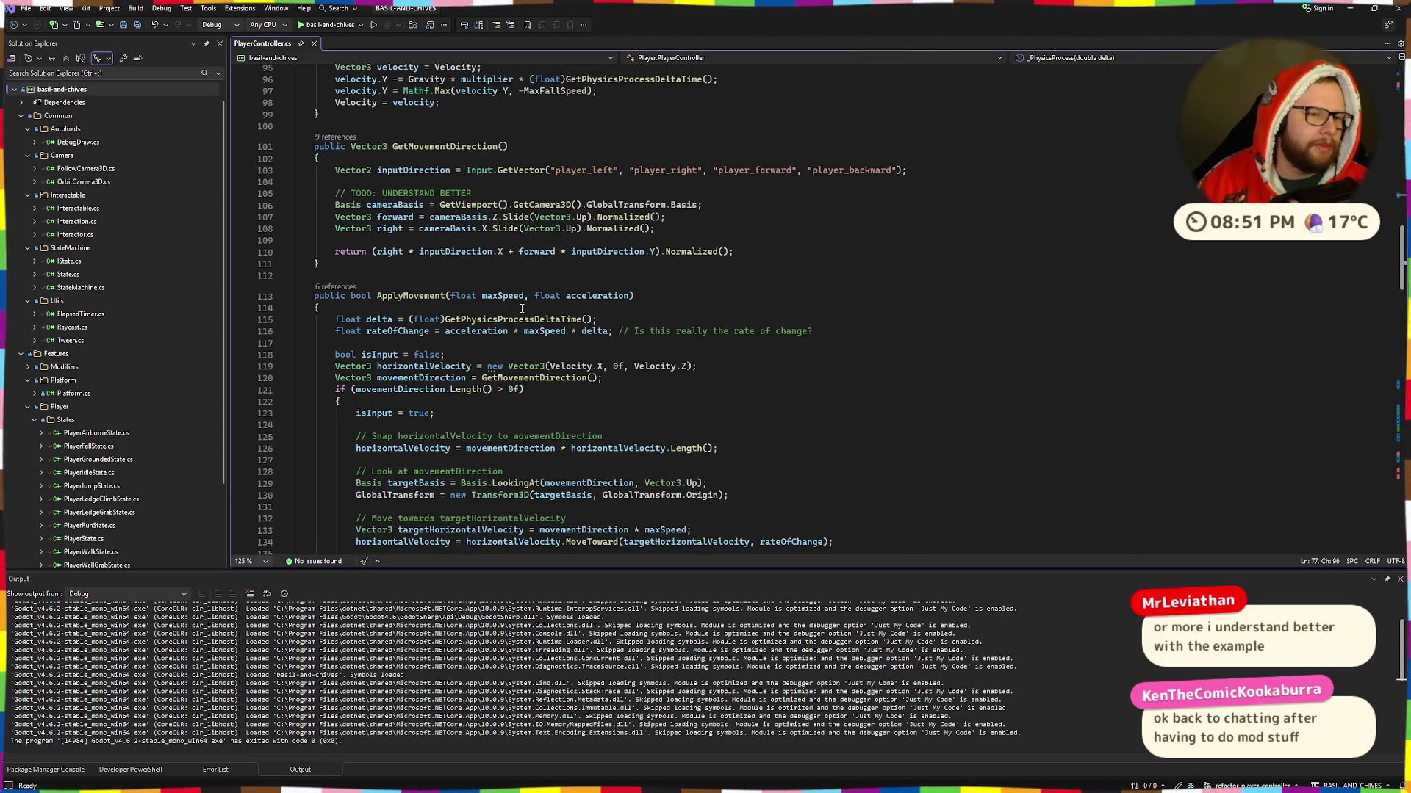
scroll(510, 337, up, 10)
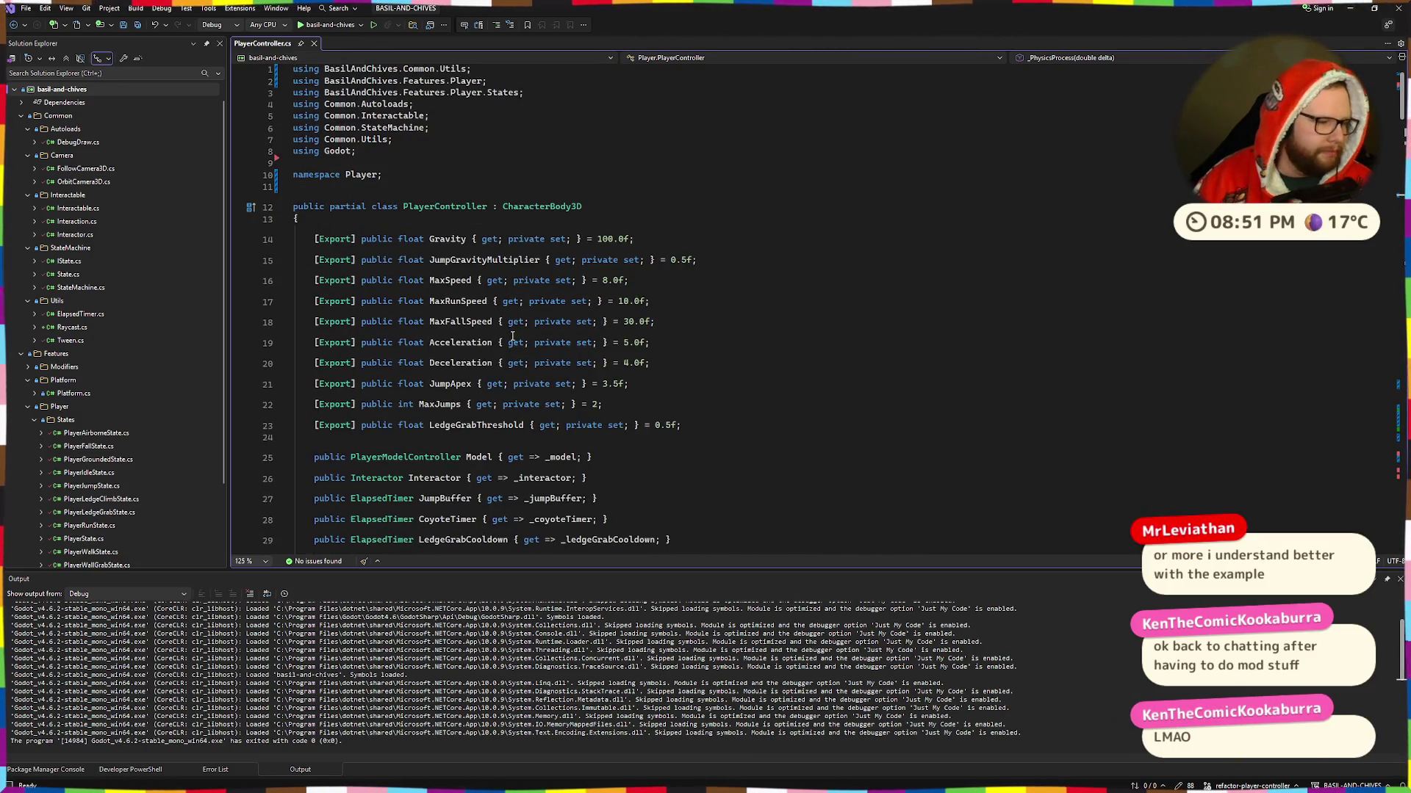
scroll(514, 336, down, 20)
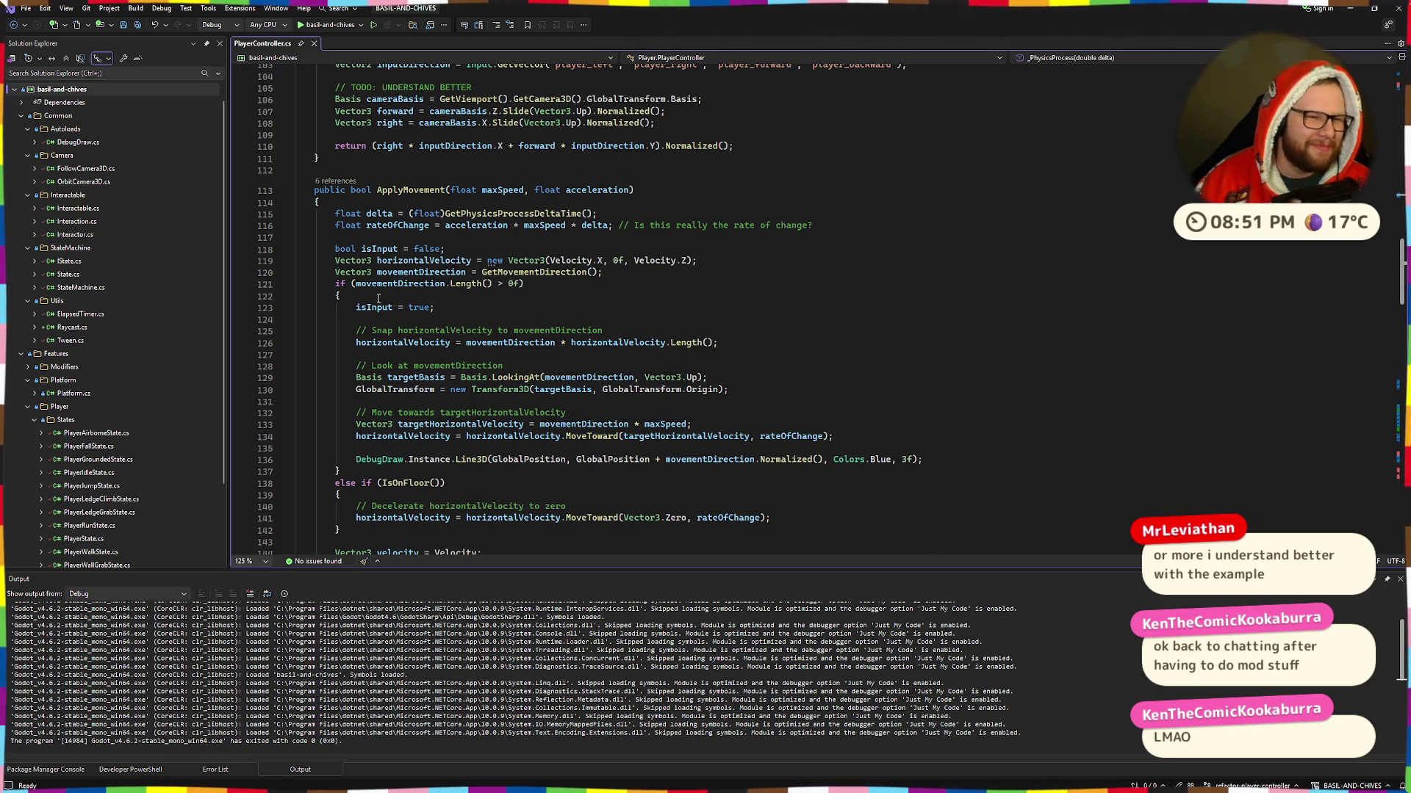
scroll(353, 257, down, 2)
scroll(308, 206, up, 2)
drag(365, 196, 599, 213)
click(598, 214)
drag(361, 187, 636, 236)
click(635, 235)
scroll(636, 236, down, 2)
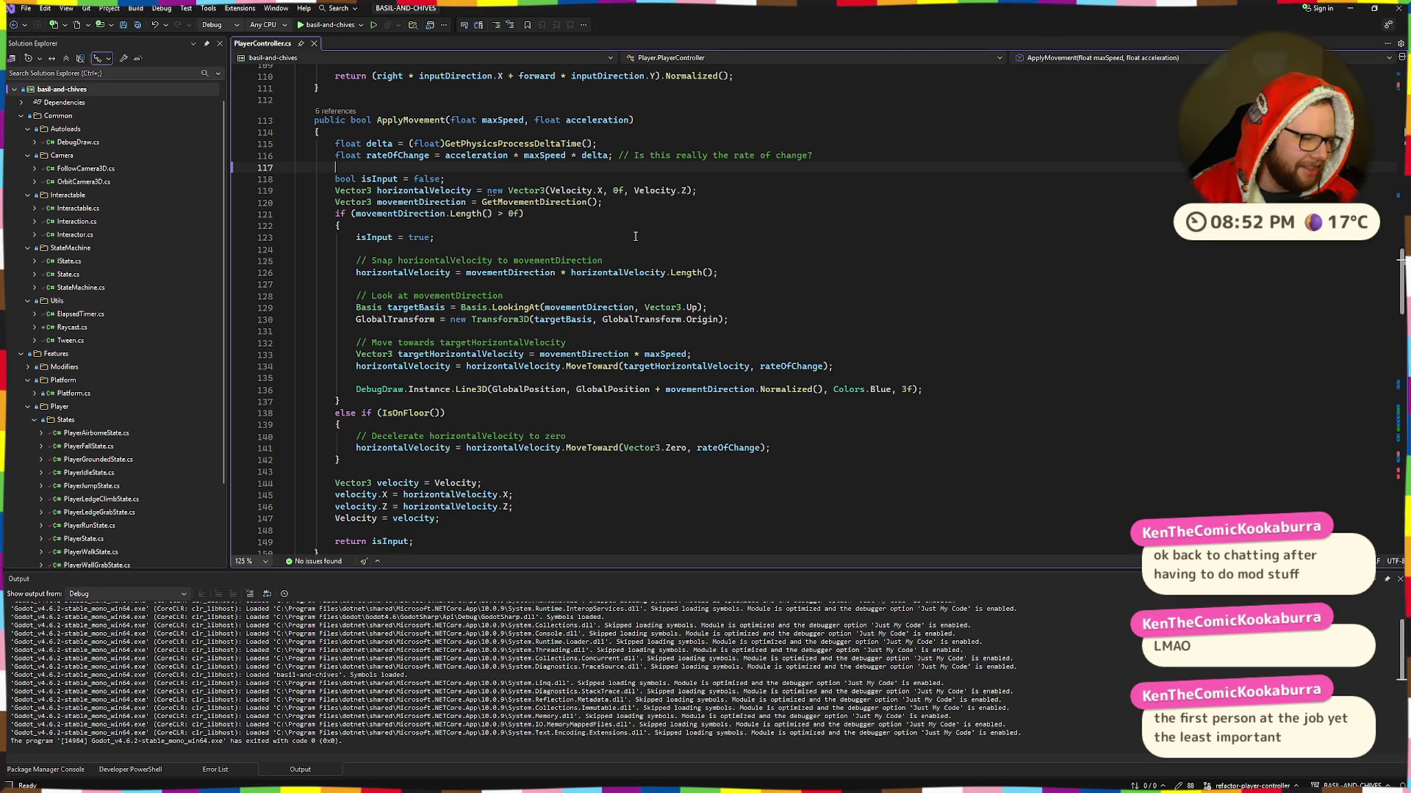
mouse_move(353, 413)
mouse_down()
mouse_move(345, 426)
mouse_move(514, 450)
mouse_up()
drag(340, 460, 372, 403)
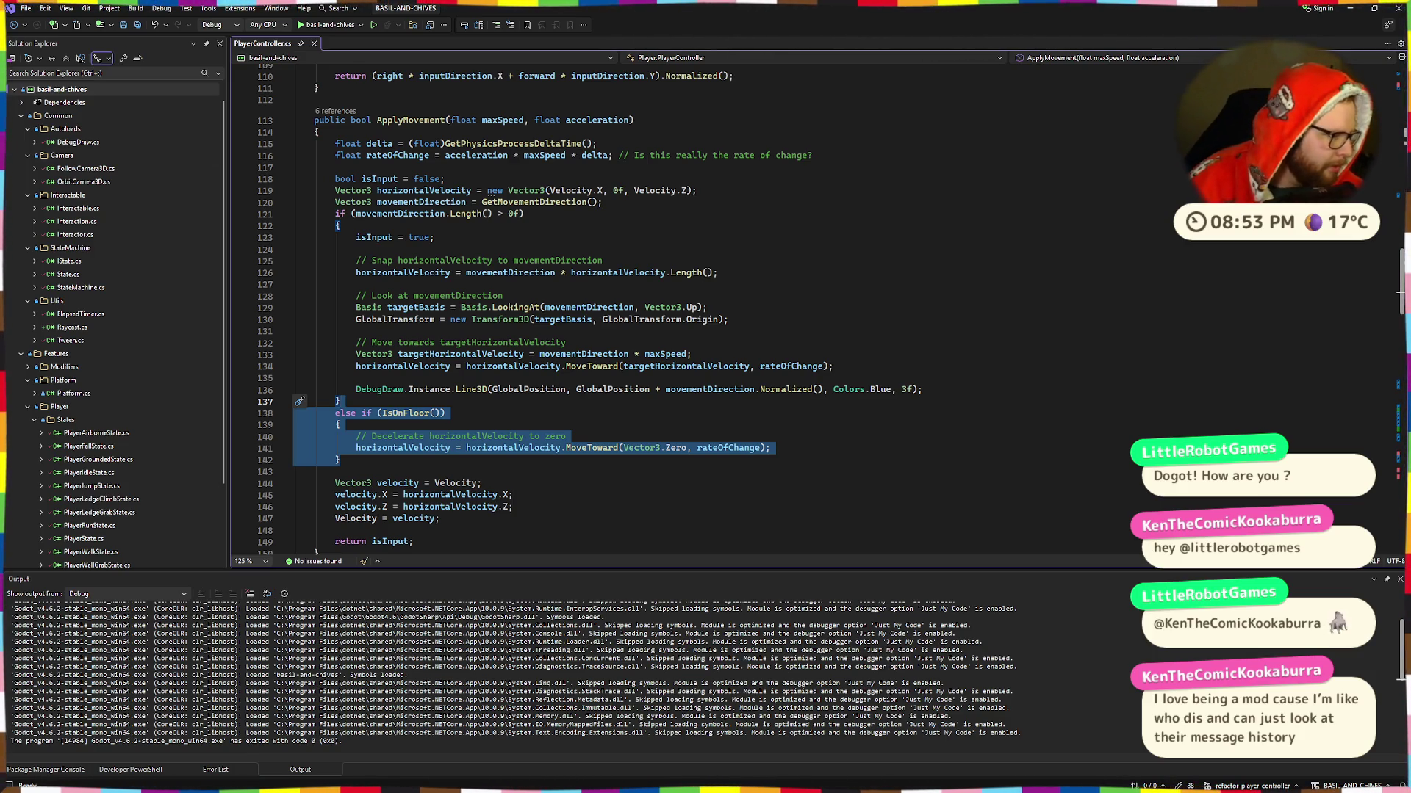
key(alt+Tab)
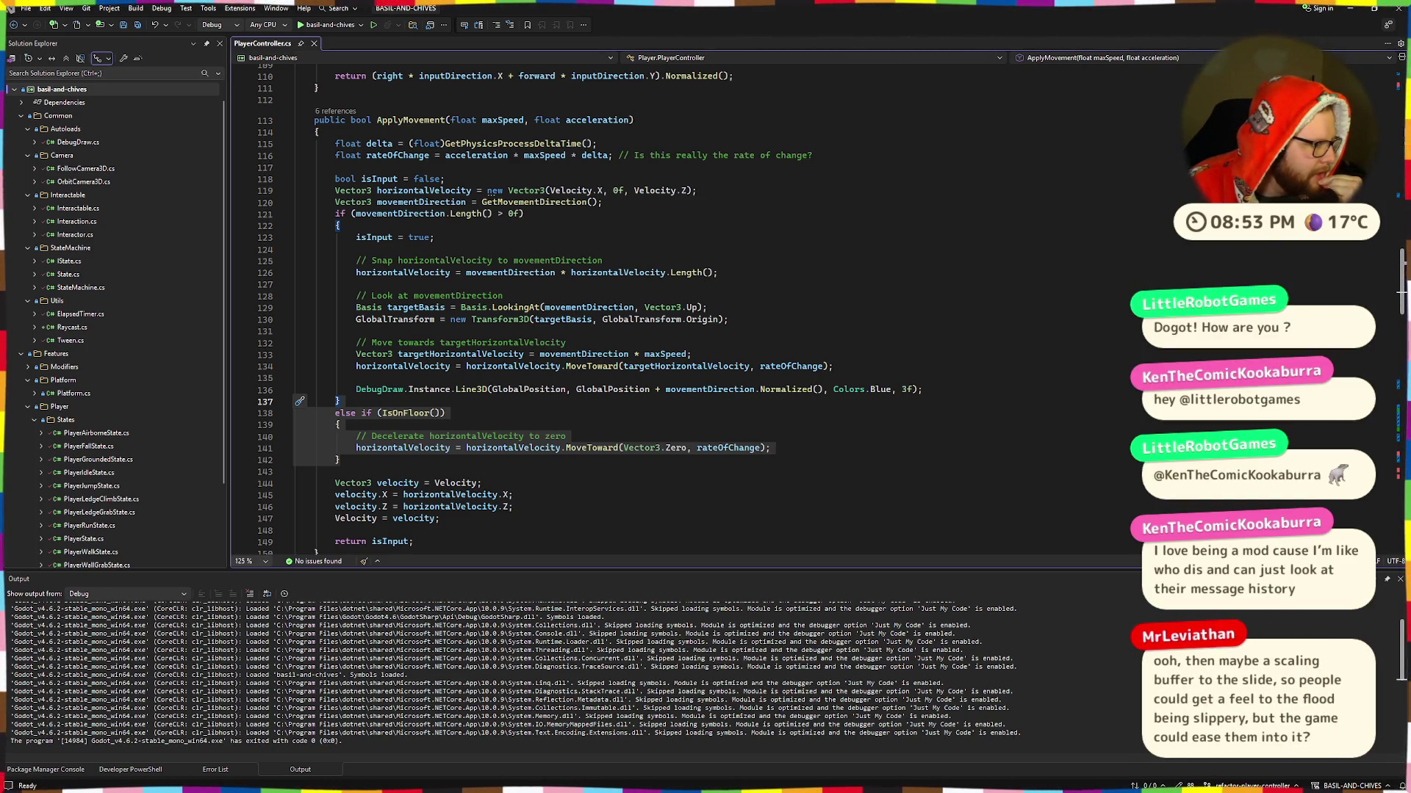
key(alt+Tab)
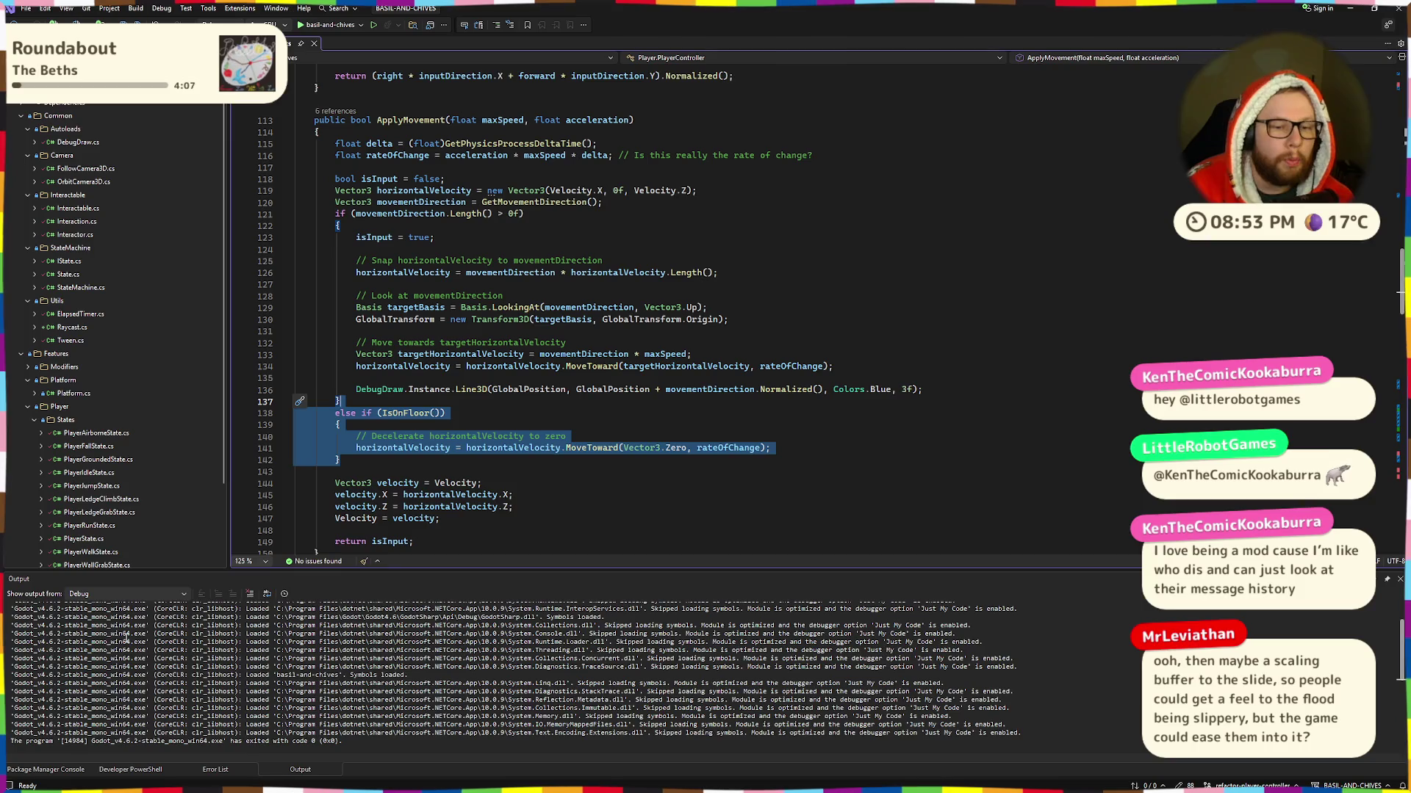
Step: Inspect deceleration line 141, highlighting rateOfChange and its acceleration term
click(744, 414)
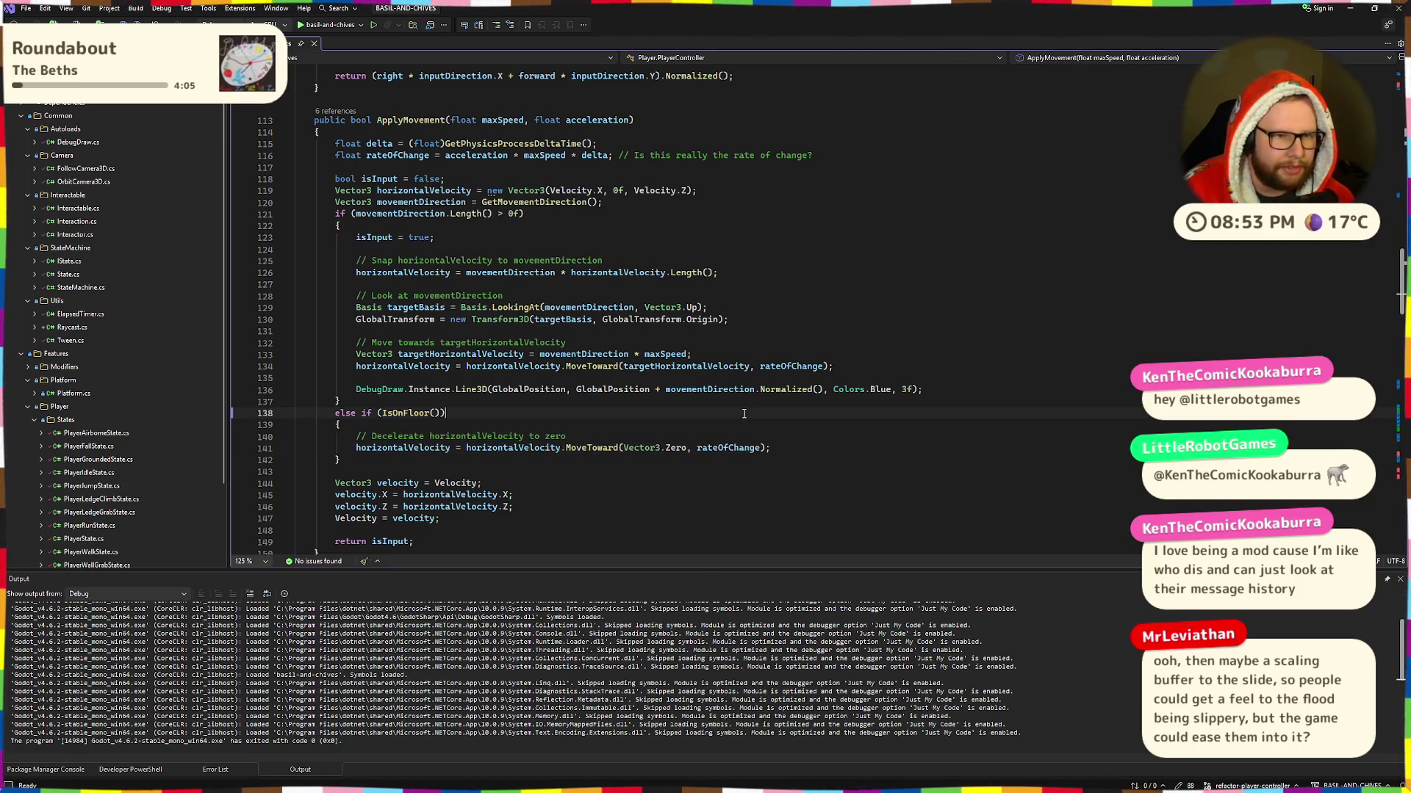
triple_click(729, 448)
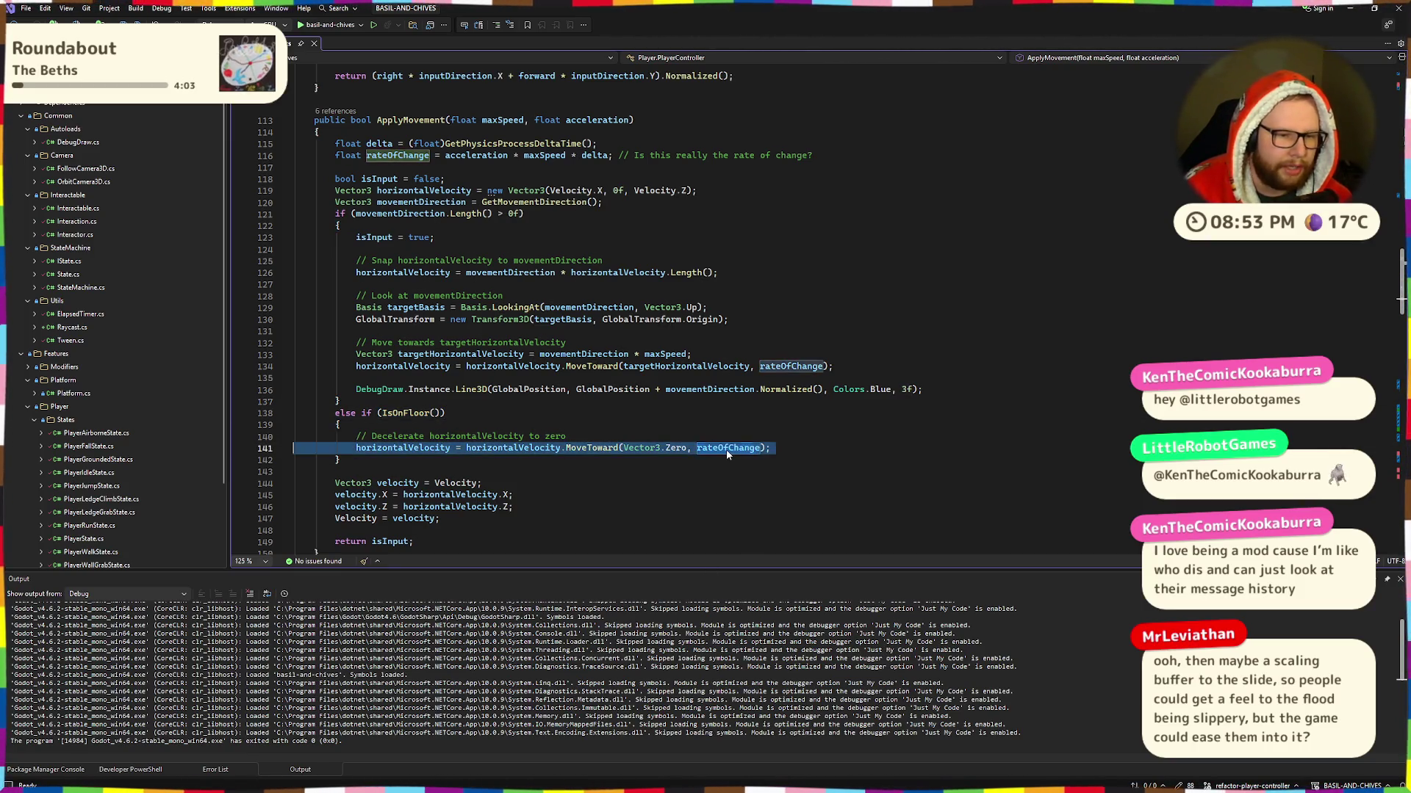
click(616, 439)
click(616, 448)
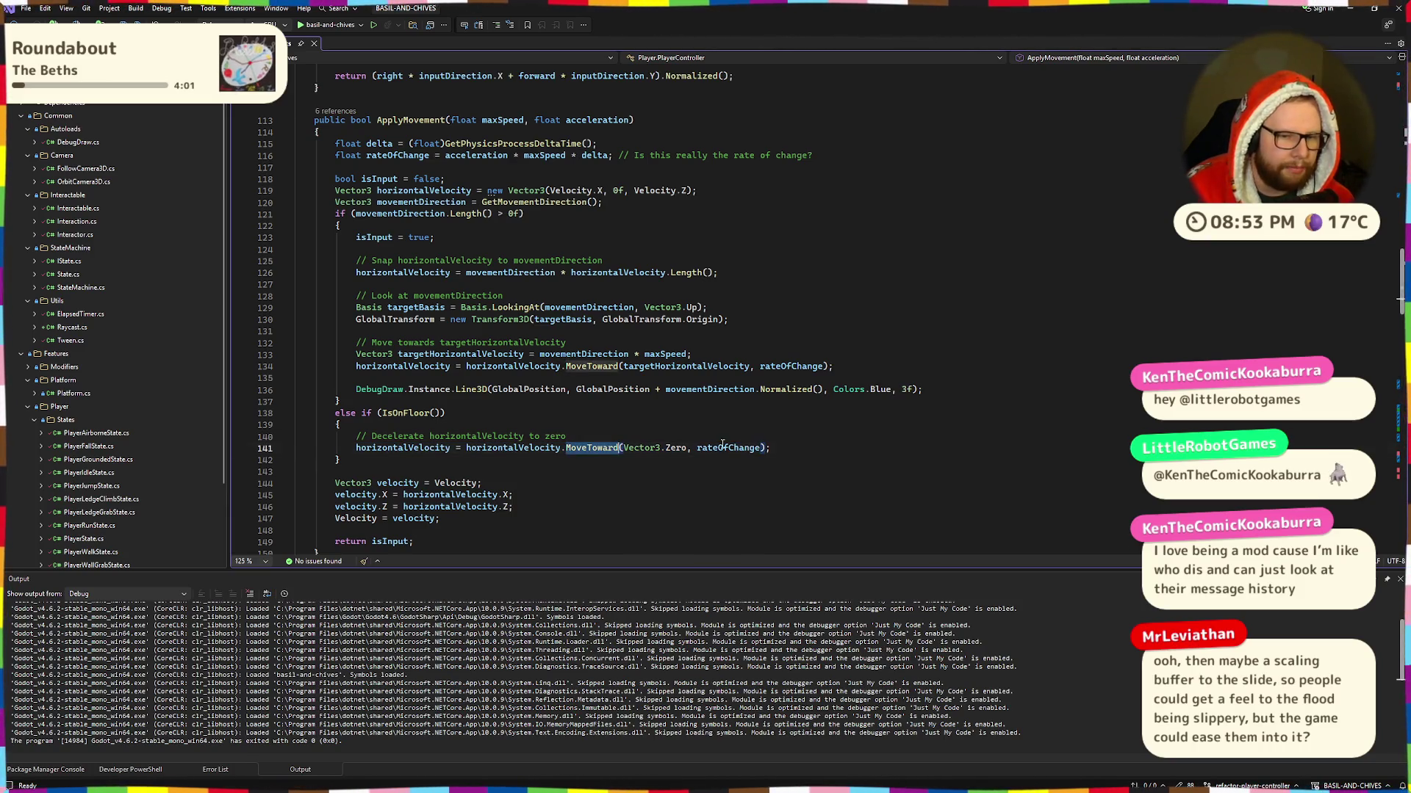
click(727, 447)
click(671, 211)
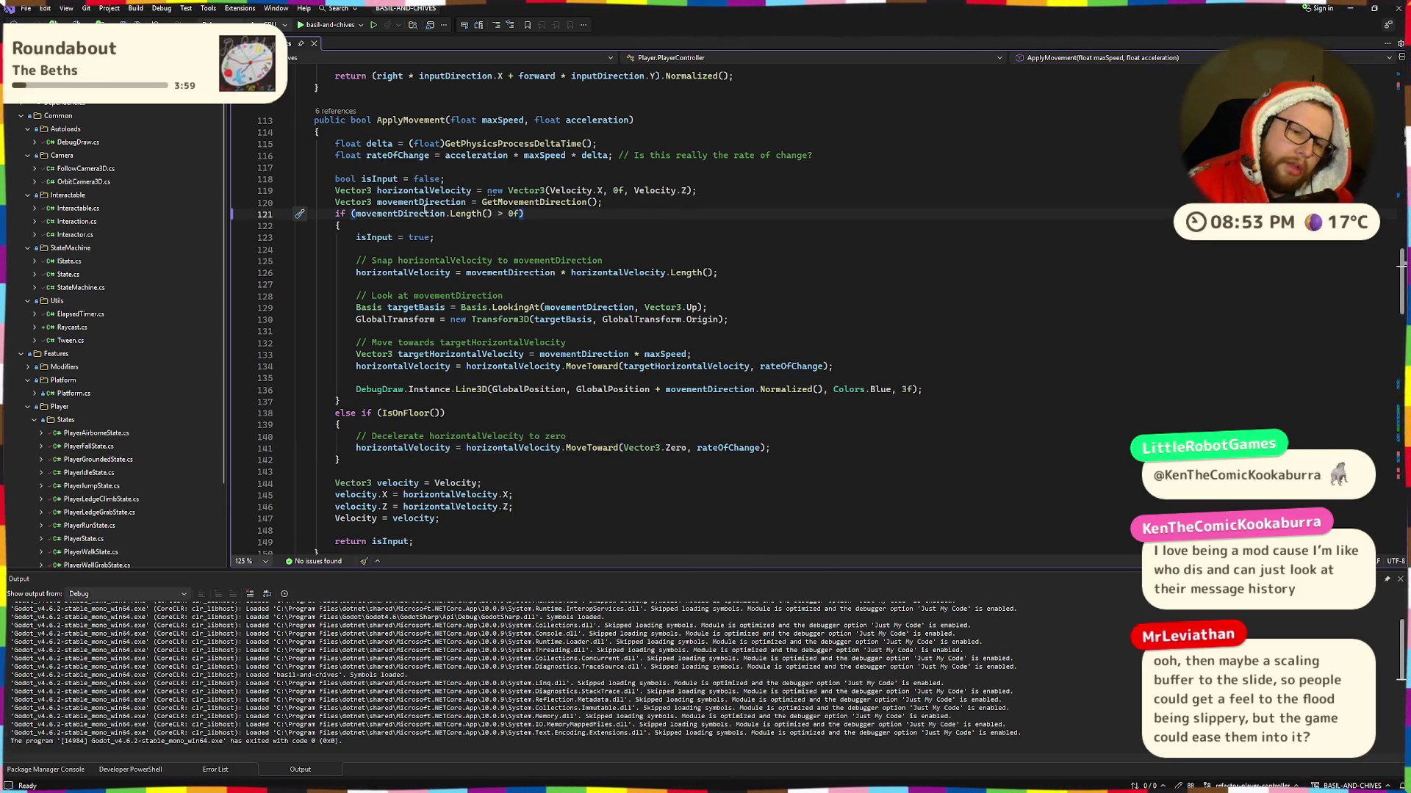
double_click(727, 447)
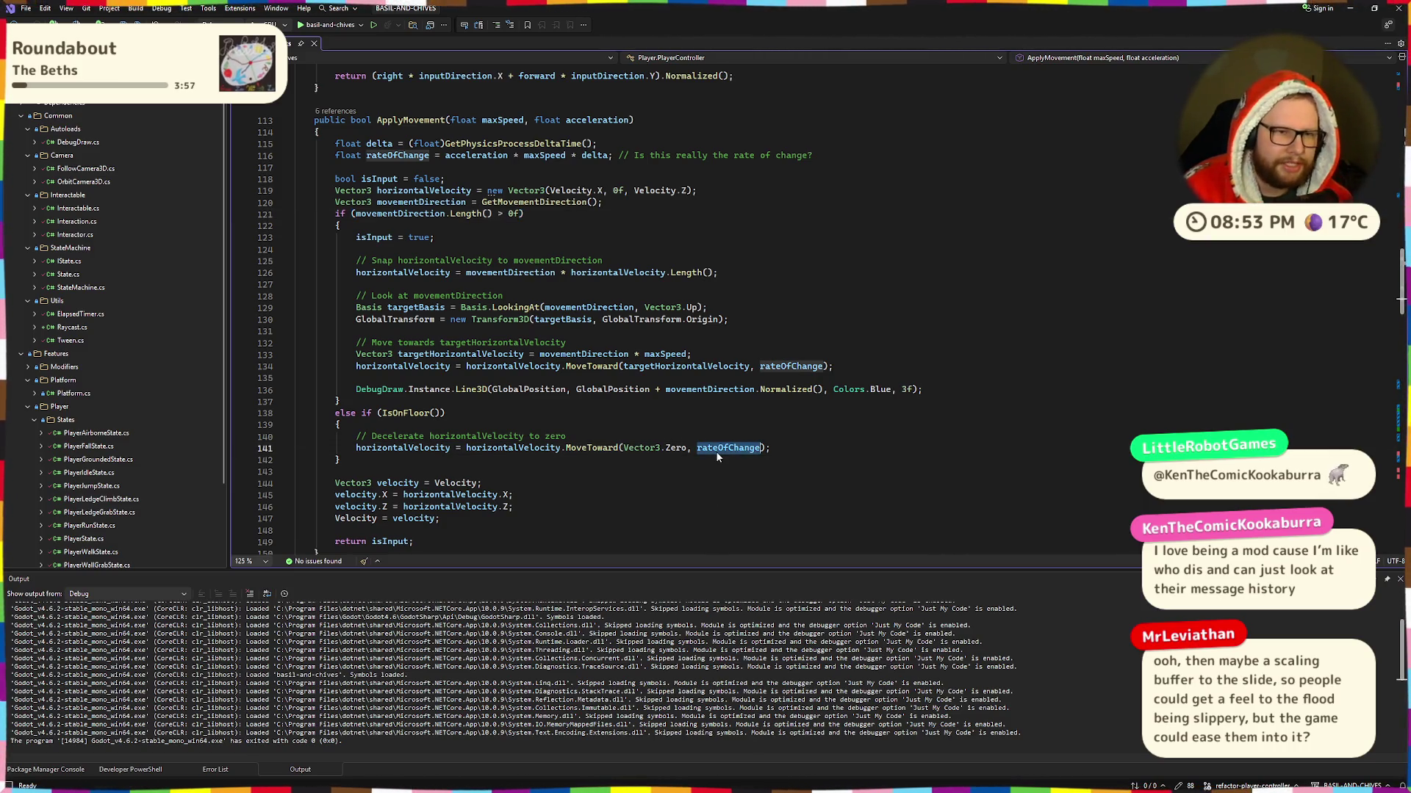
double_click(470, 157)
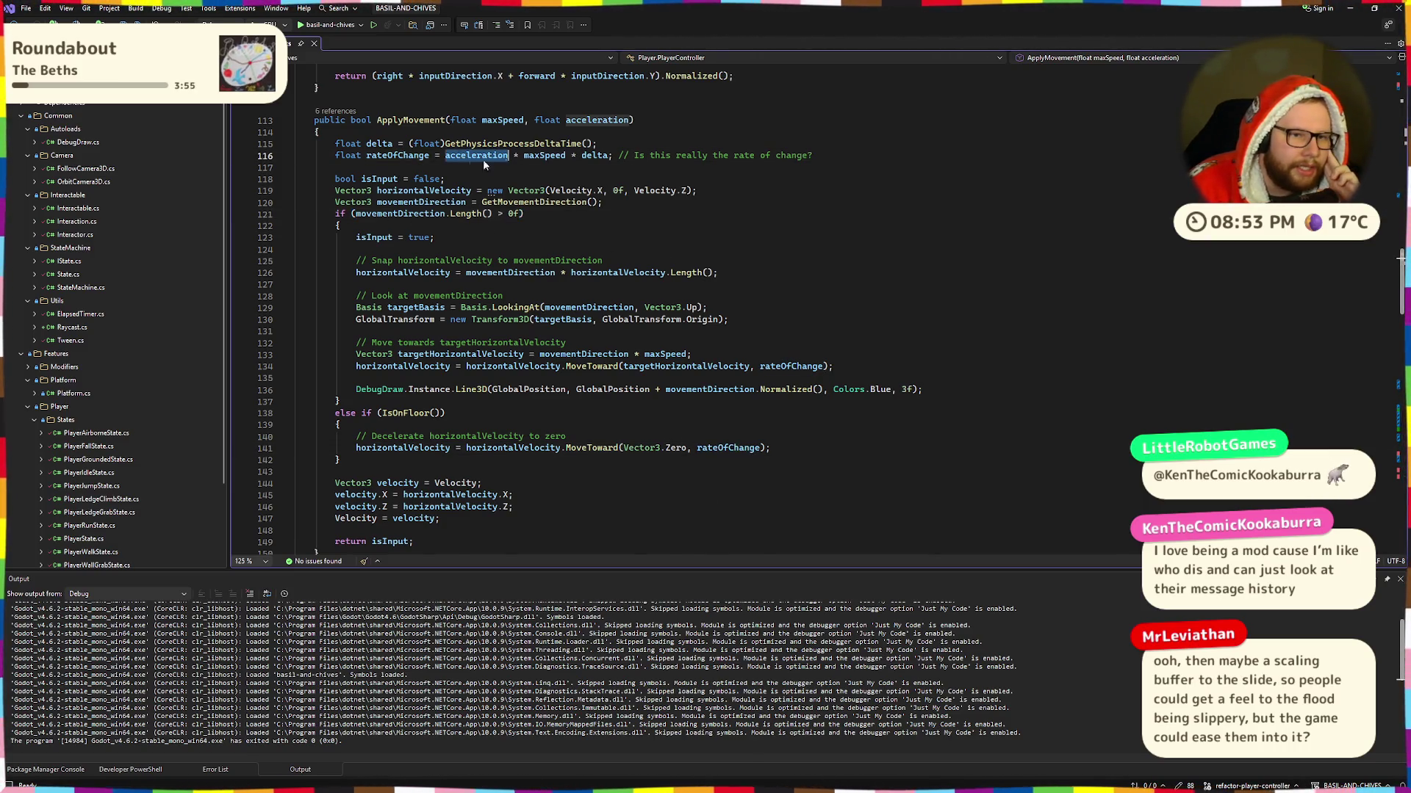
scroll(514, 220, up, 4)
Step: Look up ApplyMovement's callers and jump to its call in PlayerFallState.cs
double_click(425, 260)
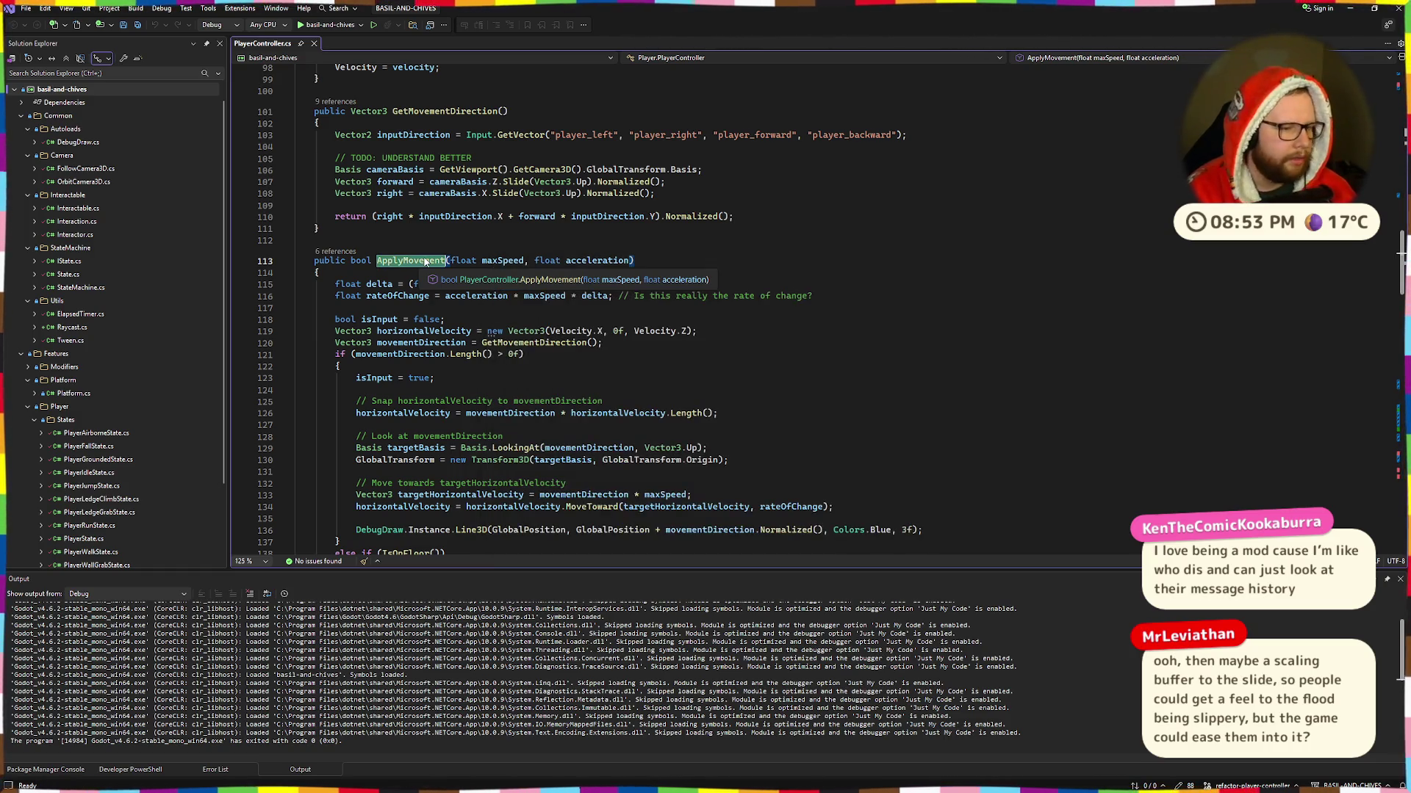
scroll(182, 155, down, 2)
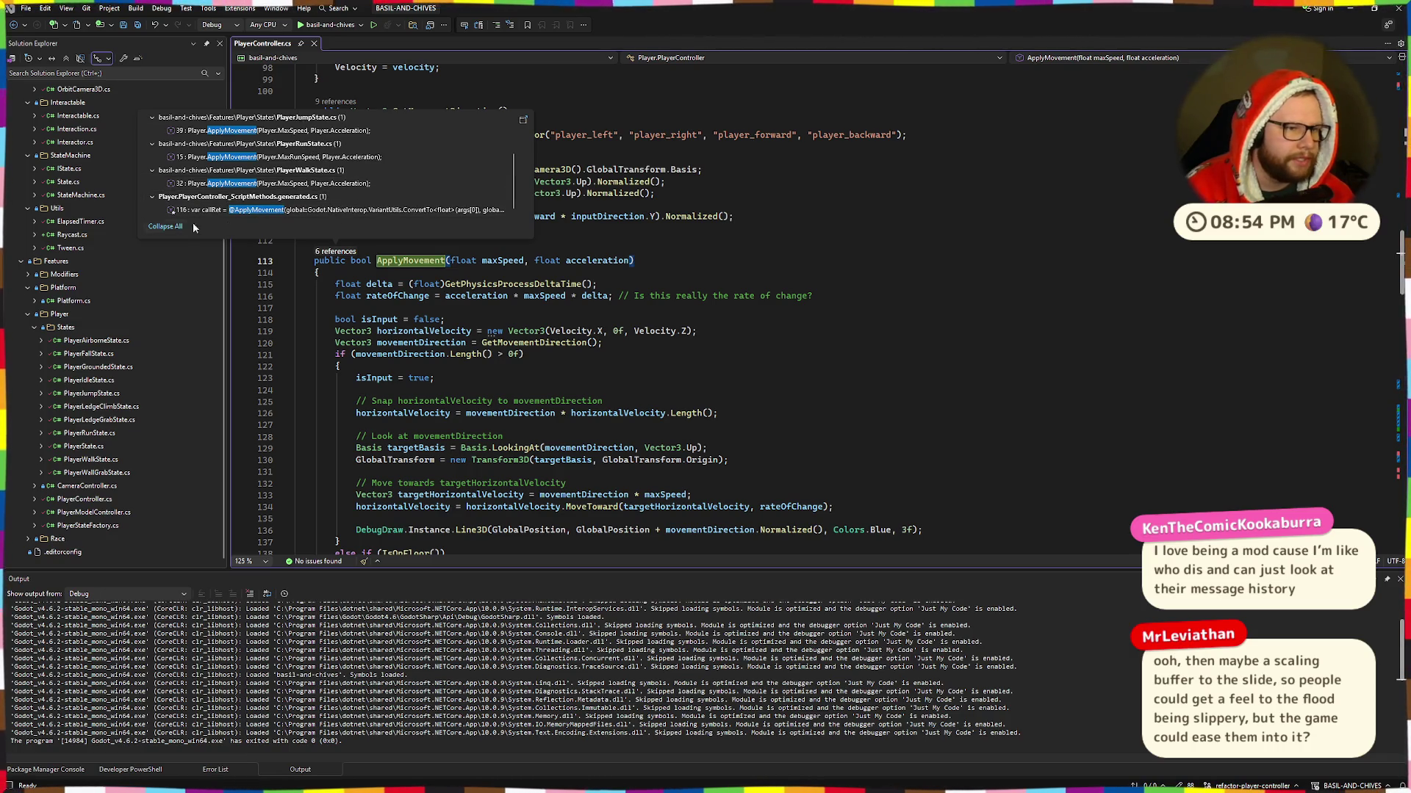
scroll(286, 158, up, 2)
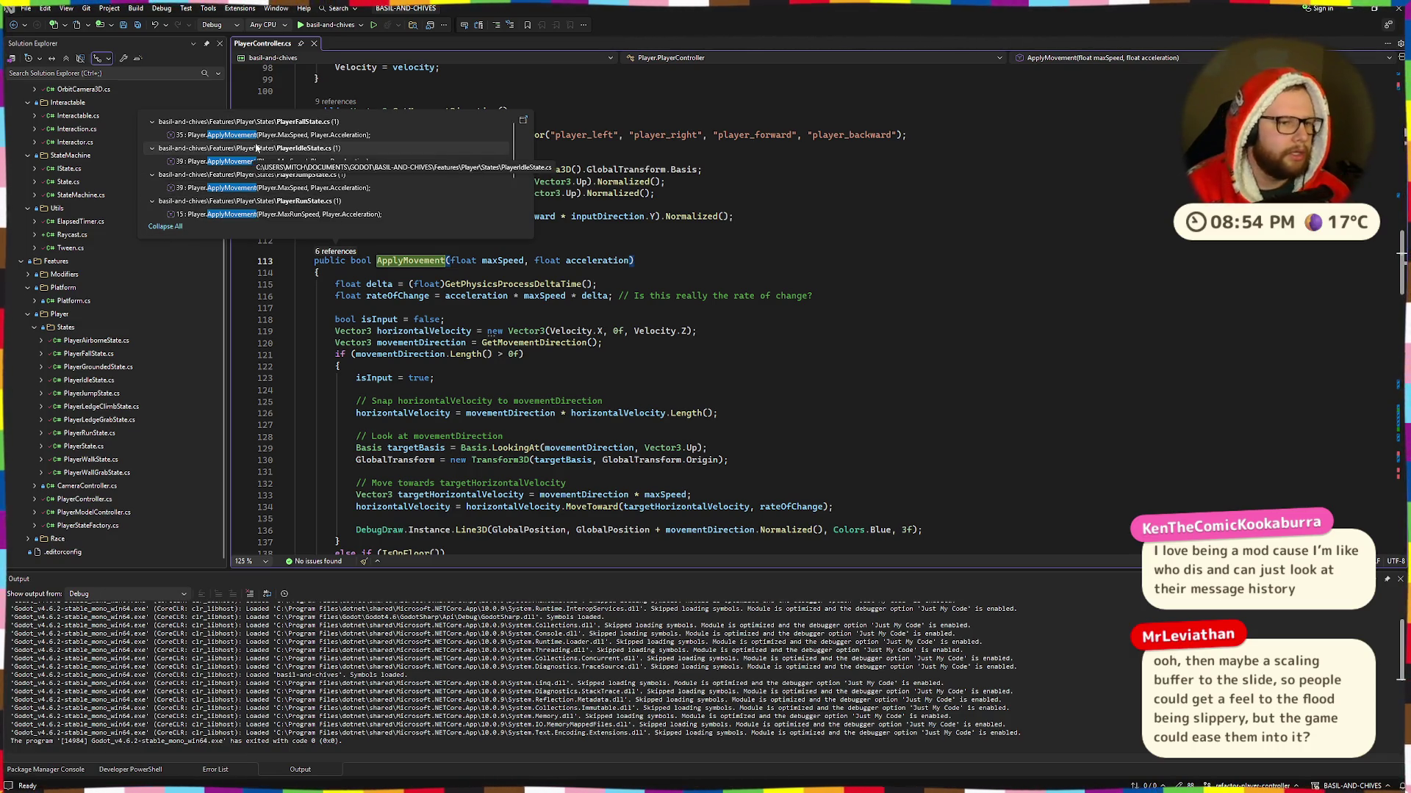
double_click(331, 135)
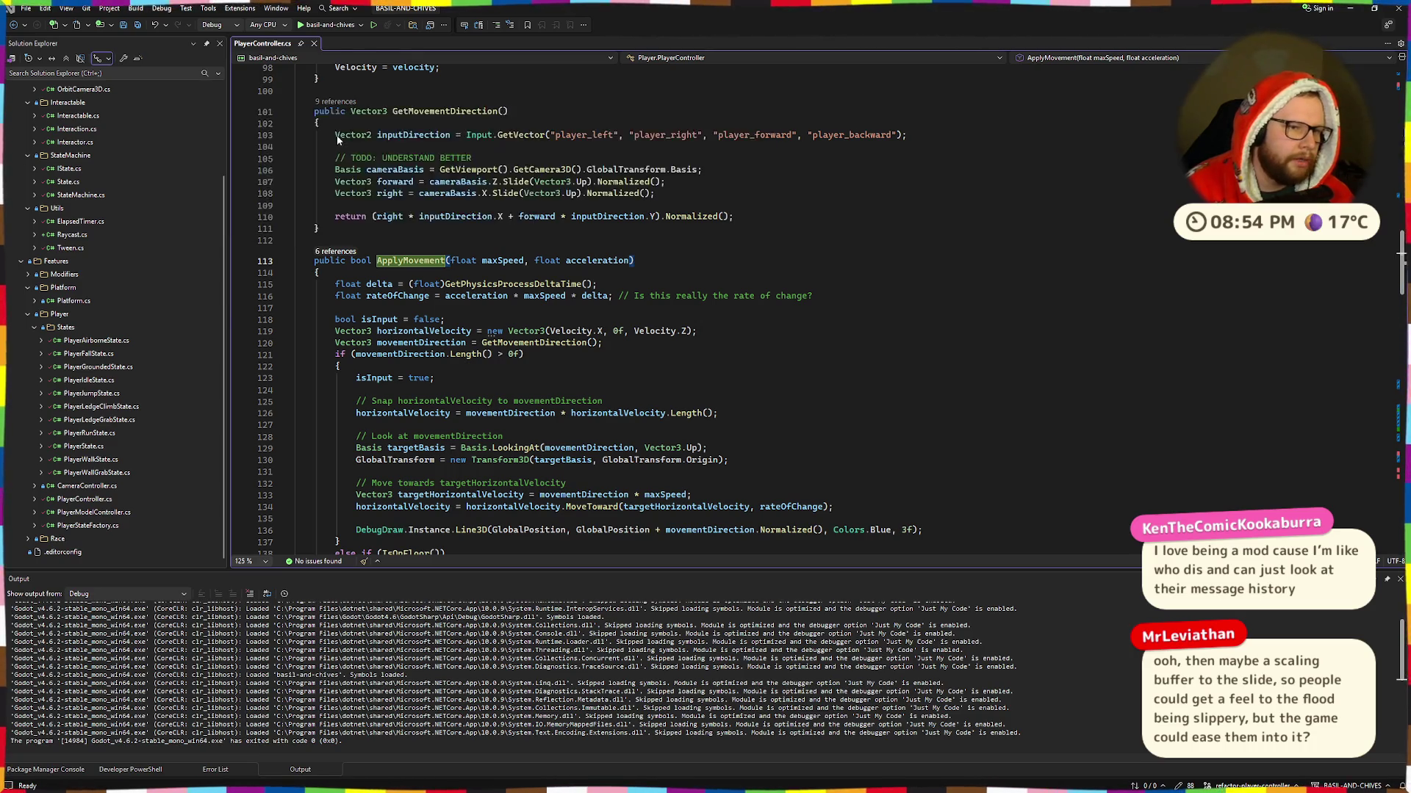
click(610, 352)
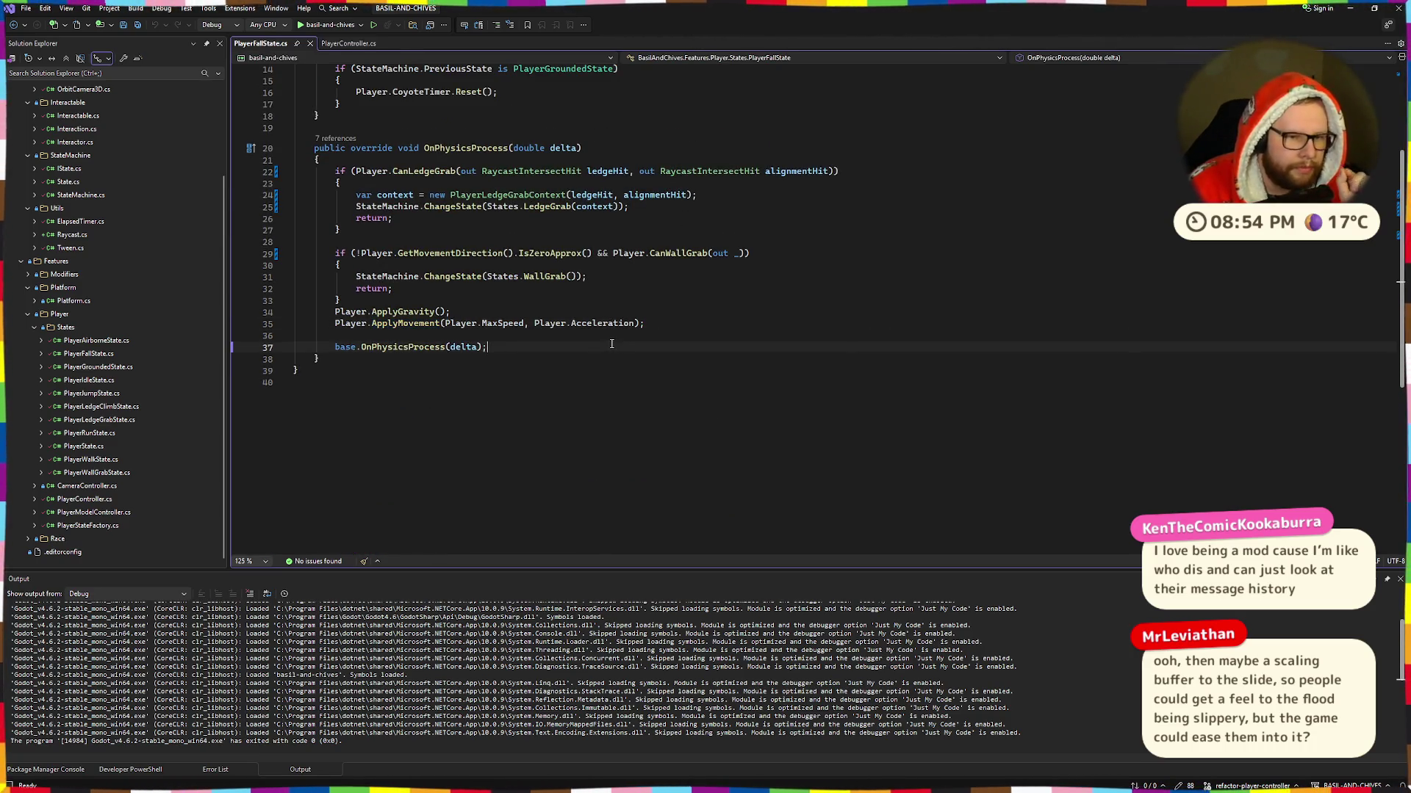
Step: Check the Player.Acceleration argument on line 35 of PlayerFallState.cs, then return to PlayerController.cs
click(566, 314)
drag(535, 323, 641, 324)
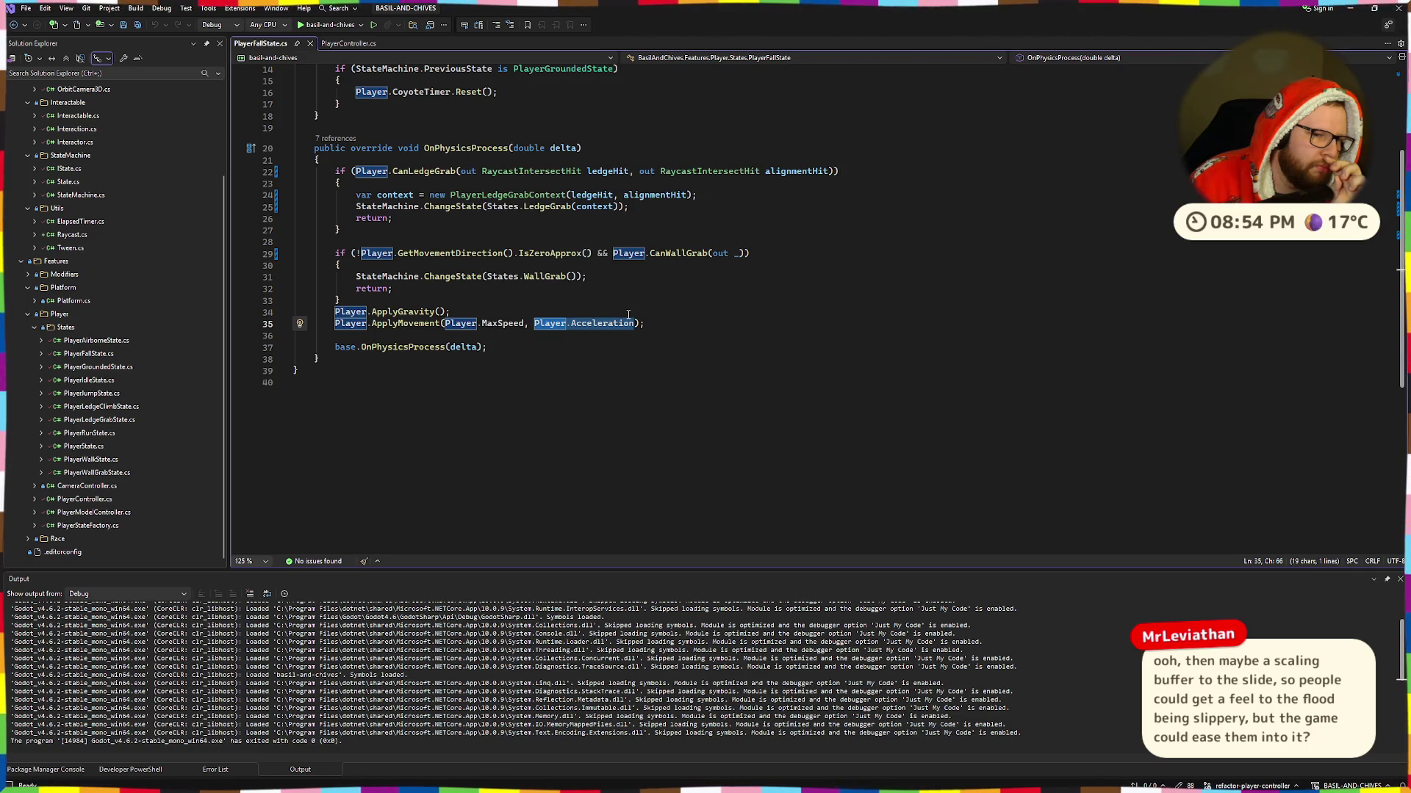
click(625, 305)
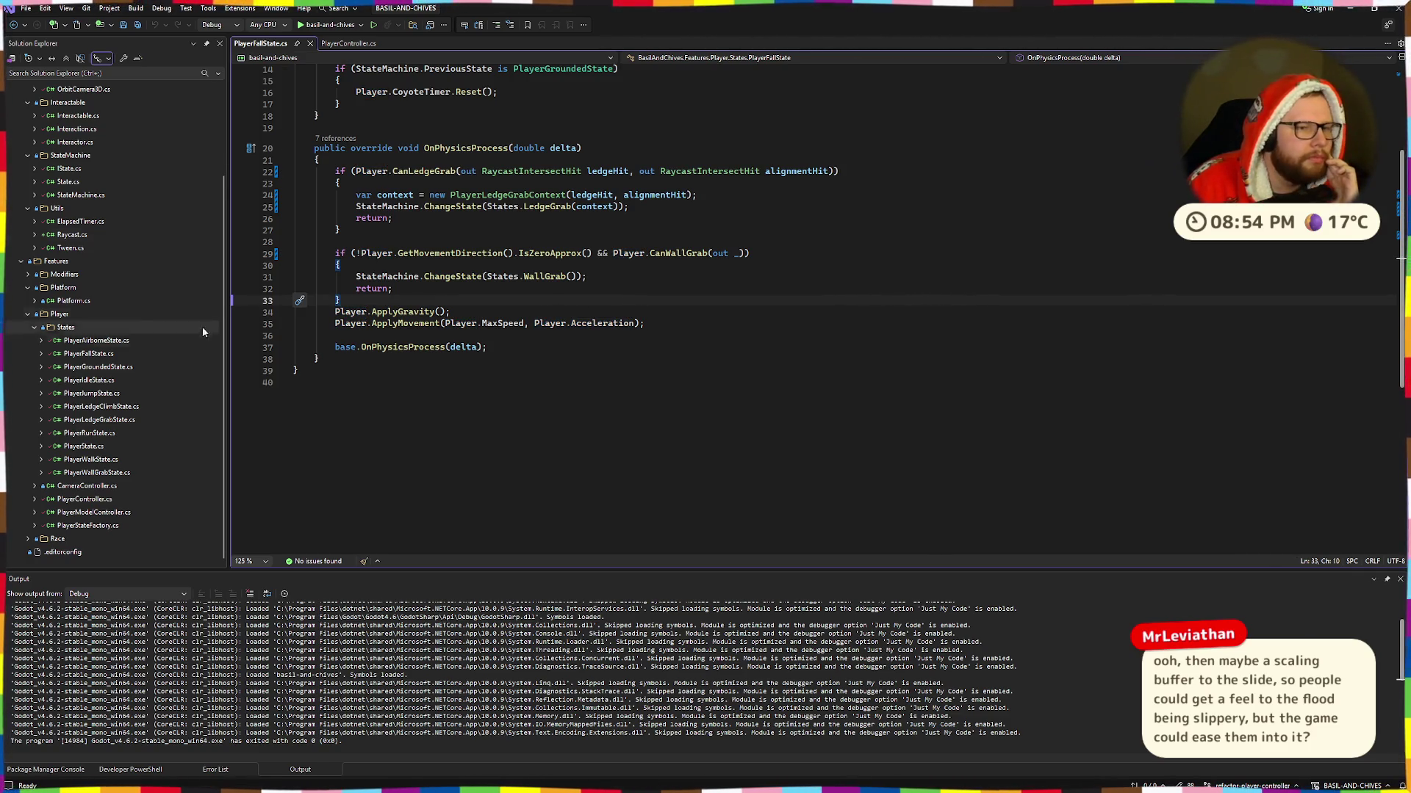
ctrl+click(405, 323)
scroll(601, 341, down, 10)
scroll(601, 340, up, 1)
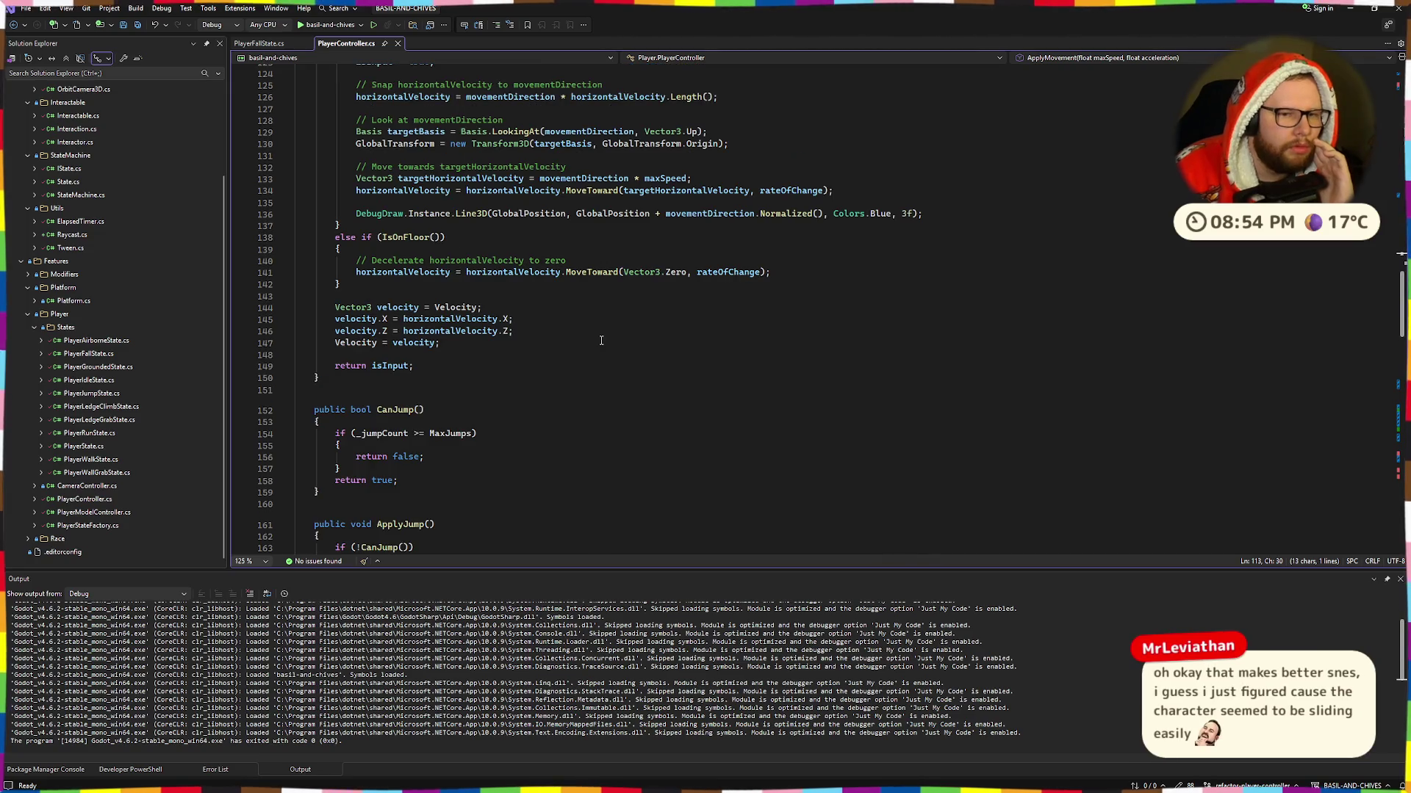
Step: Comment out the gradual deceleration line 141 in ApplyMovement
double_click(720, 273)
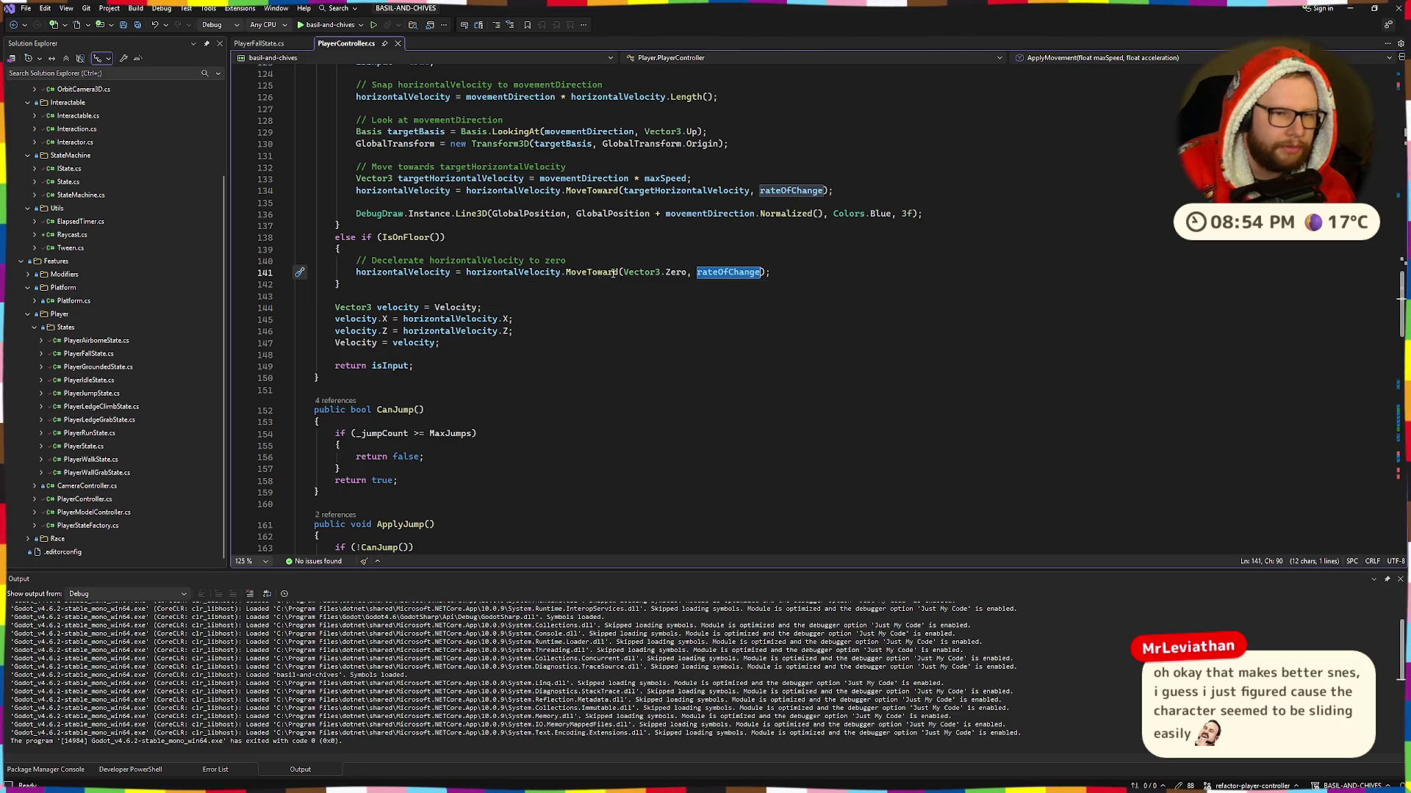
key(Up)
drag(464, 274, 775, 277)
click(774, 277)
key(ctrl+slash)
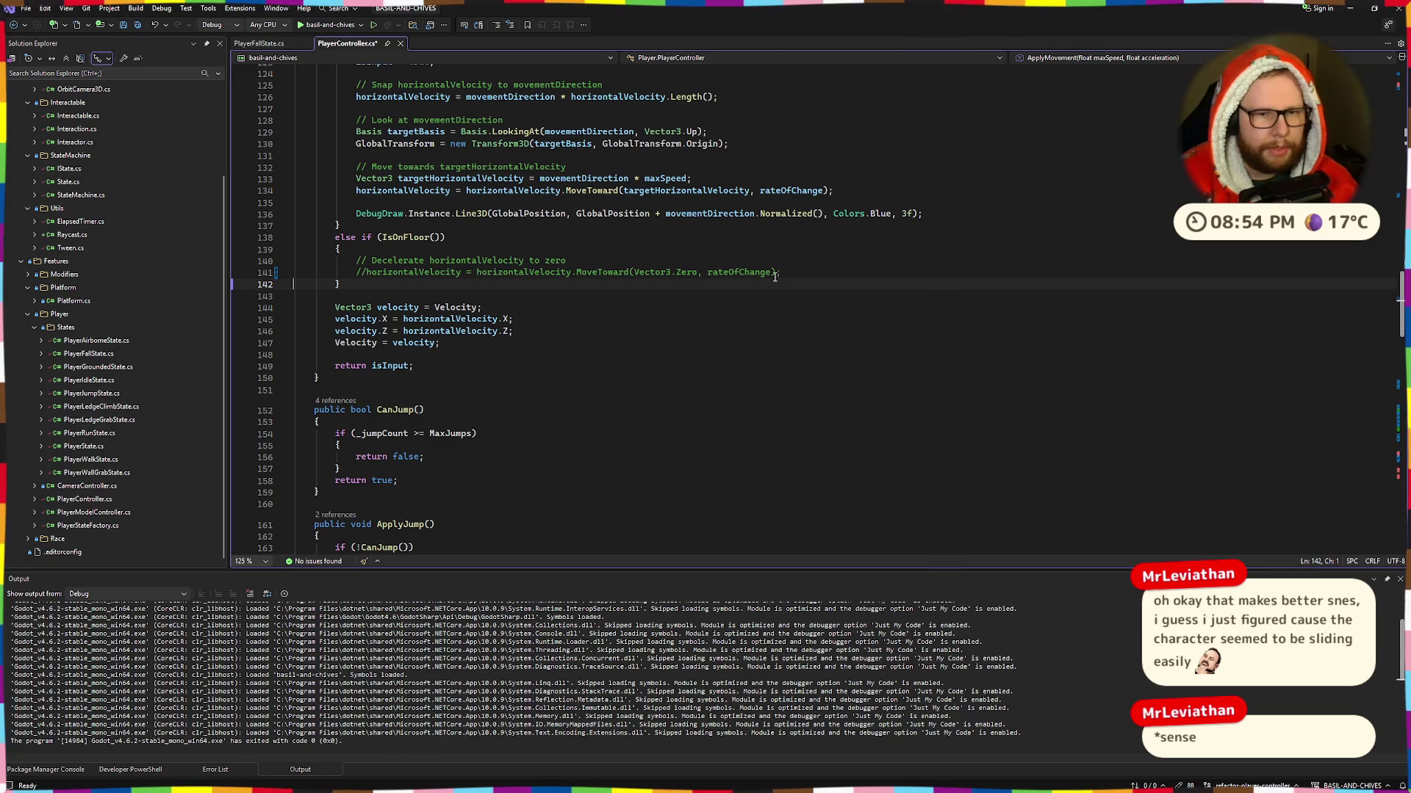
Step: Add 'horizontalVelocity = Vector3.Zero;' below it, save, and launch the game
key(Up)
click(797, 274)
key(Return)
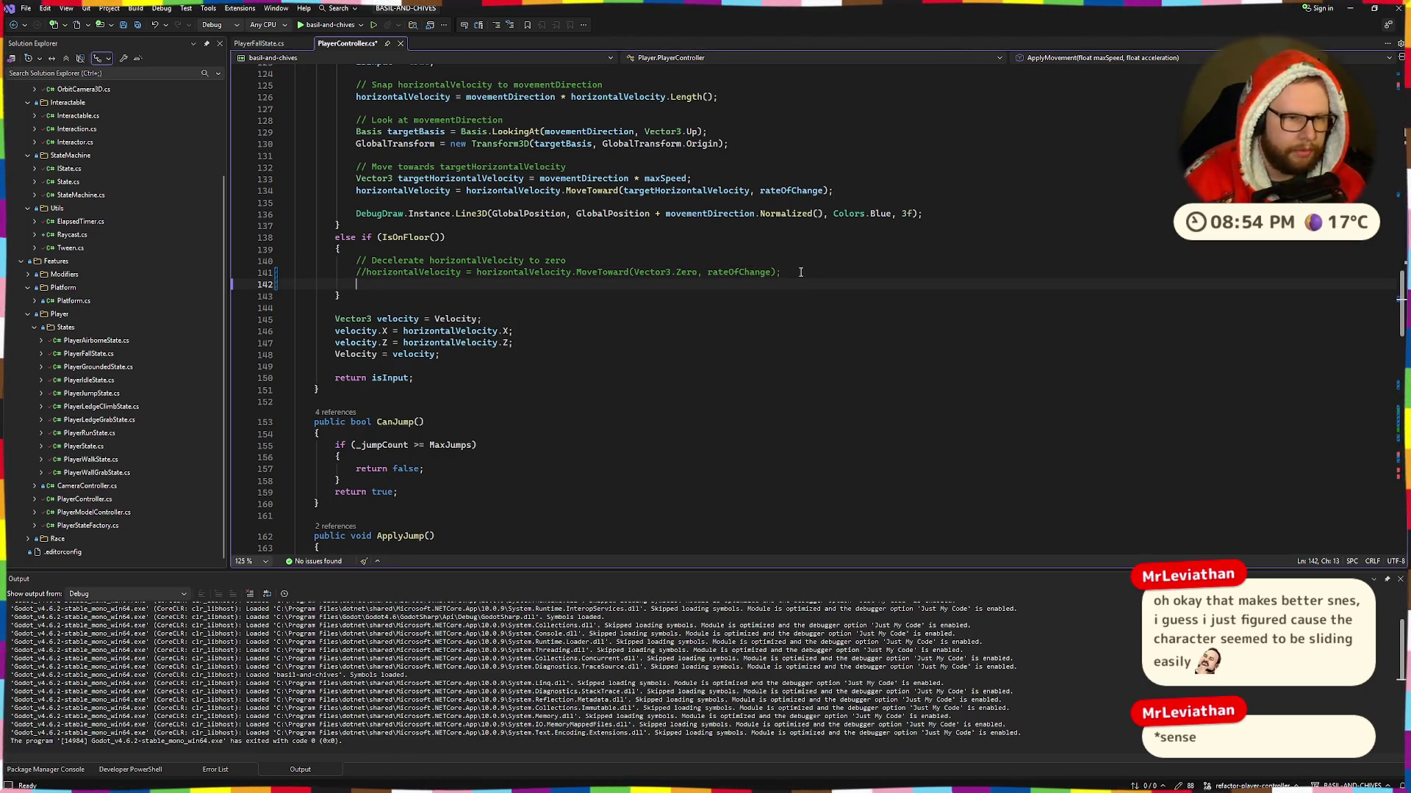
text(horizontalVelocity =)
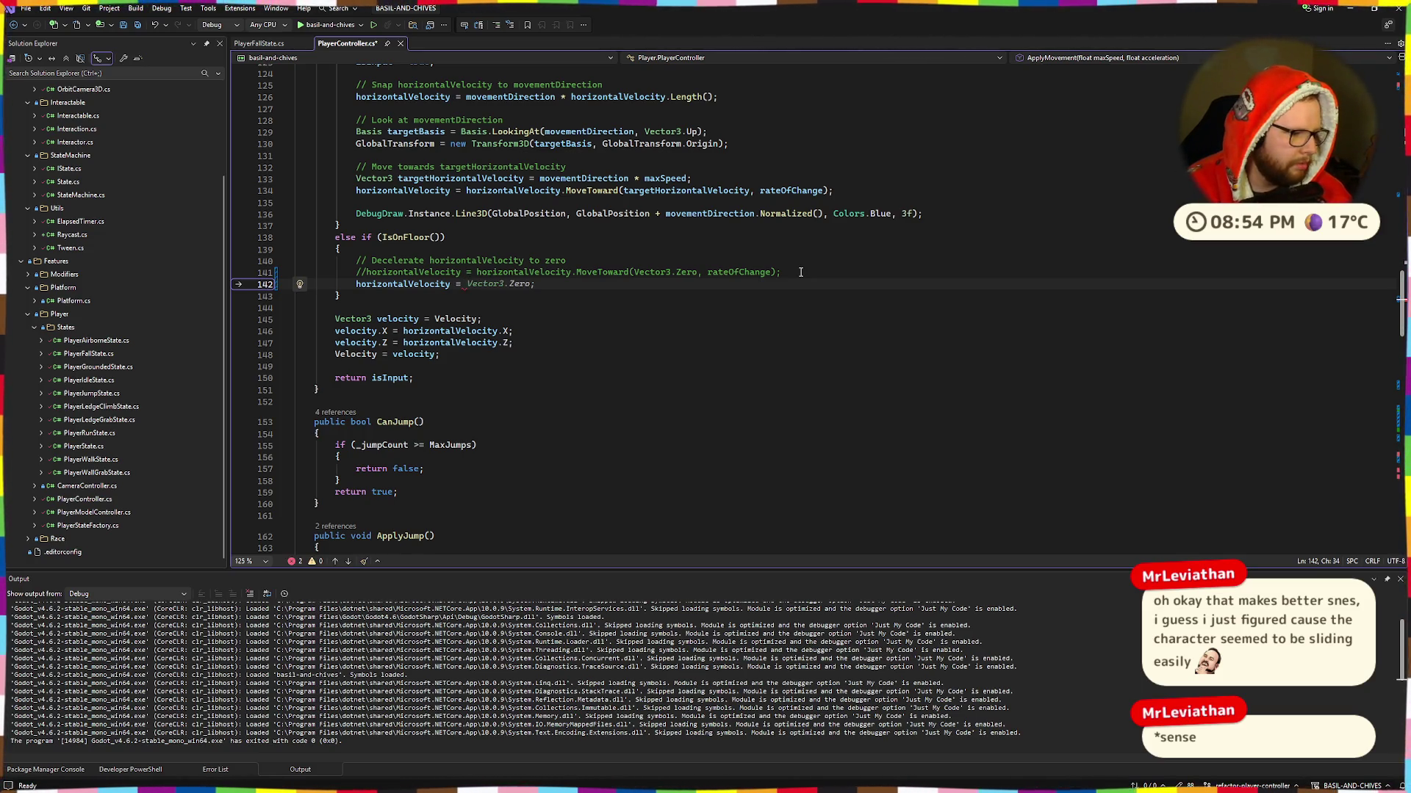
key(Tab)
key(ctrl+s)
click(300, 25)
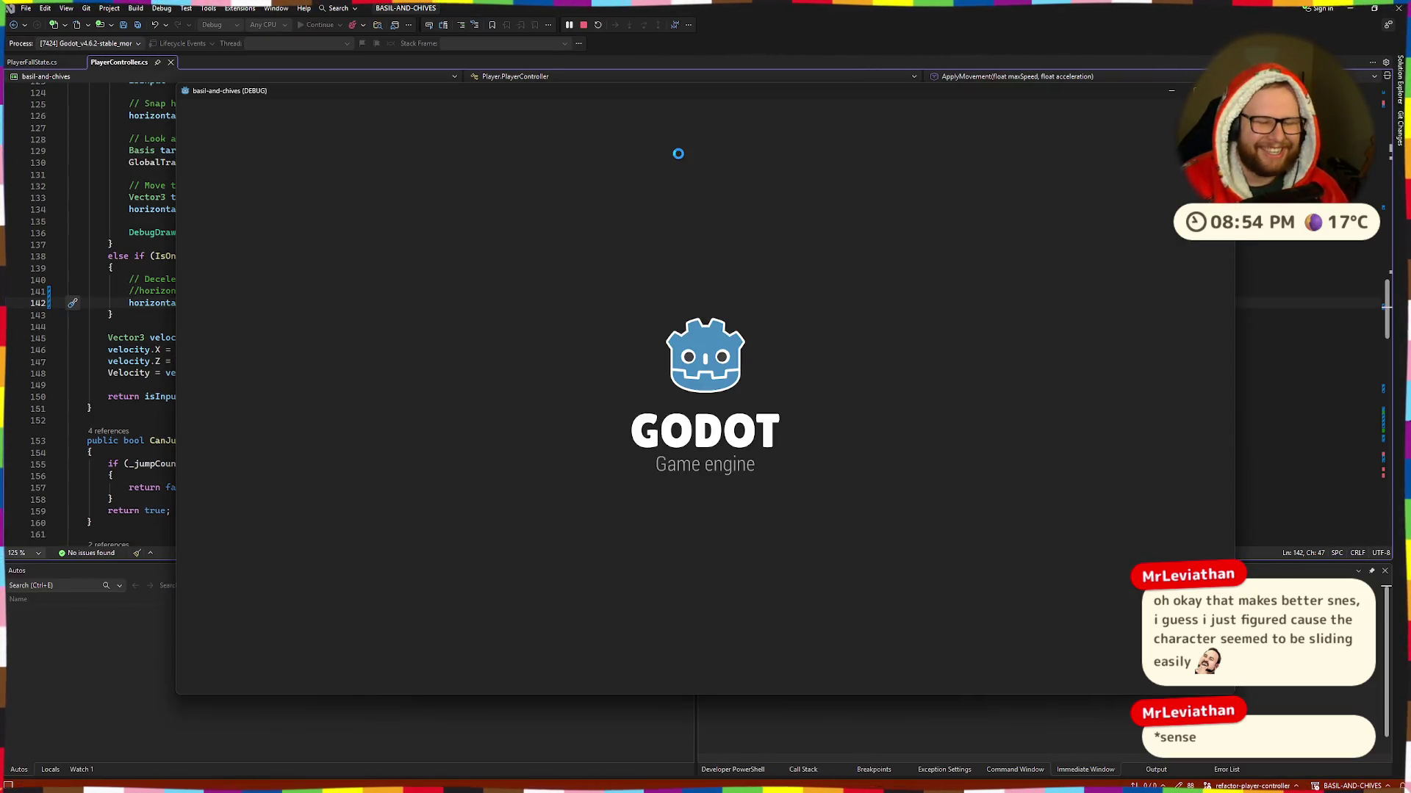
Step: Walk and stop, then jump repeatedly and climb up the red platform's edge
key(w)
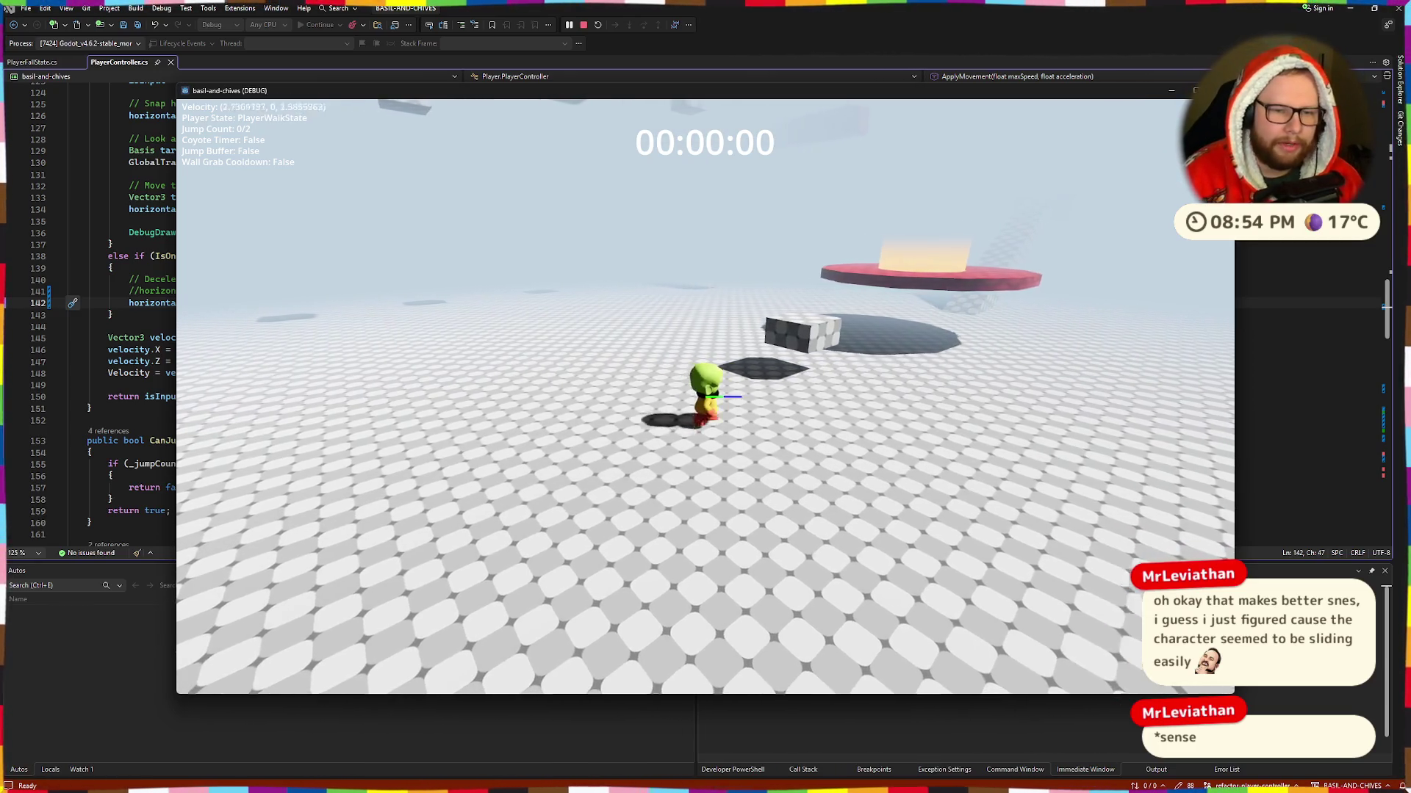
key(space)
key(space)
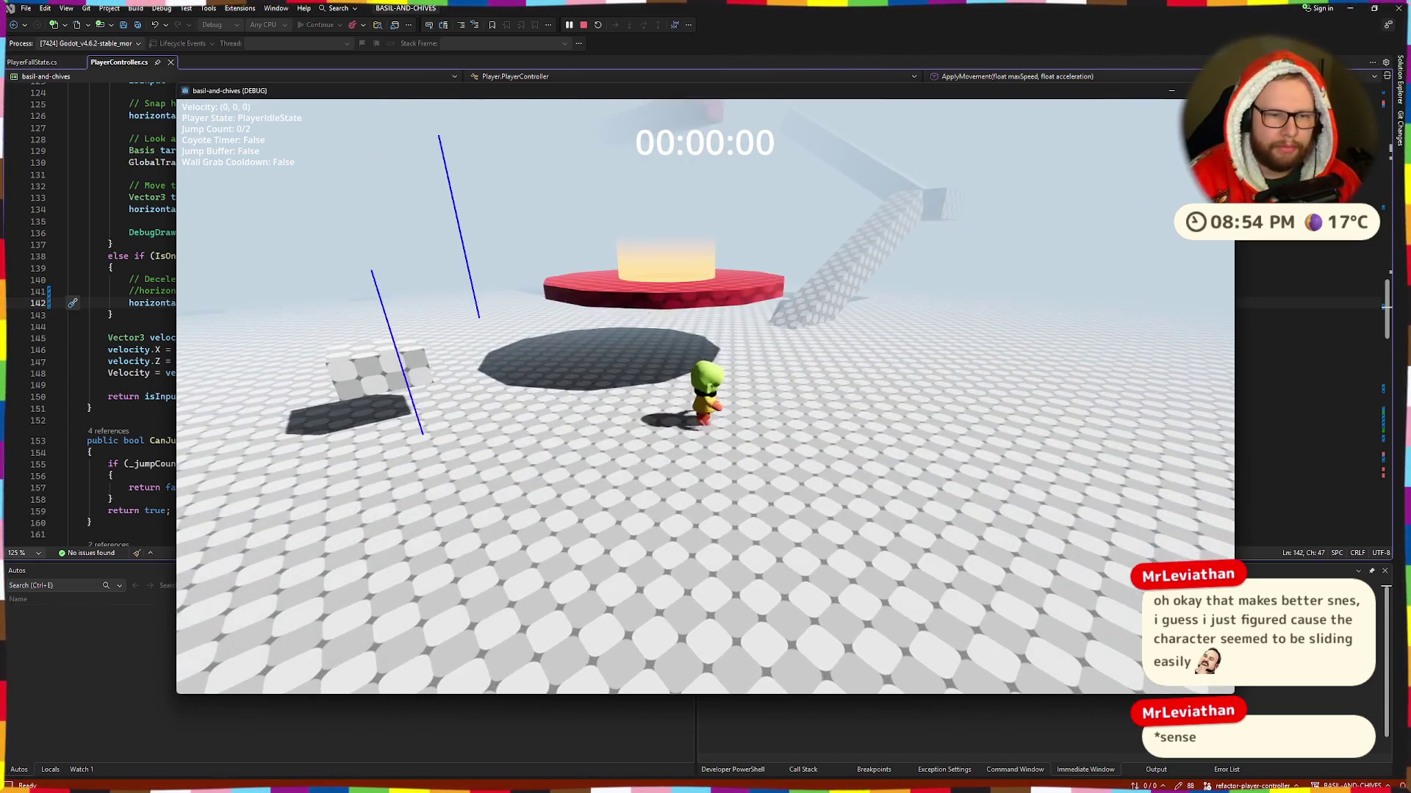
key(space)
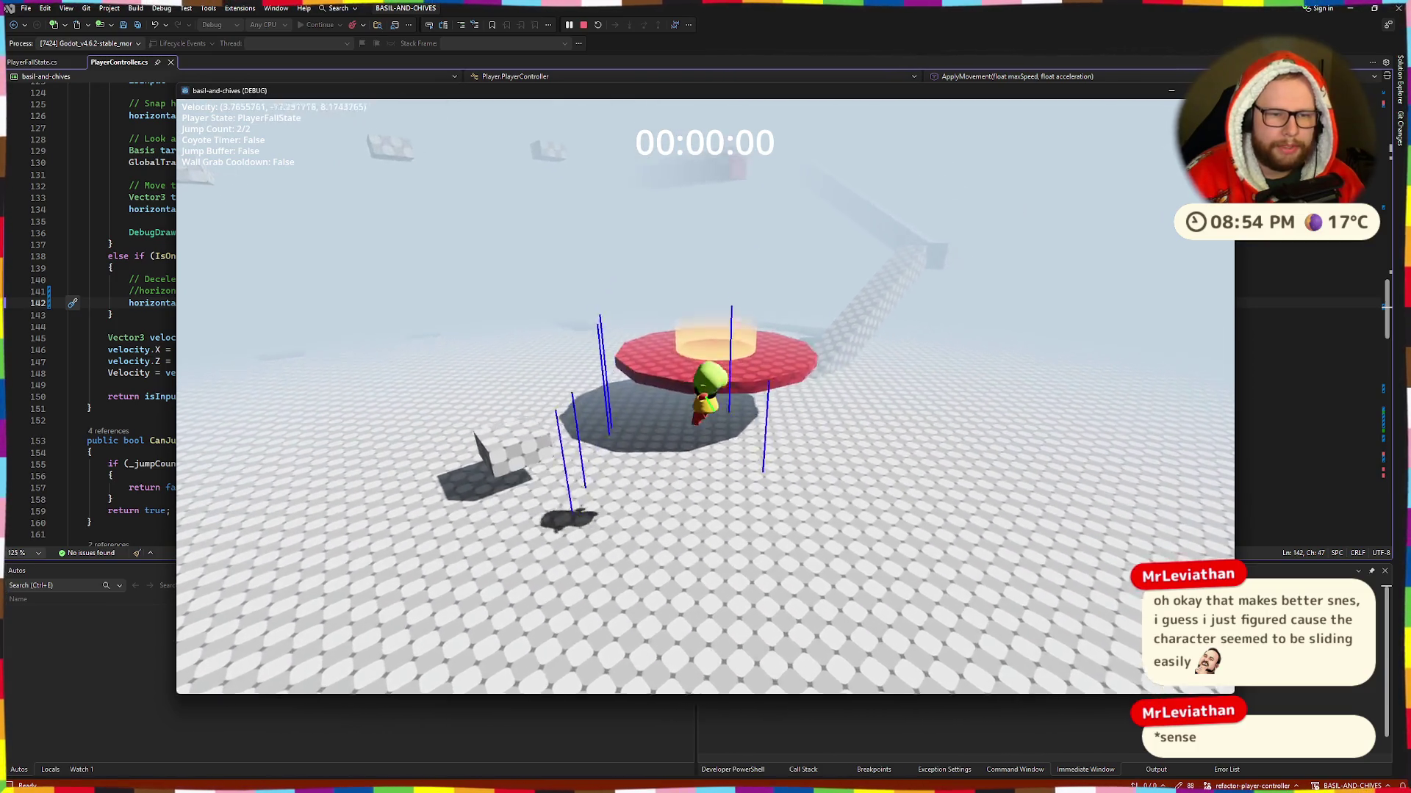
key(w)
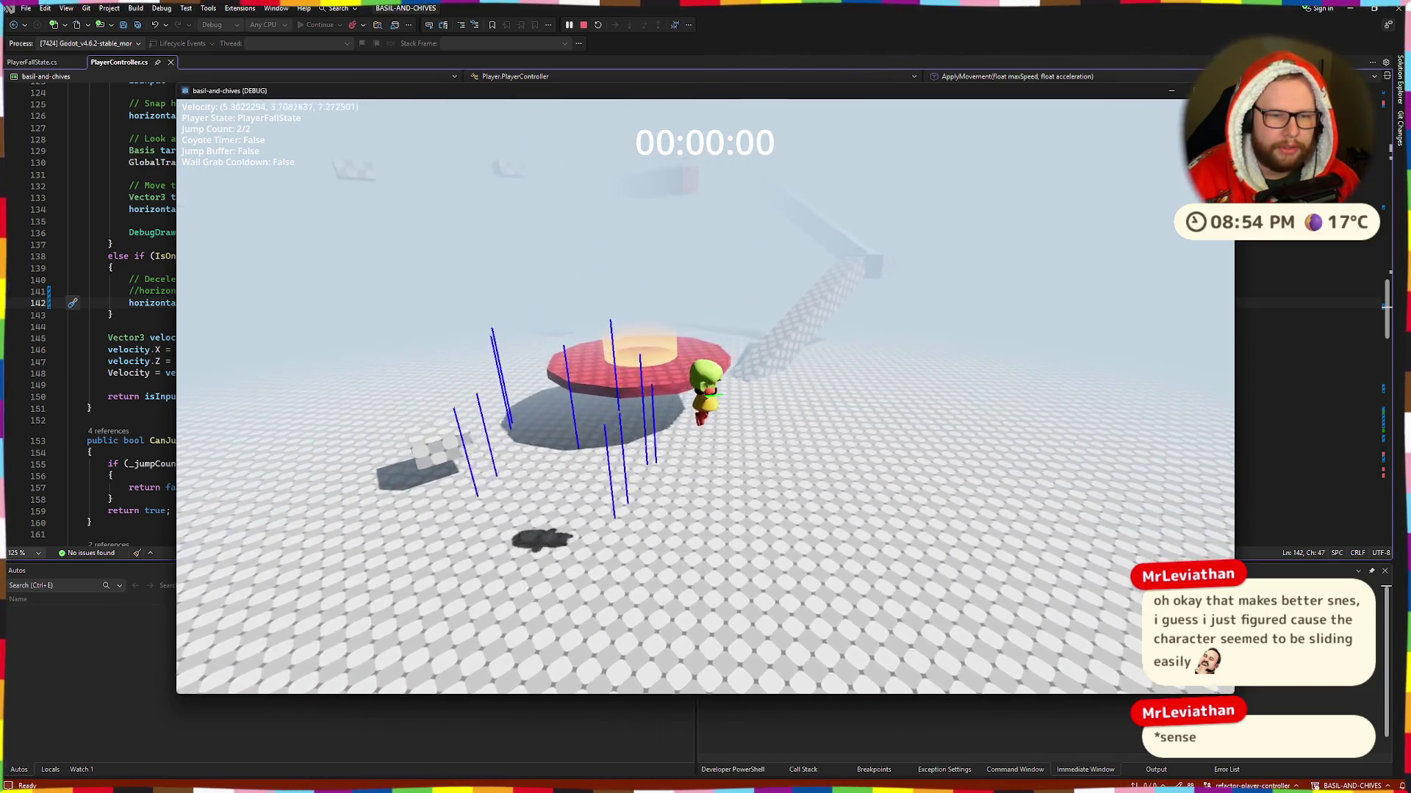
key(space)
key(space)
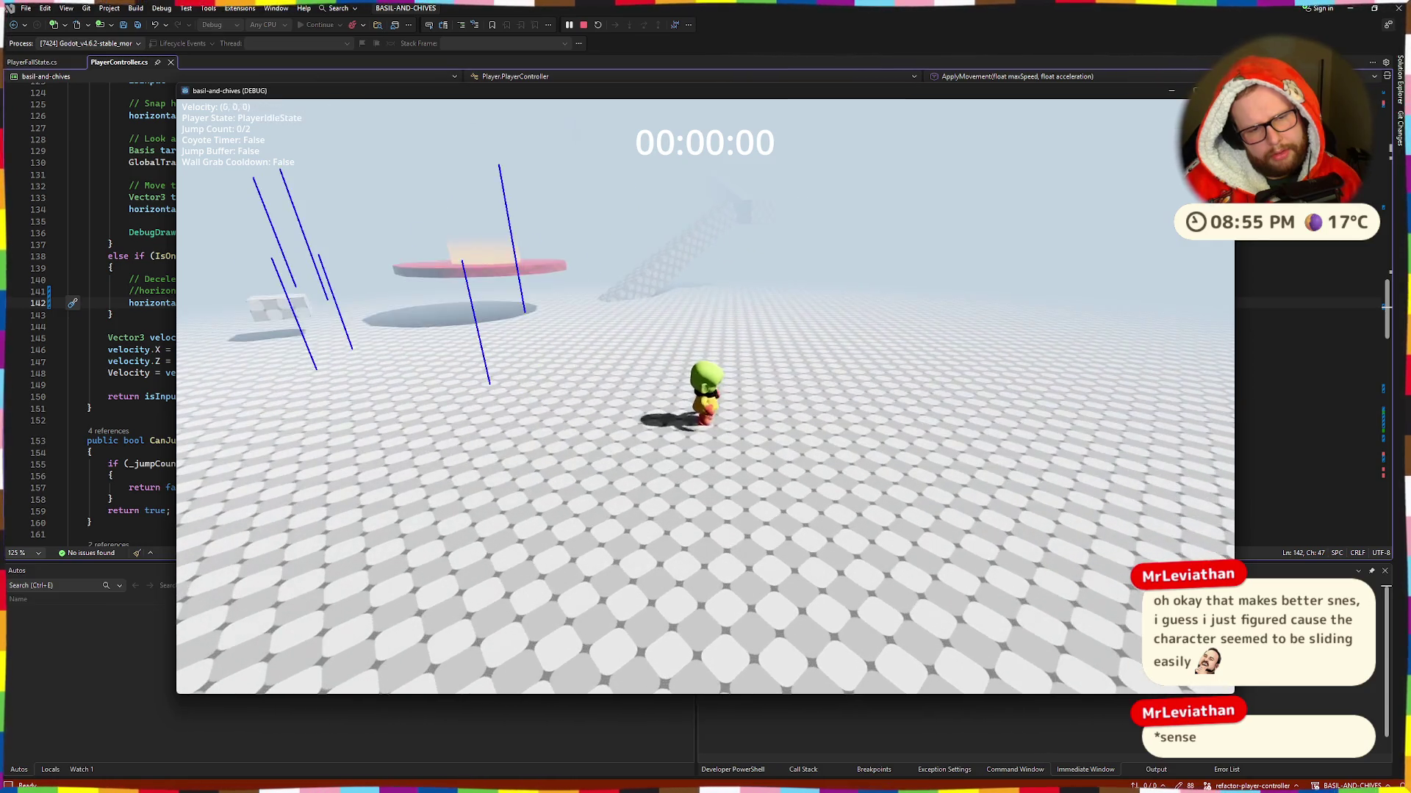
key(space)
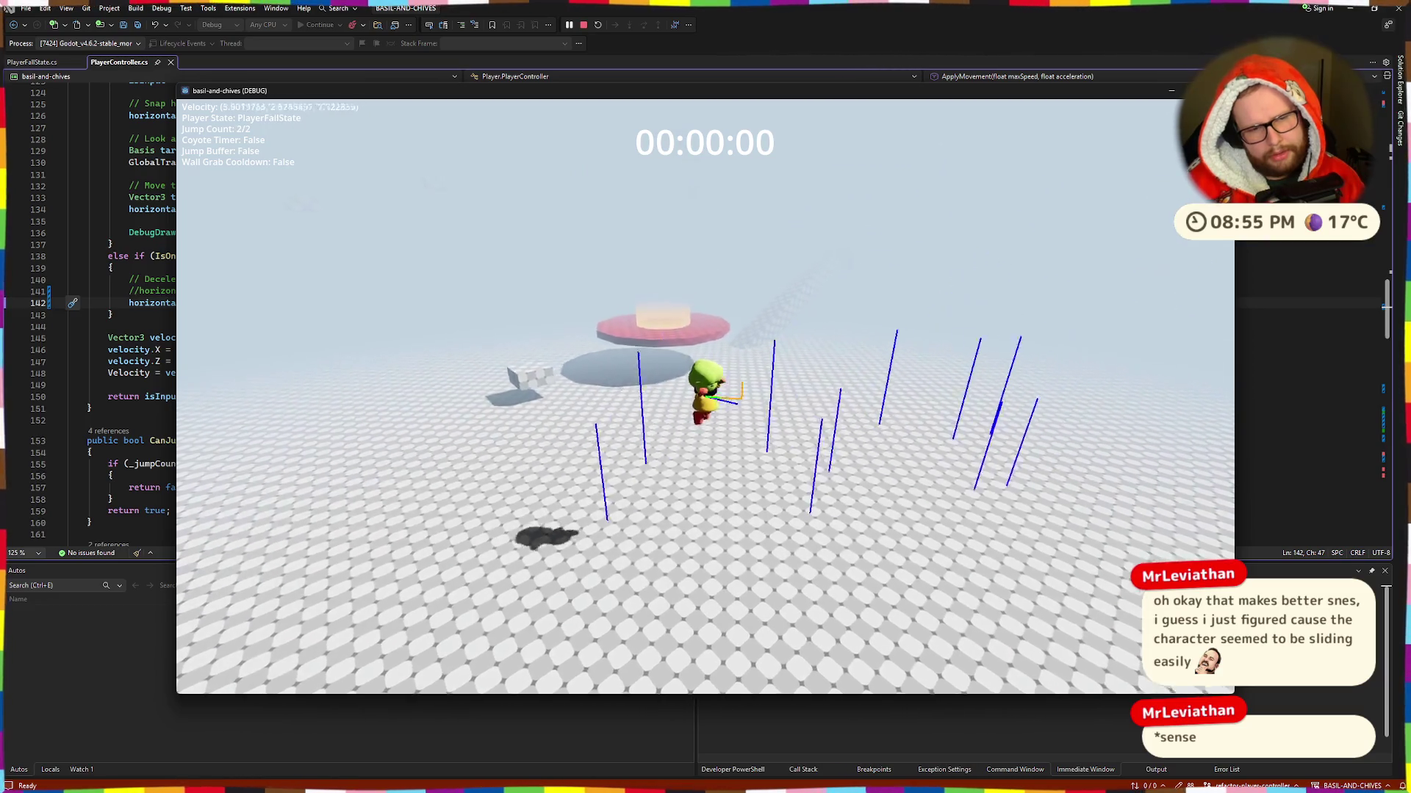
key(space)
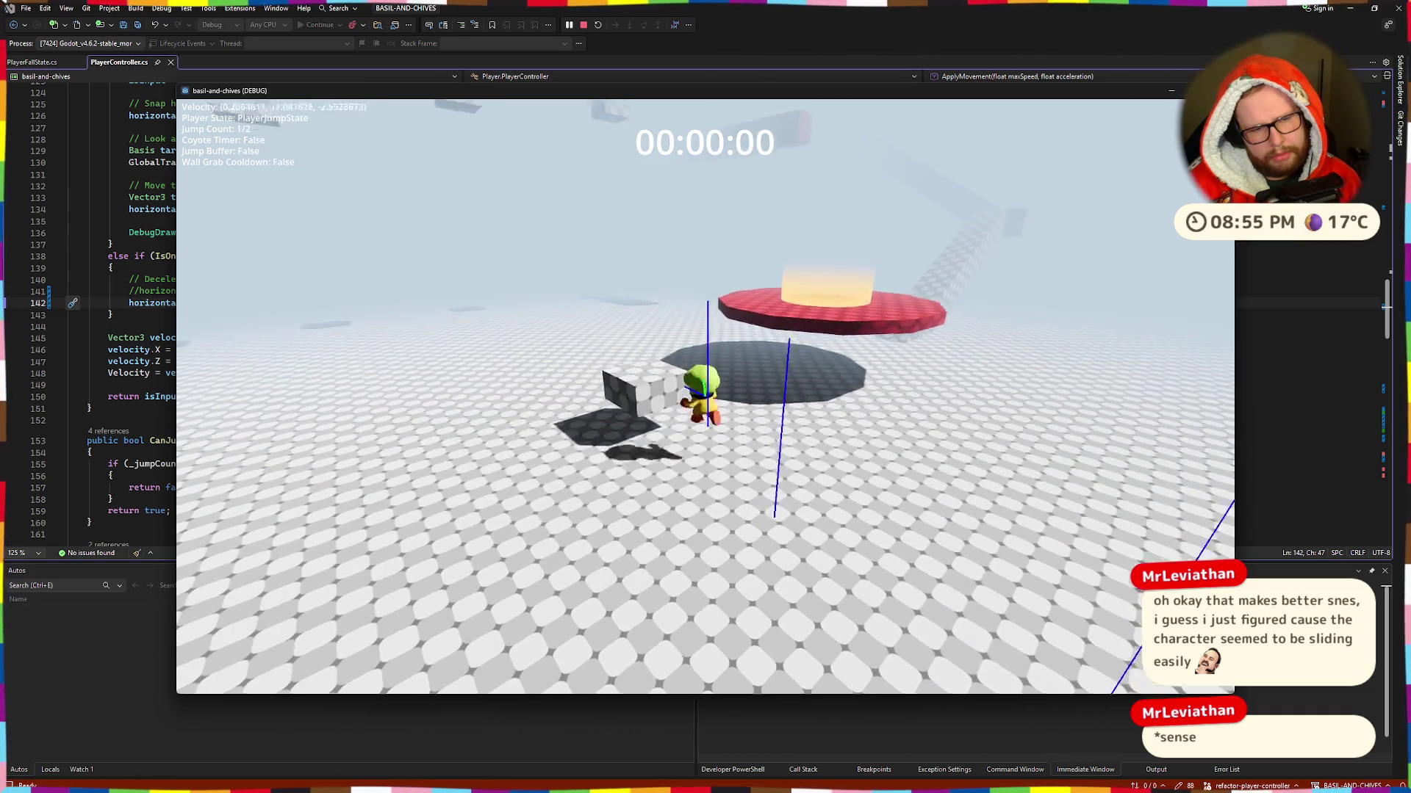
key(space)
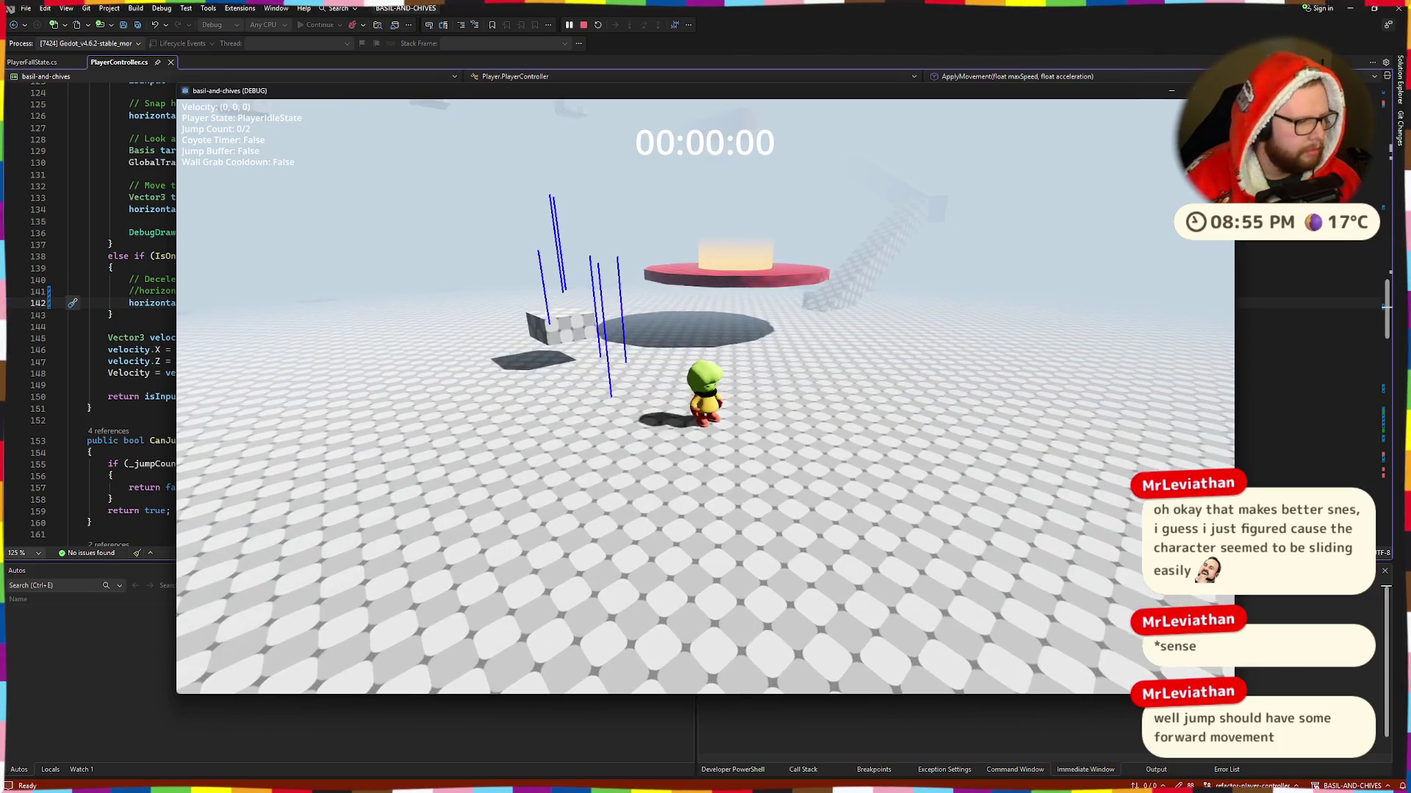
key(space)
key(w)
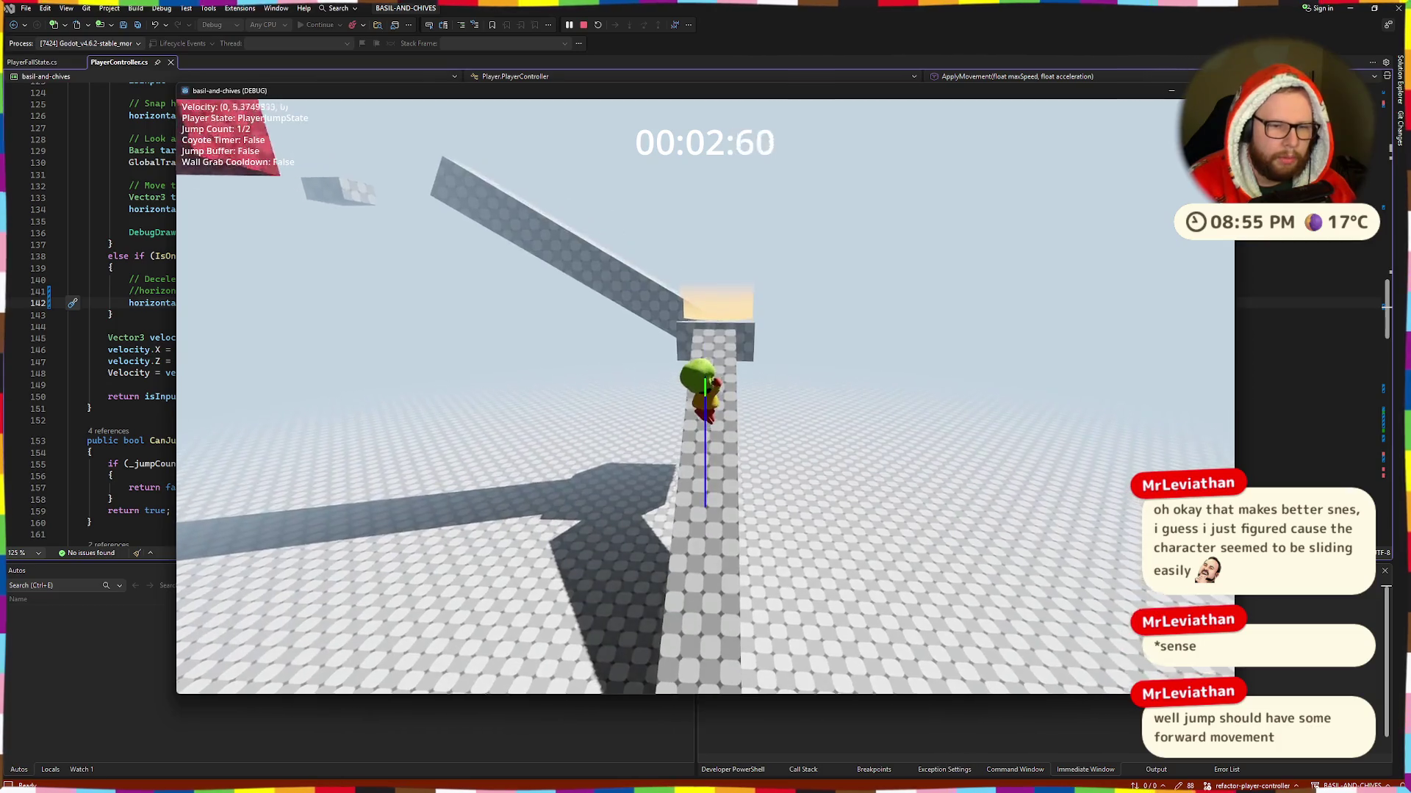
Step: Walk and jump up the ramp, stop on the ground, and jump off the ramp's top
key(space)
key(w)
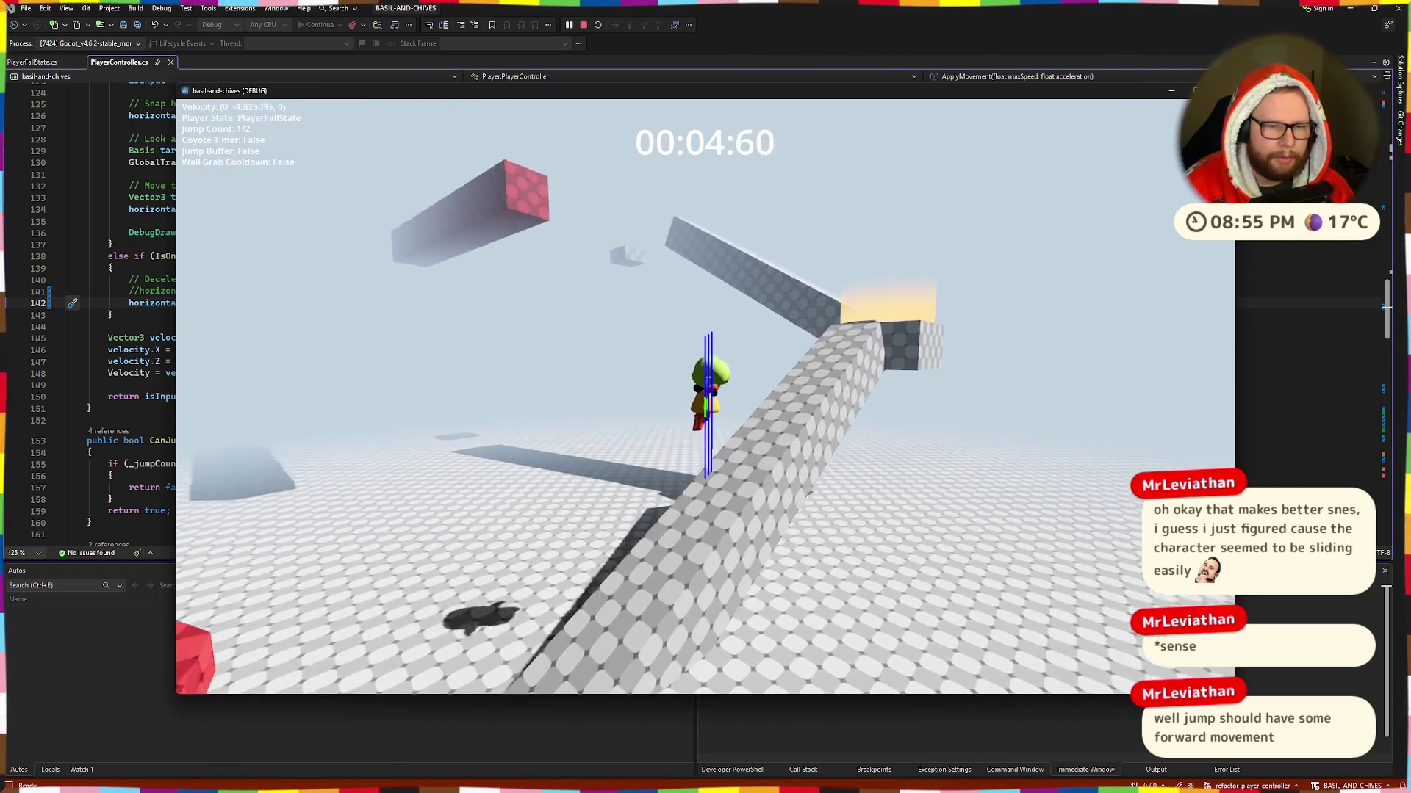
key(s)
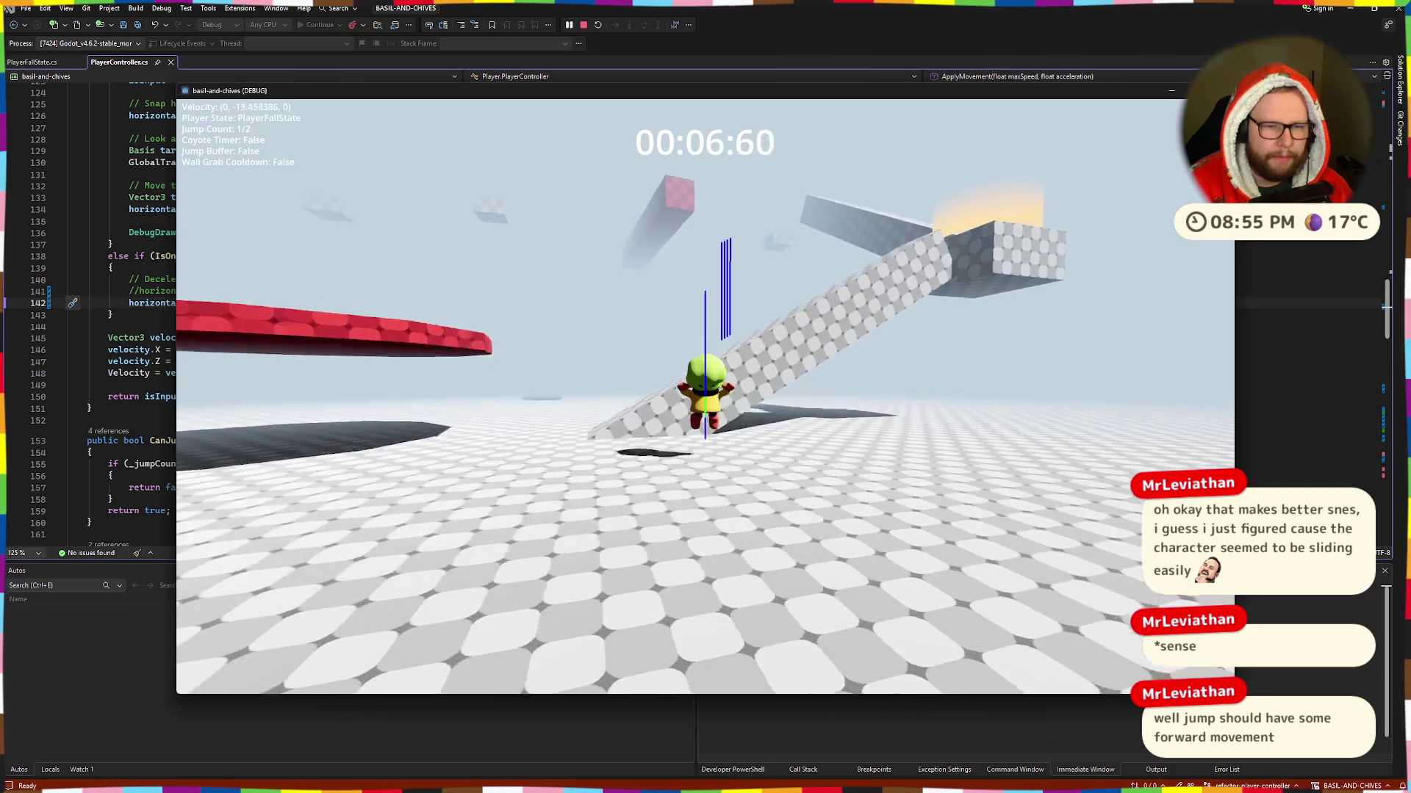
key(space)
key(space)
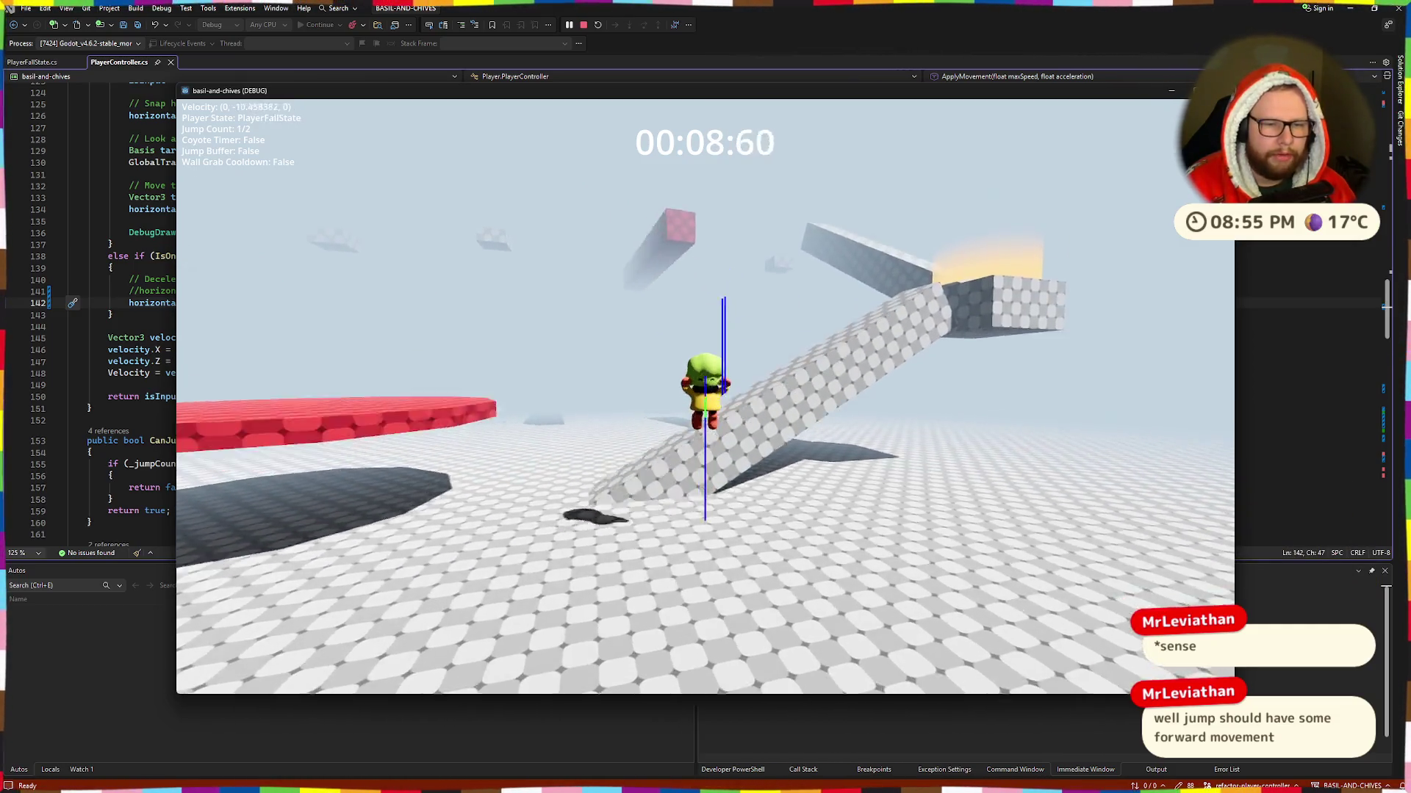
key(space)
key(space)
key(w)
key(space)
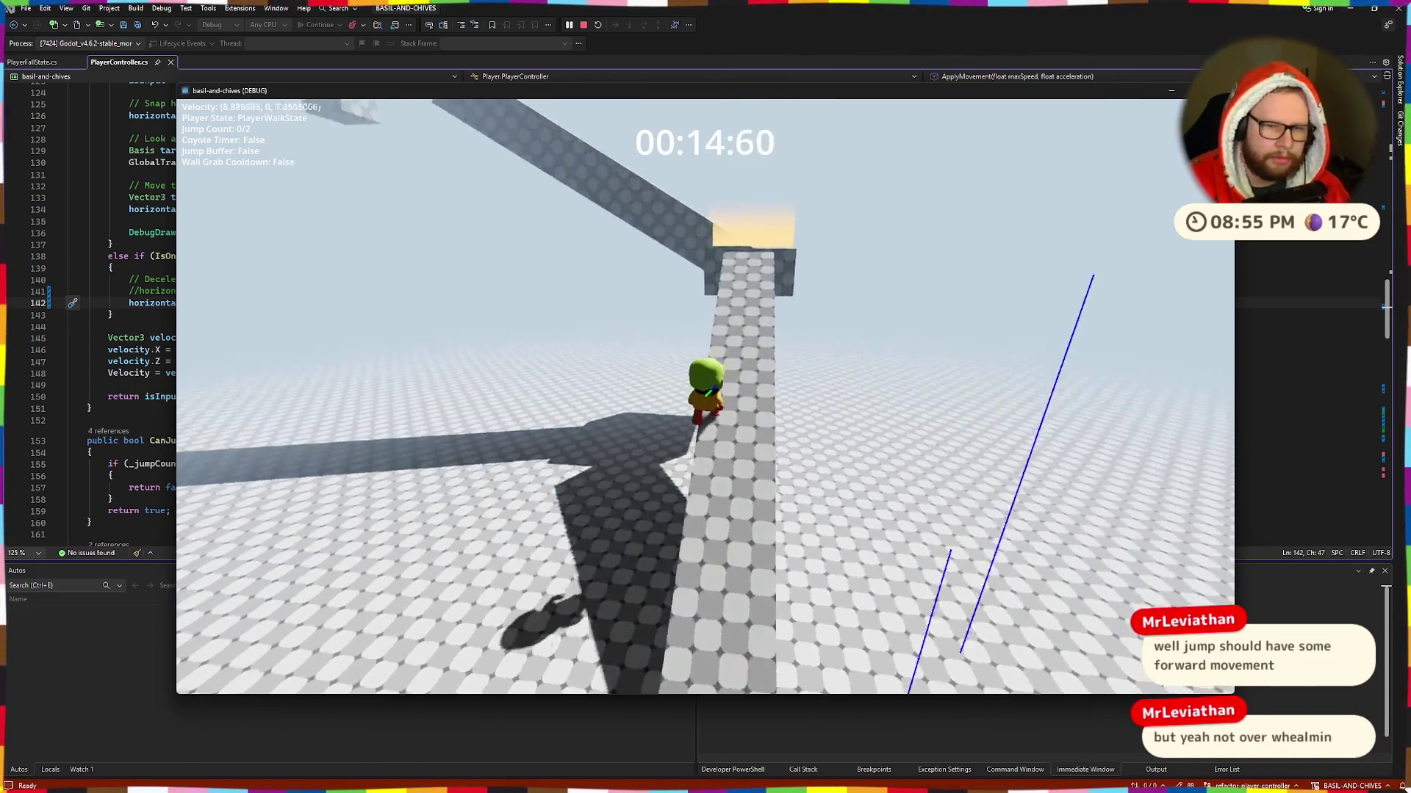
key(space)
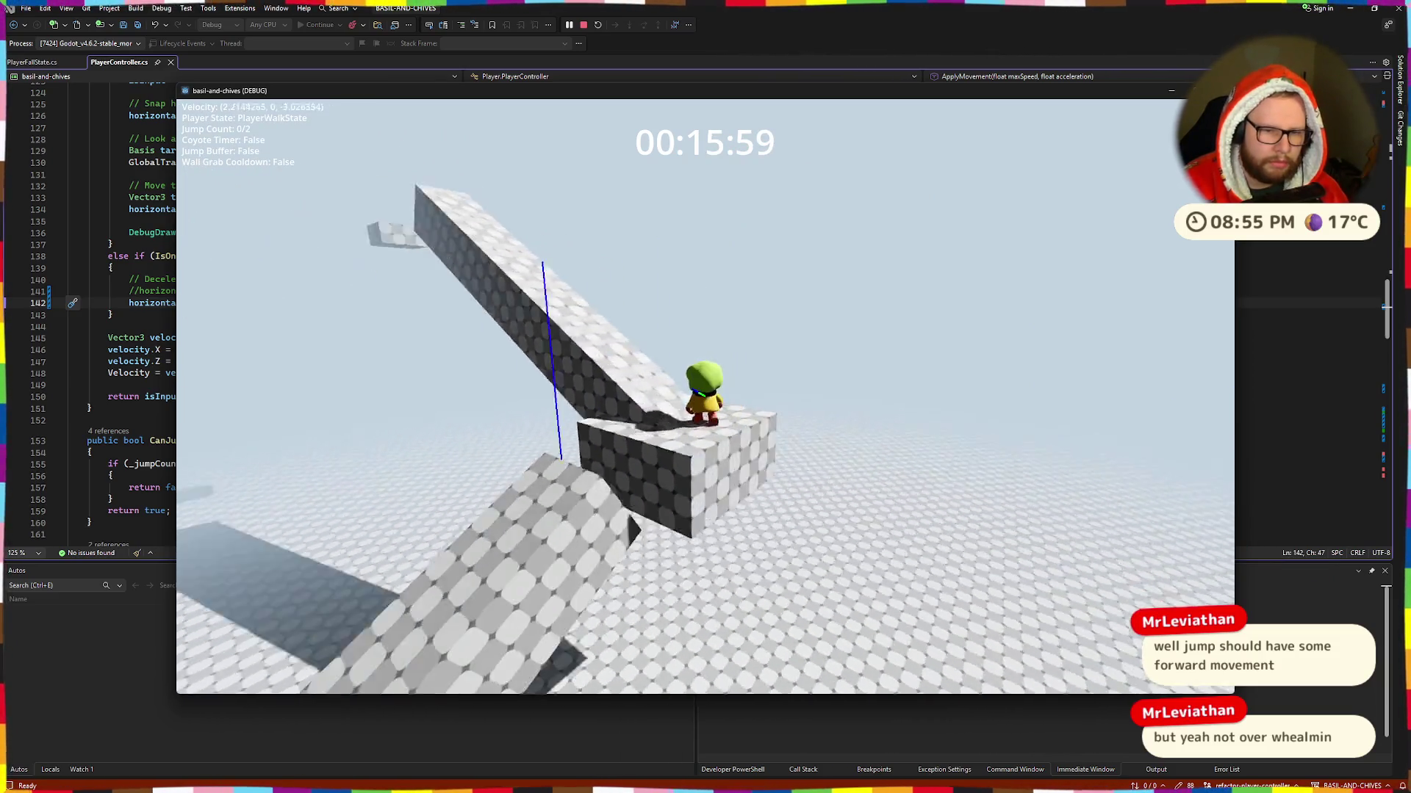
key(w)
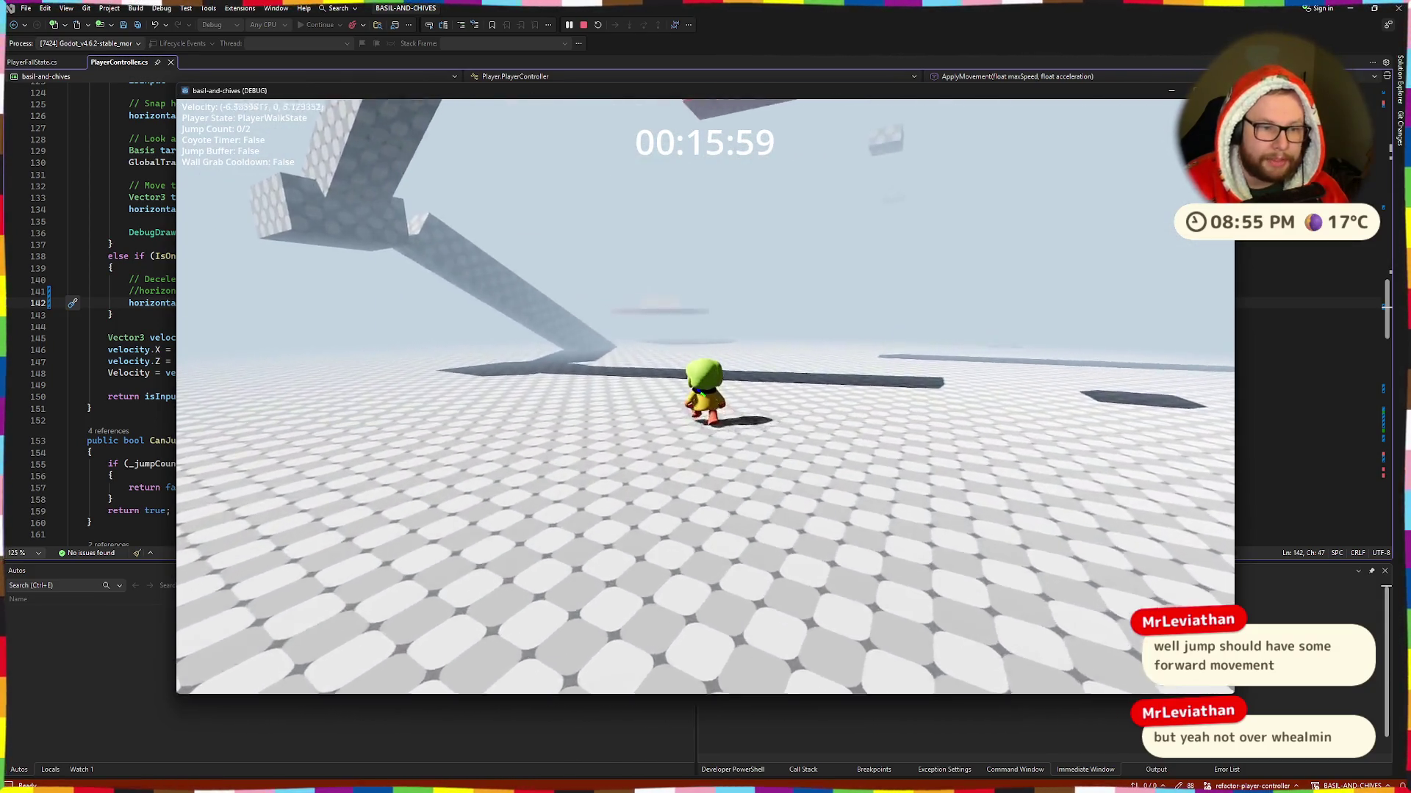
Step: Jump onto the ramp and raised walkway, walk along it, jump off, and stop the game
key(space)
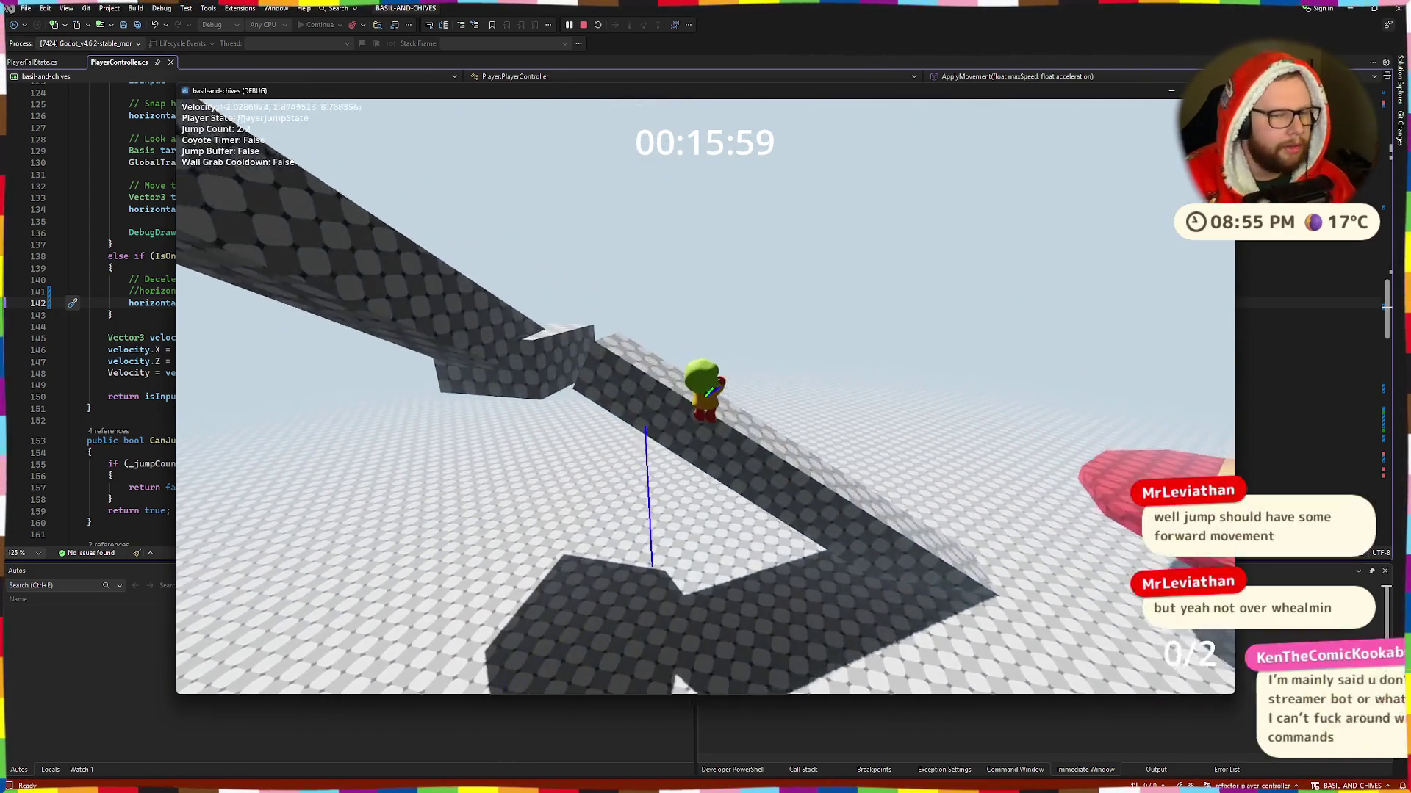
key(w)
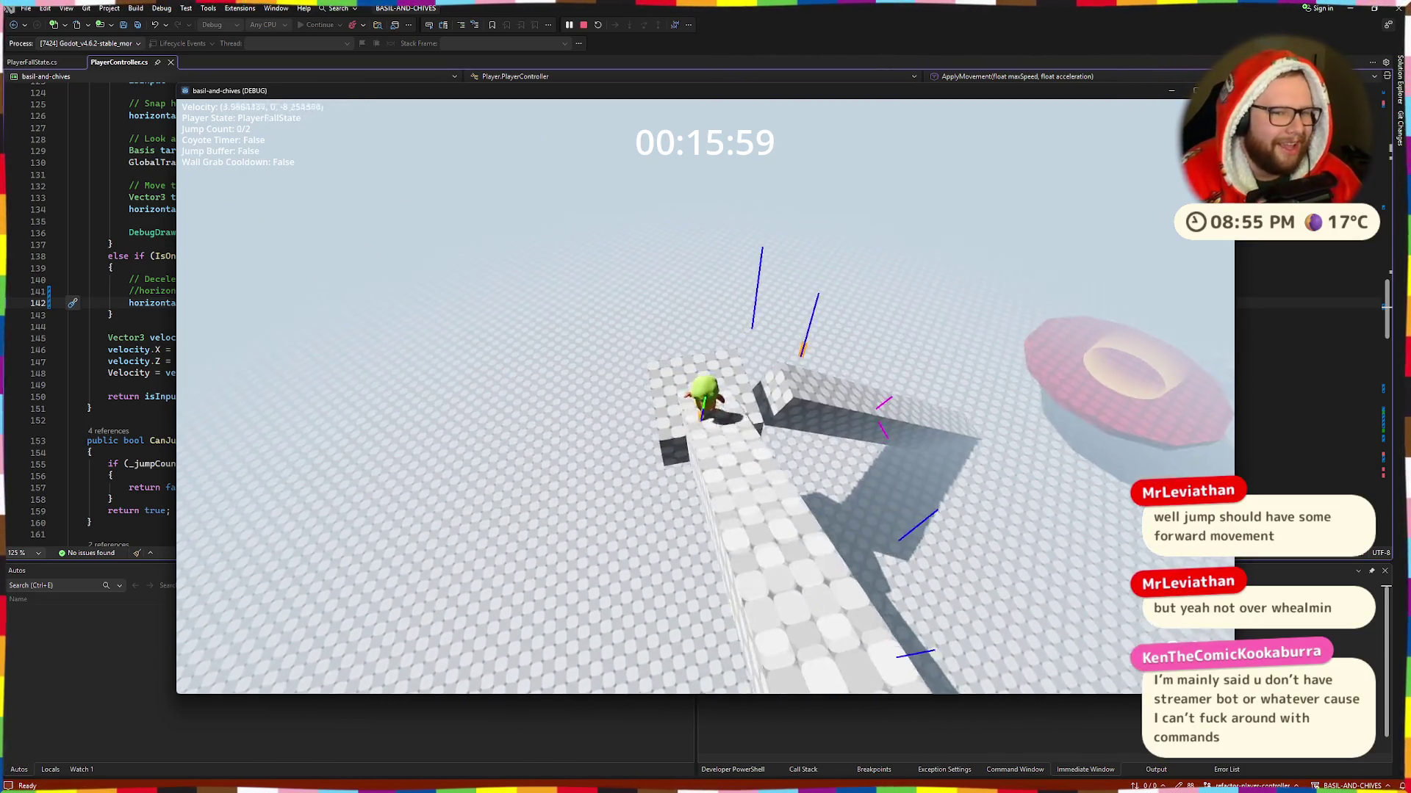
key(space)
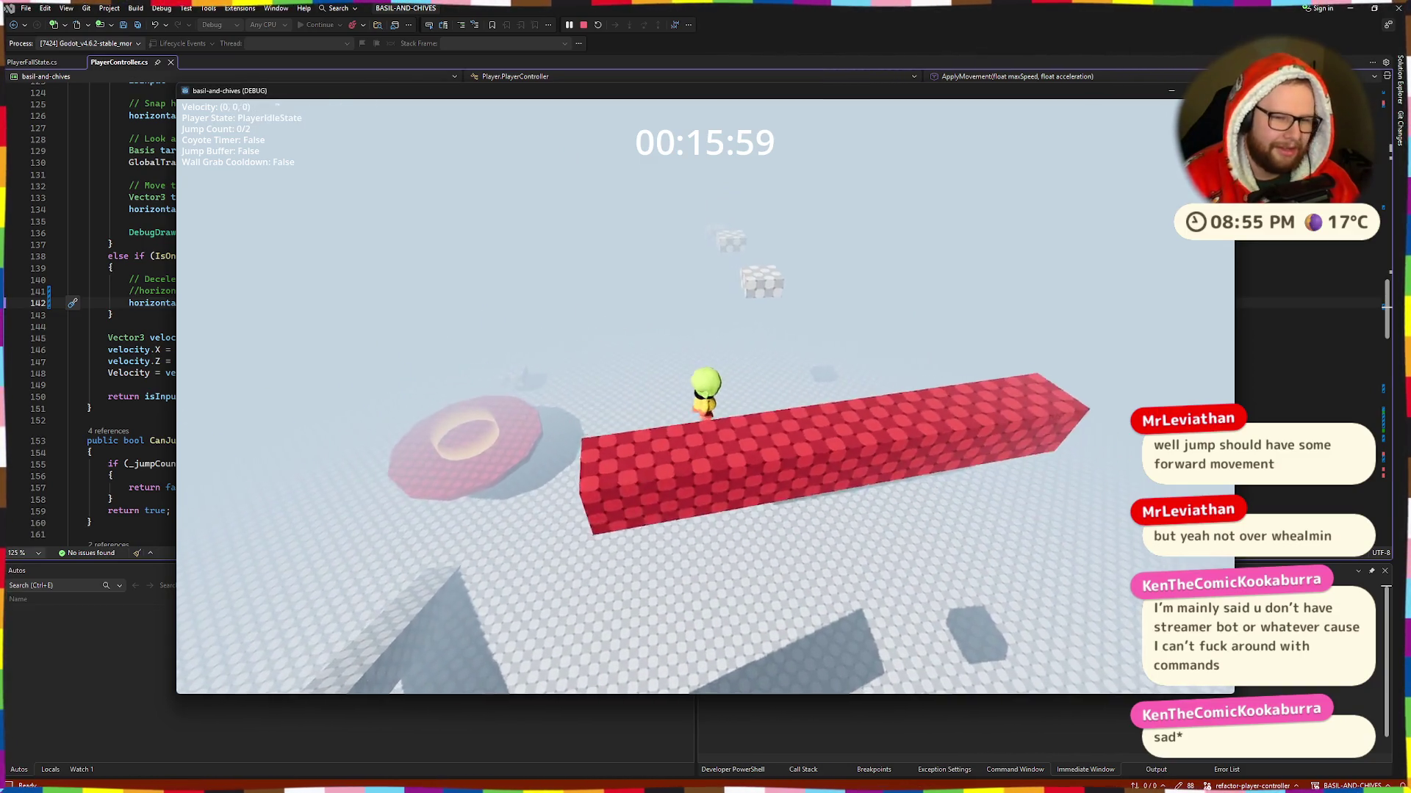
key(w)
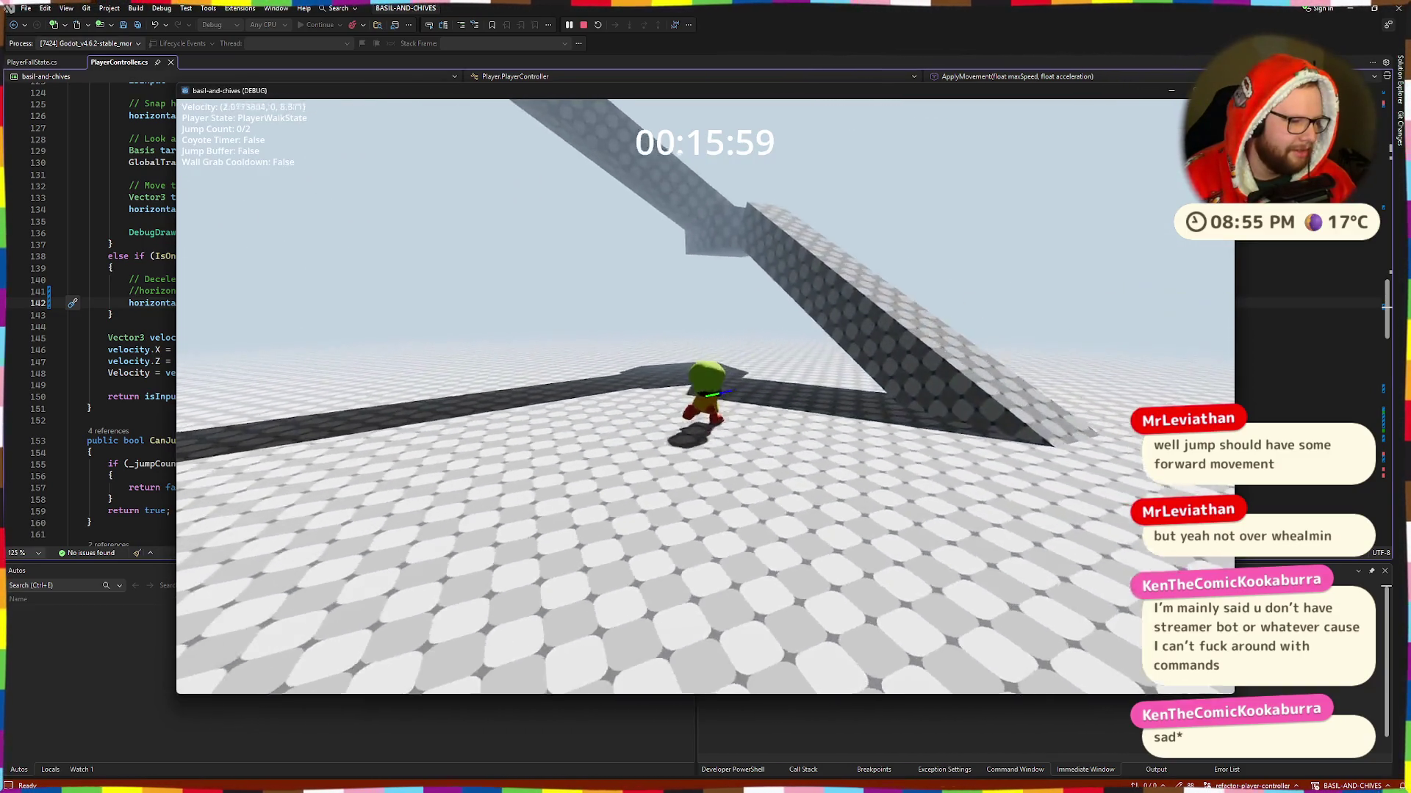
key(space)
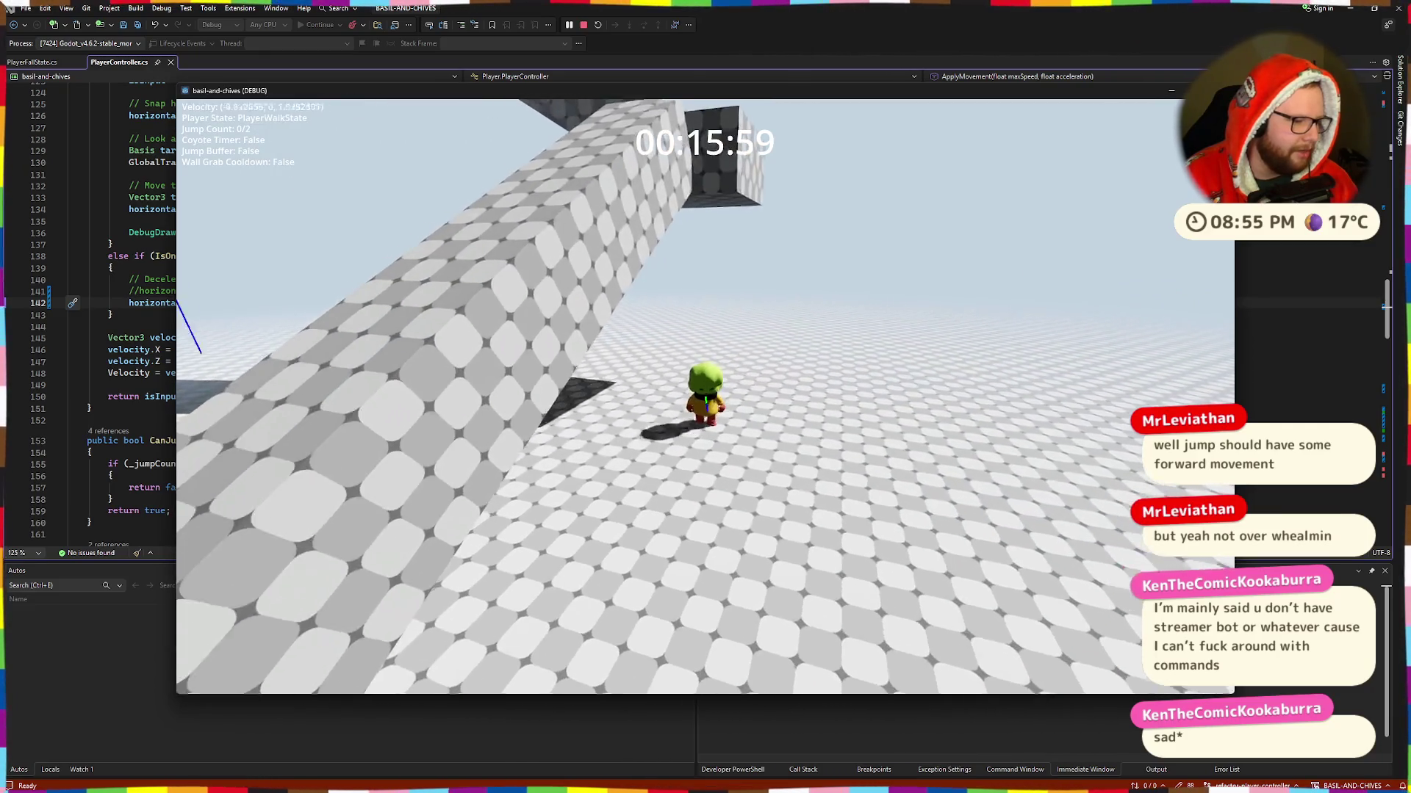
key(space)
key(space)
key(w)
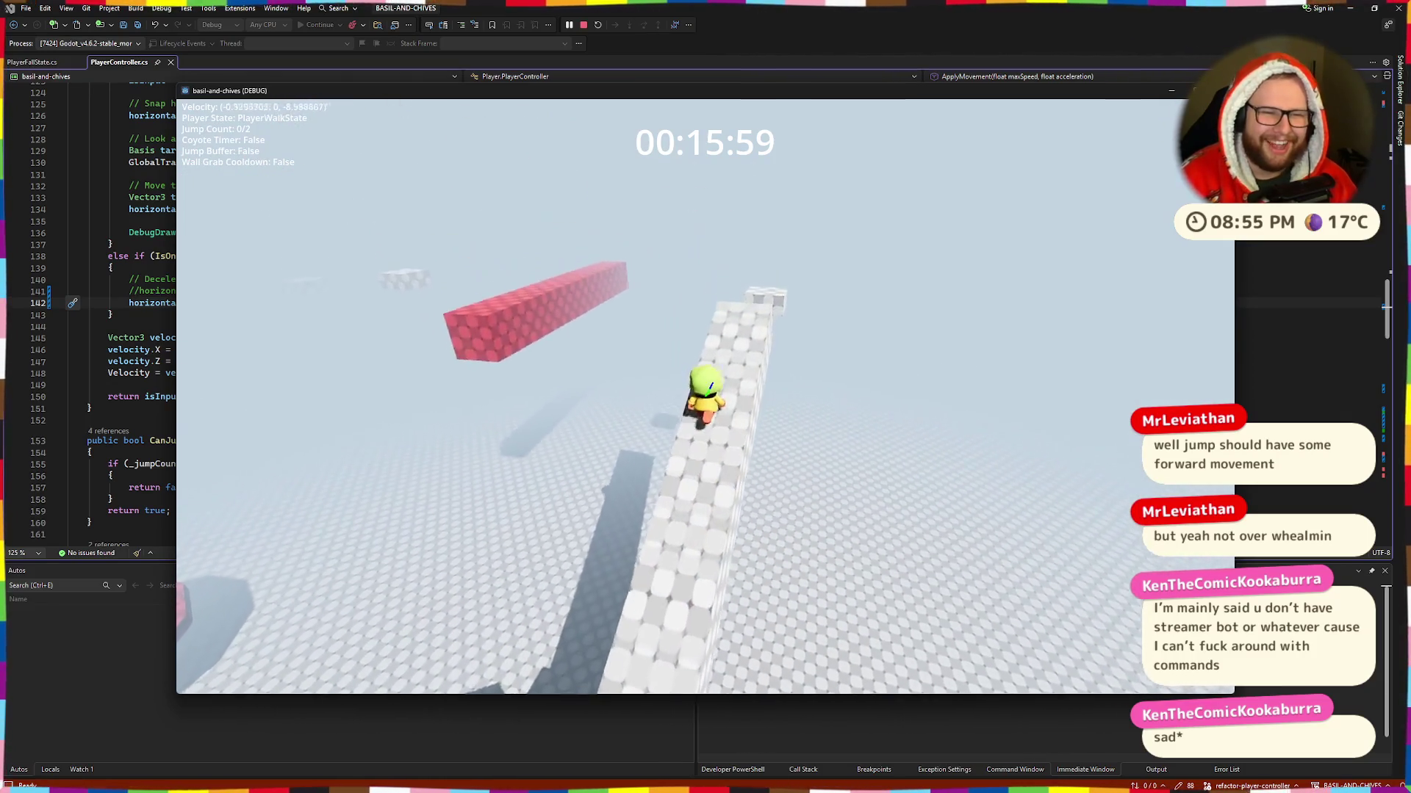
key(space)
key(space)
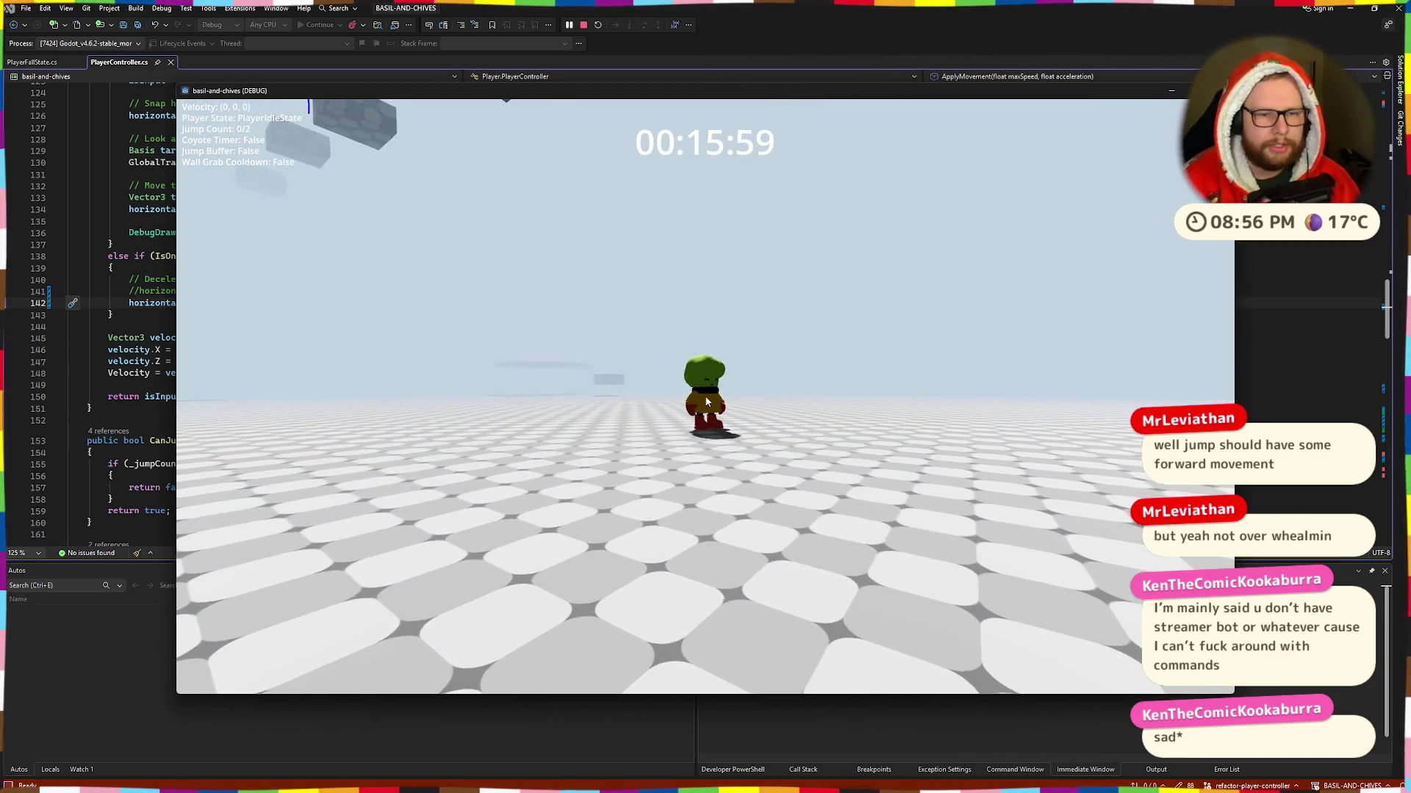
key(Escape)
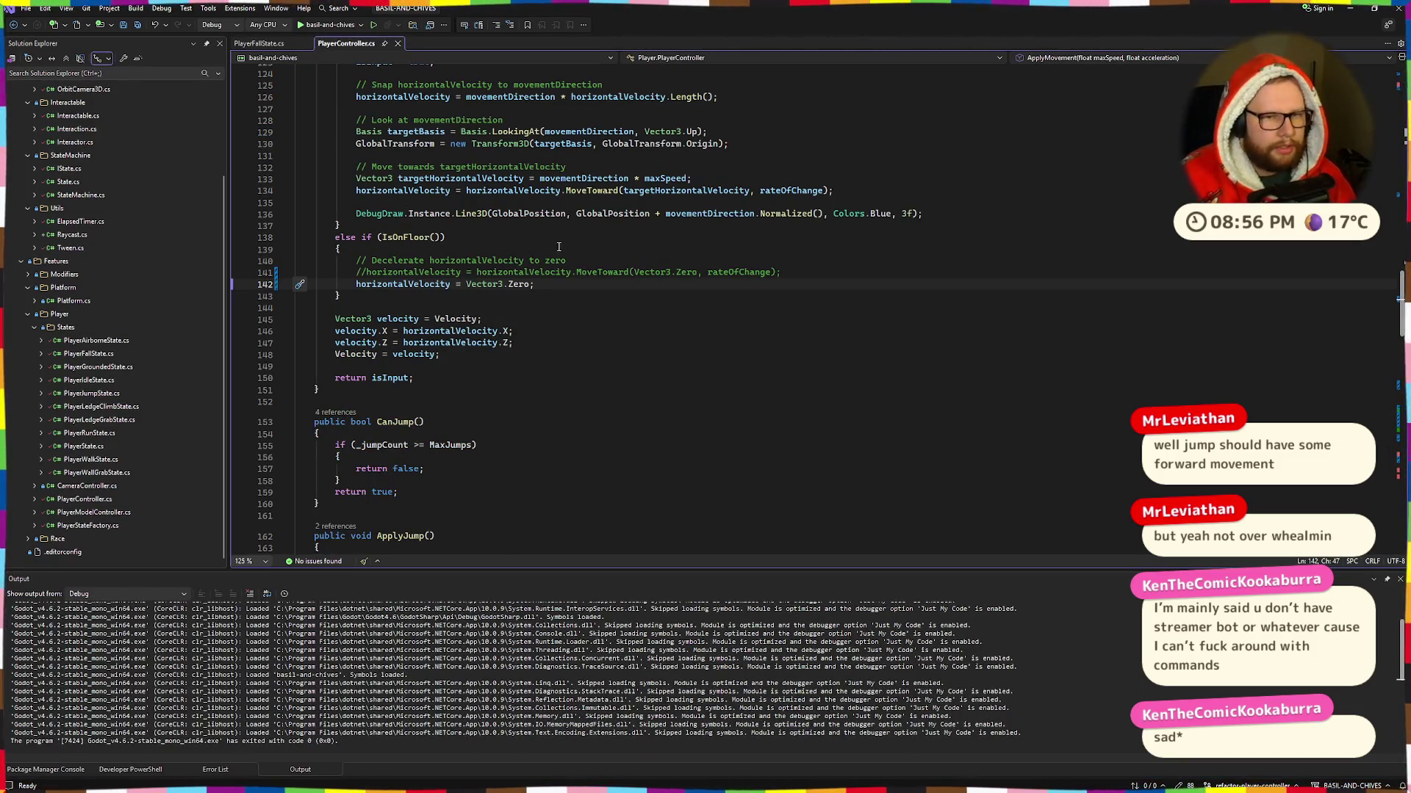
Step: Review the velocity assignment on lines 145–148 of ApplyMovement
scroll(558, 246, up, 6)
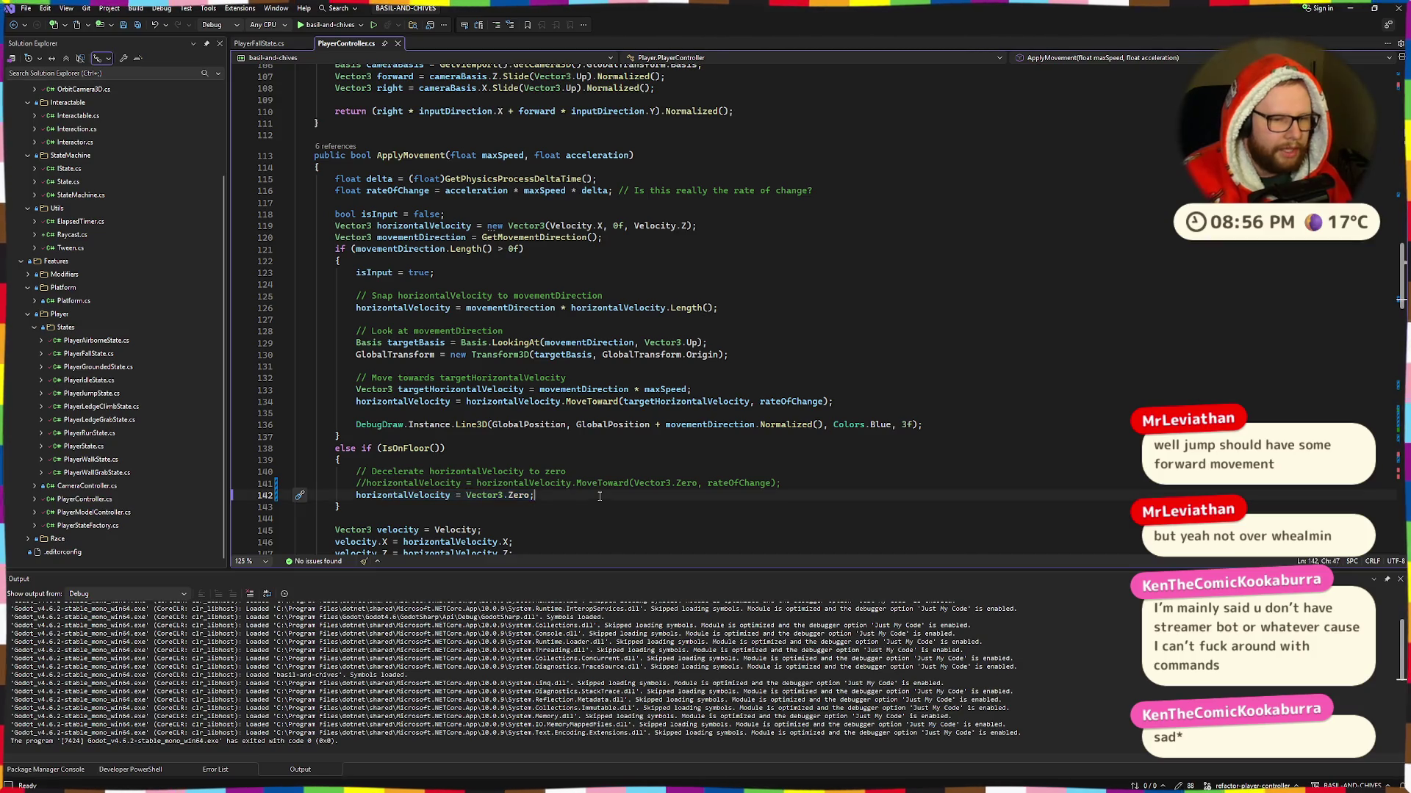
scroll(543, 441, down, 5)
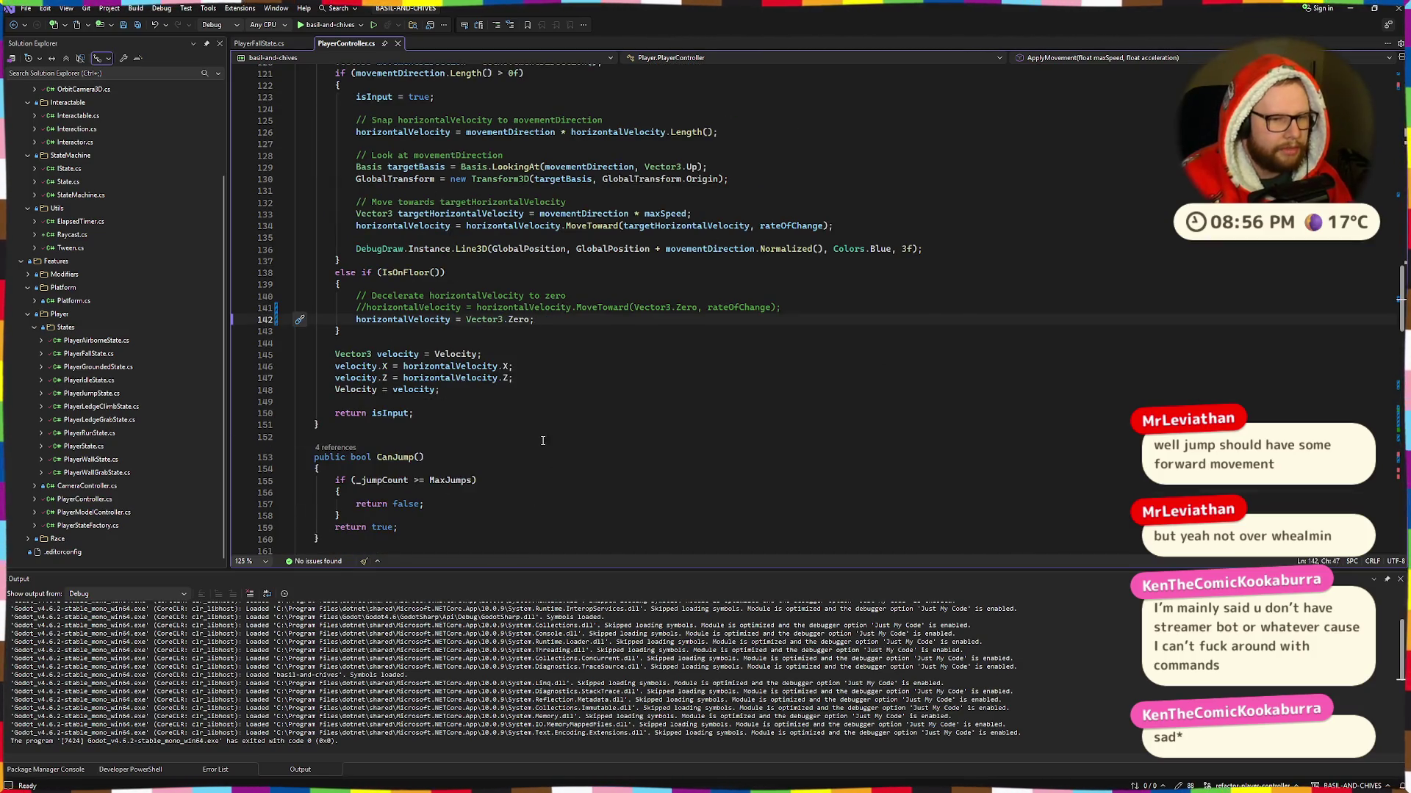
click(347, 354)
click(535, 351)
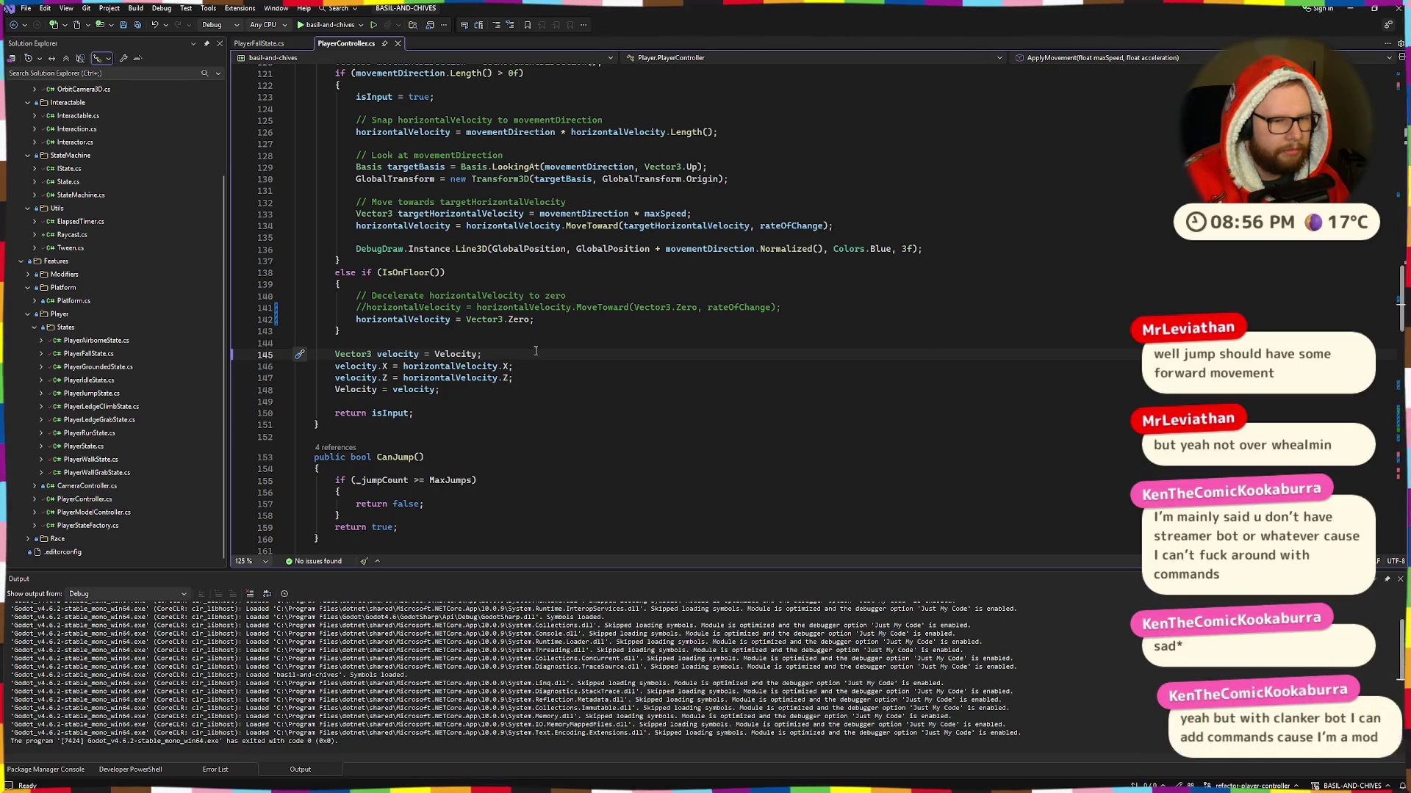
drag(349, 354, 522, 391)
click(356, 354)
drag(355, 355, 533, 394)
click(535, 394)
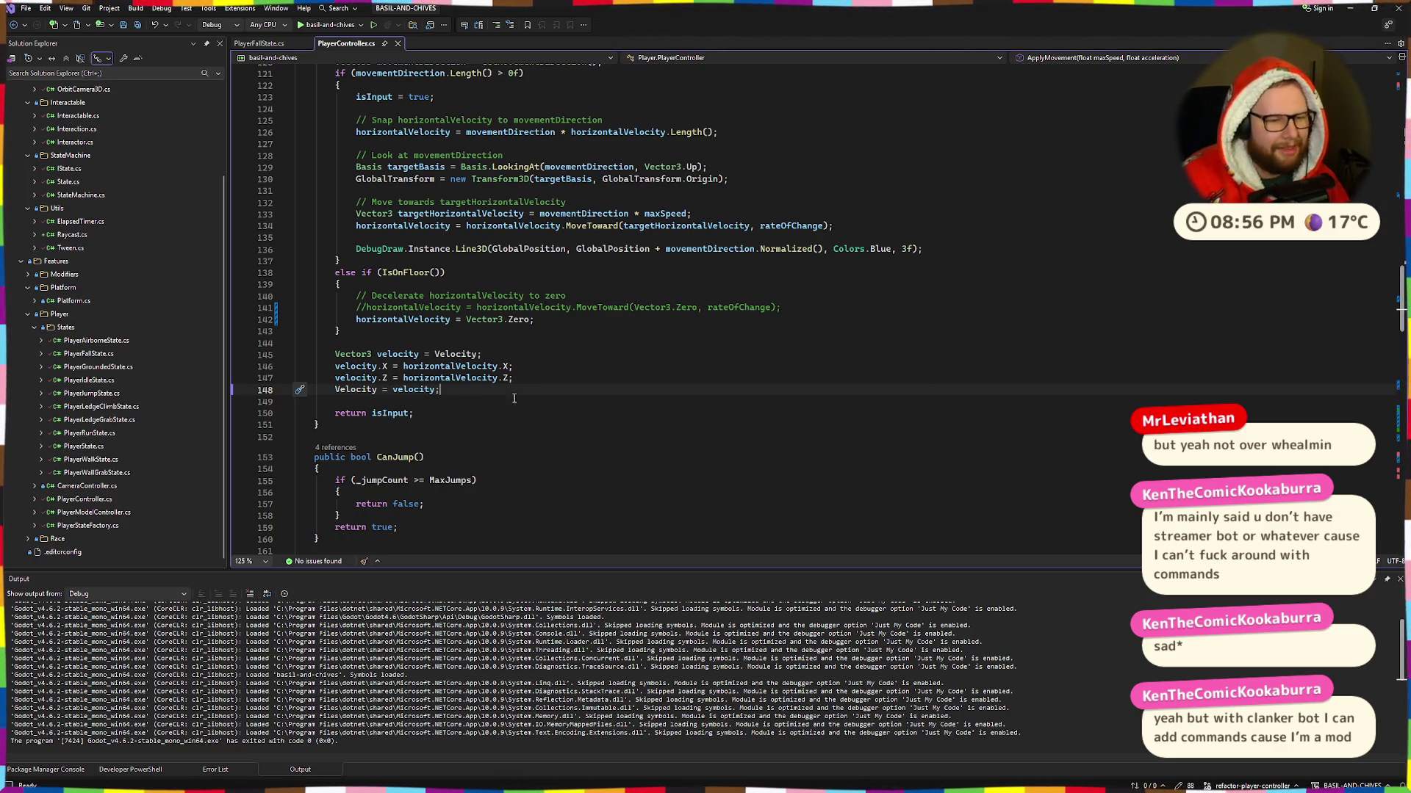
Step: Delete the 'Is this really the rate of change?' comment from the rateOfChange line 116
scroll(344, 333, up, 5)
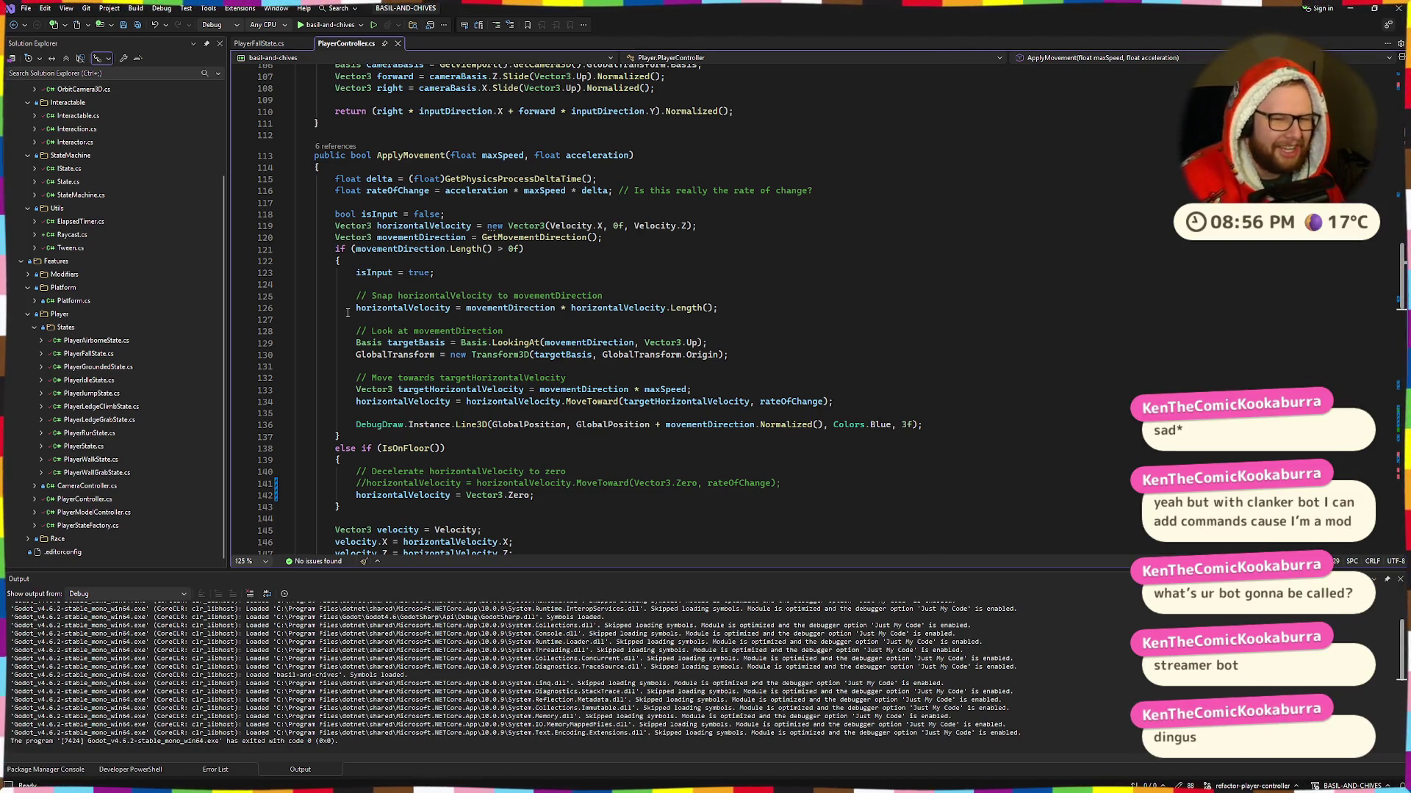
scroll(347, 312, down, 5)
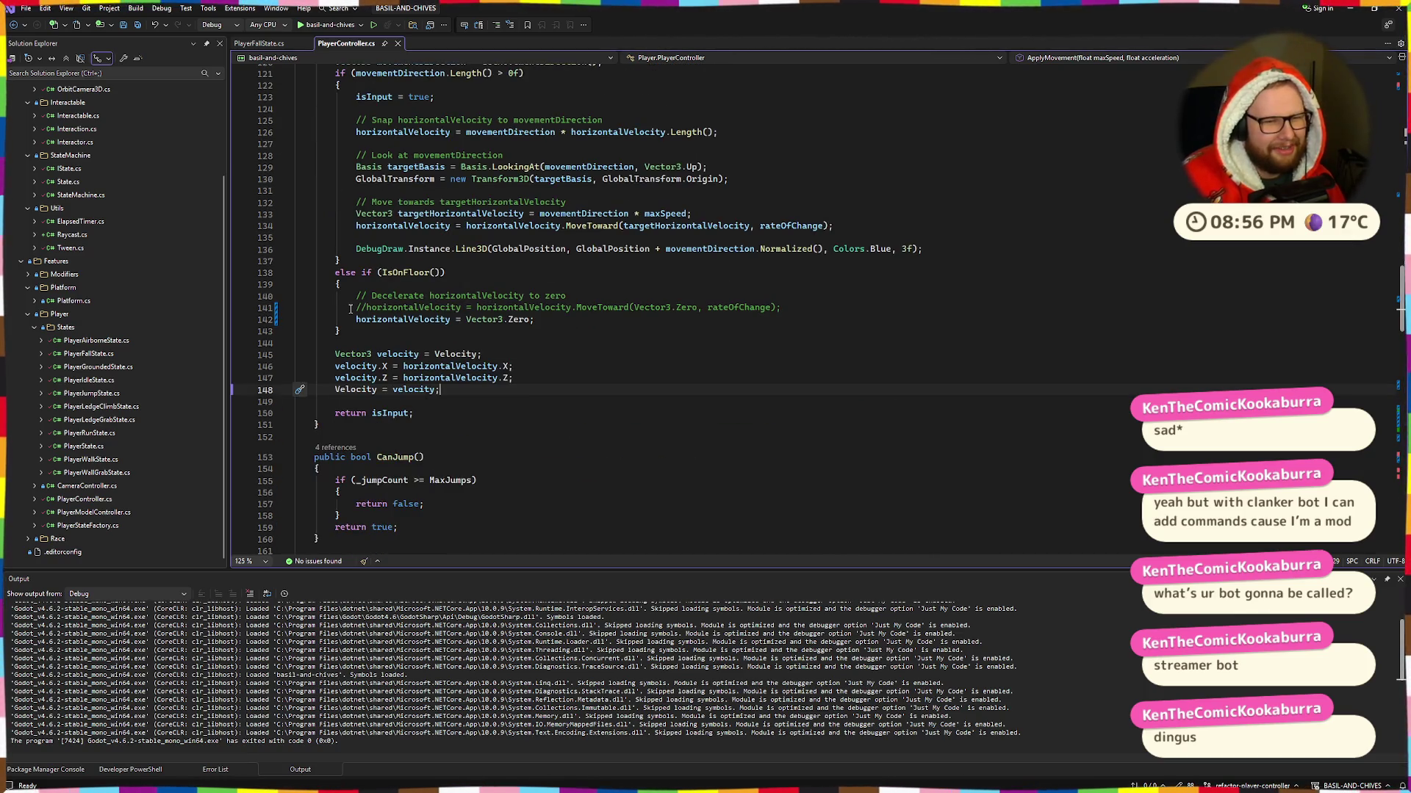
scroll(352, 307, down, 6)
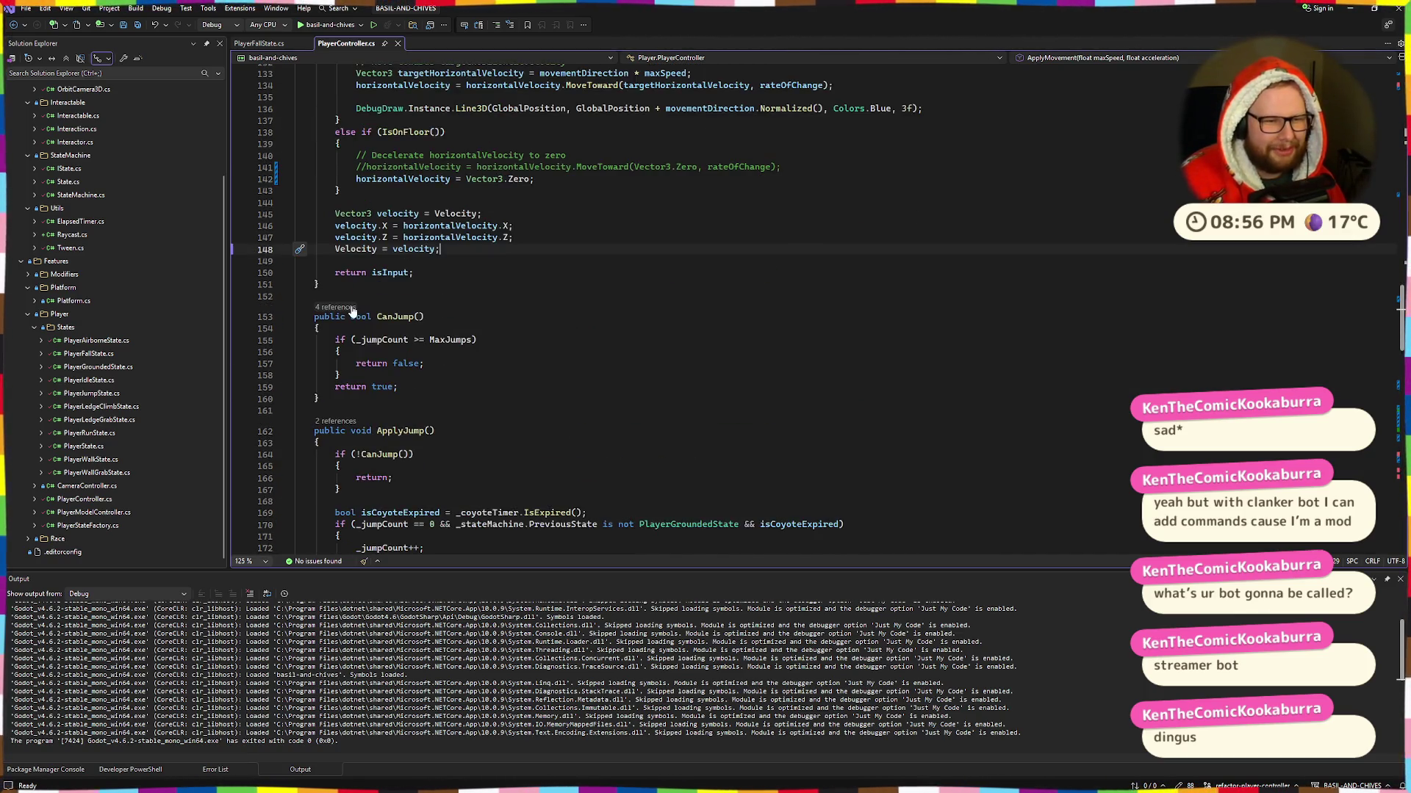
scroll(352, 307, up, 7)
scroll(352, 307, up, 4)
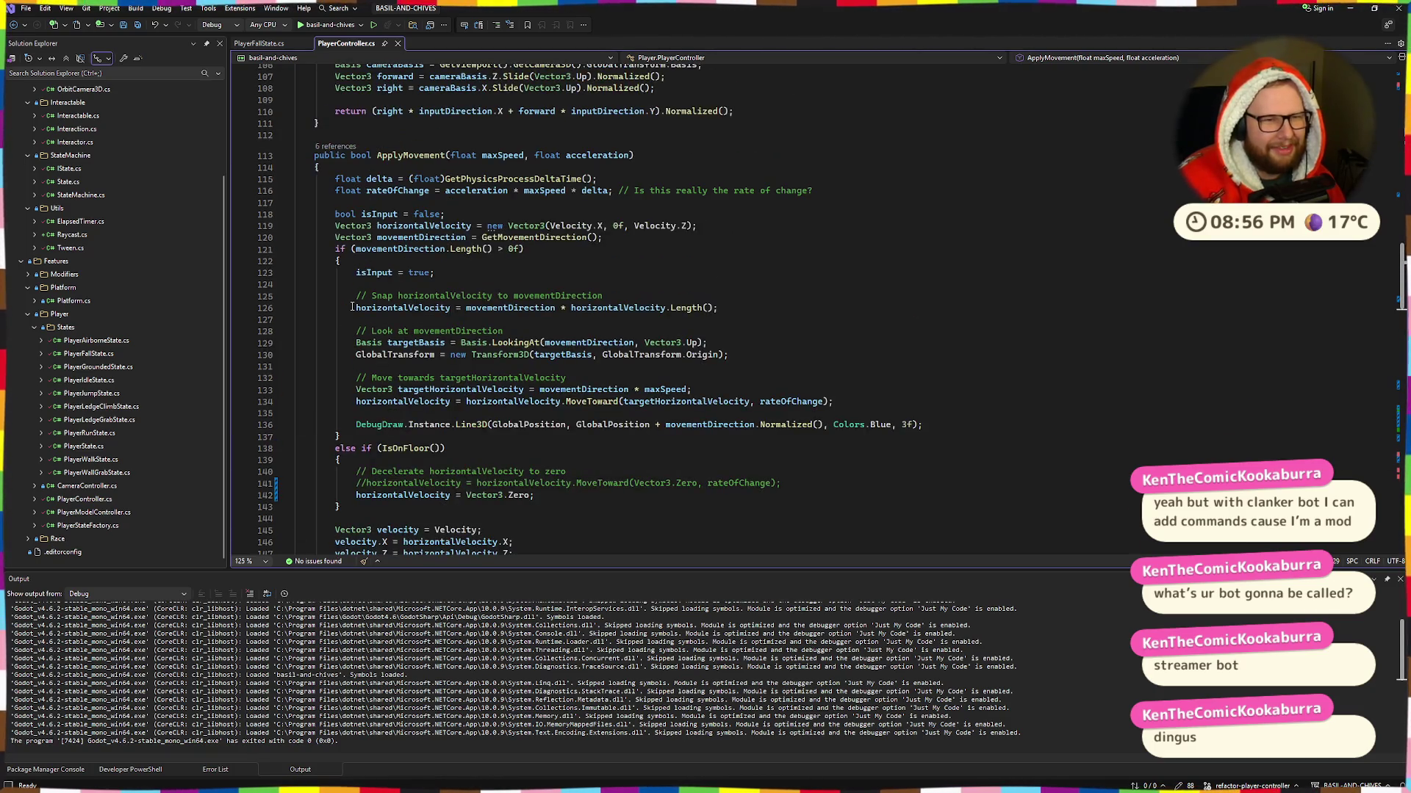
scroll(352, 307, up, 3)
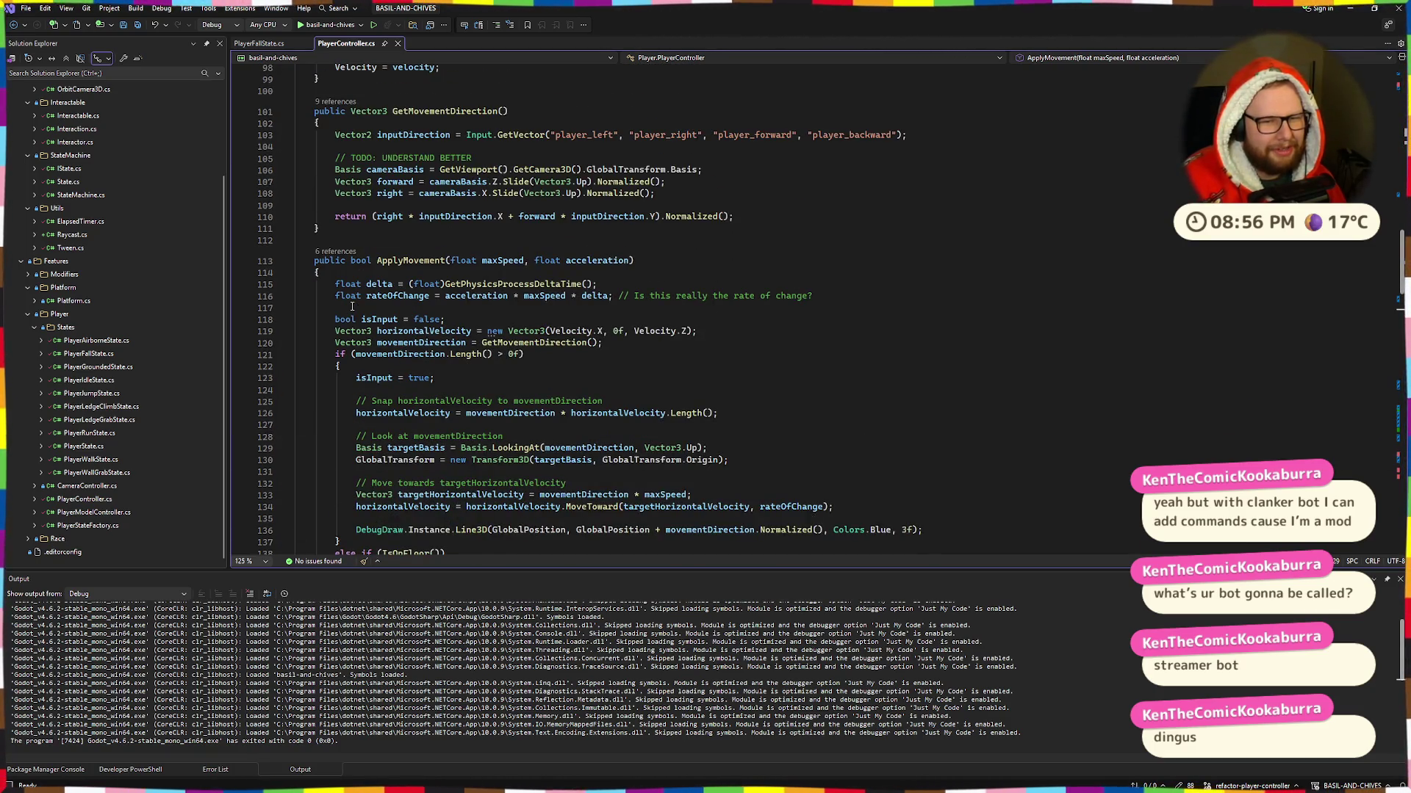
scroll(352, 307, down, 7)
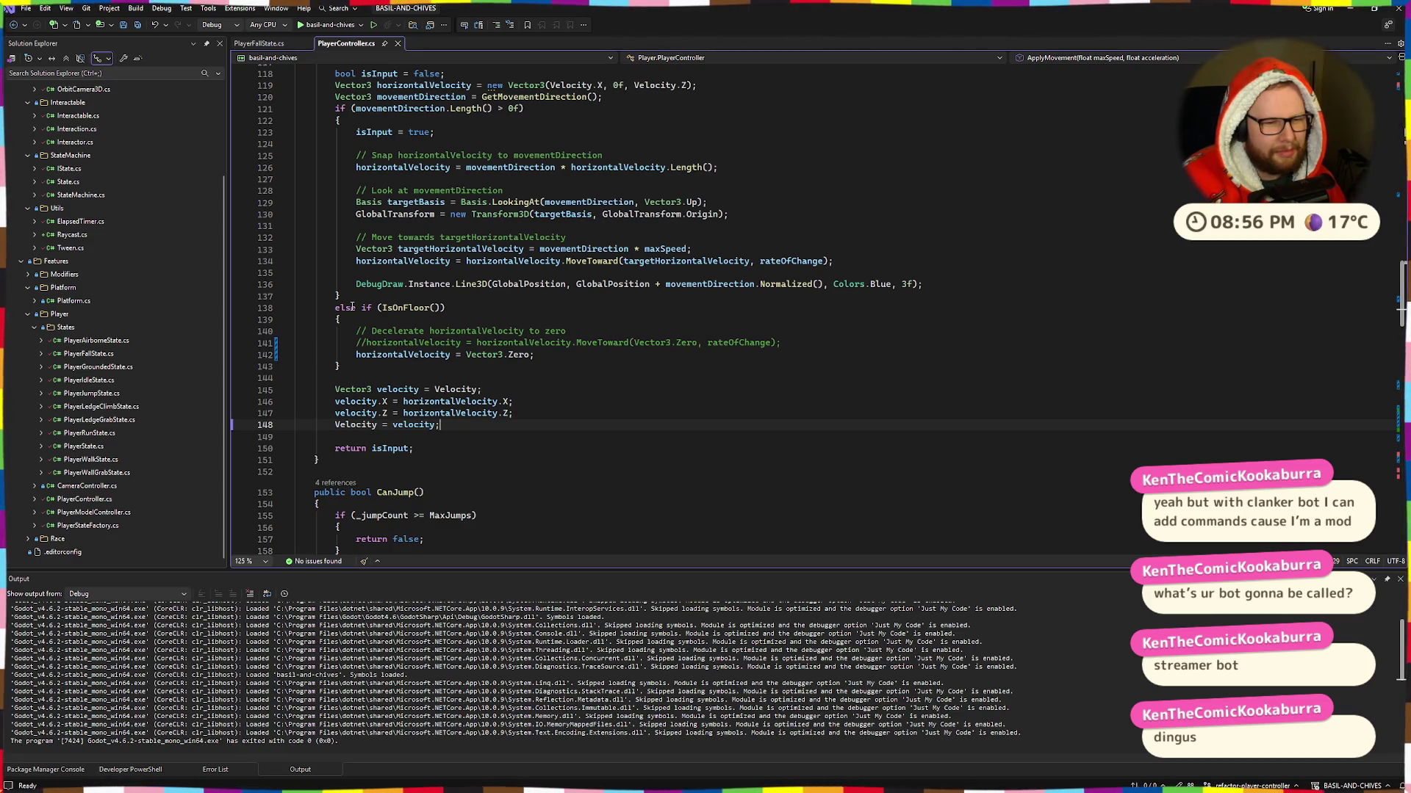
scroll(352, 307, up, 3)
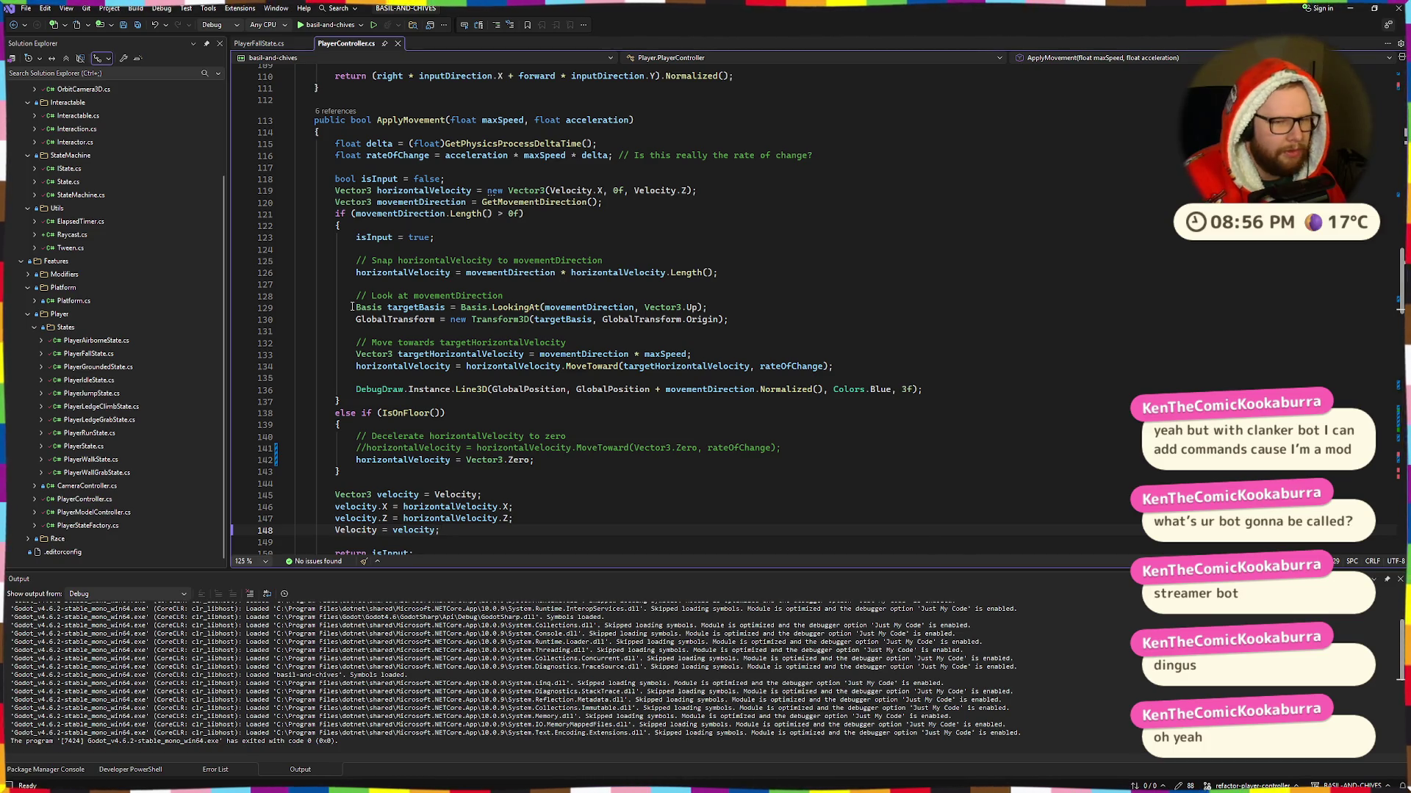
scroll(352, 307, down, 2)
scroll(352, 307, up, 4)
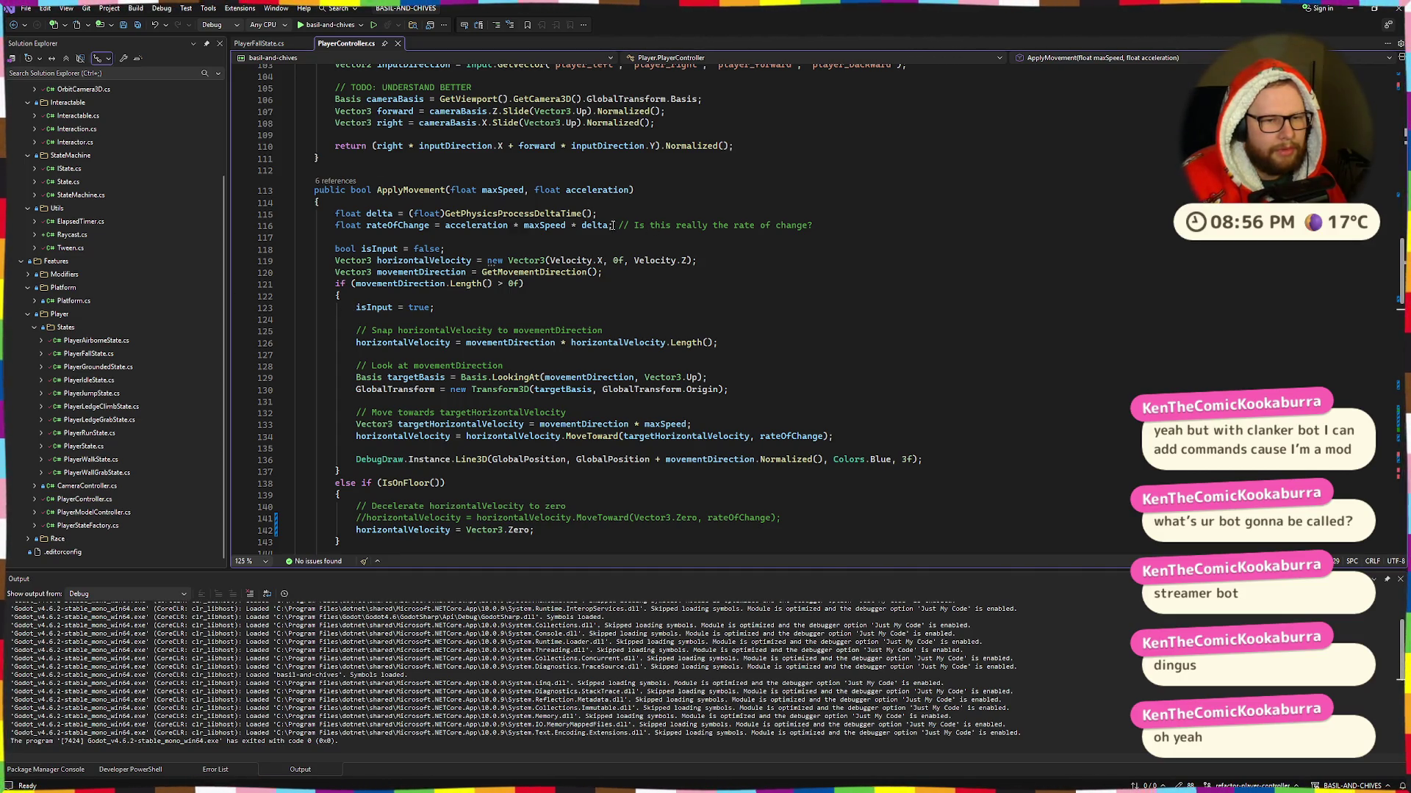
drag(617, 225, 913, 229)
key(Delete)
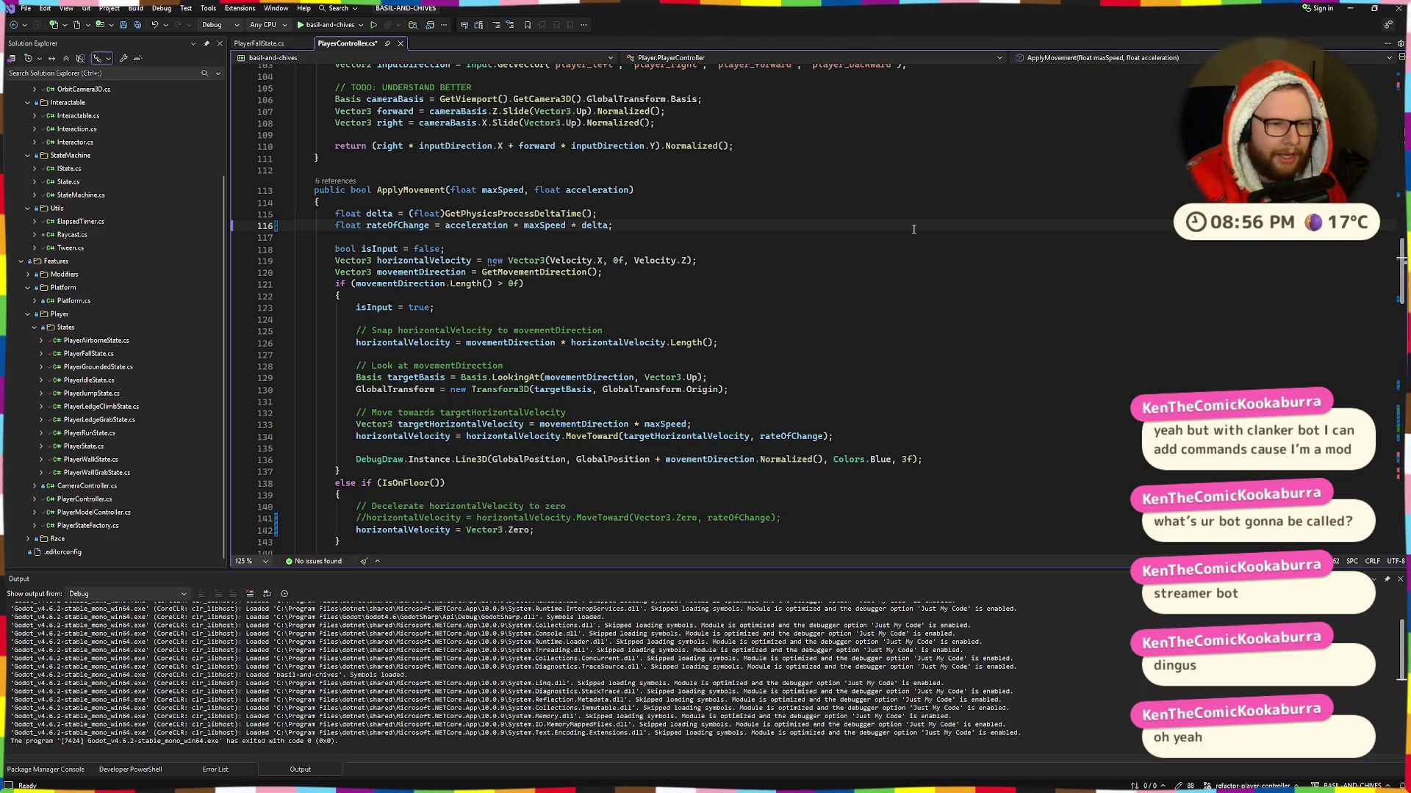
scroll(659, 151, down, 7)
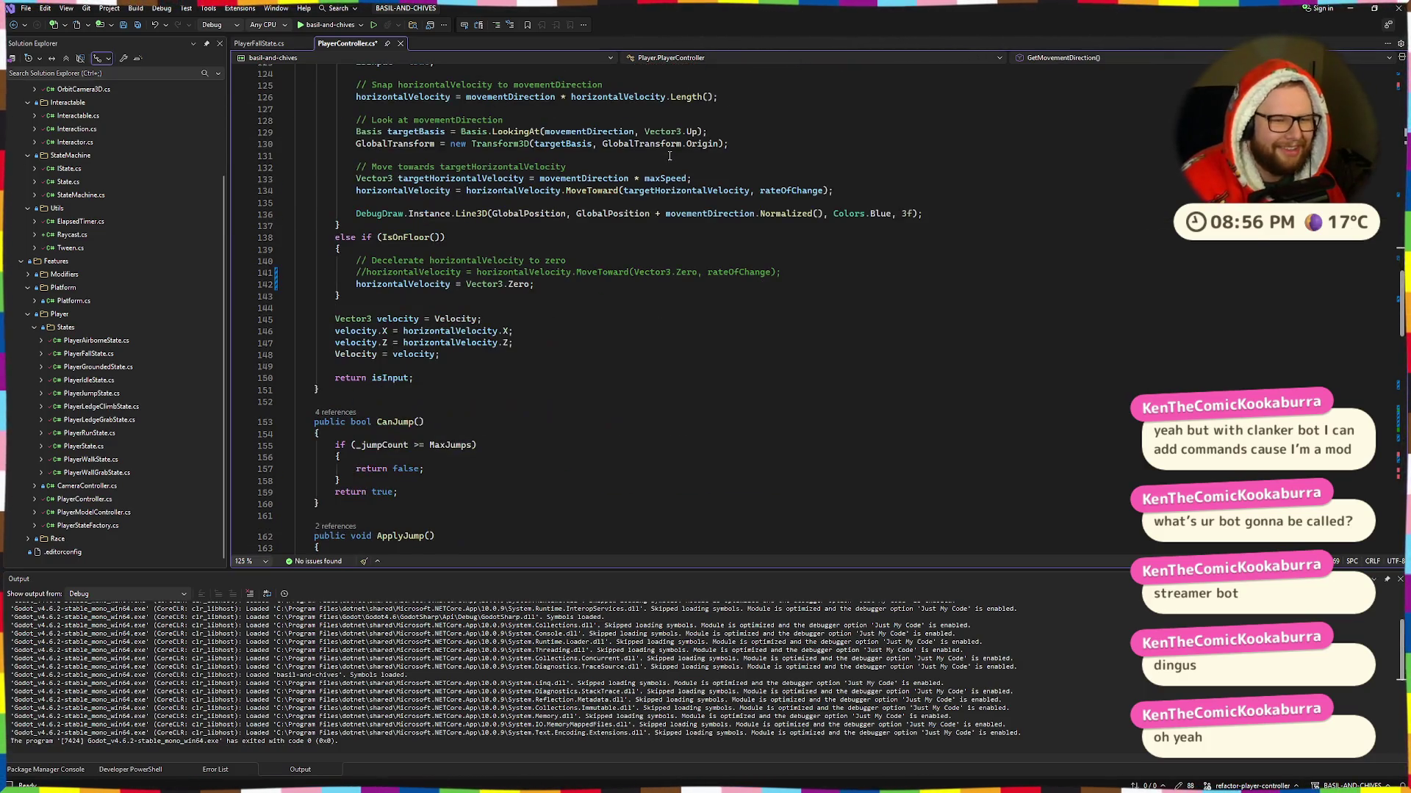
scroll(669, 155, up, 3)
scroll(670, 156, up, 2)
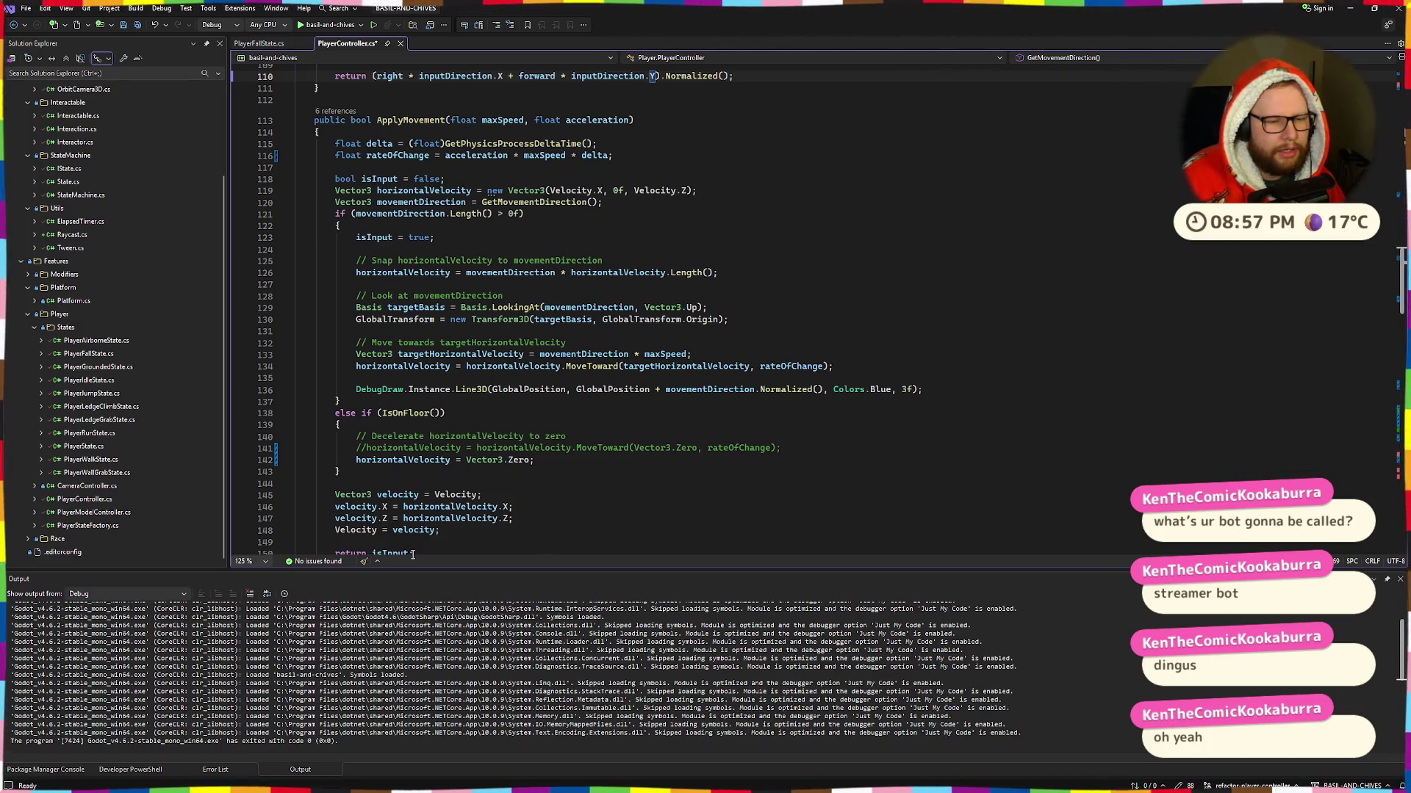
Step: Review the velocity.X/Z assignments and the else-if deceleration block in ApplyMovement
mouse_move(332, 507)
mouse_down()
mouse_move(513, 519)
mouse_move(329, 507)
mouse_up()
click(346, 507)
scroll(371, 494, down, 4)
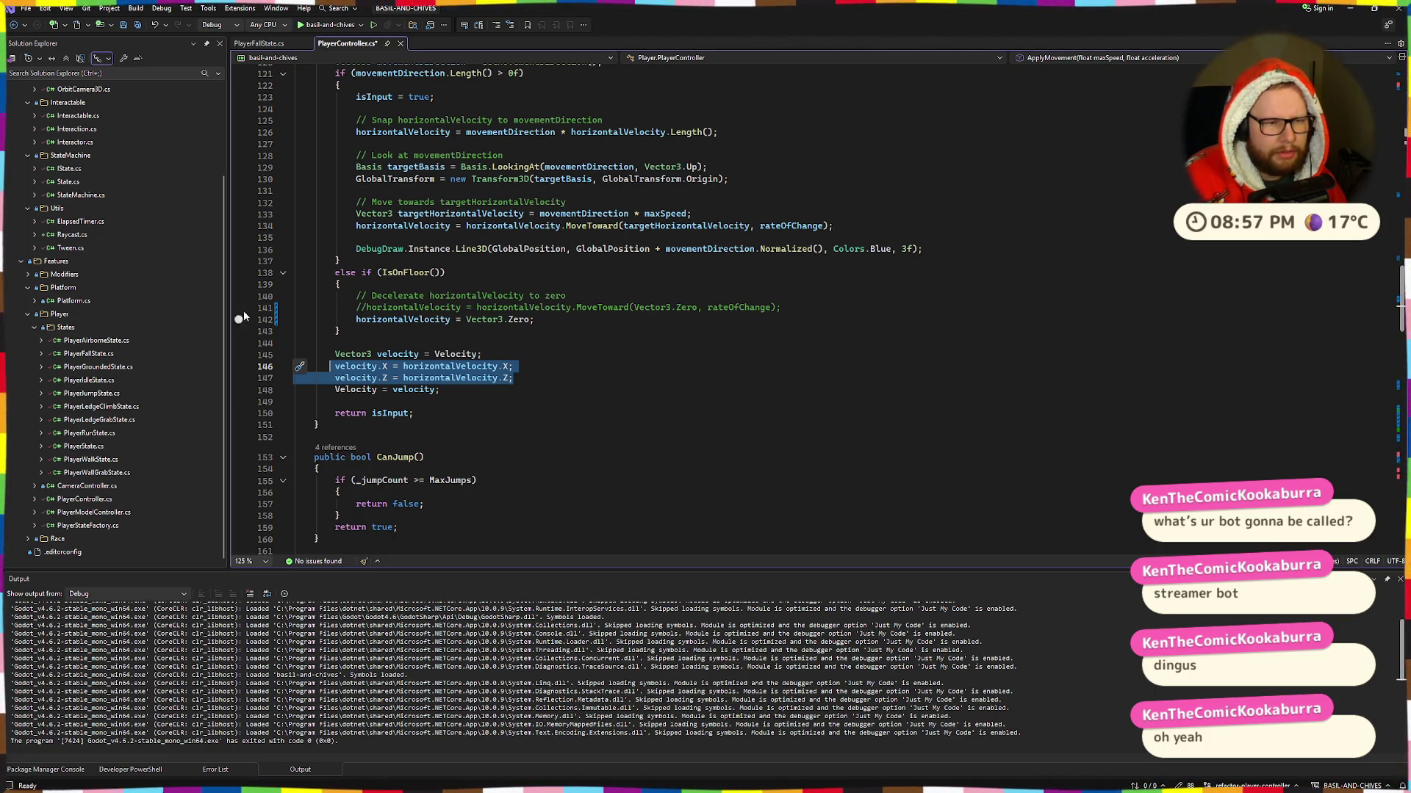
mouse_move(345, 273)
mouse_down()
mouse_move(353, 336)
mouse_move(336, 273)
mouse_up()
scroll(397, 323, up, 4)
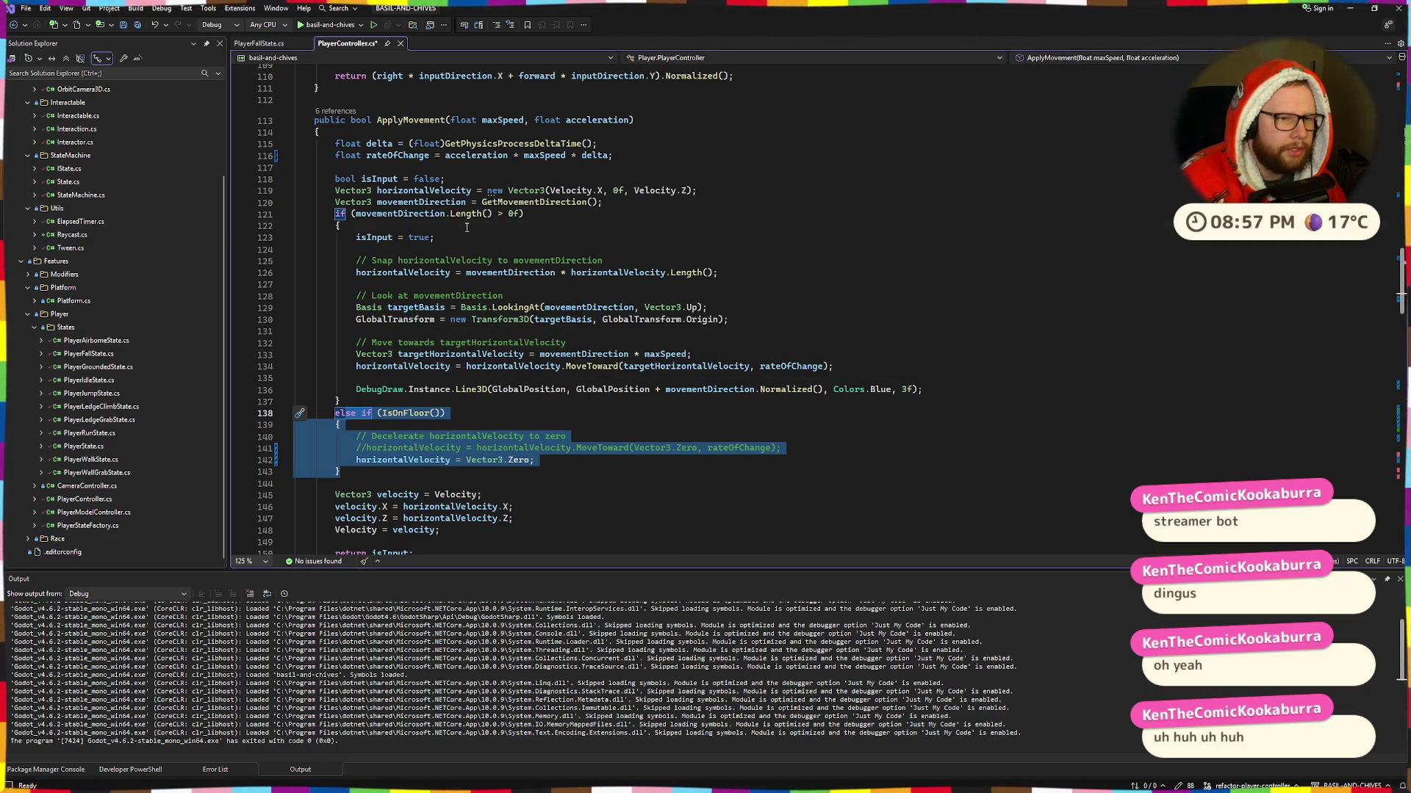
Step: Reduce line 138's 'else if (IsOnFloor())' to a plain else and start debugging basil-and-chives
click(357, 414)
drag(356, 413, 447, 414)
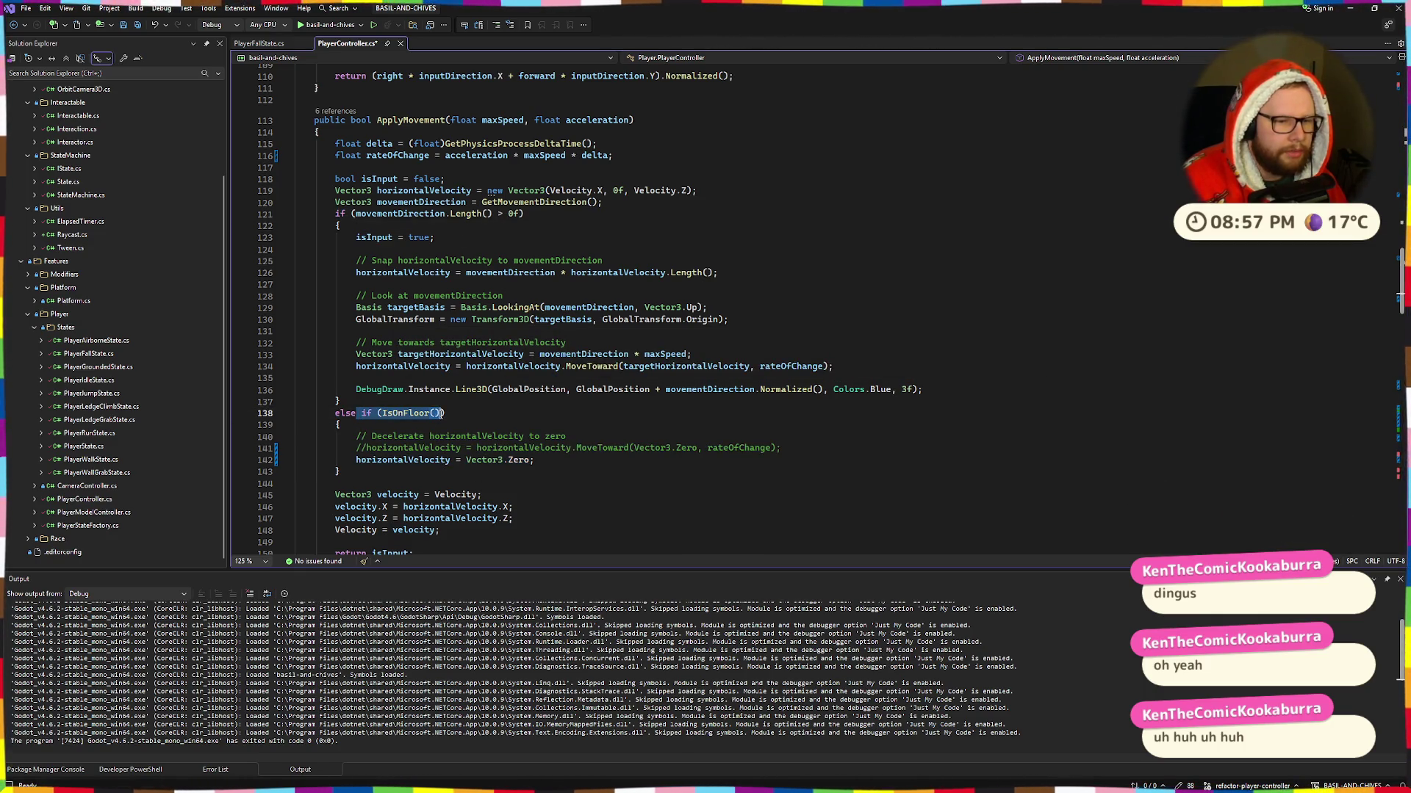
key(BackSpace)
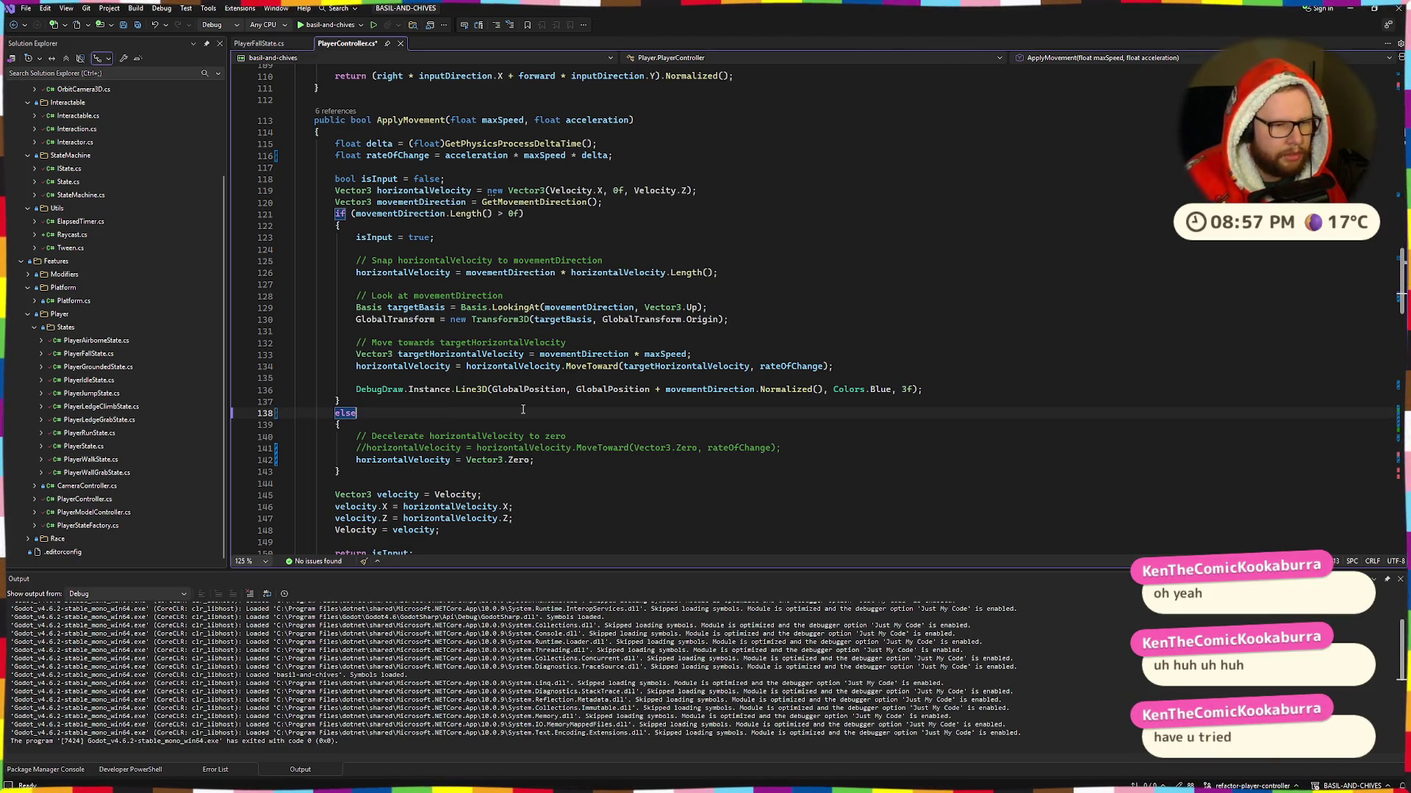
click(530, 351)
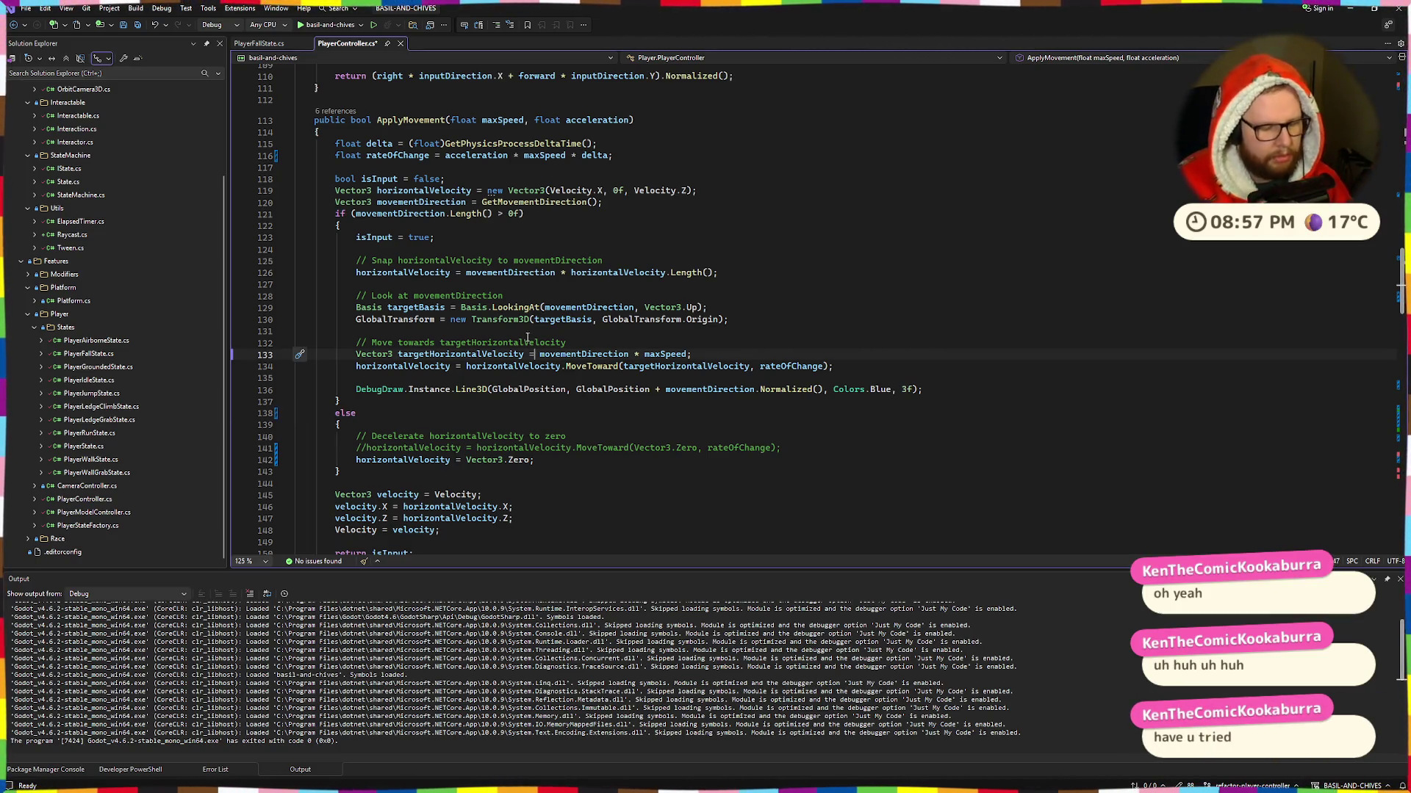
click(331, 25)
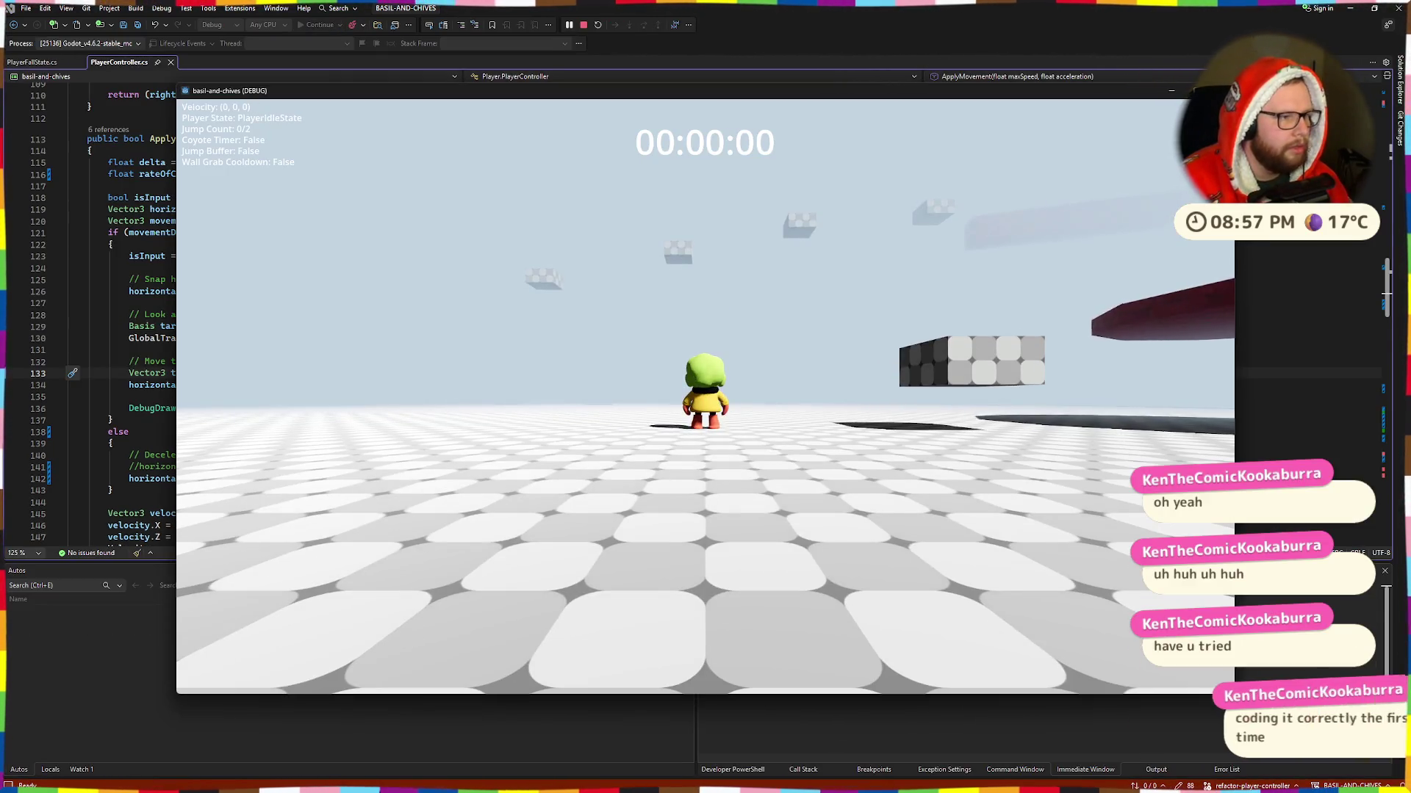
Step: Run to the red platform, jumping and double-jumping until landing on it
key(w)
key(space)
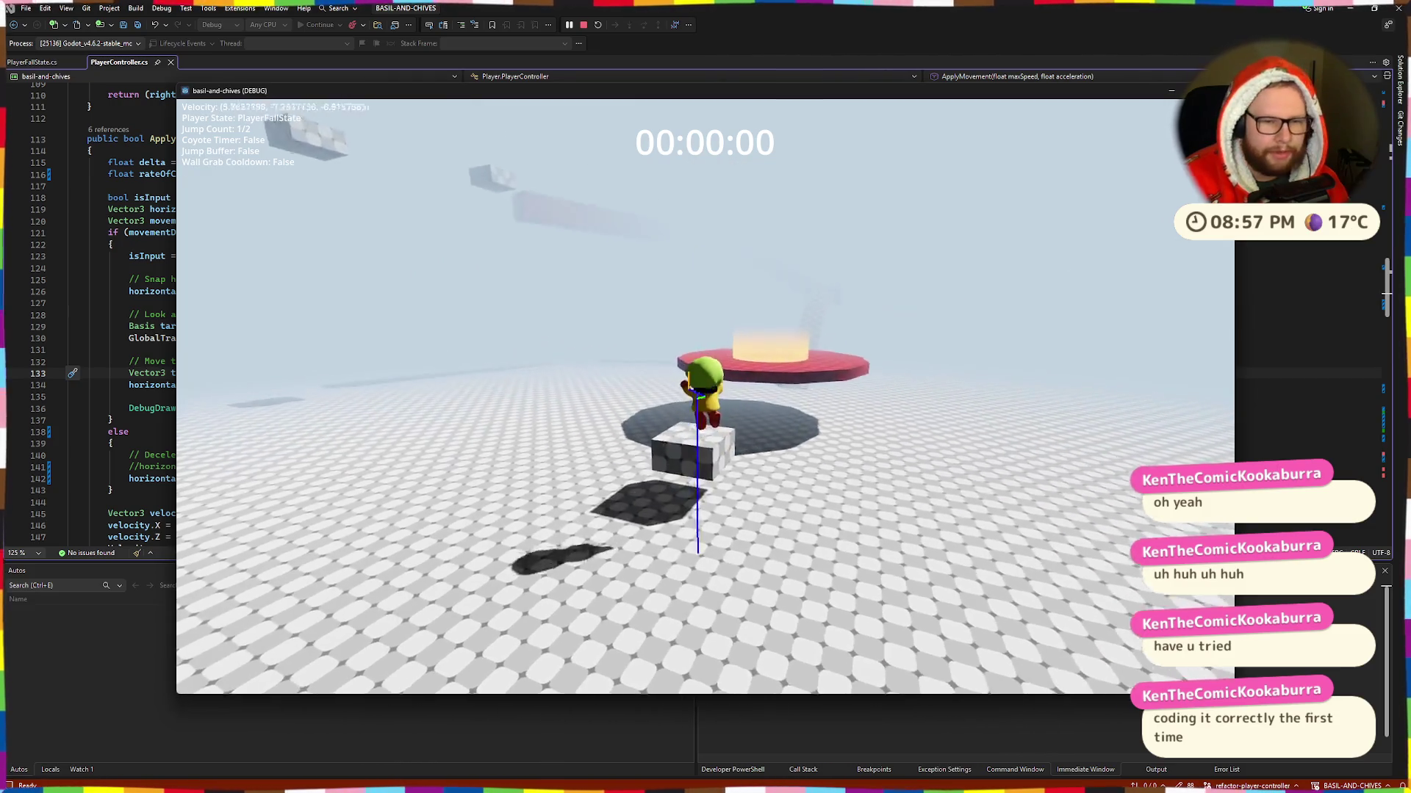
key(space)
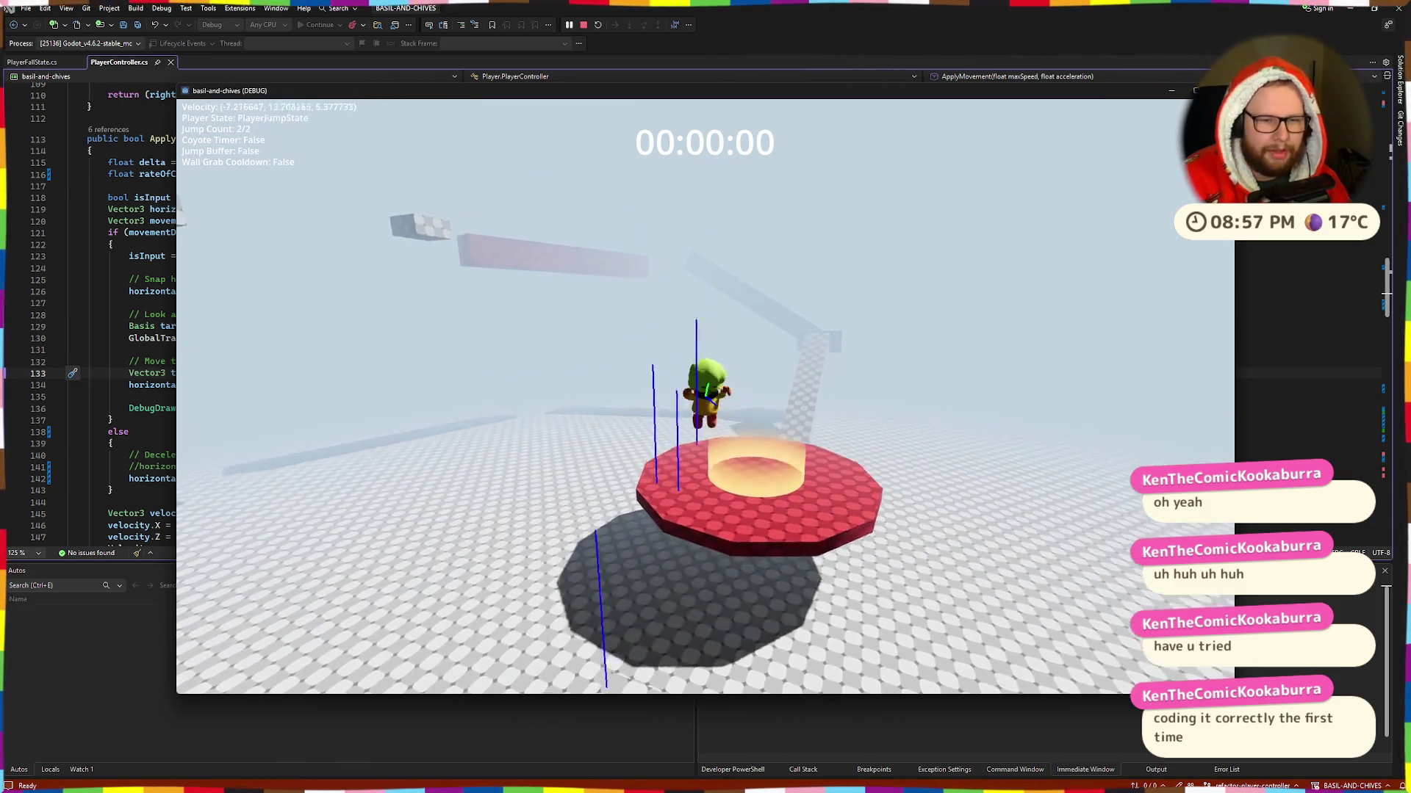
key(w)
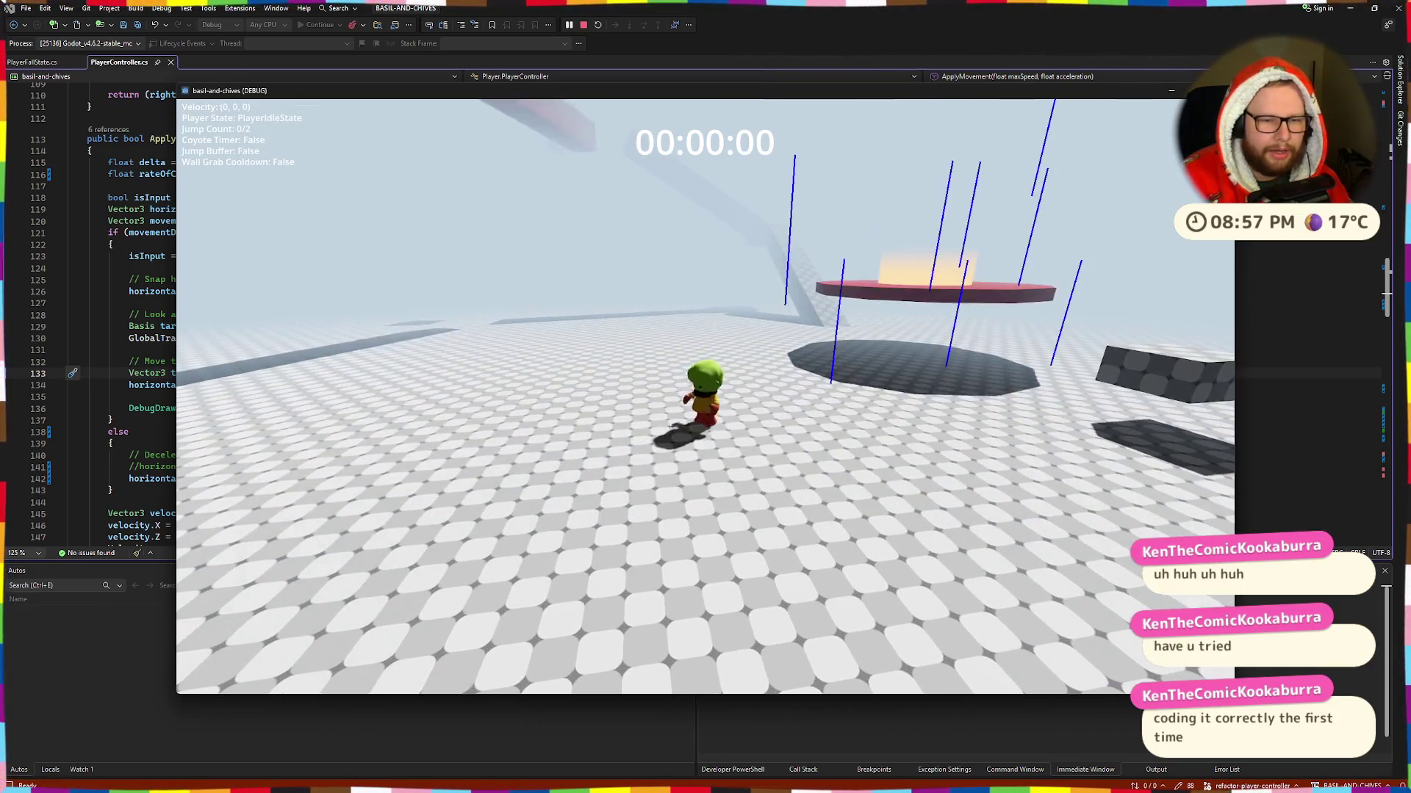
key(space)
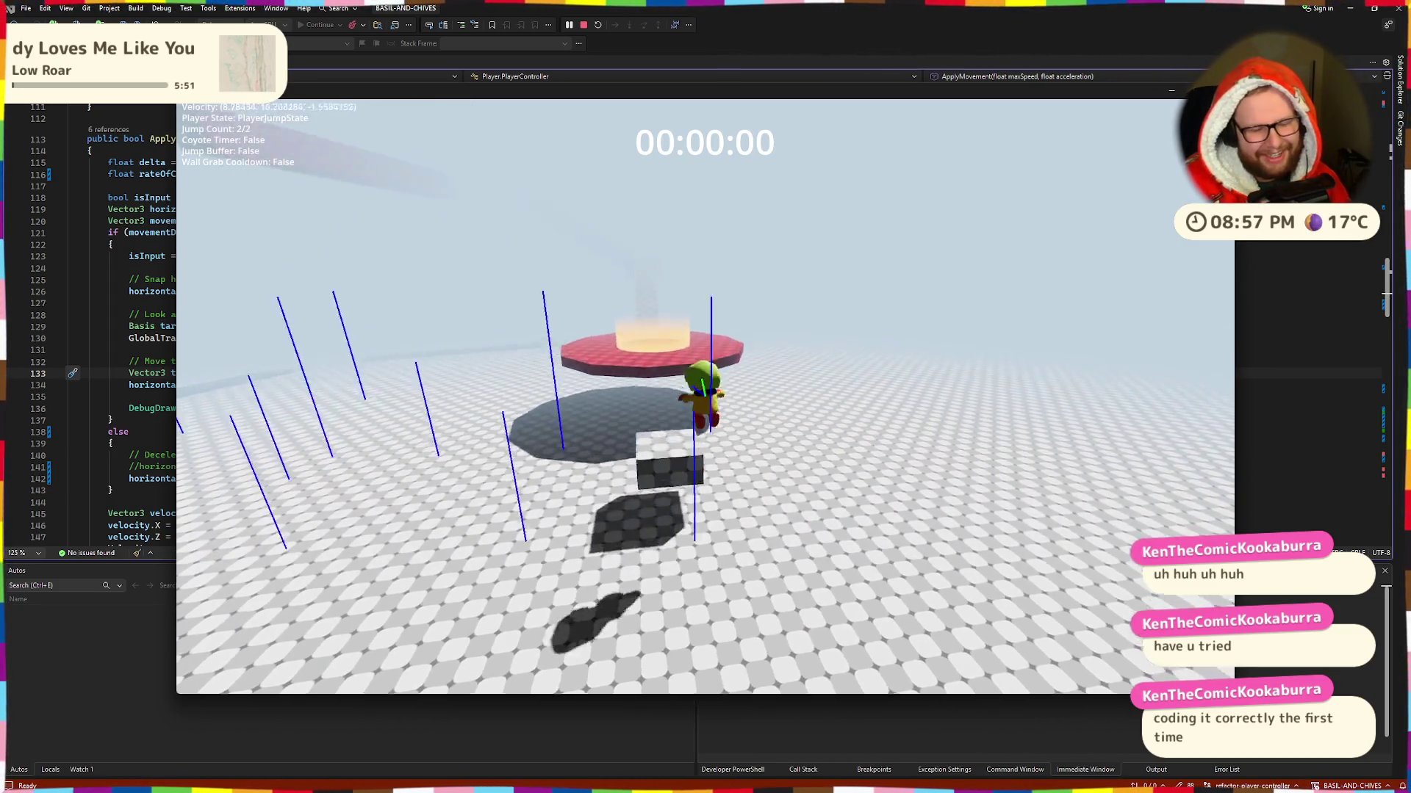
key(space)
key(space)
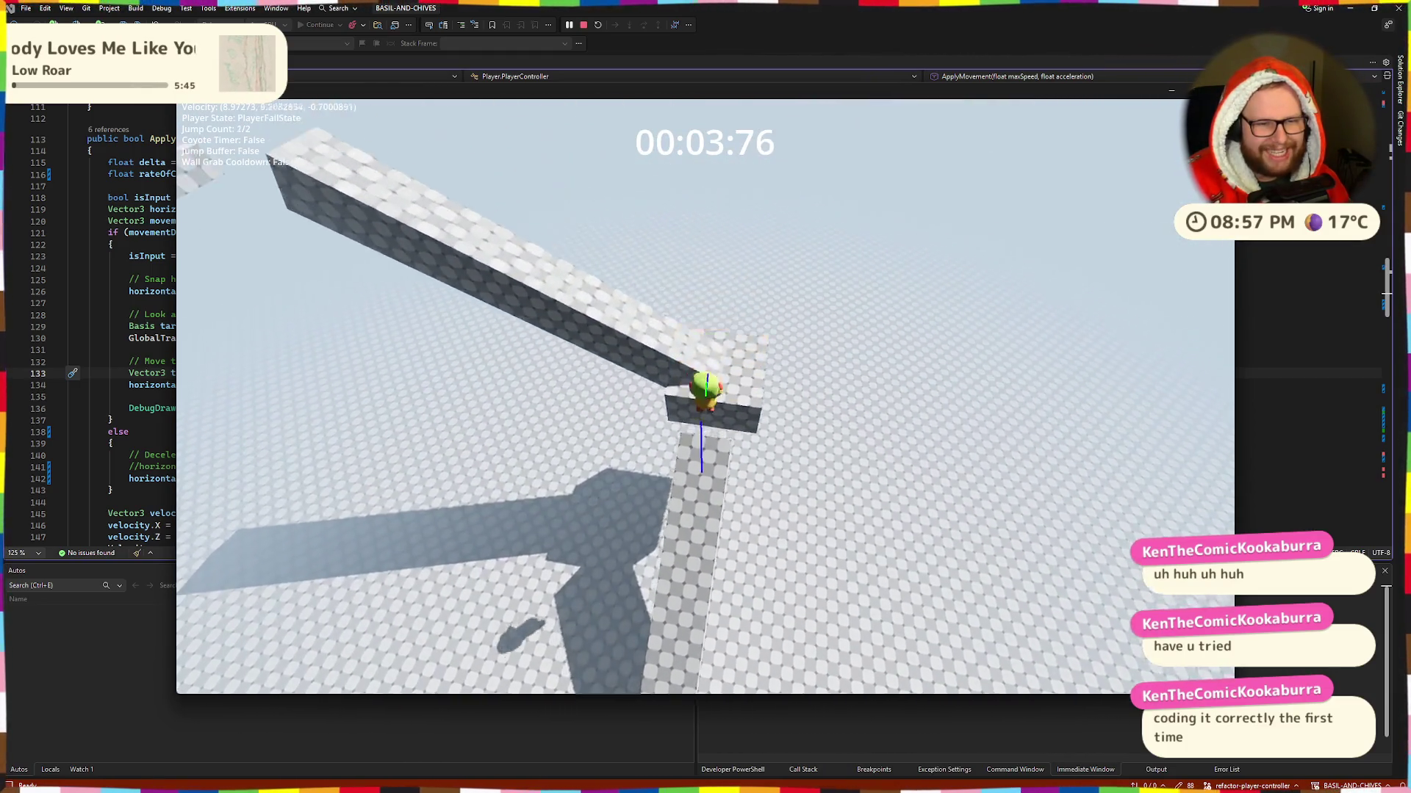
Step: Walk onto the pillar, along the walkway, then jump across the beams and over the red beam
key(w)
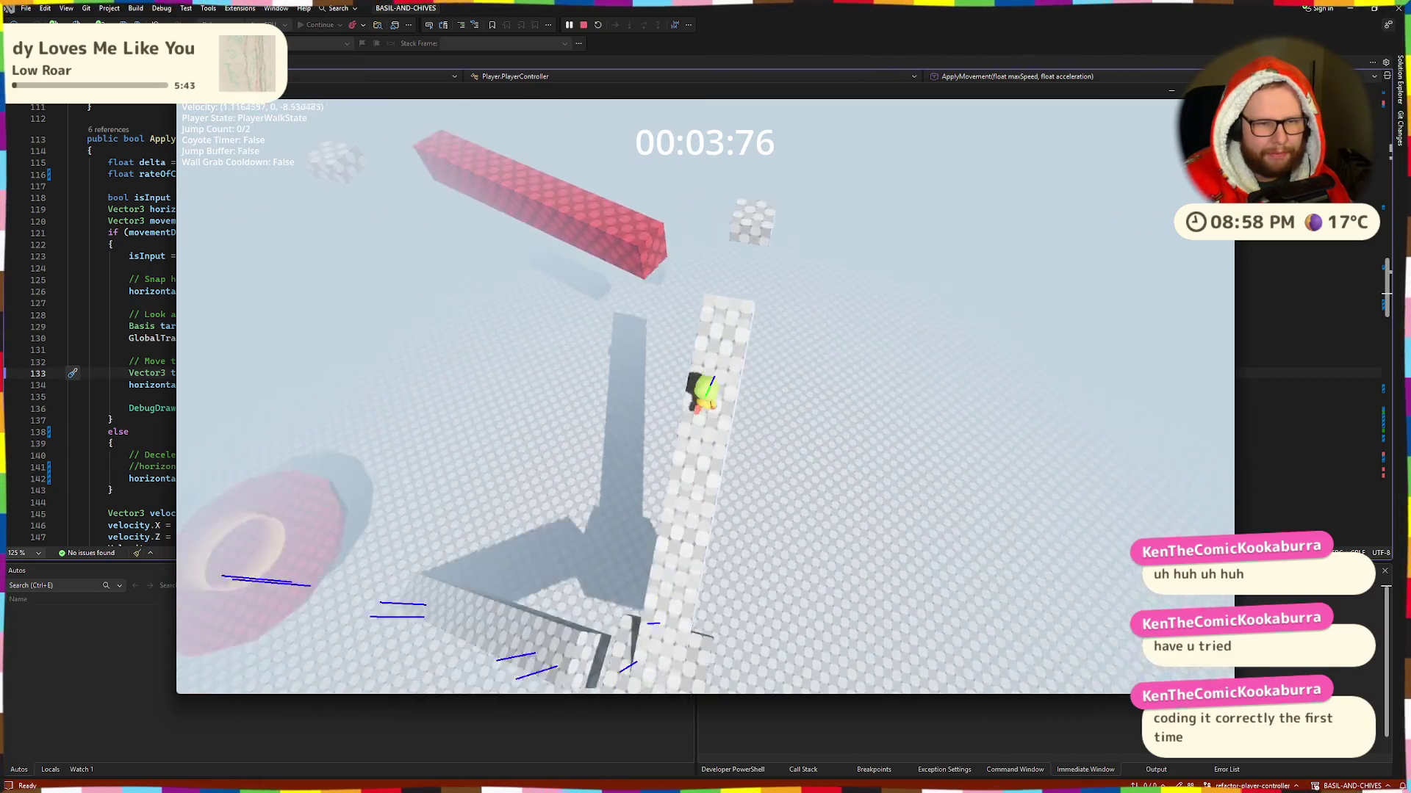
key(space)
key(space)
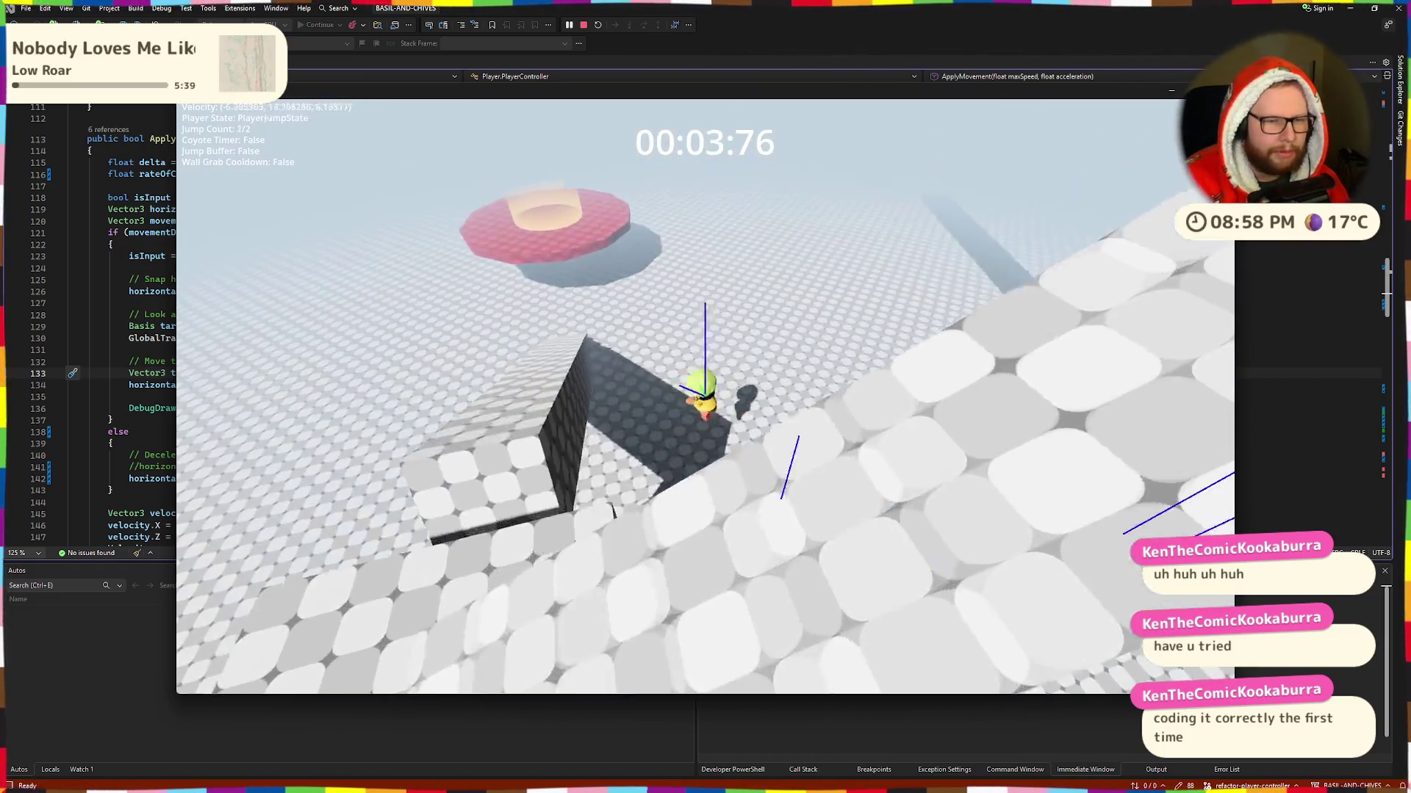
key(w)
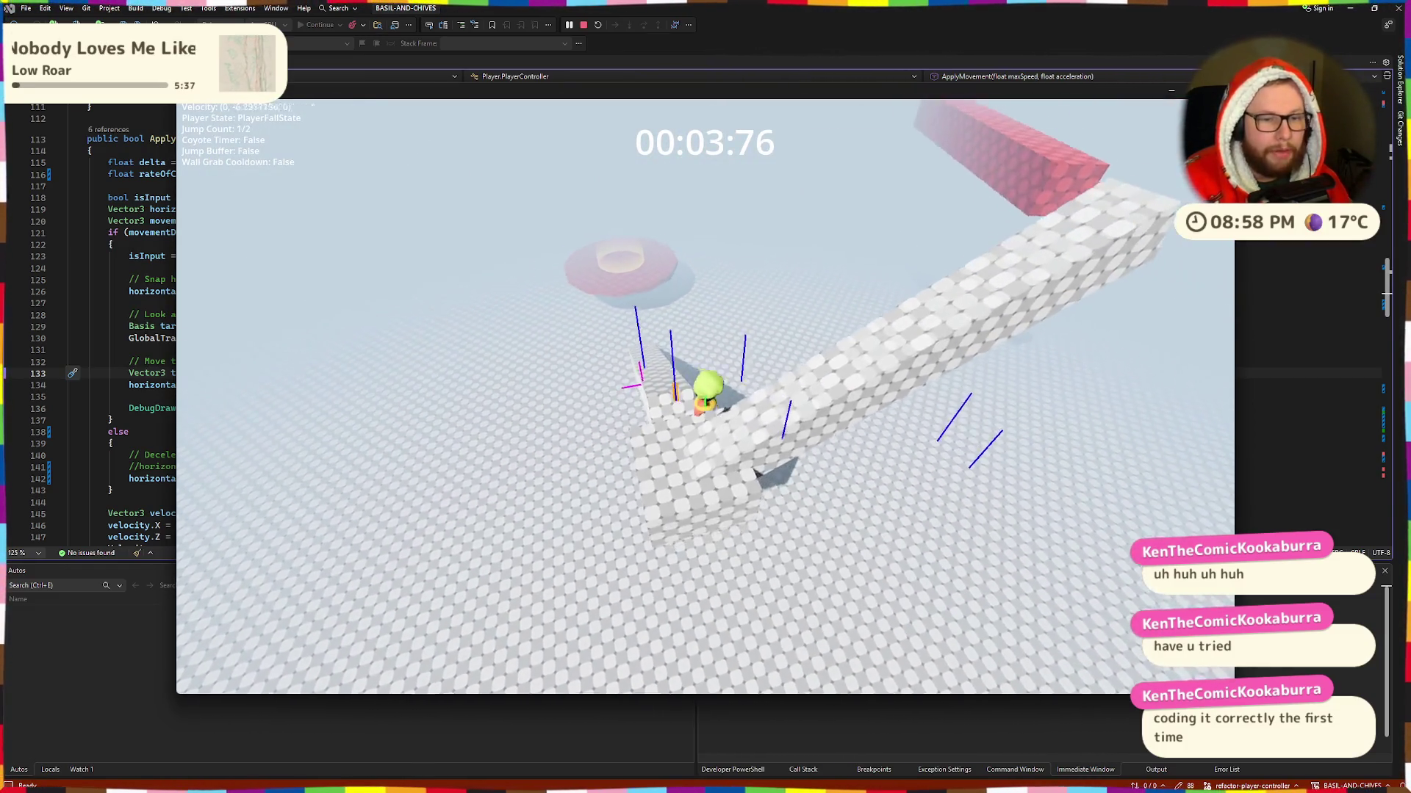
key(space)
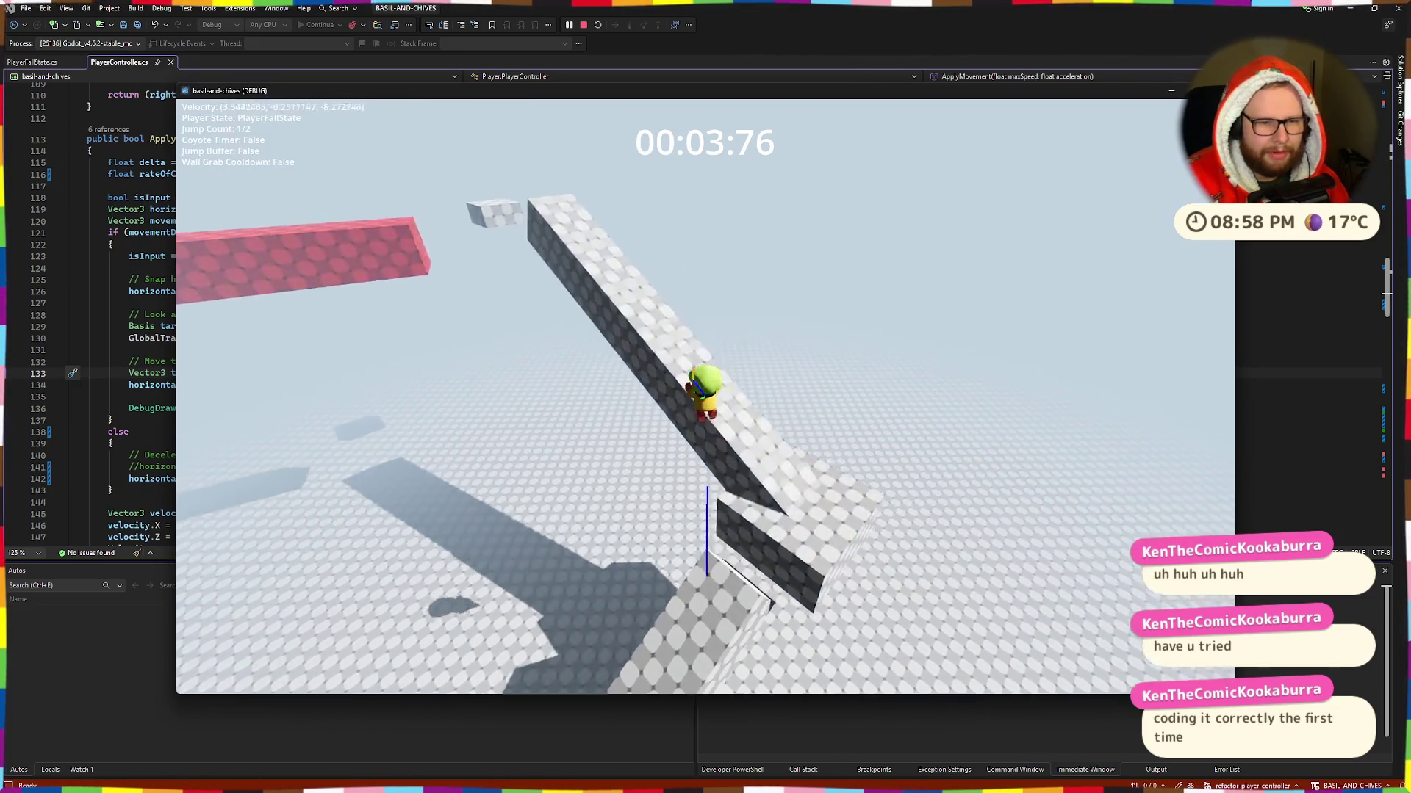
key(space)
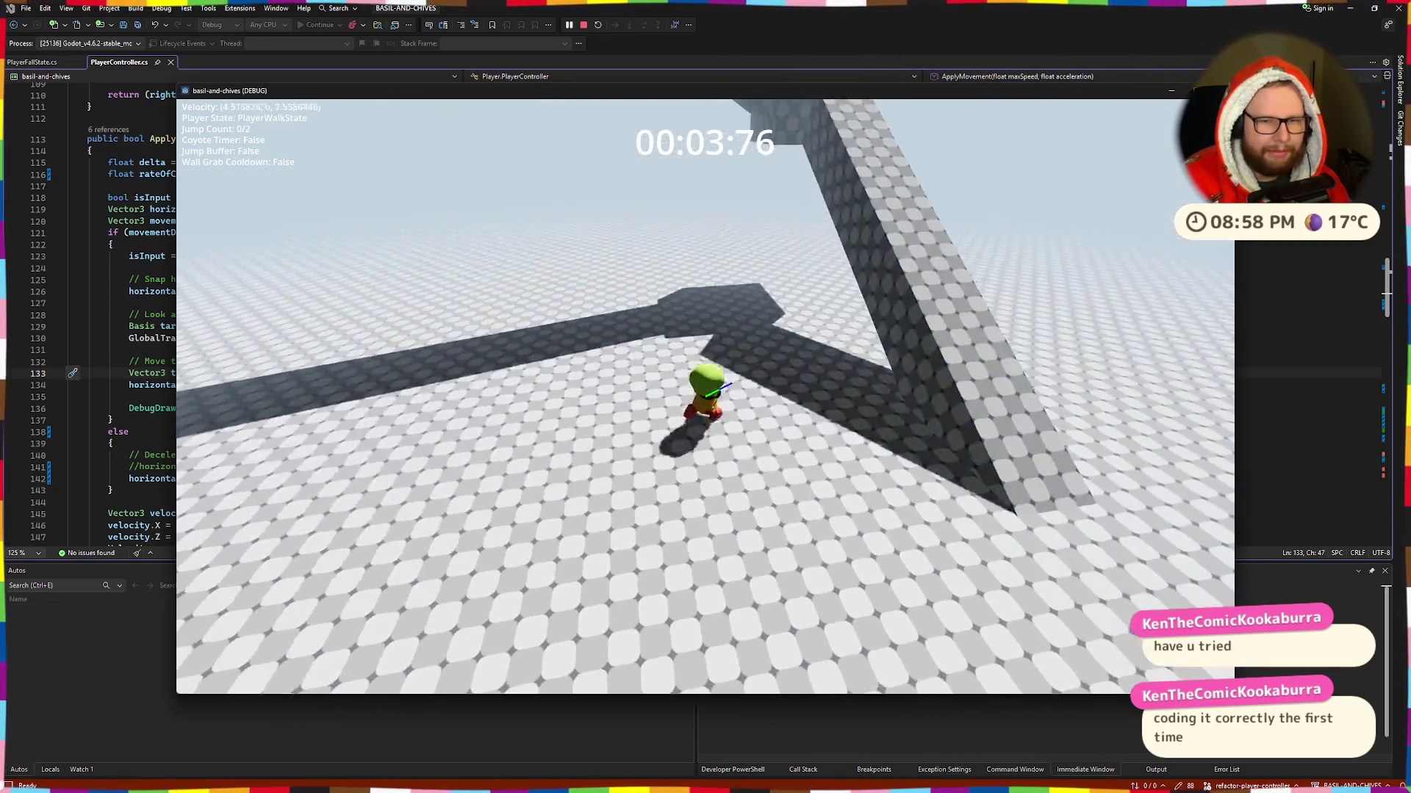
key(space)
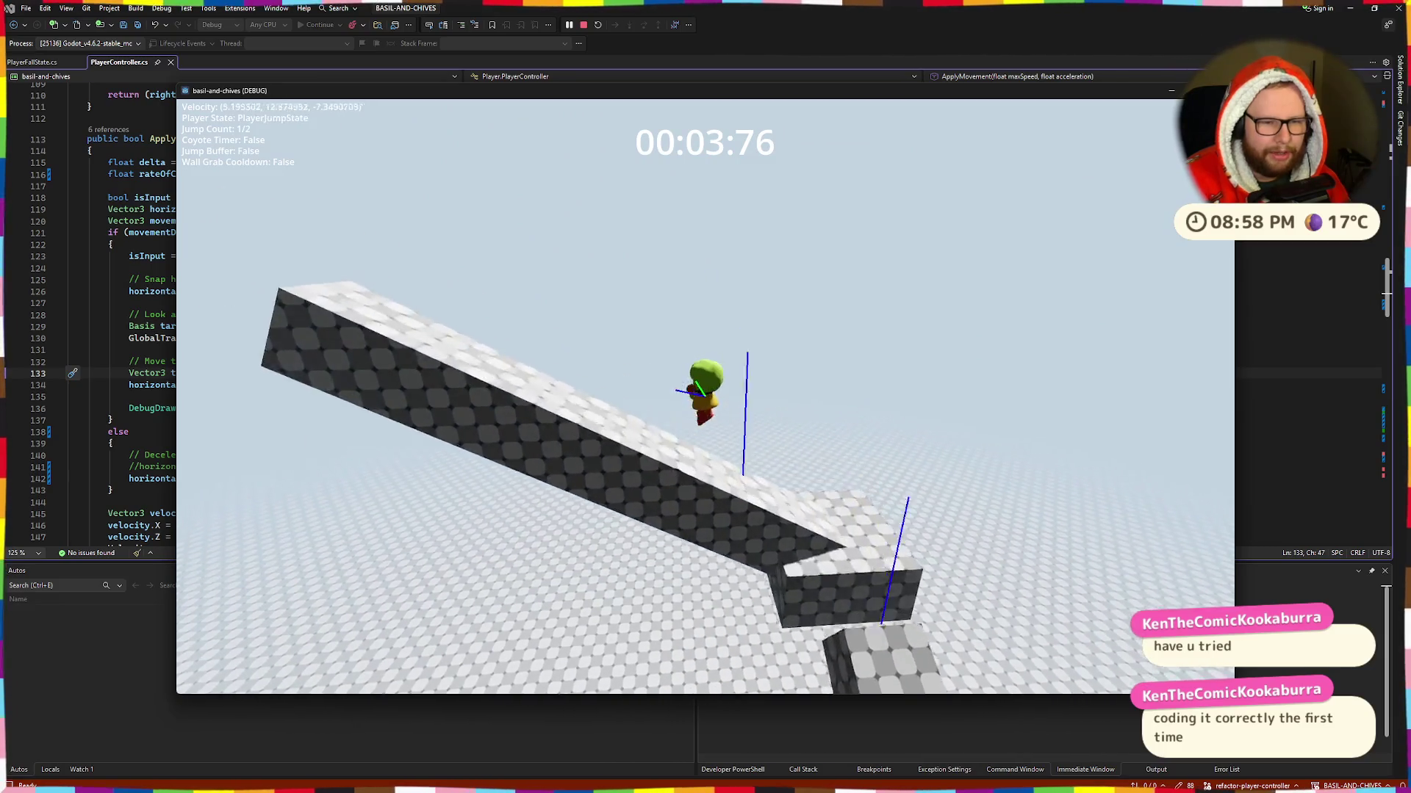
key(space)
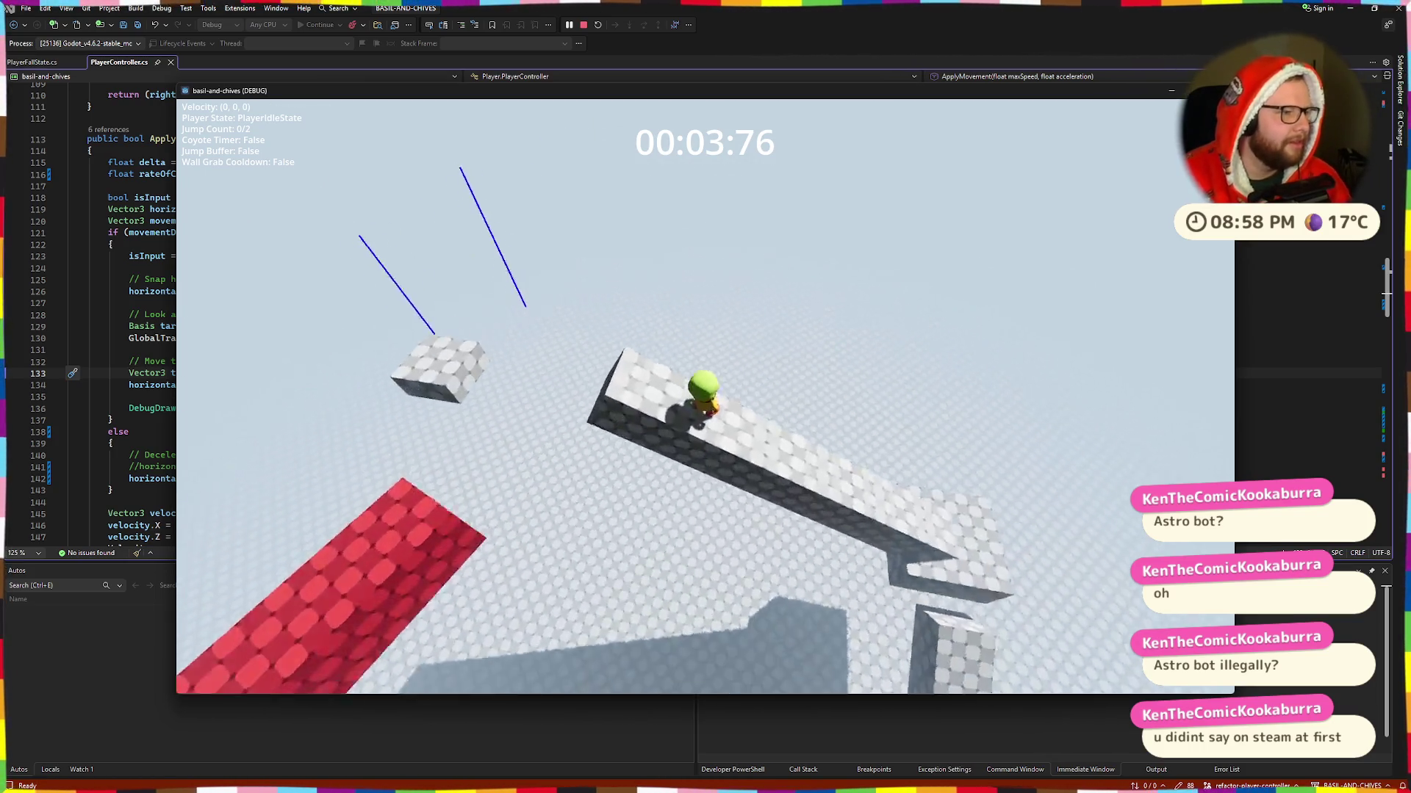
Step: Jump and walk to the red ring platform, stop at its centre, then hop off the beam and block
key(space)
key(w)
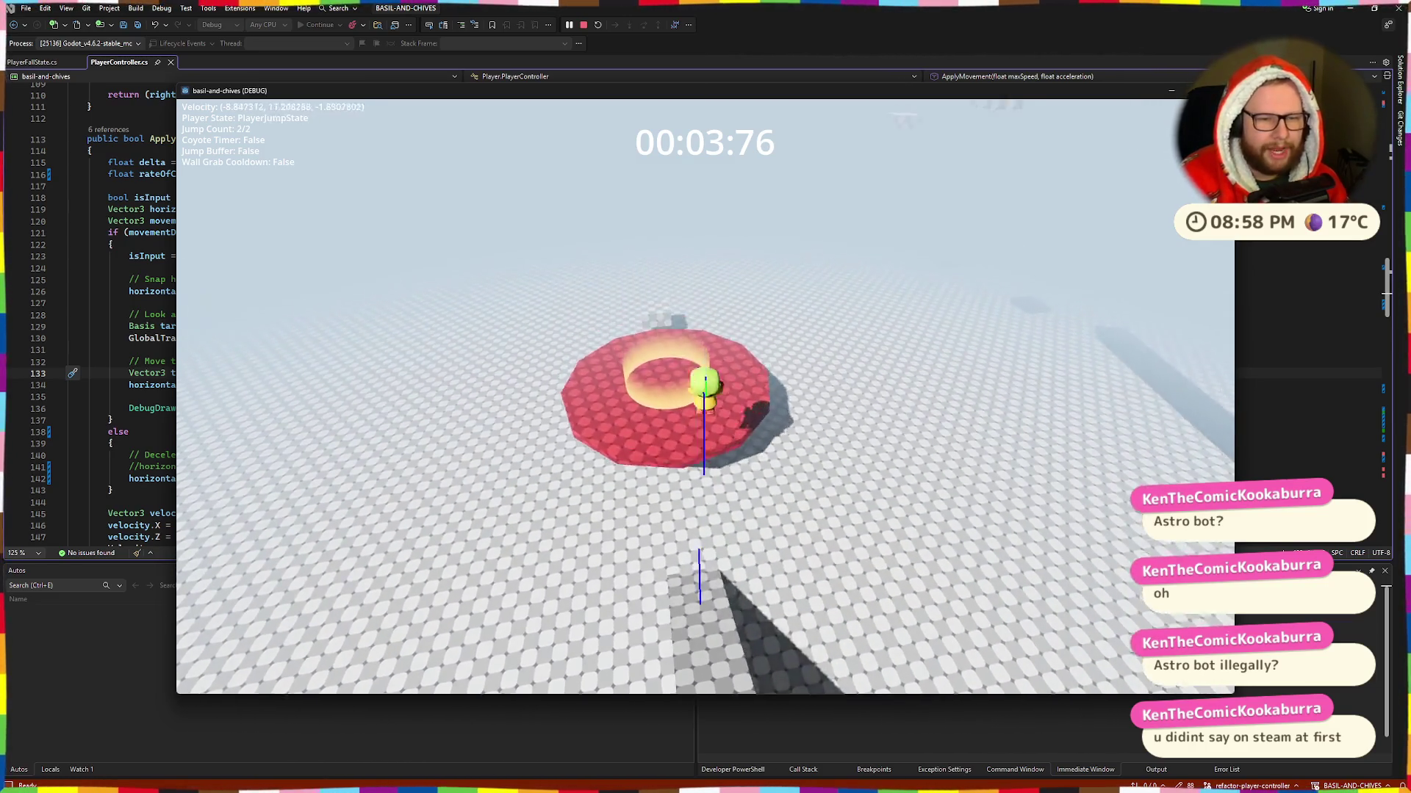
key(space)
key(s)
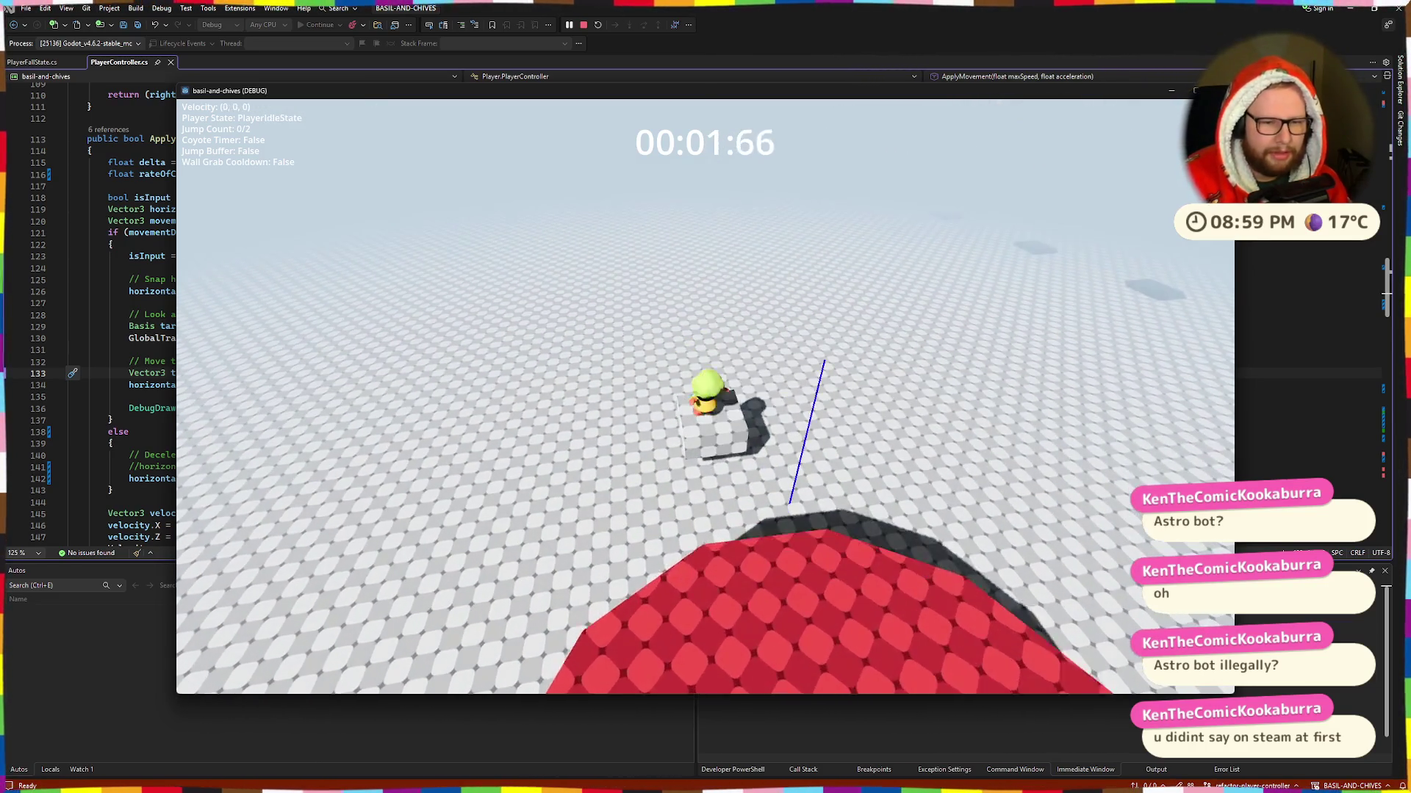
key(w)
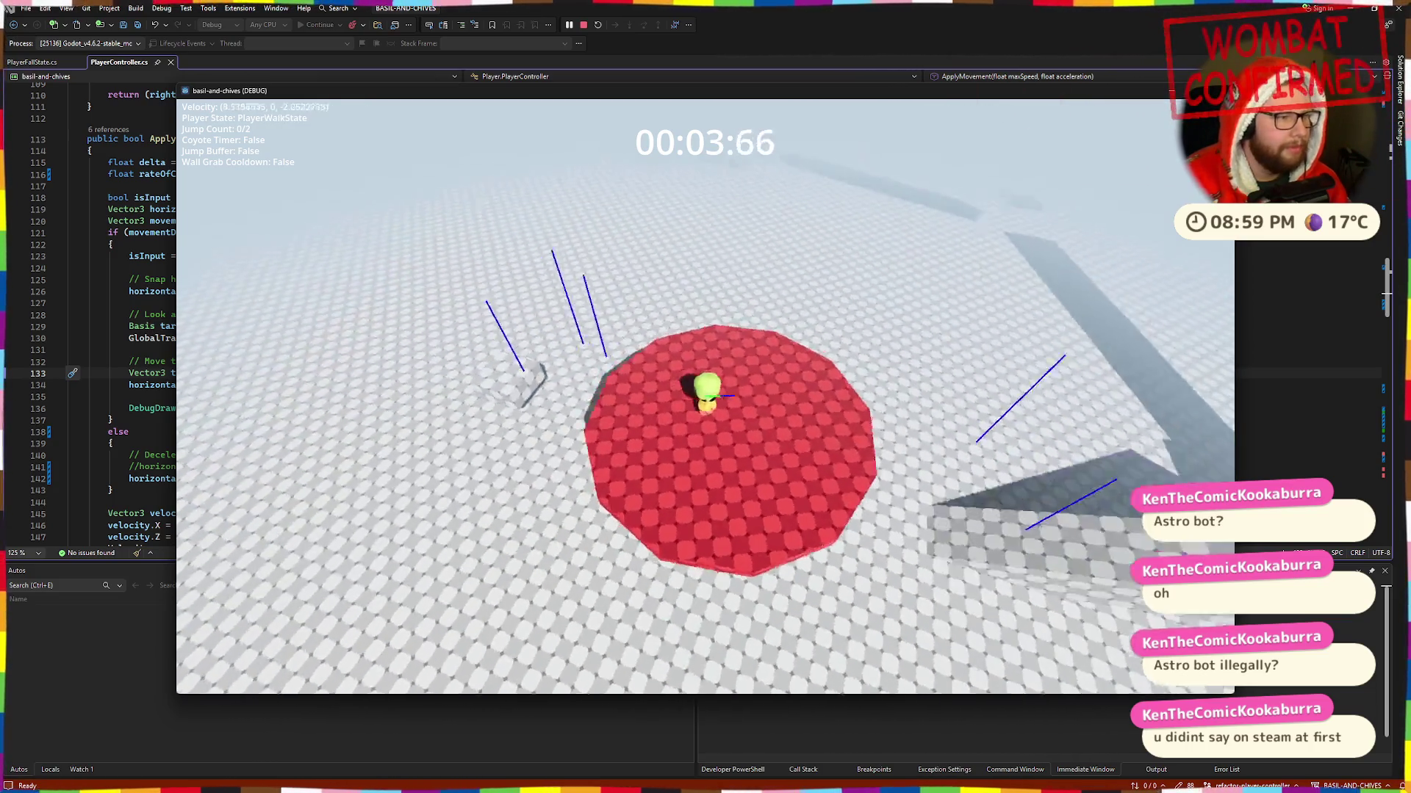
key(space)
key(space)
key(w)
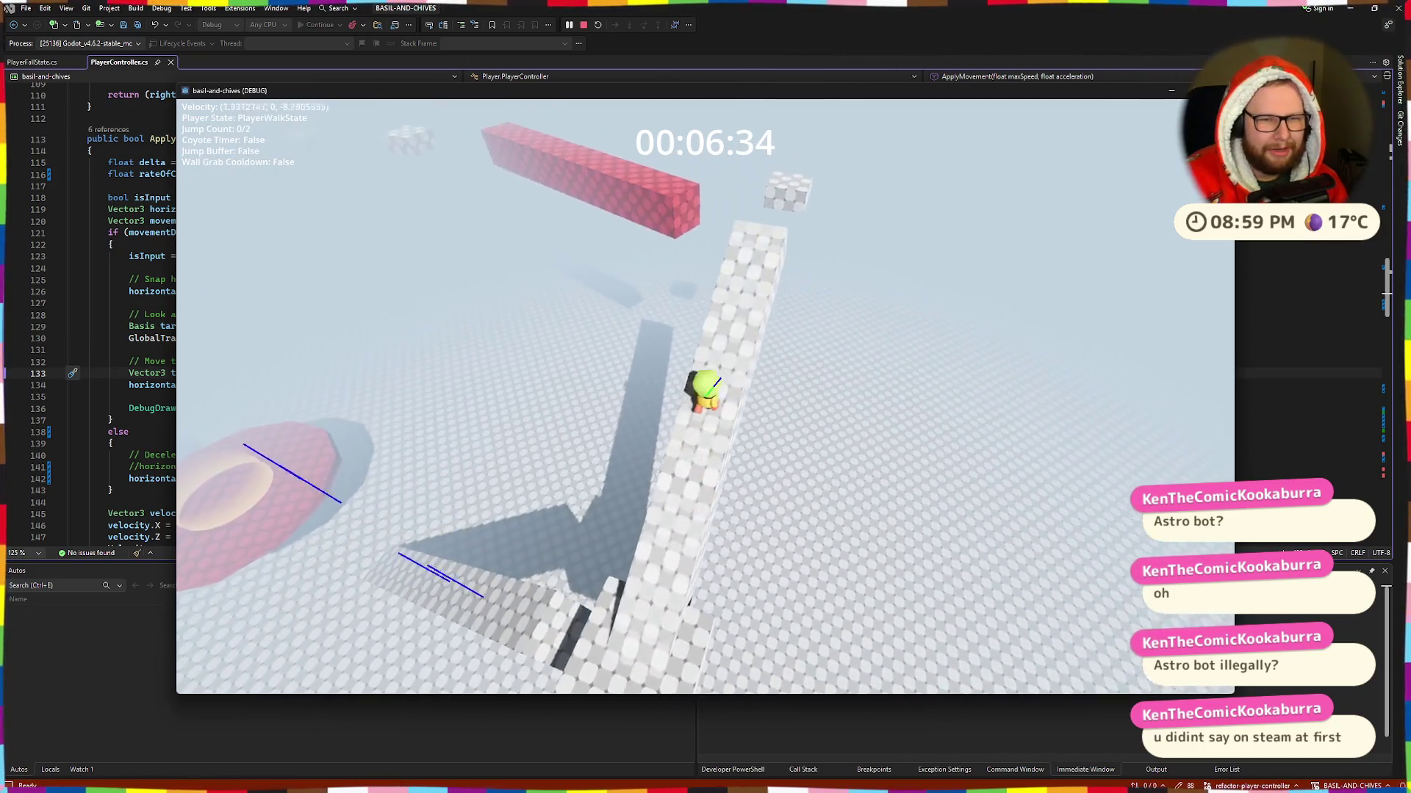
key(space)
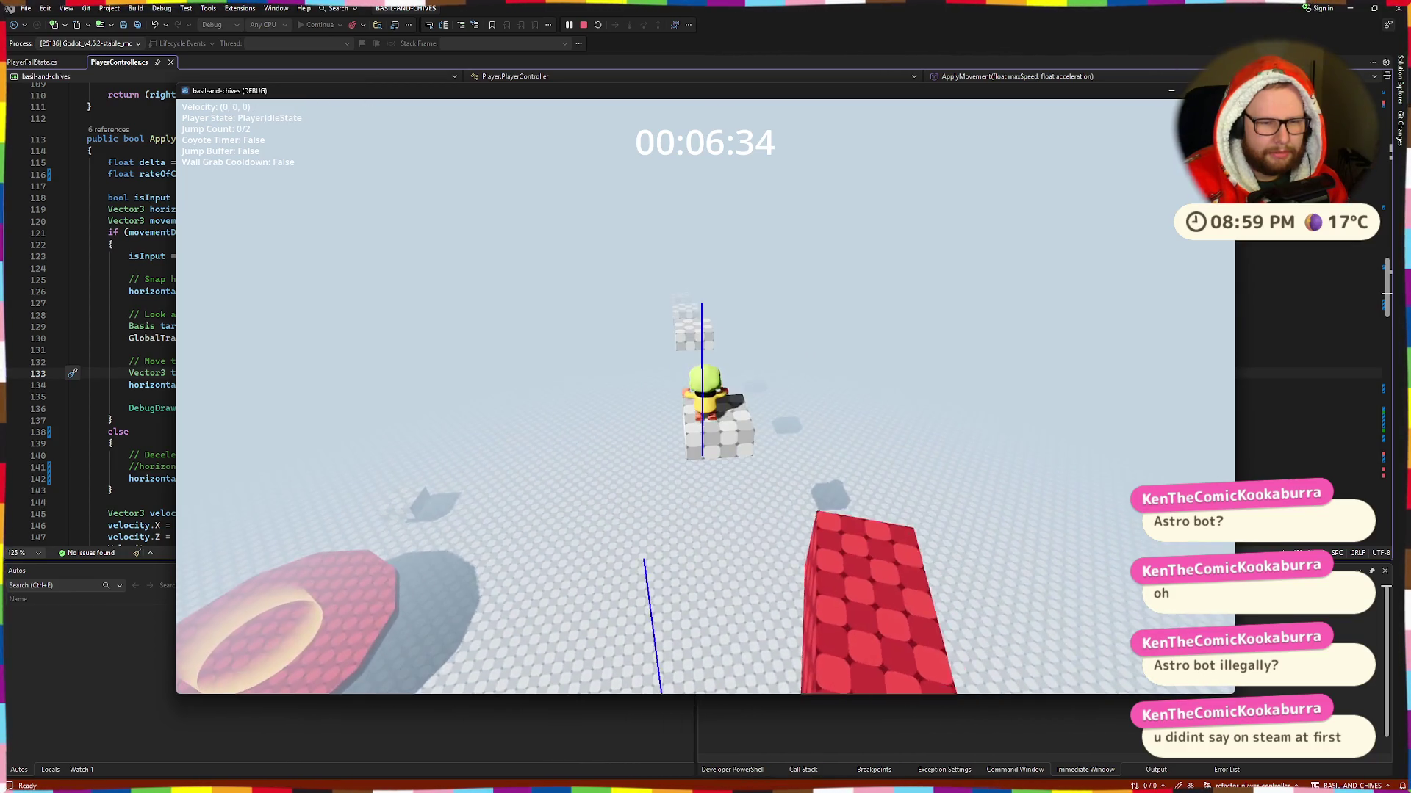
key(space)
key(space)
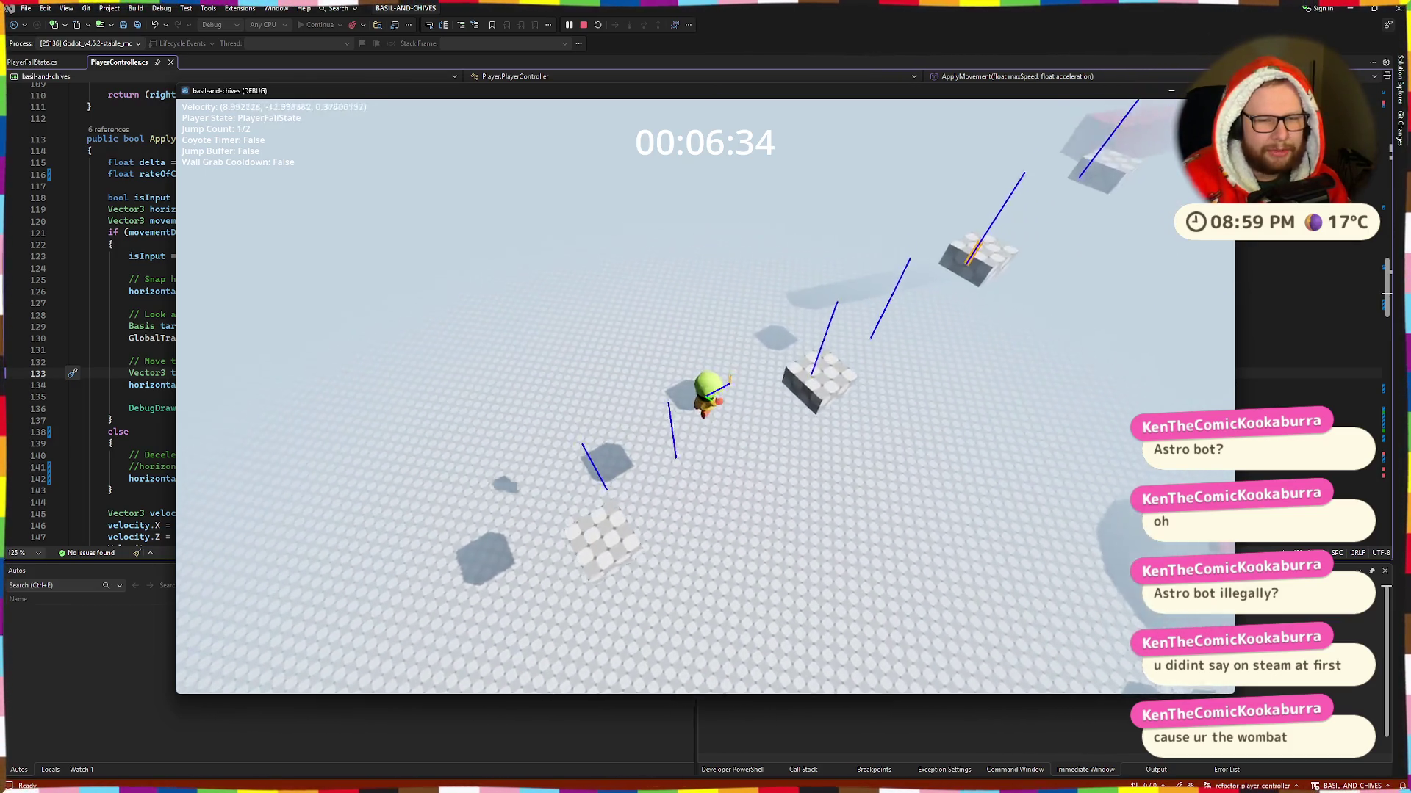
Step: Walk across the level with a midair double jump, then stop the game and relaunch the rebuilt debug build
key(w)
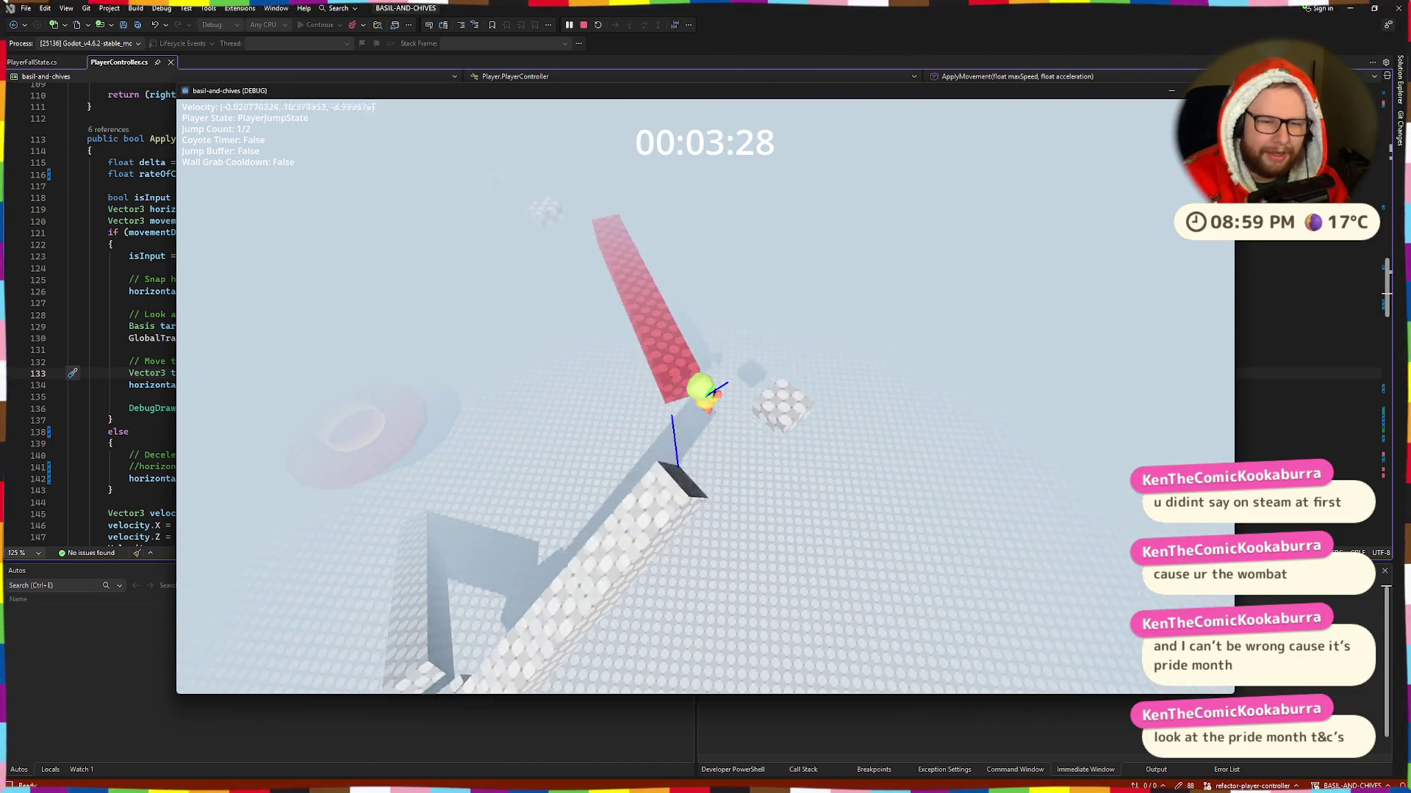
key(space)
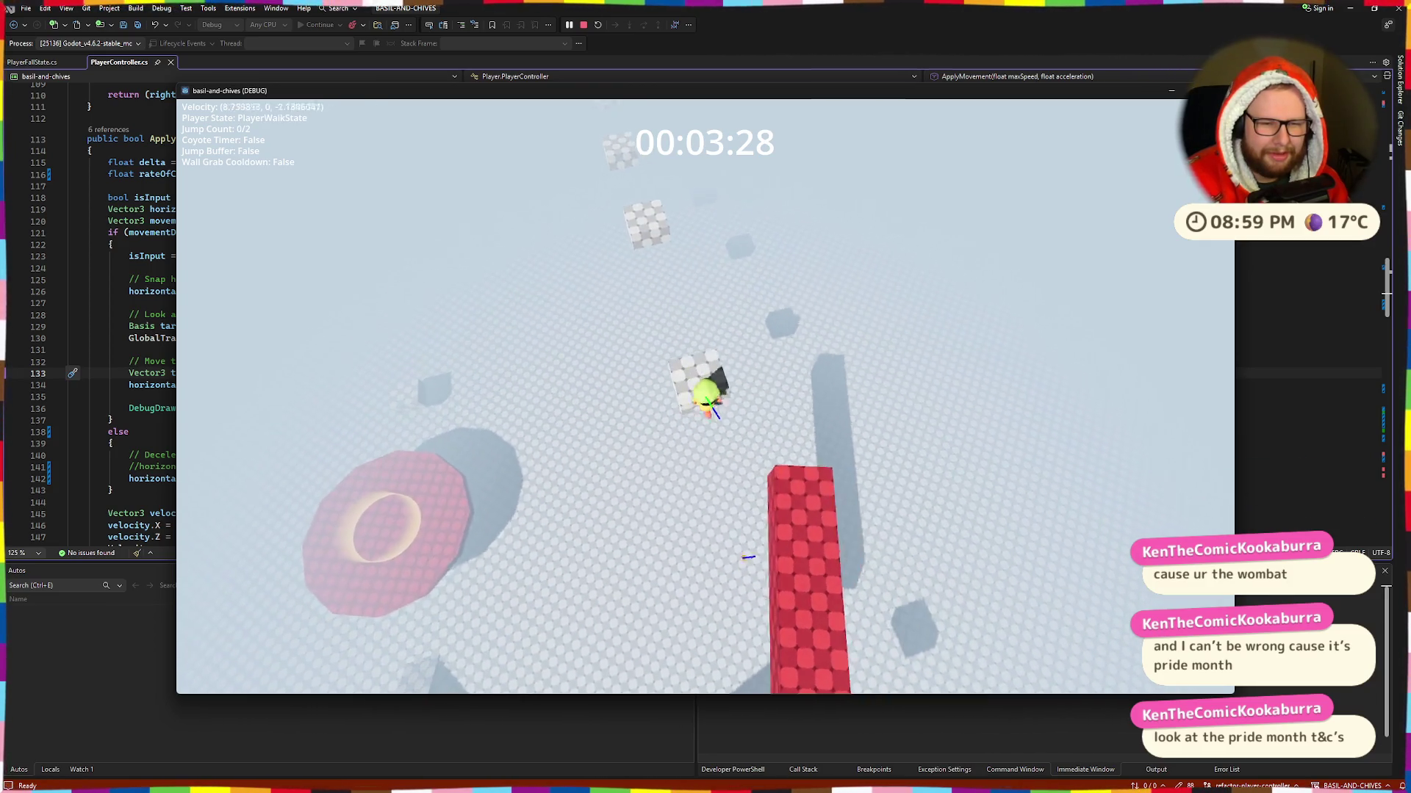
key(w)
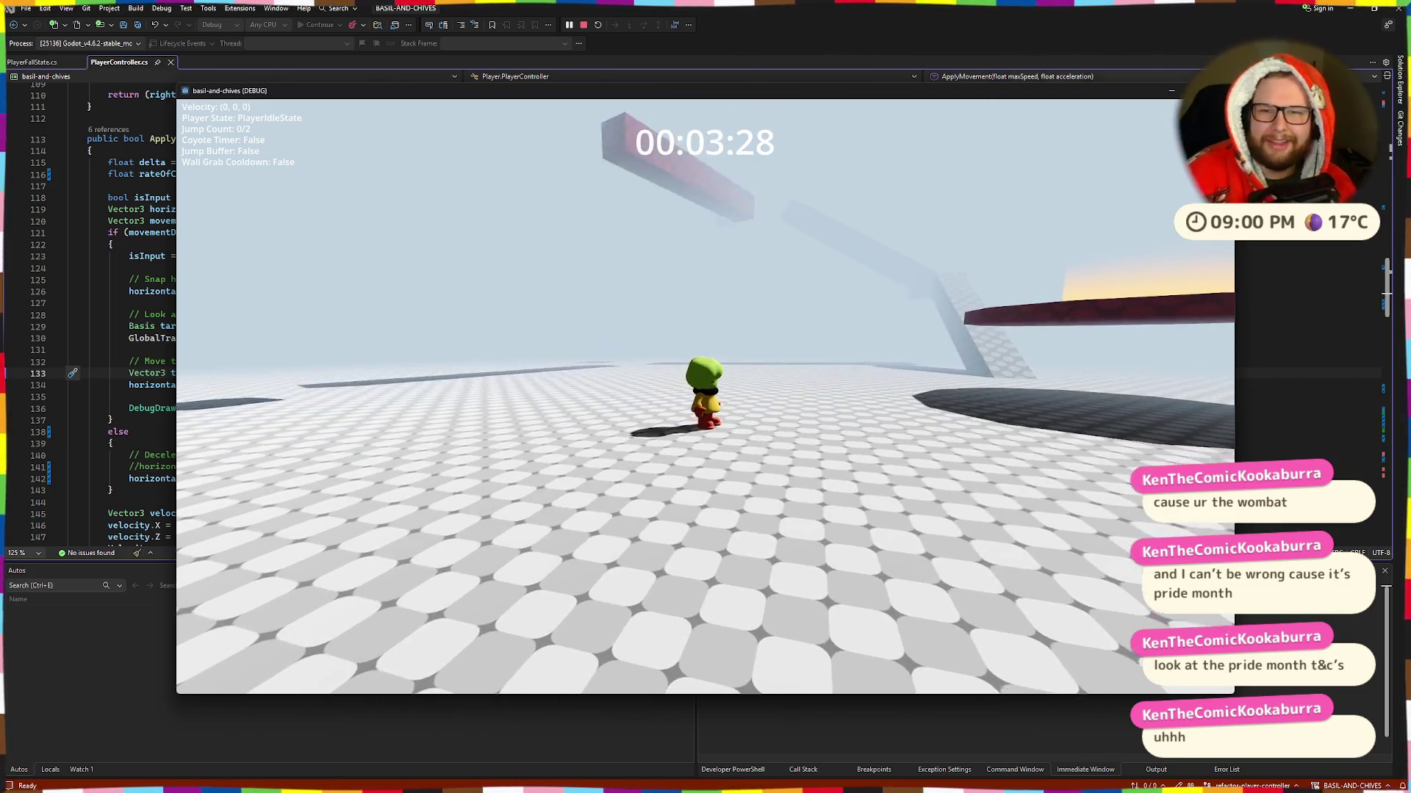
key(Escape)
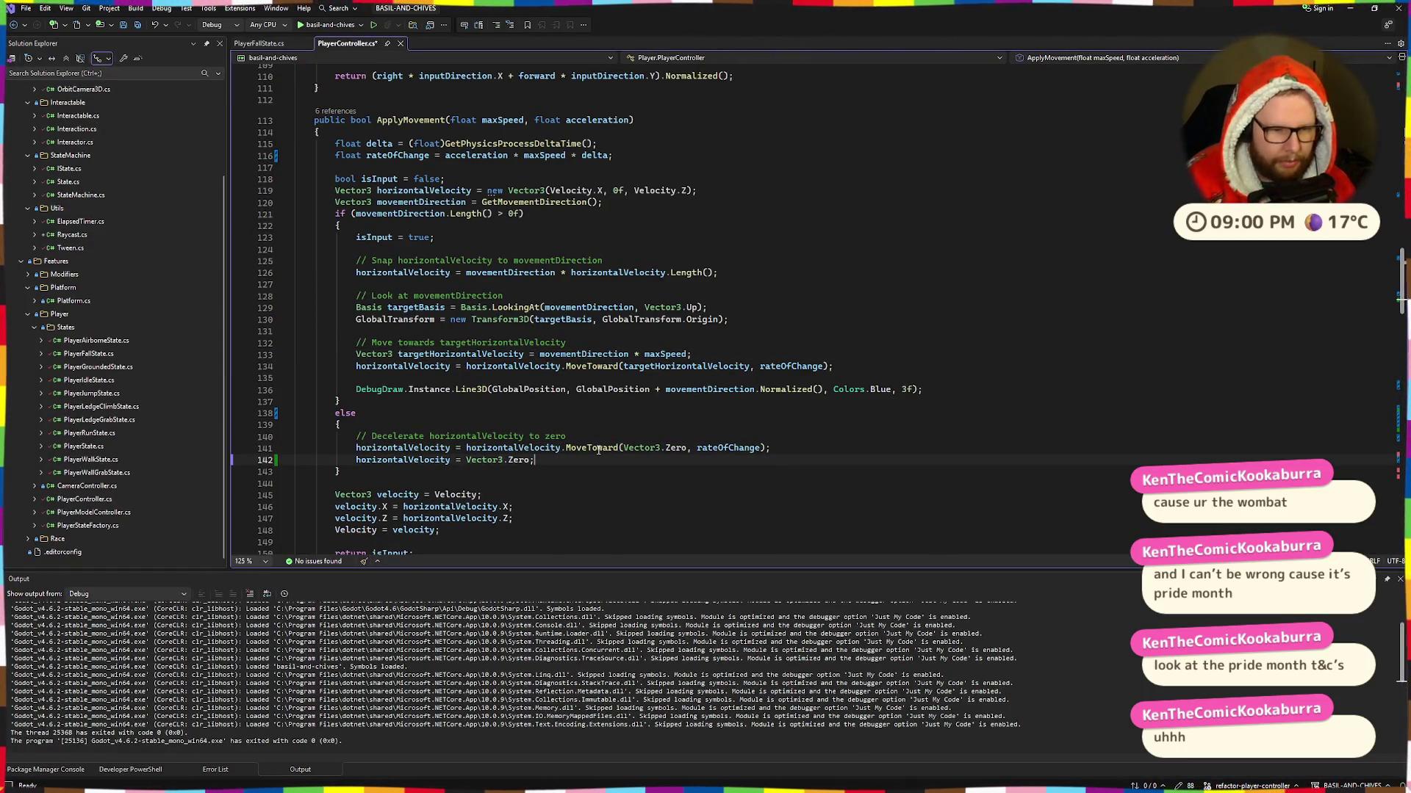
click(337, 26)
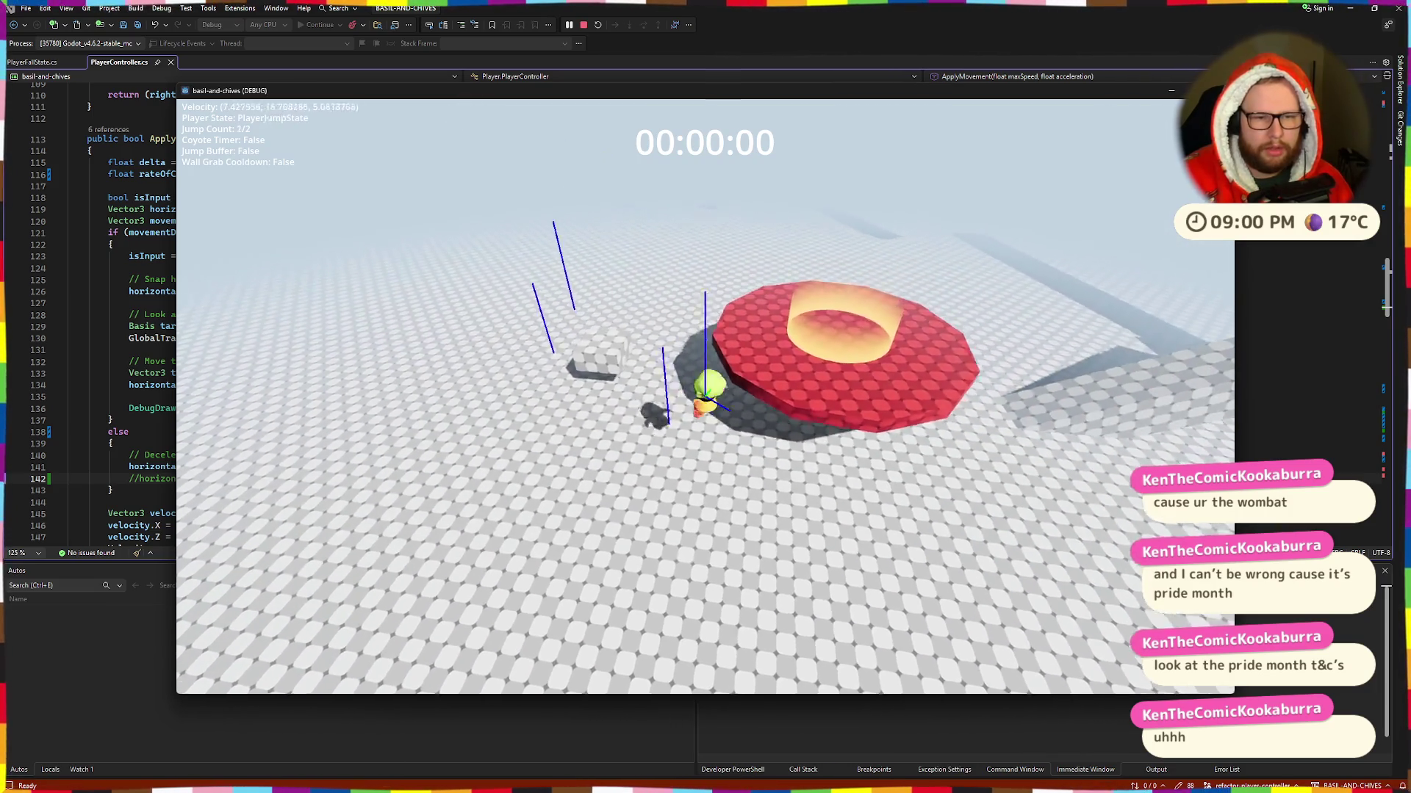
Step: Jump, walk across the red platform, stop near the grey ramp, then walk up it and double-jump off
key(space)
key(space)
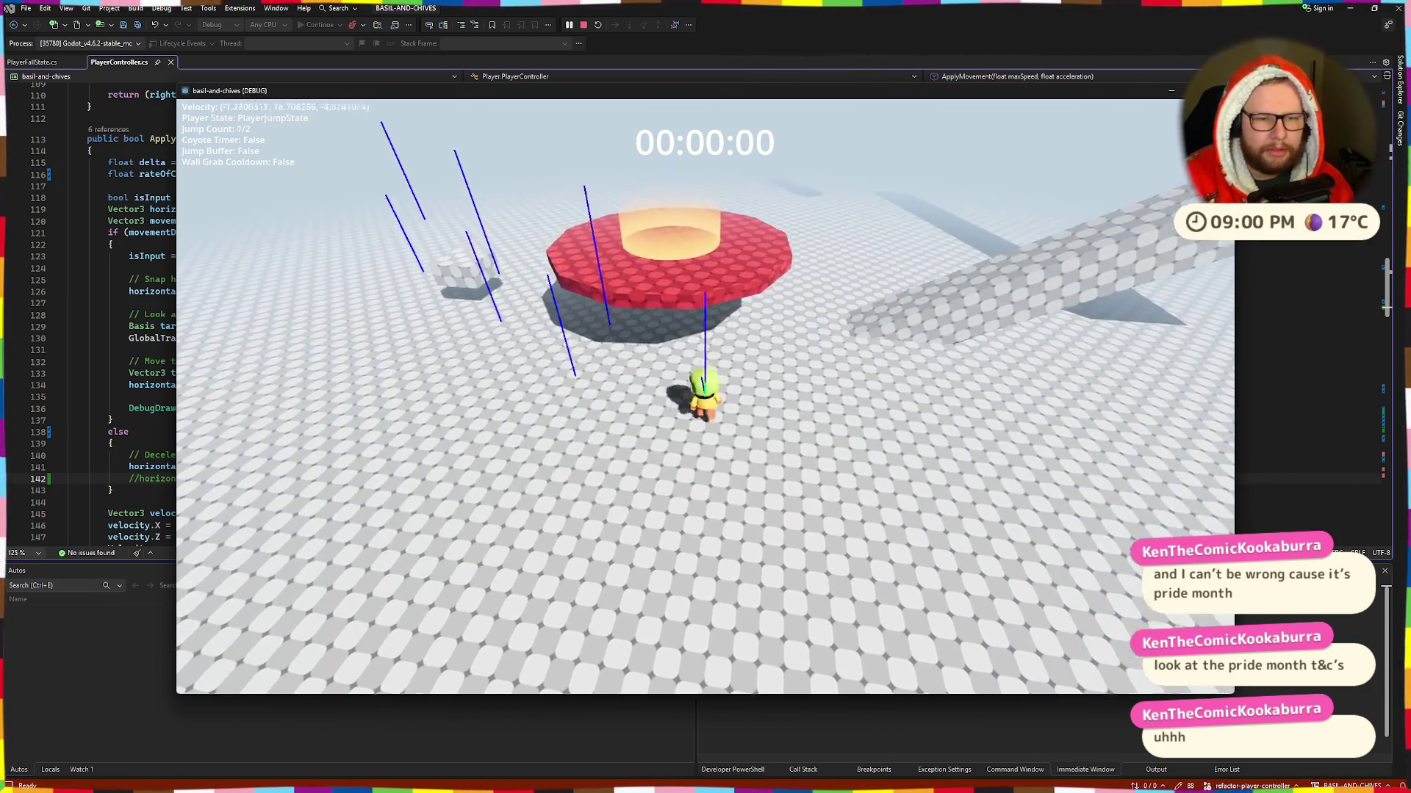
key(w)
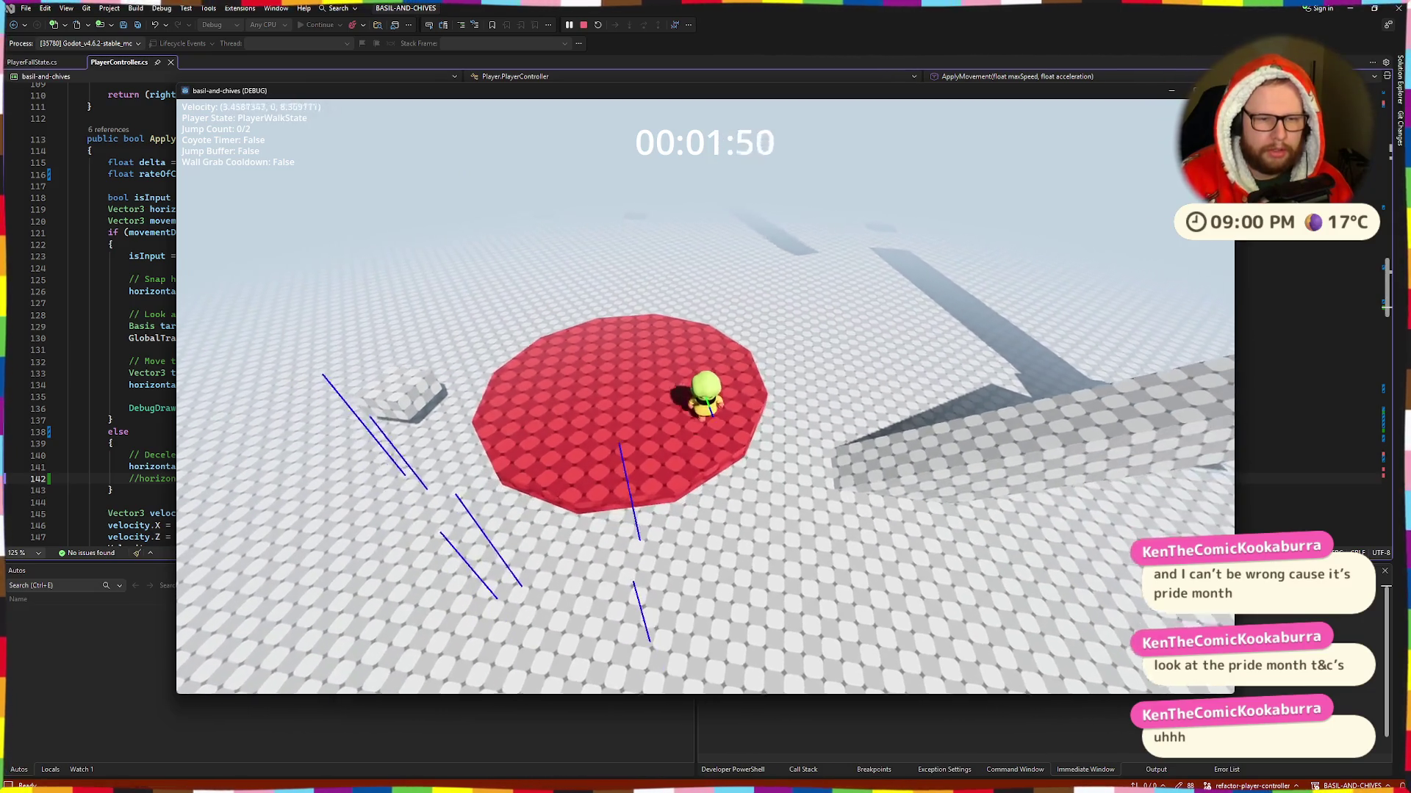
key(w)
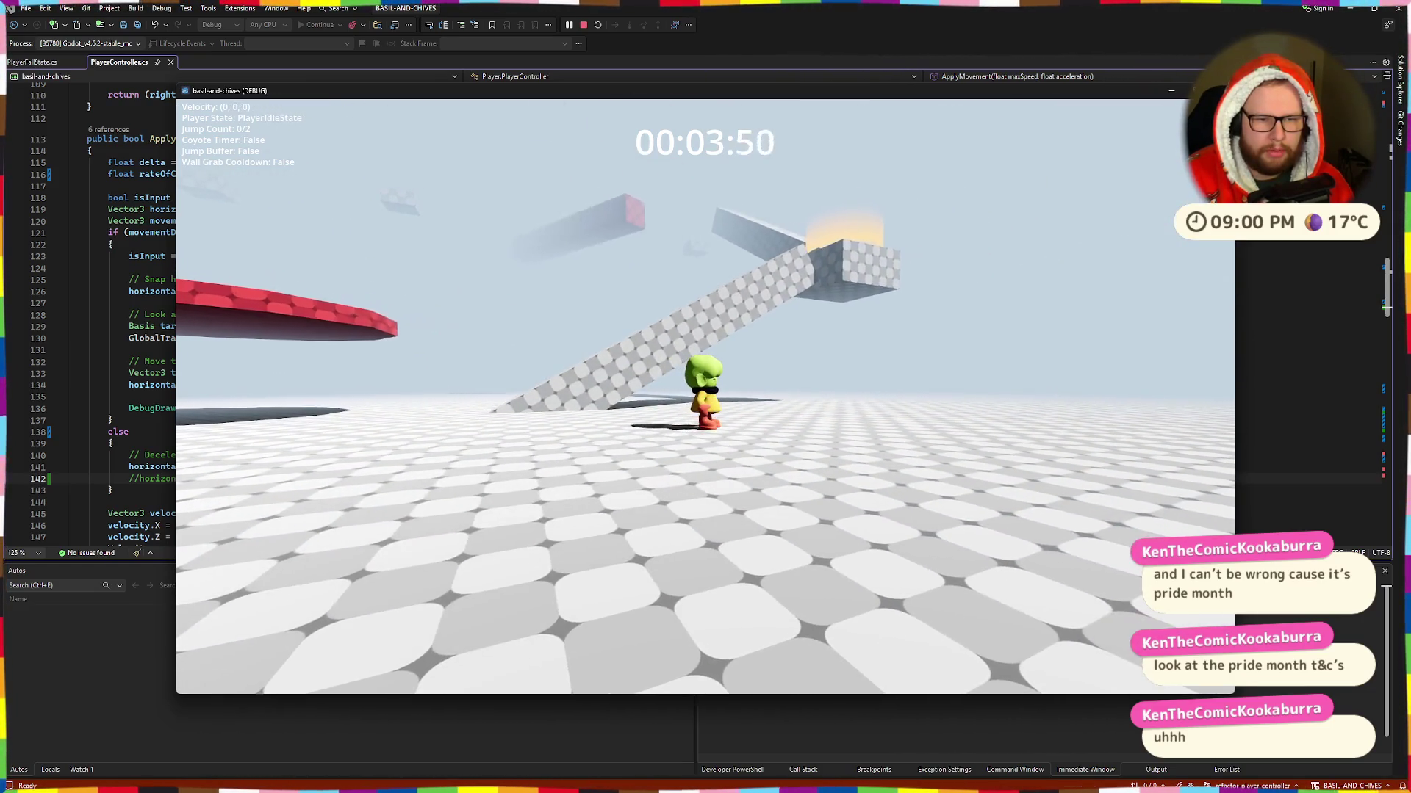
key(w)
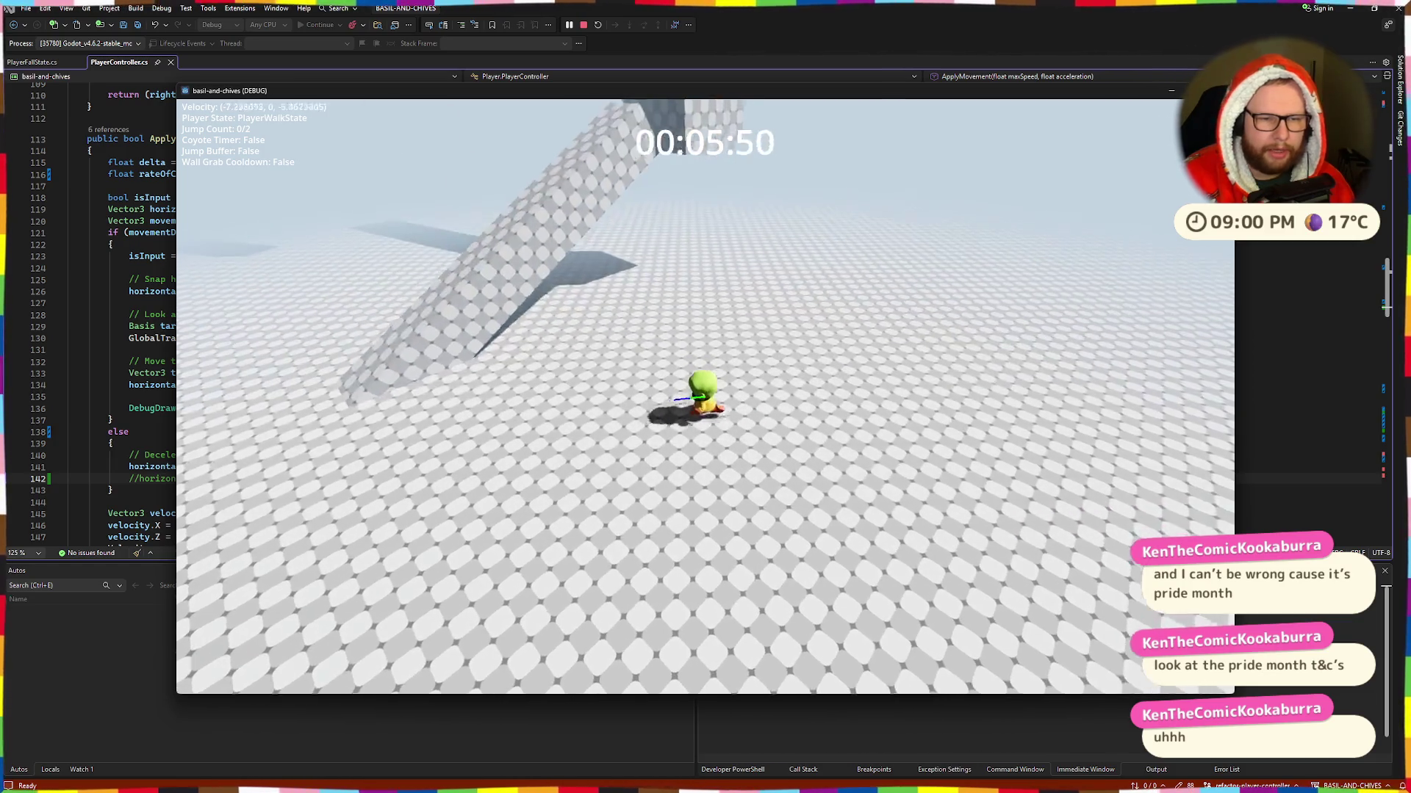
key(w)
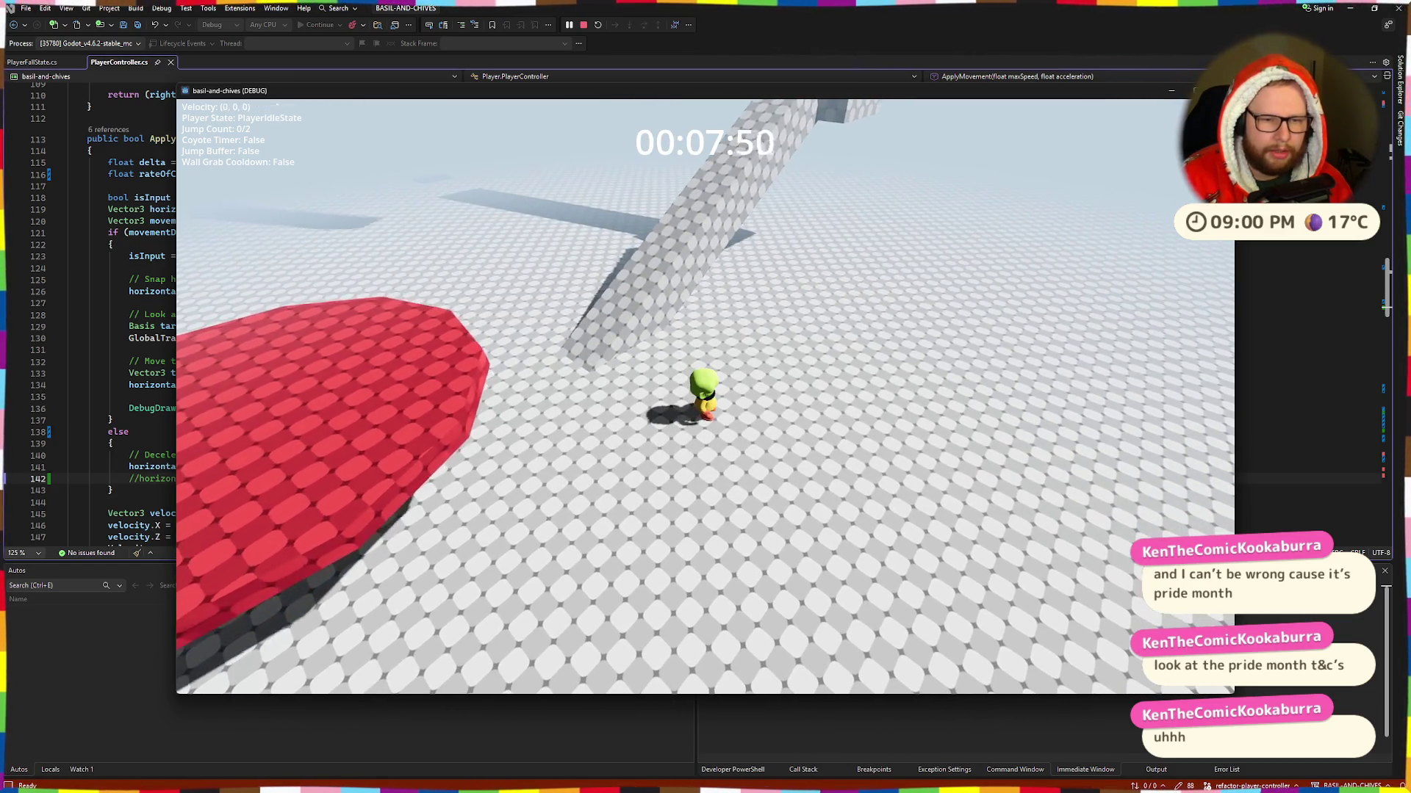
key(w)
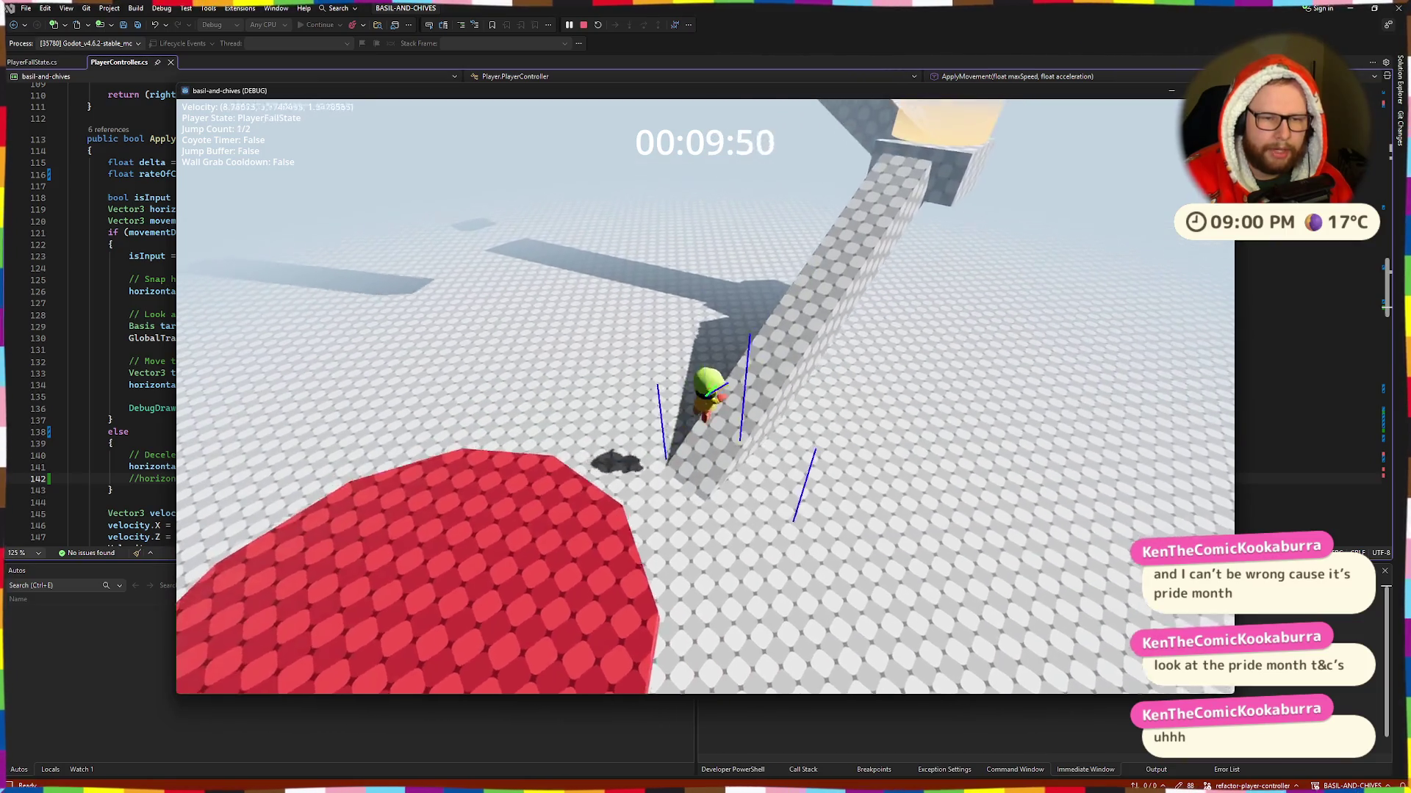
key(space)
key(space)
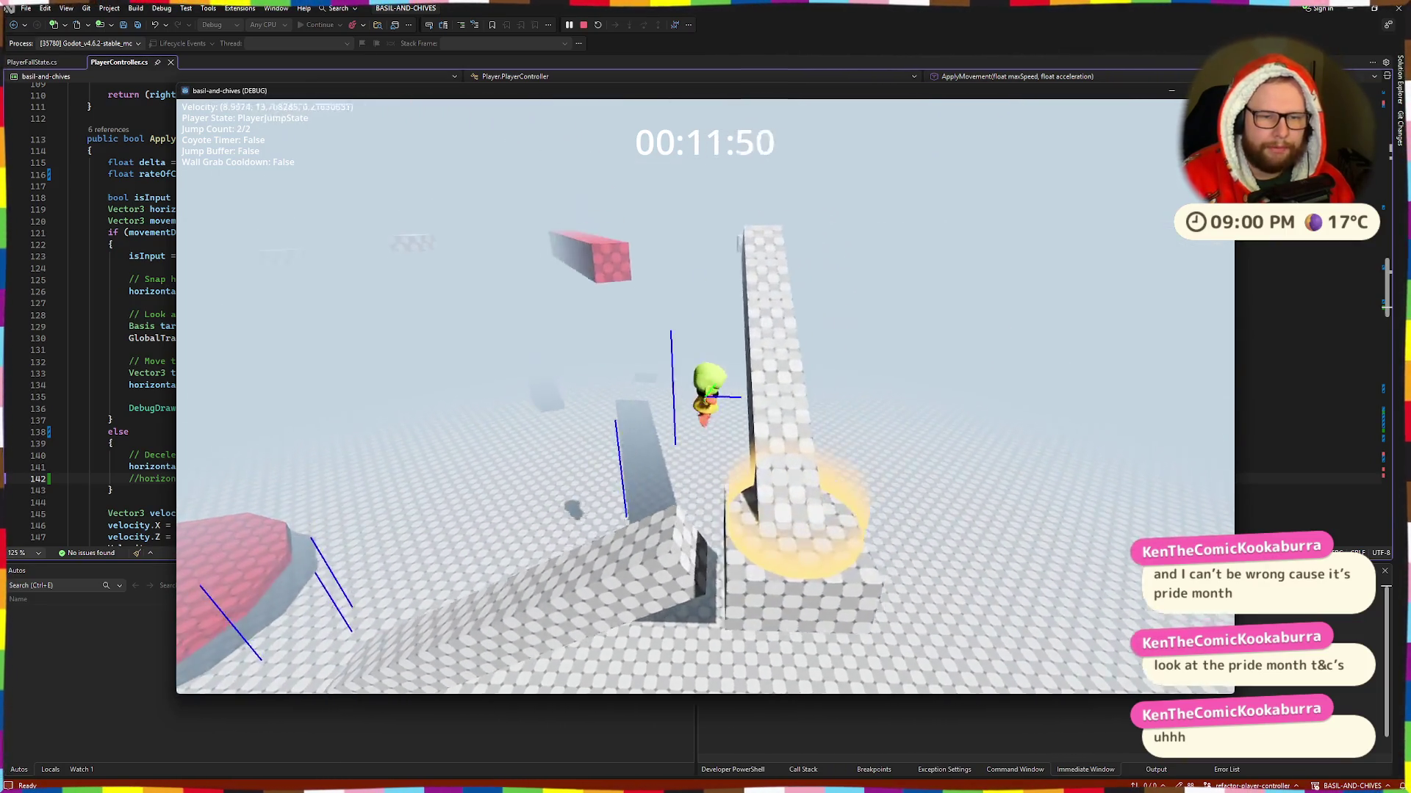
key(space)
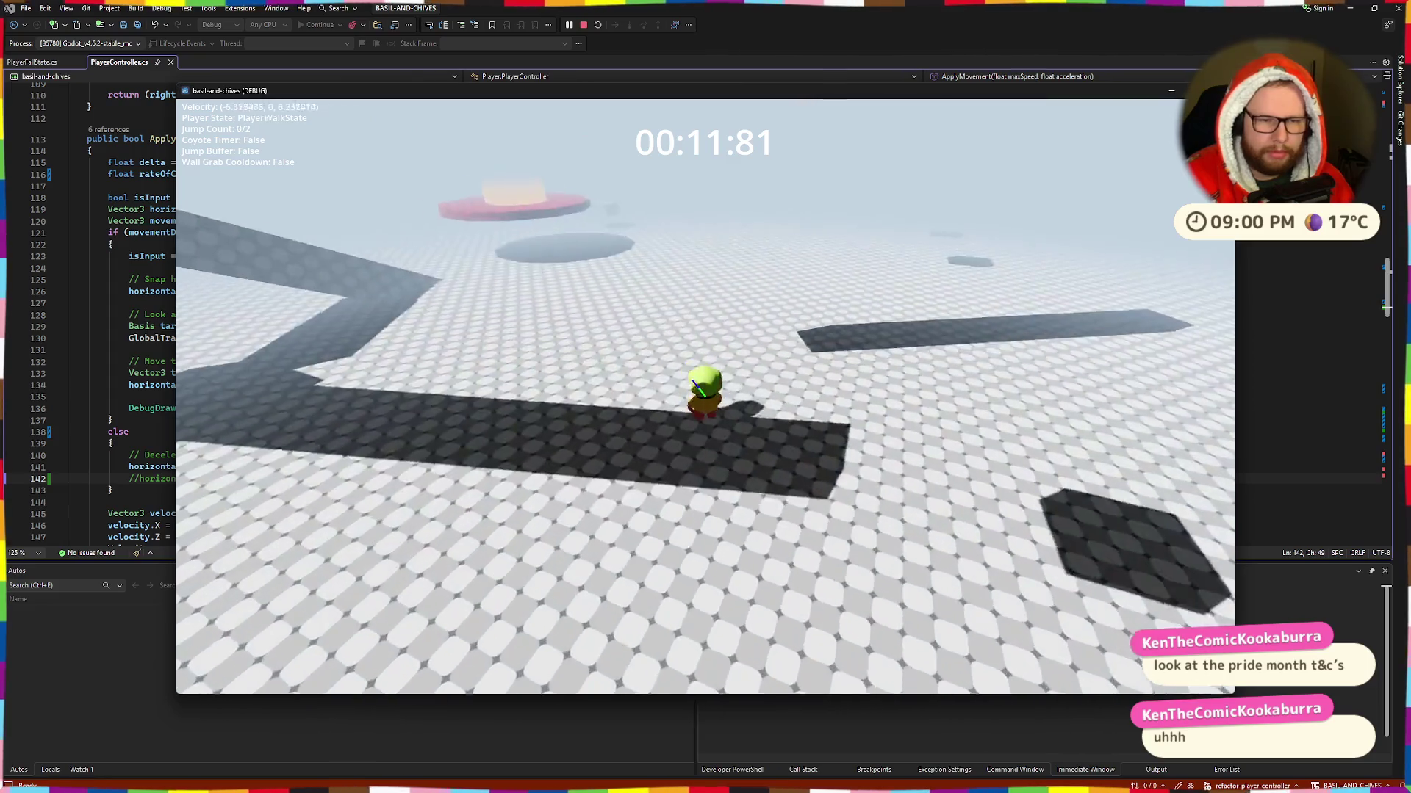
key(space)
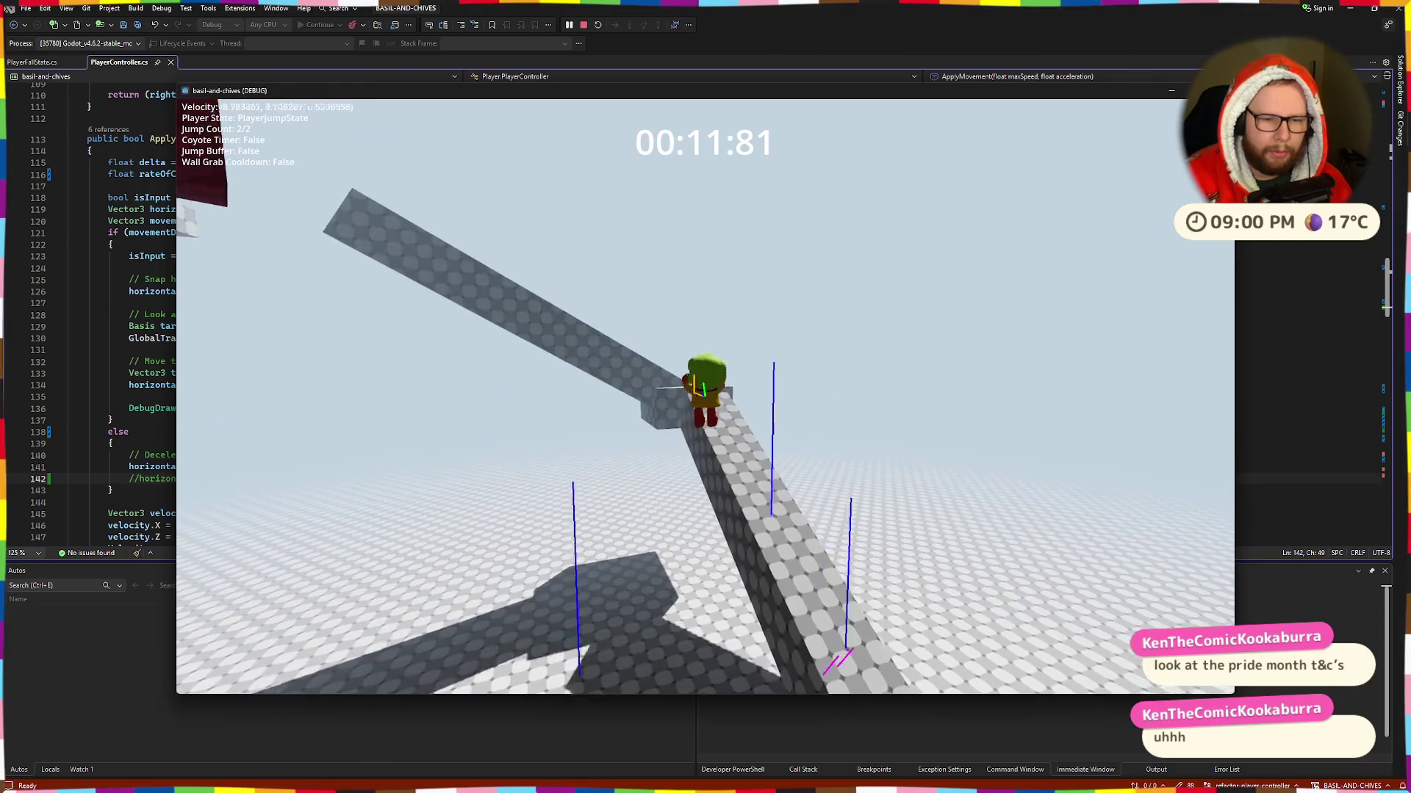
Step: Climb from the ledge onto the platform, drop to the floor, cross the bridge and keep jumping forward
key(w)
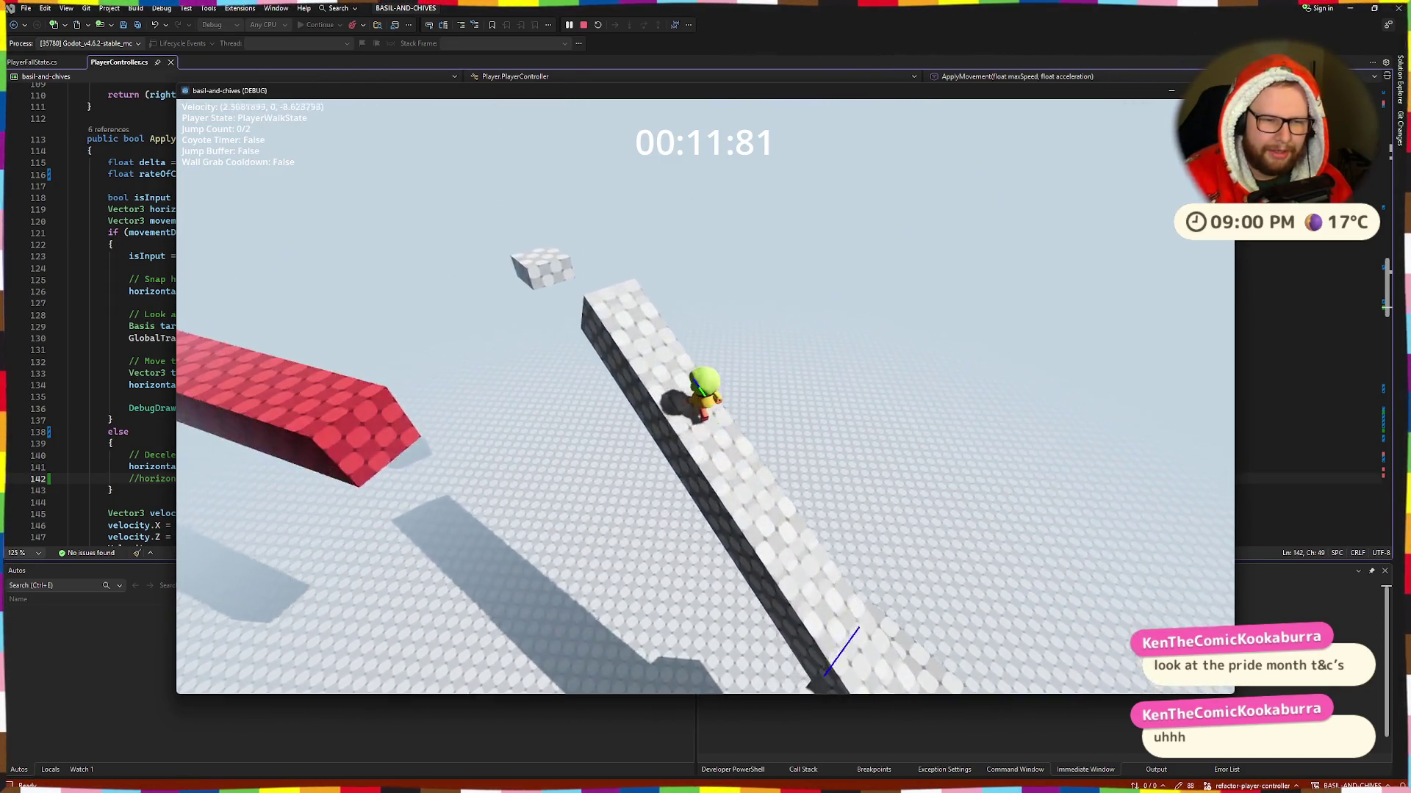
key(space)
key(space)
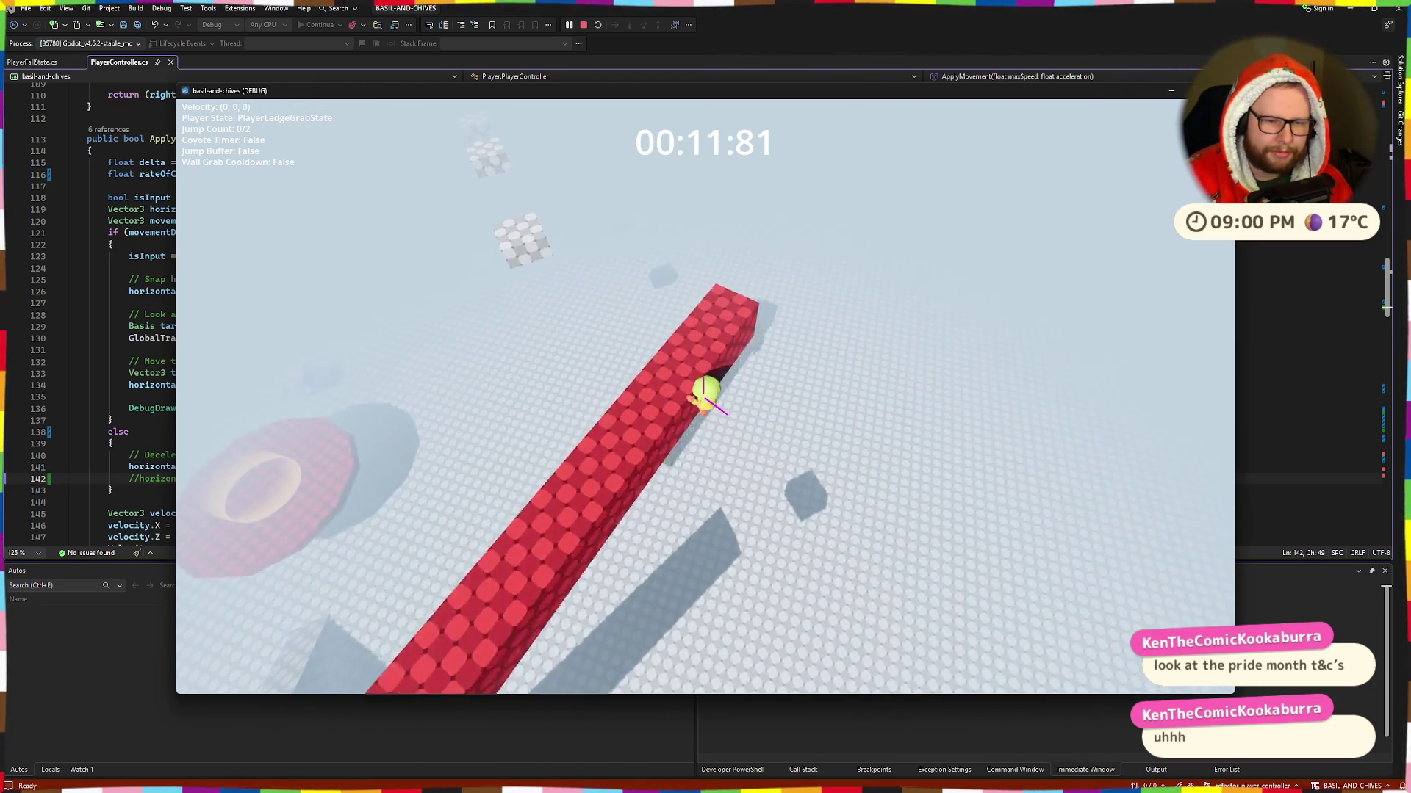
key(w)
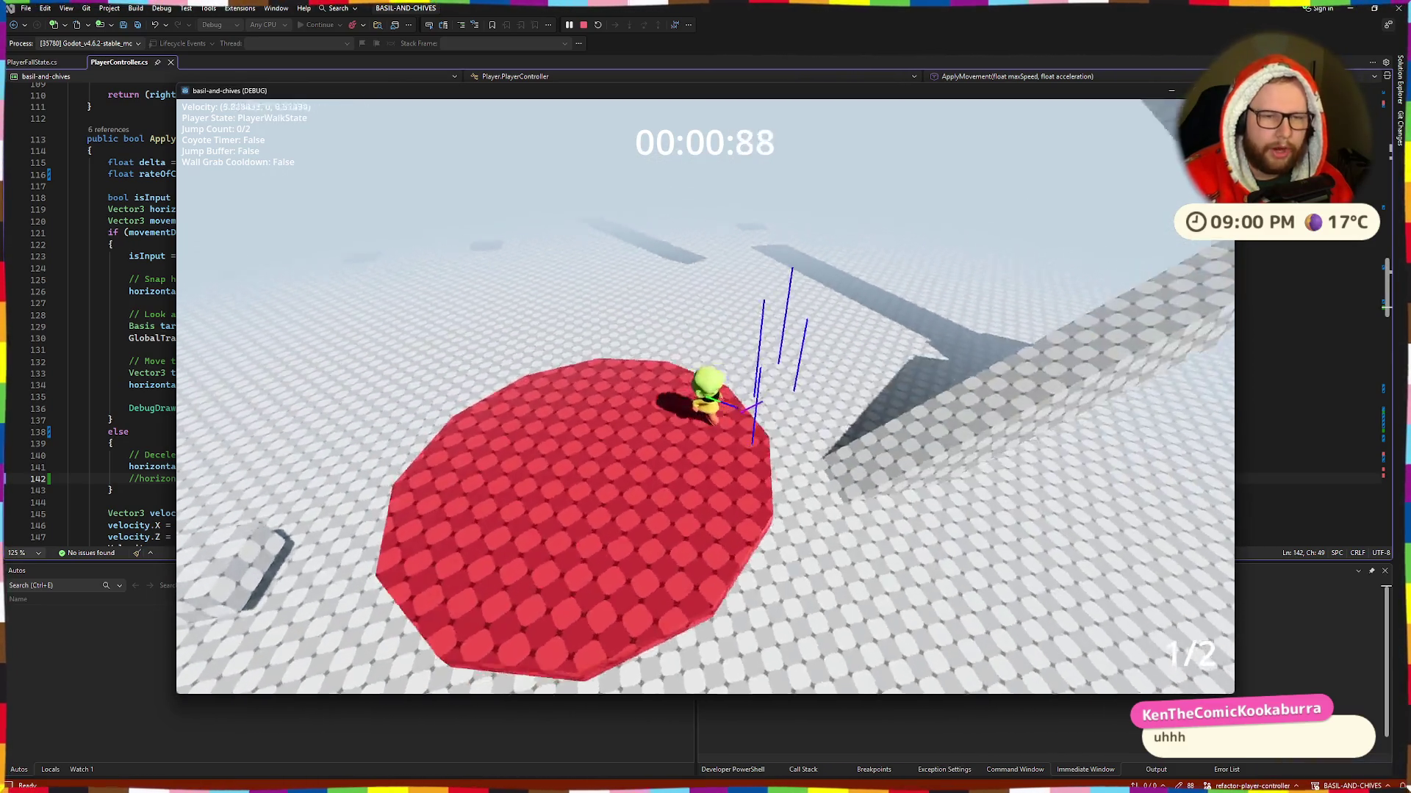
key(w)
key(w)
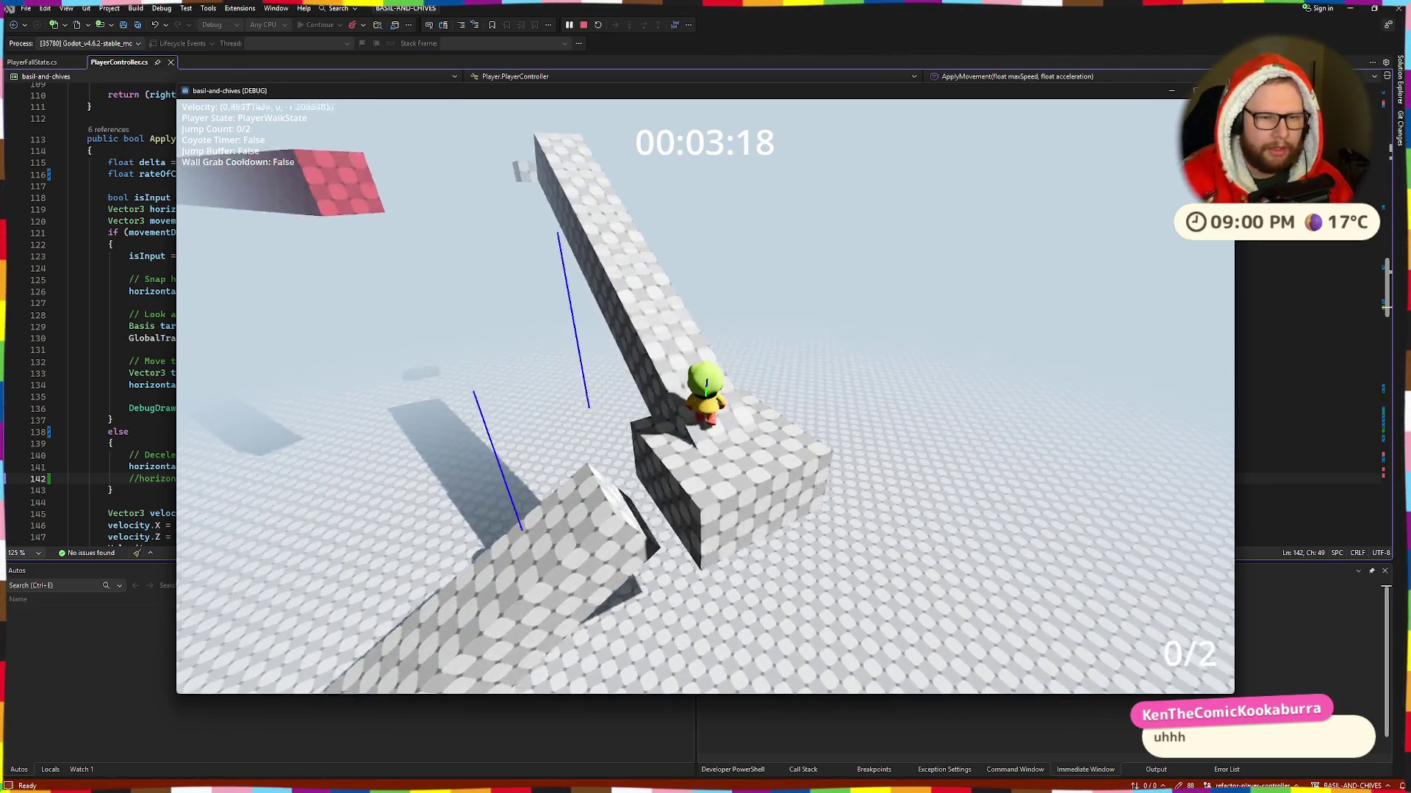
key(space)
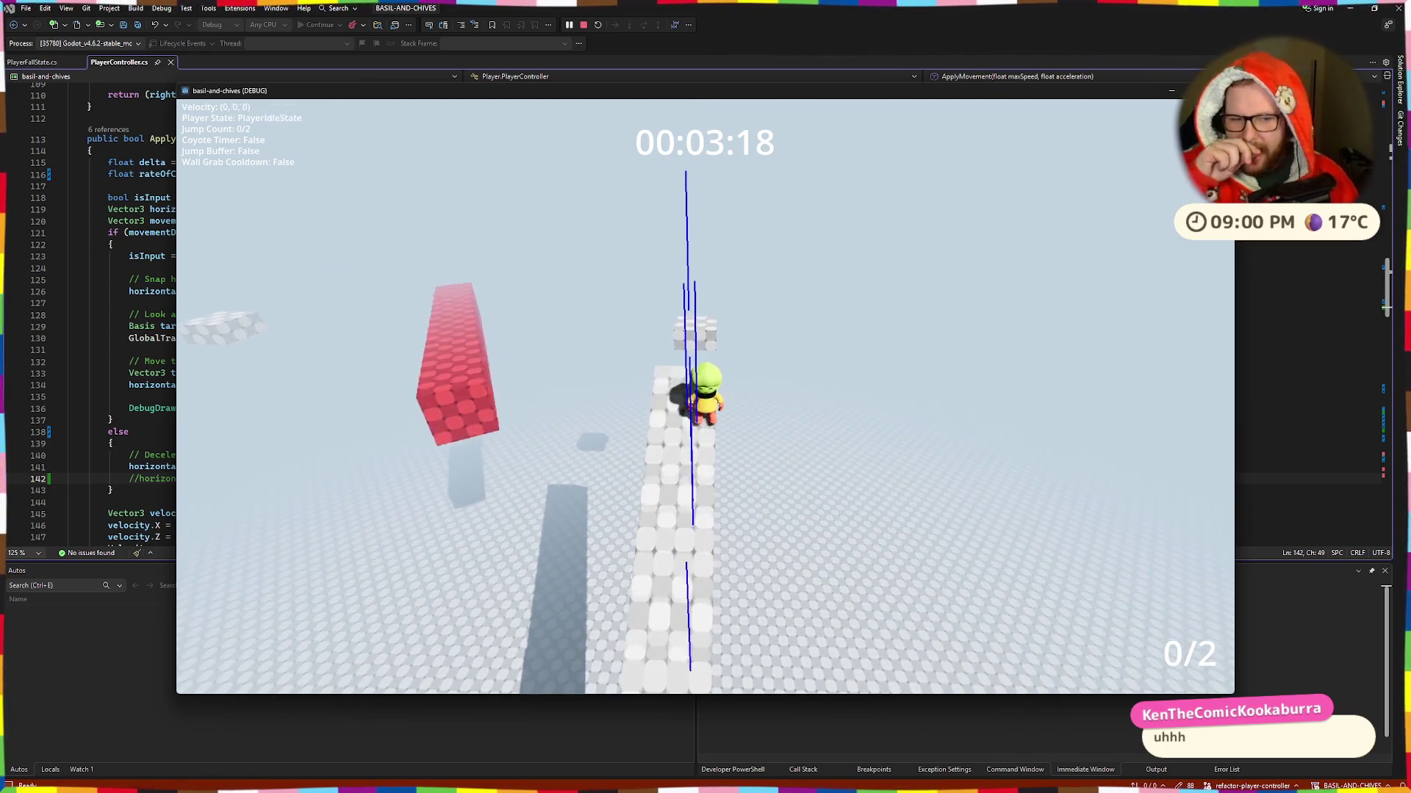
key(w)
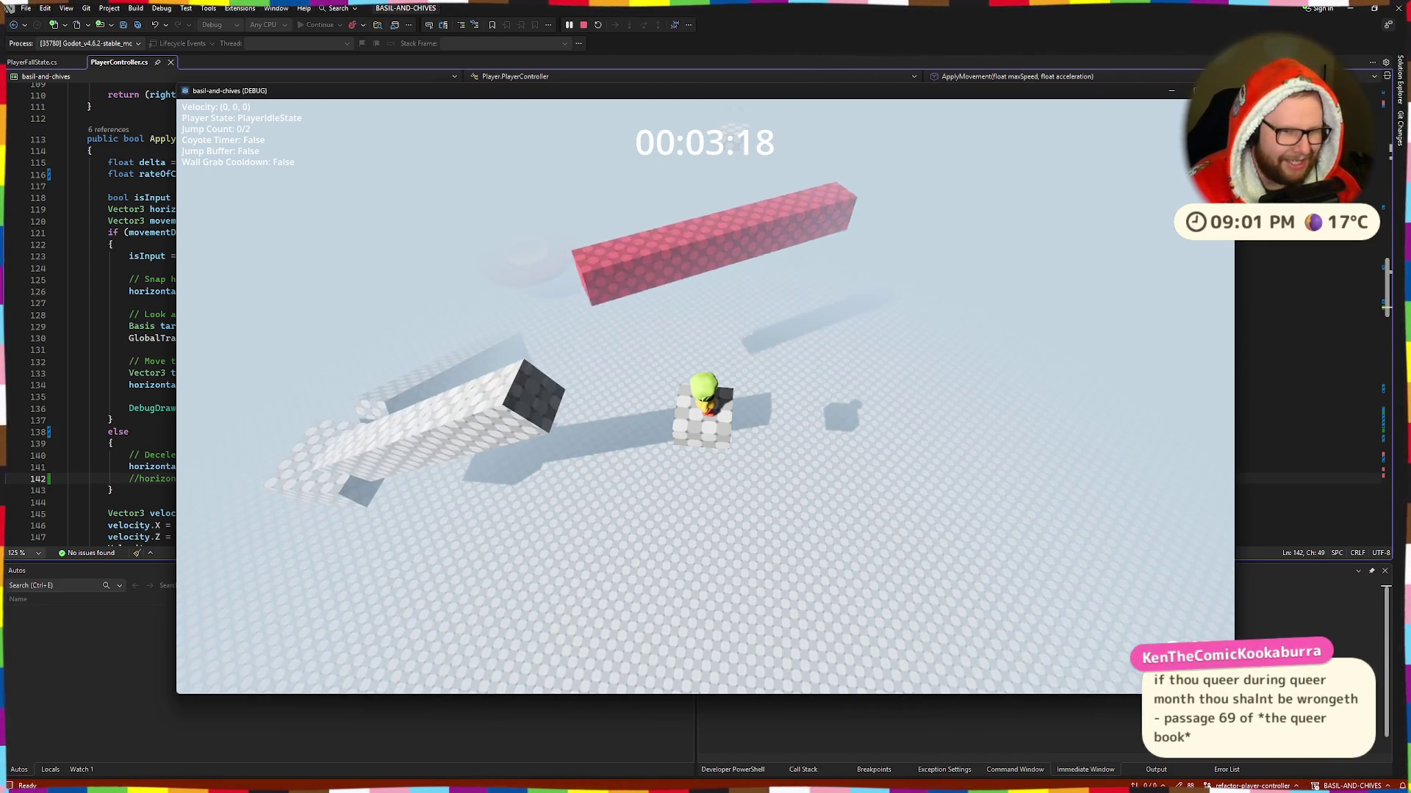
key(space)
key(w)
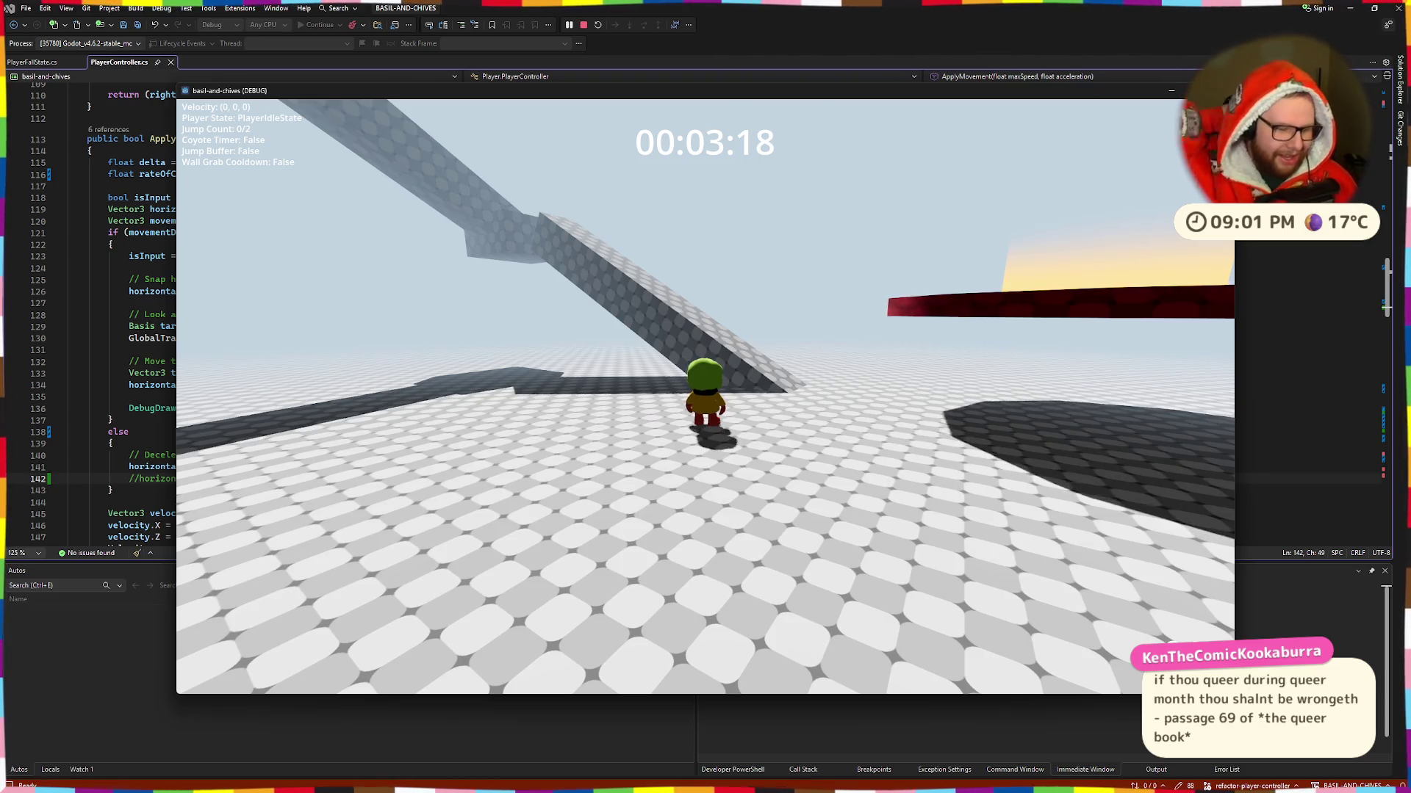
Step: Walk and turn, jump off a ledge with a mid-air double jump, then walk left across the floor
key(w)
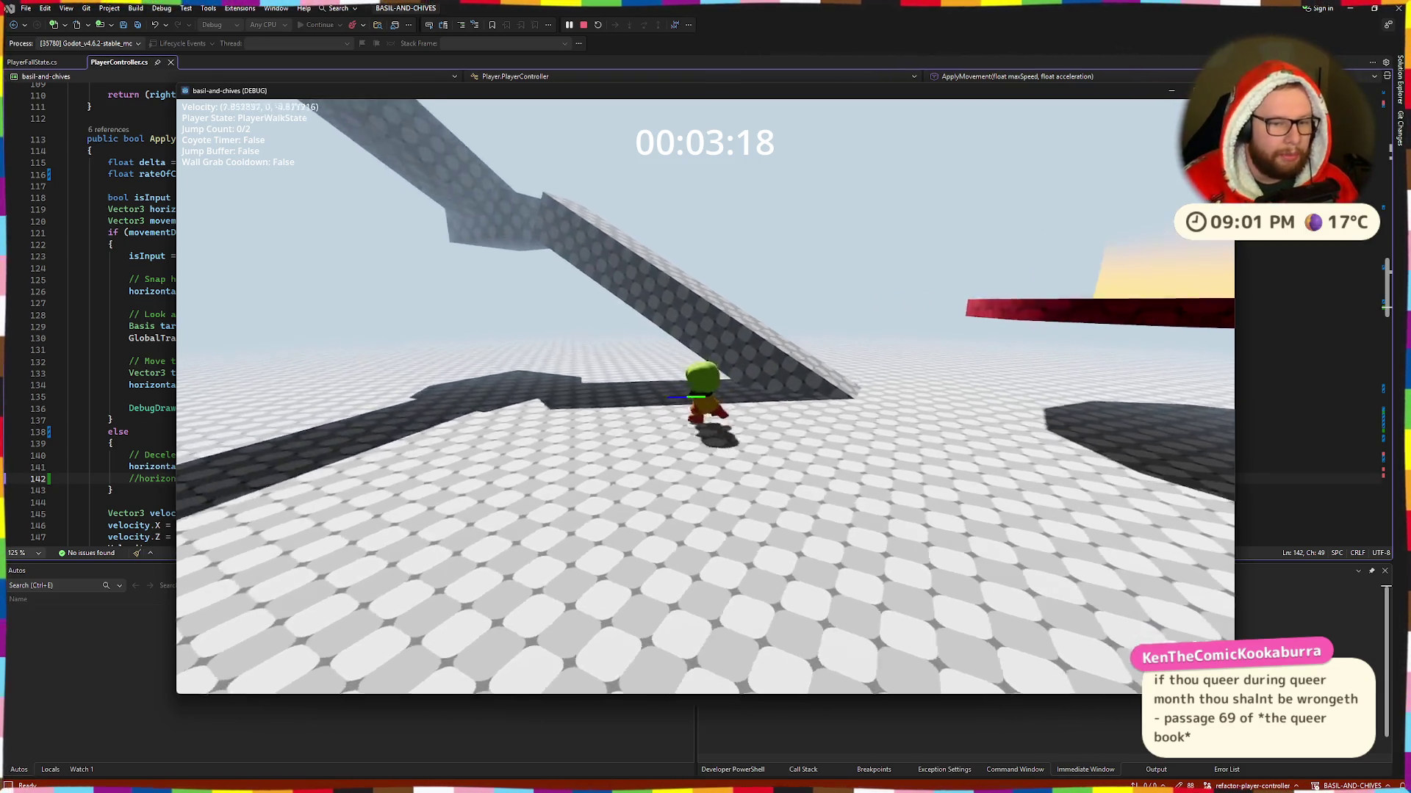
key(w)
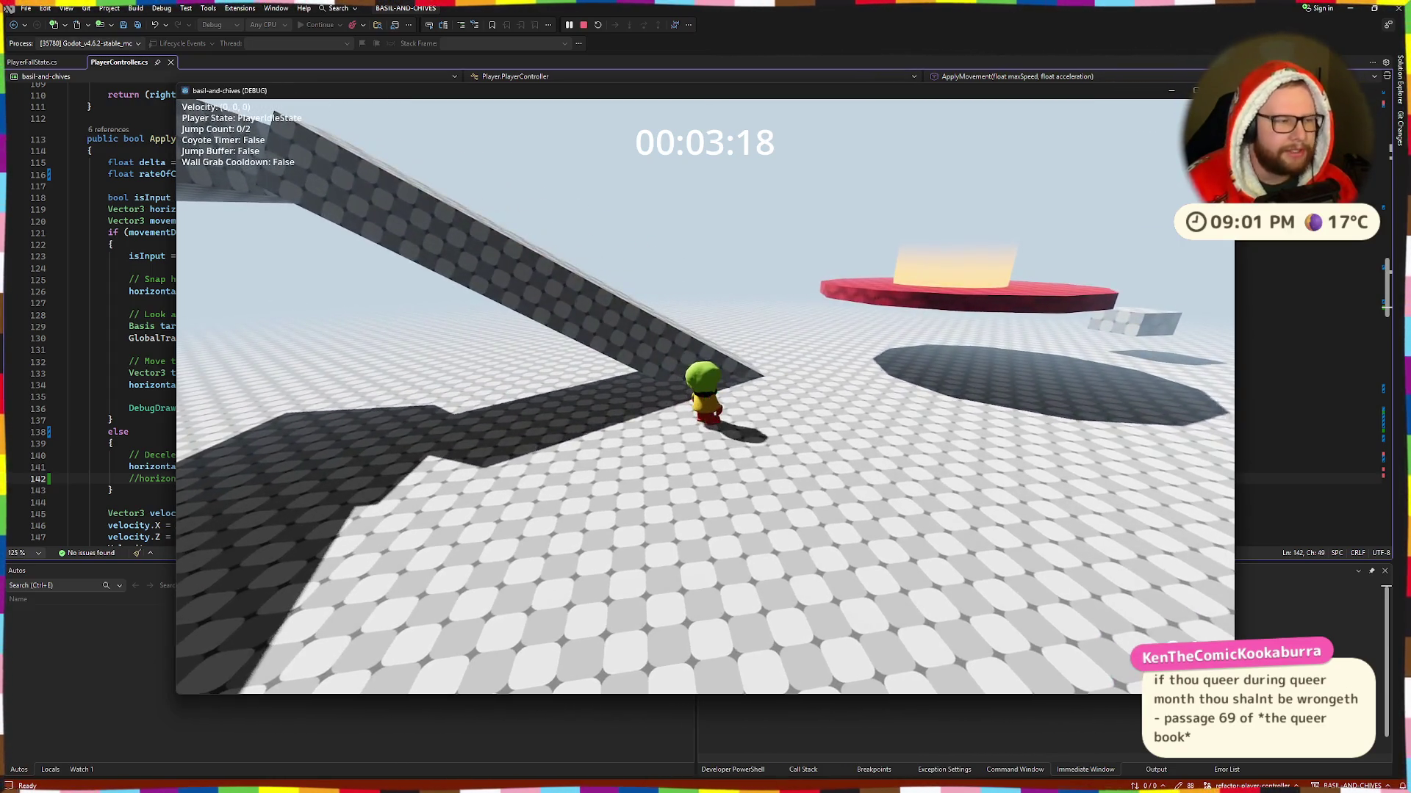
key(space)
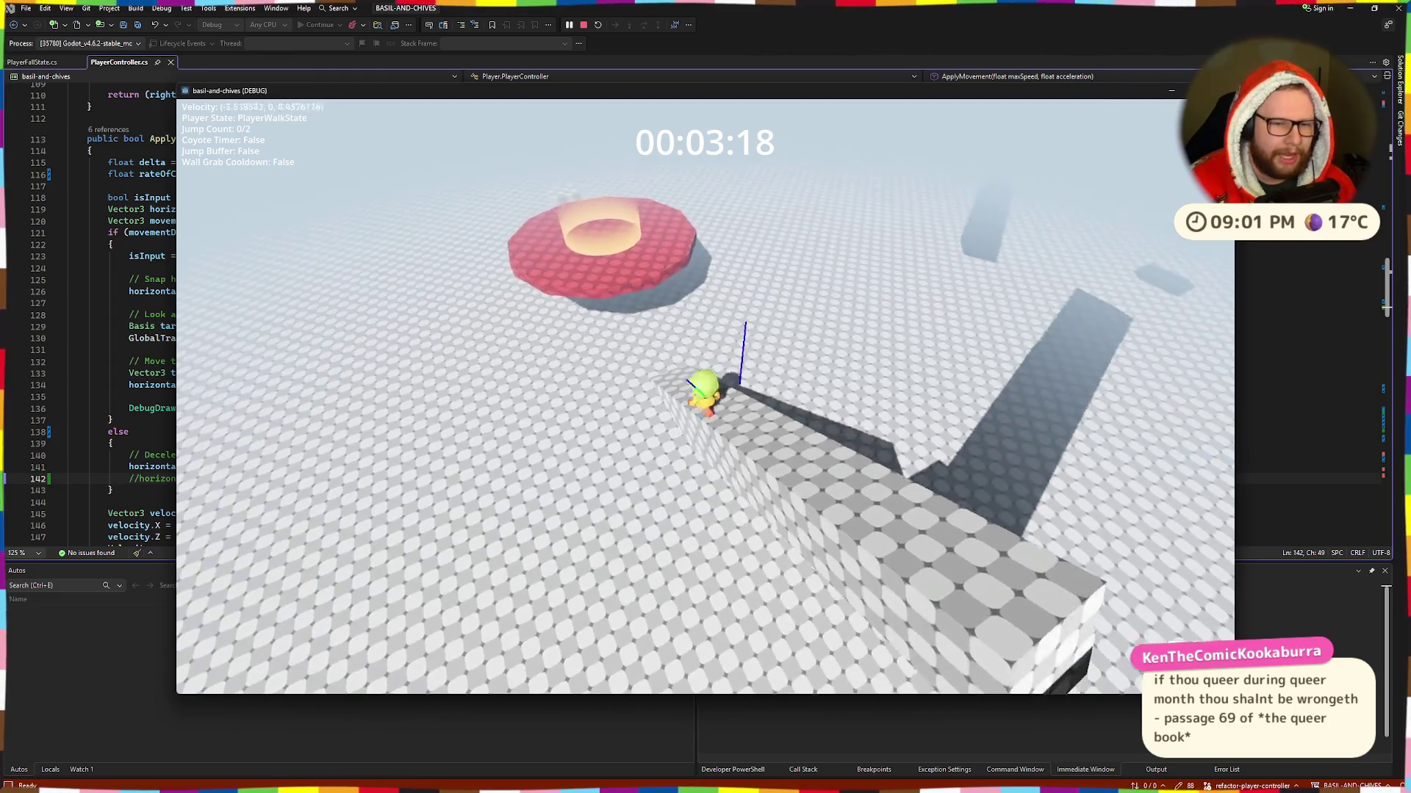
key(space)
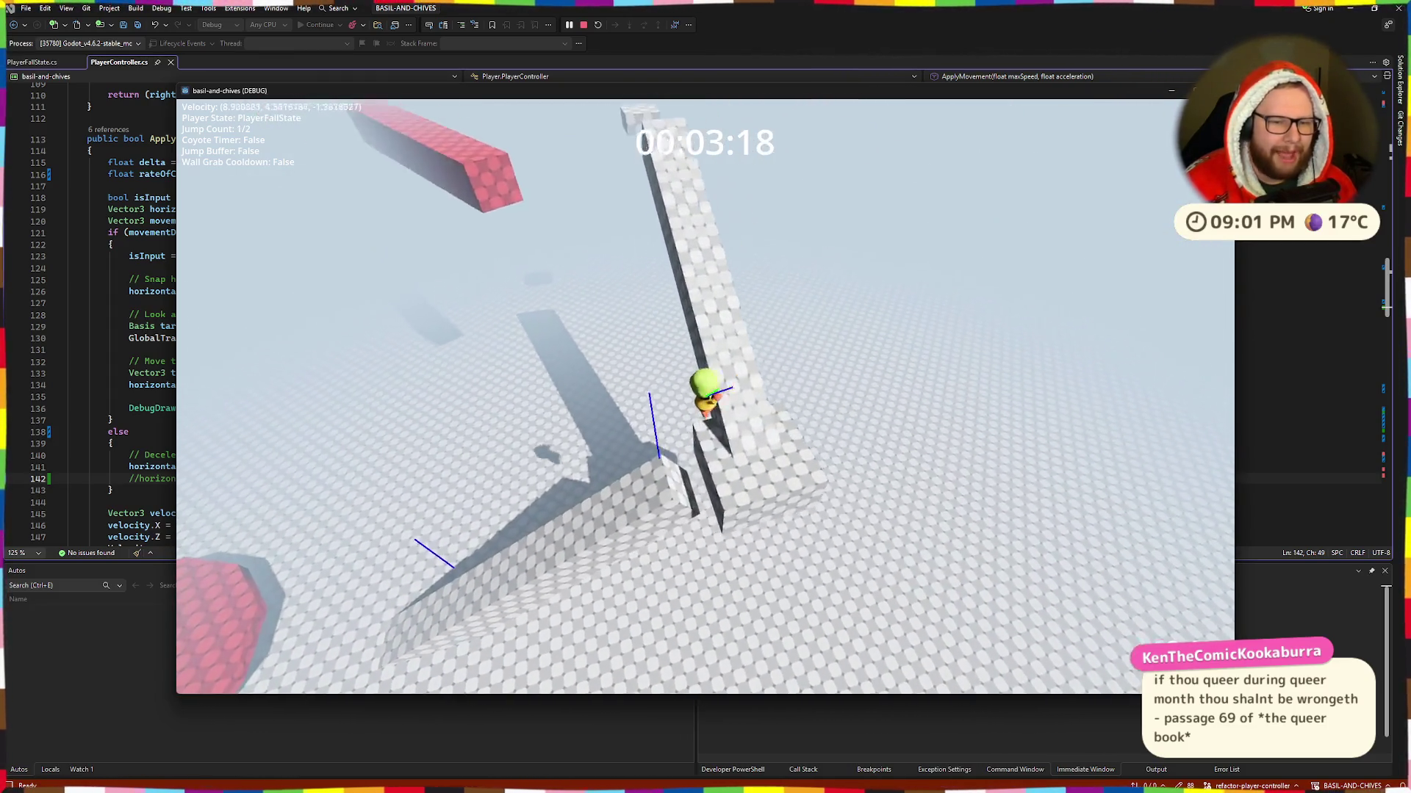
key(space)
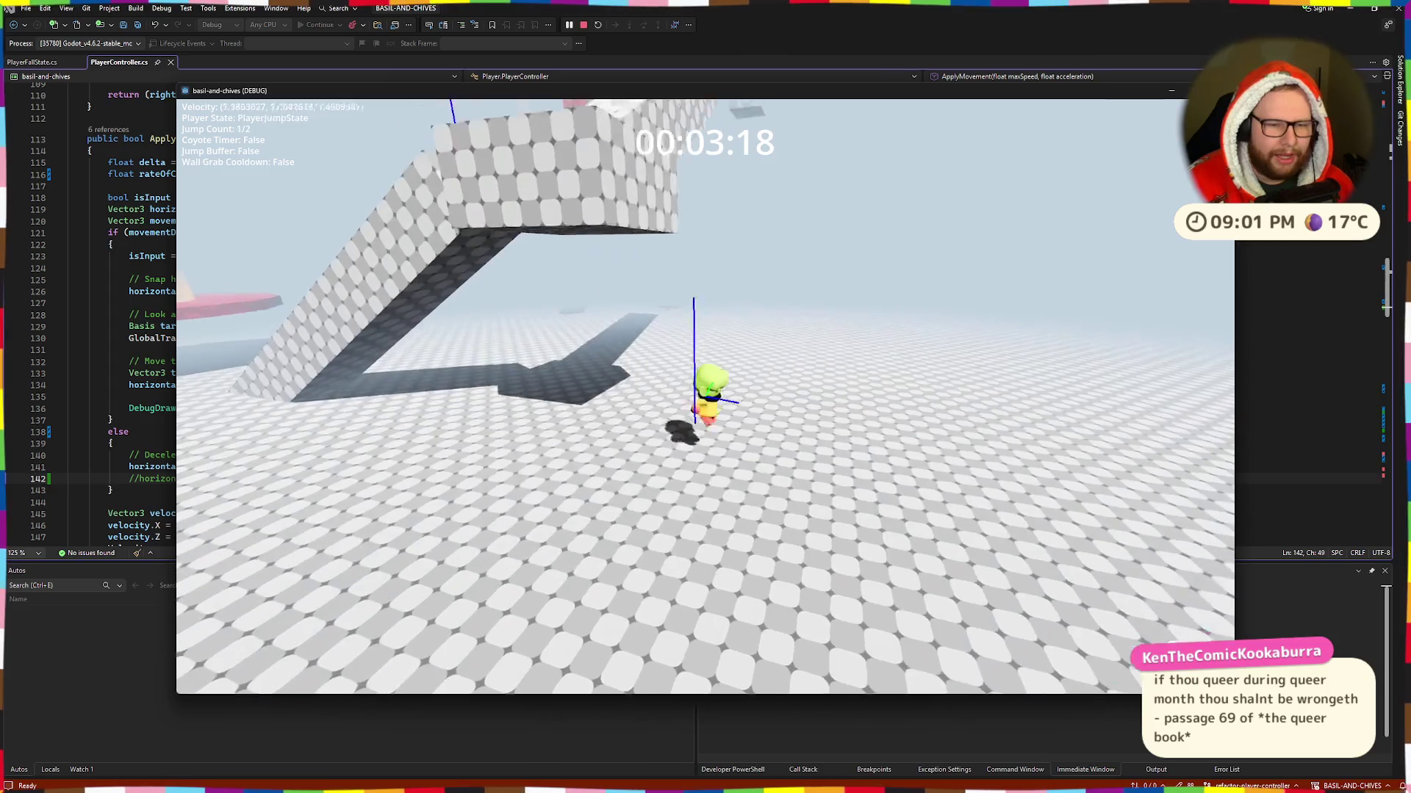
key(space)
key(space)
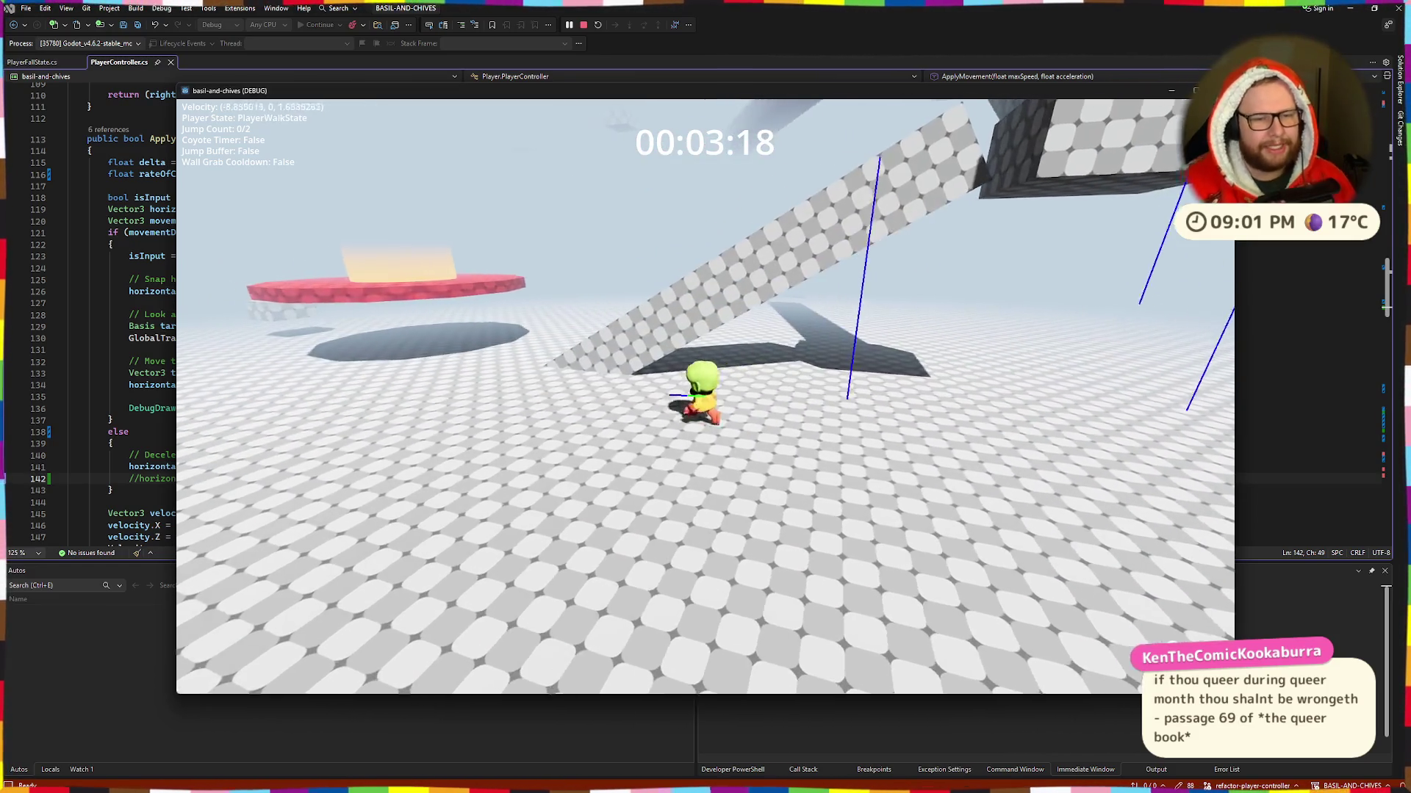
key(a)
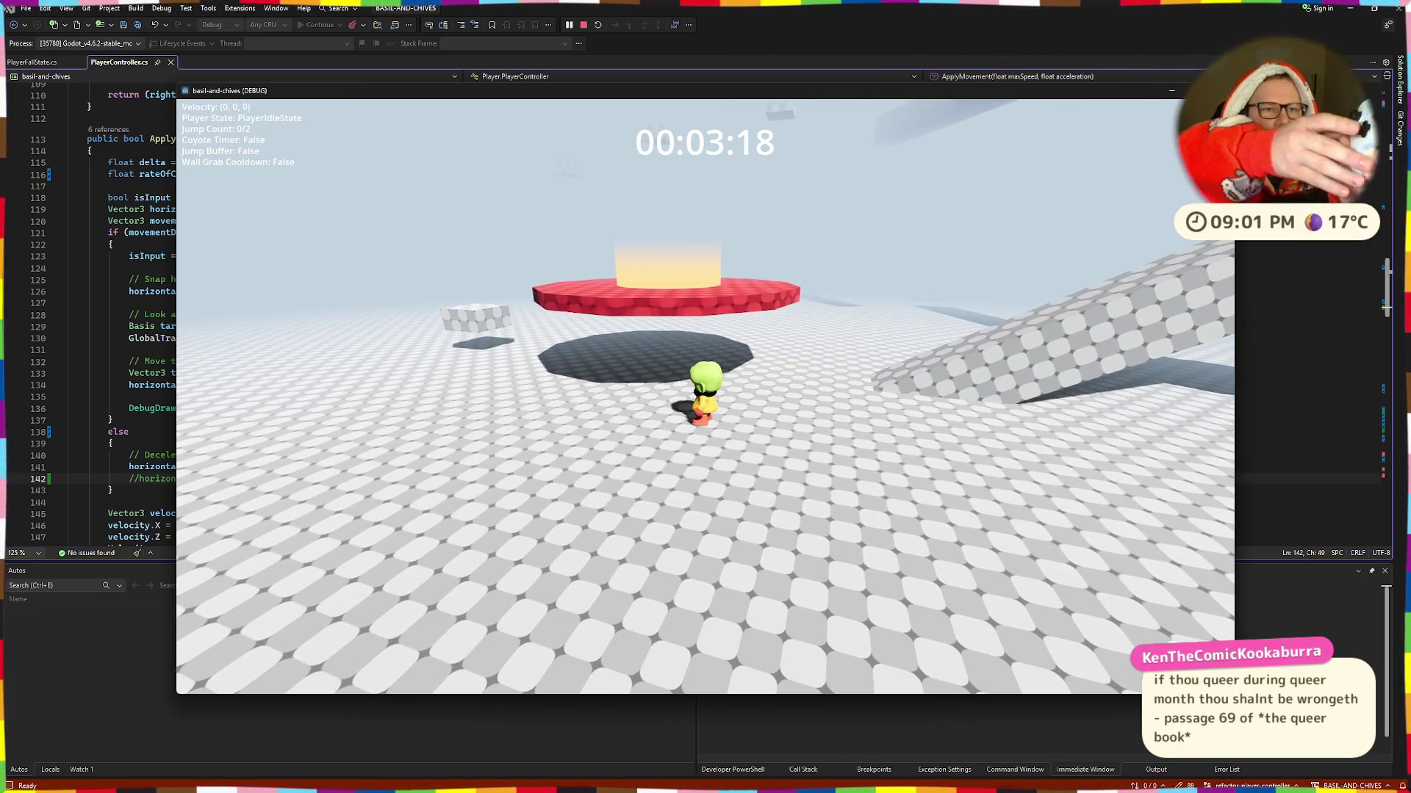
key(a)
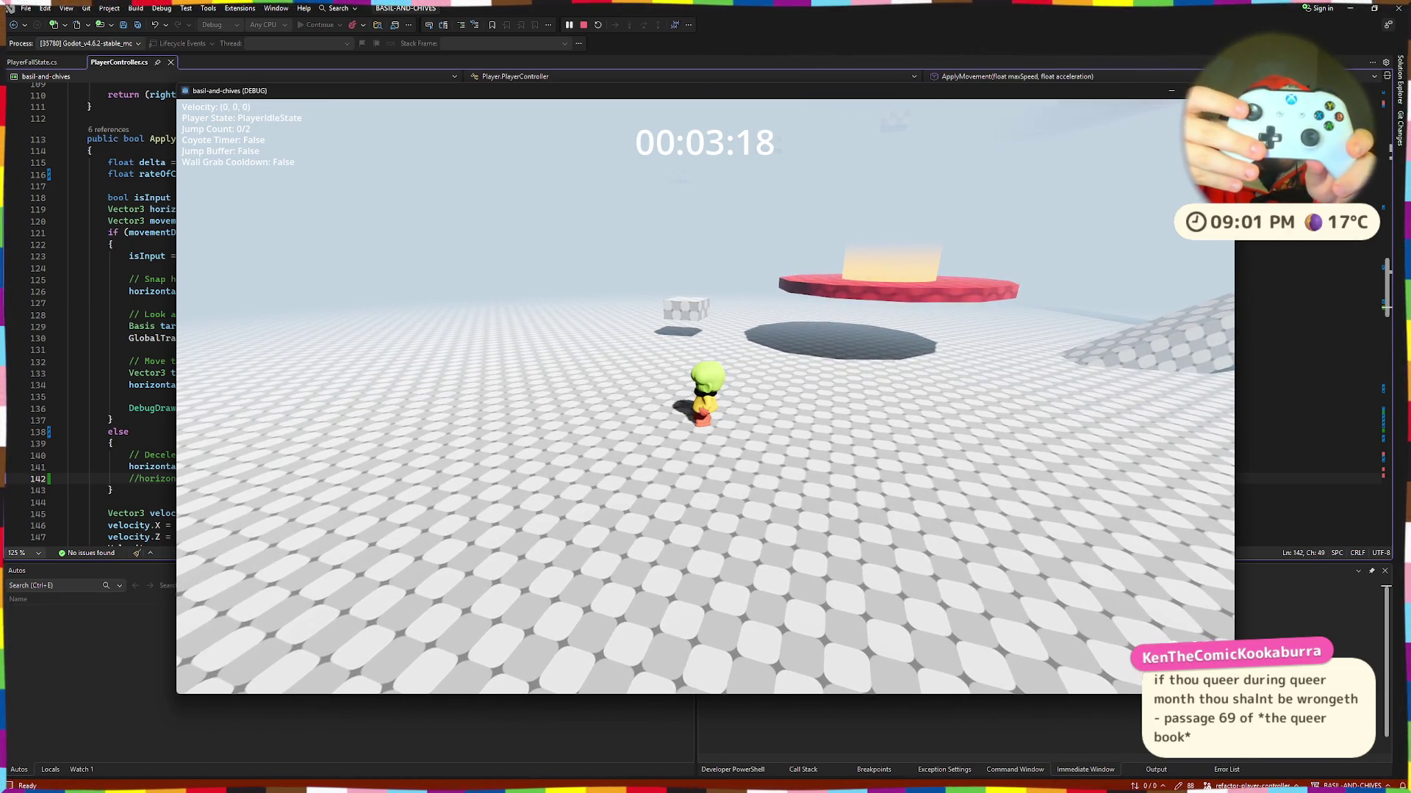
Step: Walk left, double-jump onto the red platform, then walk up the ramp onto the red beam and jump off
key(a)
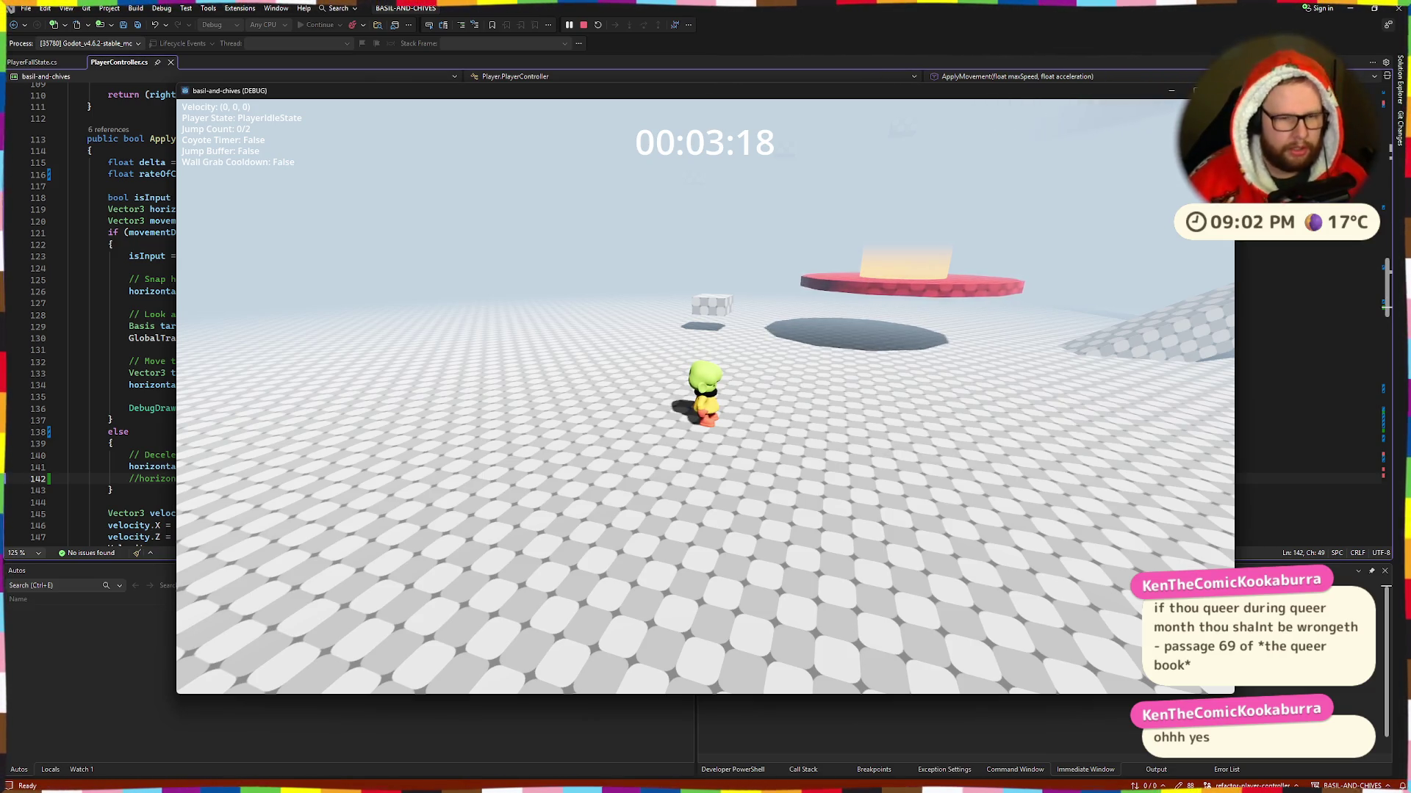
key(w)
key(space)
key(space)
key(w)
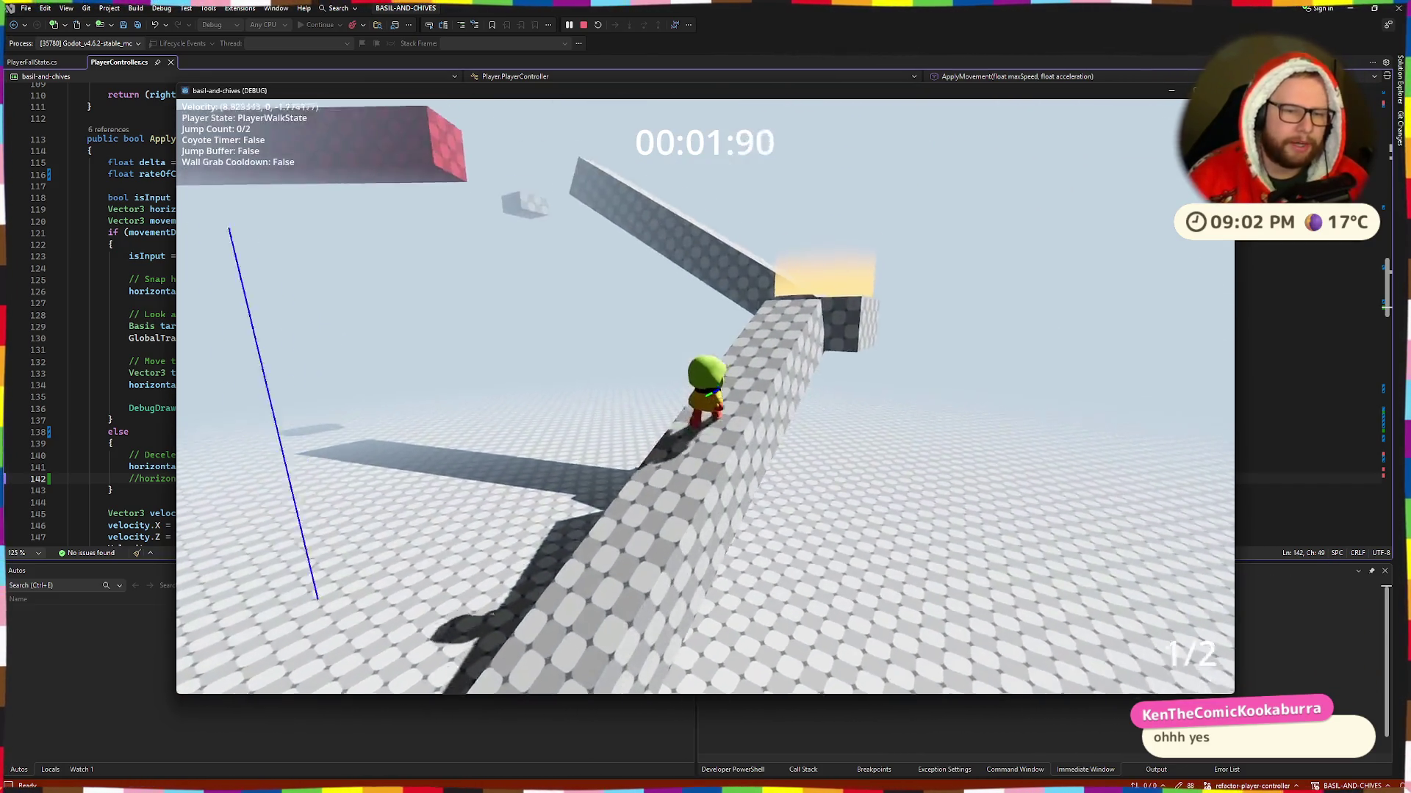
key(w)
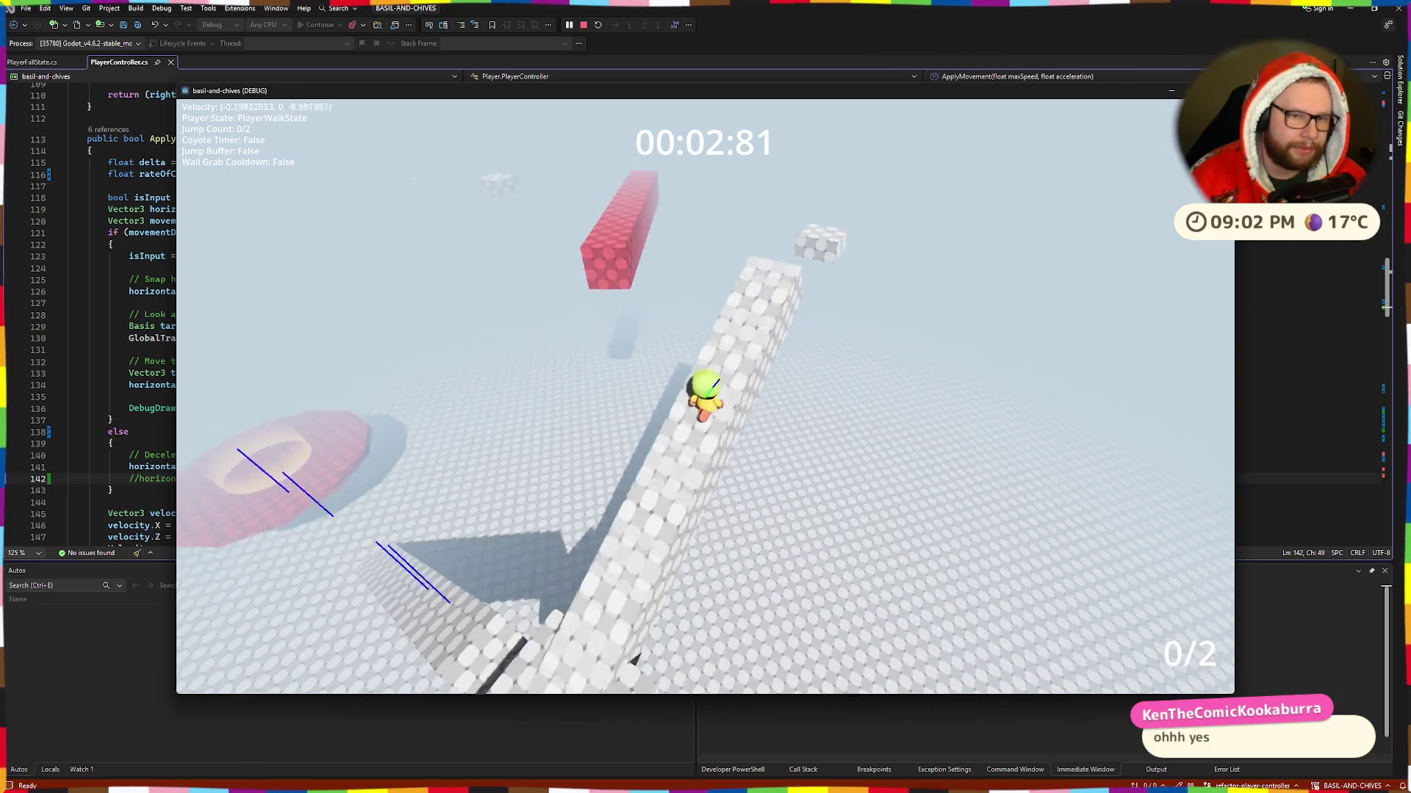
key(w)
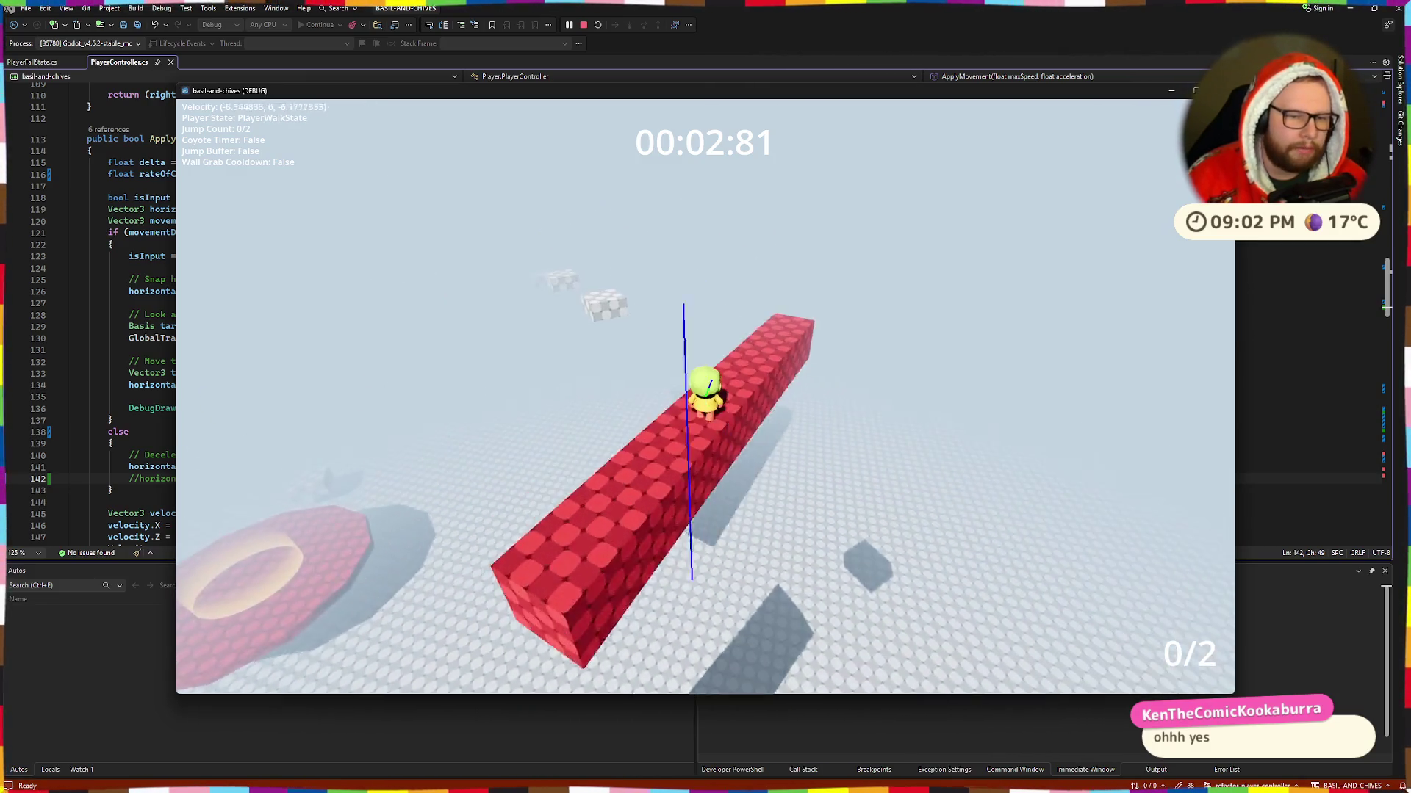
key(space)
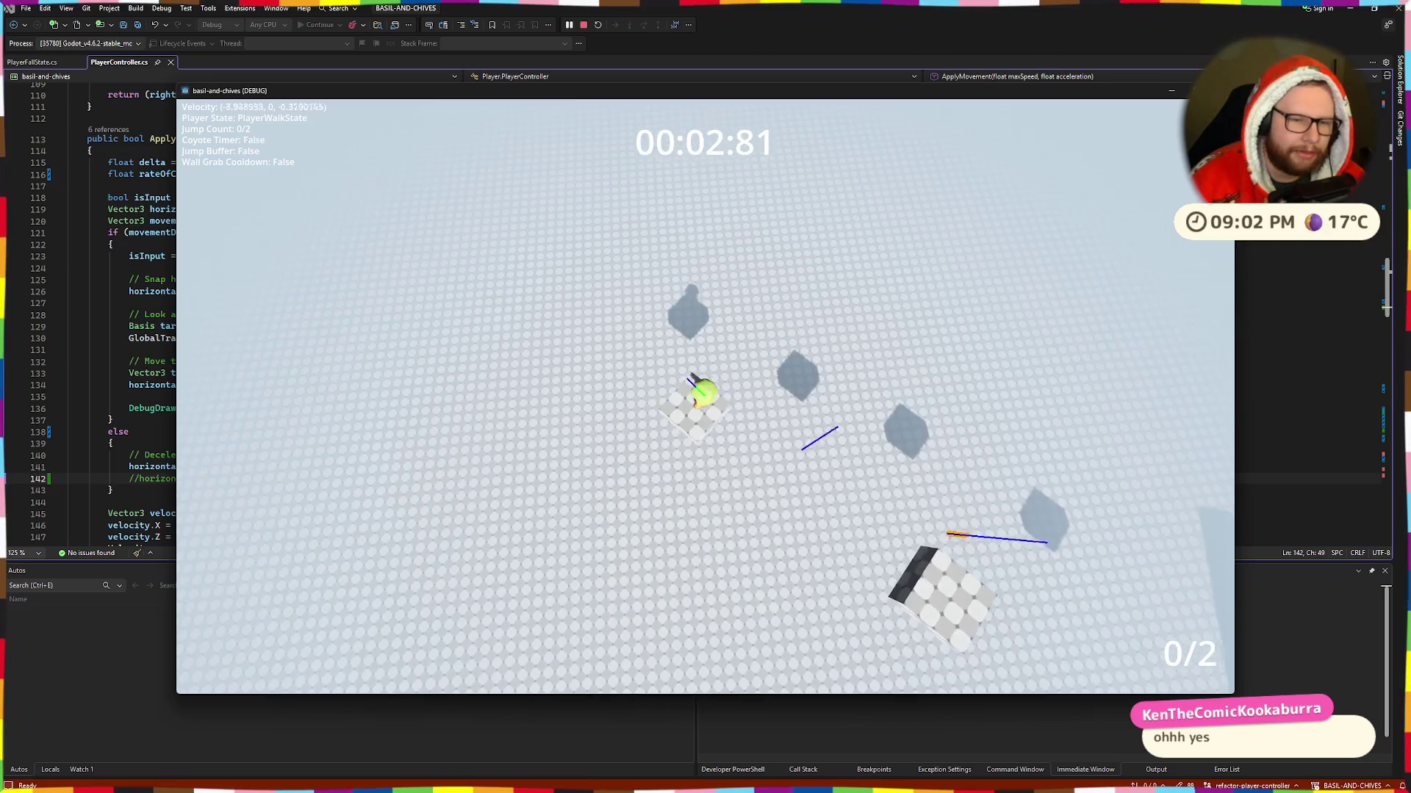
Step: Jump and climb the block's ledge, leap to the higher blocks and cross the red beam
key(space)
key(w)
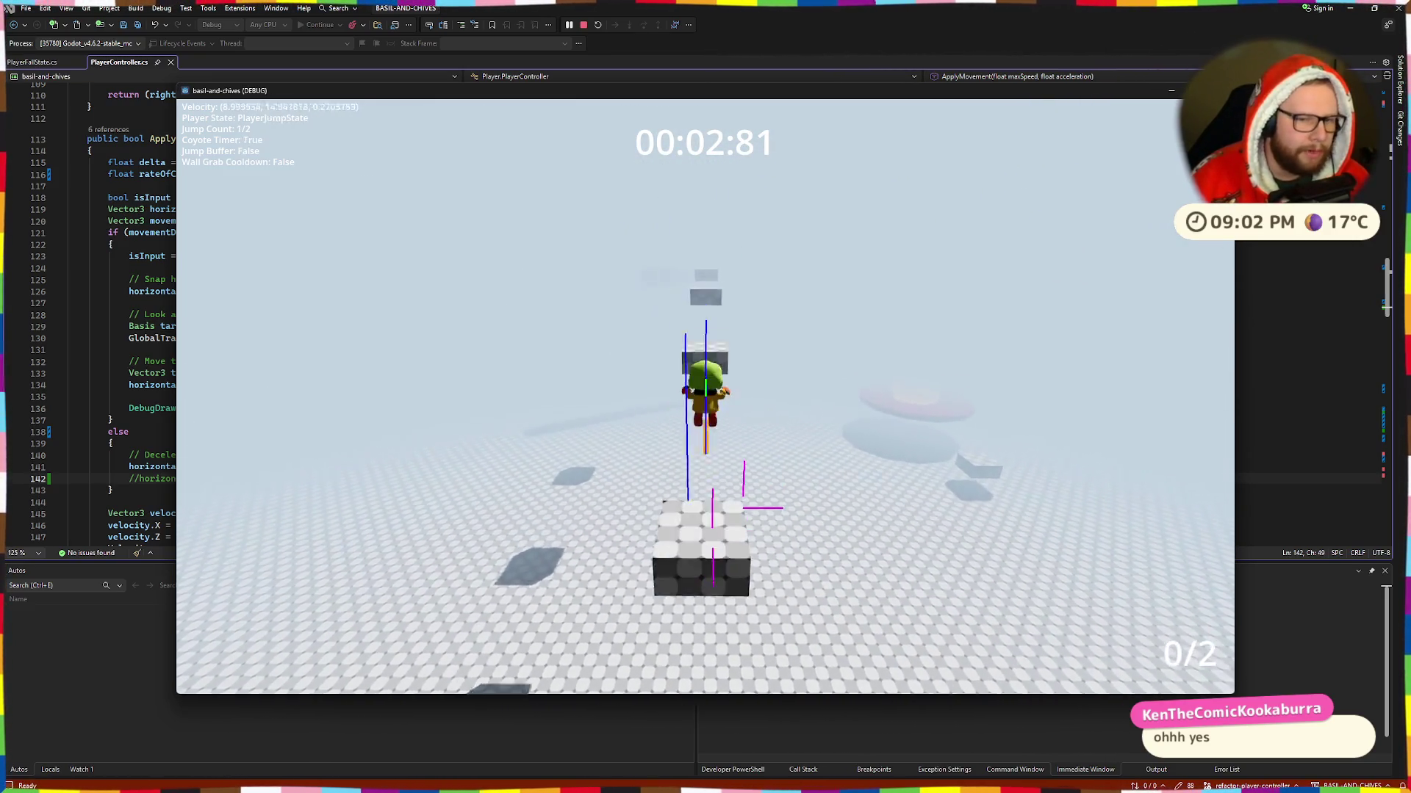
key(space)
key(w)
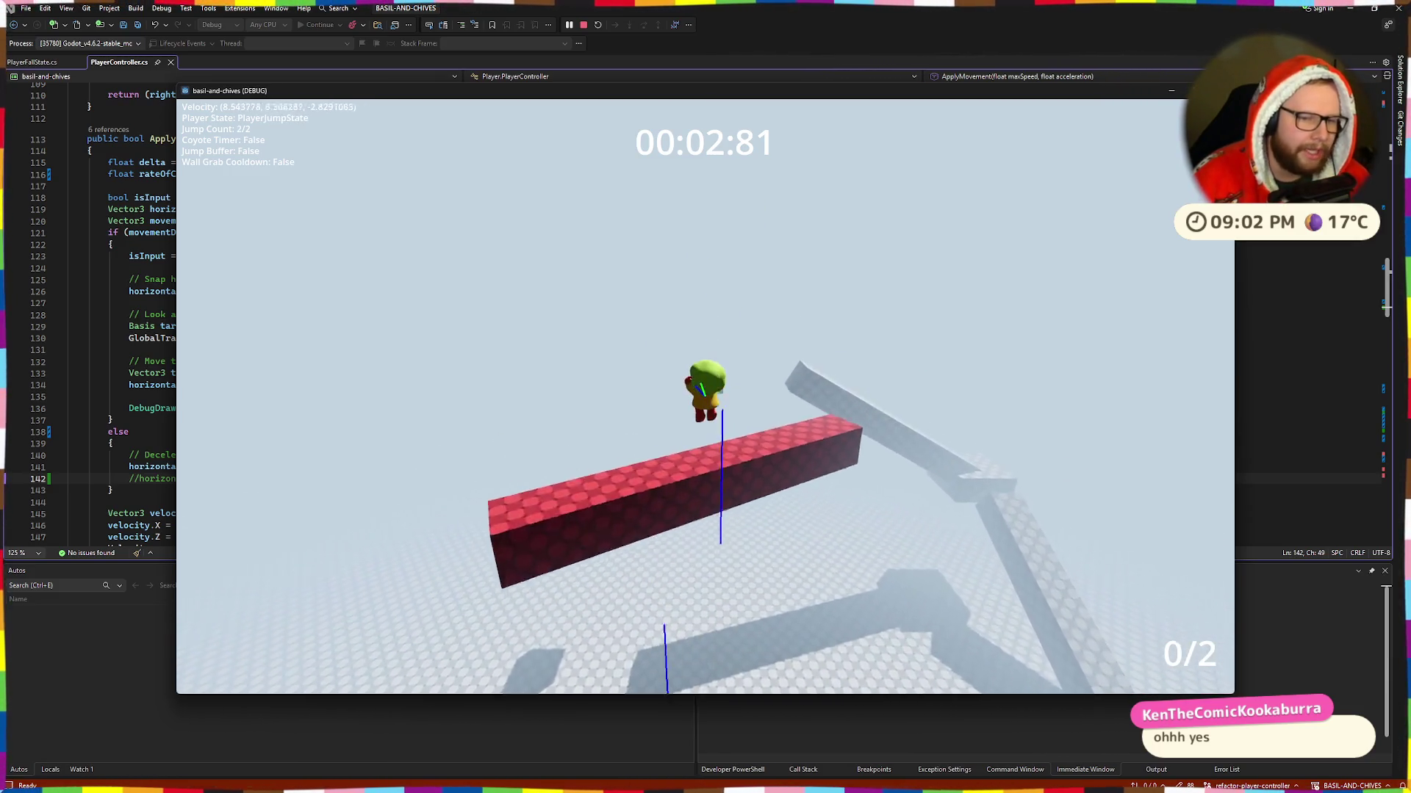
key(space)
key(w)
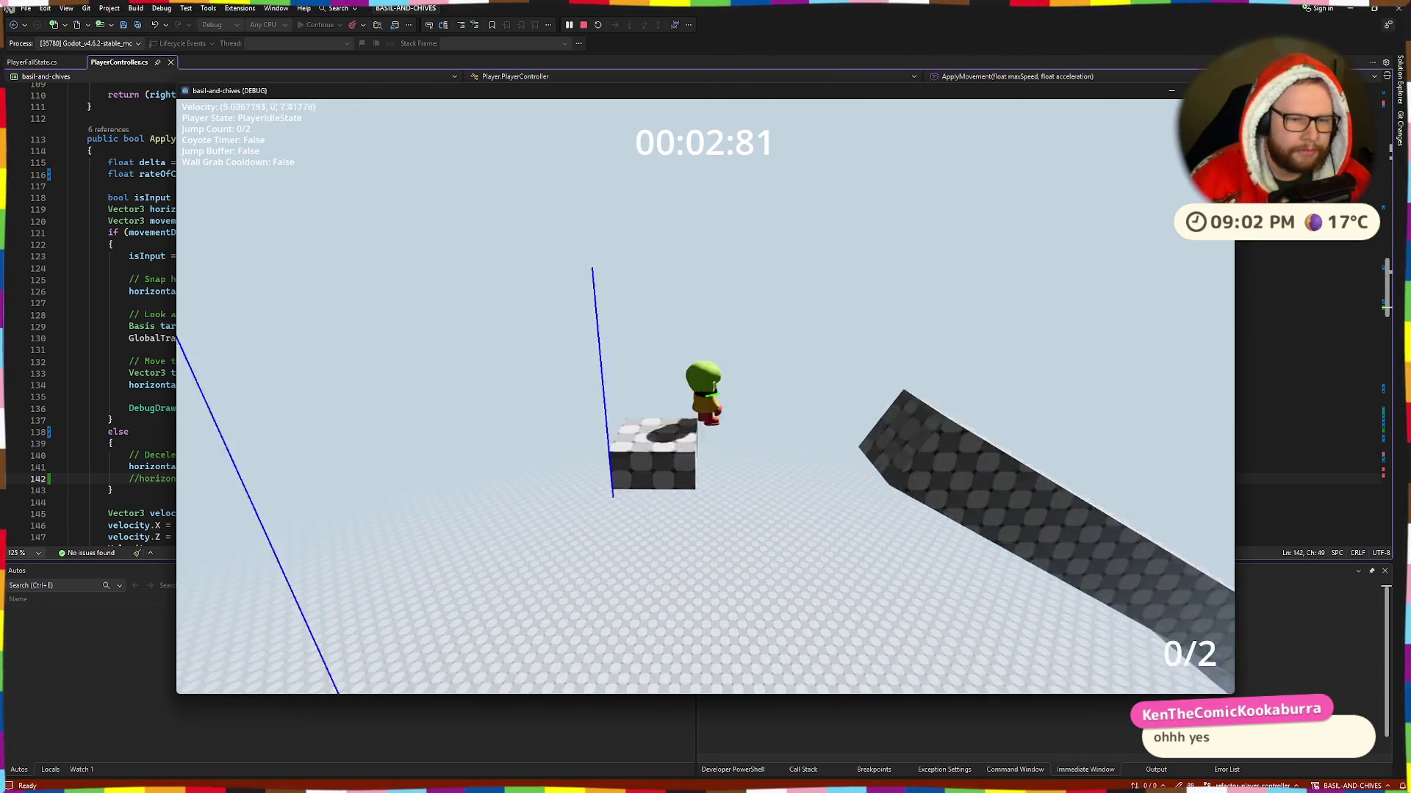
key(w)
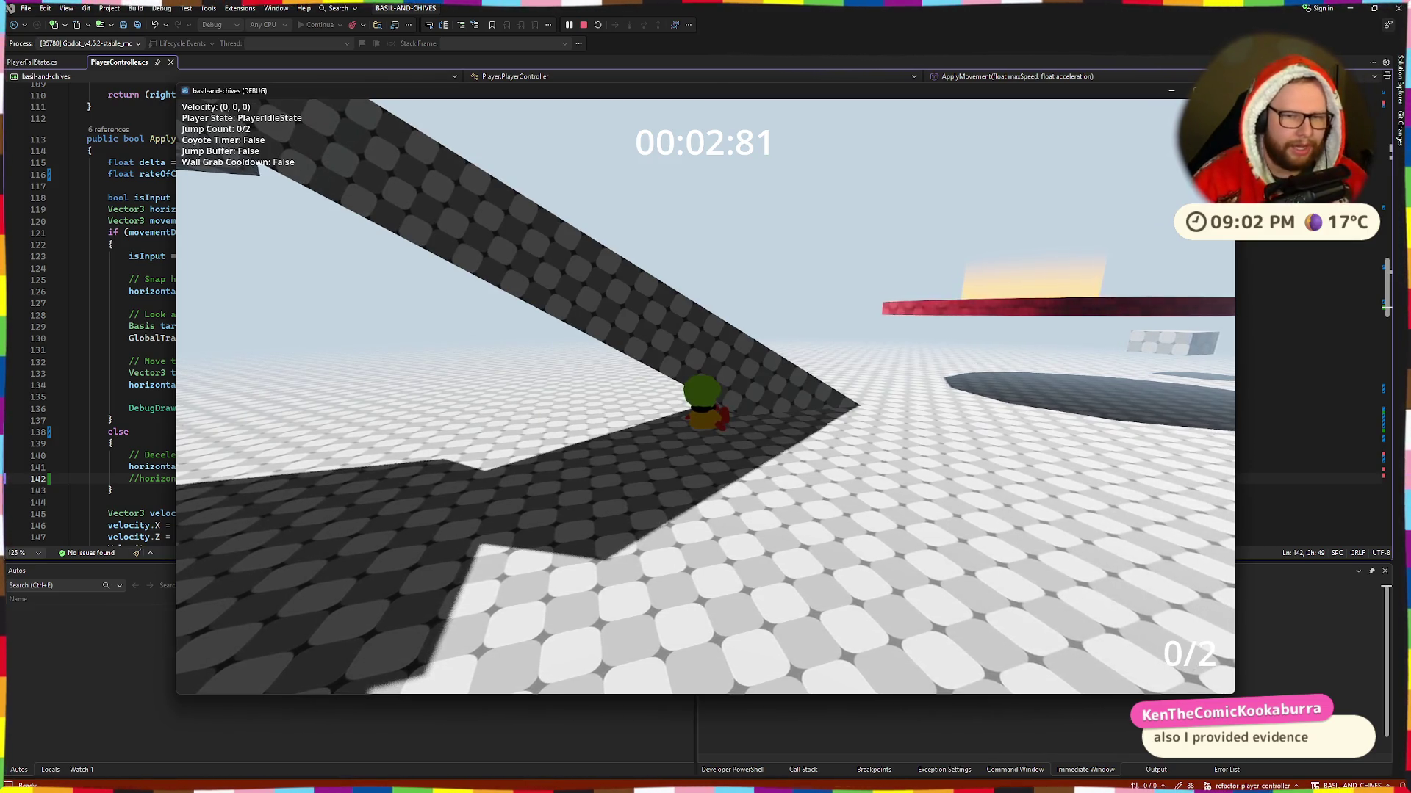
Step: Walk up the ramp and double-jump, drop to the ground, then jump toward the tall ramp
key(w)
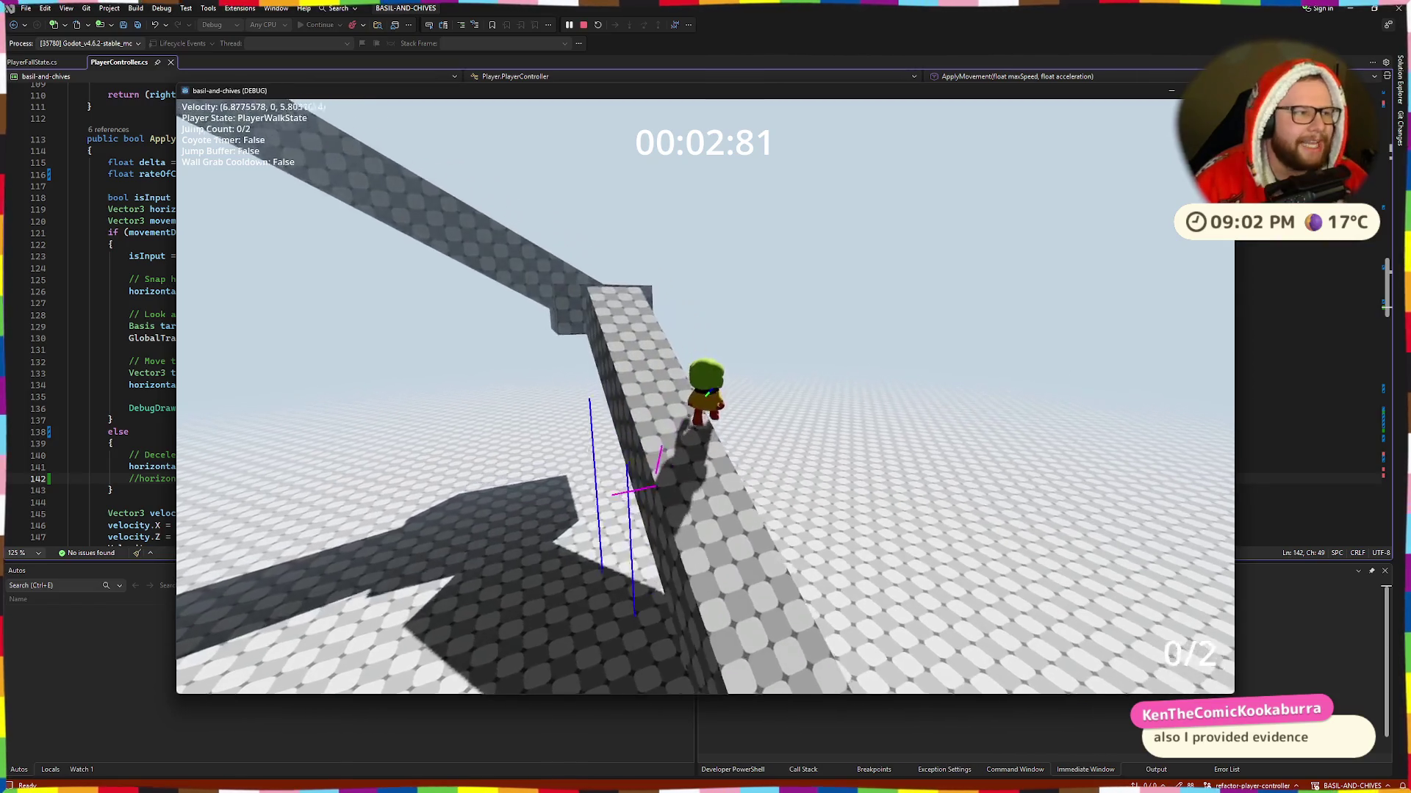
key(space)
key(space)
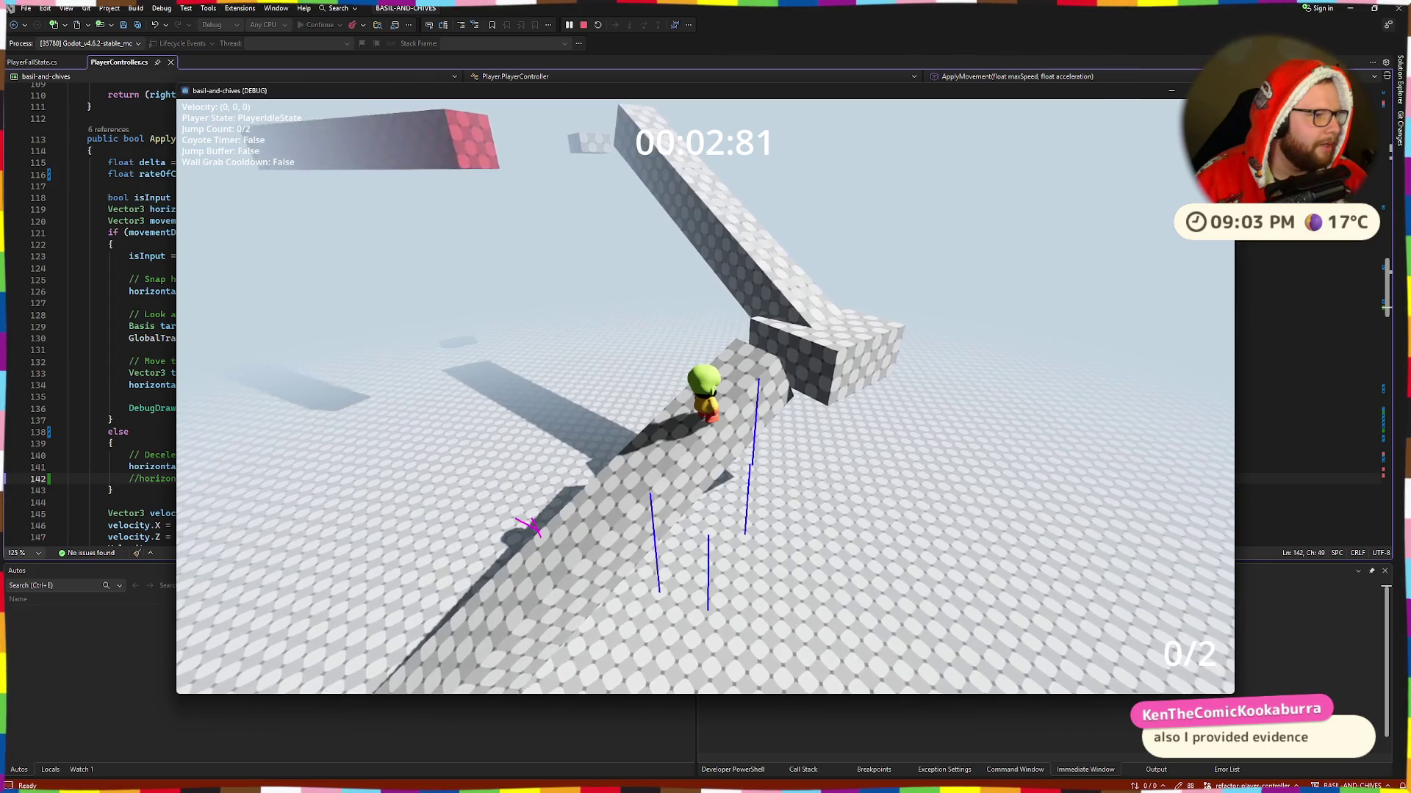
key(w)
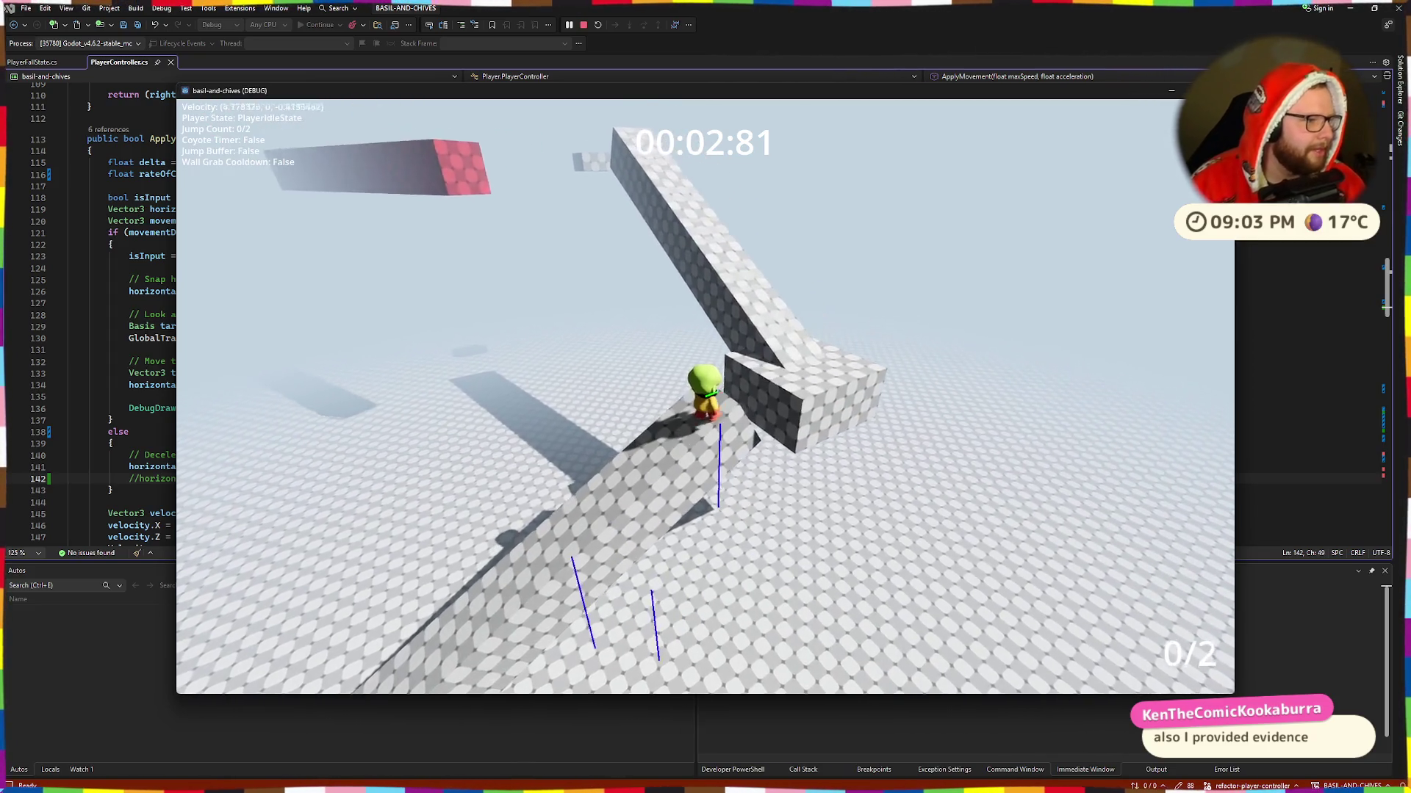
key(space)
key(space)
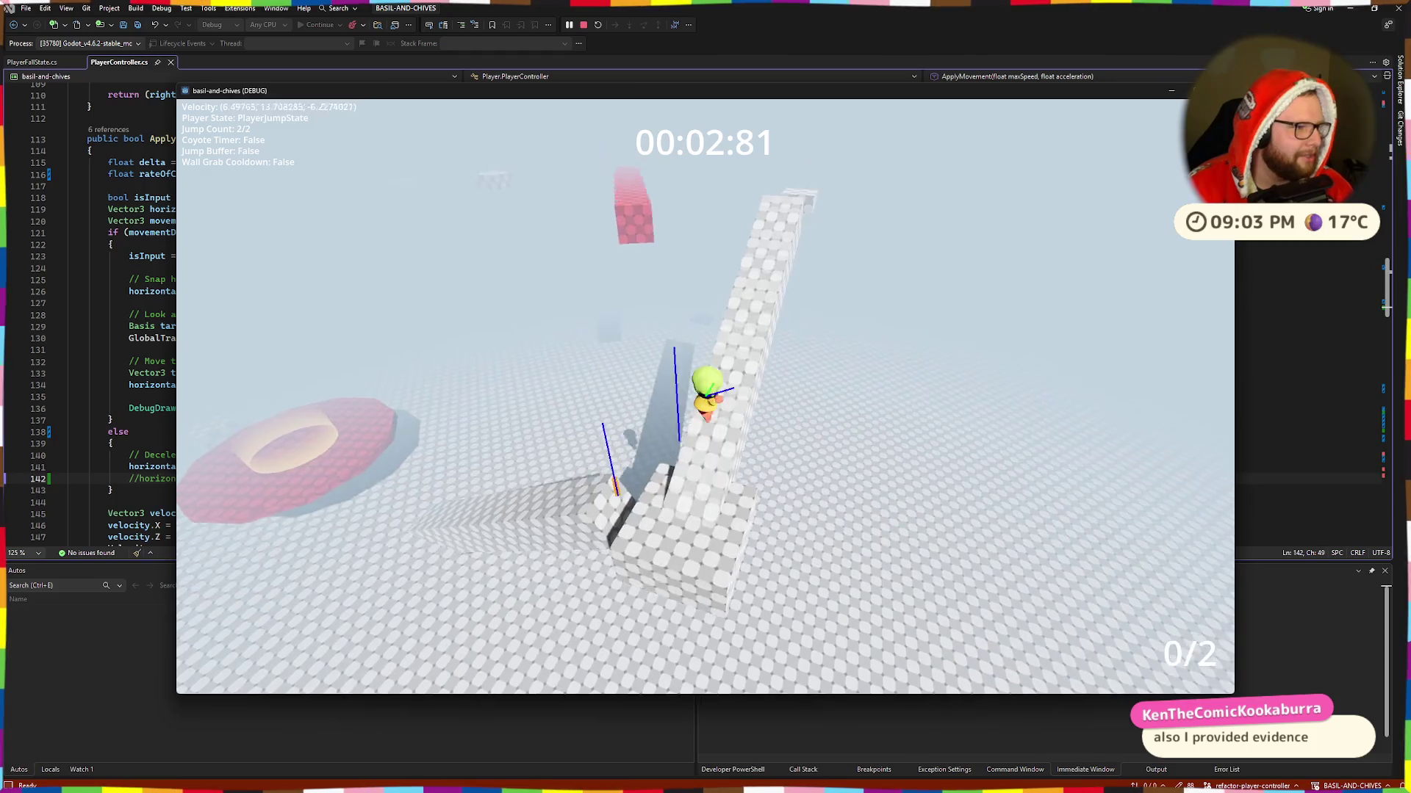
key(w)
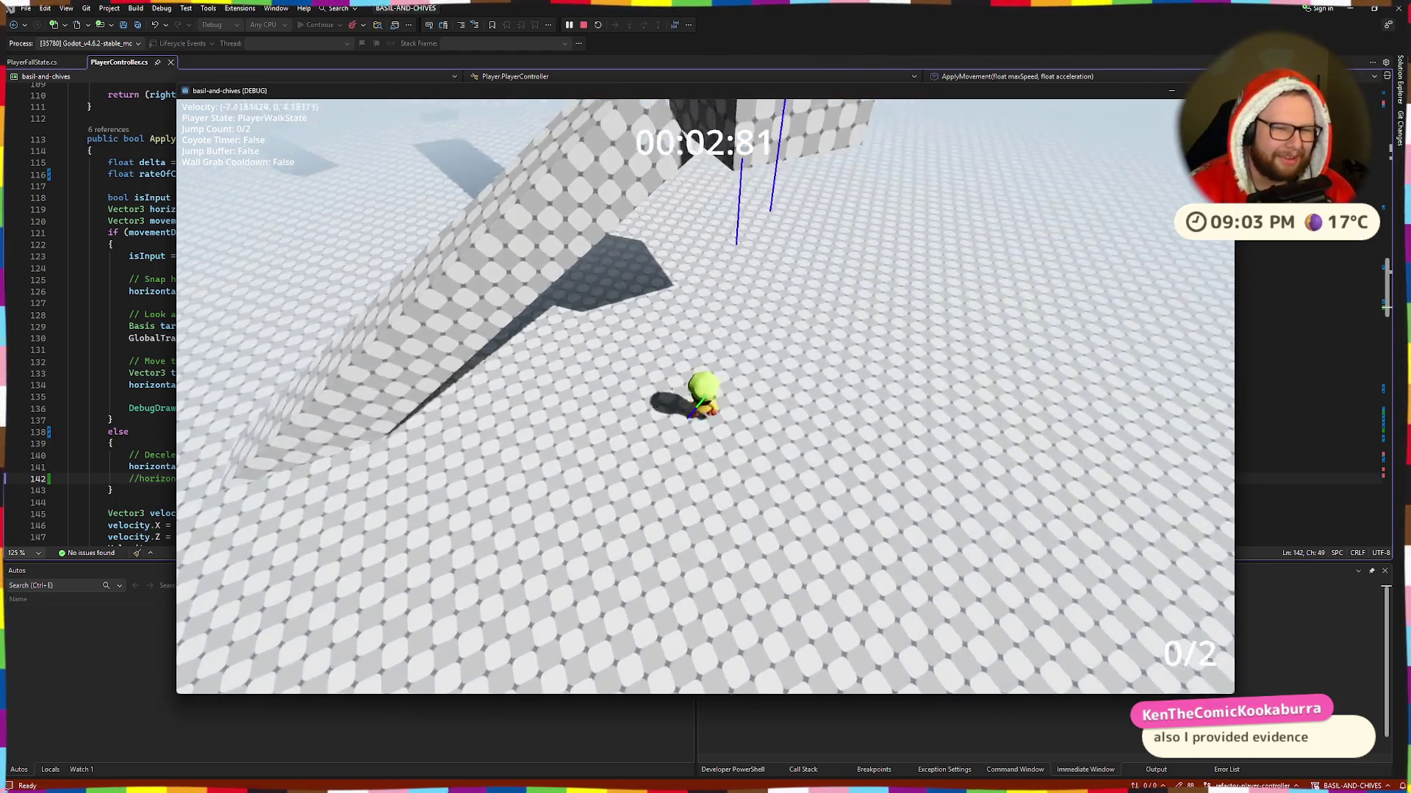
key(space)
key(space)
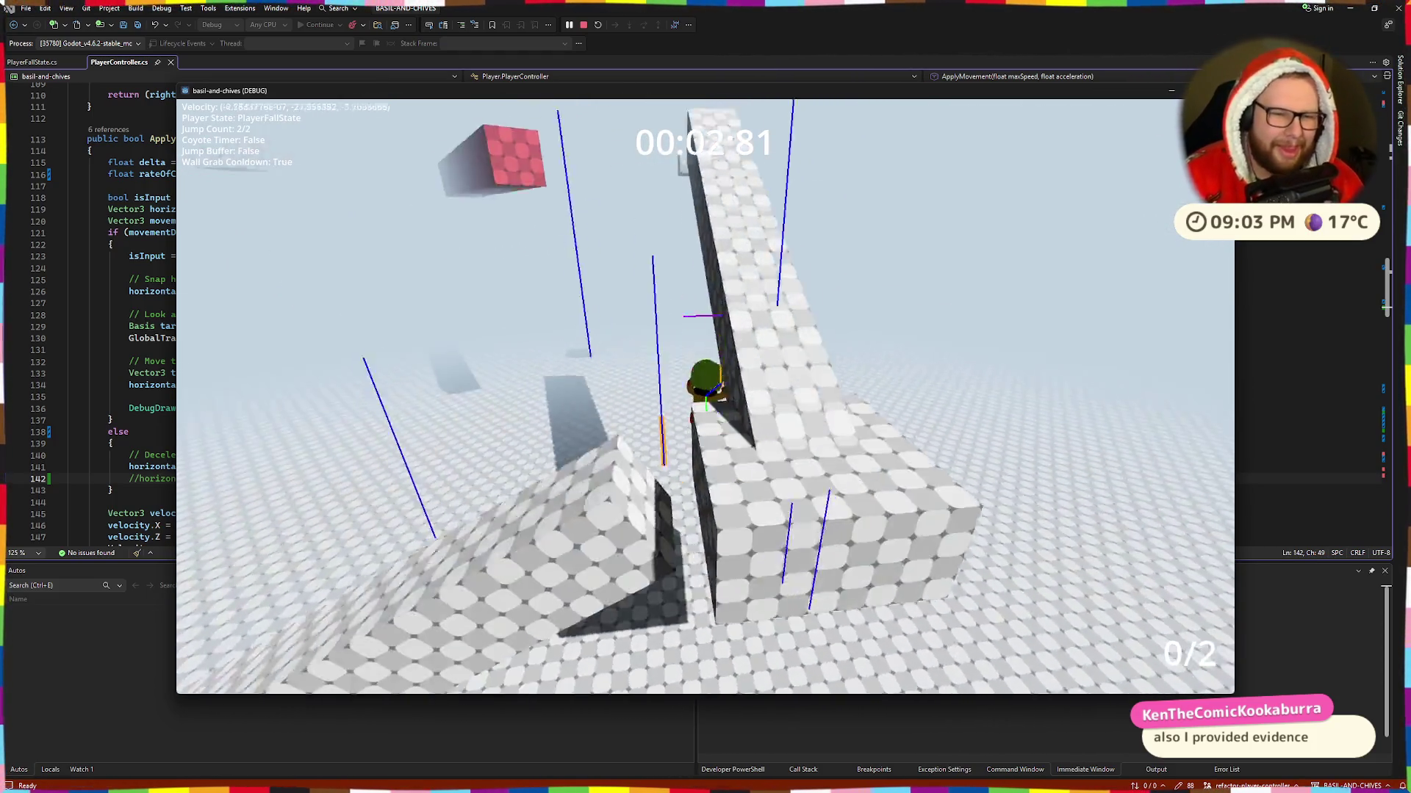
key(w)
Step: Walk onto the red platform, jump to the ramp and up it, then double-jump back onto the red platform
key(a)
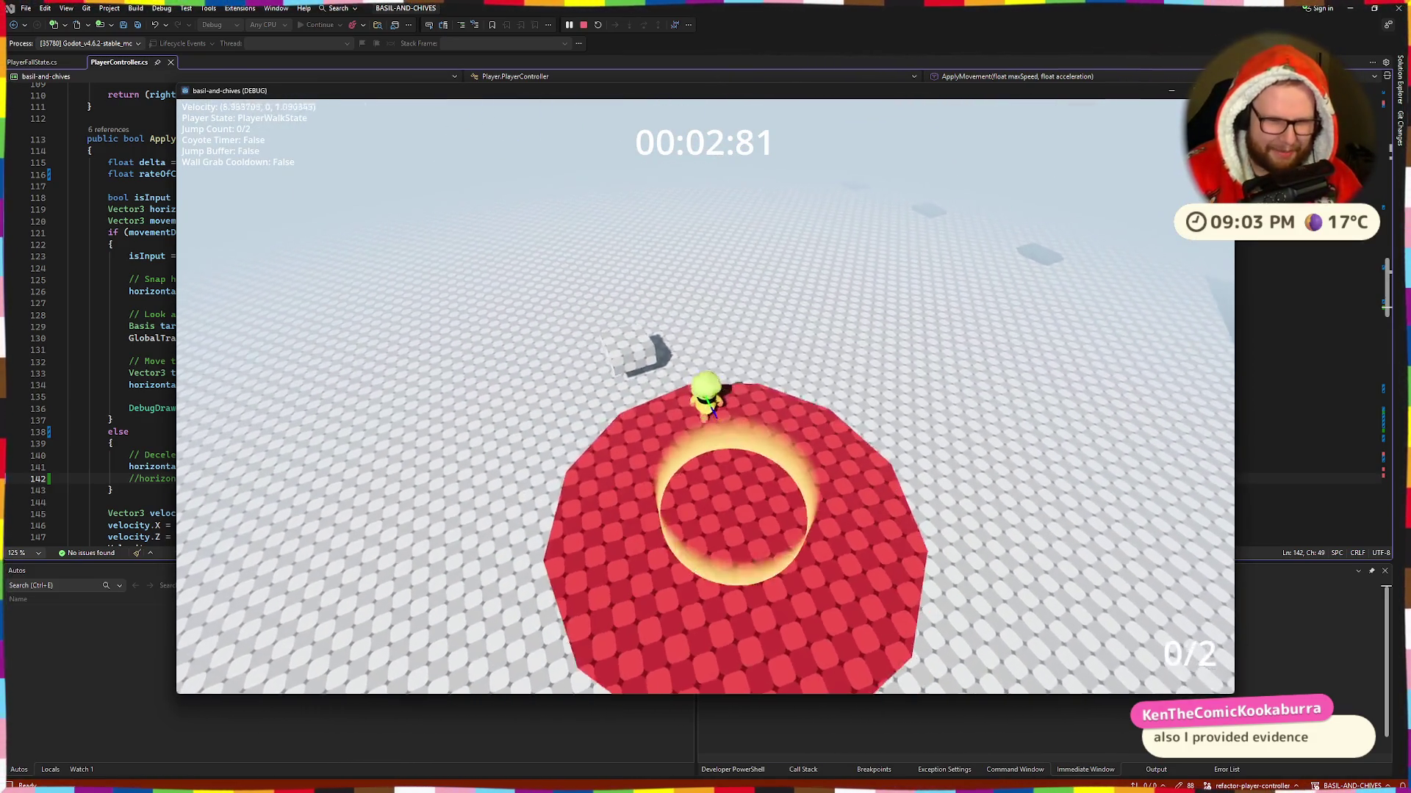
key(space)
key(space)
key(w)
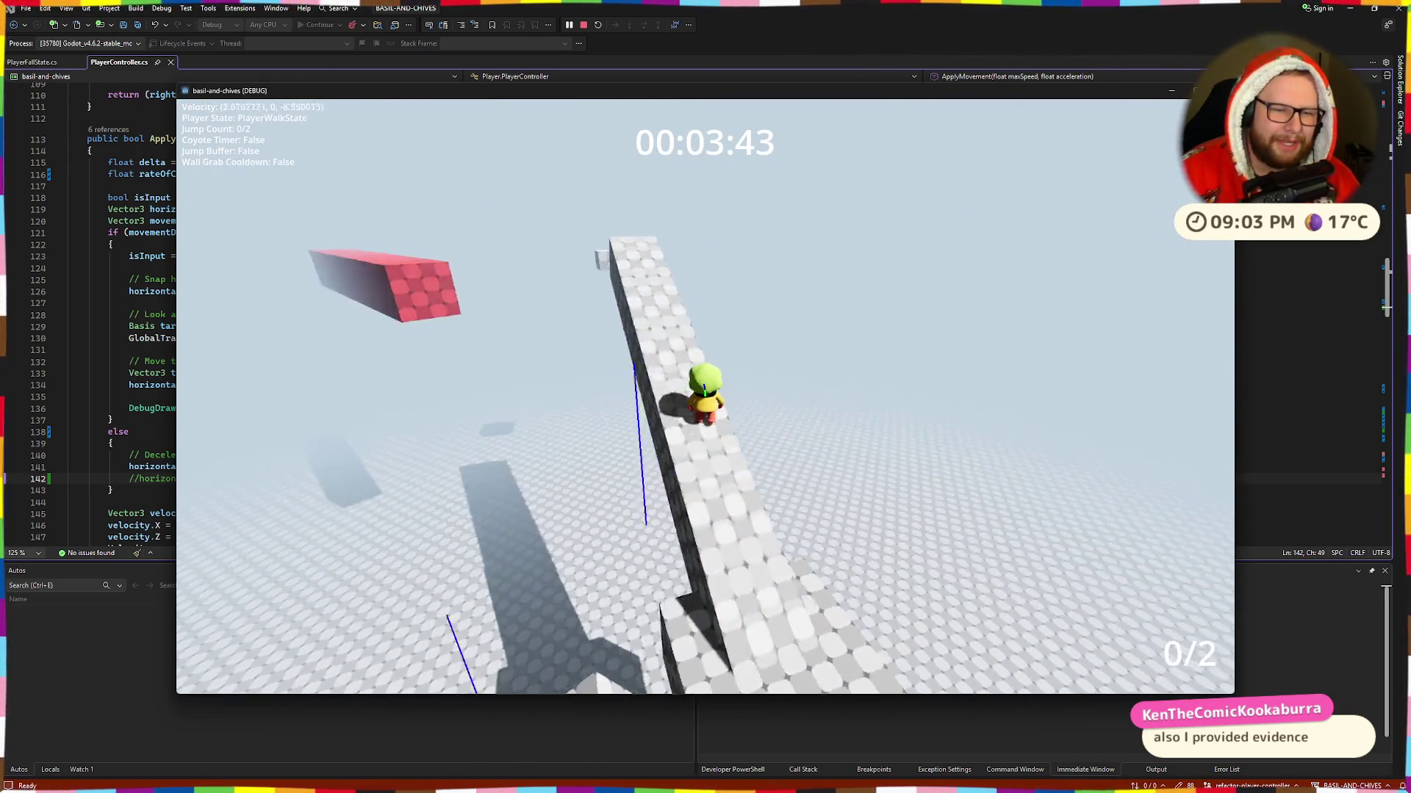
key(w)
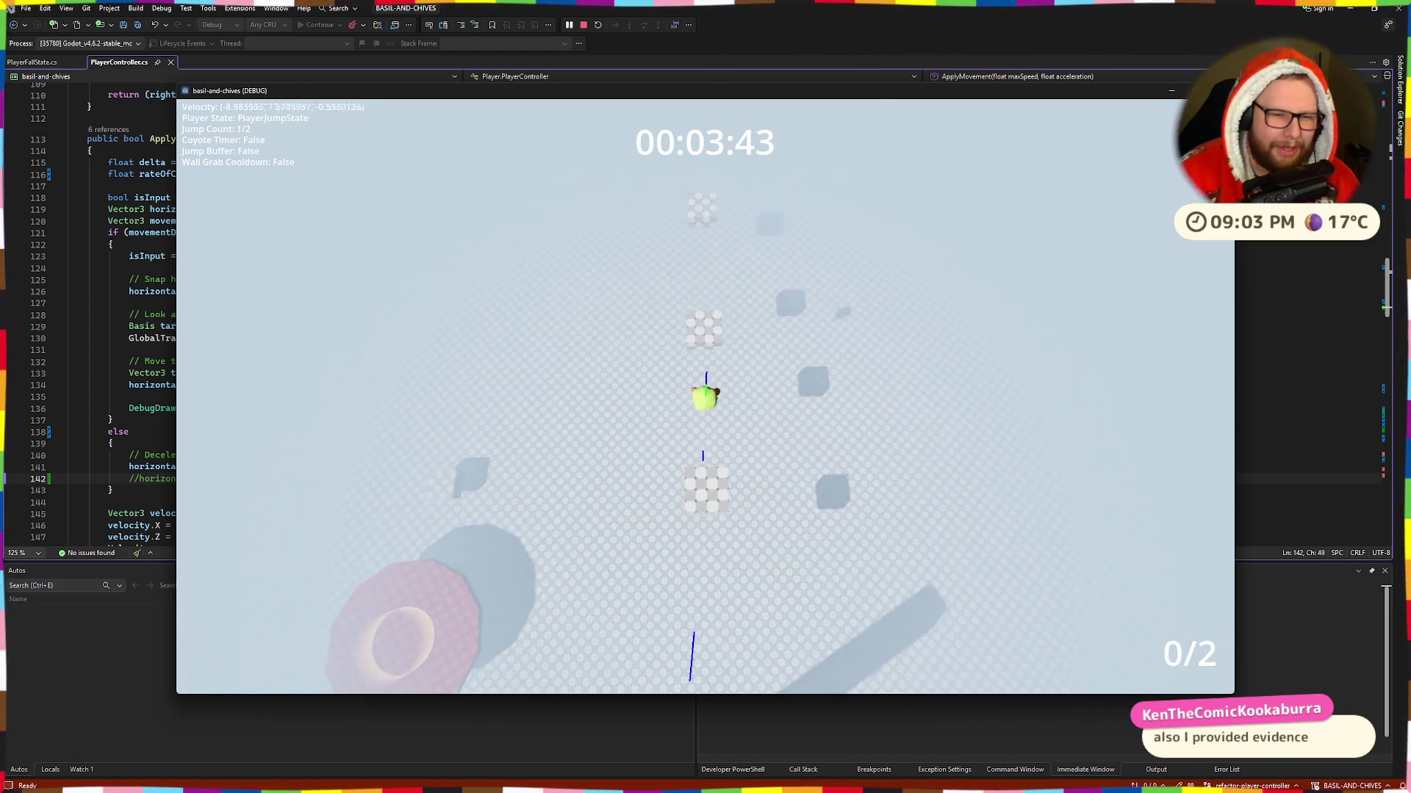
key(w)
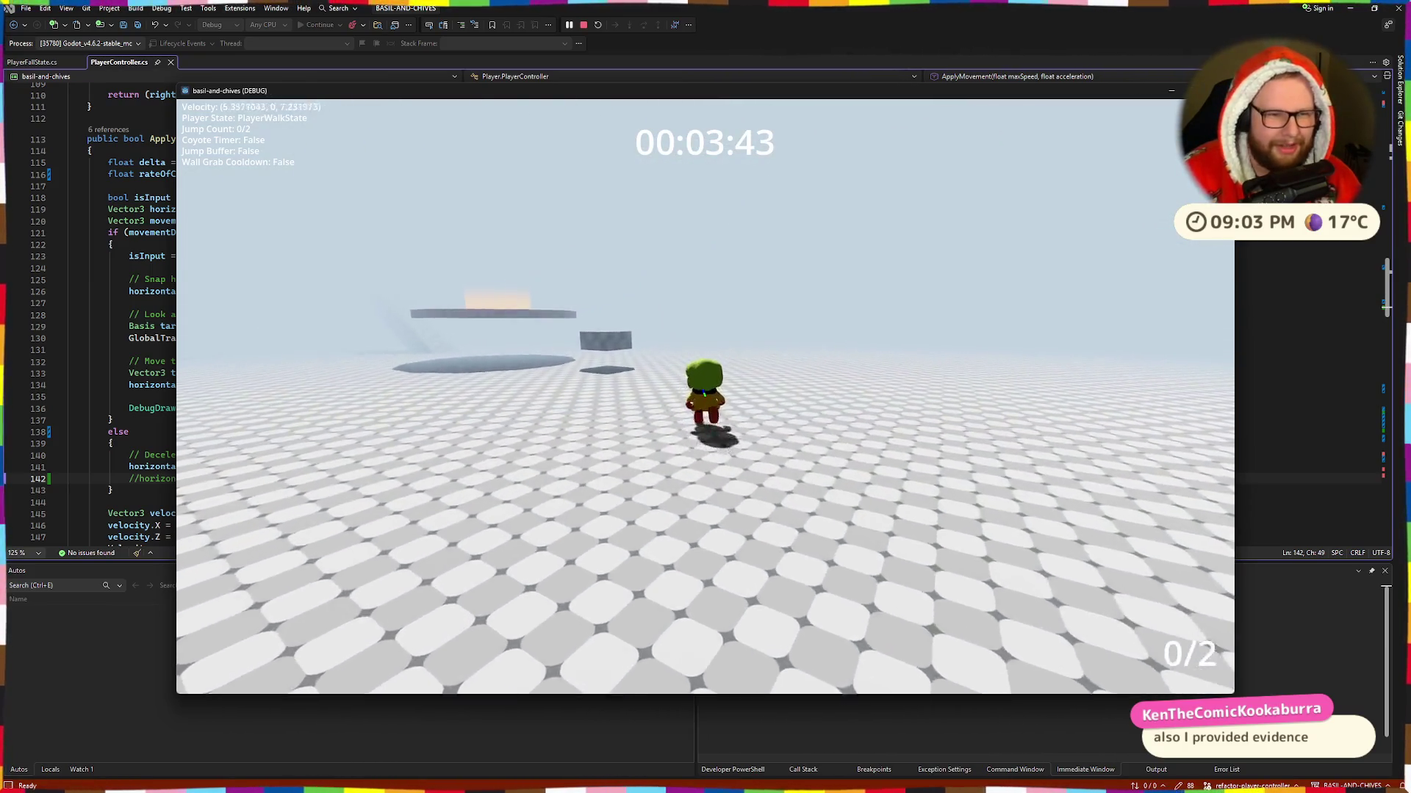
key(space)
key(space)
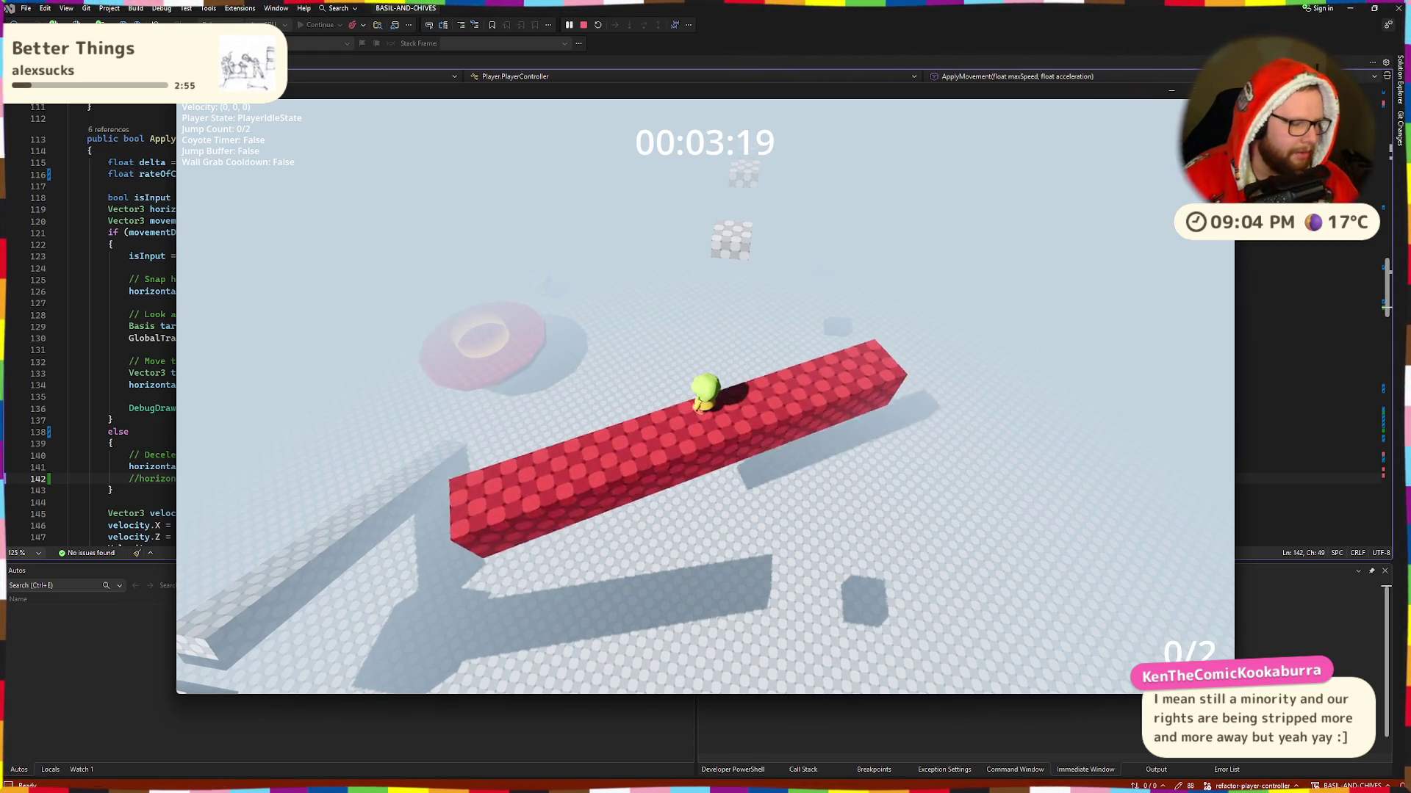
key(space)
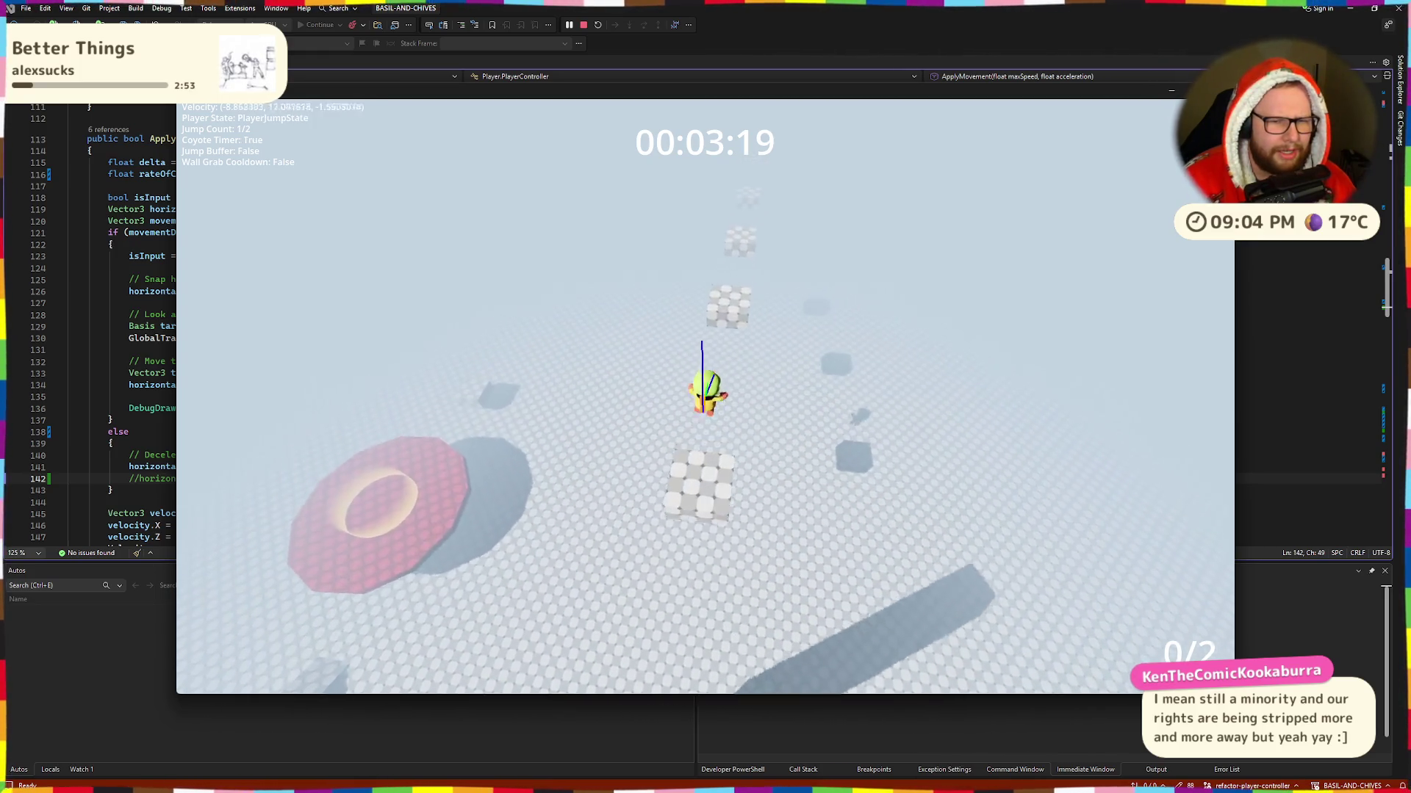
Step: Double-jump onto the red platform, run along the beam and ramp, then quit the game with Escape
key(space)
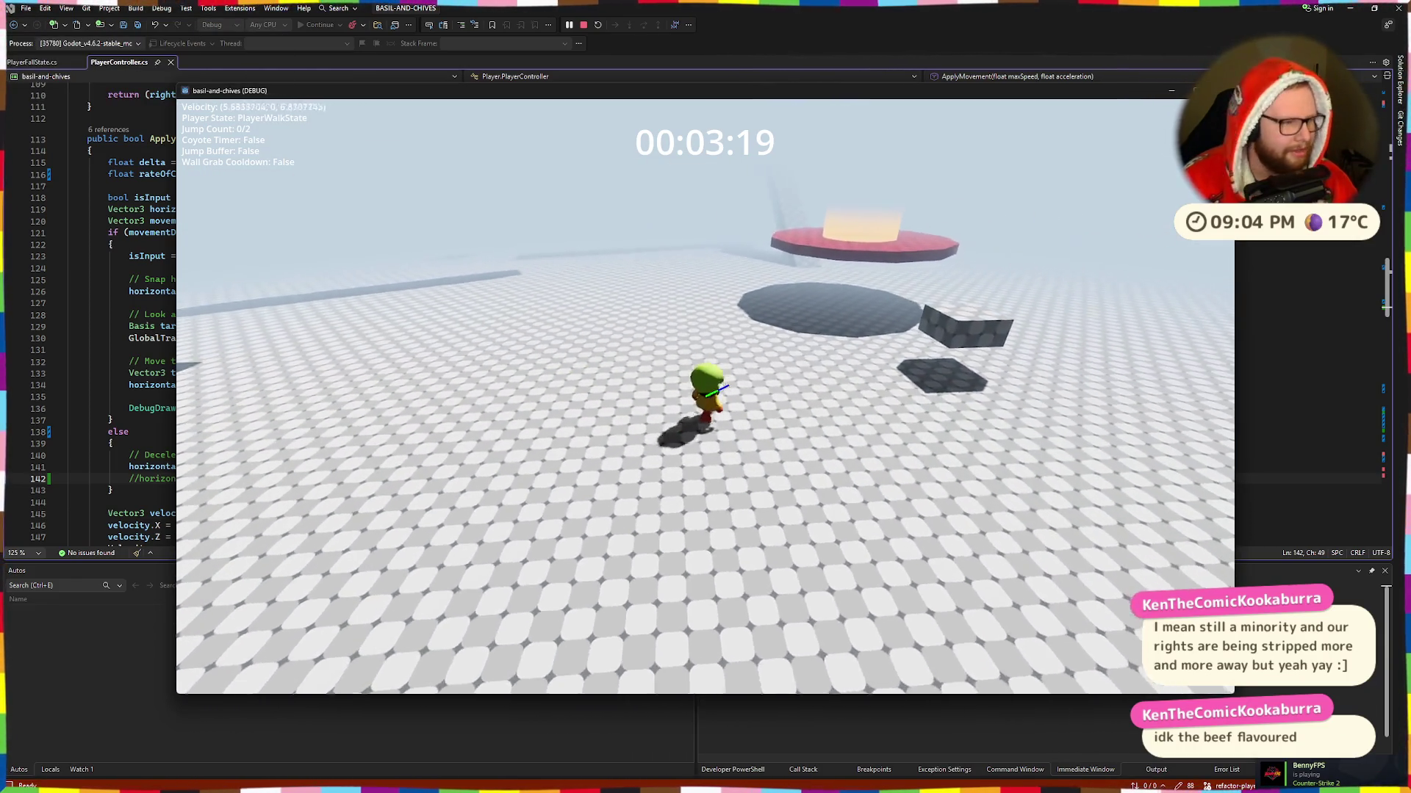
key(space)
key(space)
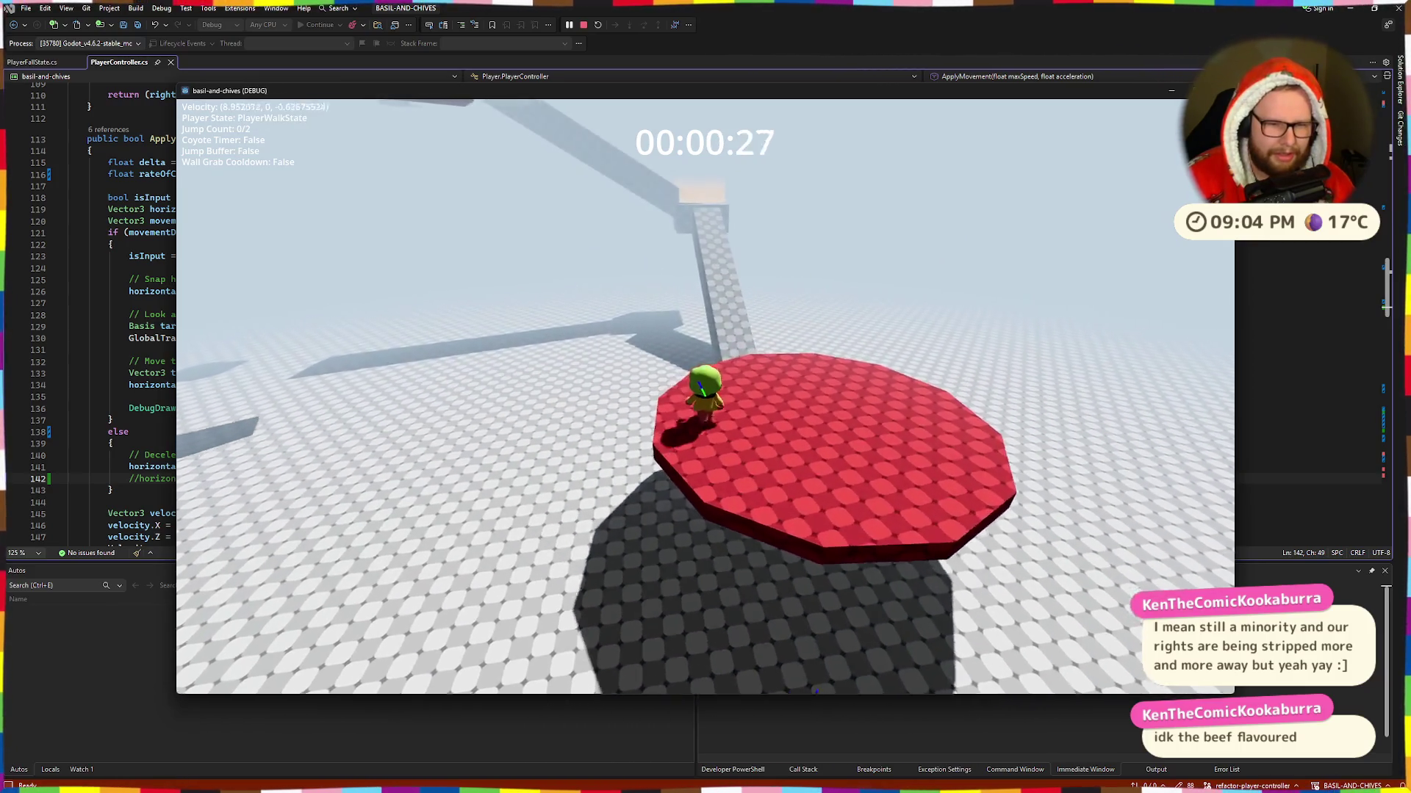
key(space)
key(w)
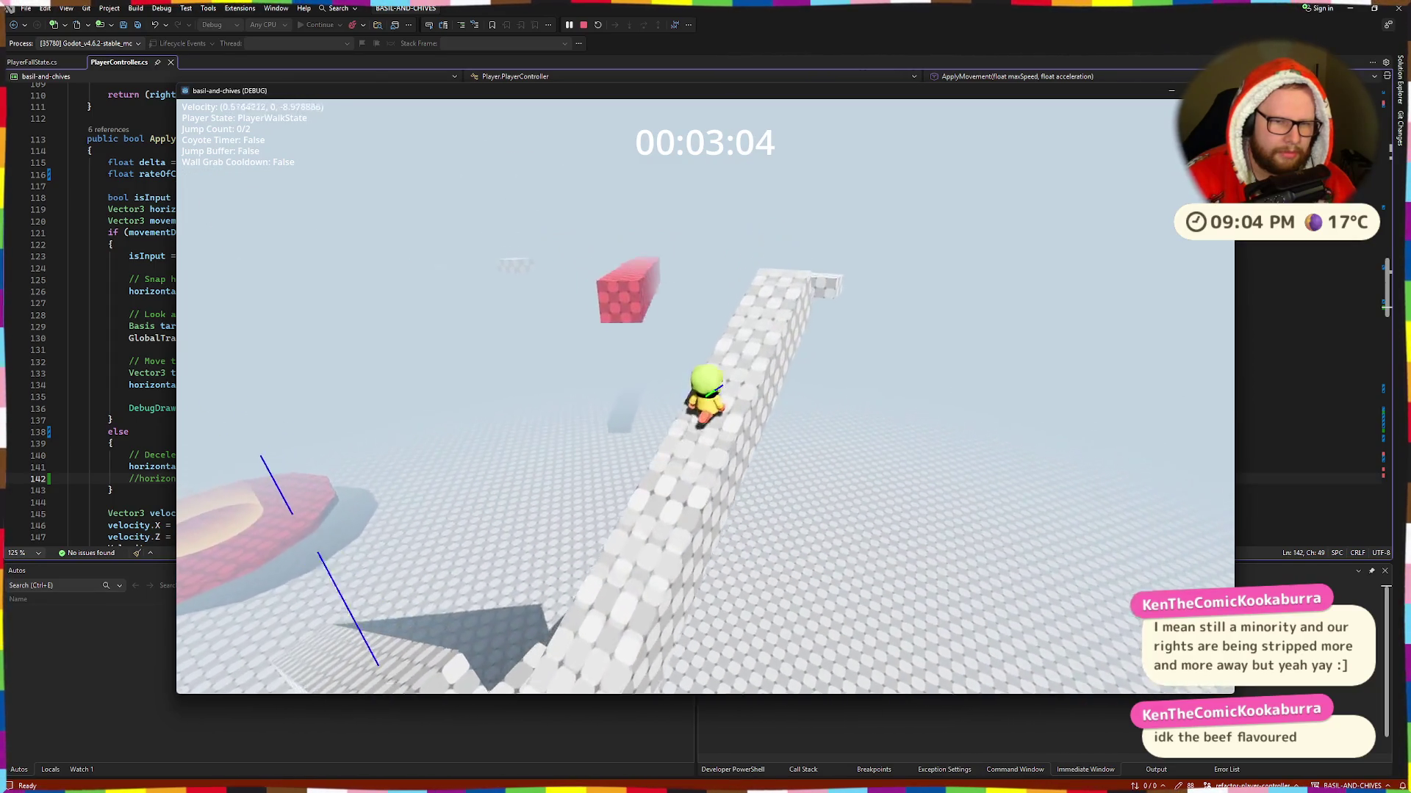
key(space)
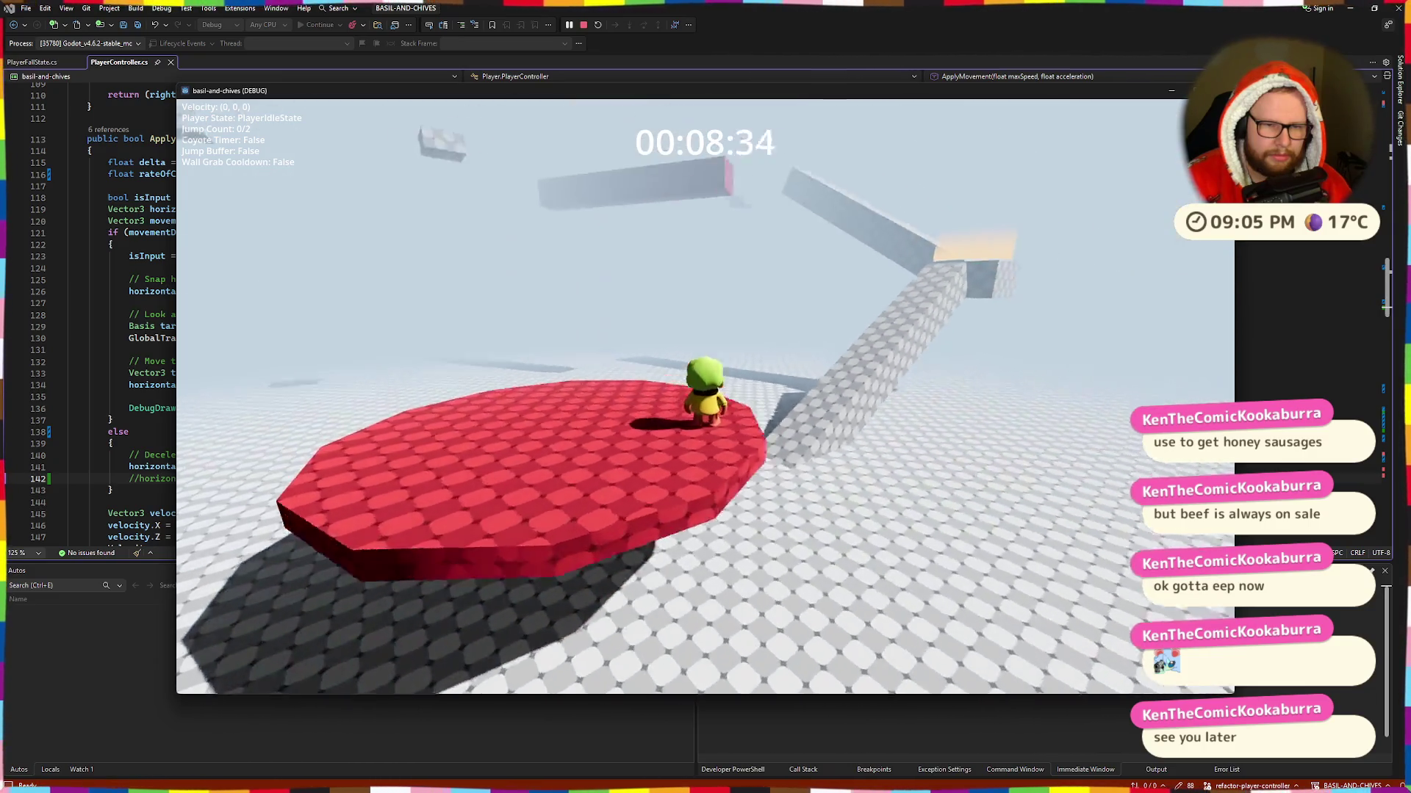
key(w)
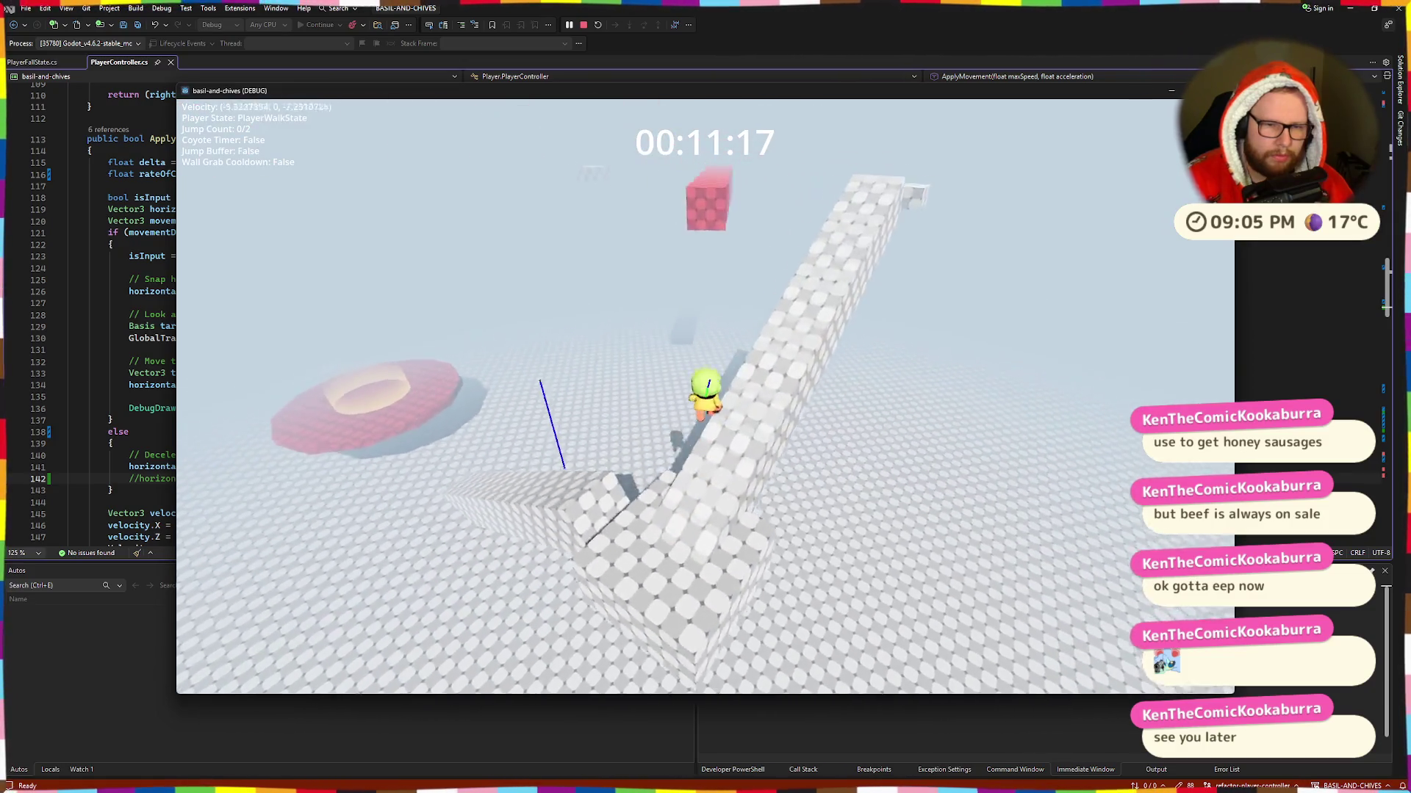
key(space)
key(space)
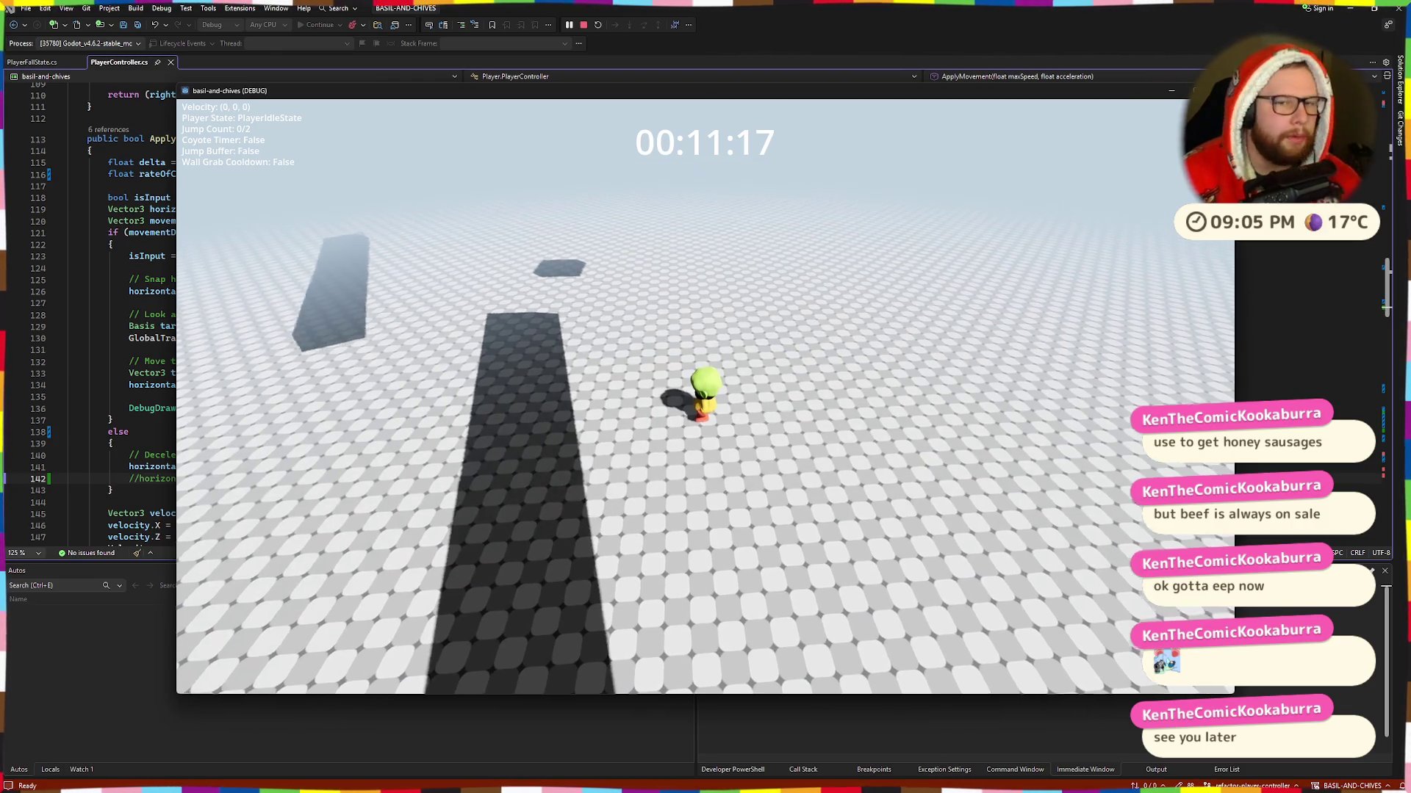
key(Escape)
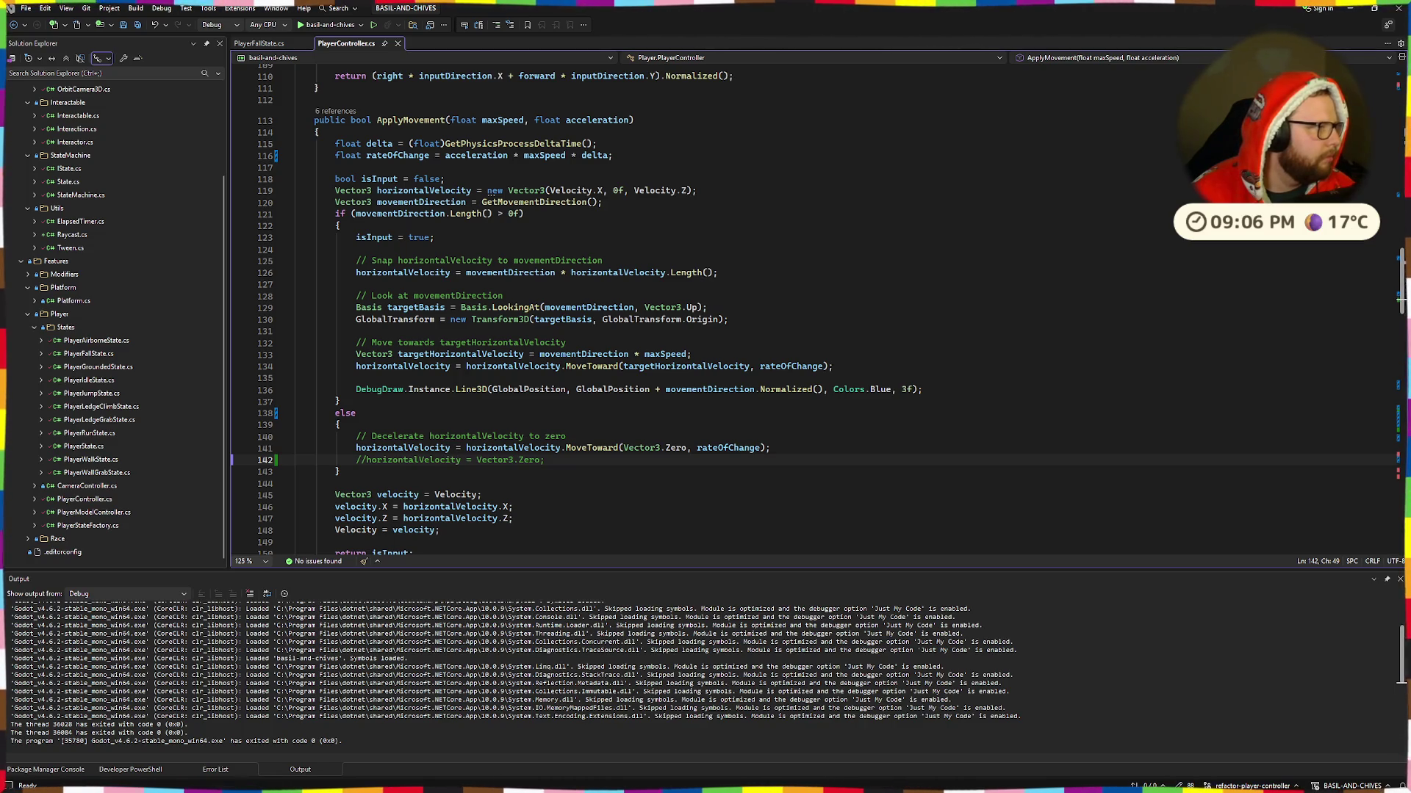
Step: Switch from Visual Studio to the Godot editor showing the Main scene with Alt+Tab
key(alt+Tab)
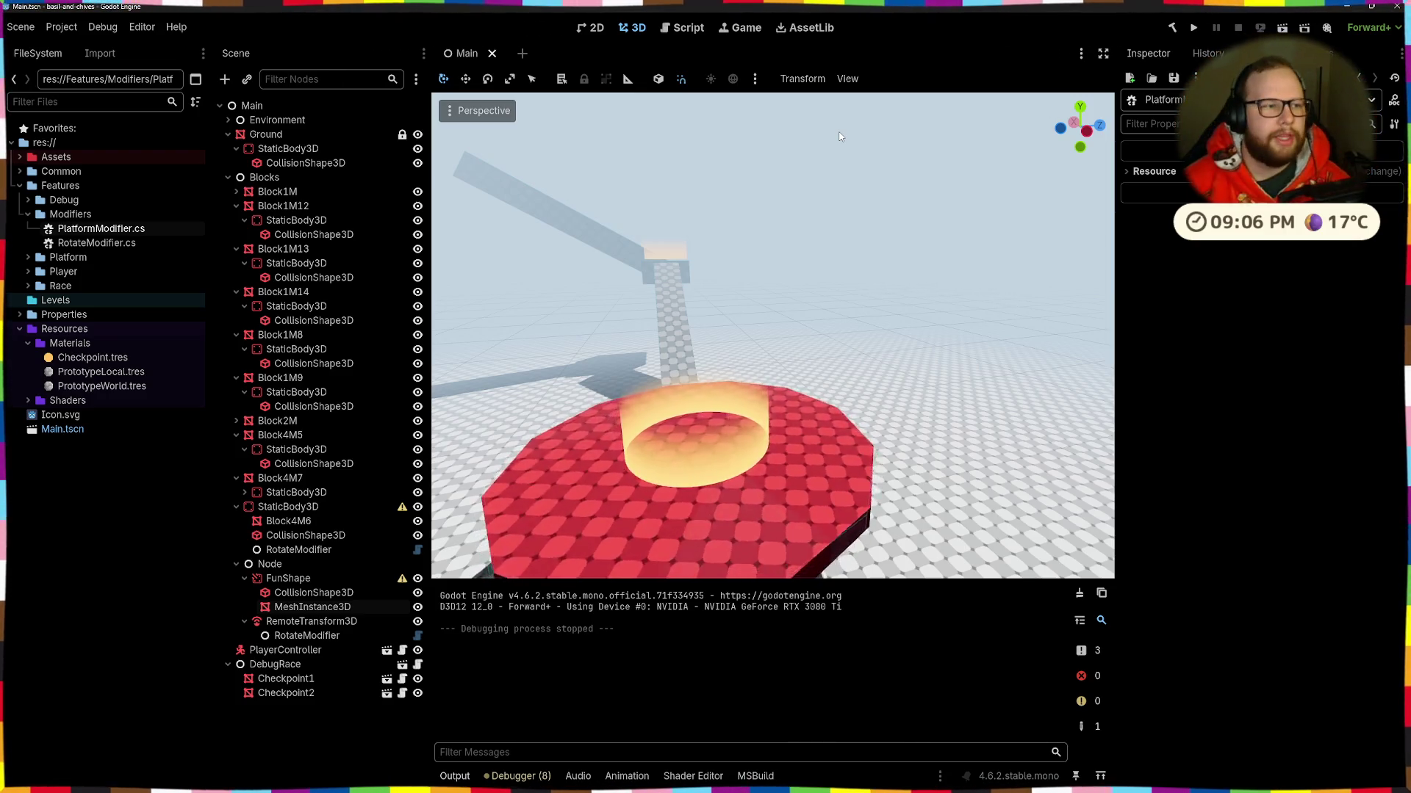
Step: In Project Settings' Input Map, set the player_forward deadzone to 0.5
click(61, 26)
click(90, 47)
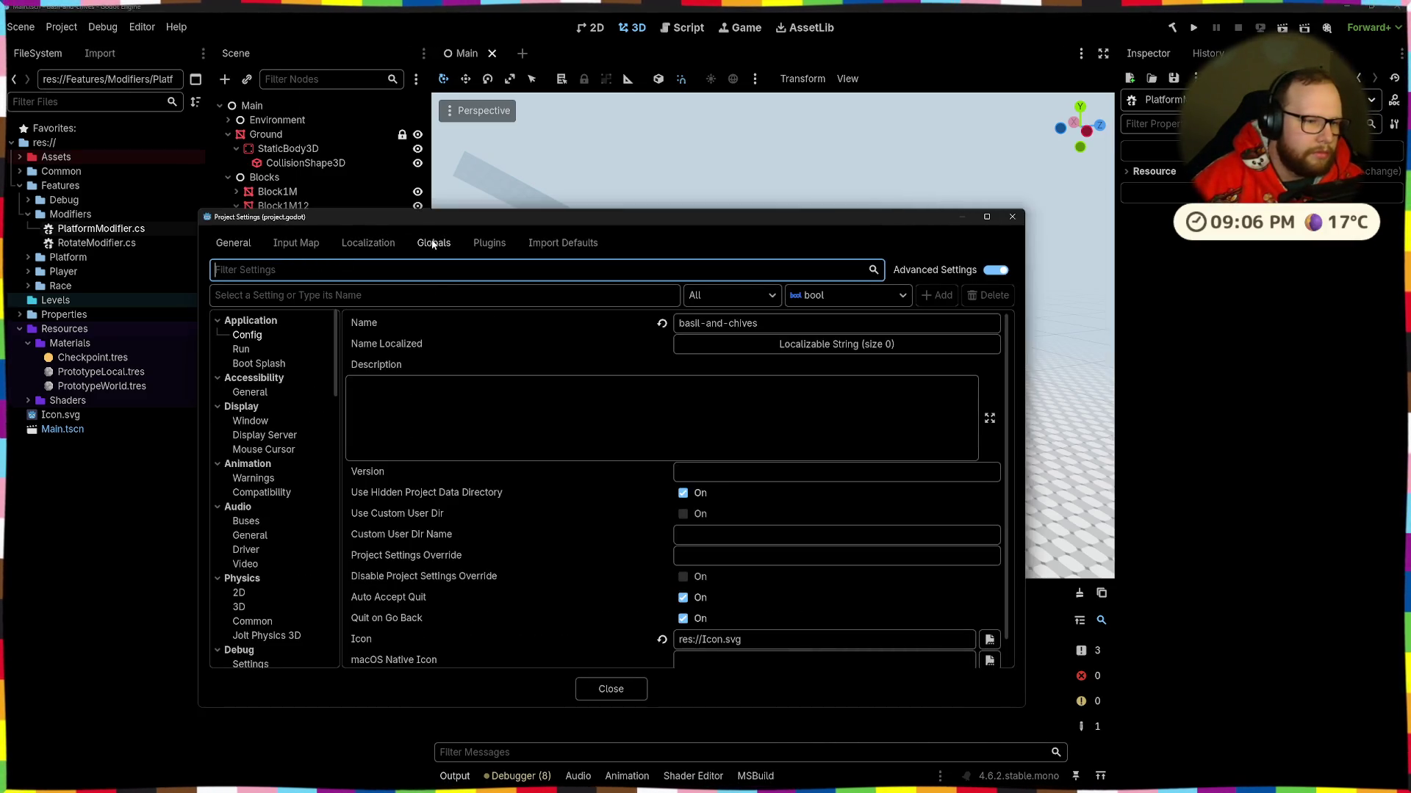
click(300, 243)
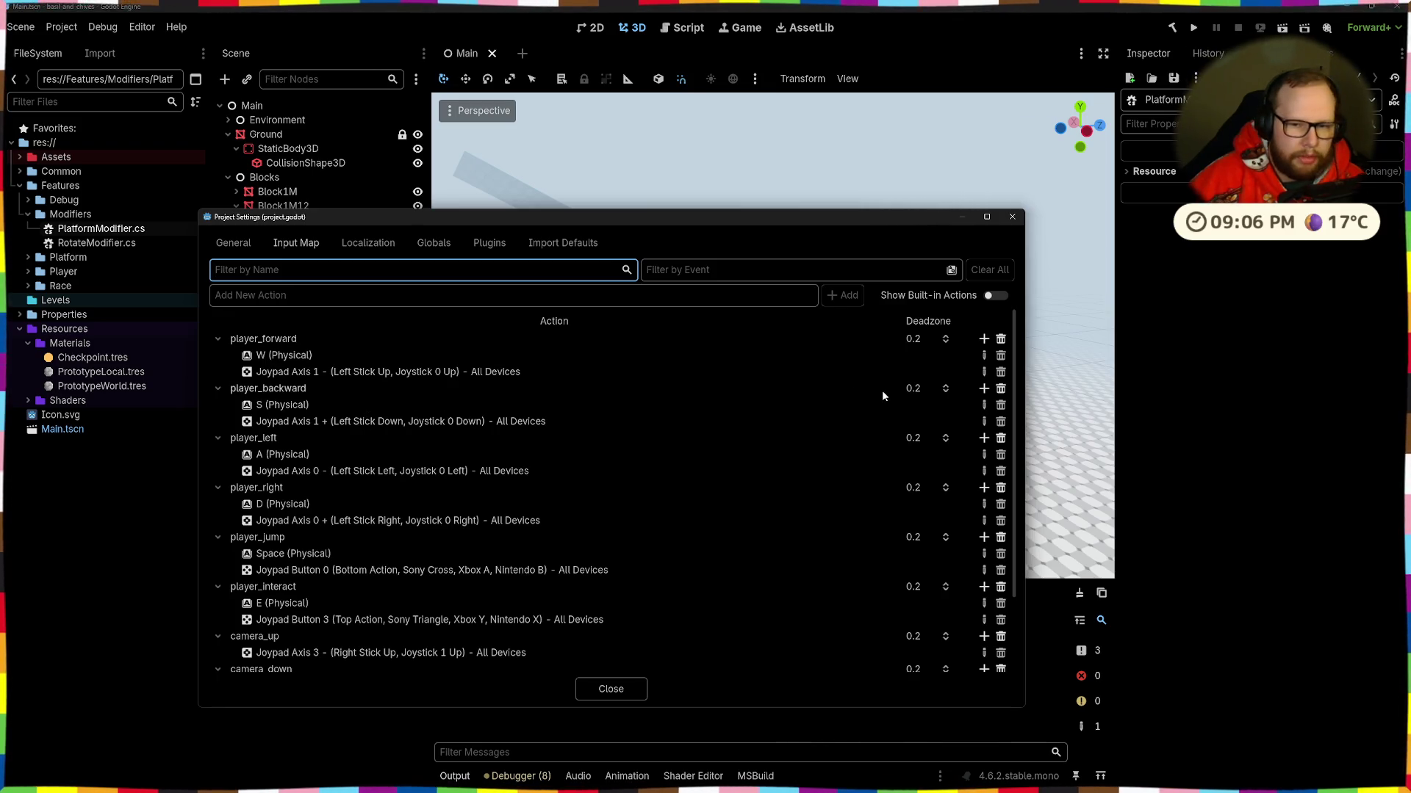
click(908, 339)
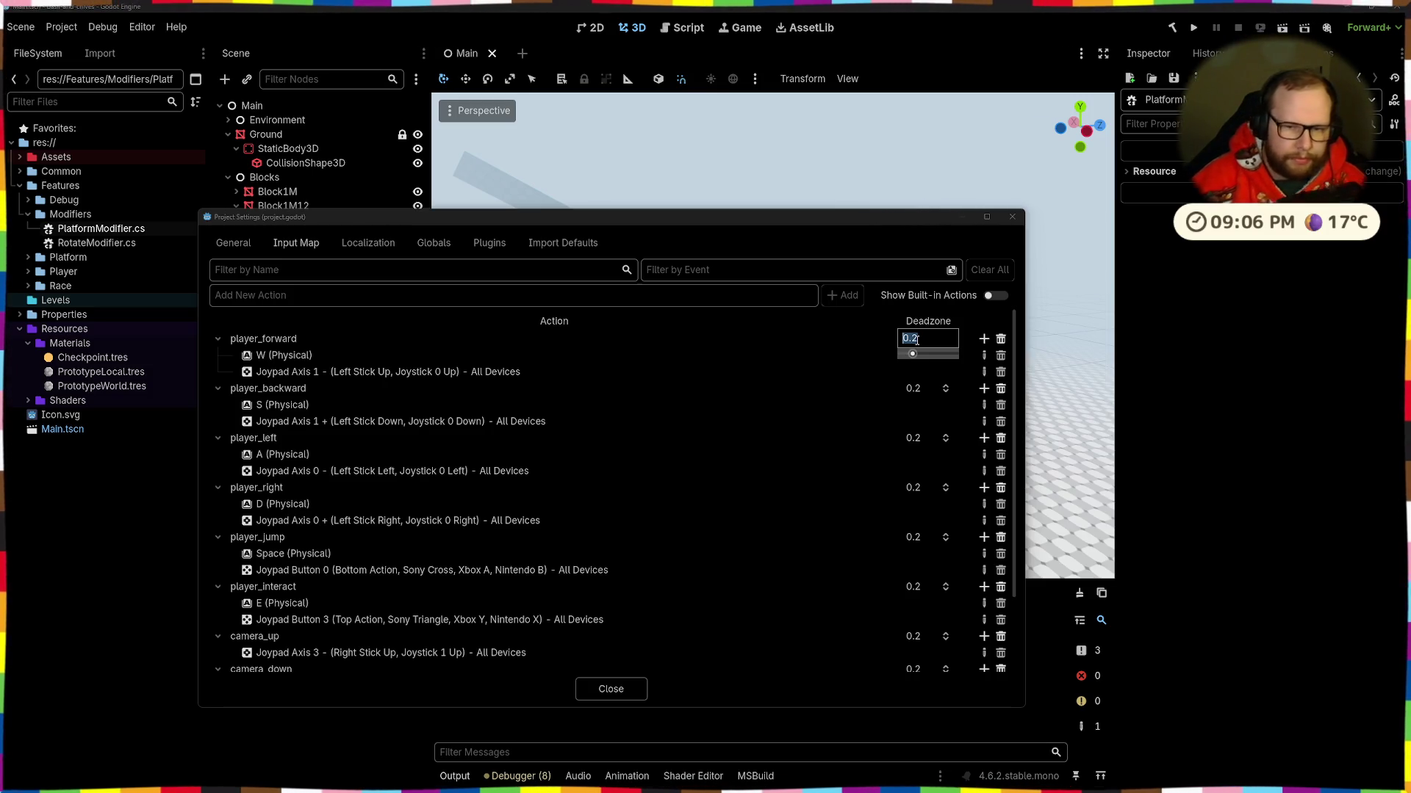
text(5)
key(Return)
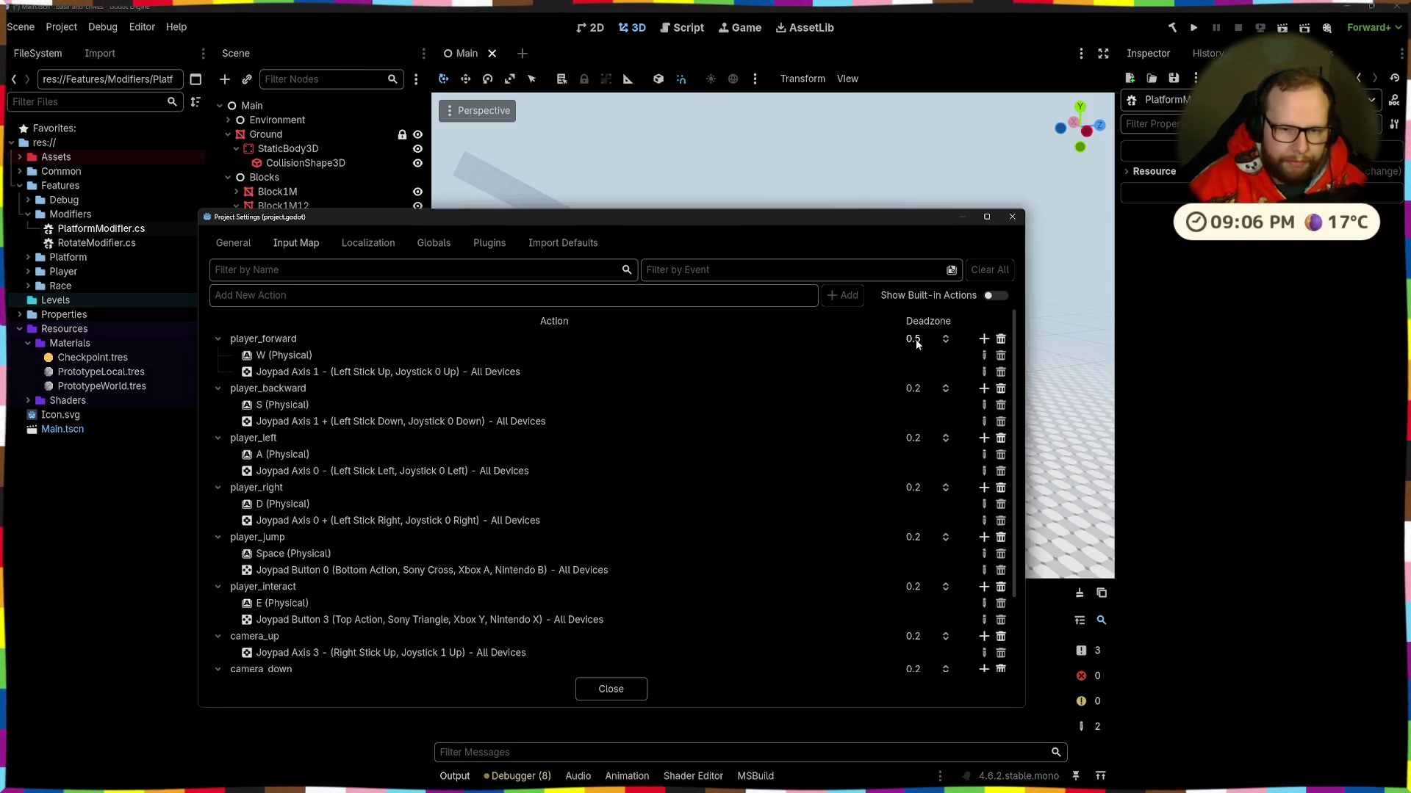
Step: Set the player_backward, player_left and player_right deadzones to 0.5 and close Project Settings
click(913, 388)
text(.5)
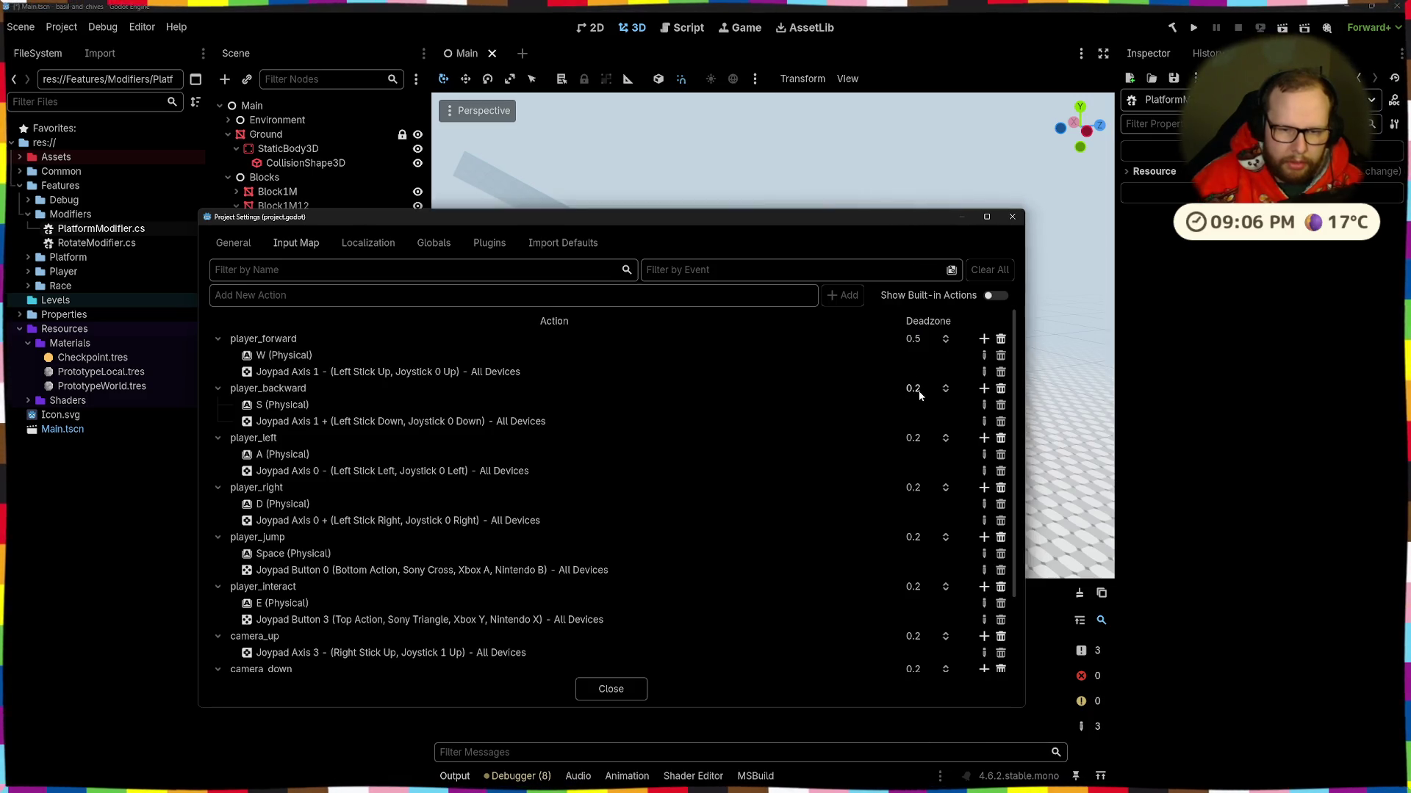
key(Return)
click(917, 440)
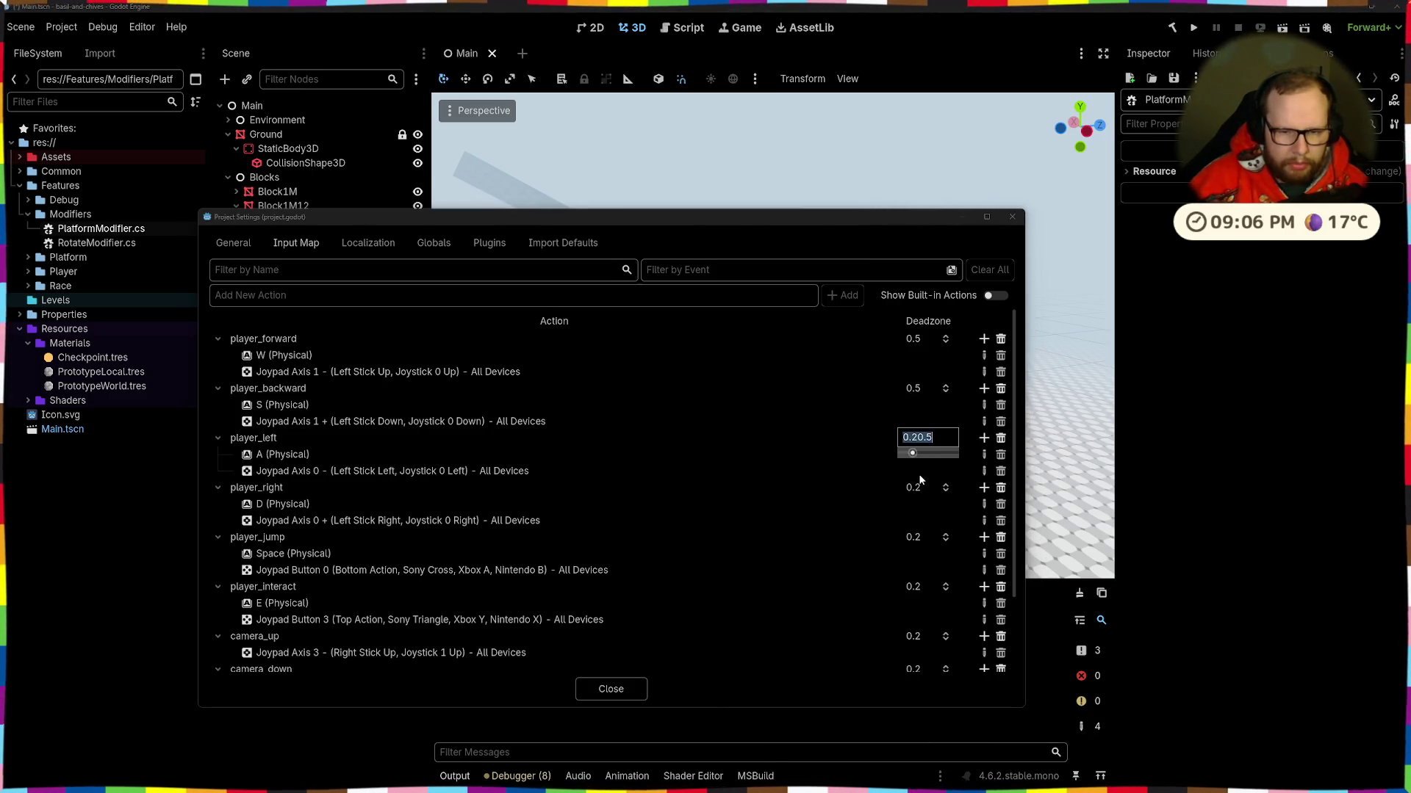
key(Return)
click(914, 487)
text(0.5)
key(Return)
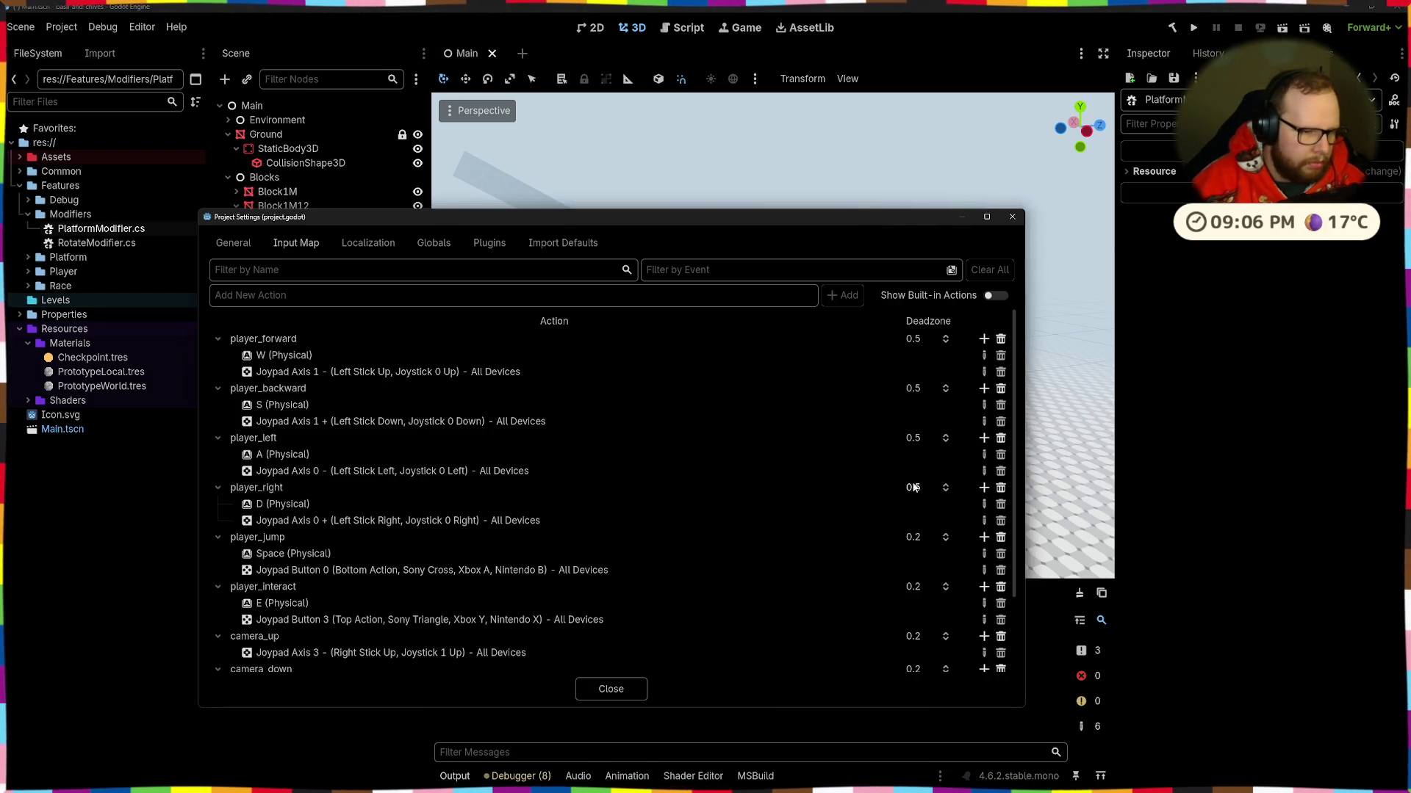
click(590, 694)
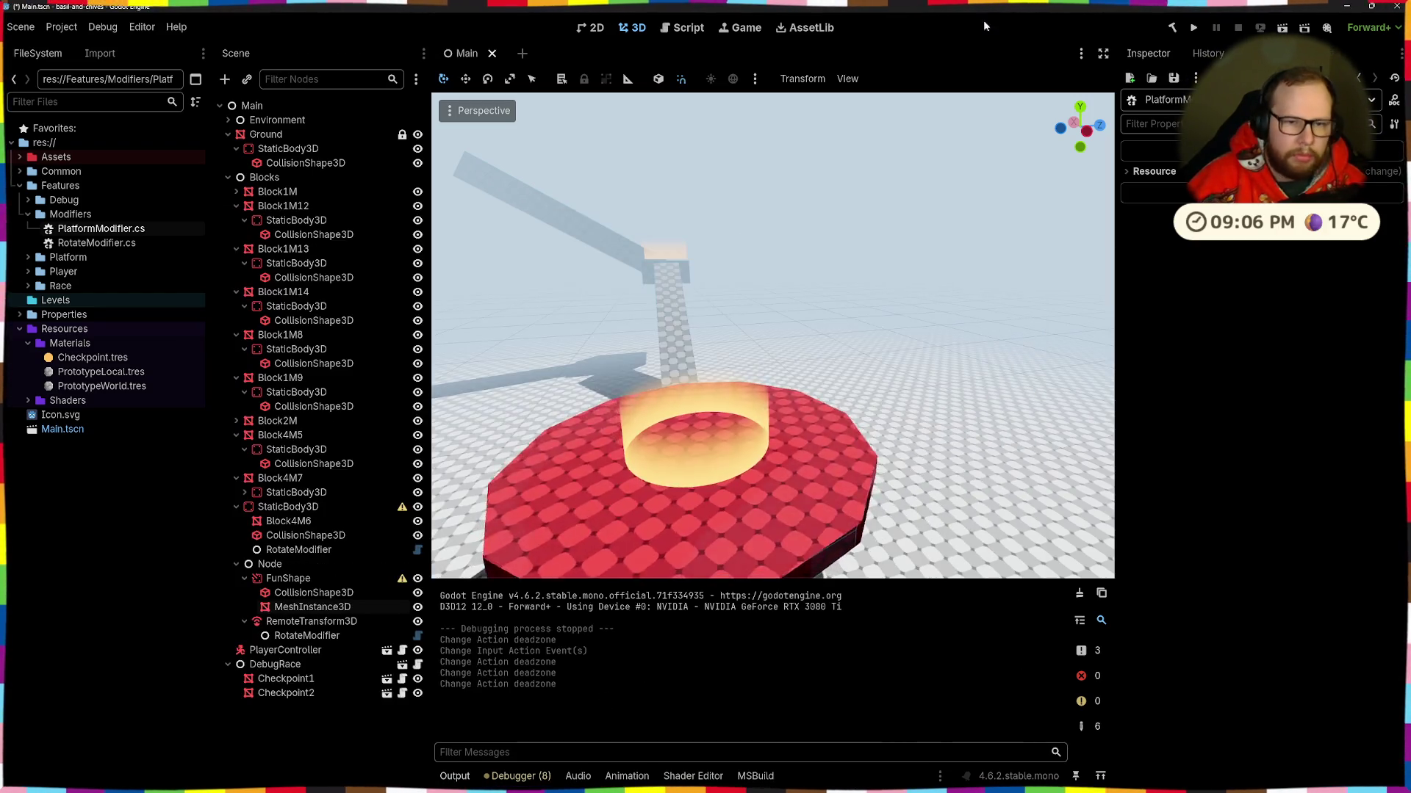
Step: Launch the game and run from the floor up to the red platform to start the timer
click(1193, 28)
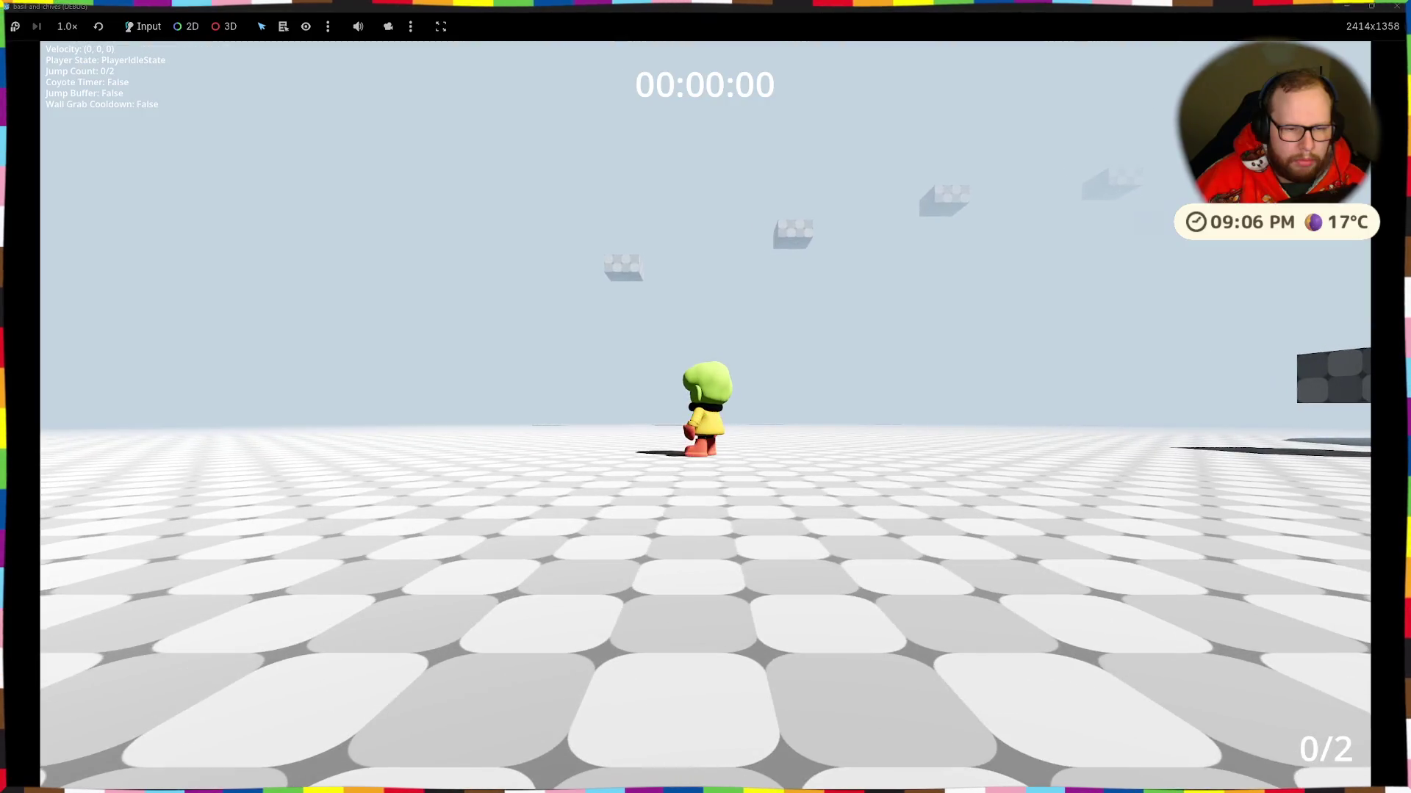
key(d)
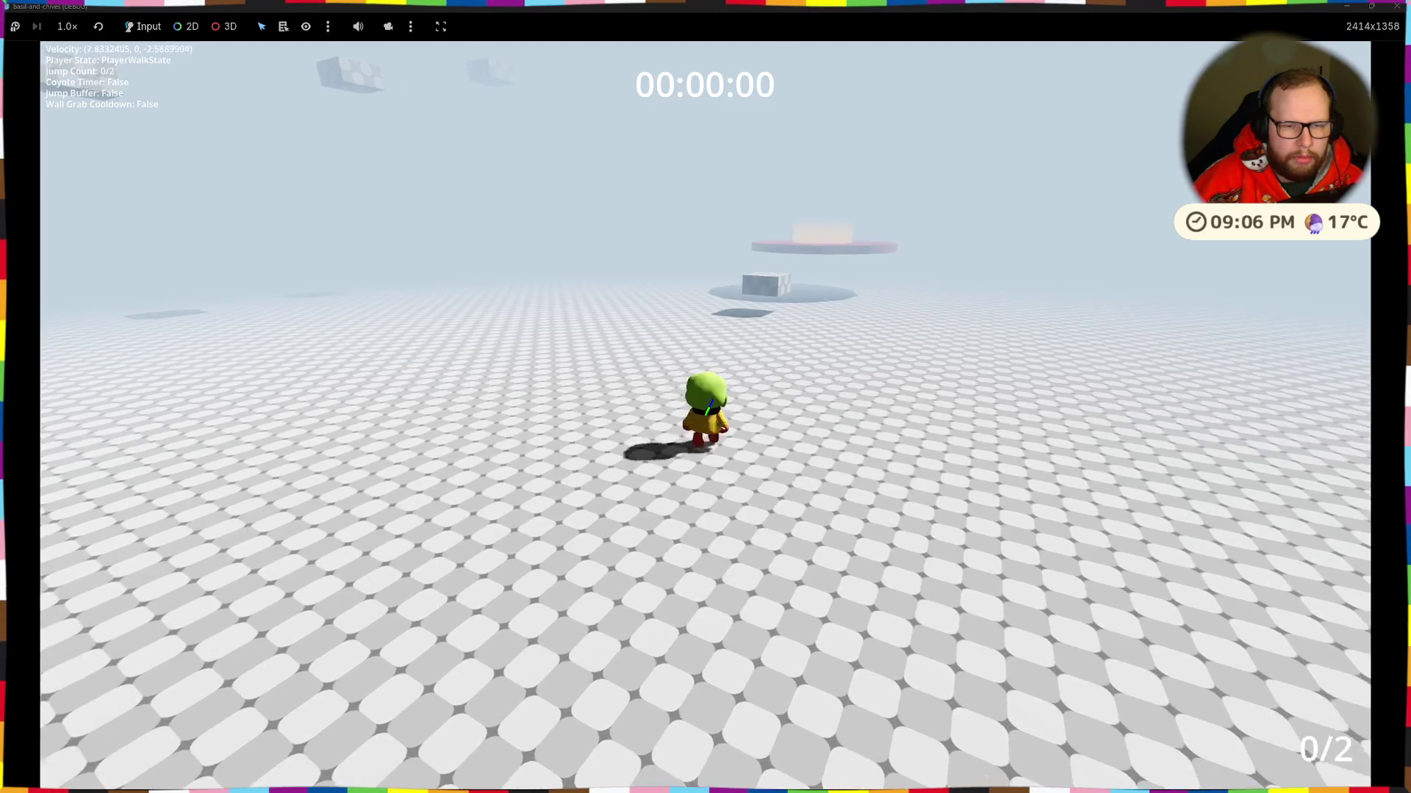
key(space)
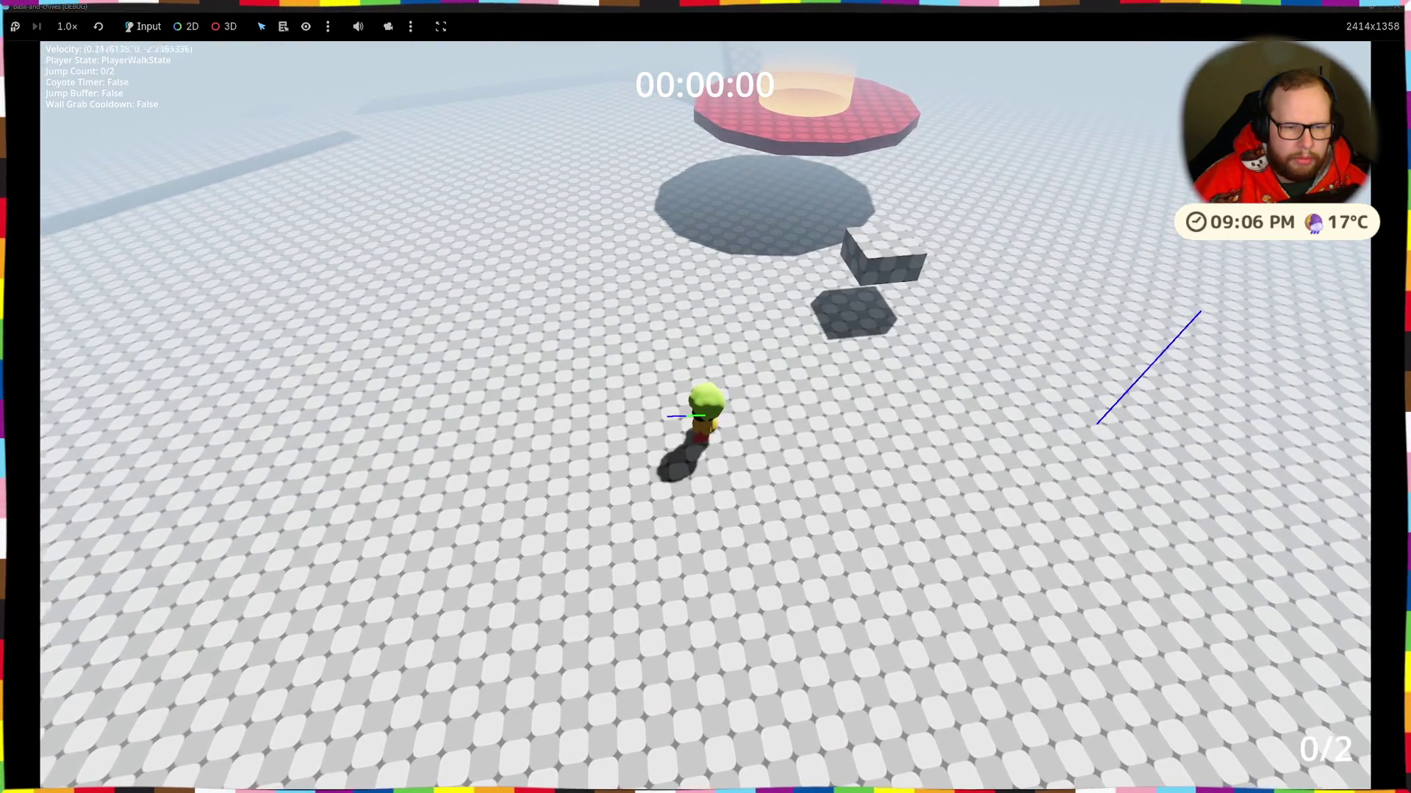
key(space)
key(w)
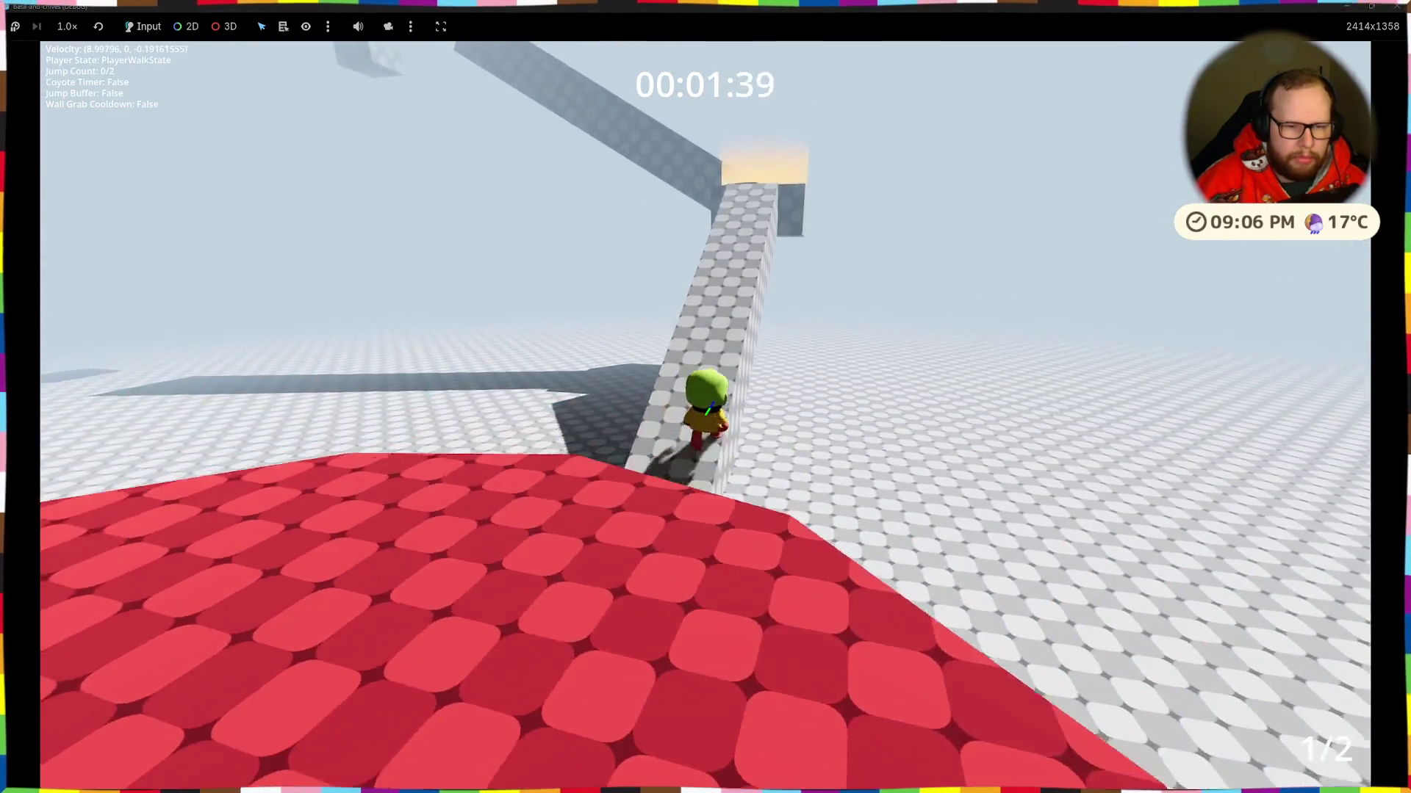
Step: Double jump up the walkway and pillar, cross the red beam and climb the tilted ramp
key(space)
key(space)
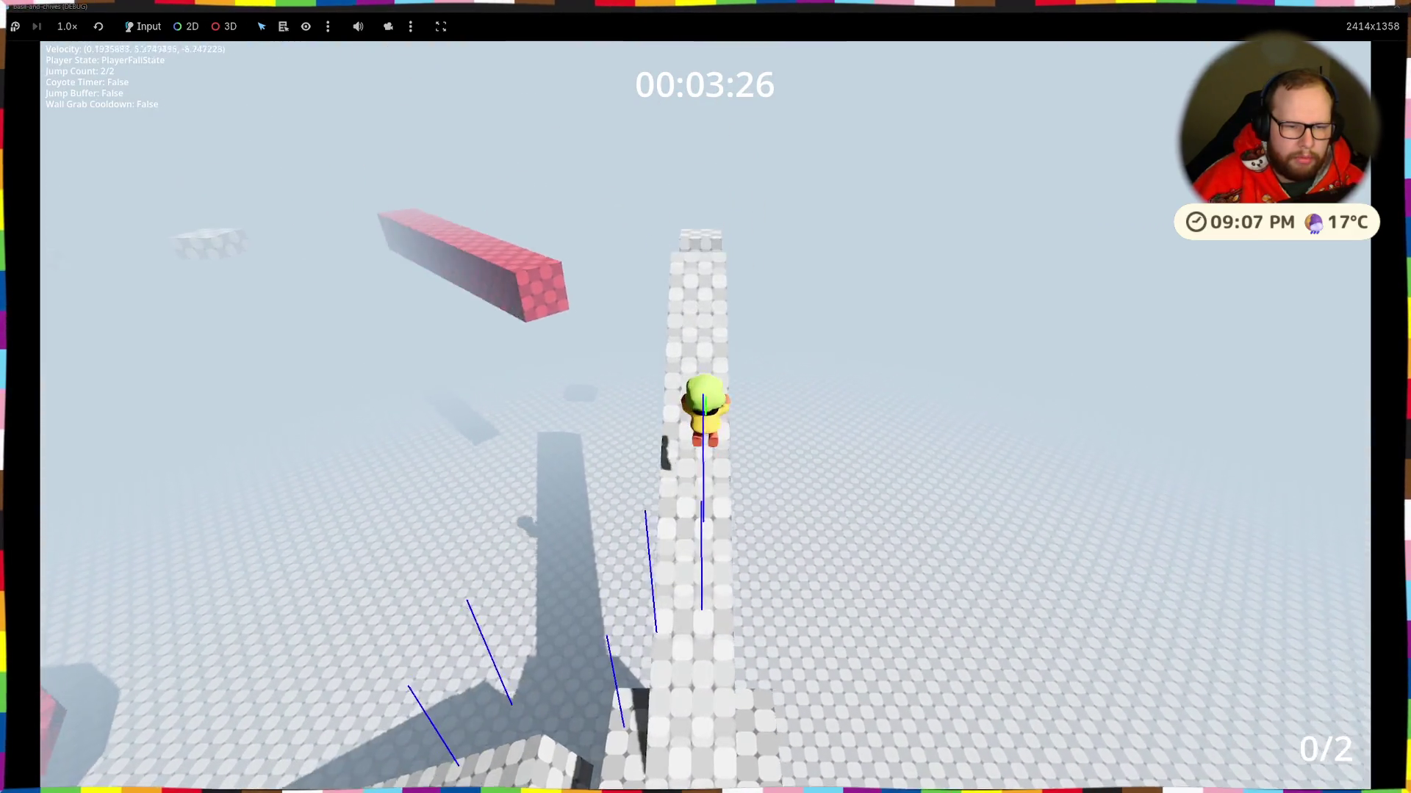
key(w)
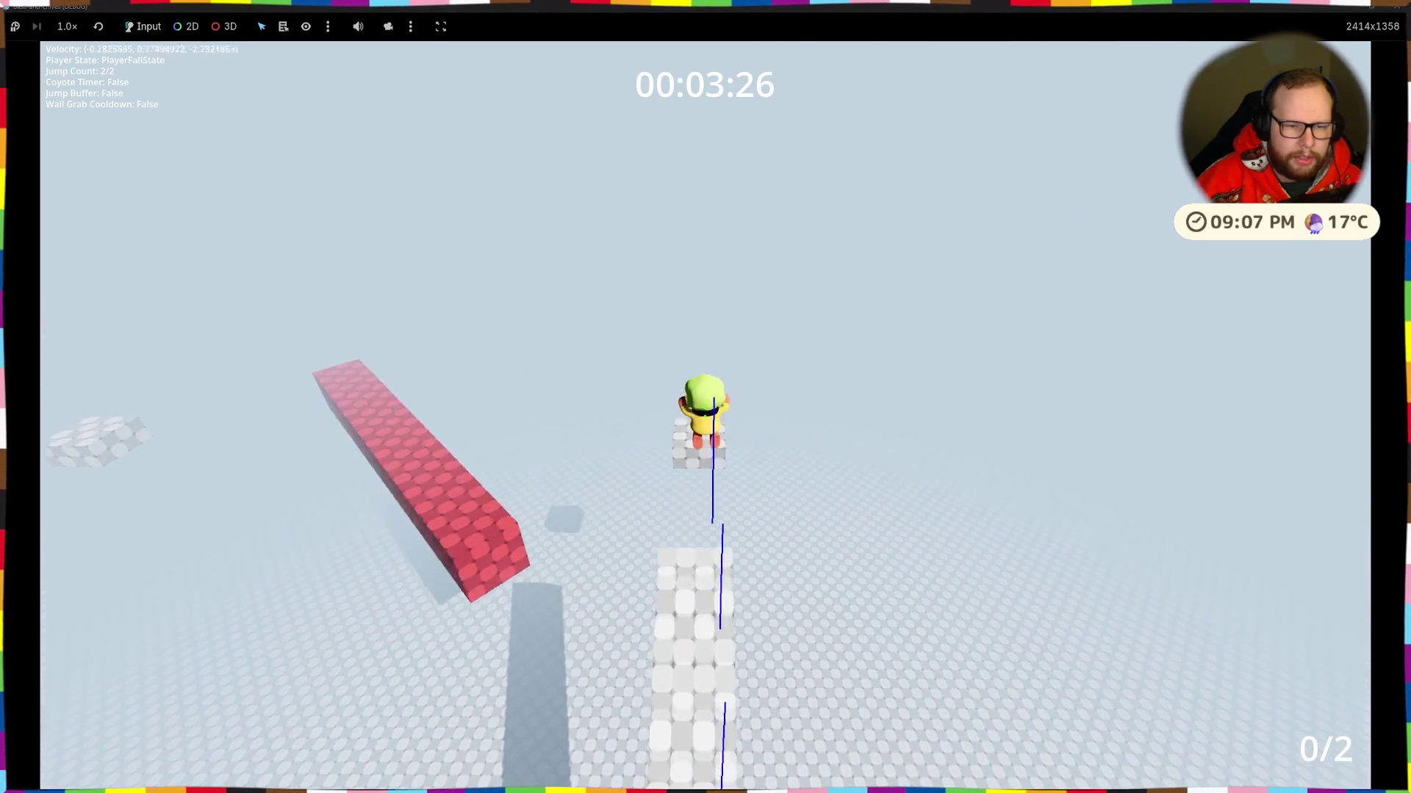
key(space)
key(space)
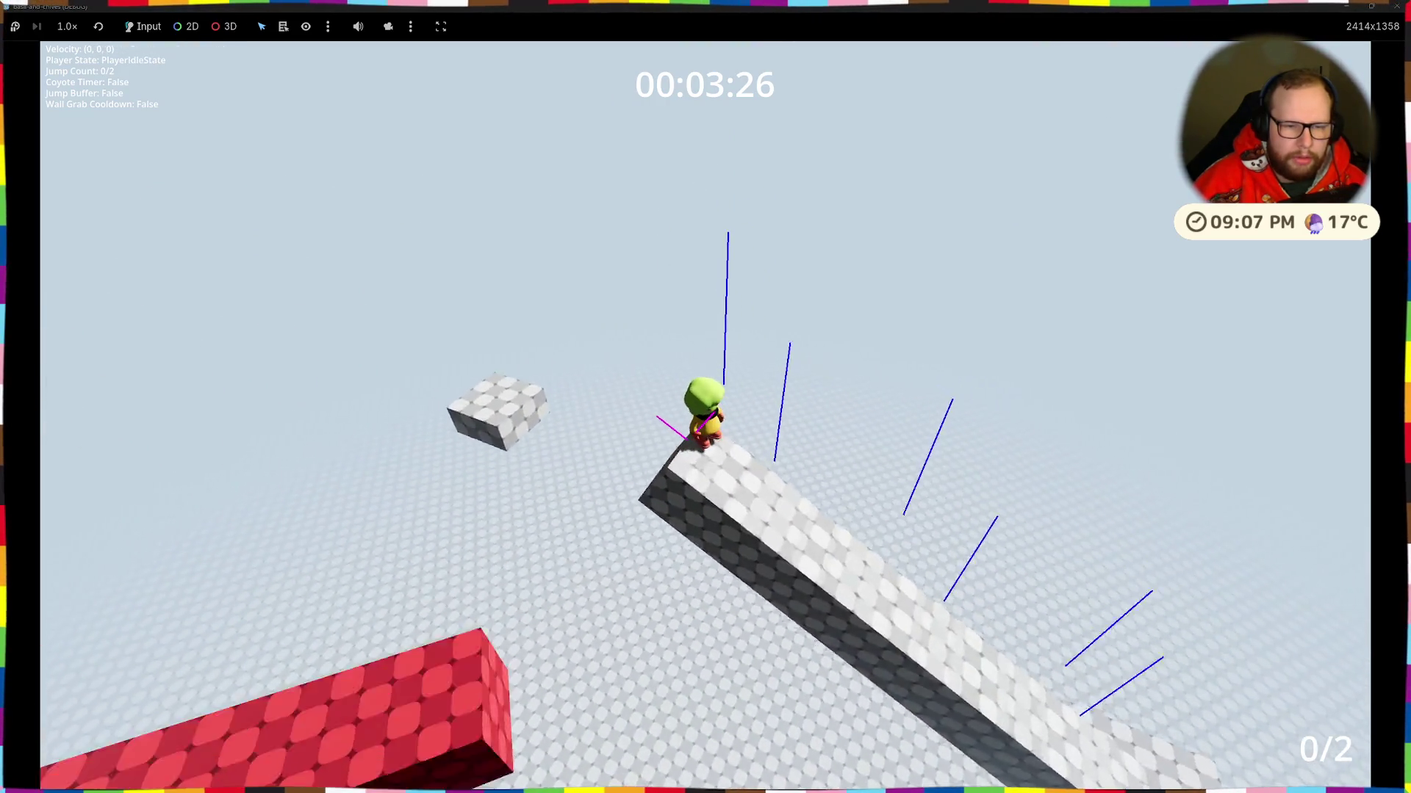
key(w)
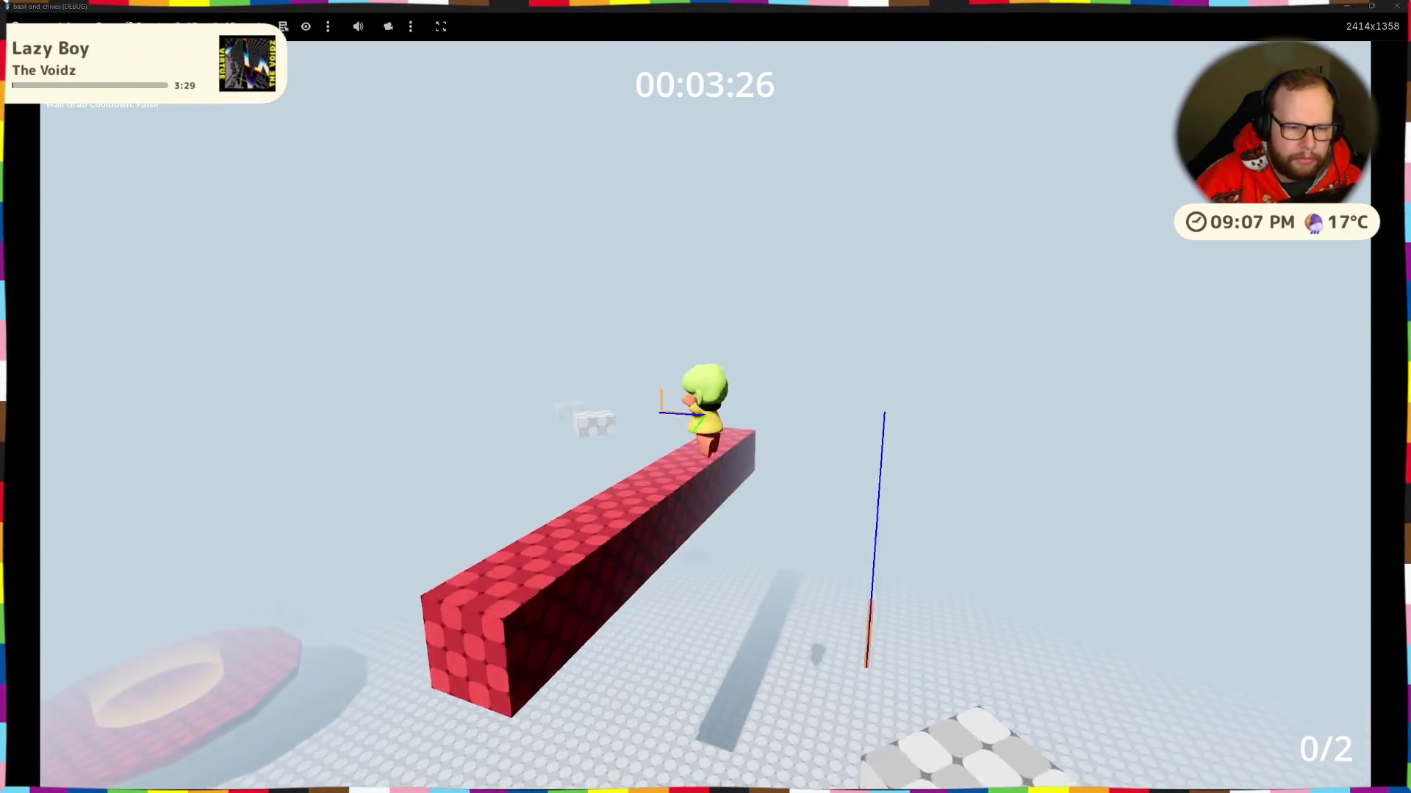
key(w)
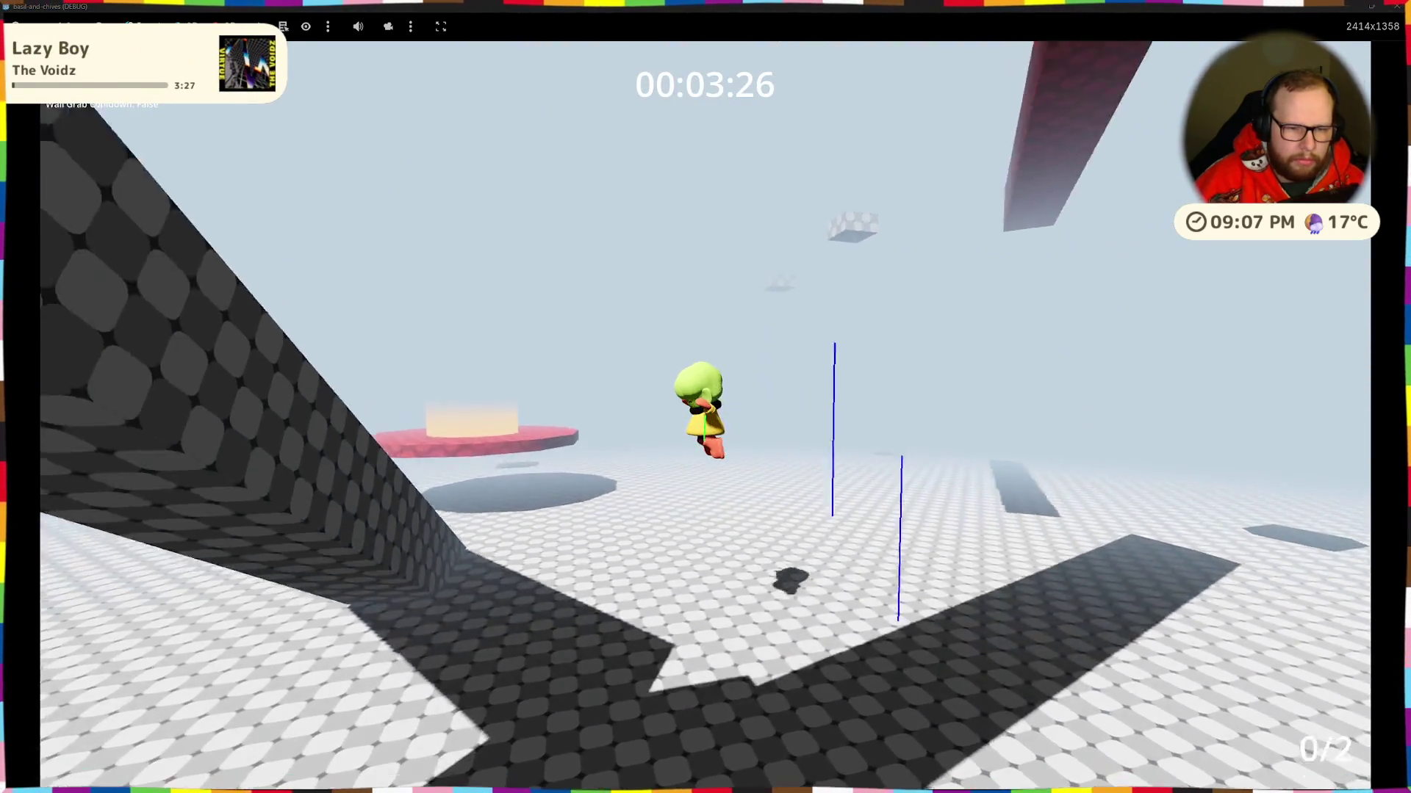
key(w)
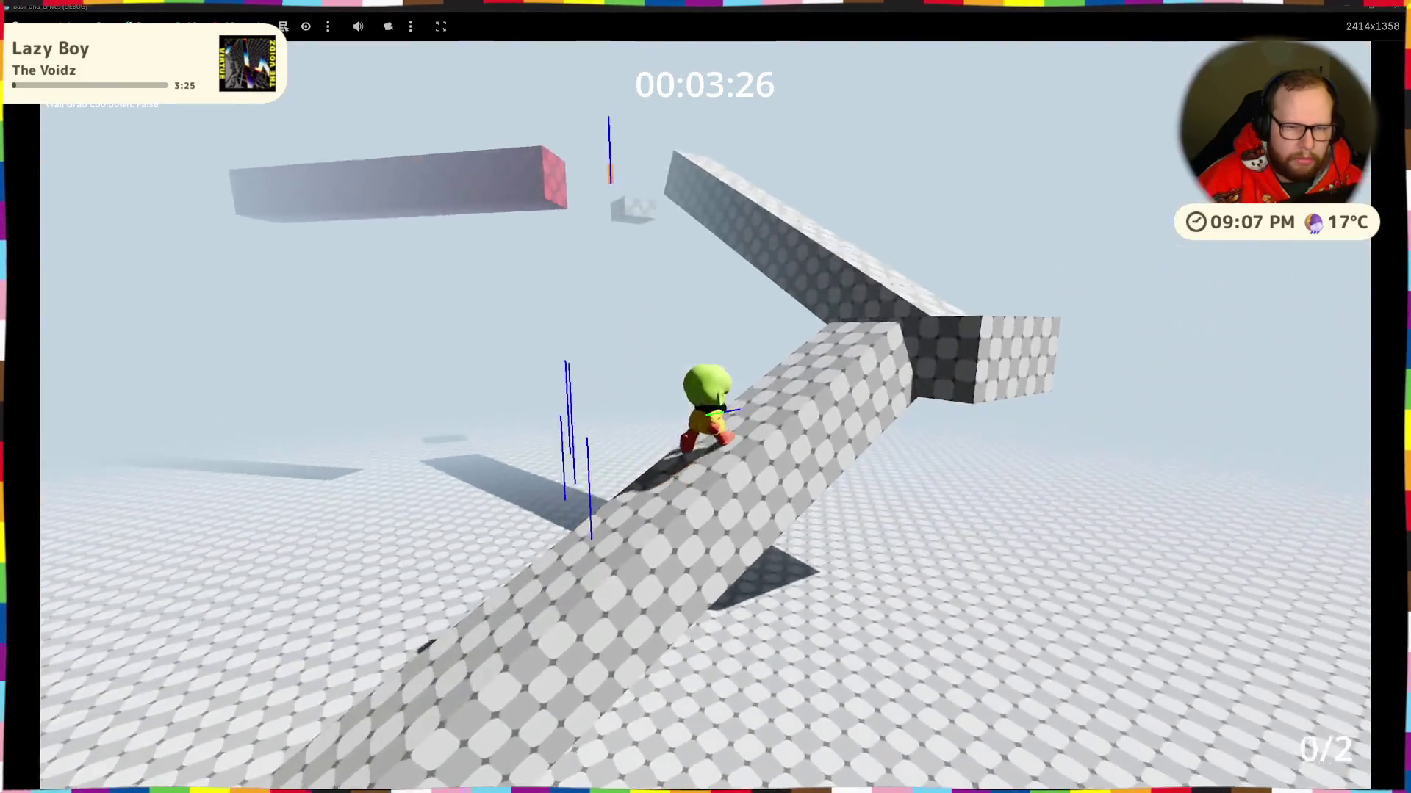
key(w)
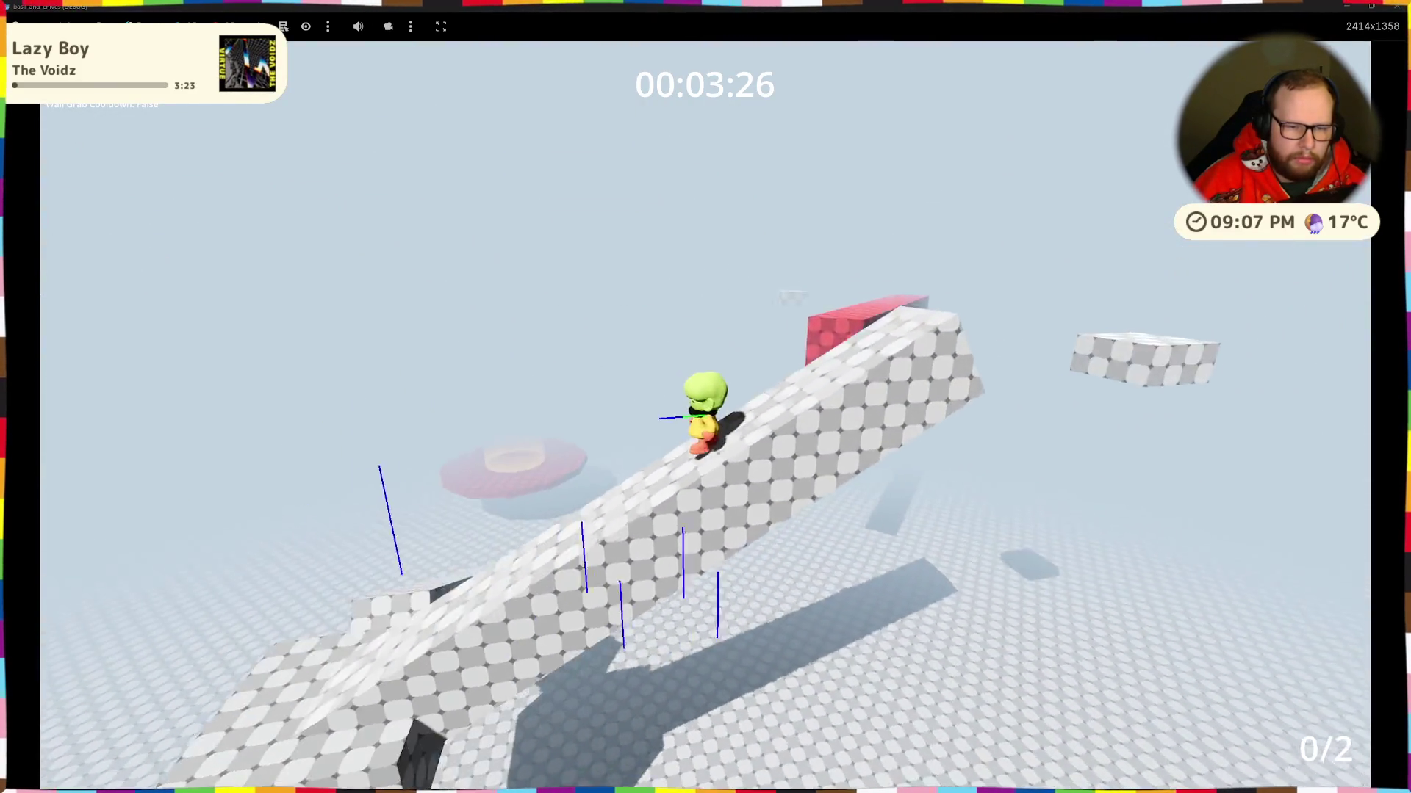
Step: Weave between the checkered ramps and beam, then land back on the red platform
key(w)
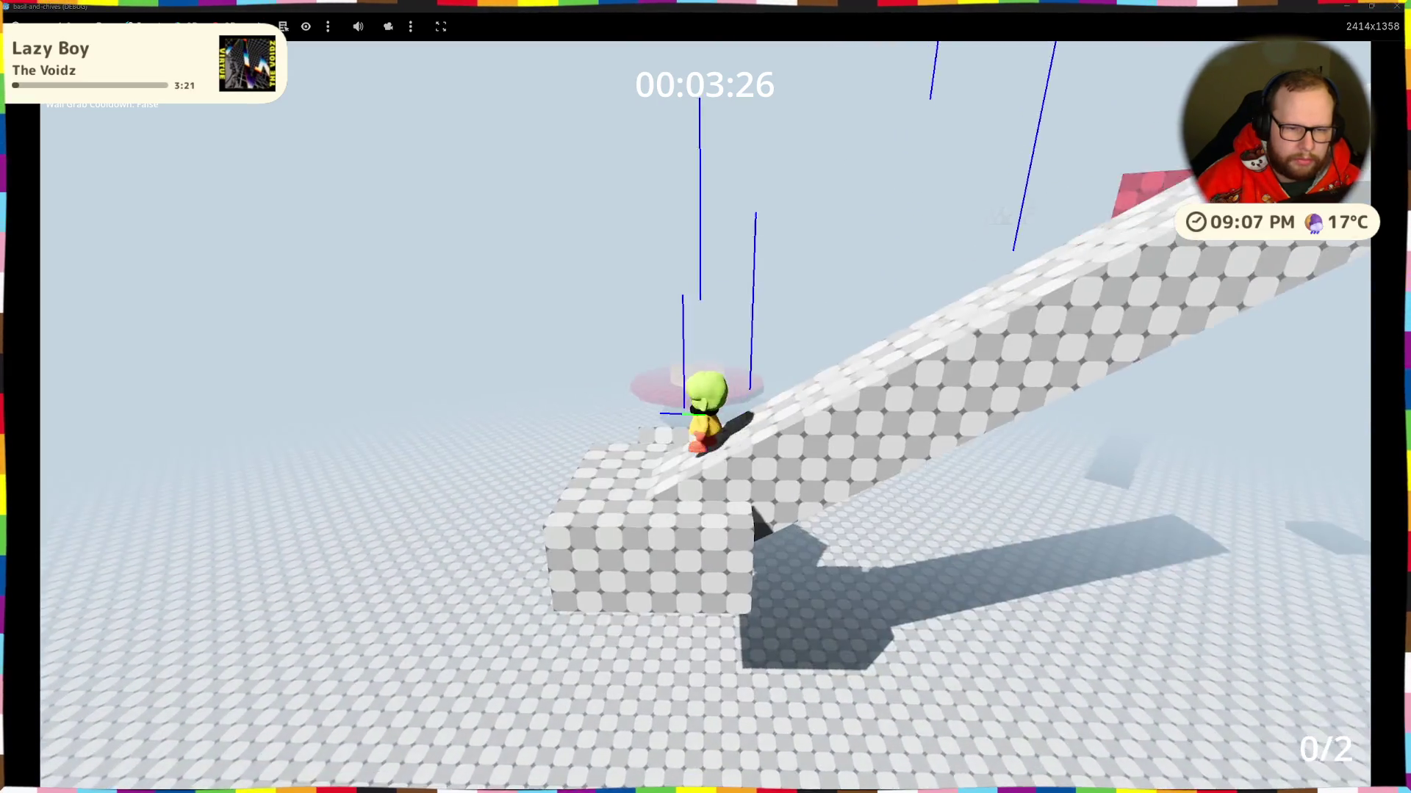
key(w)
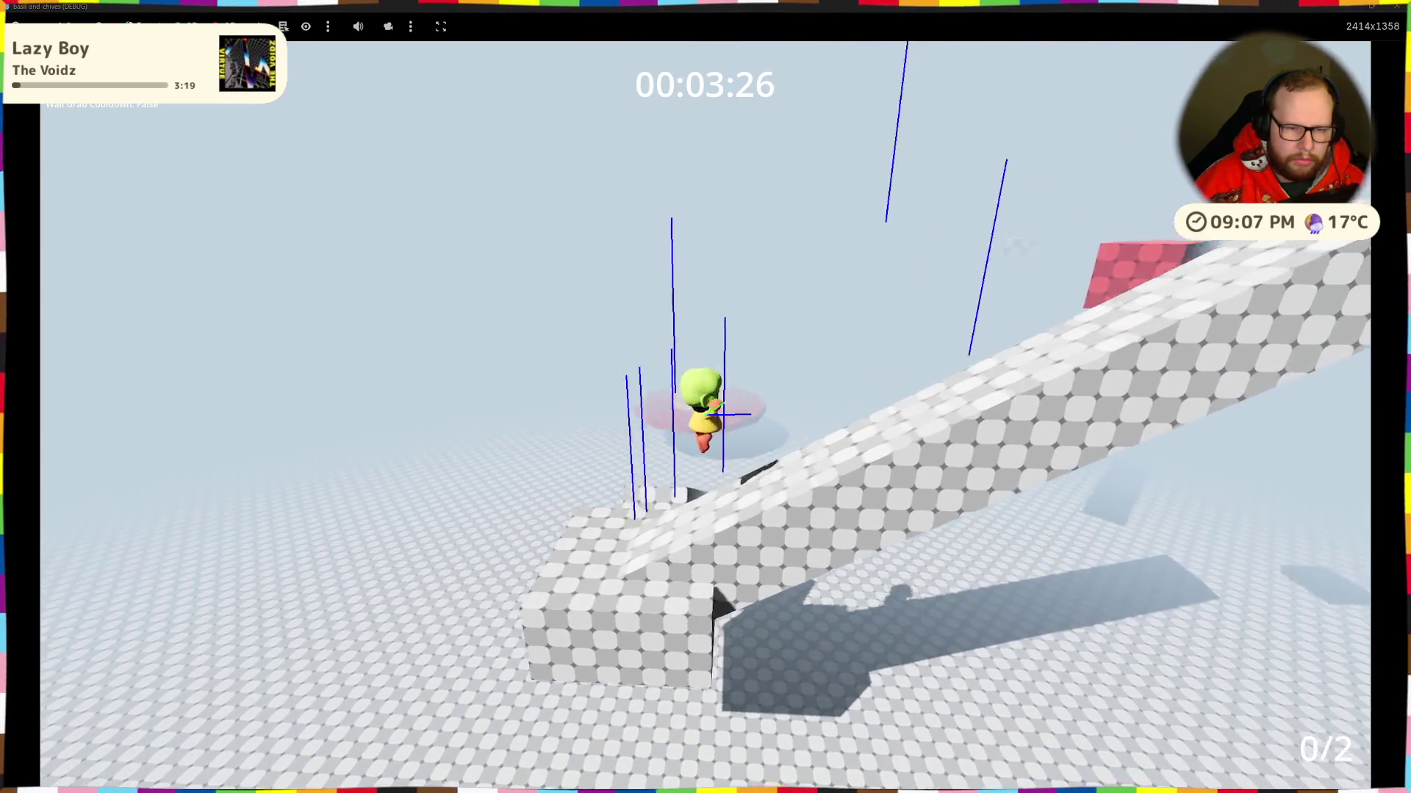
key(w)
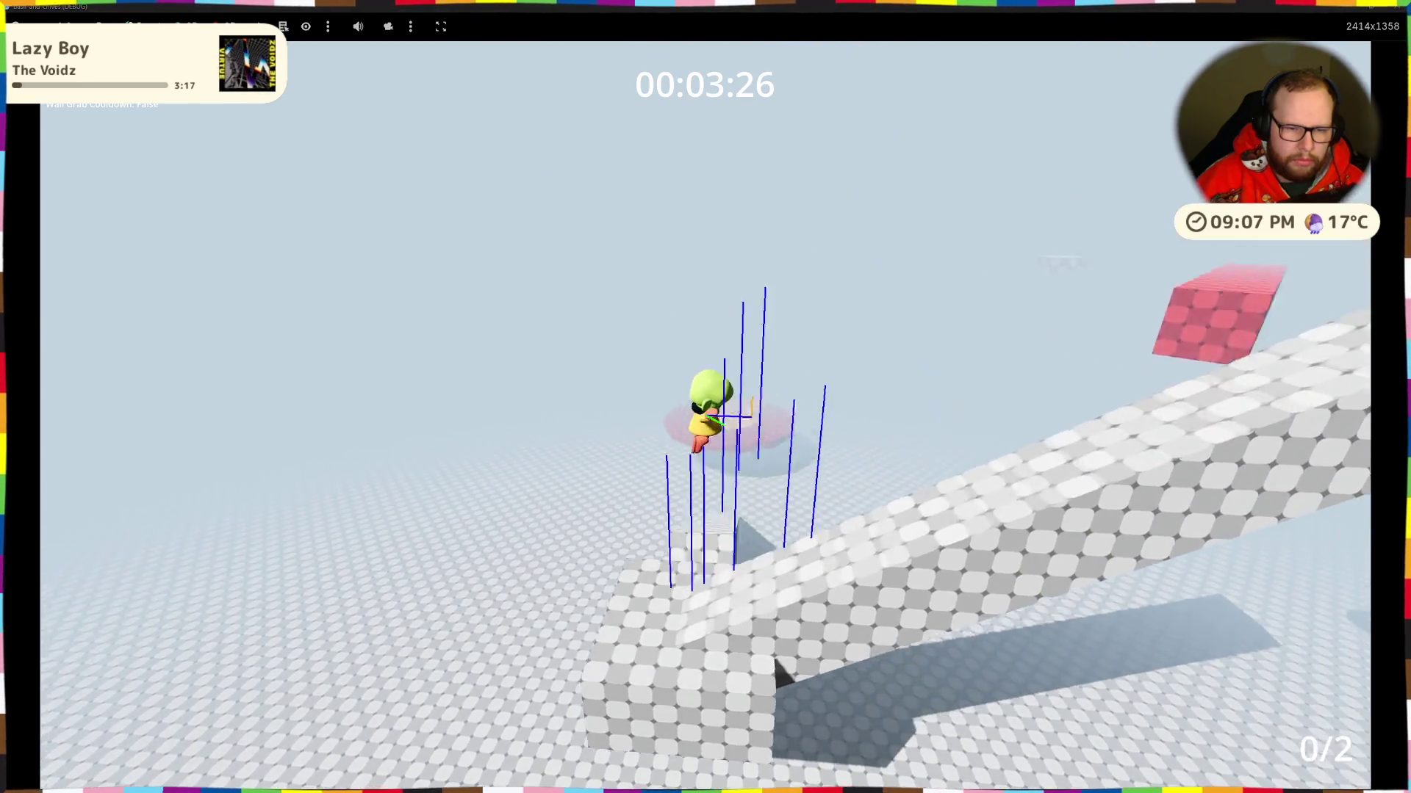
key(w)
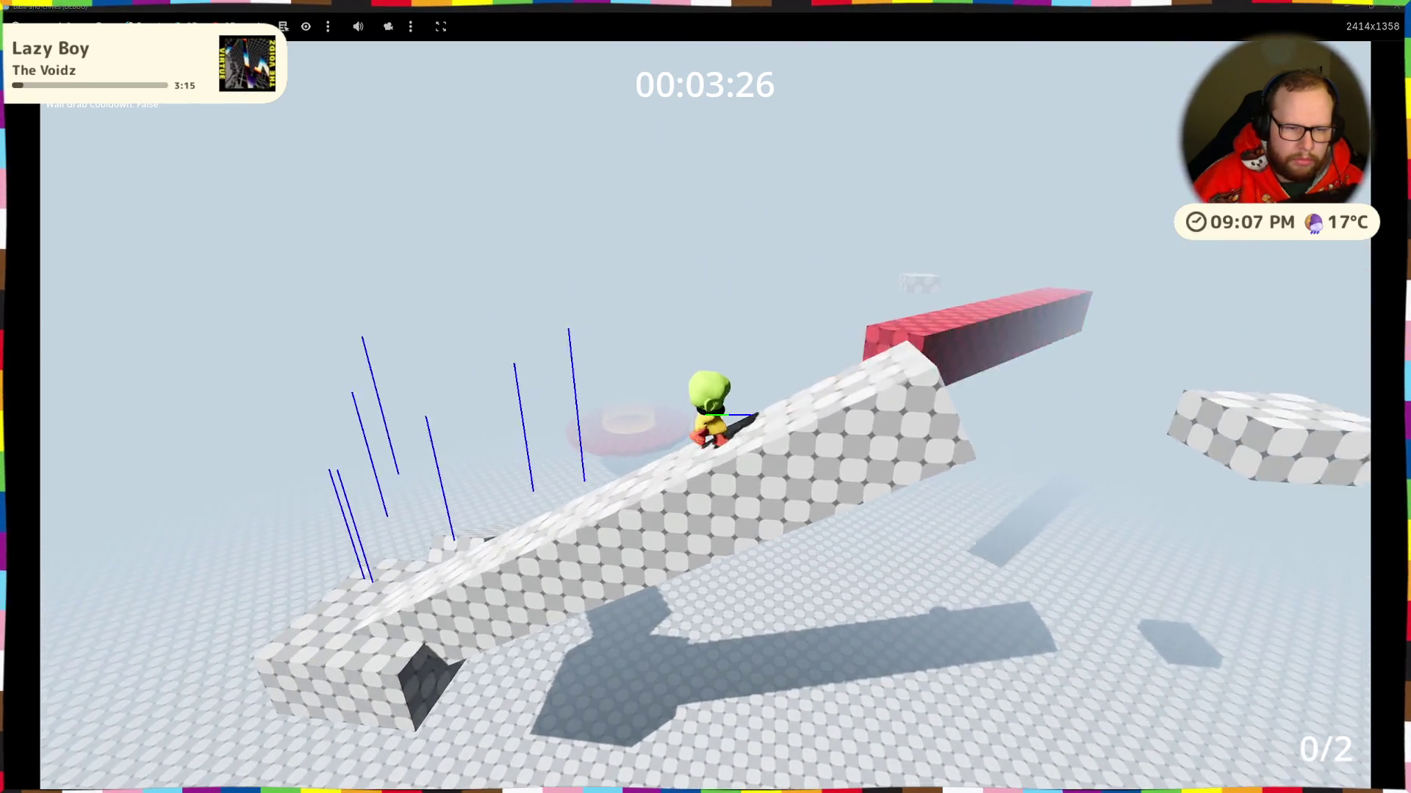
key(space)
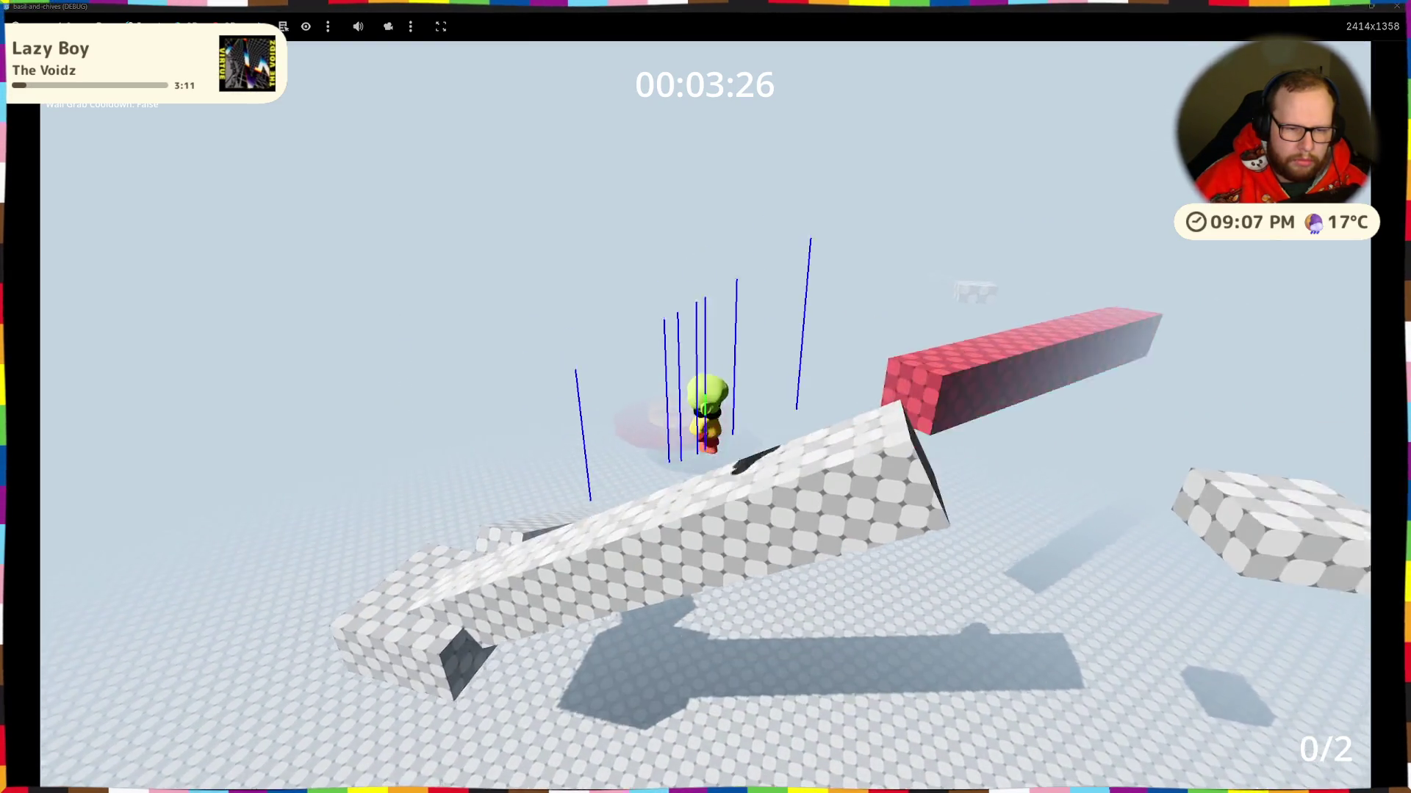
key(w)
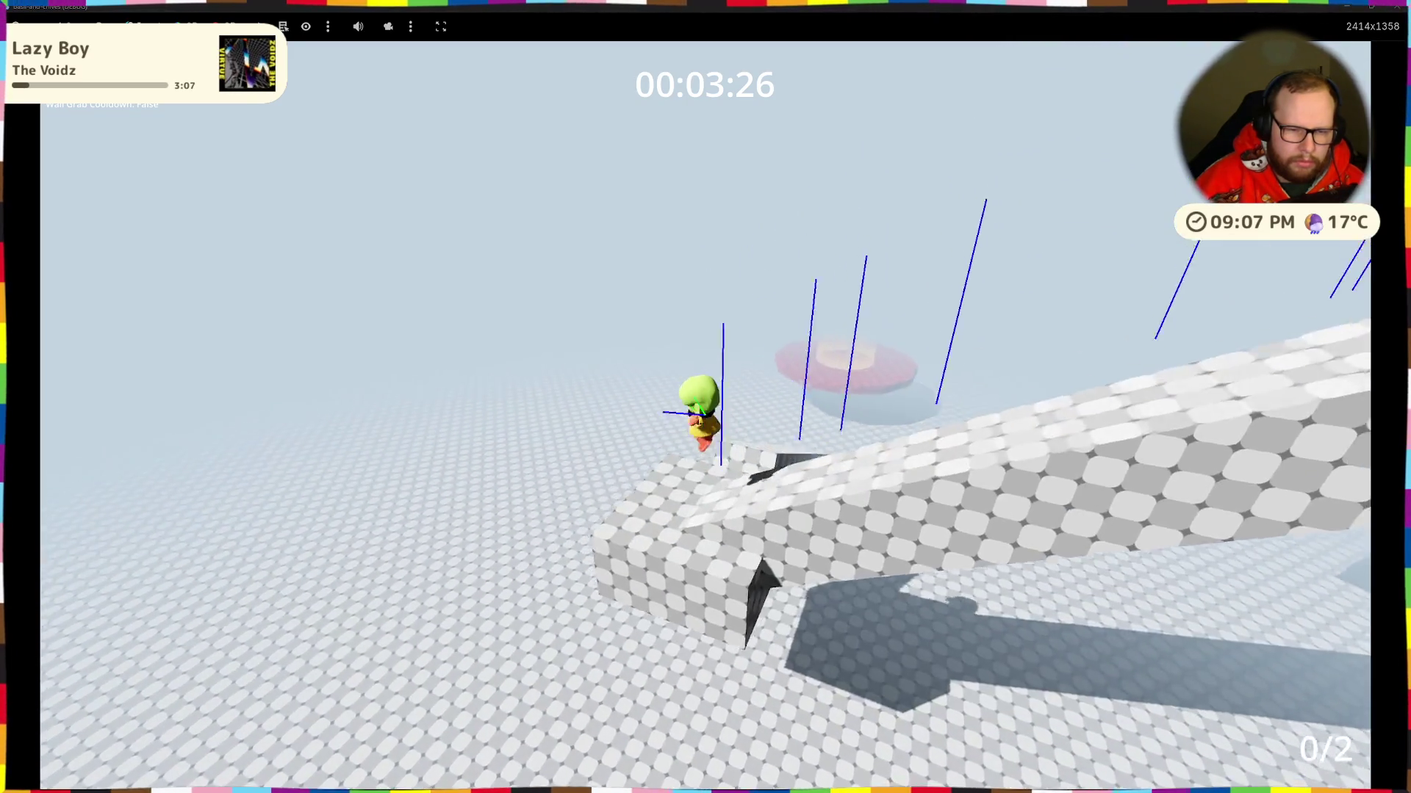
key(w)
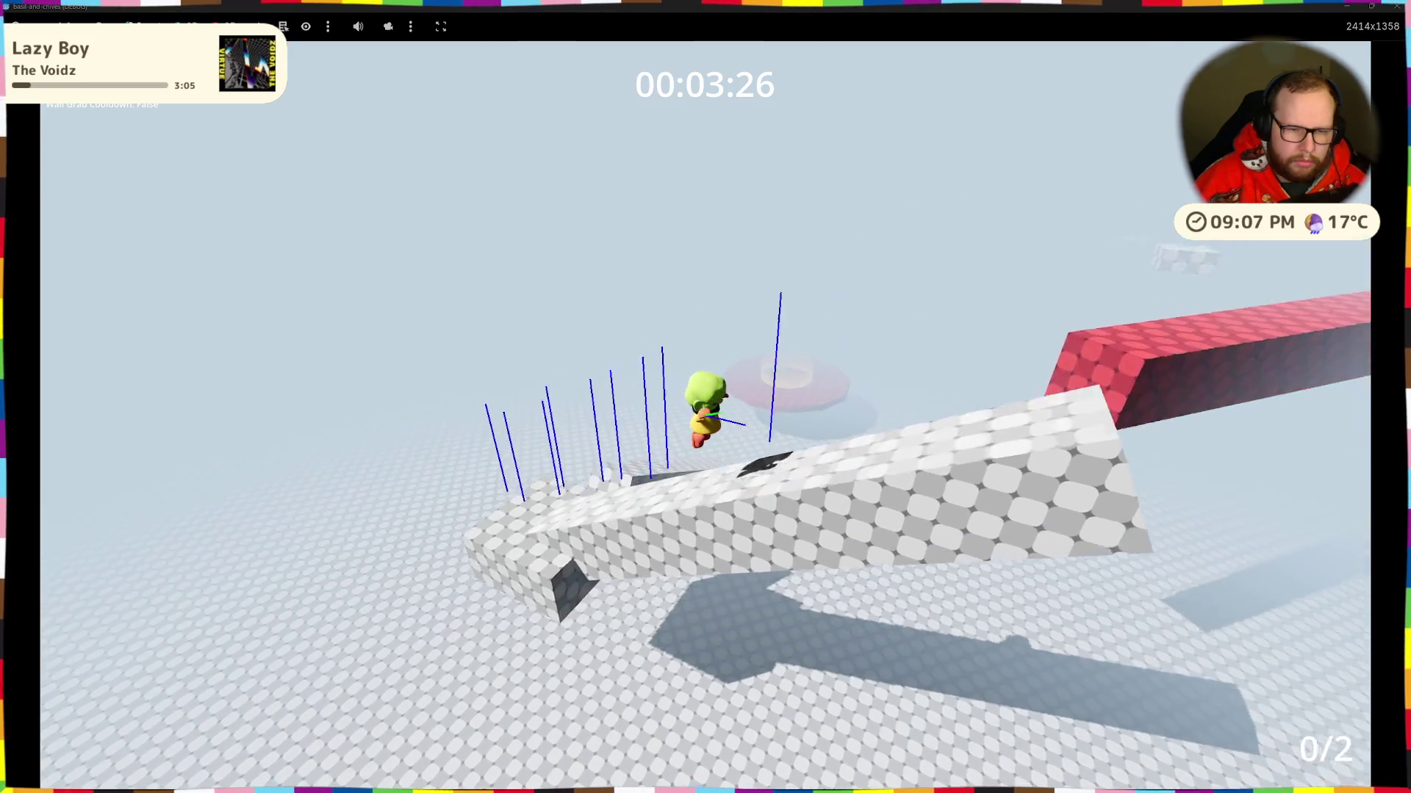
key(w)
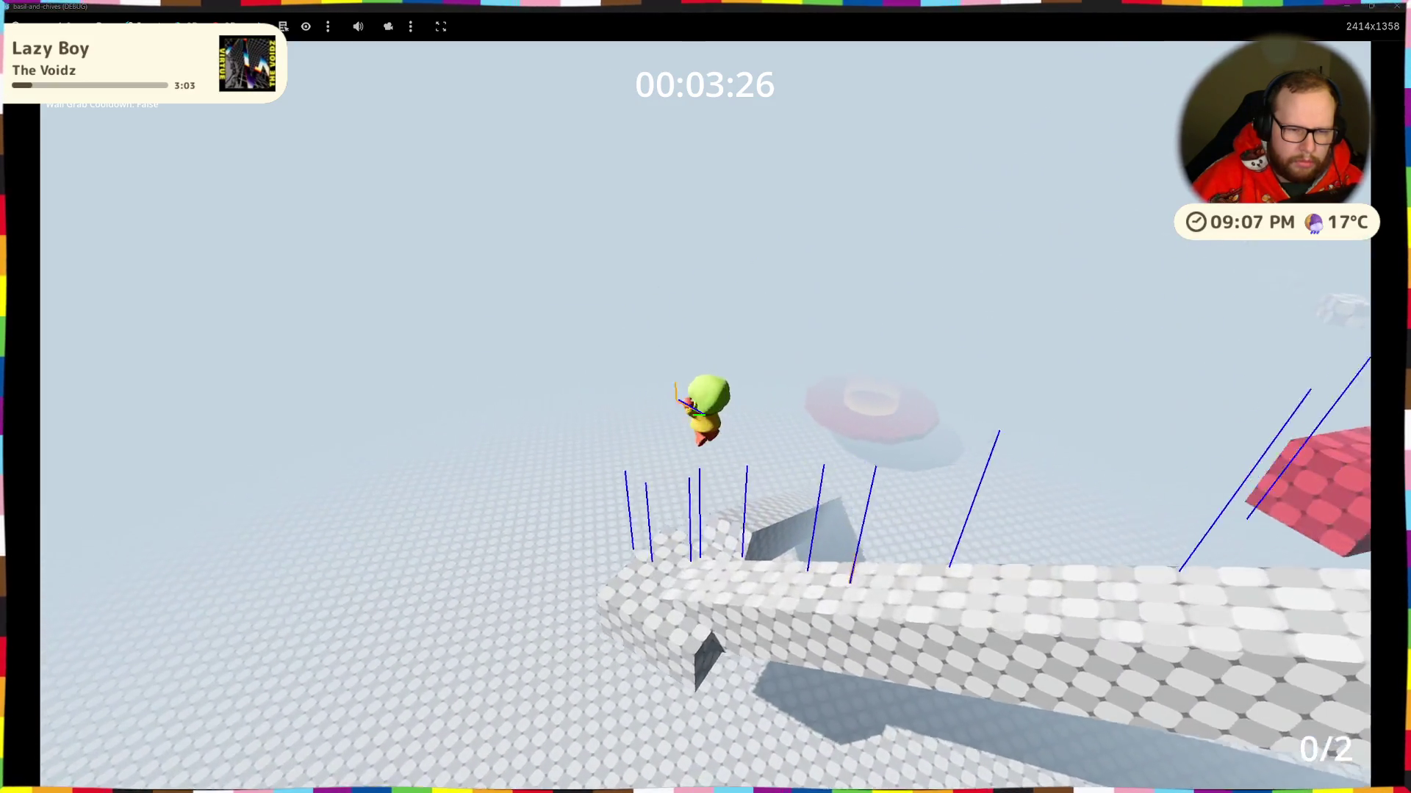
key(w)
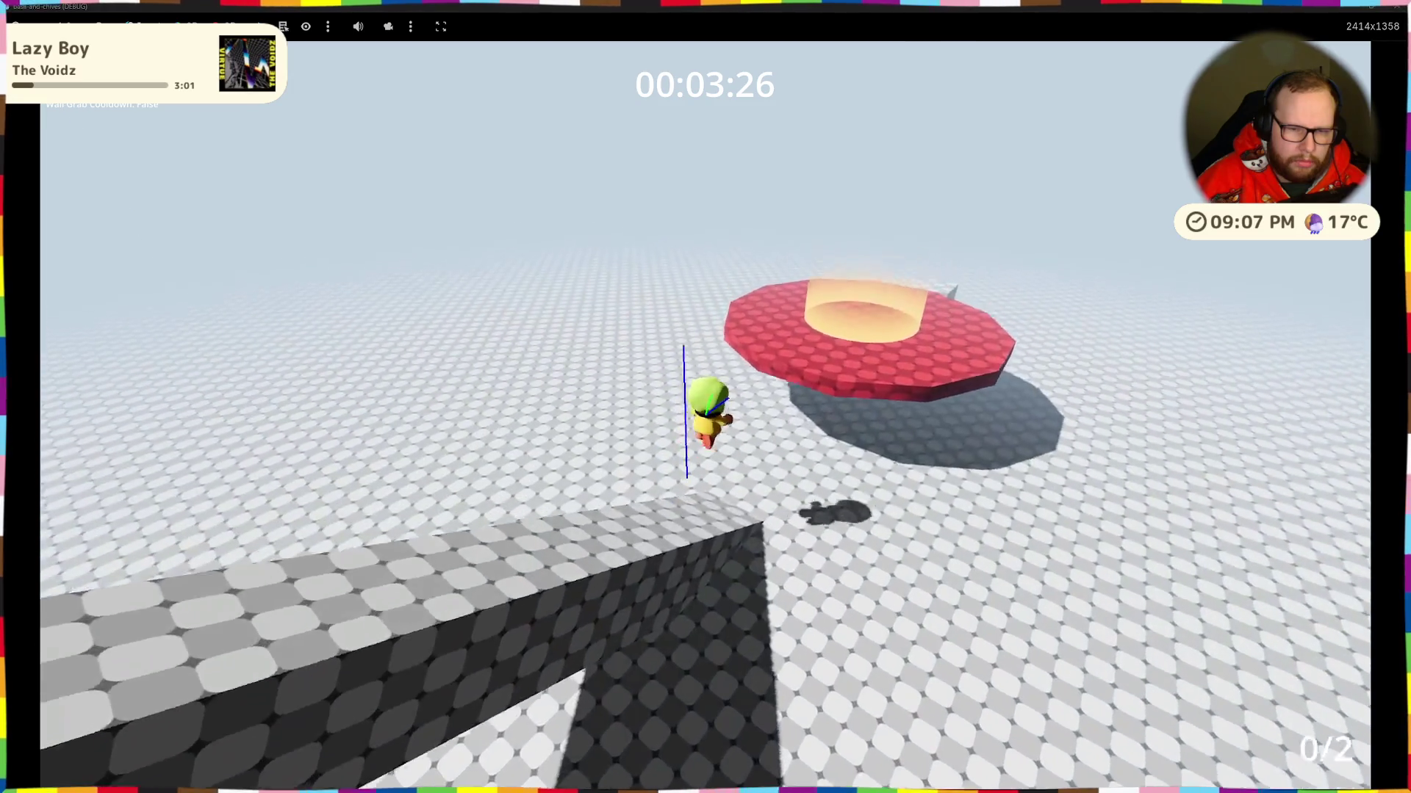
Step: Double jump onto the beam and reach the glowing goal, finishing in 00:02:88
key(space)
key(space)
key(w)
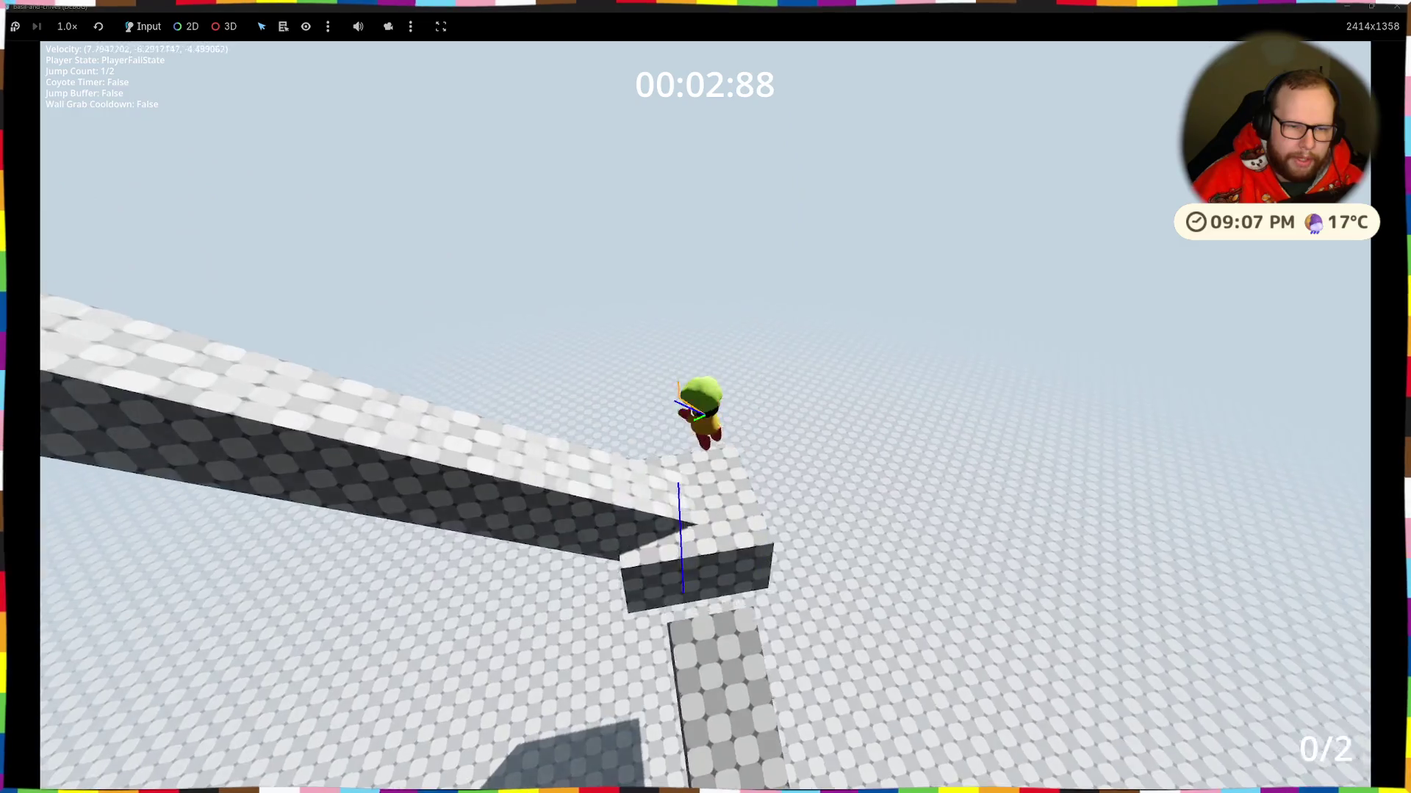
key(space)
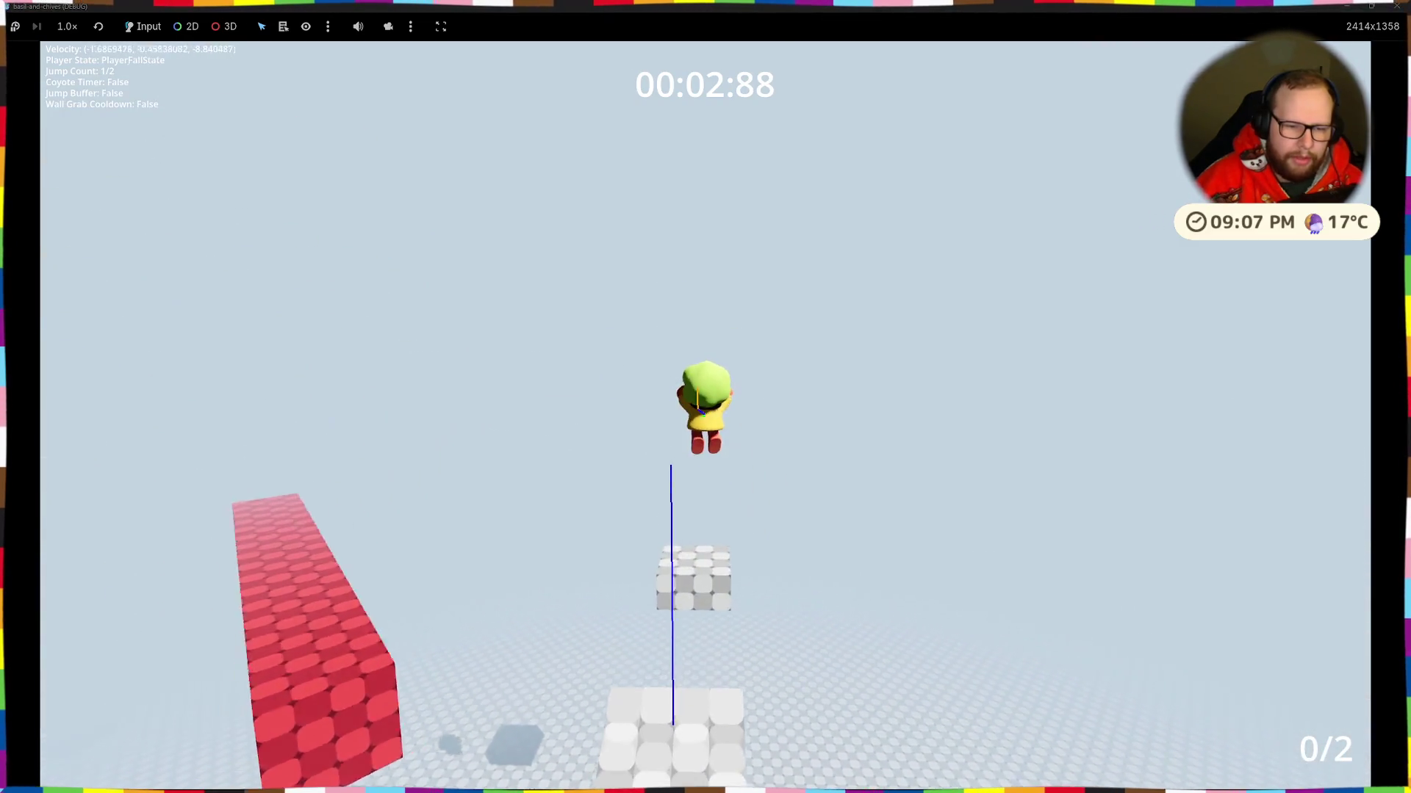
key(space)
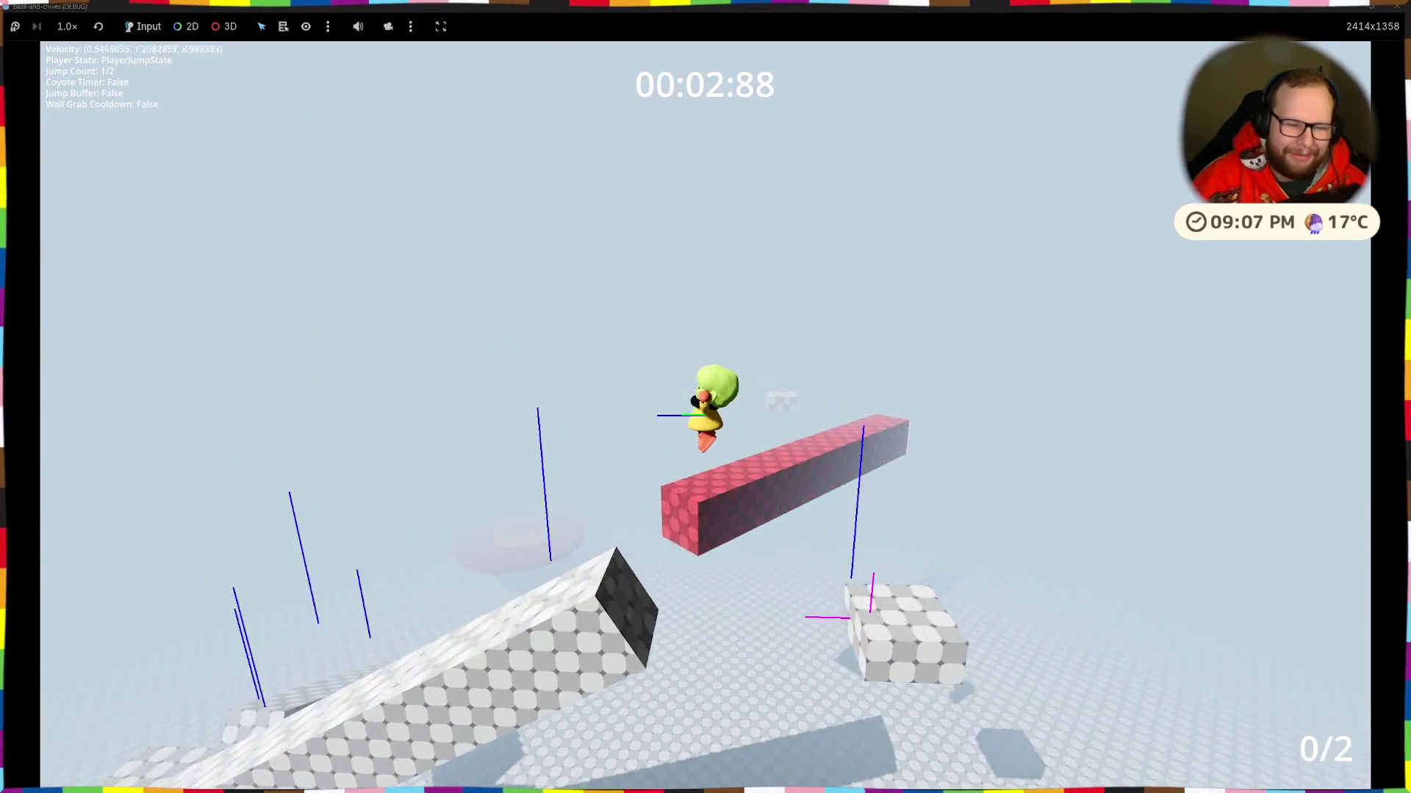
key(space)
Step: Keep jumping along the checkered beam, then stop the game with F8
key(w)
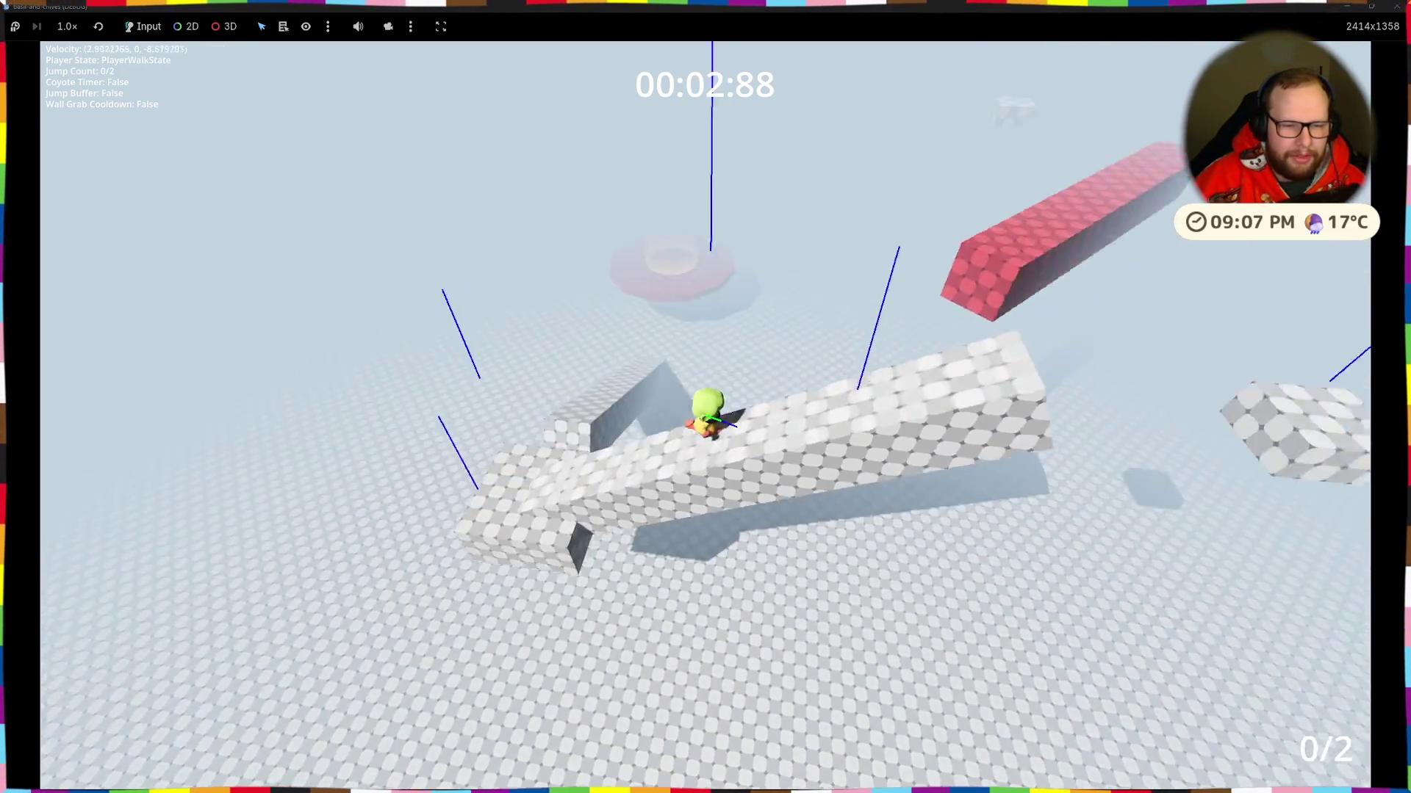
key(space)
key(w)
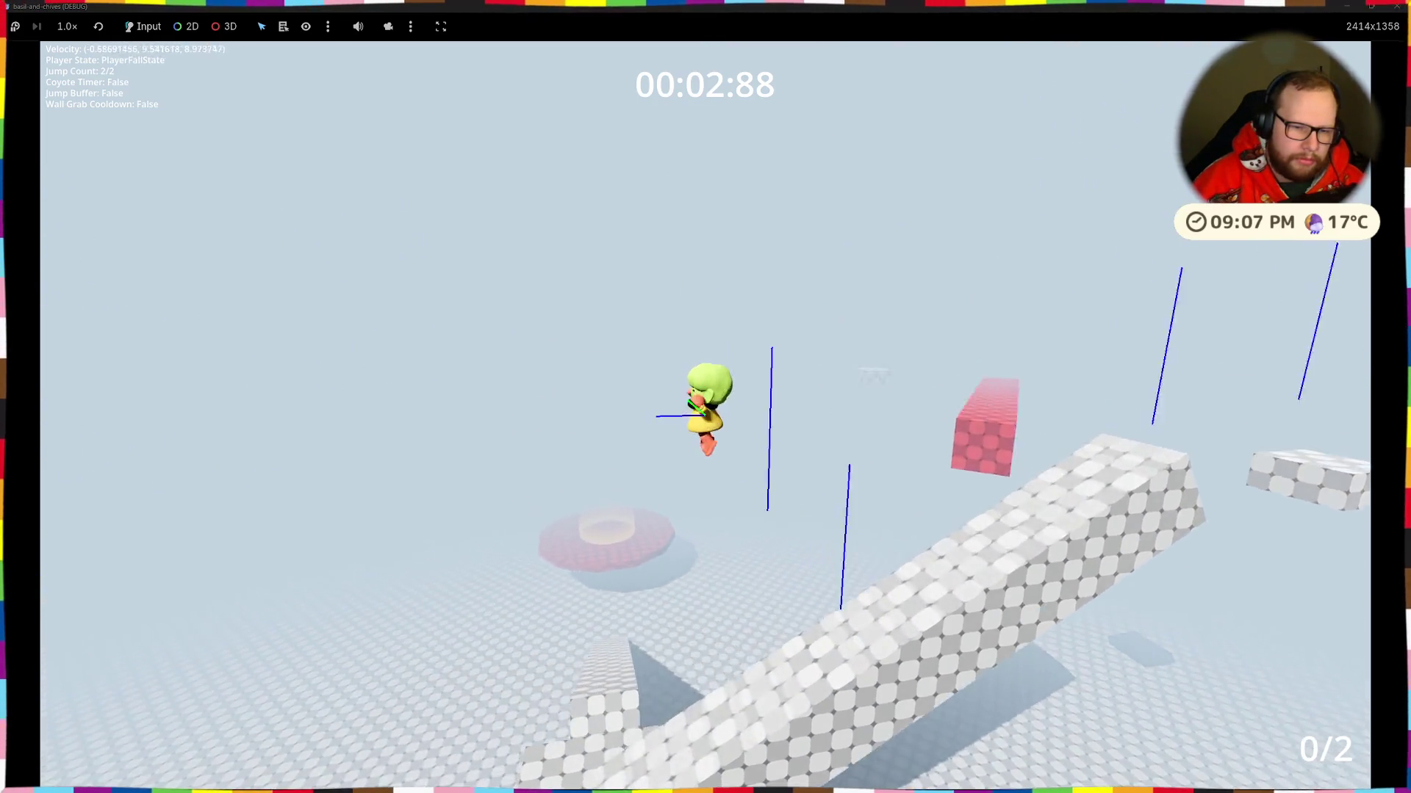
key(space)
key(space)
key(w)
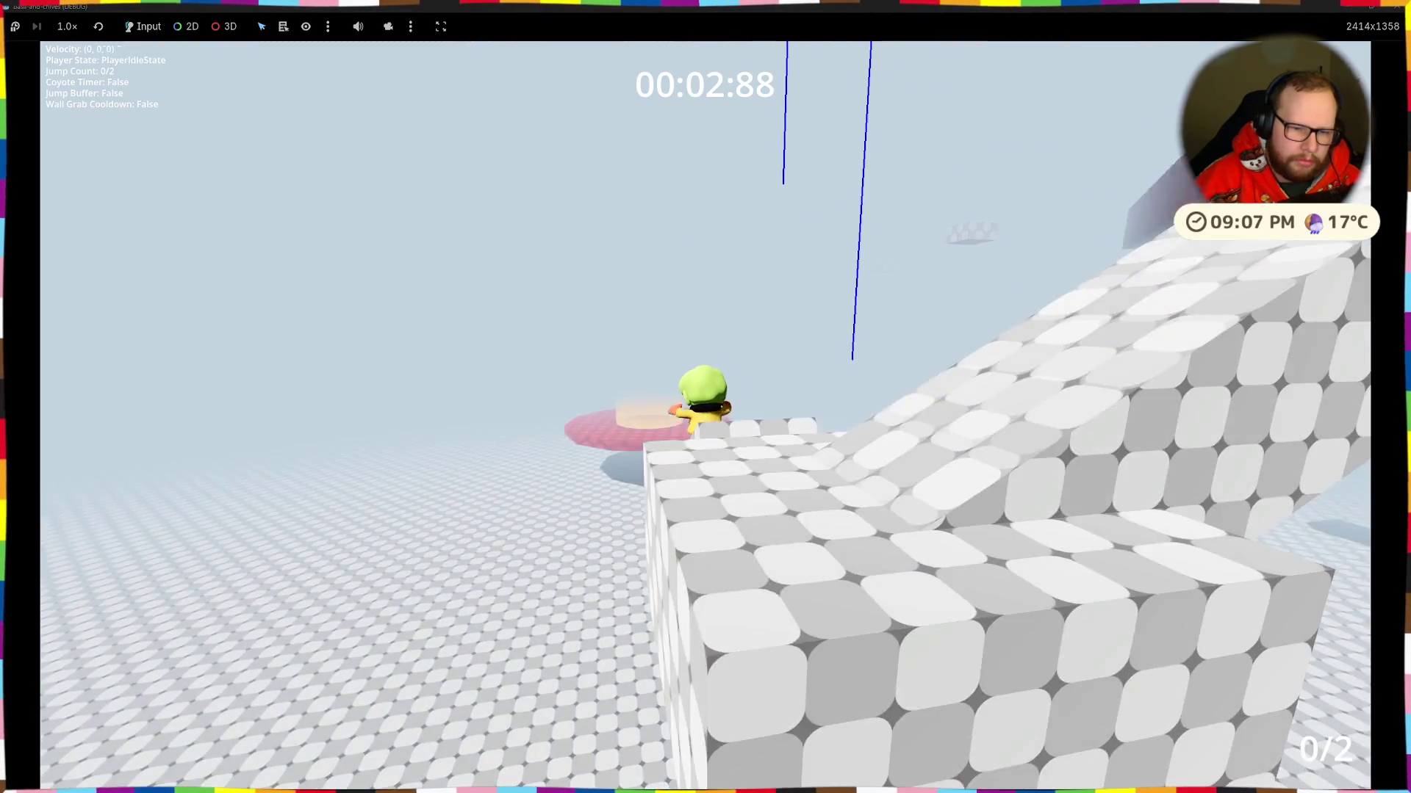
key(w)
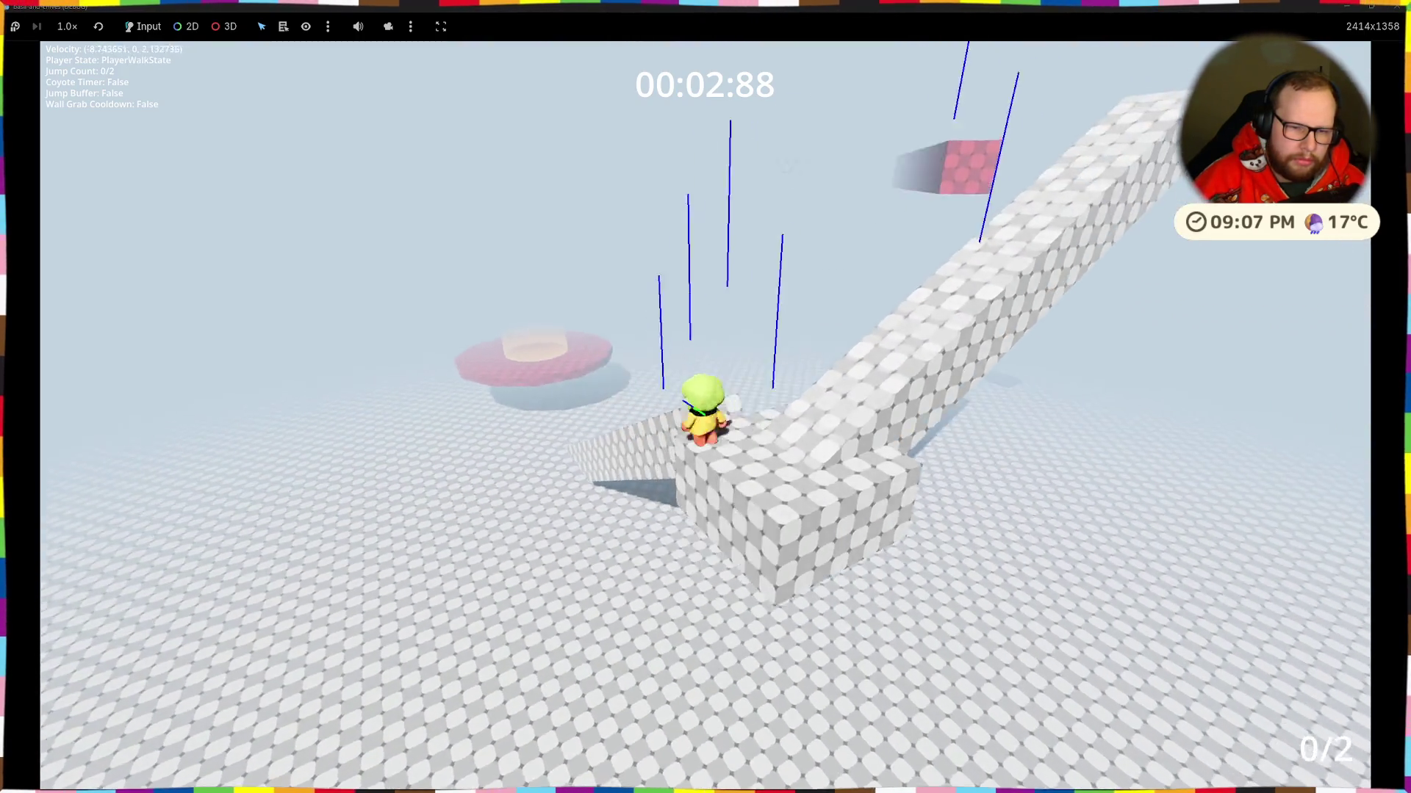
key(w)
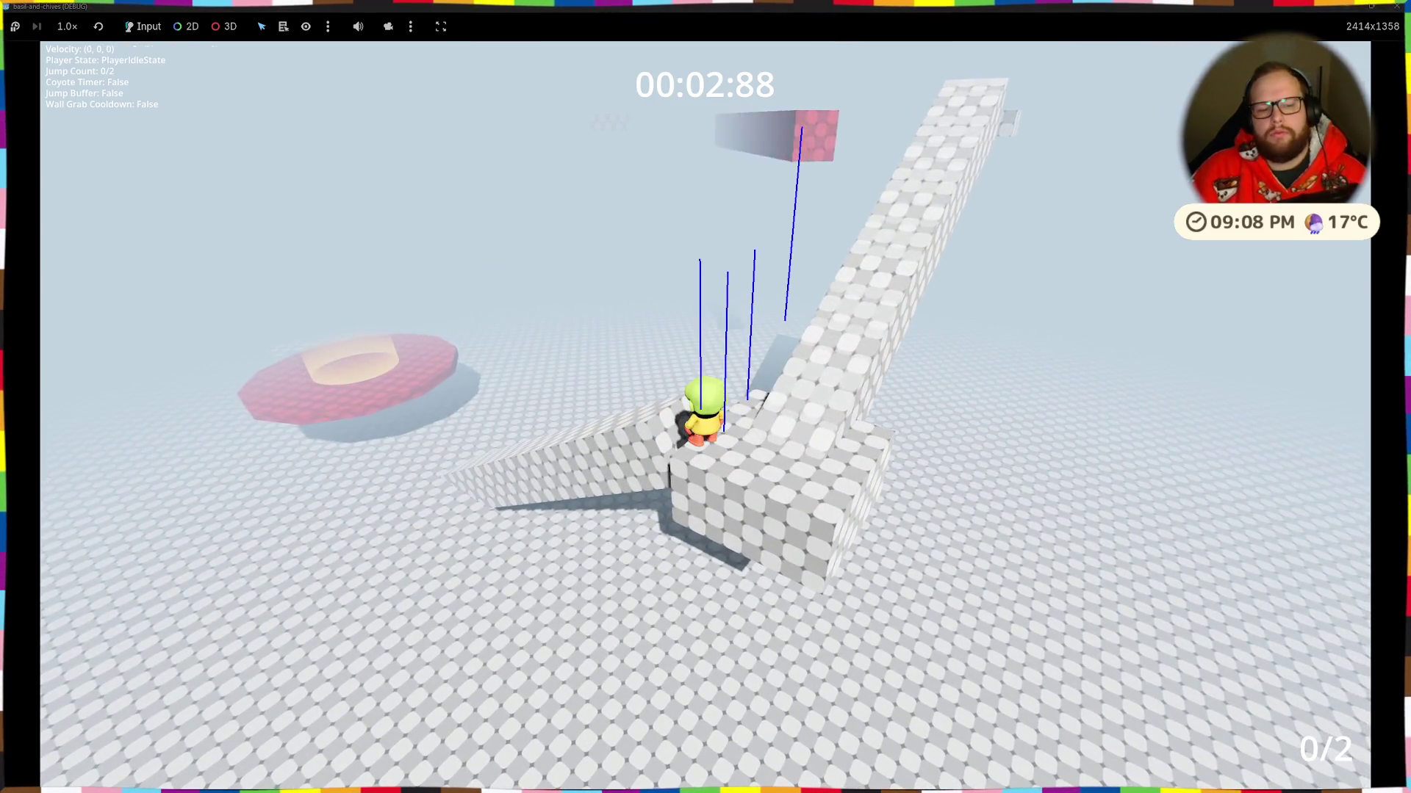
key(space)
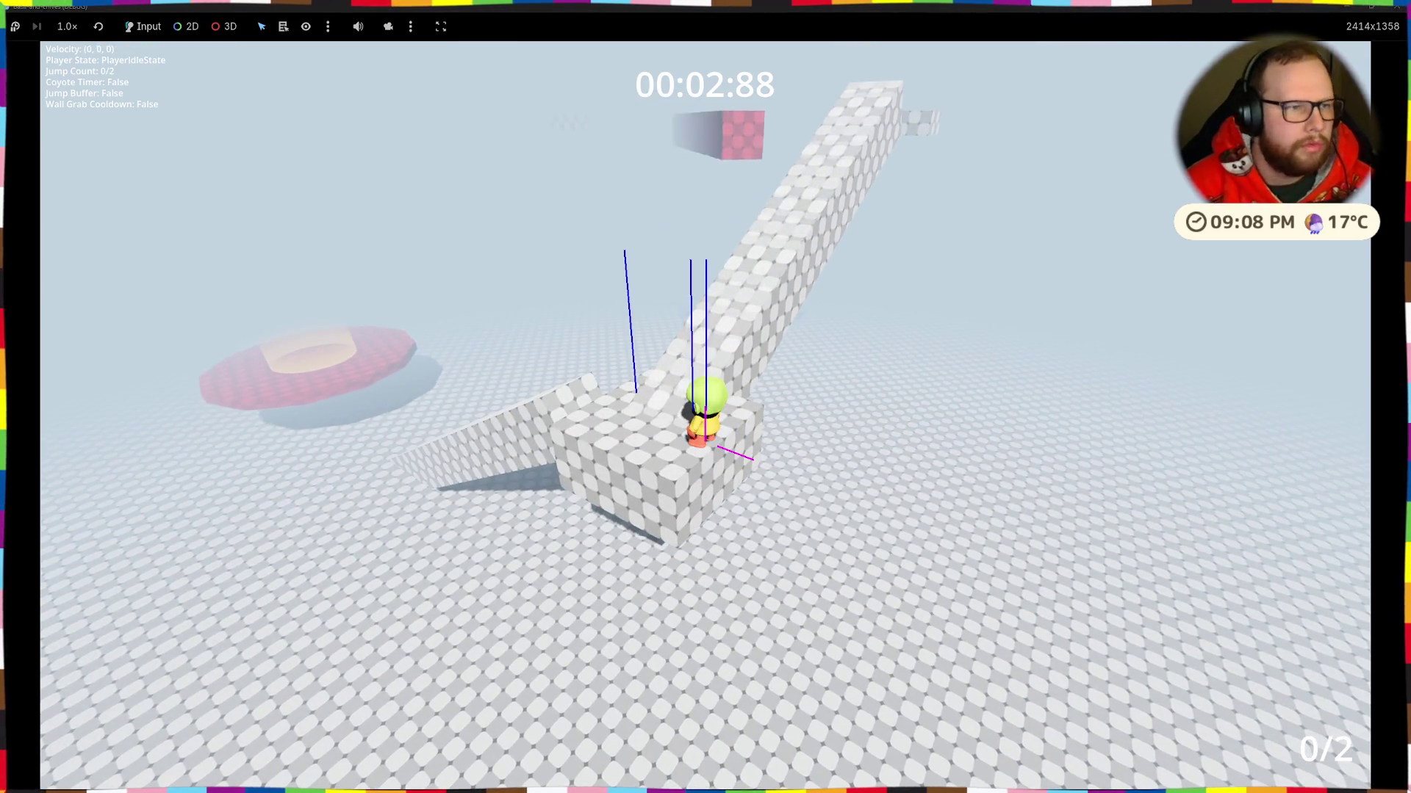
key(F8)
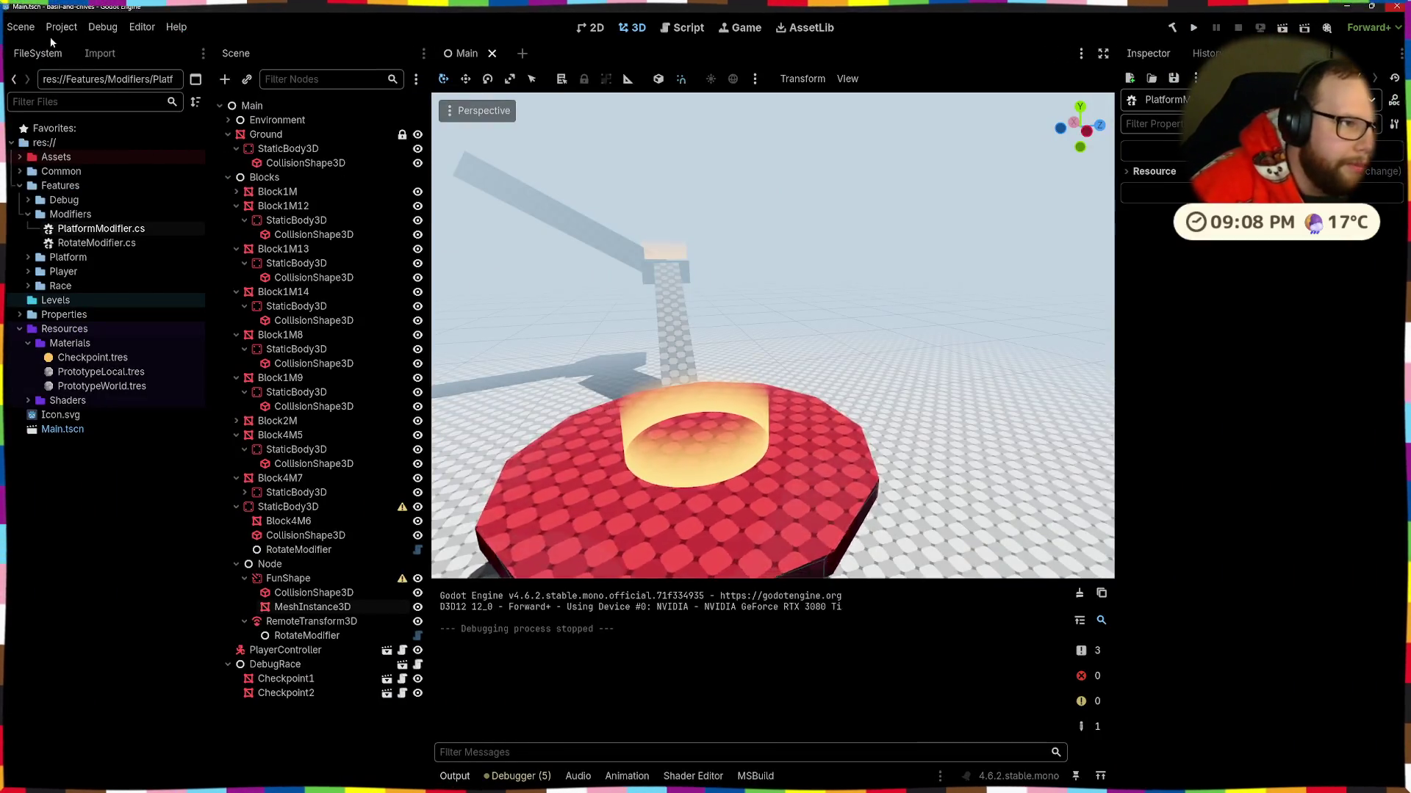
Step: In the Input Map, set the player_right and player_left deadzones to 0.2
click(51, 28)
click(110, 49)
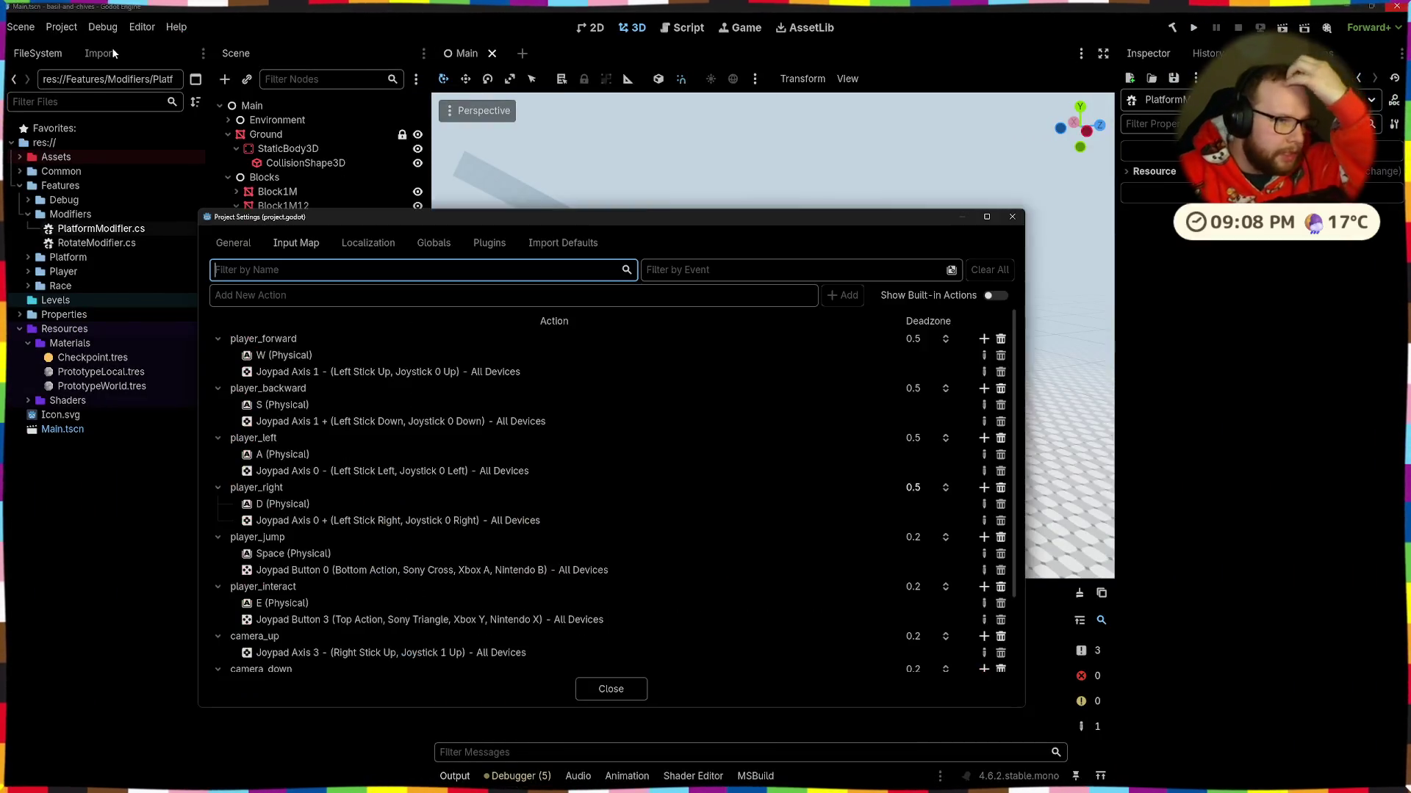
click(916, 535)
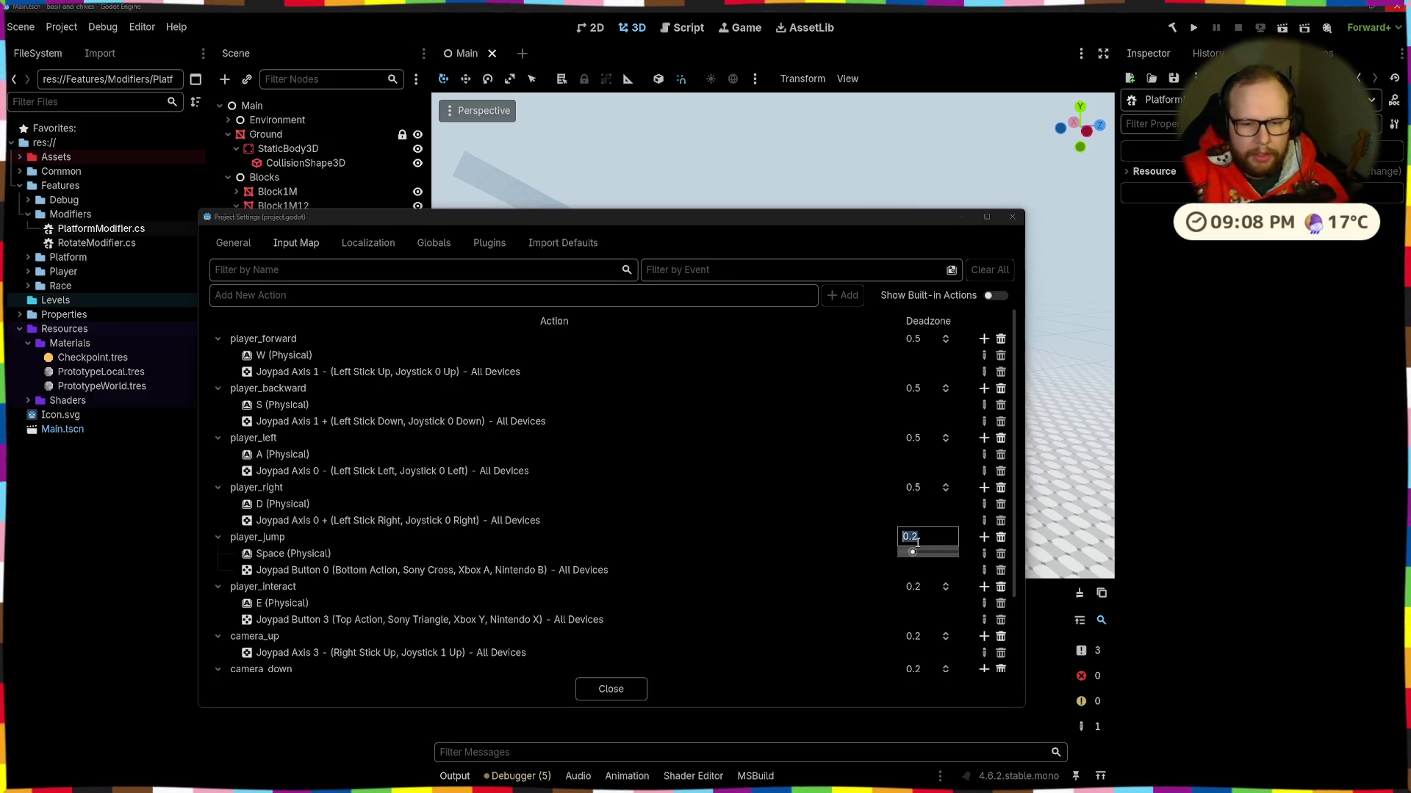
click(911, 488)
text(0.2)
key(Return)
click(912, 438)
text(0.2)
key(Return)
Step: Set the player_backward and player_forward deadzones to 0.2, then close Project Settings
click(920, 388)
text(0.2)
key(Return)
click(915, 338)
text(0.2)
key(Return)
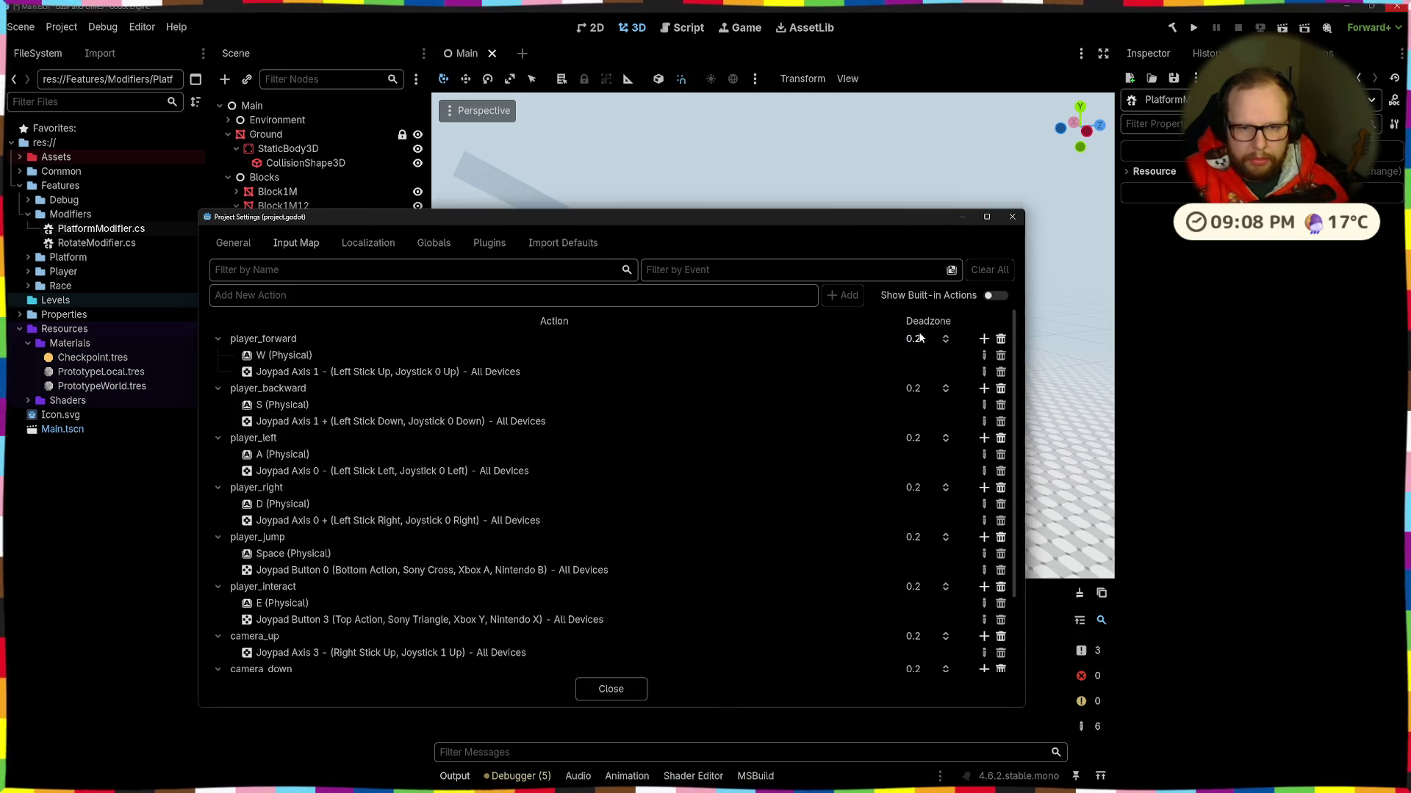
click(1012, 217)
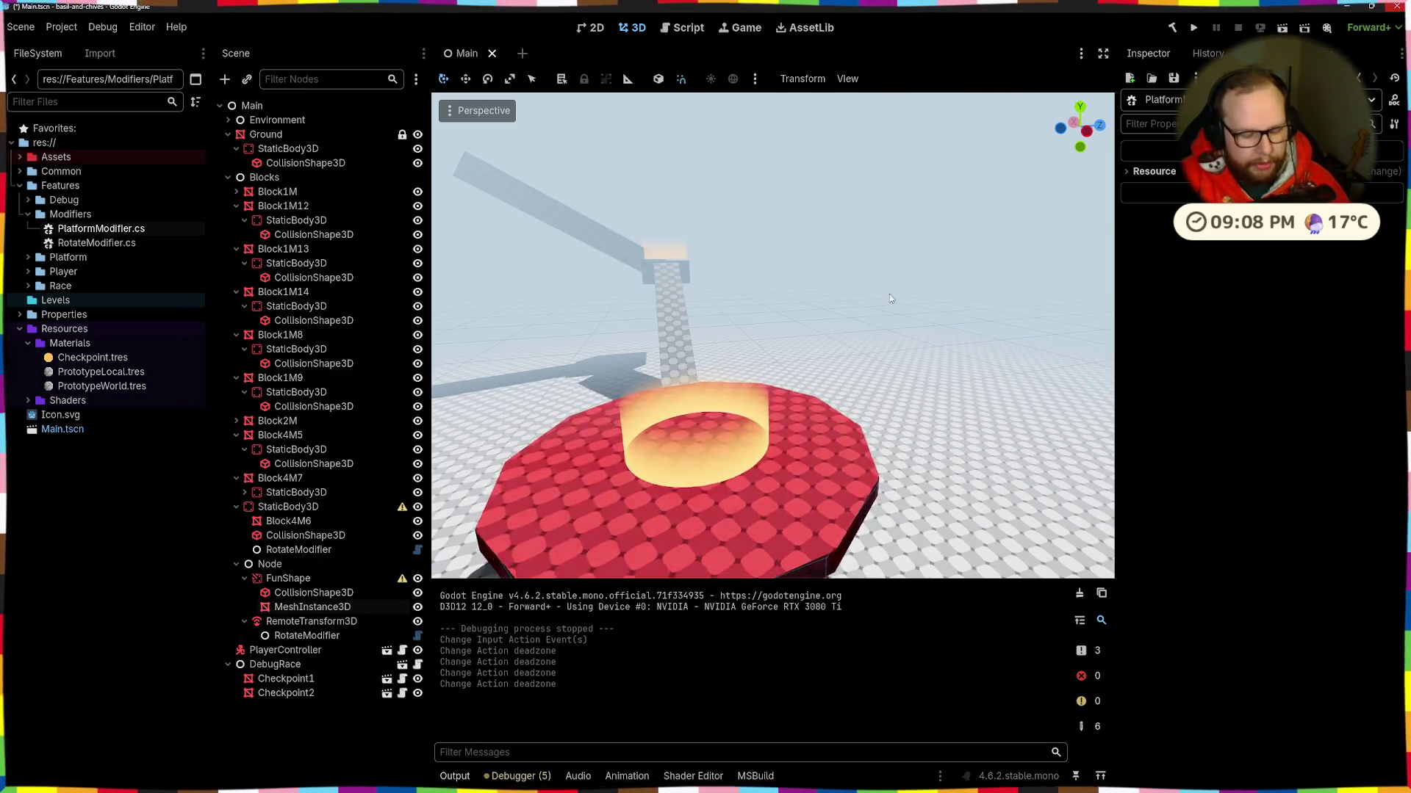
key(ctrl+super+Right)
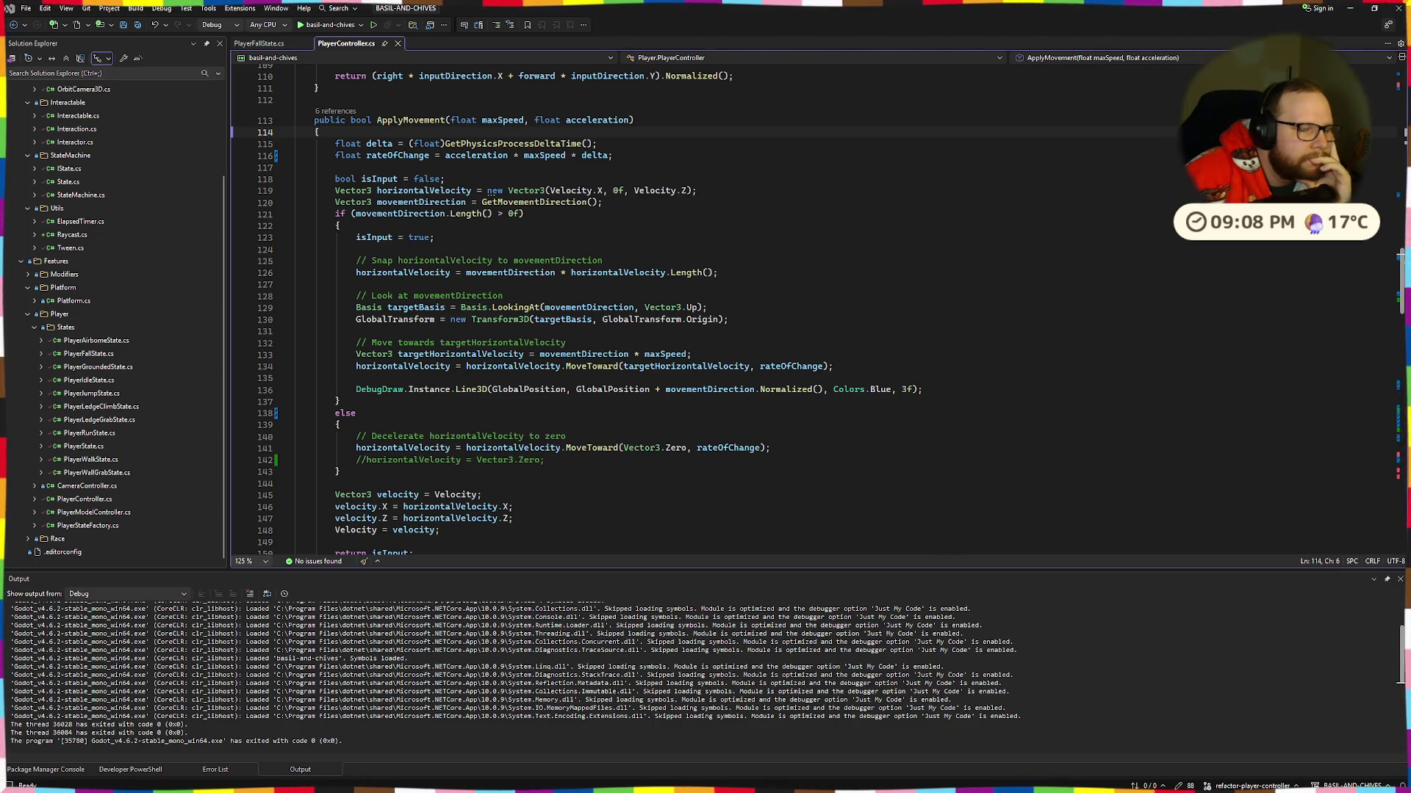
Step: Review ApplyMovement and the snap-to-direction lines in PlayerController.cs
mouse_move(315, 120)
mouse_down()
mouse_move(441, 464)
mouse_move(446, 518)
mouse_up()
scroll(447, 518, down, 6)
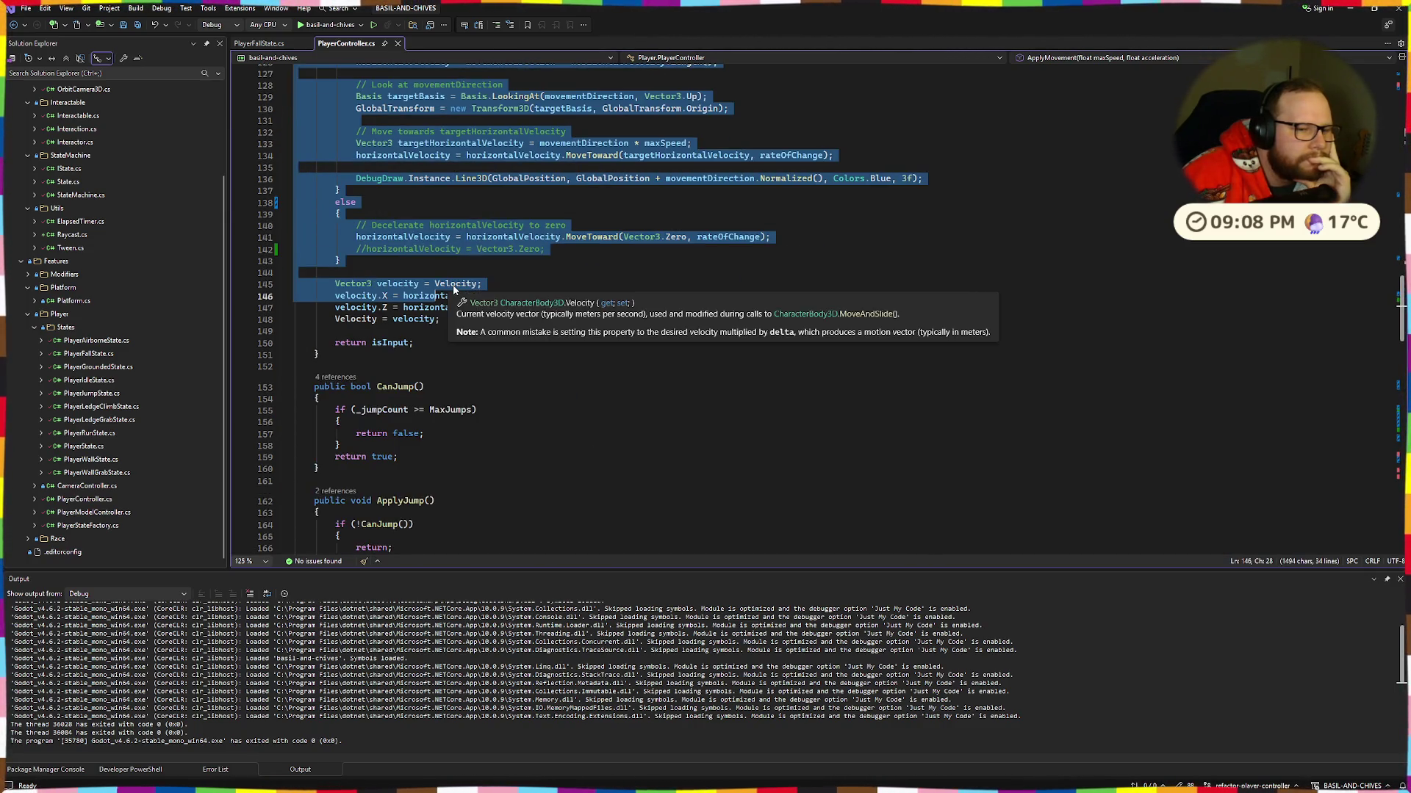
scroll(454, 291, up, 8)
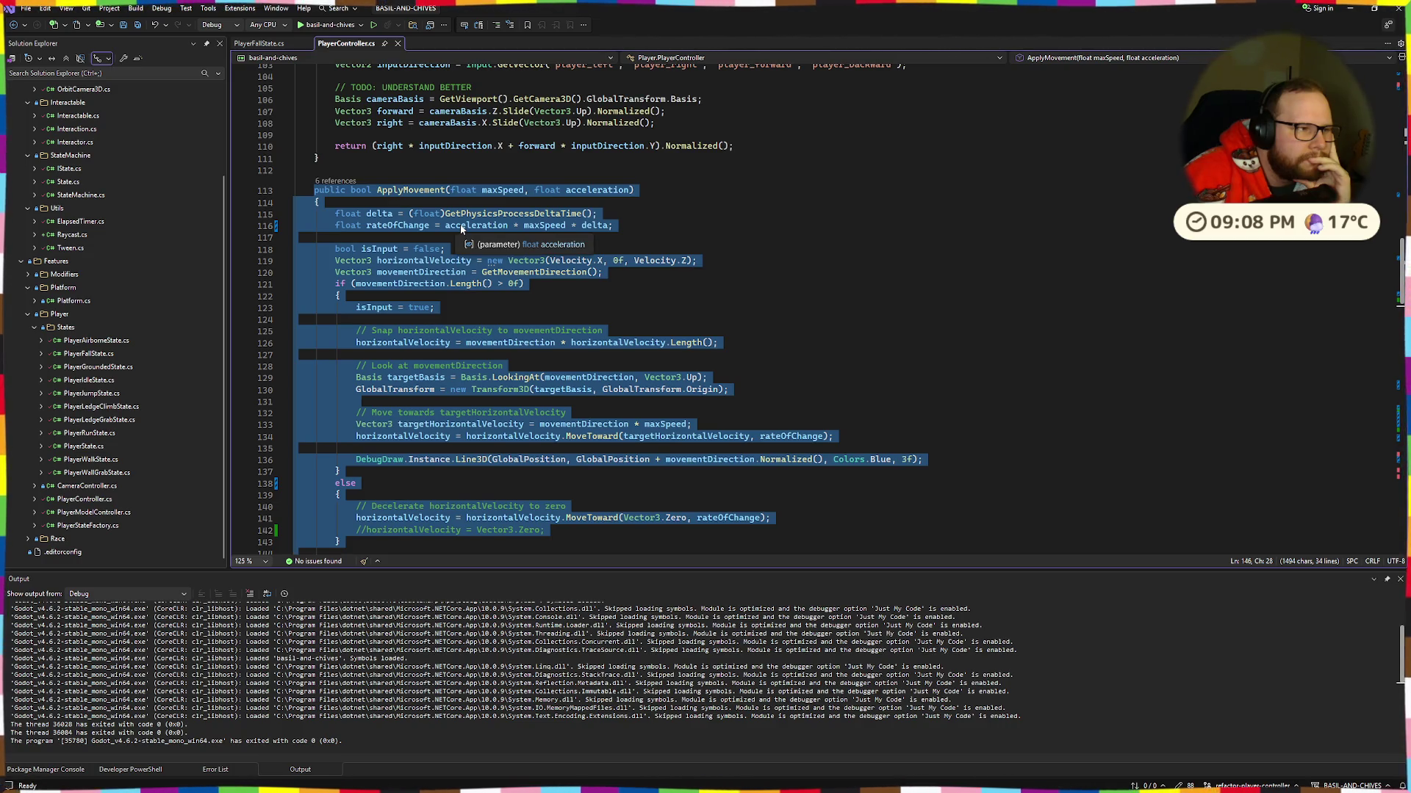
click(631, 315)
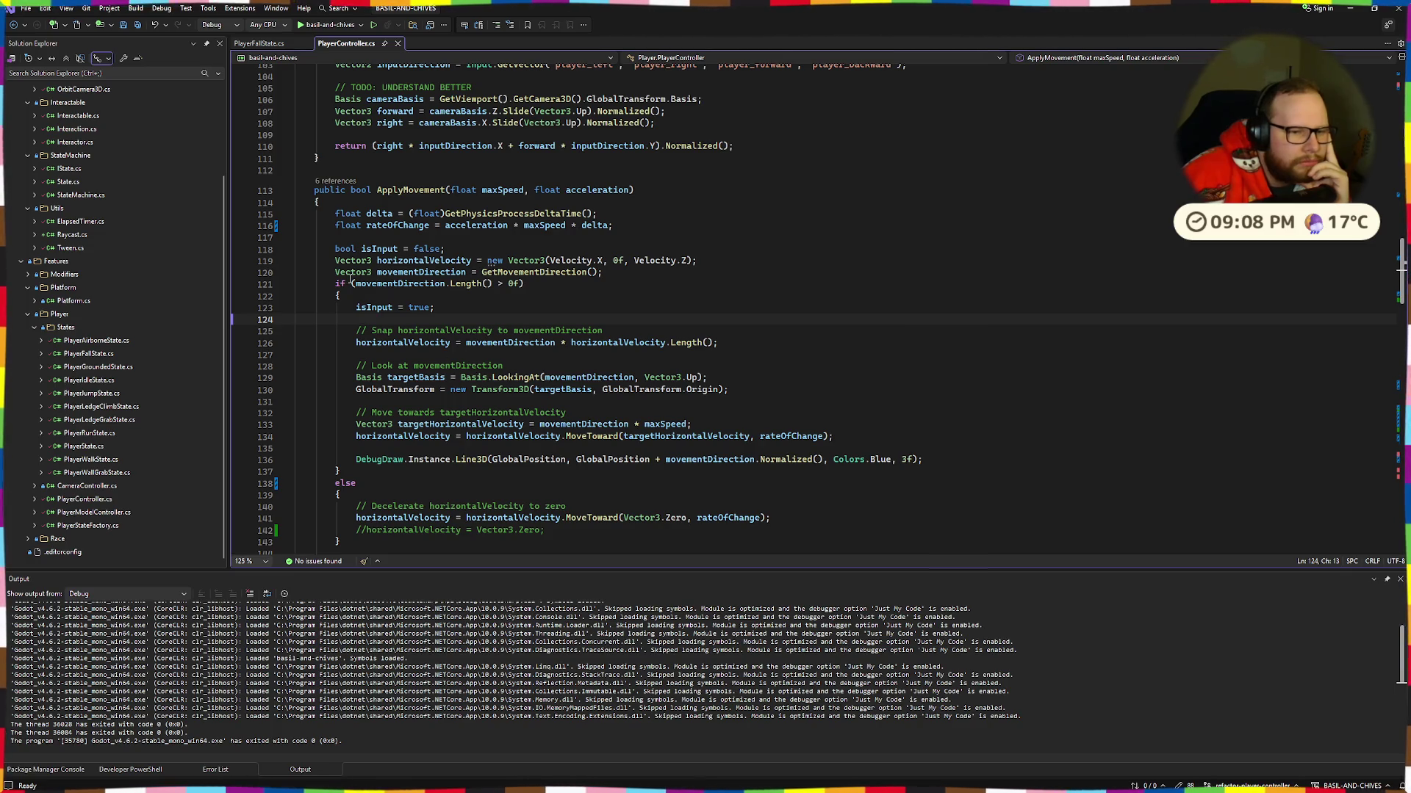
drag(358, 326, 724, 351)
click(724, 351)
Step: Review the look-at-direction lines in the movement code
mouse_move(295, 365)
mouse_down()
mouse_move(730, 390)
mouse_move(387, 360)
mouse_move(431, 379)
mouse_up()
click(800, 396)
click(382, 366)
click(430, 378)
click(441, 357)
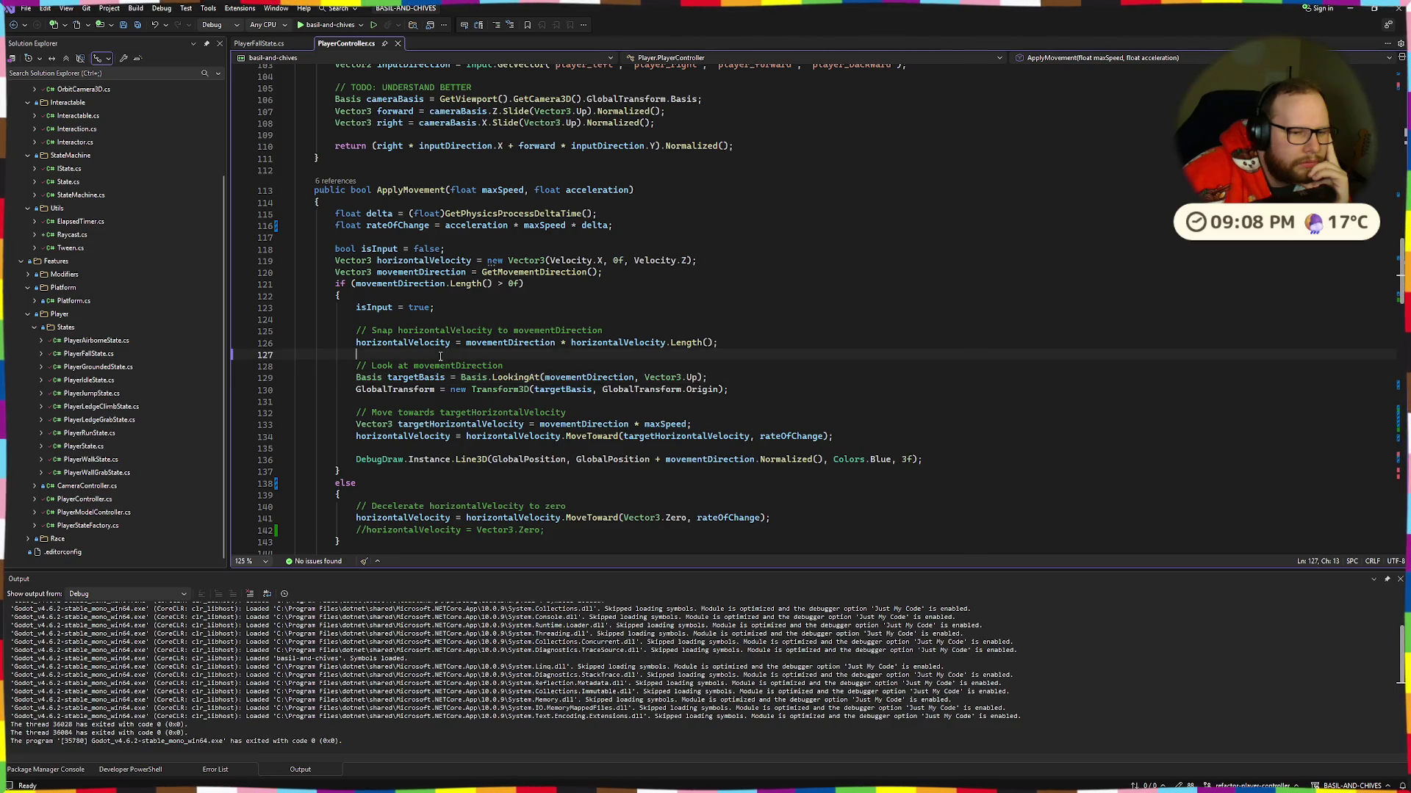
scroll(441, 357, down, 1)
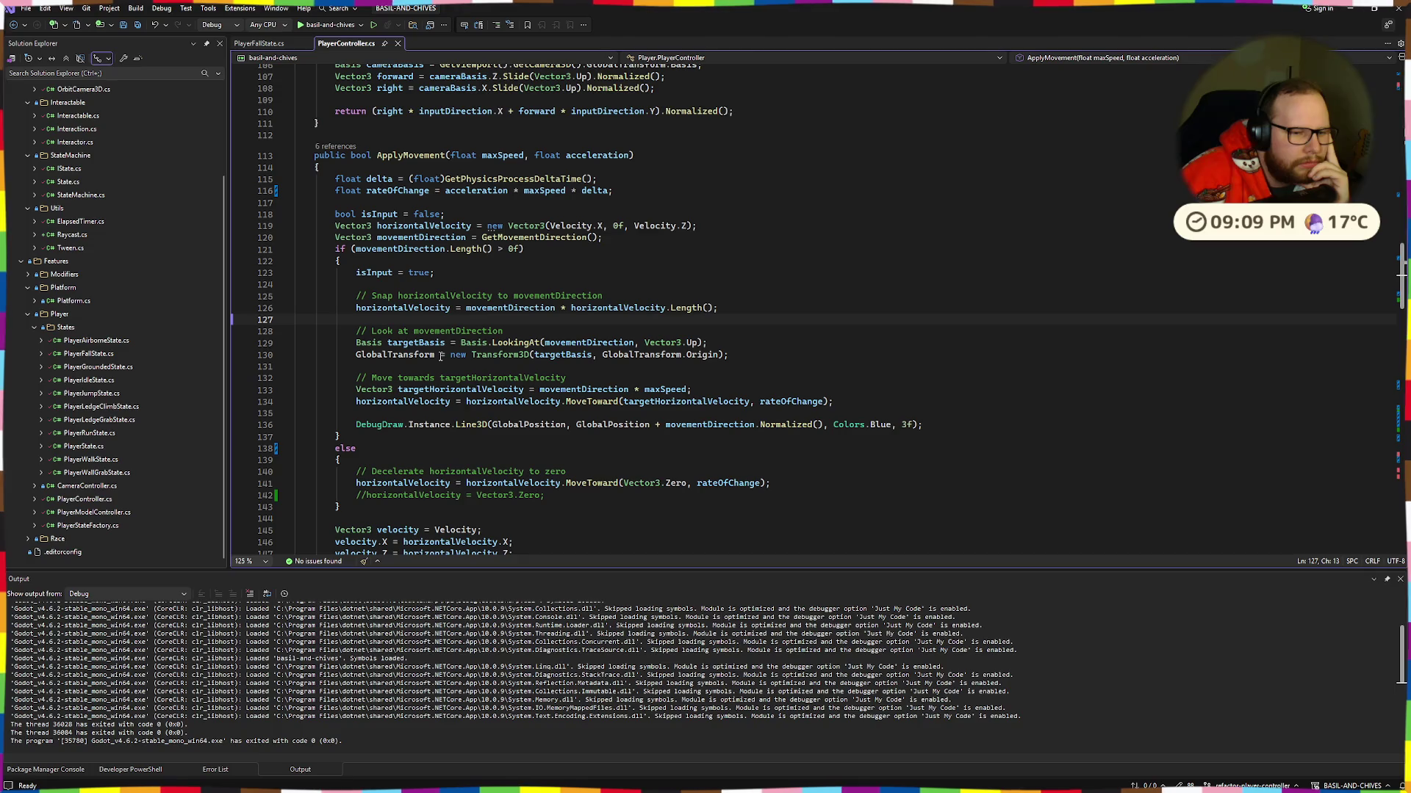
mouse_move(440, 356)
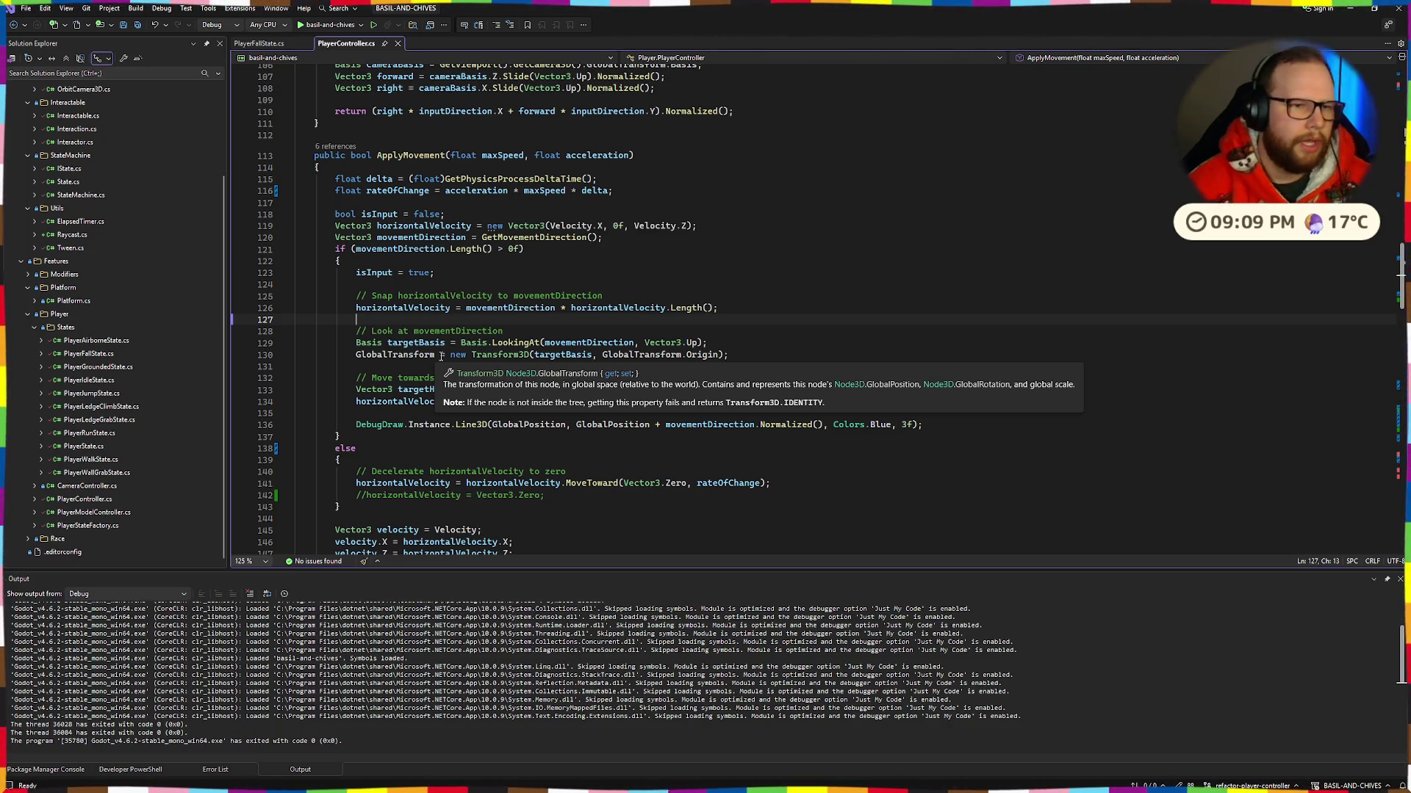
scroll(441, 357, up, 4)
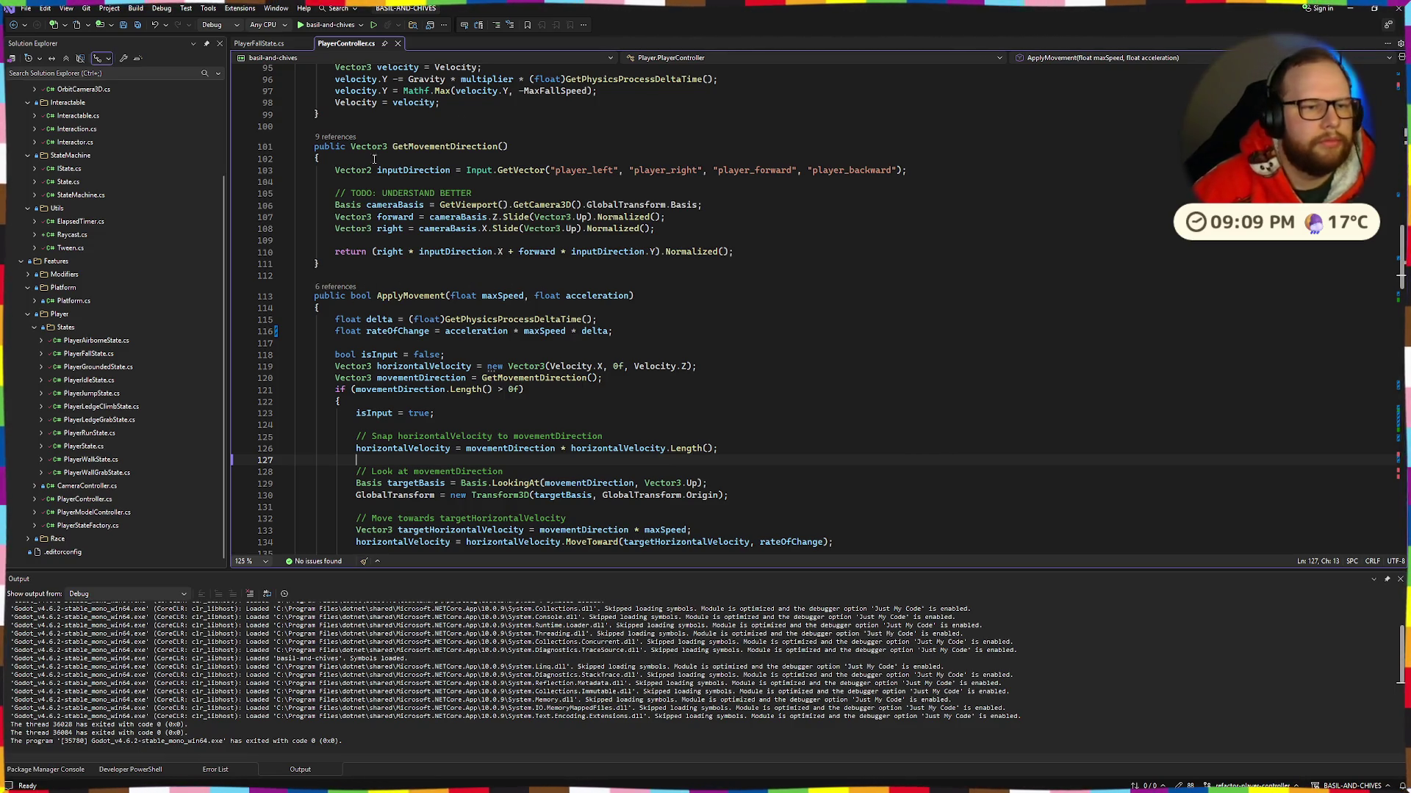
Step: Check the GetVector documentation on line 103, select inputDirection, and start a debug run
drag(512, 163, 680, 170)
click(680, 169)
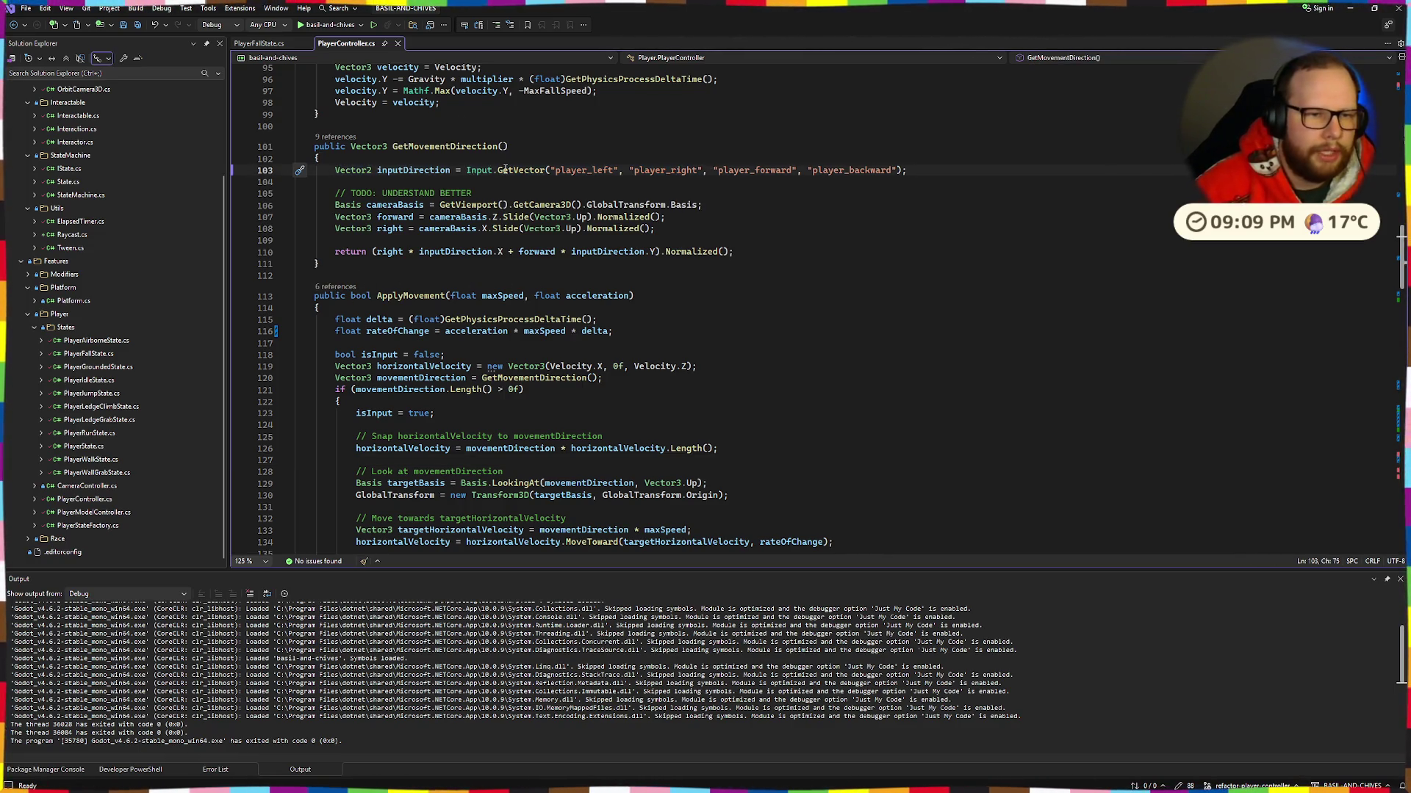
mouse_move(505, 170)
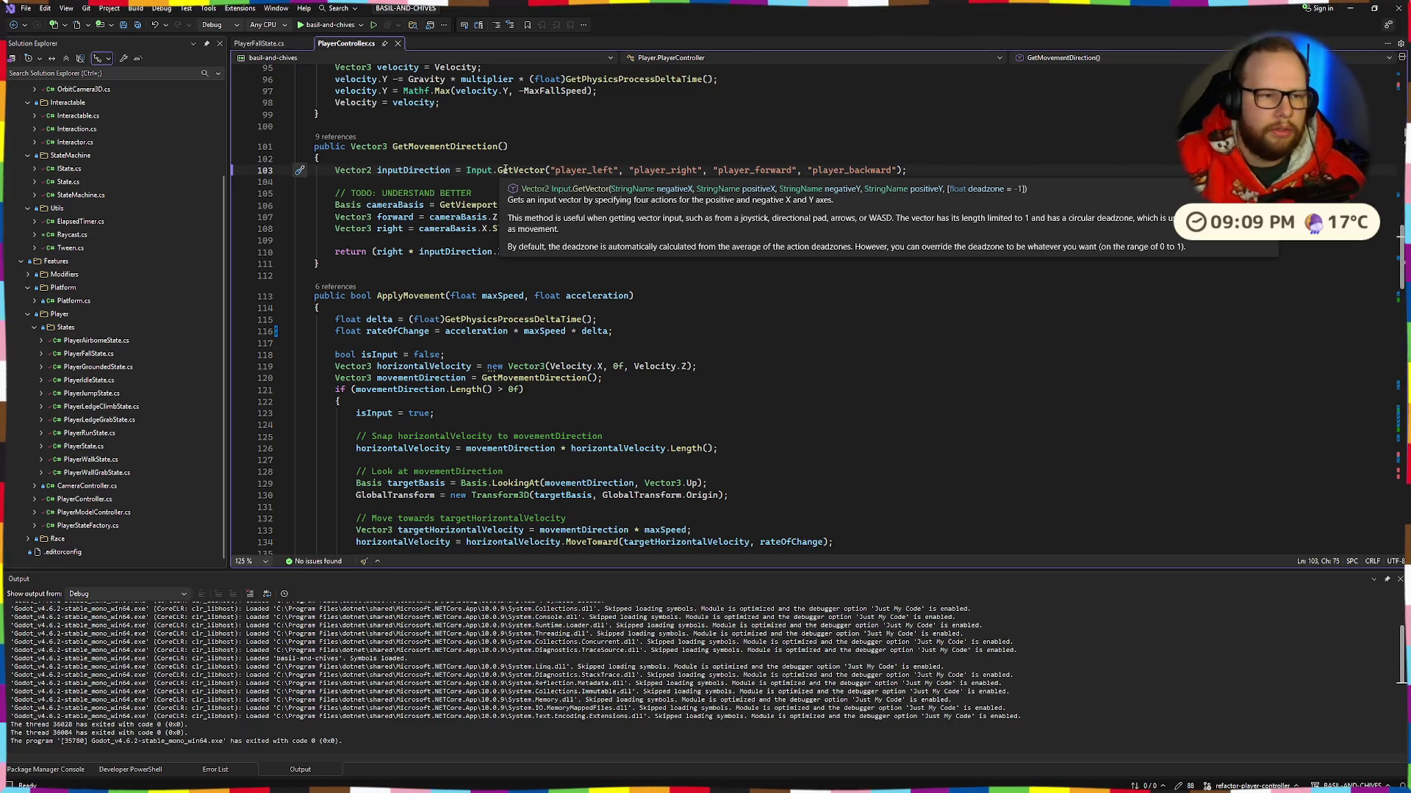
click(565, 146)
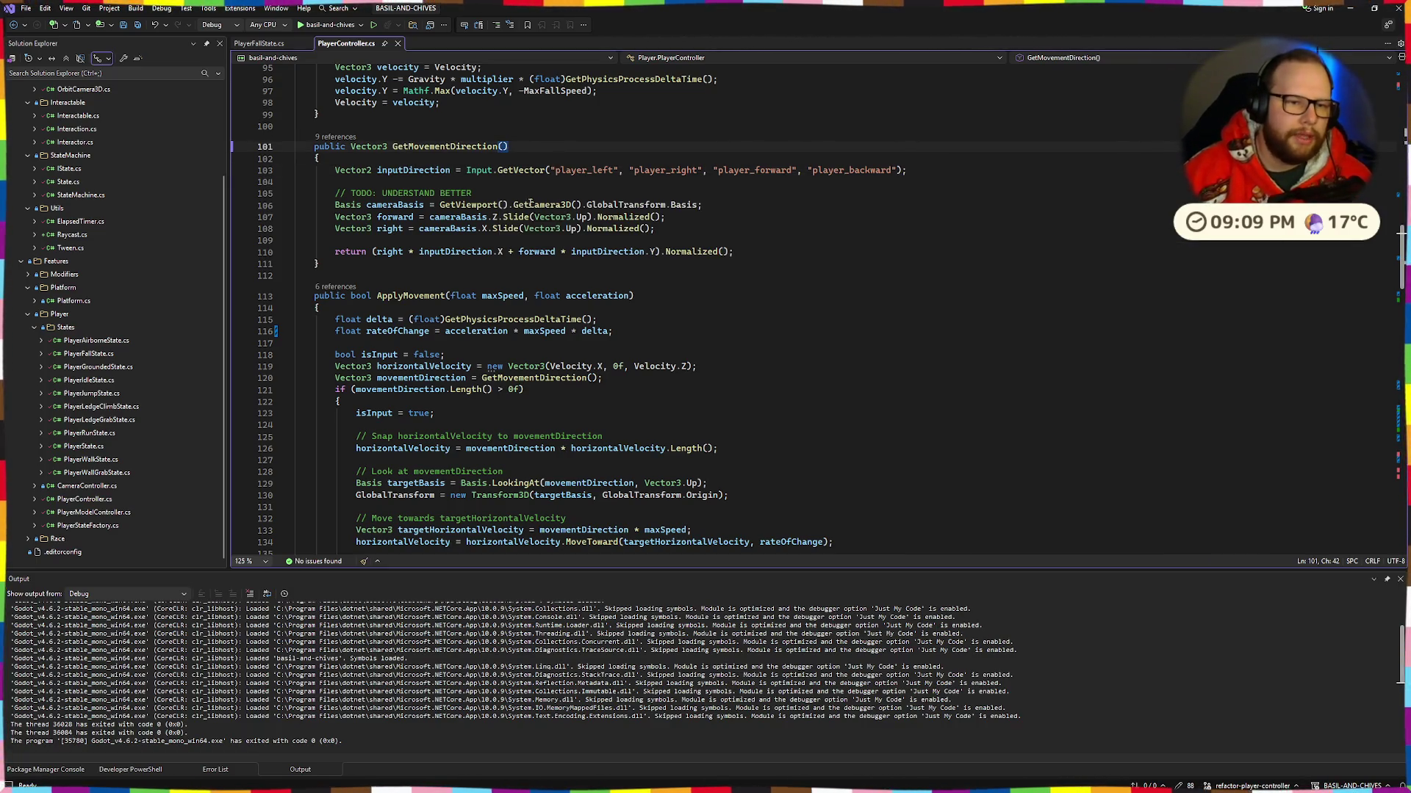
double_click(434, 171)
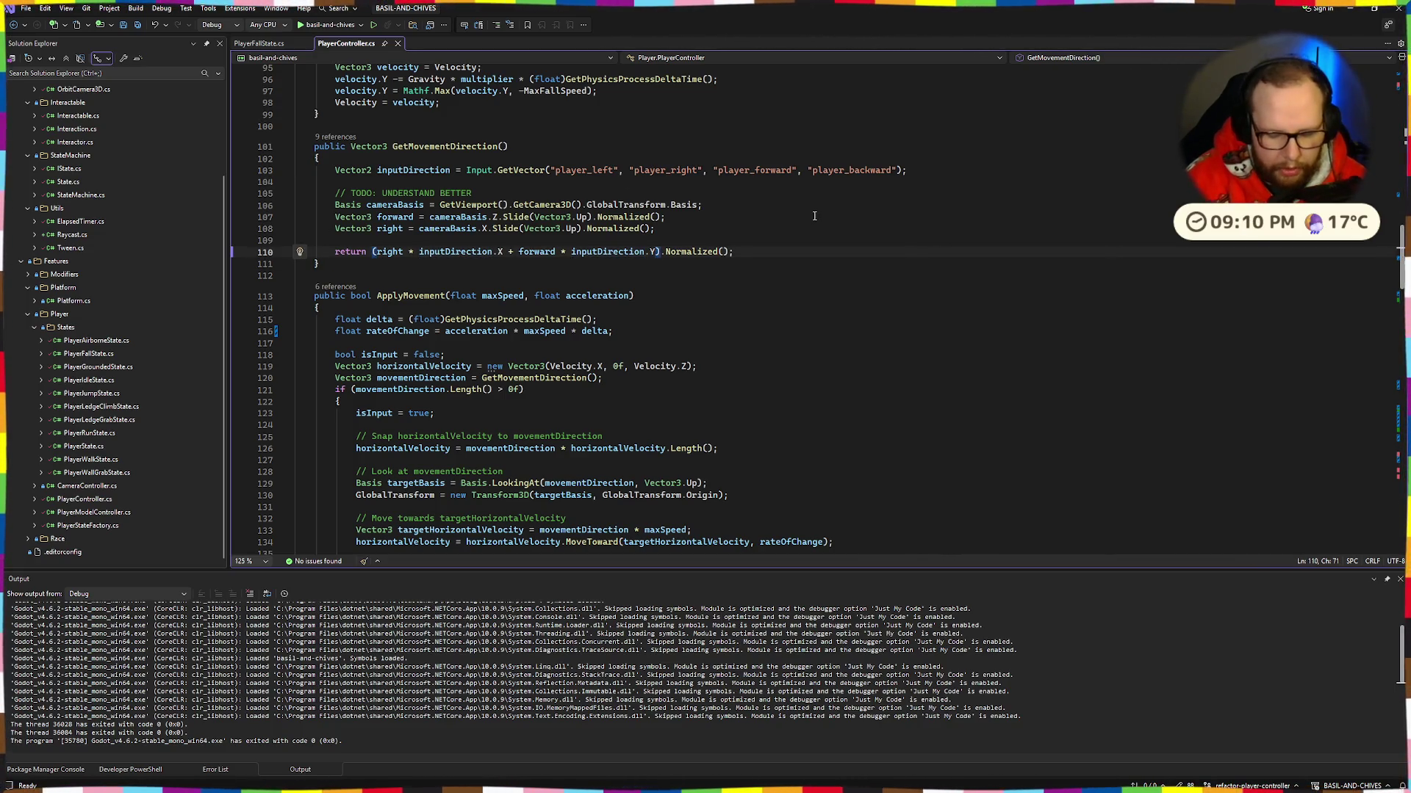
click(326, 23)
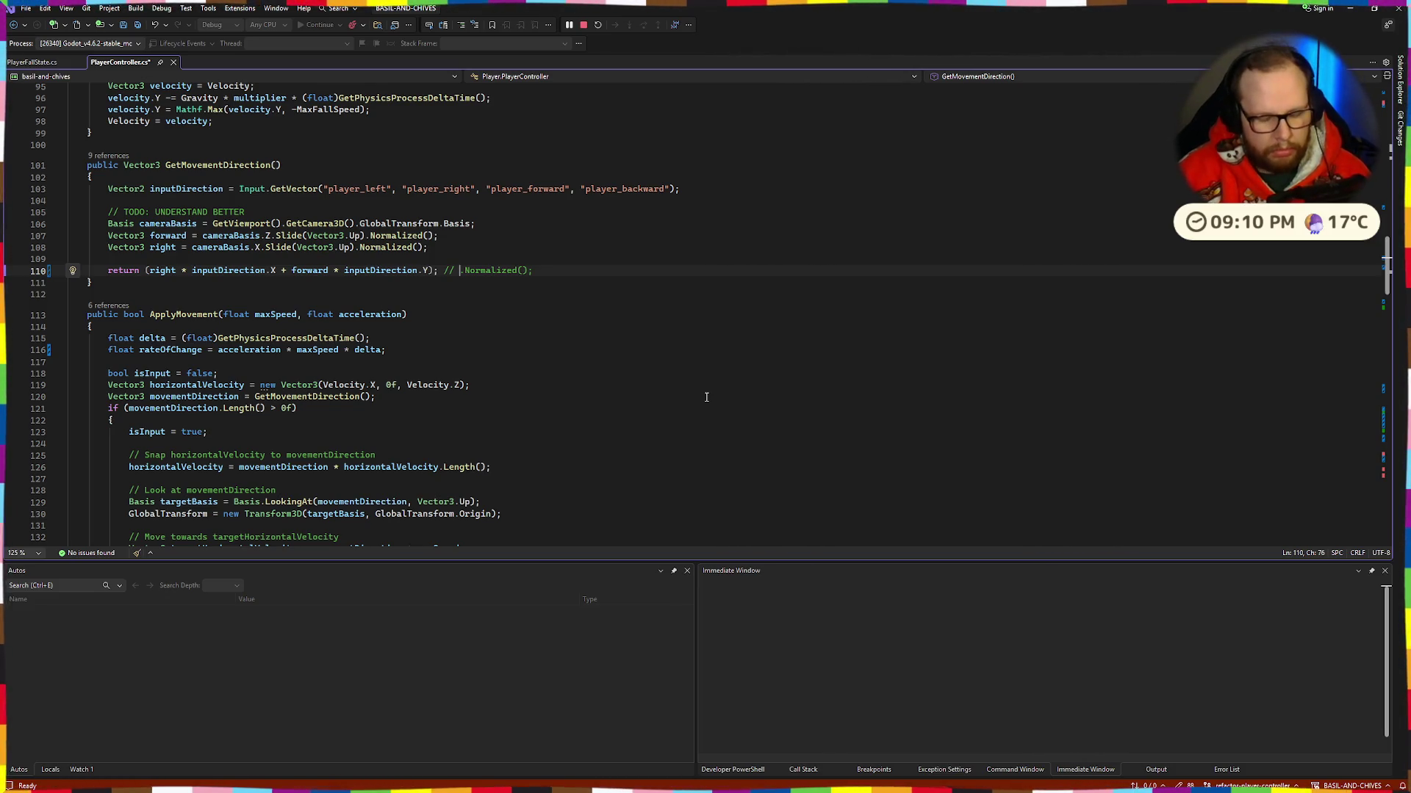
Step: Switch to the debug game, walk forward, run right and jump, then quit with Escape
key(alt+Tab)
key(alt+Tab)
key(alt+Tab)
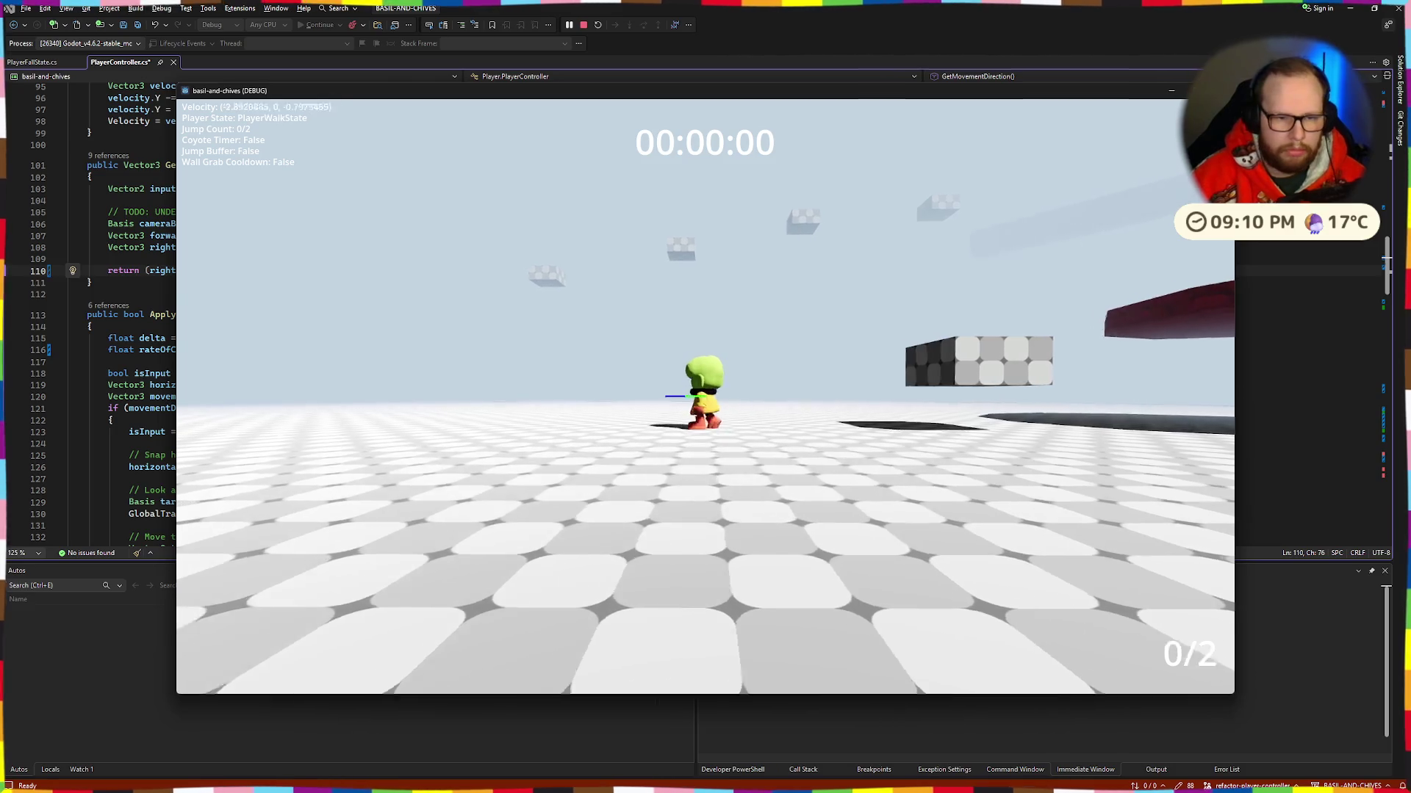
key(space)
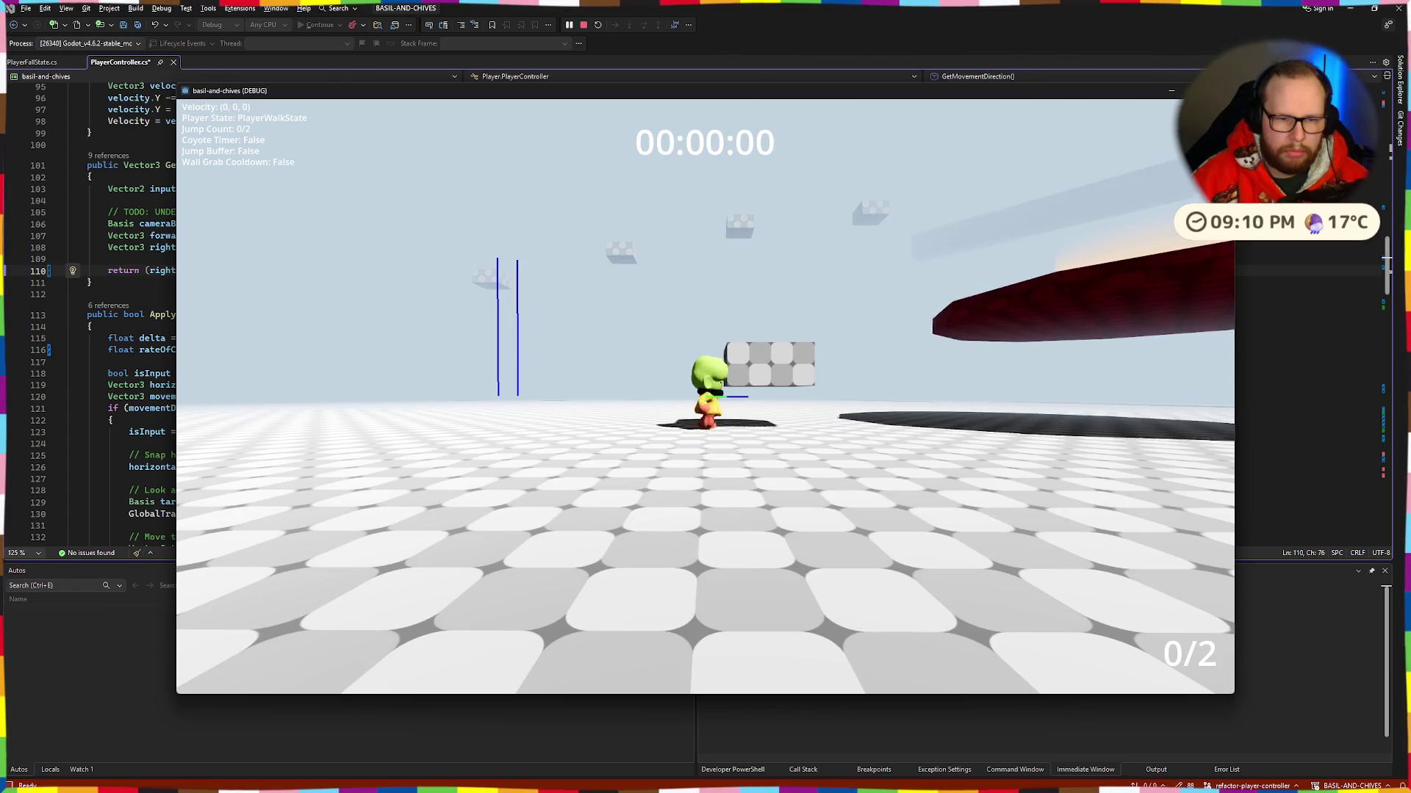
key(s)
key(d)
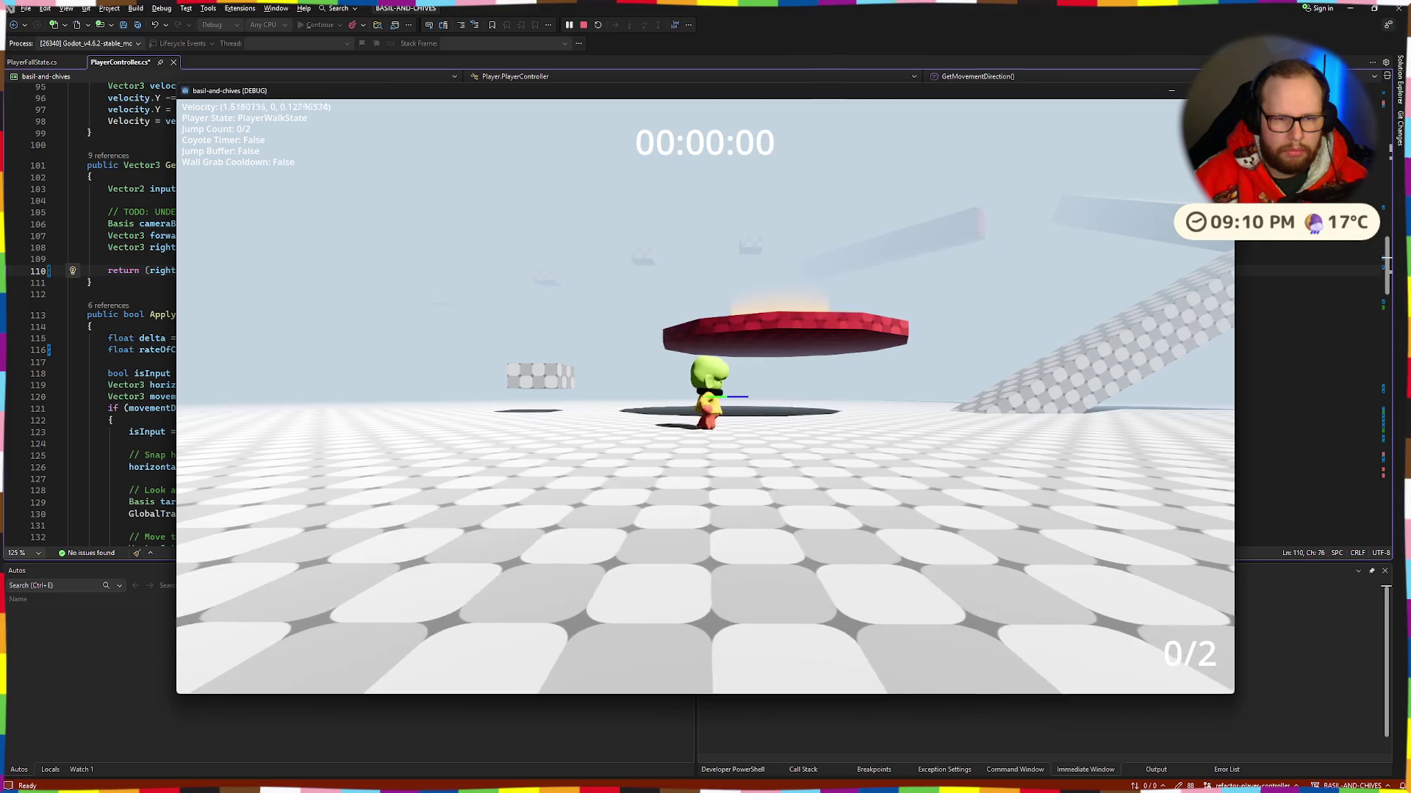
key(space)
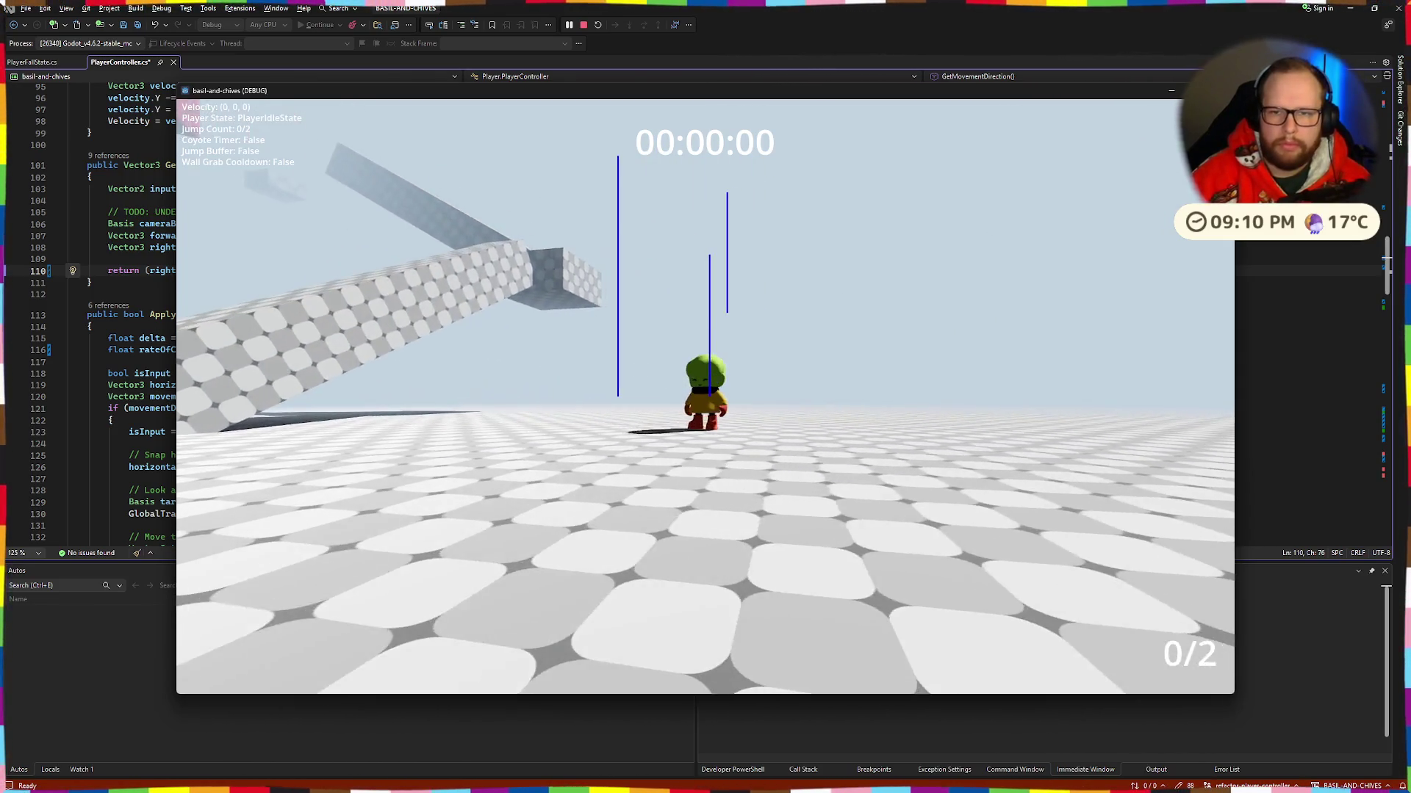
key(Escape)
scroll(911, 210, up, 4)
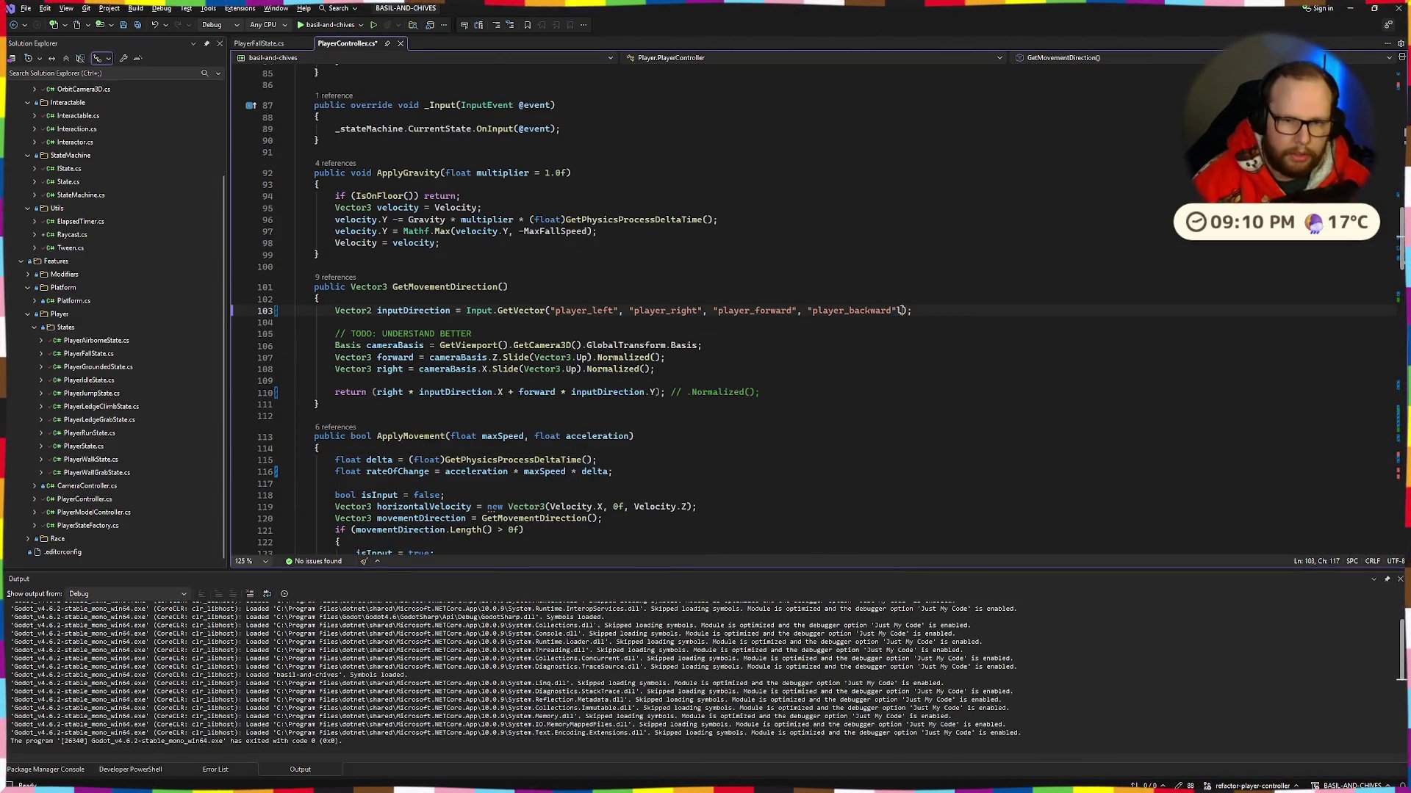
Step: Add a 0.5f deadzone argument to the GetVector call and relaunch the game
text(, 0.5f)
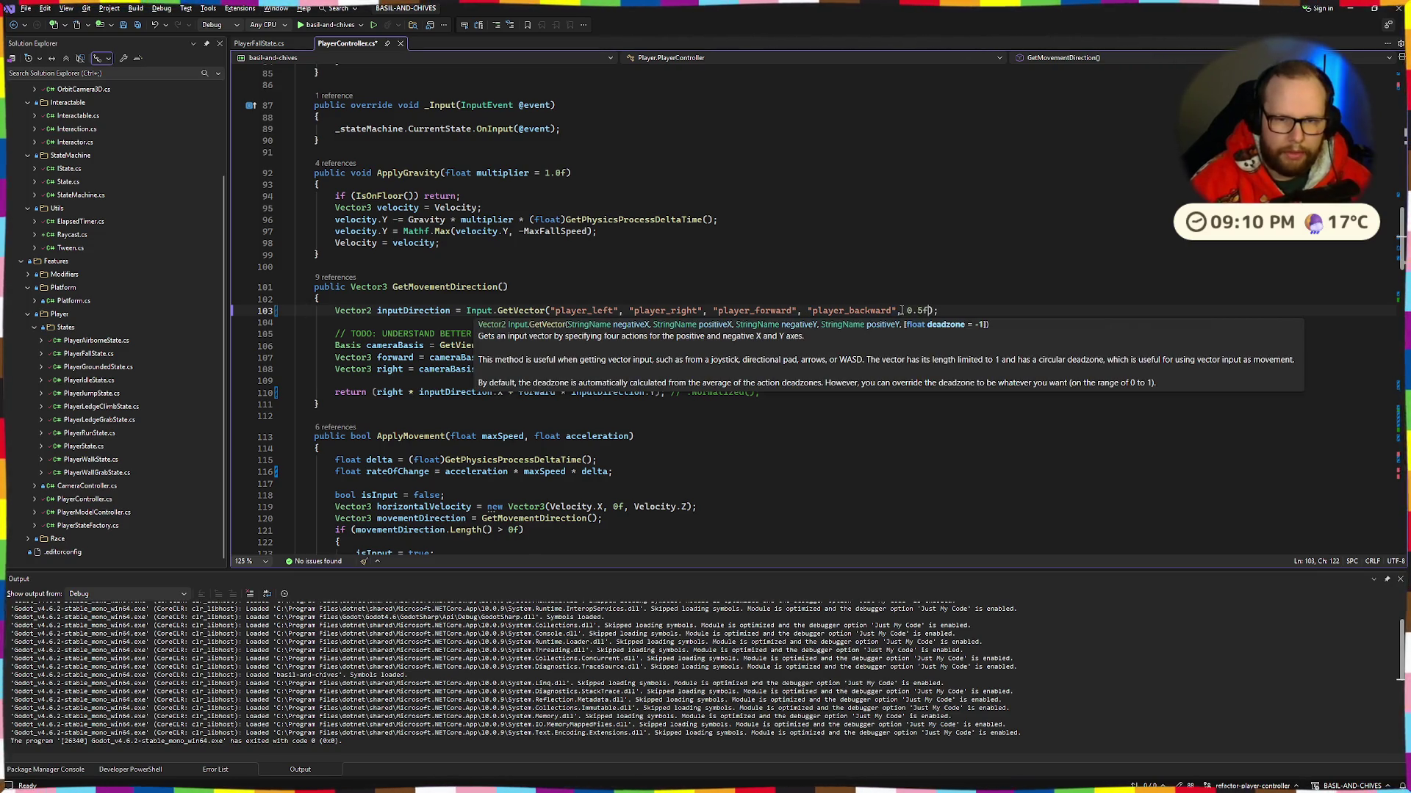
click(331, 25)
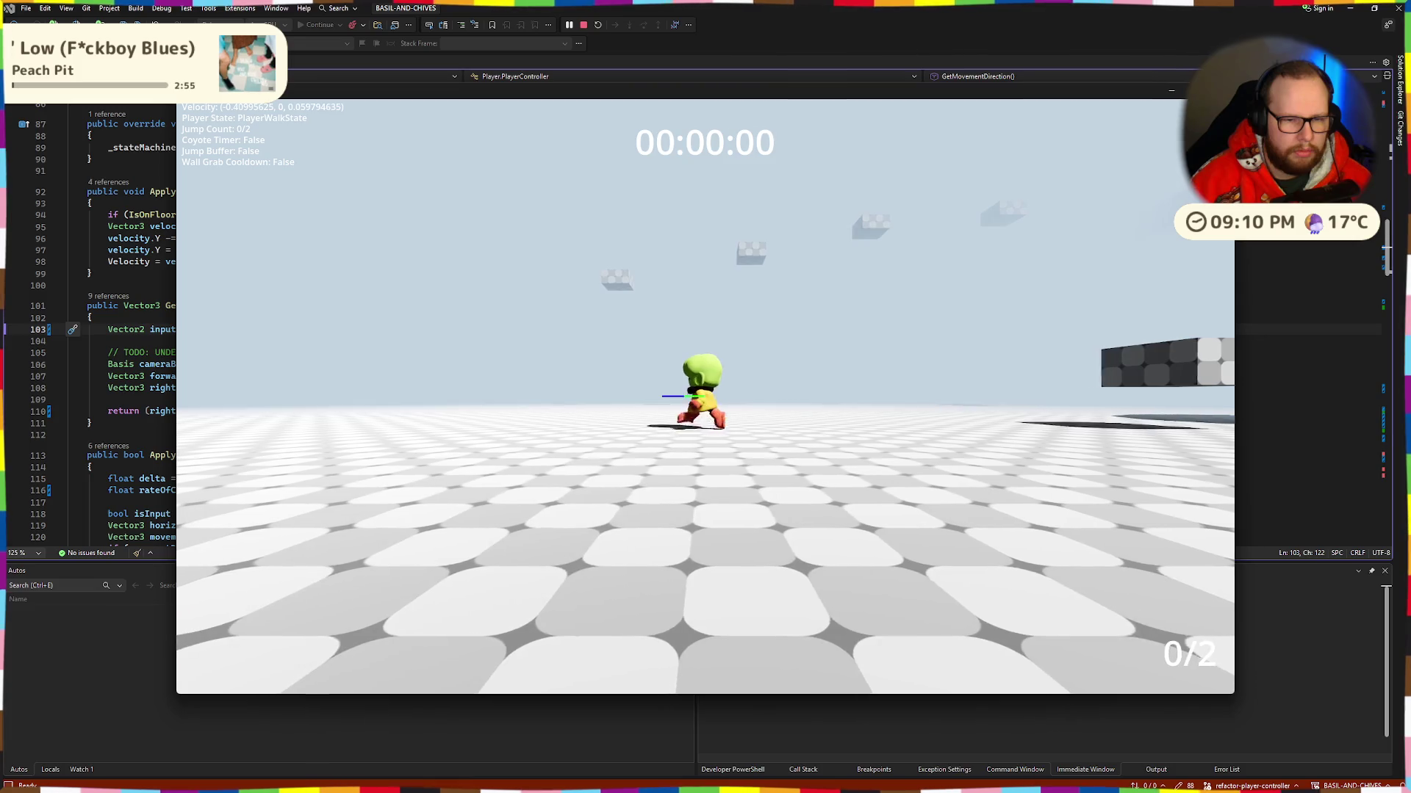
key(space)
key(space)
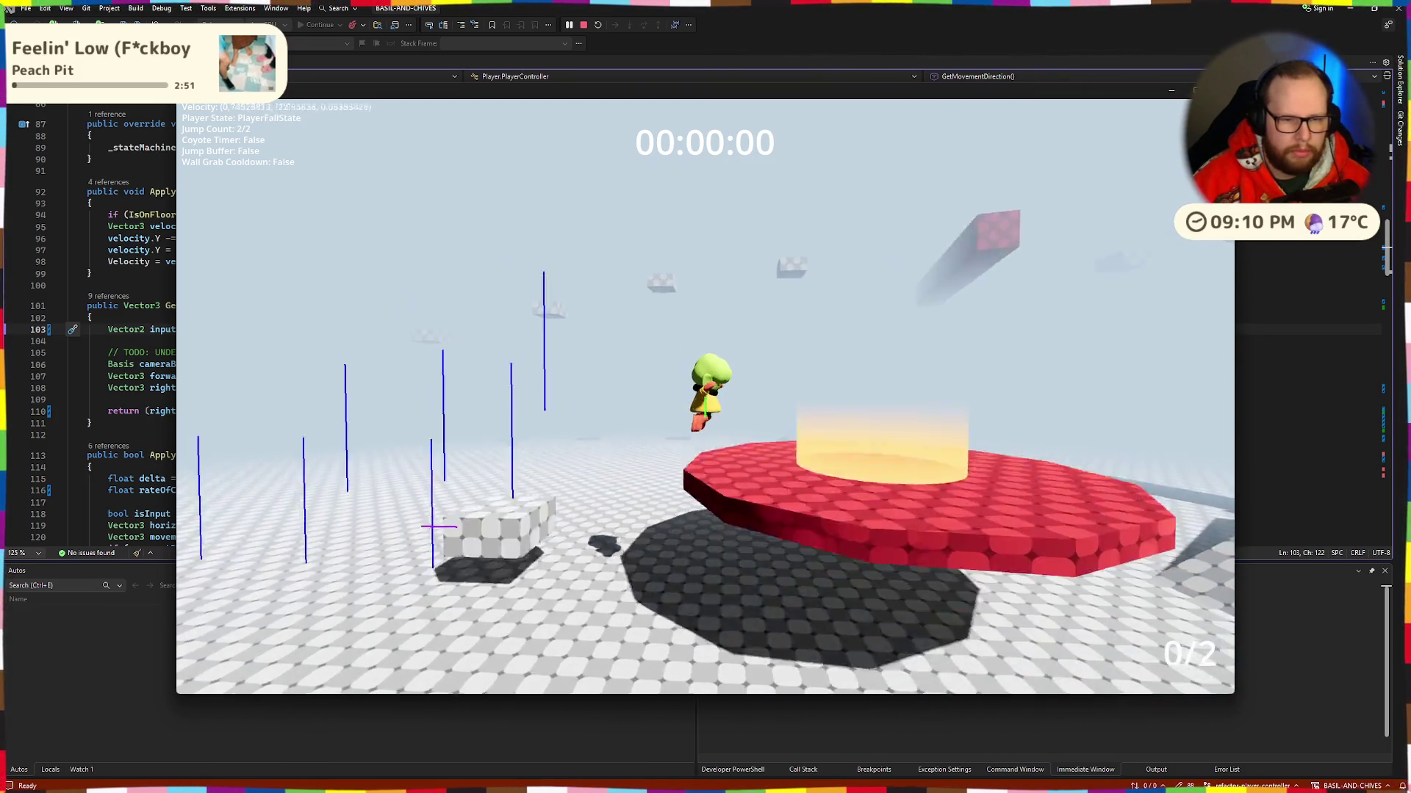
Step: Walk across the floor, double-jump up the ramp and pillar, then climb the block ledge to the red platform
key(w)
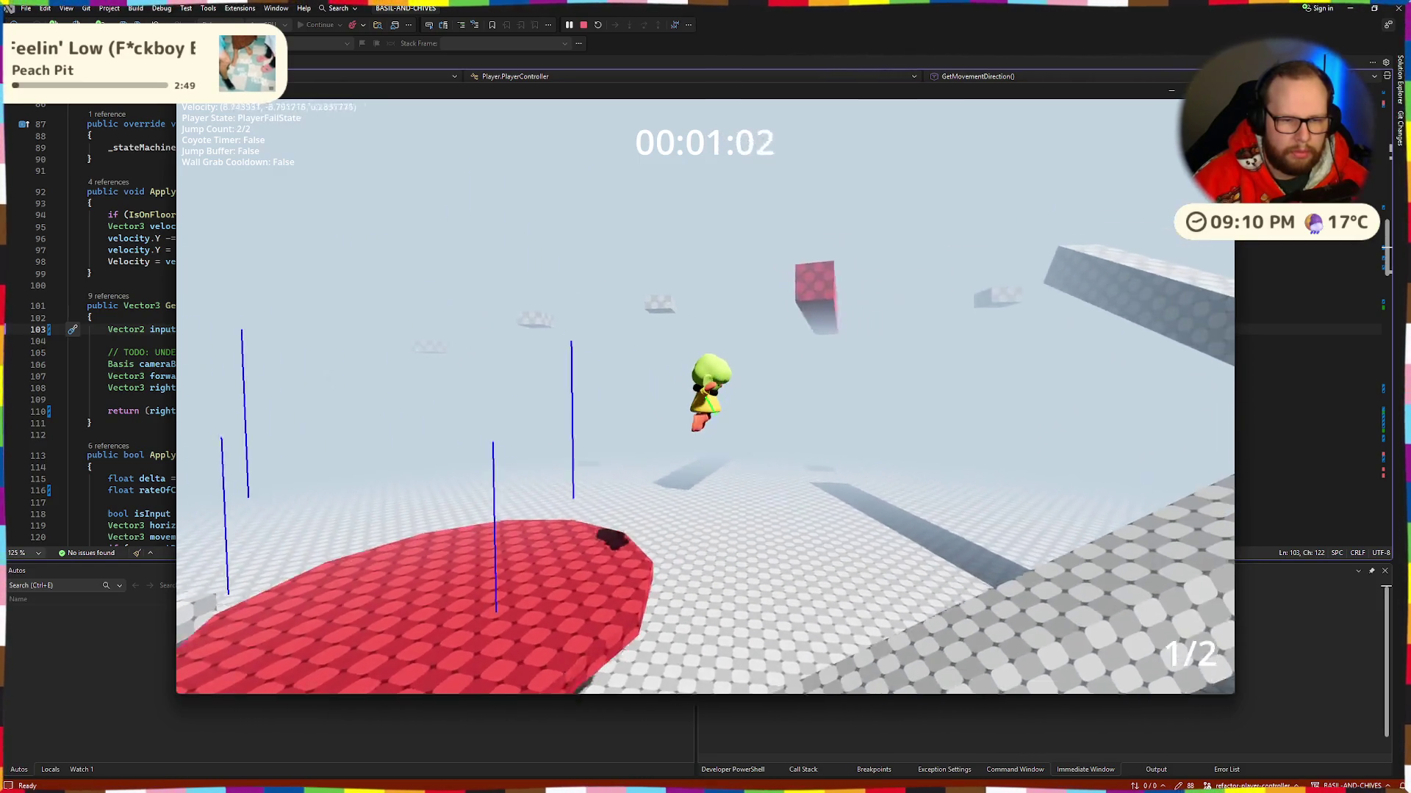
key(w)
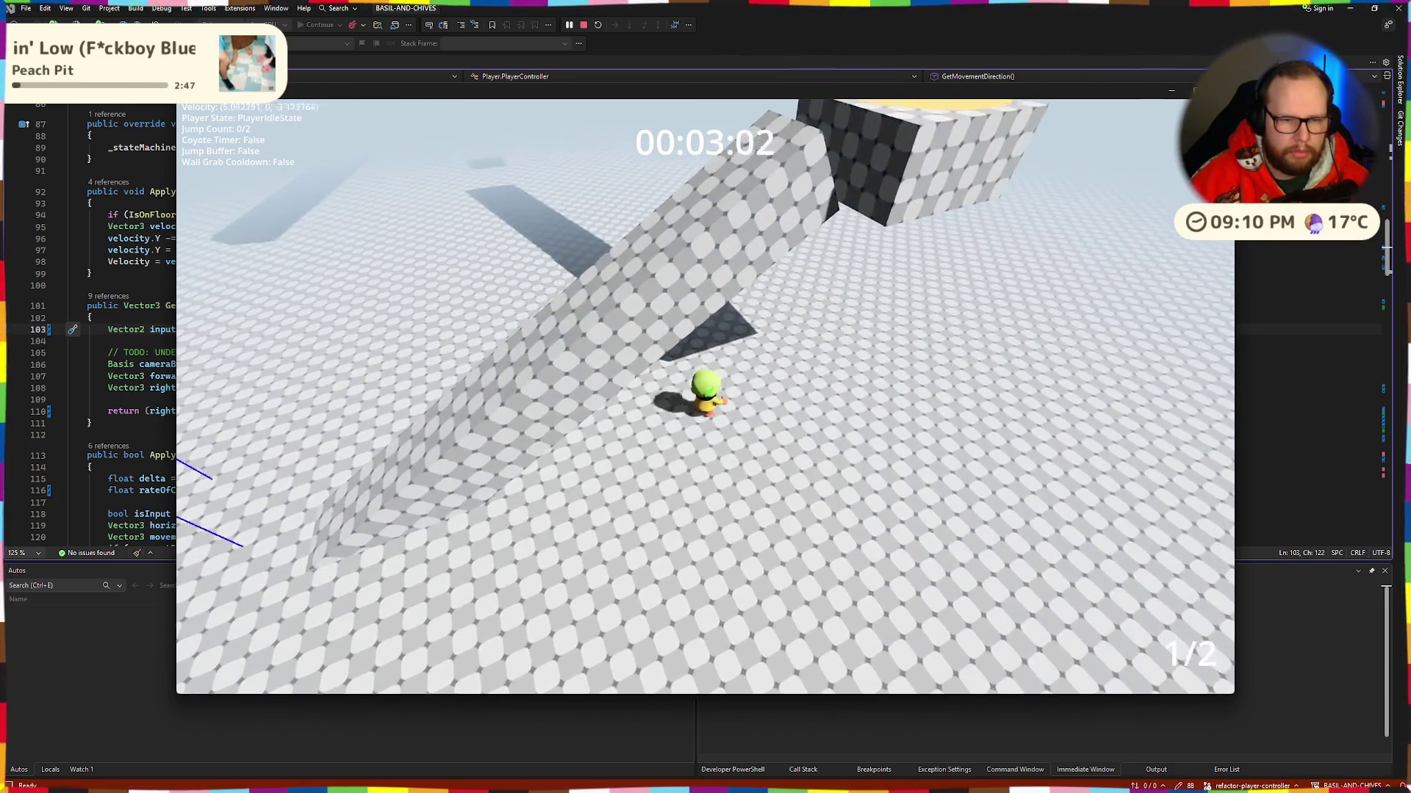
key(w)
key(space)
key(space)
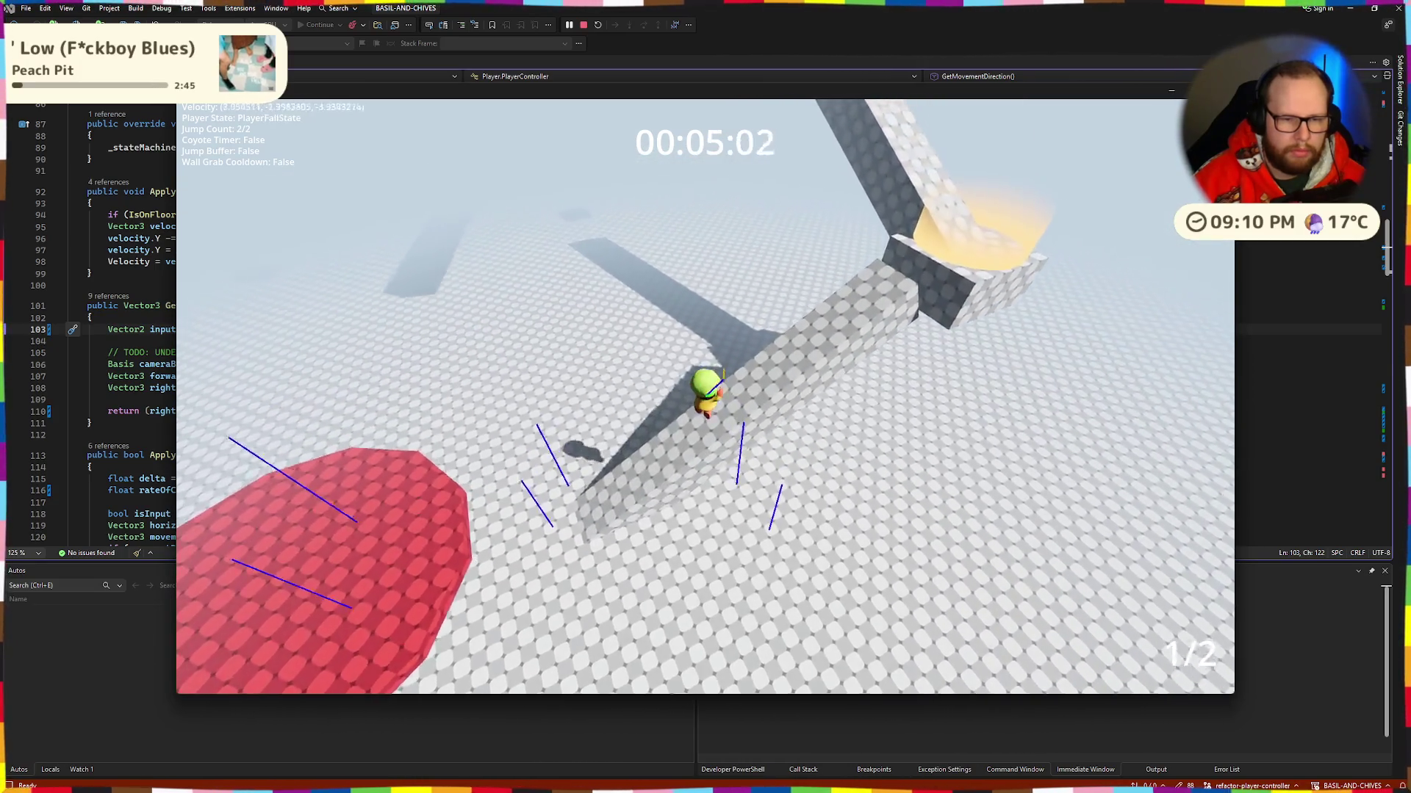
key(w)
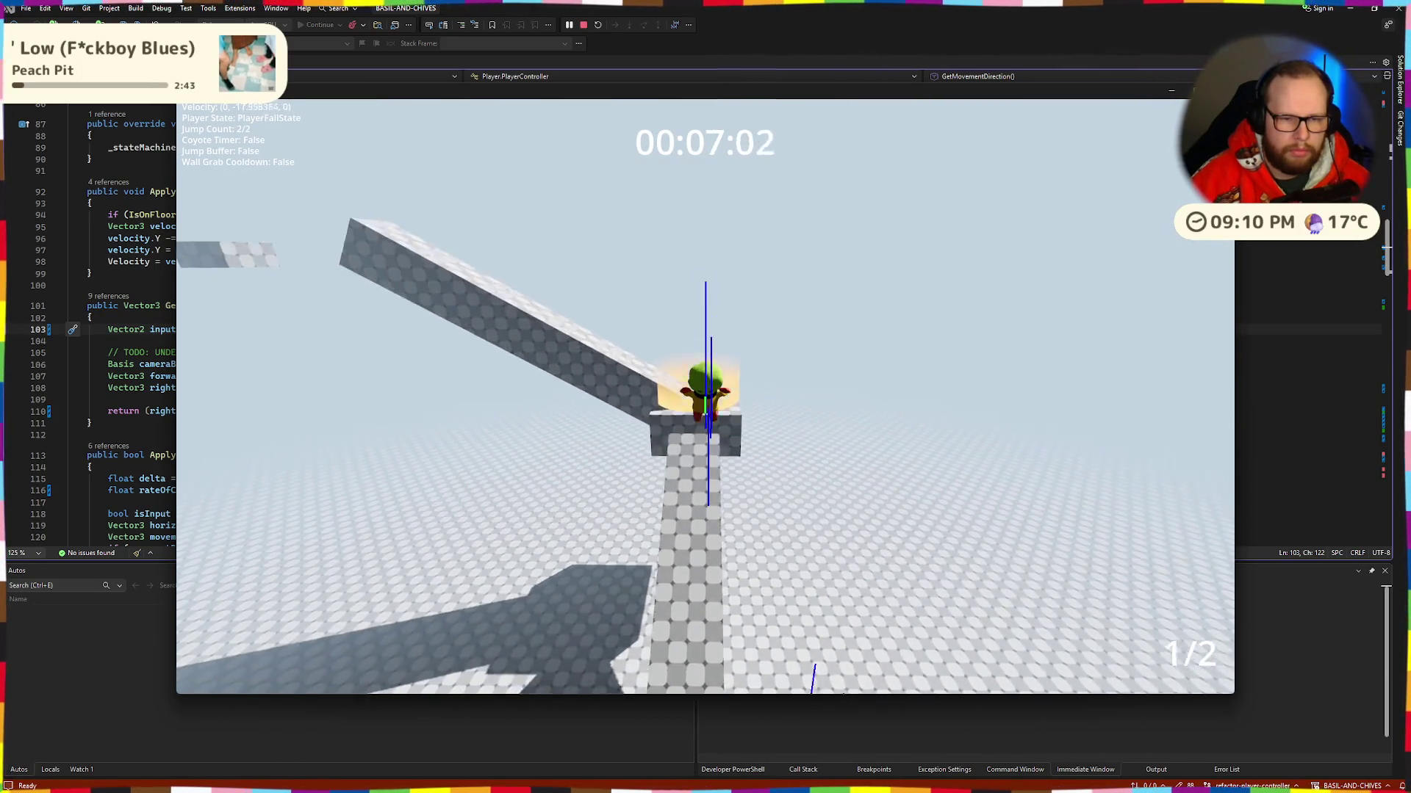
key(space)
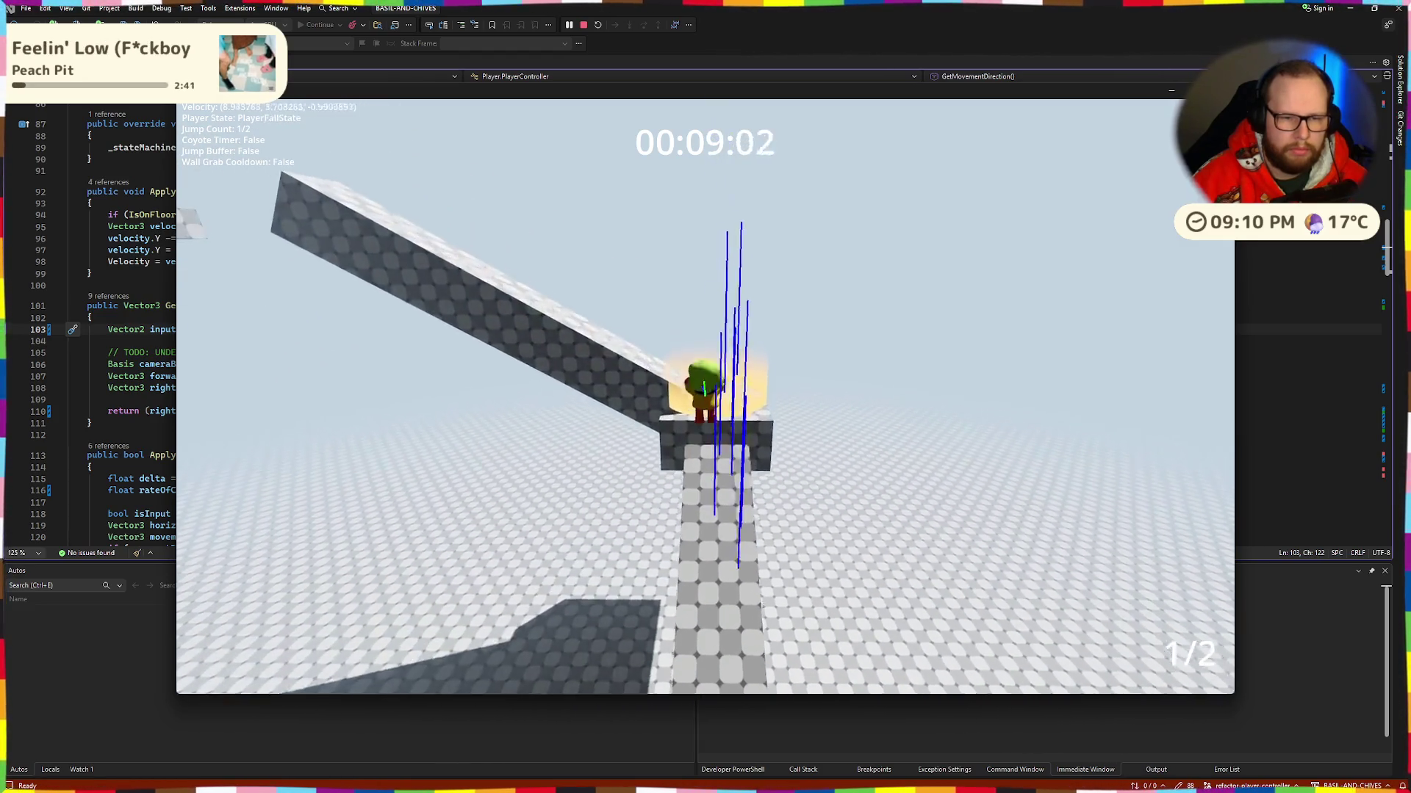
key(space)
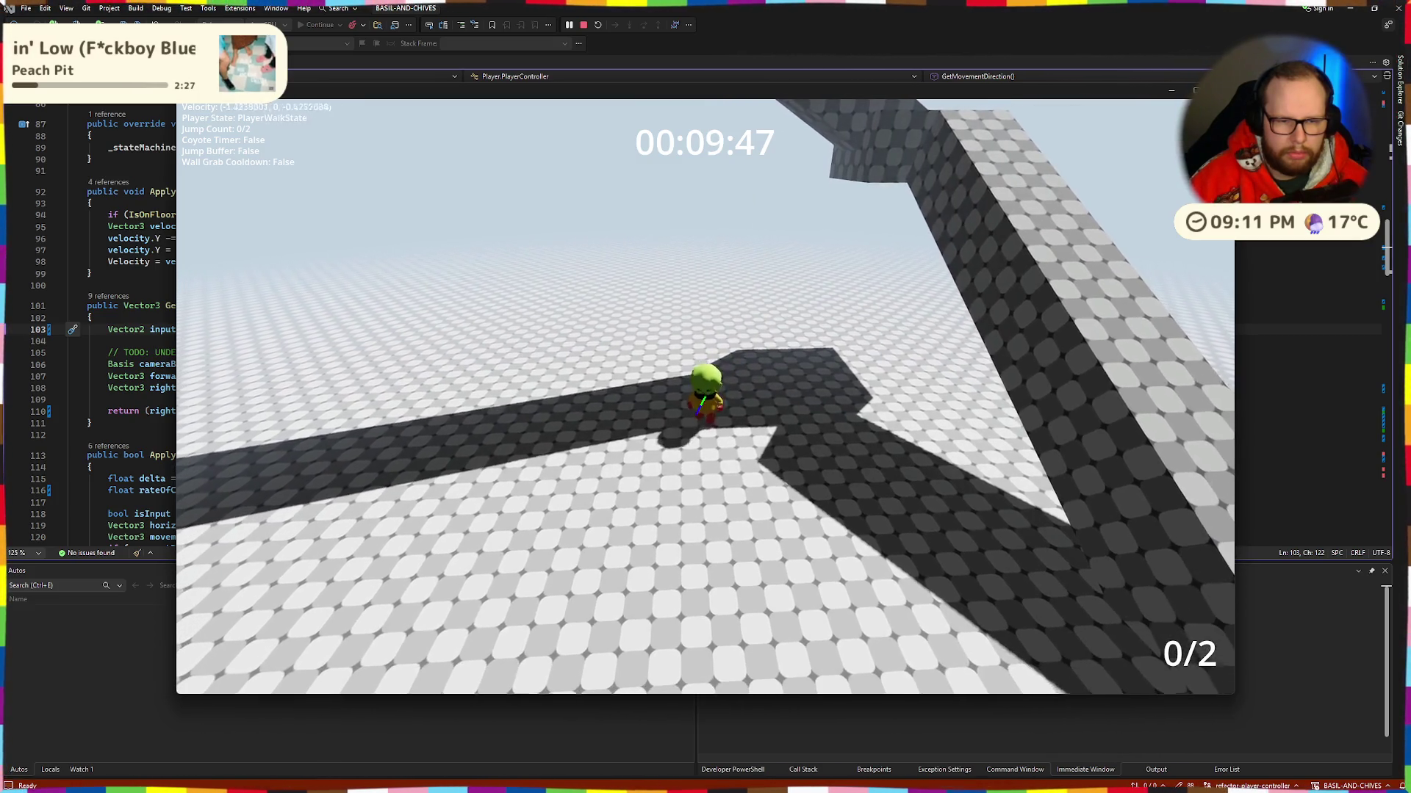
key(w)
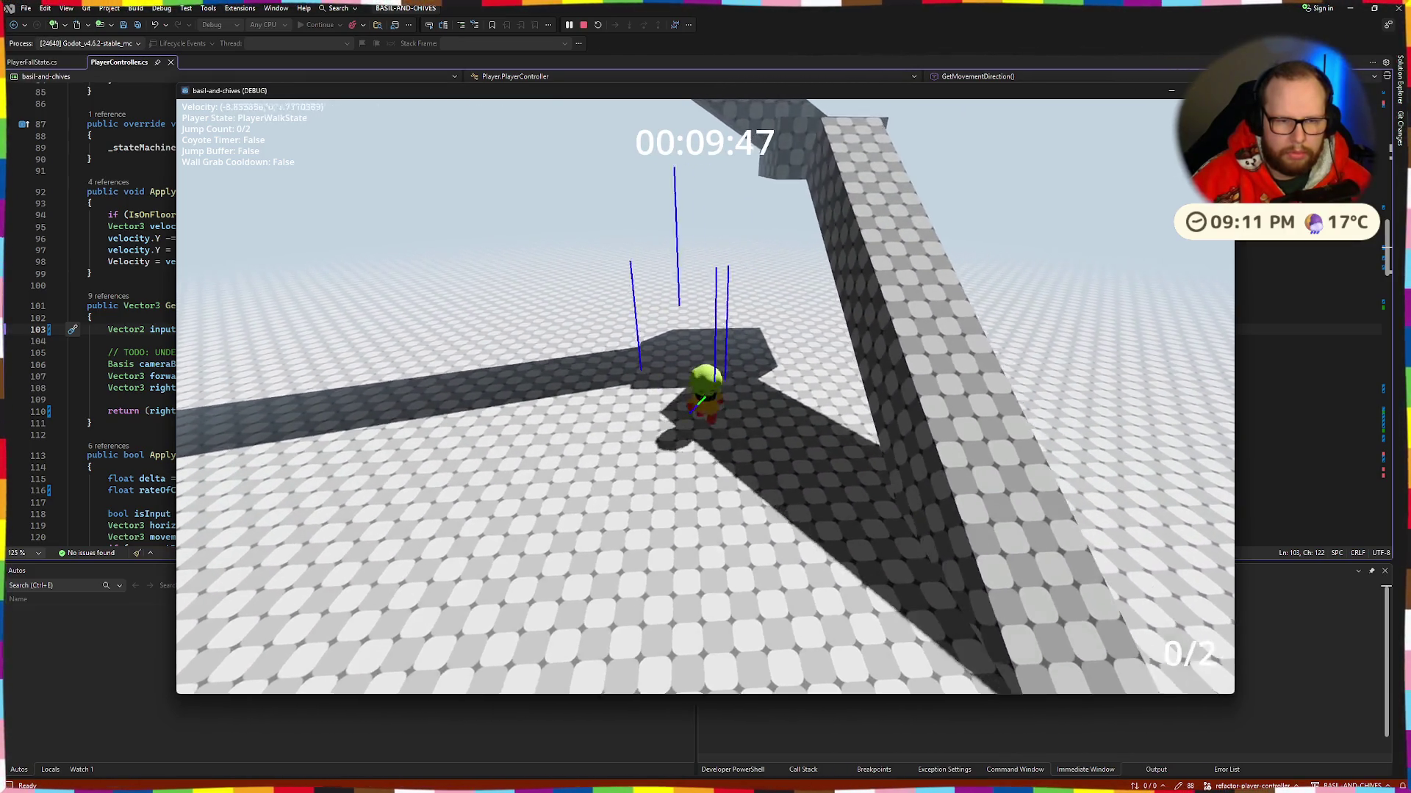
key(space)
key(space)
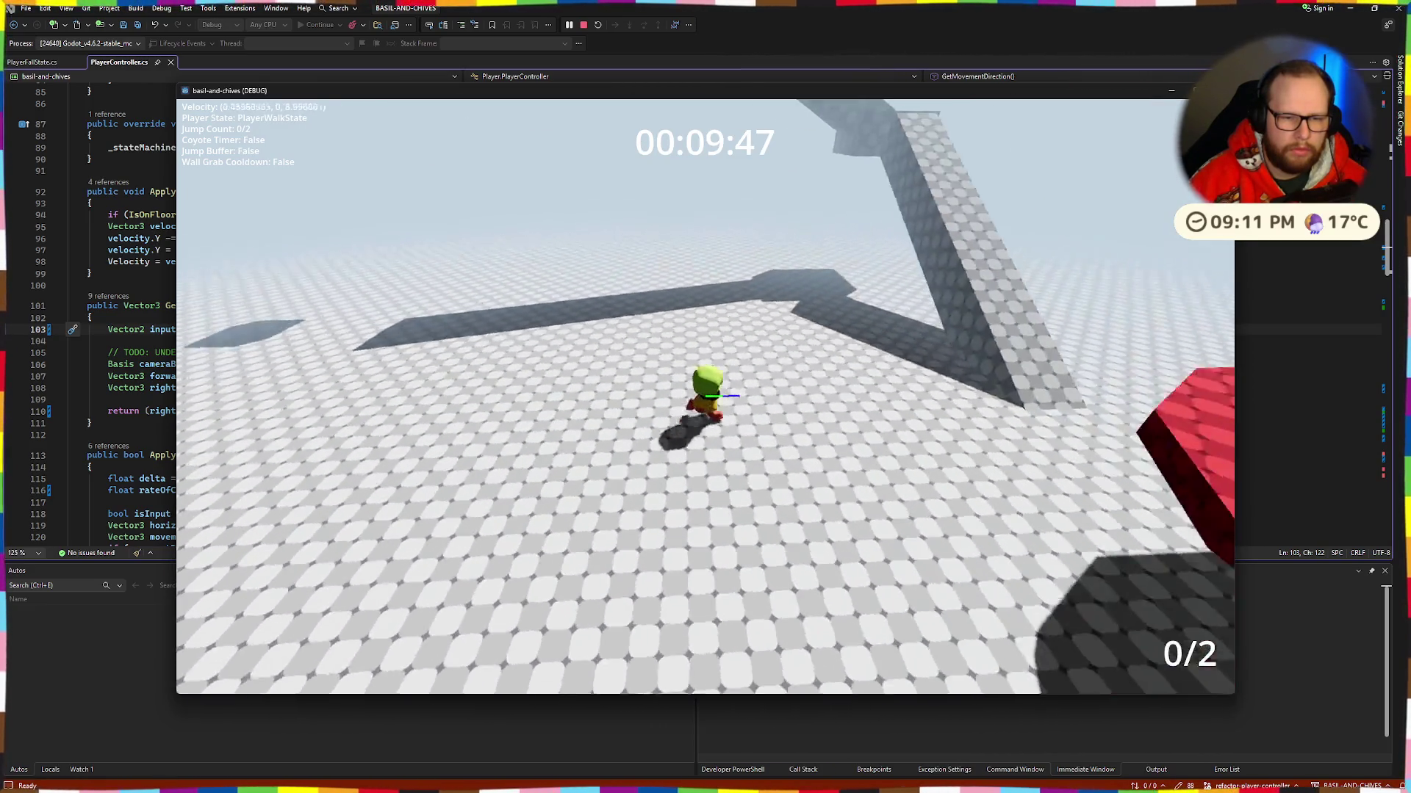
key(space)
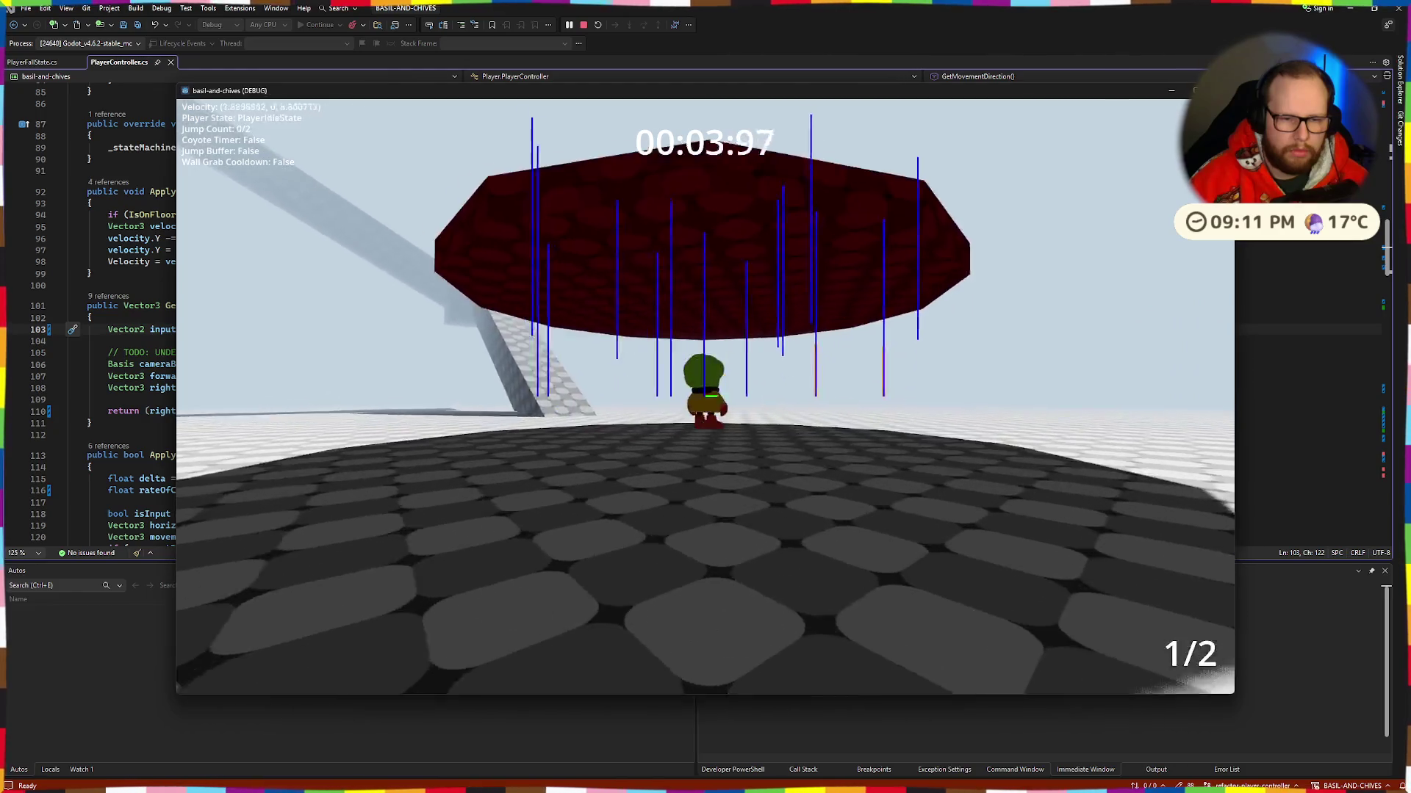
Step: Double jump above the platforms, up the ramps and off the red platform
key(space)
key(space)
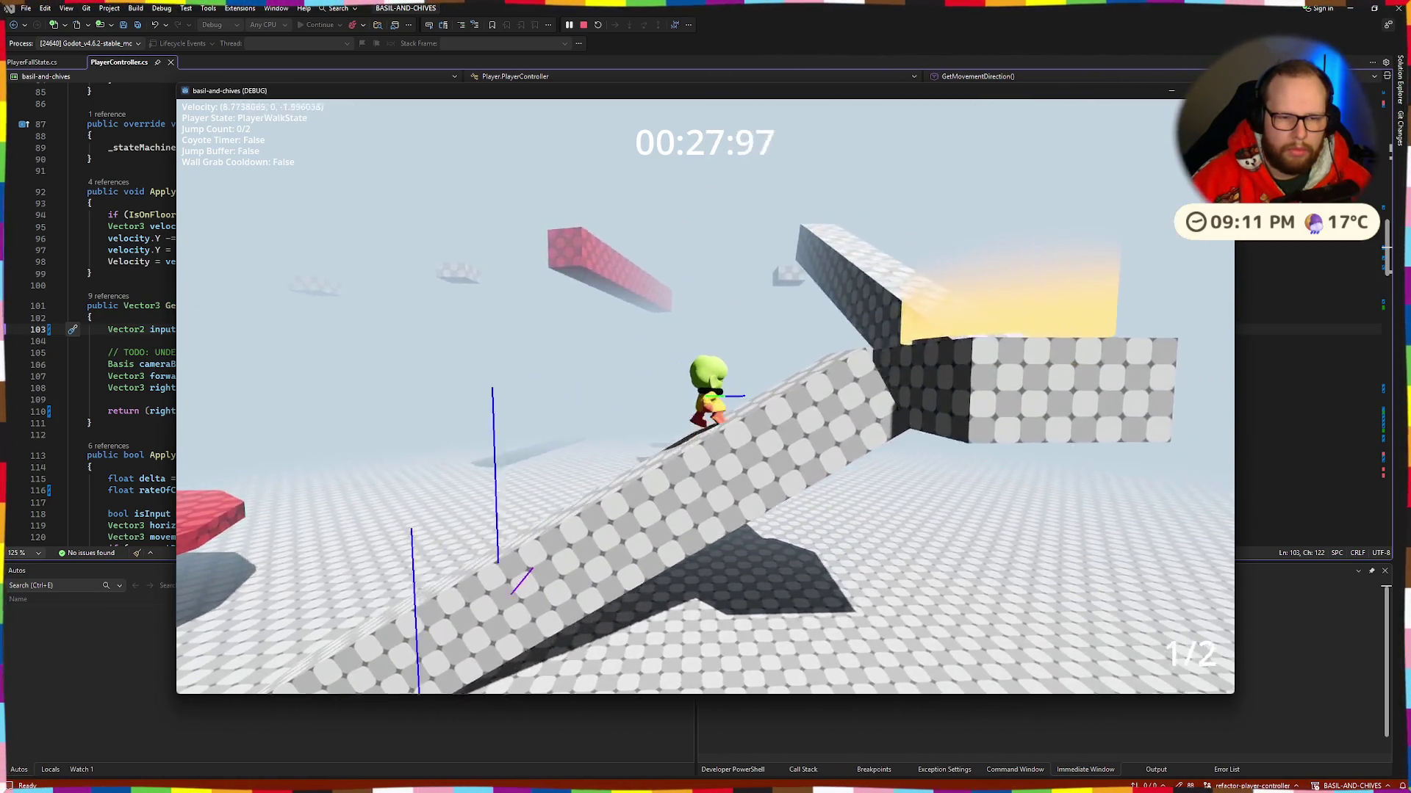
key(space)
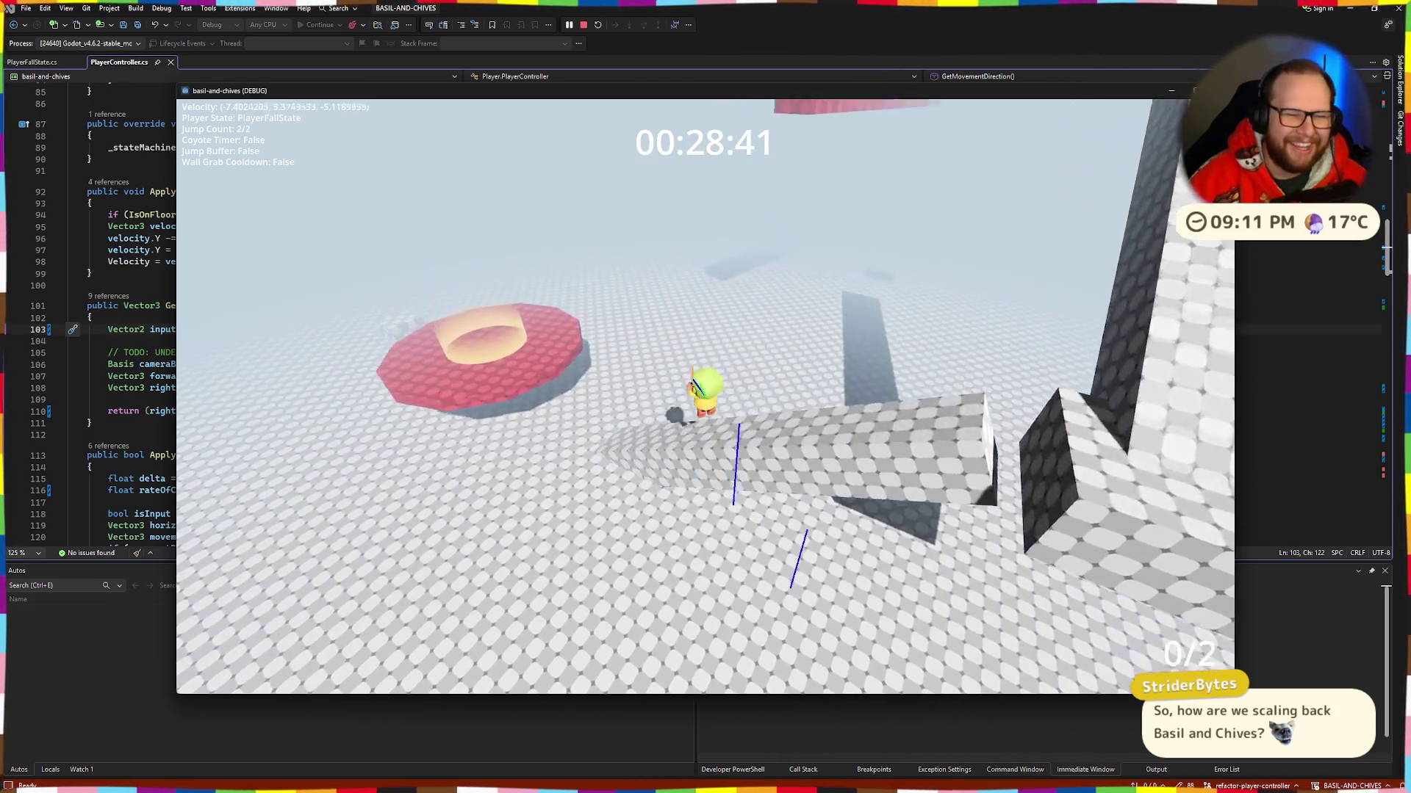
key(space)
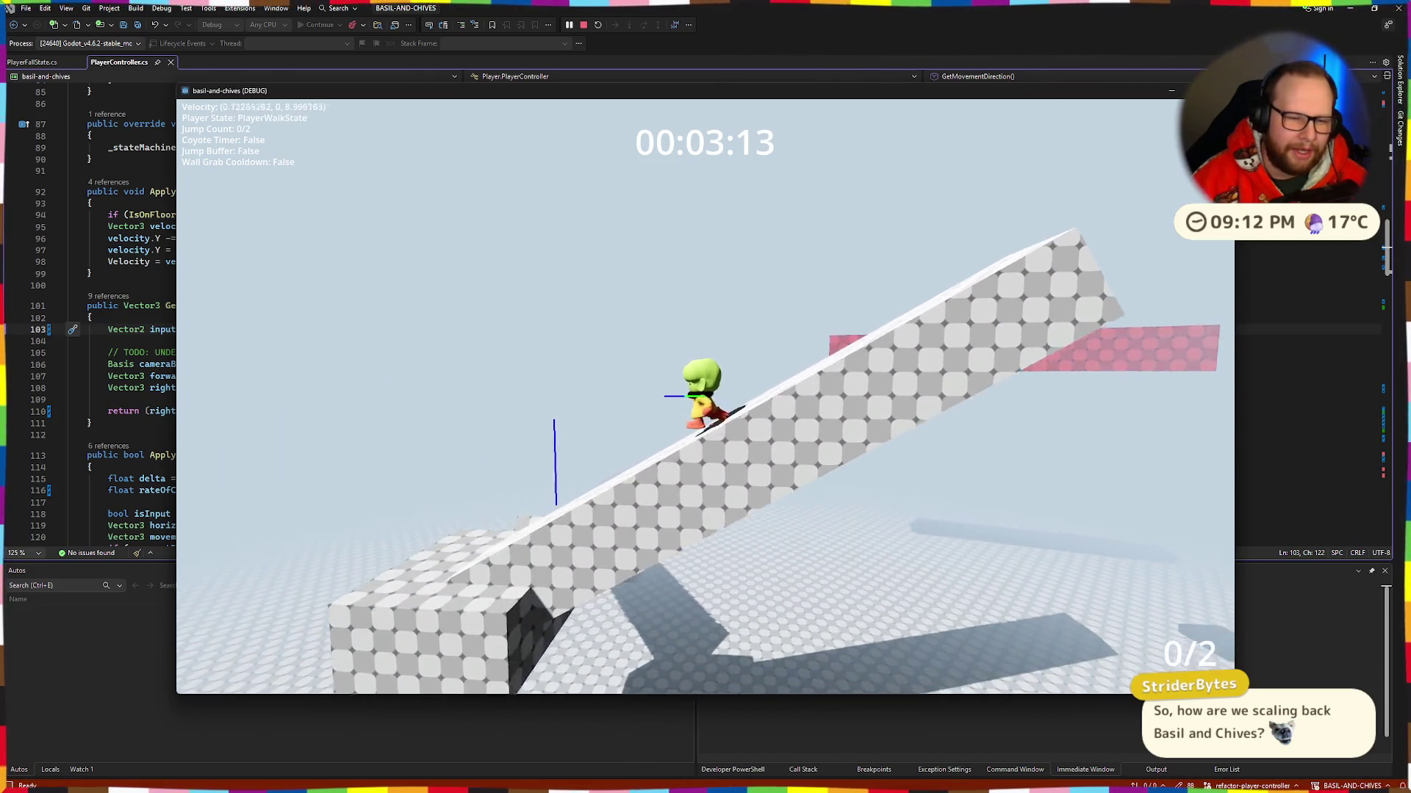
key(space)
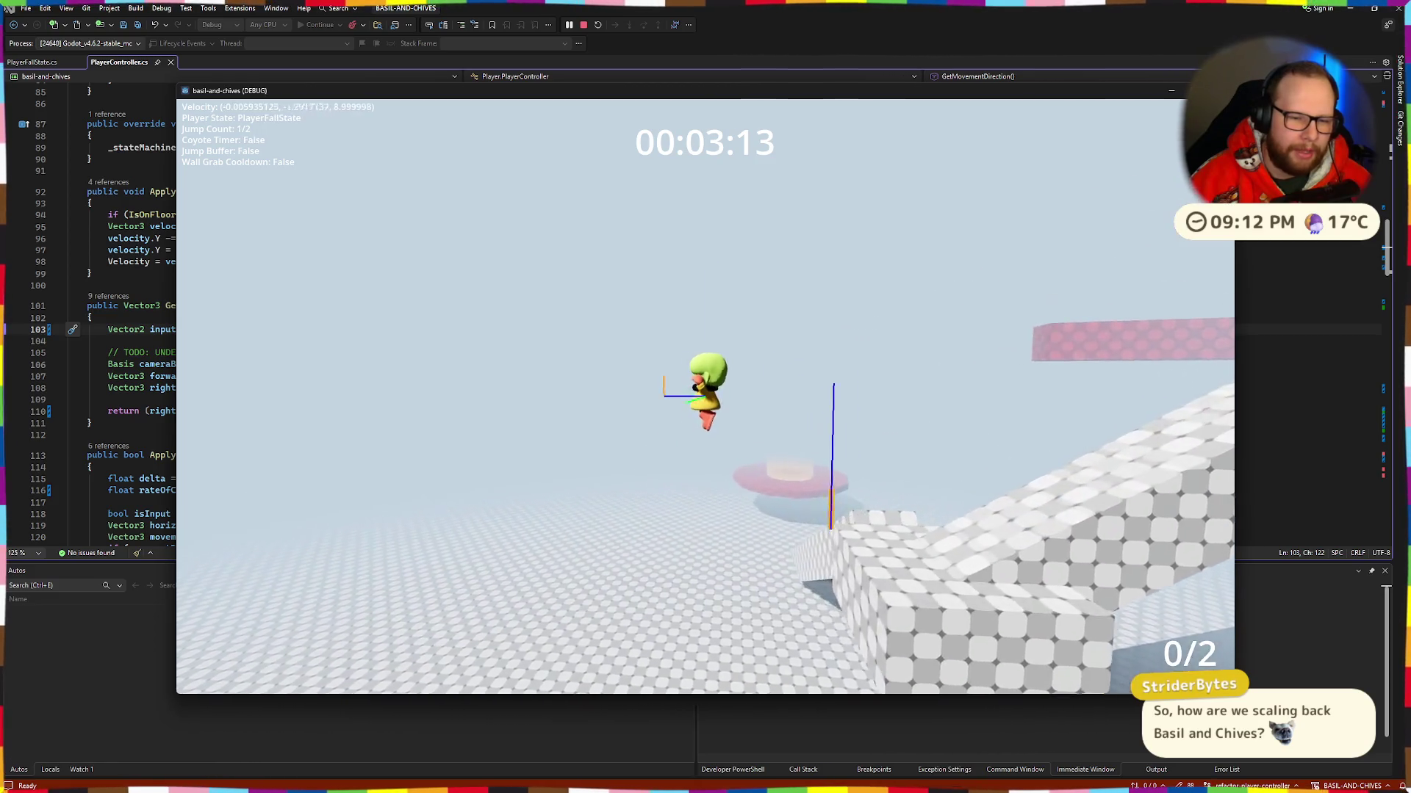
key(space)
key(space)
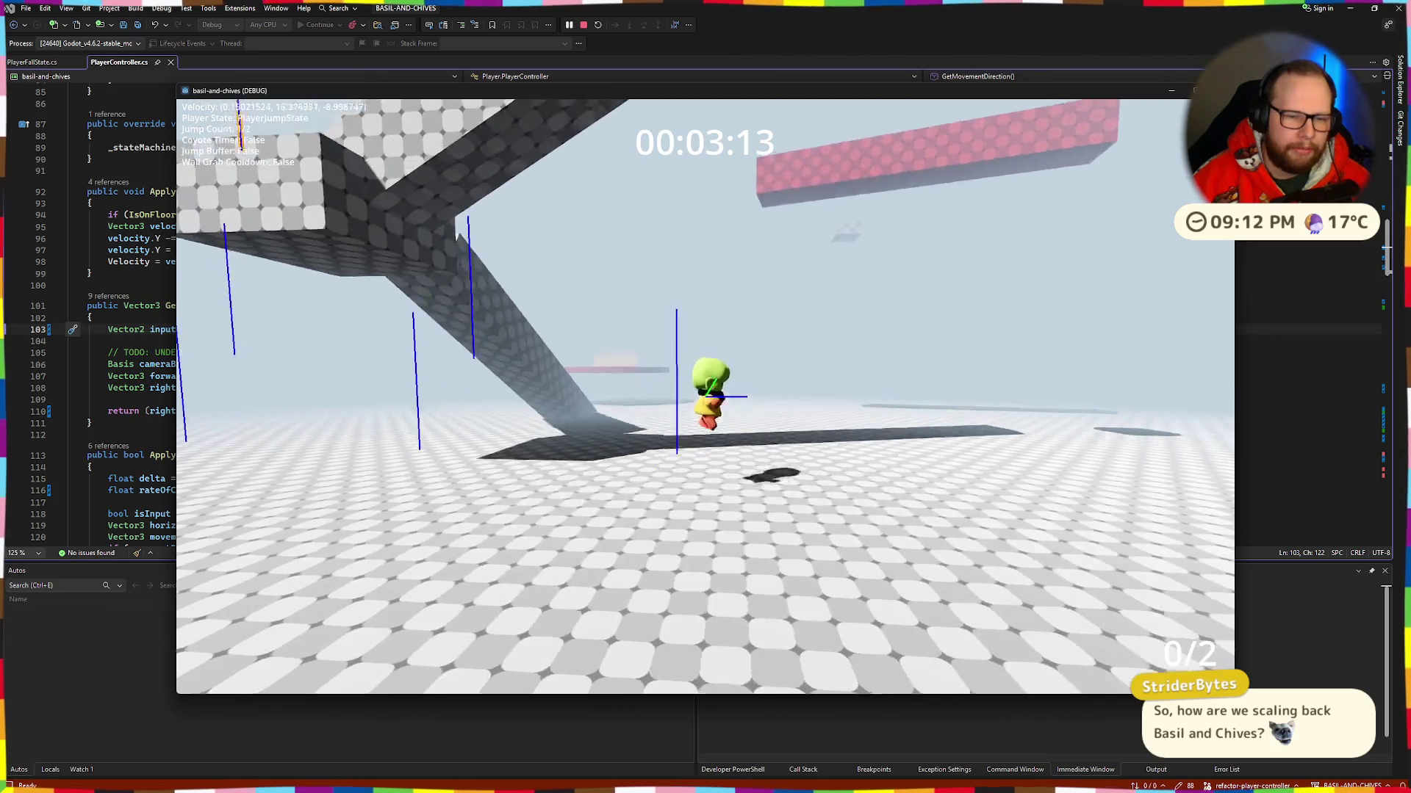
key(space)
key(space)
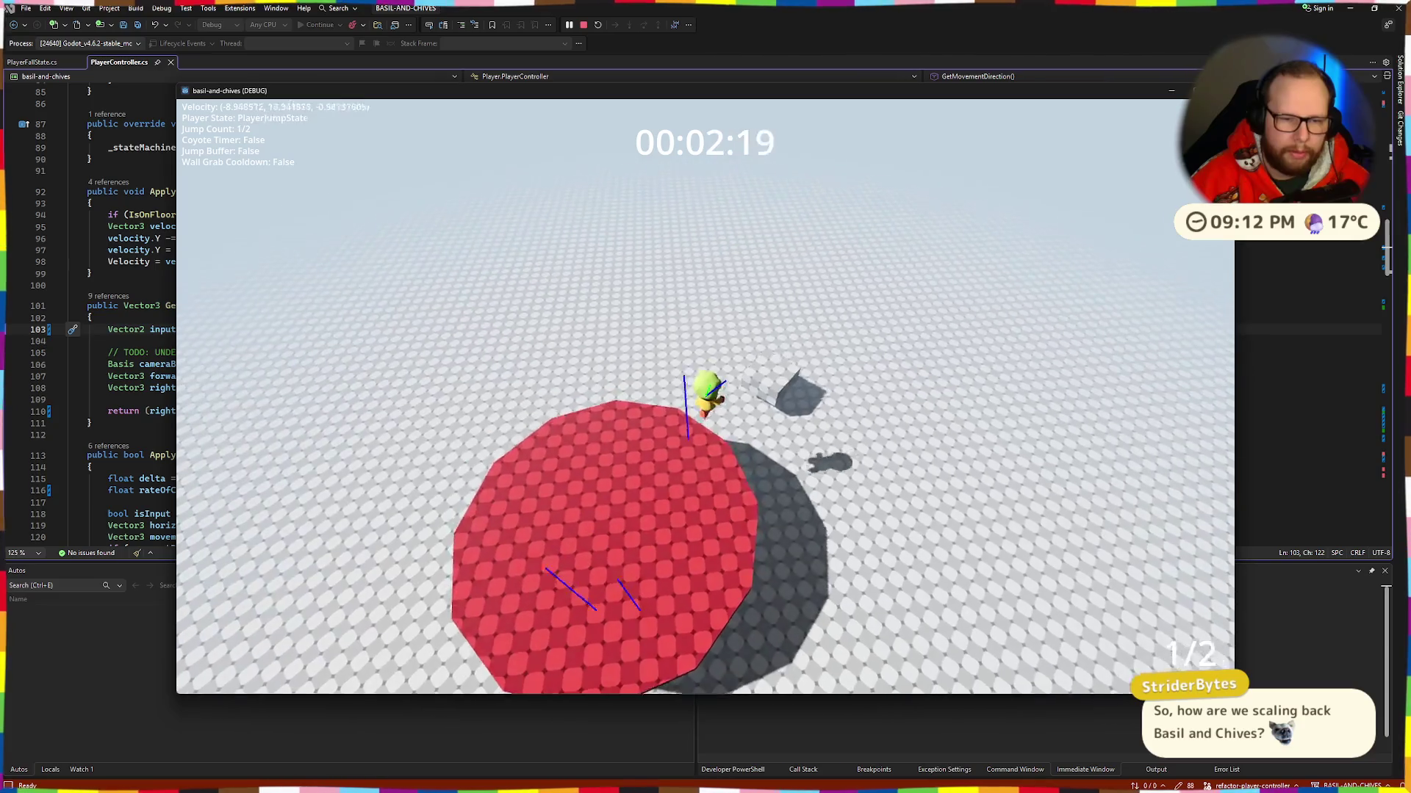
key(space)
Step: Run and jump from the red platform up the grey ramp, then quit with Escape
key(w)
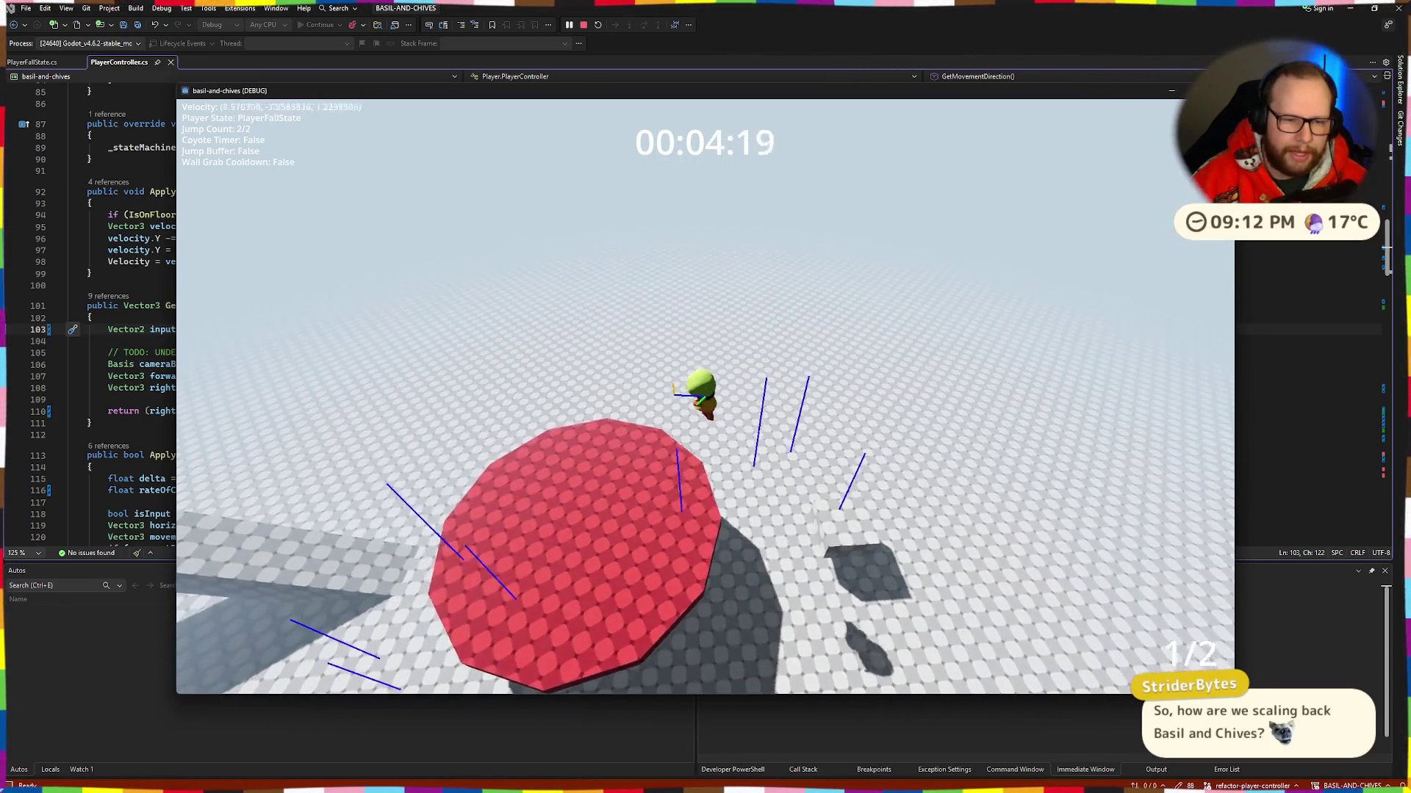
key(w)
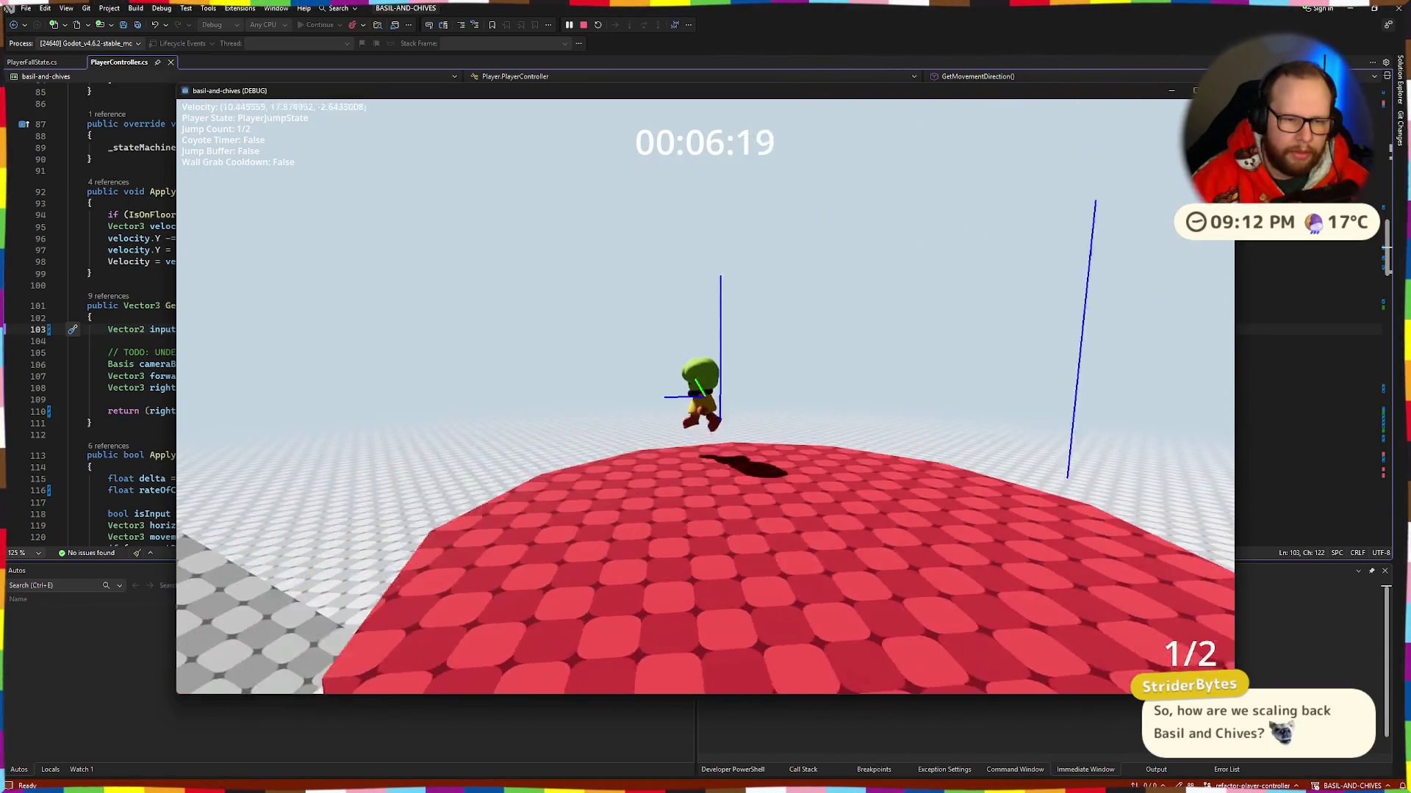
key(space)
key(space)
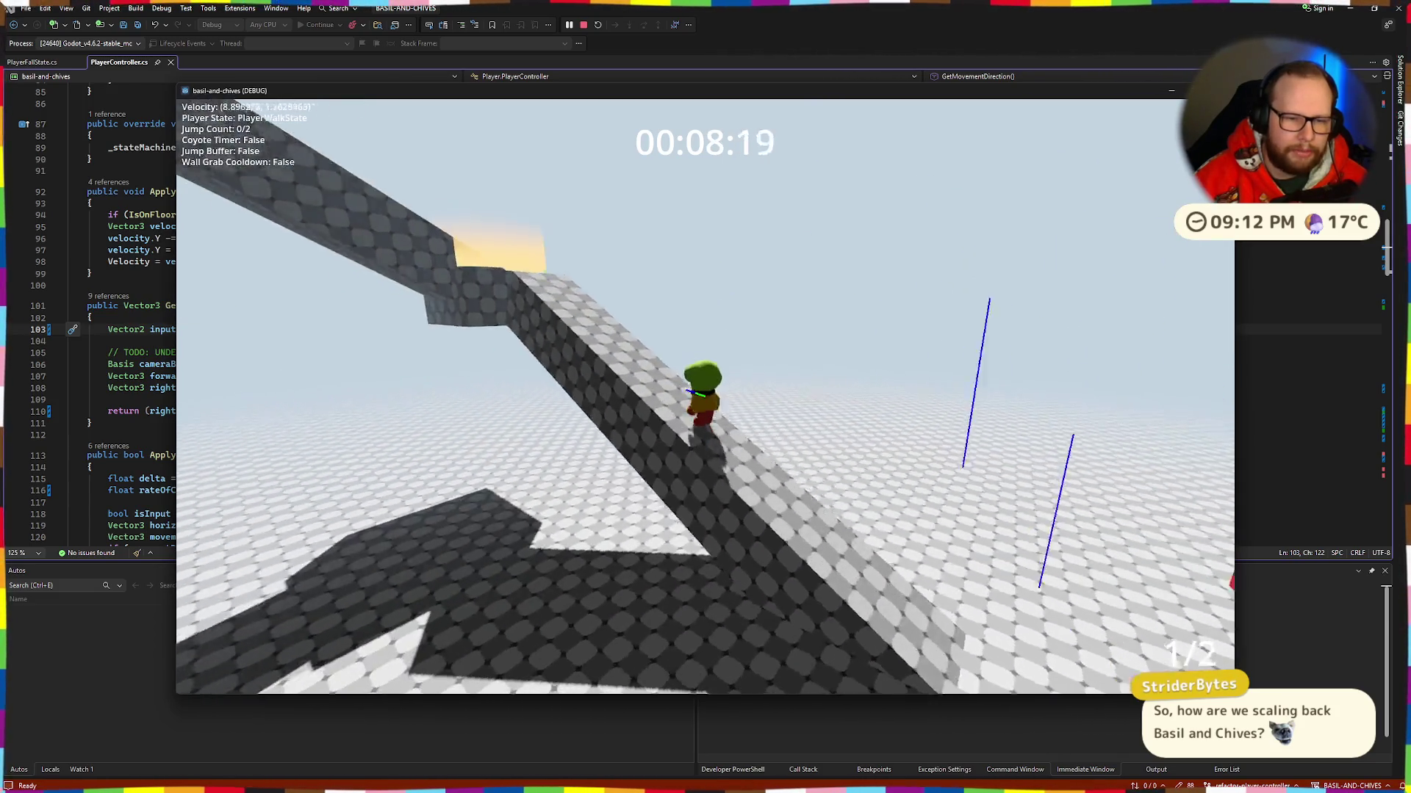
key(space)
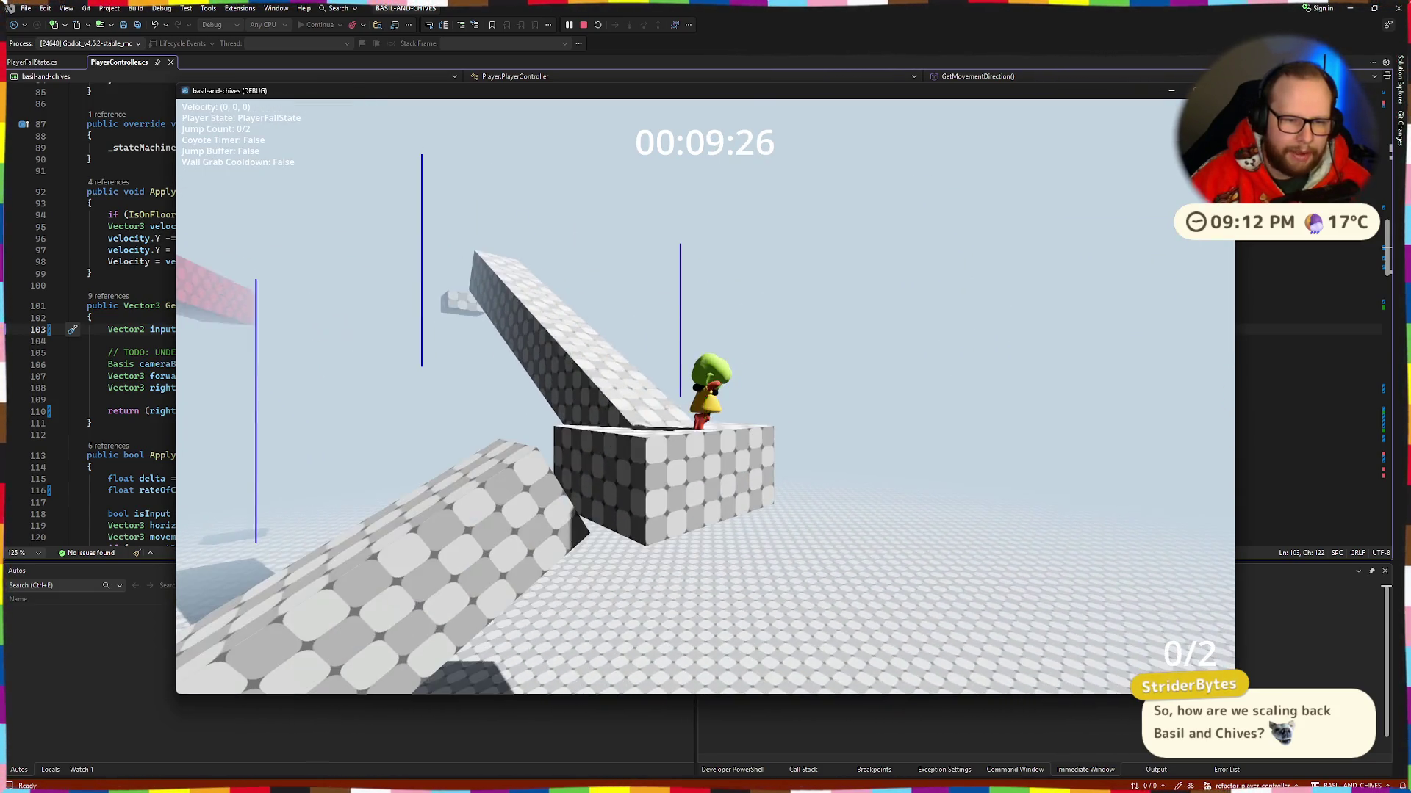
key(w)
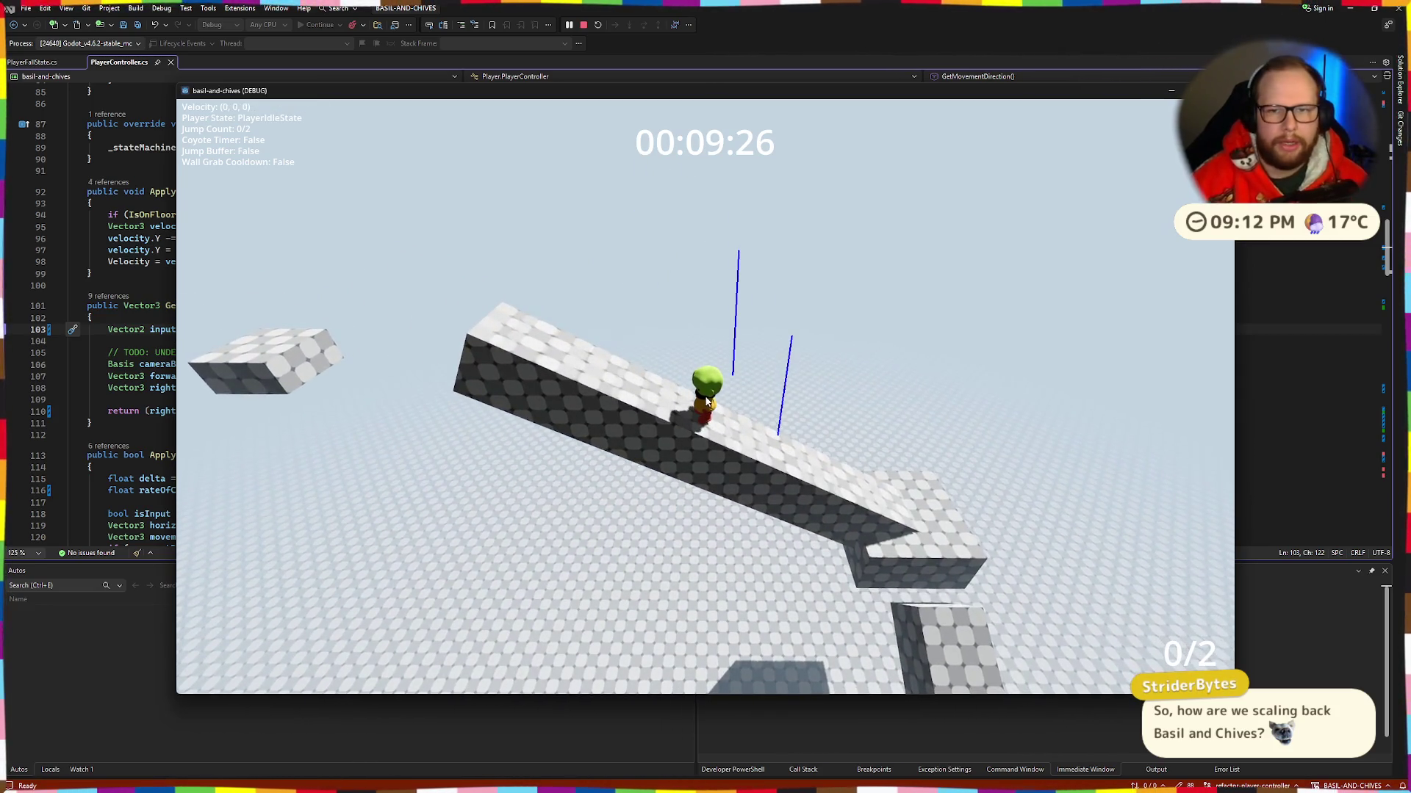
key(Escape)
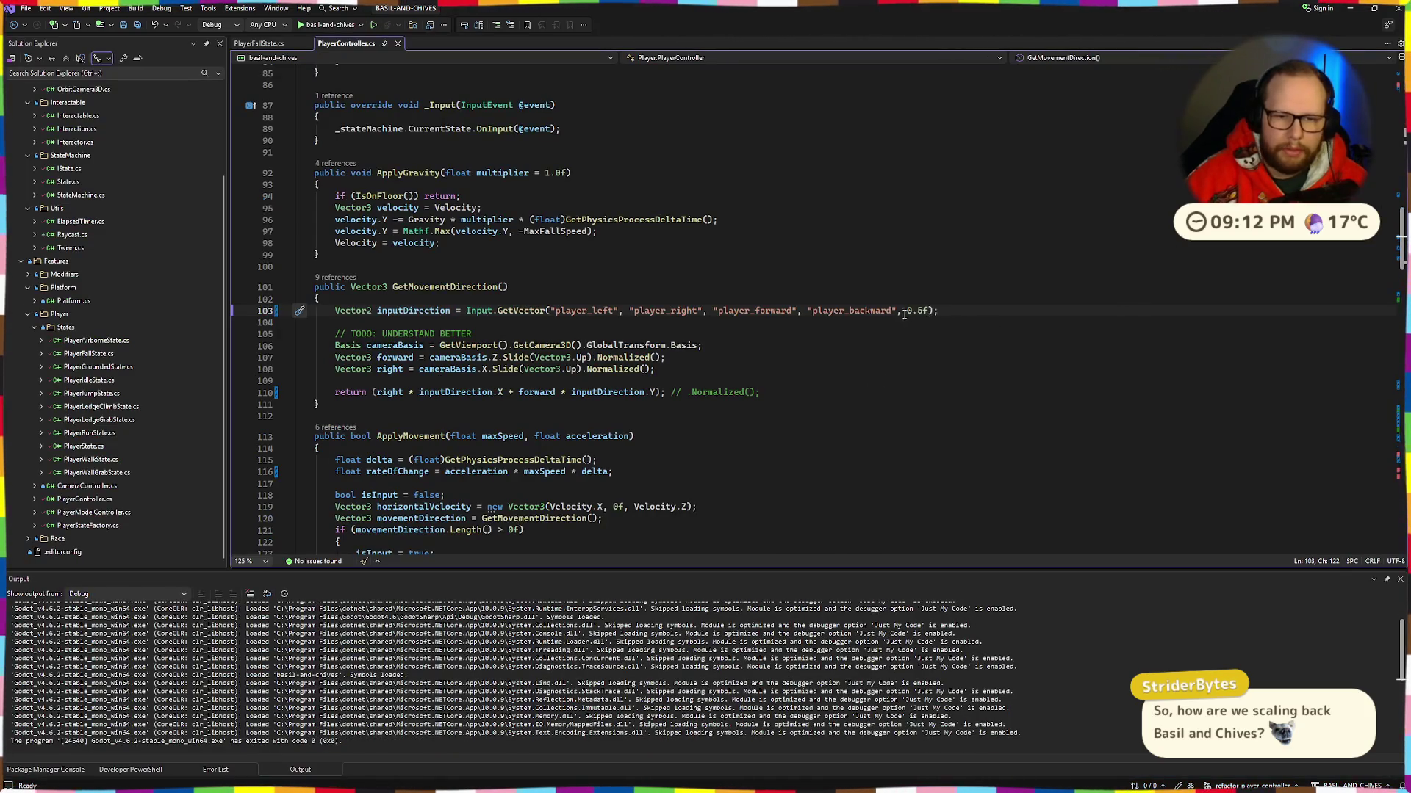
Step: Delete the 0.5f deadzone from GetVector, then save PlayerController.cs and launch with F5
key(Delete)
key(F5)
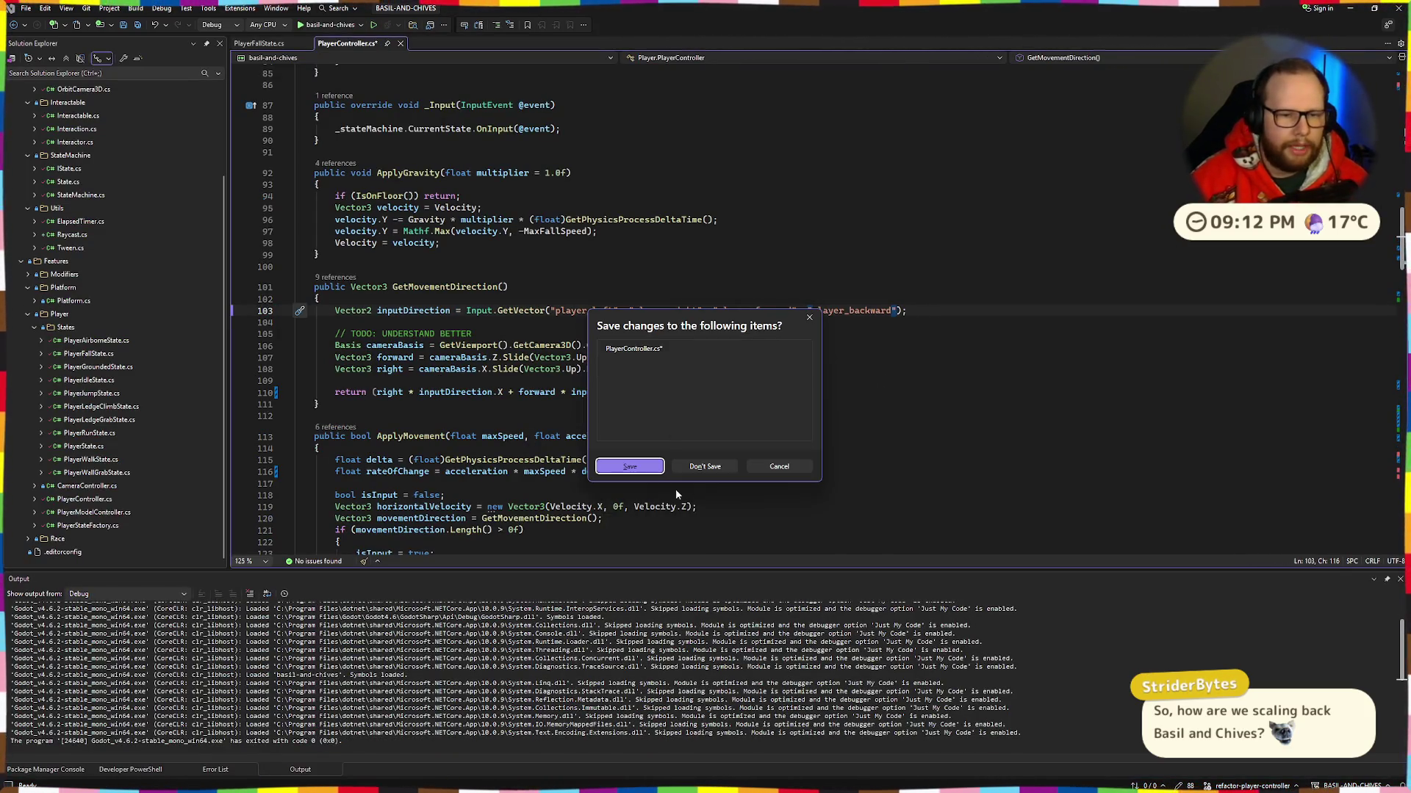
click(781, 466)
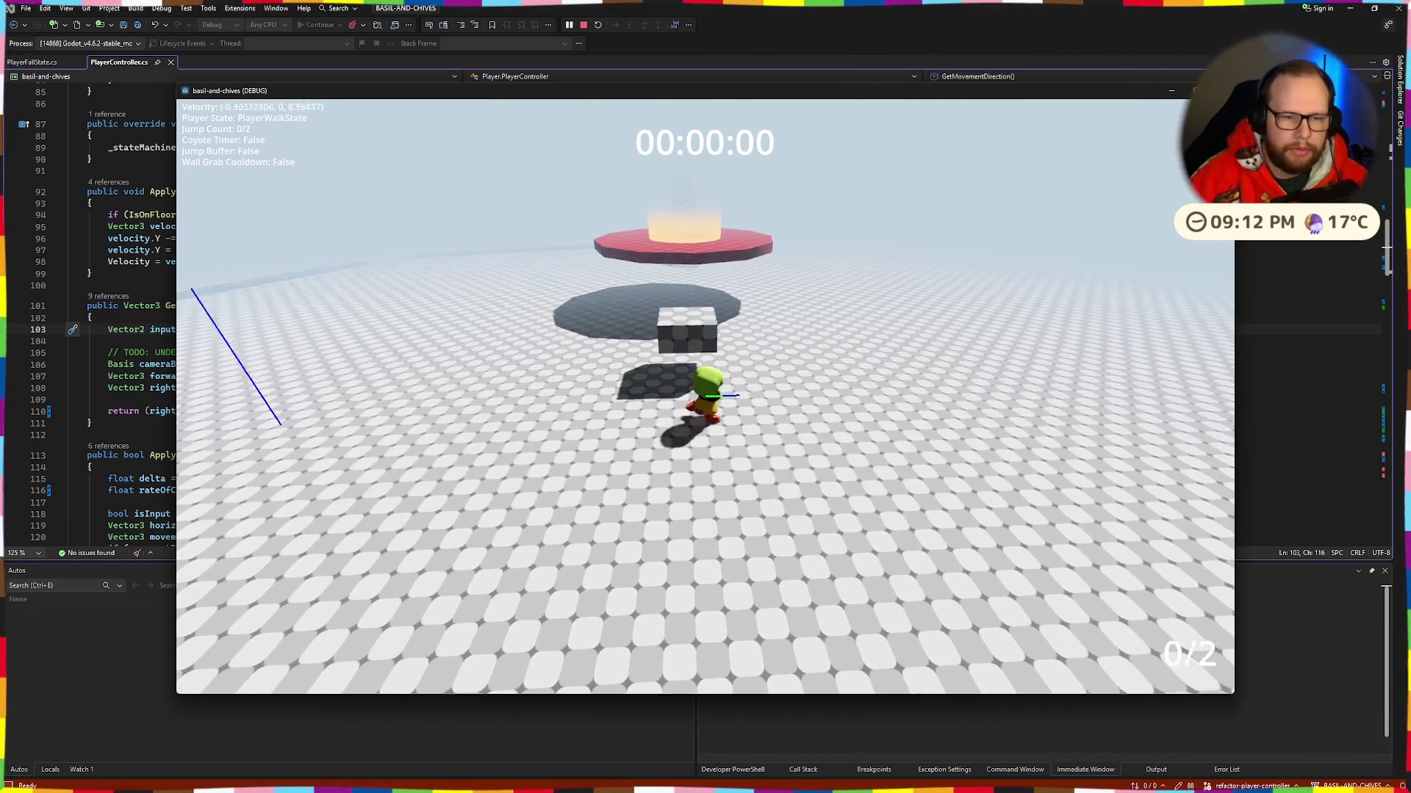
Step: Jump up the ramp, along the walkway and off the boxes until reaching the red platform
key(w)
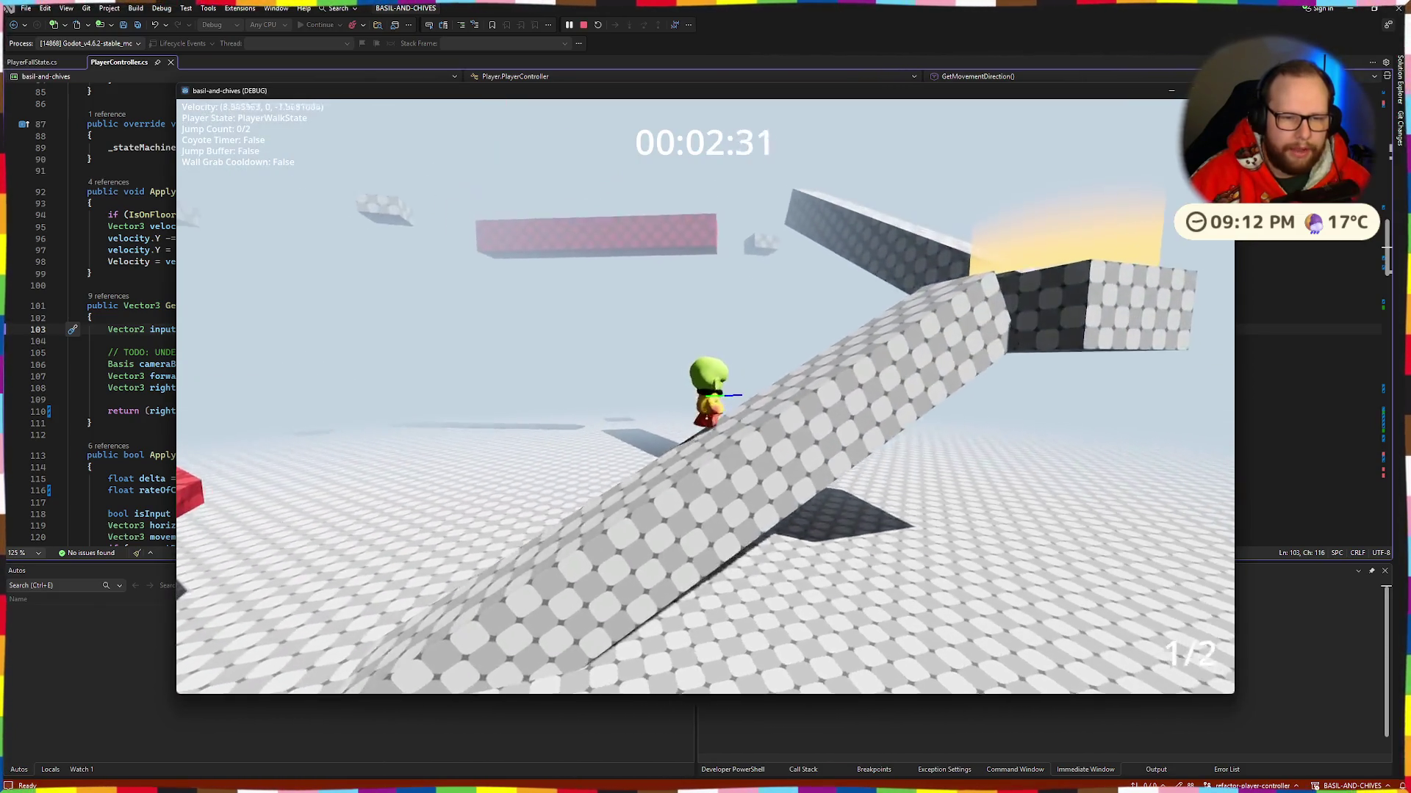
key(space)
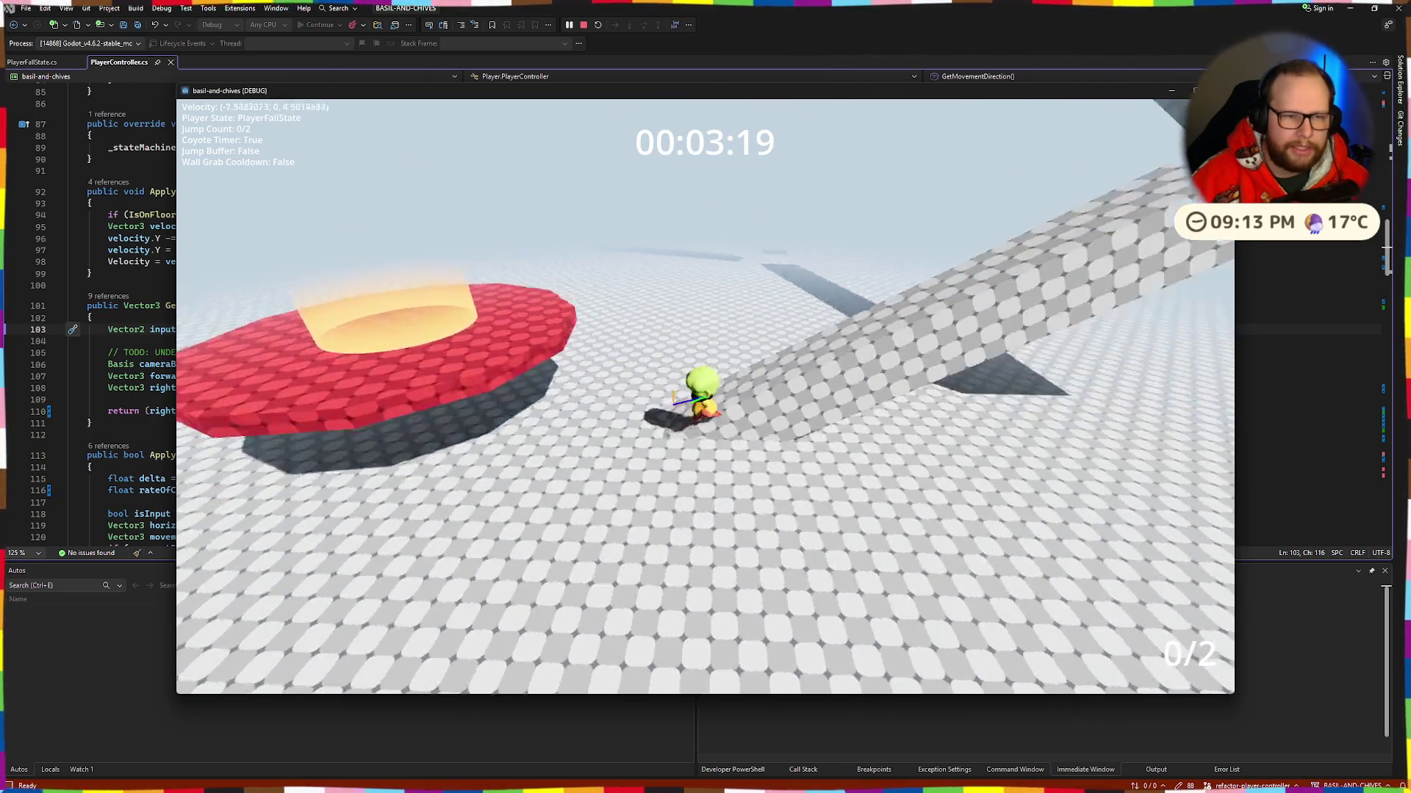
key(space)
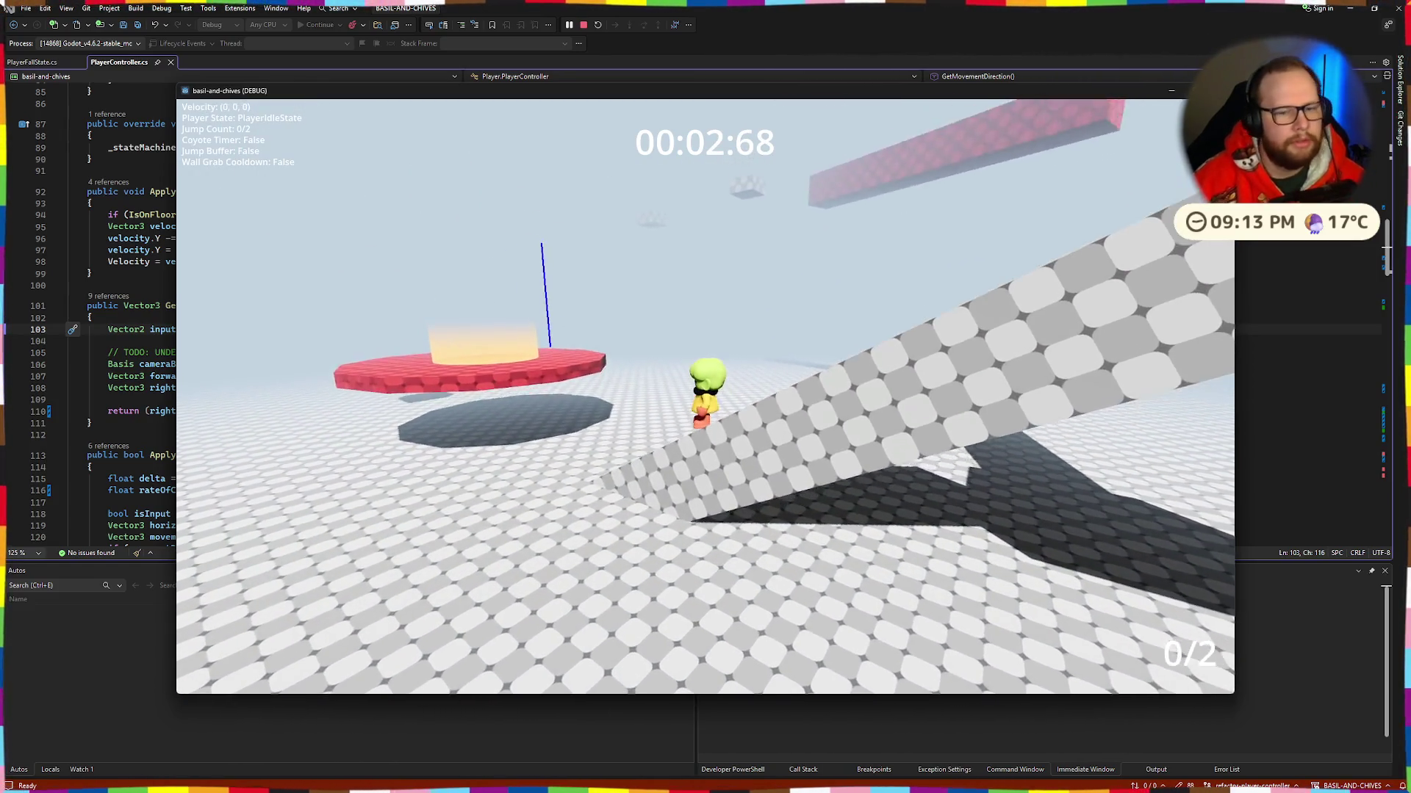
key(space)
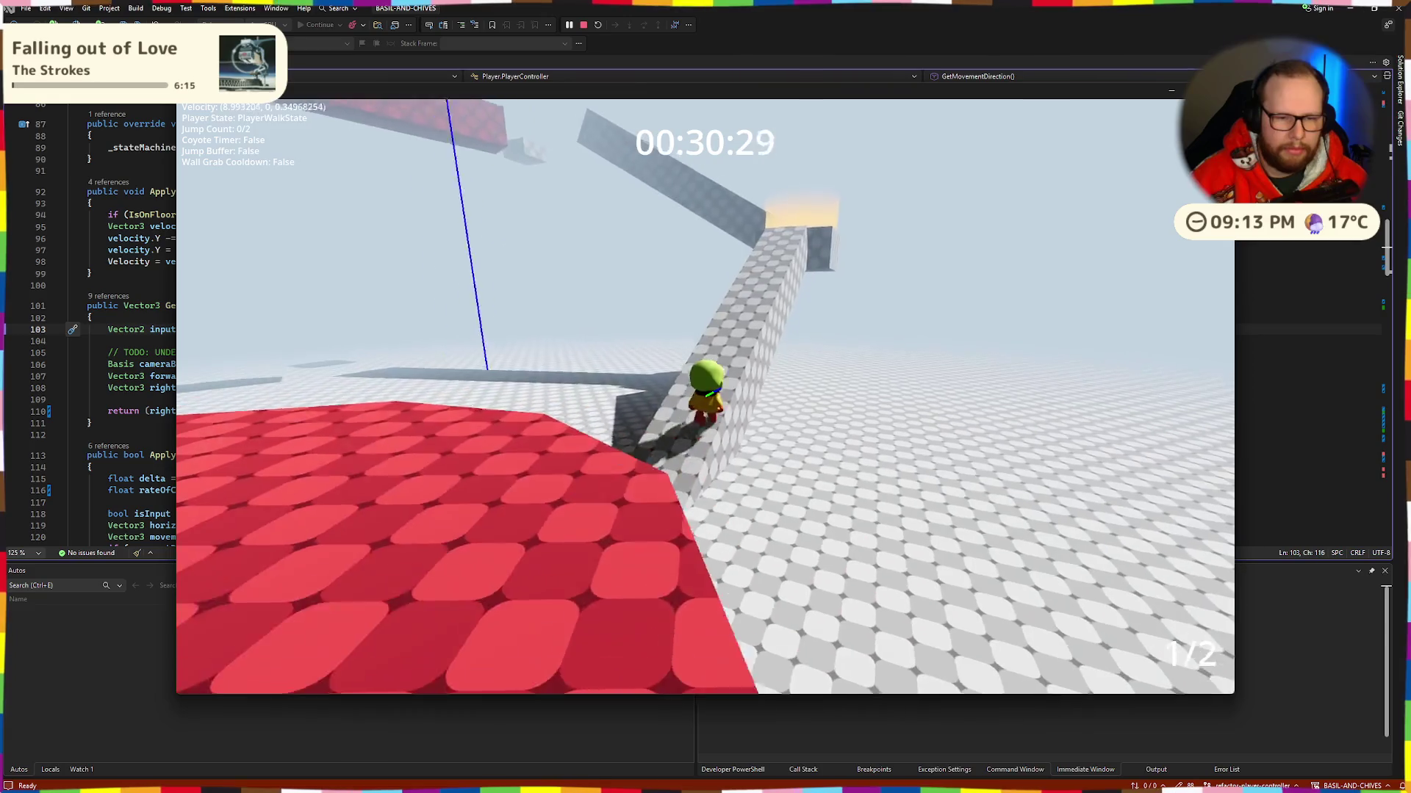
key(space)
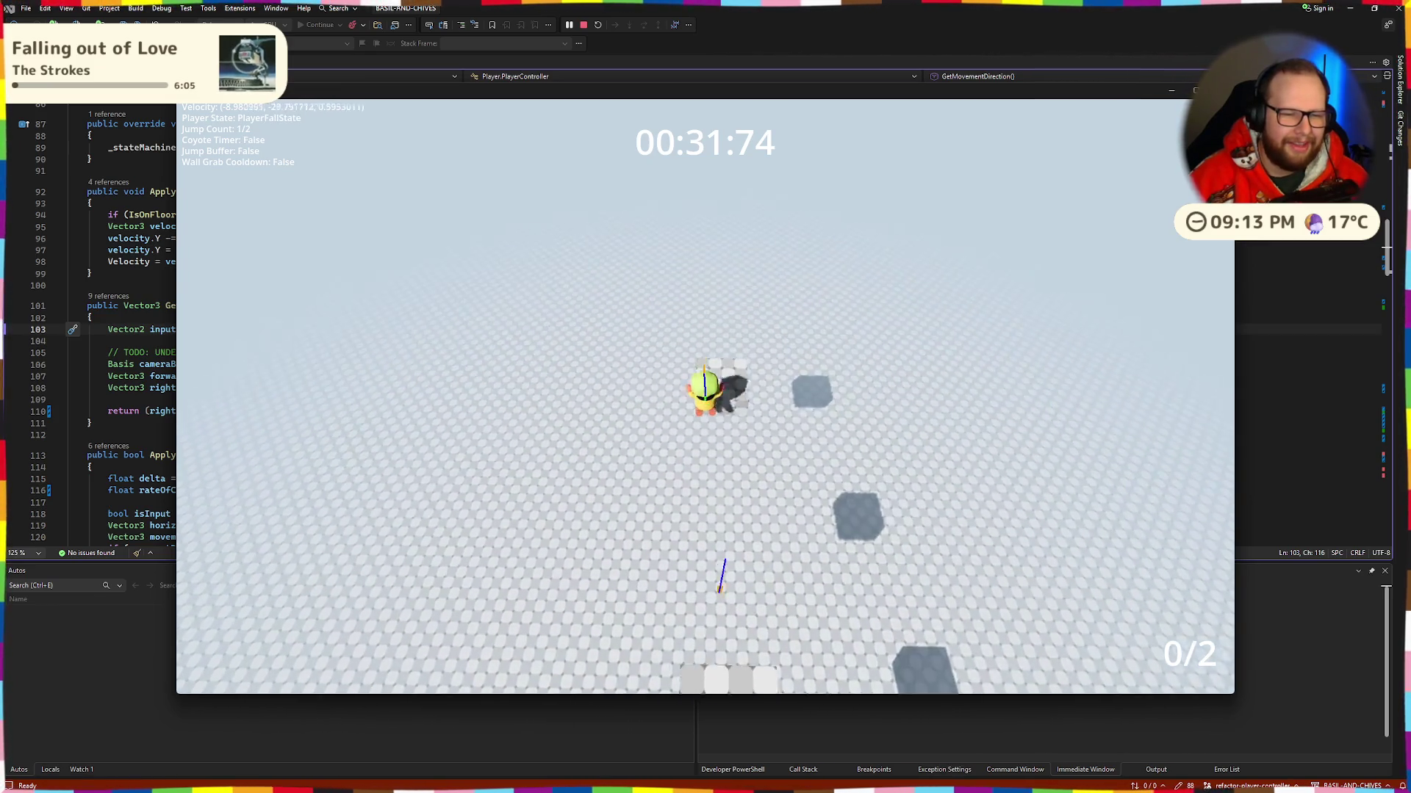
key(r)
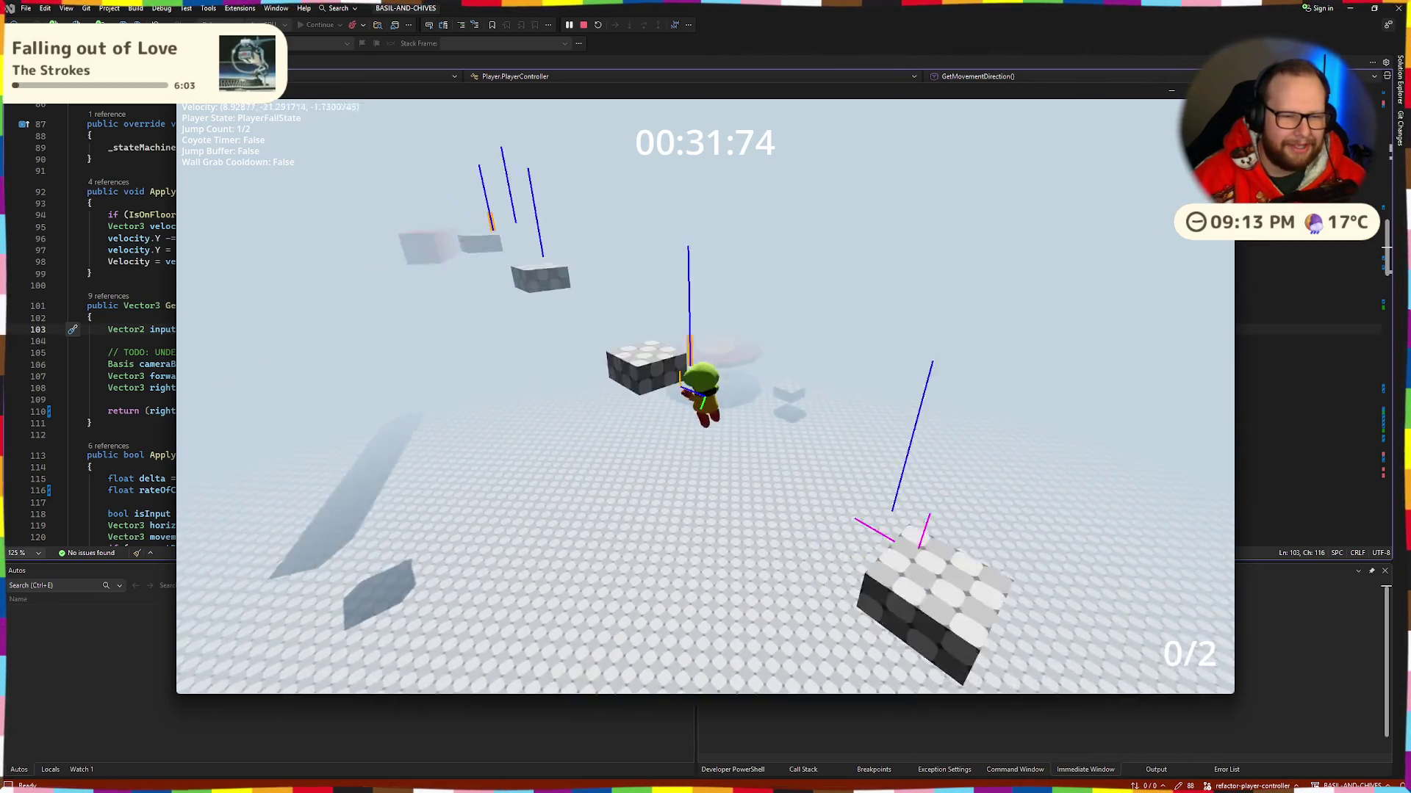
key(space)
key(space)
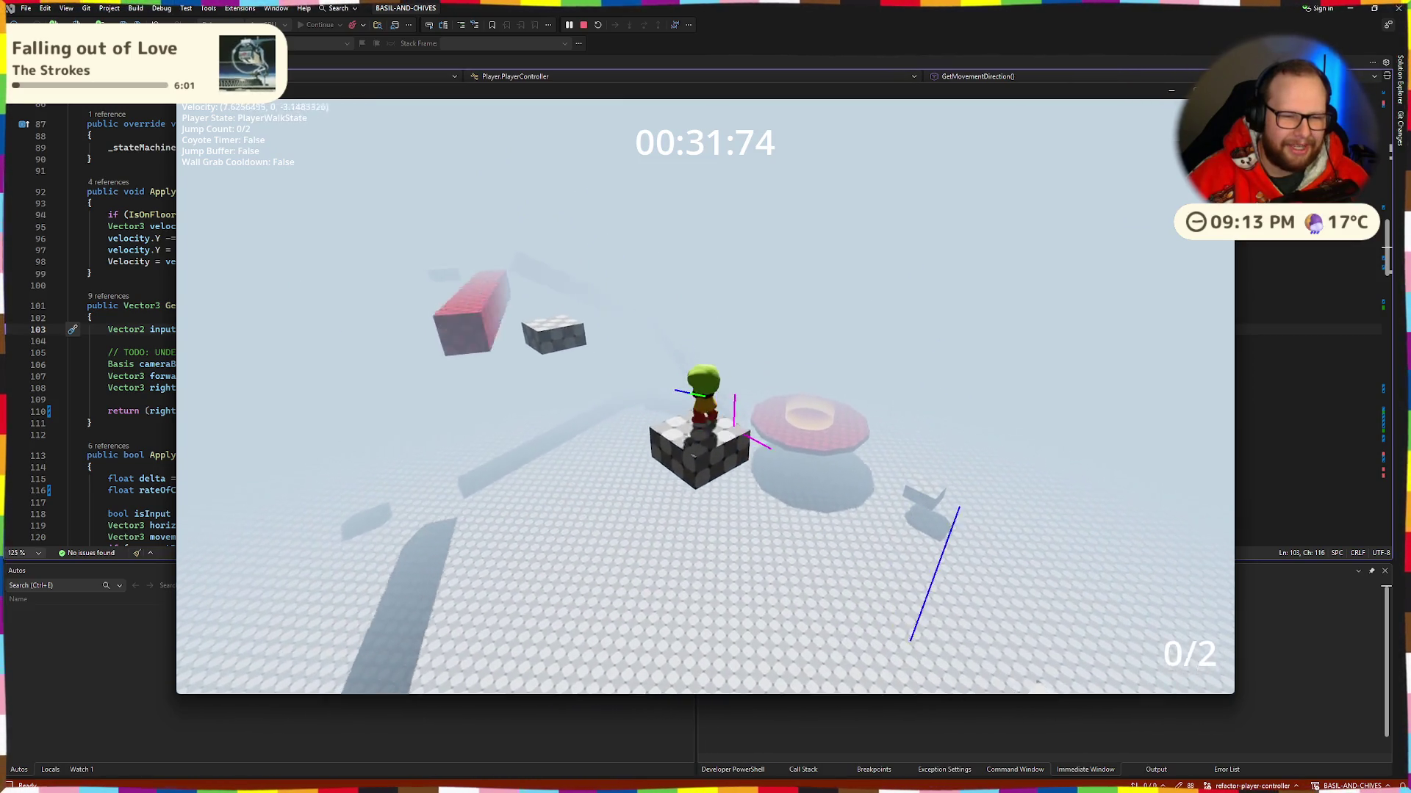
key(space)
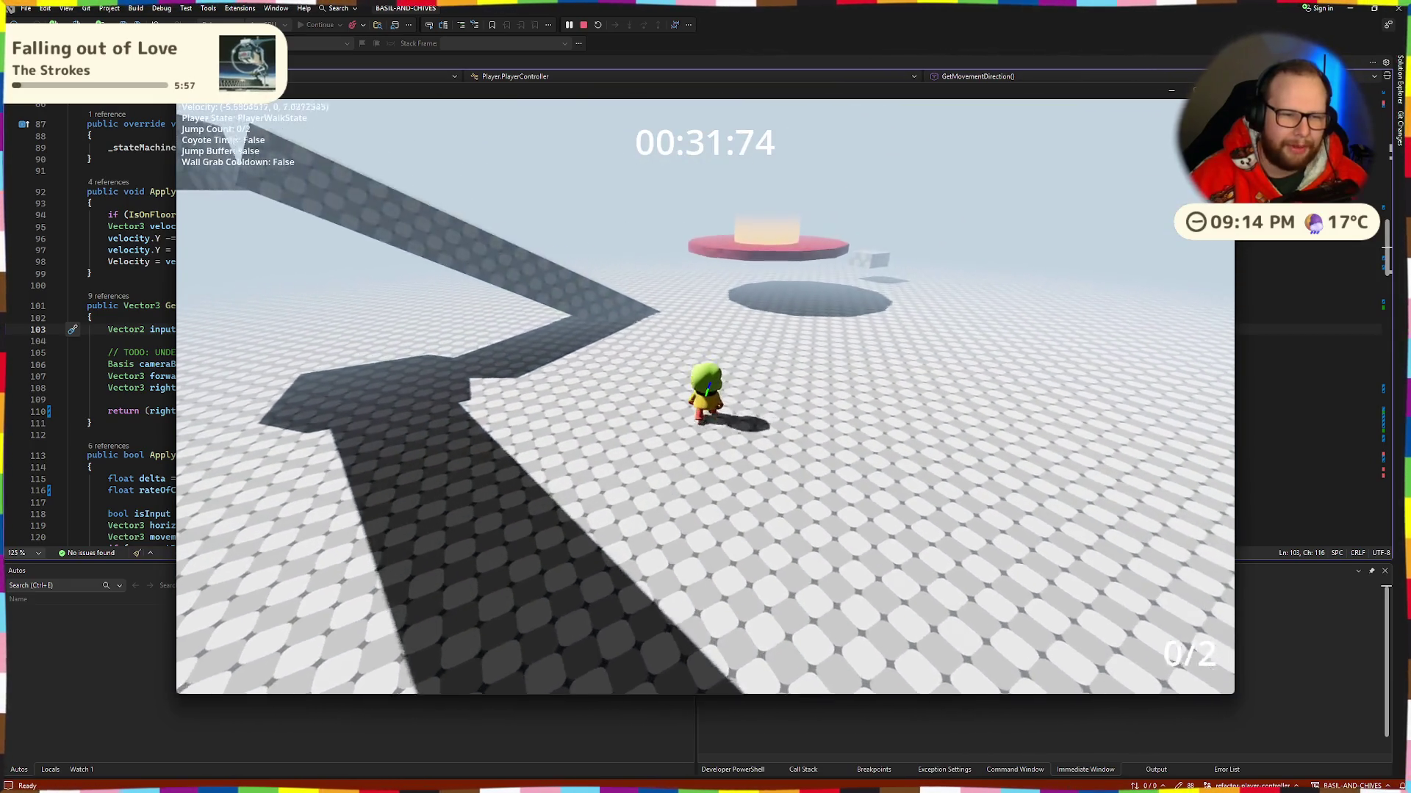
key(space)
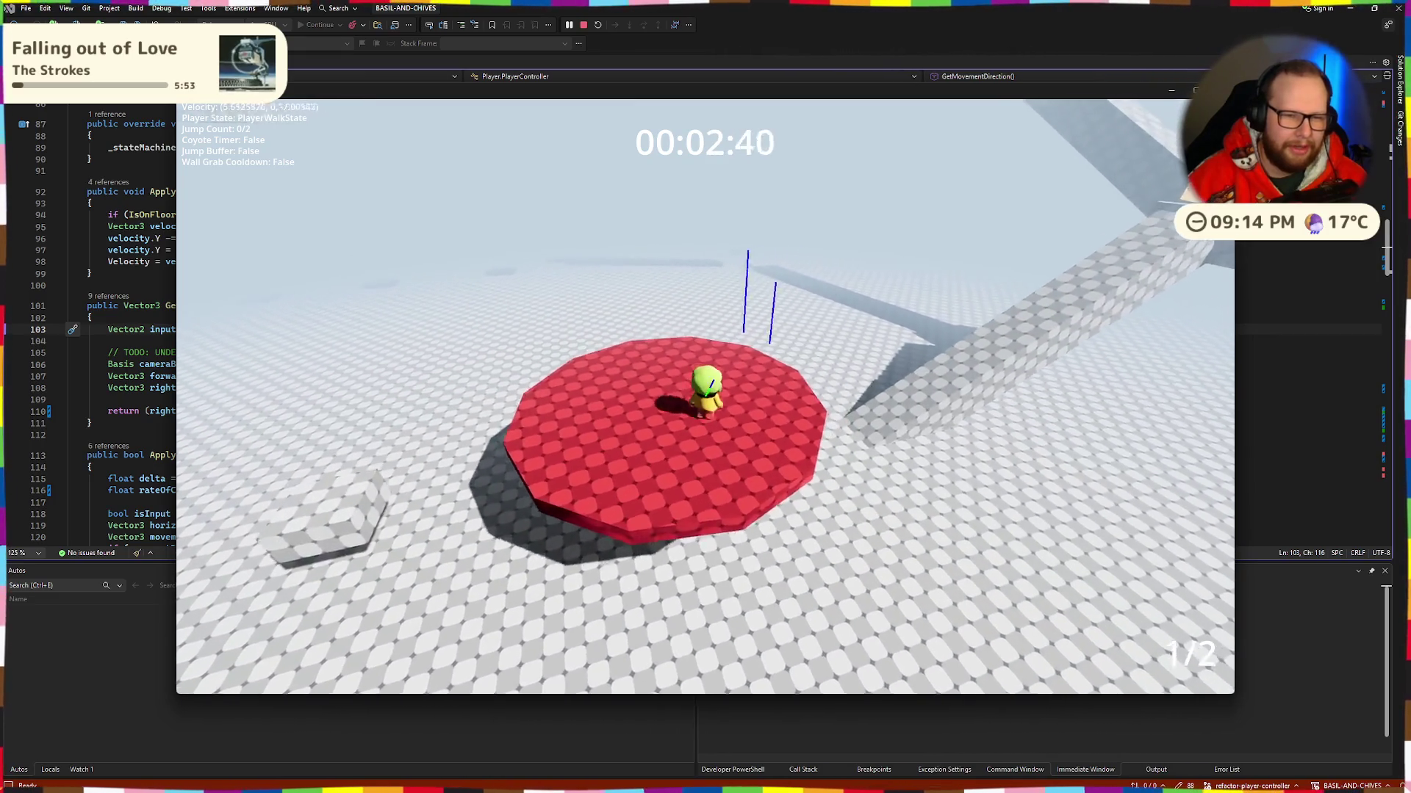
key(space)
key(space)
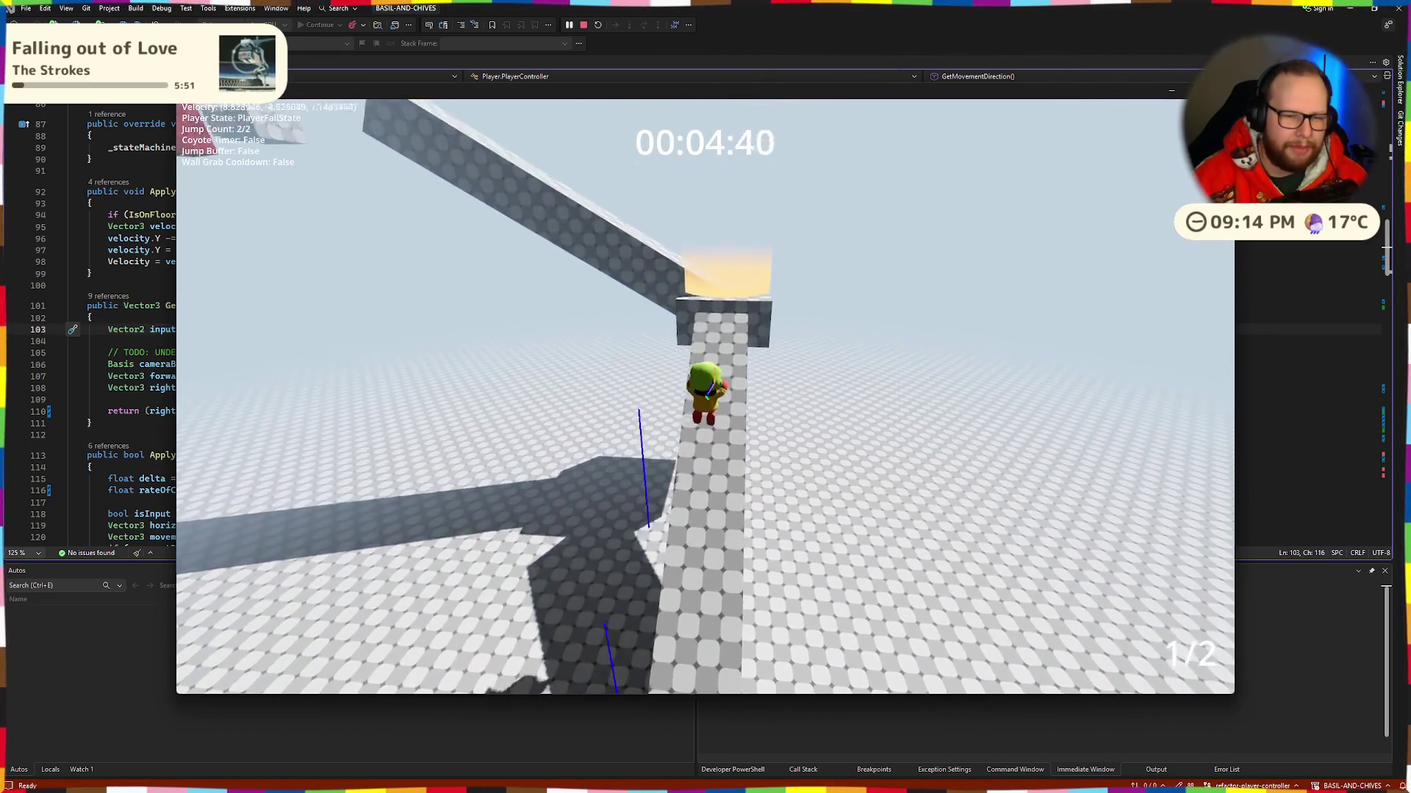
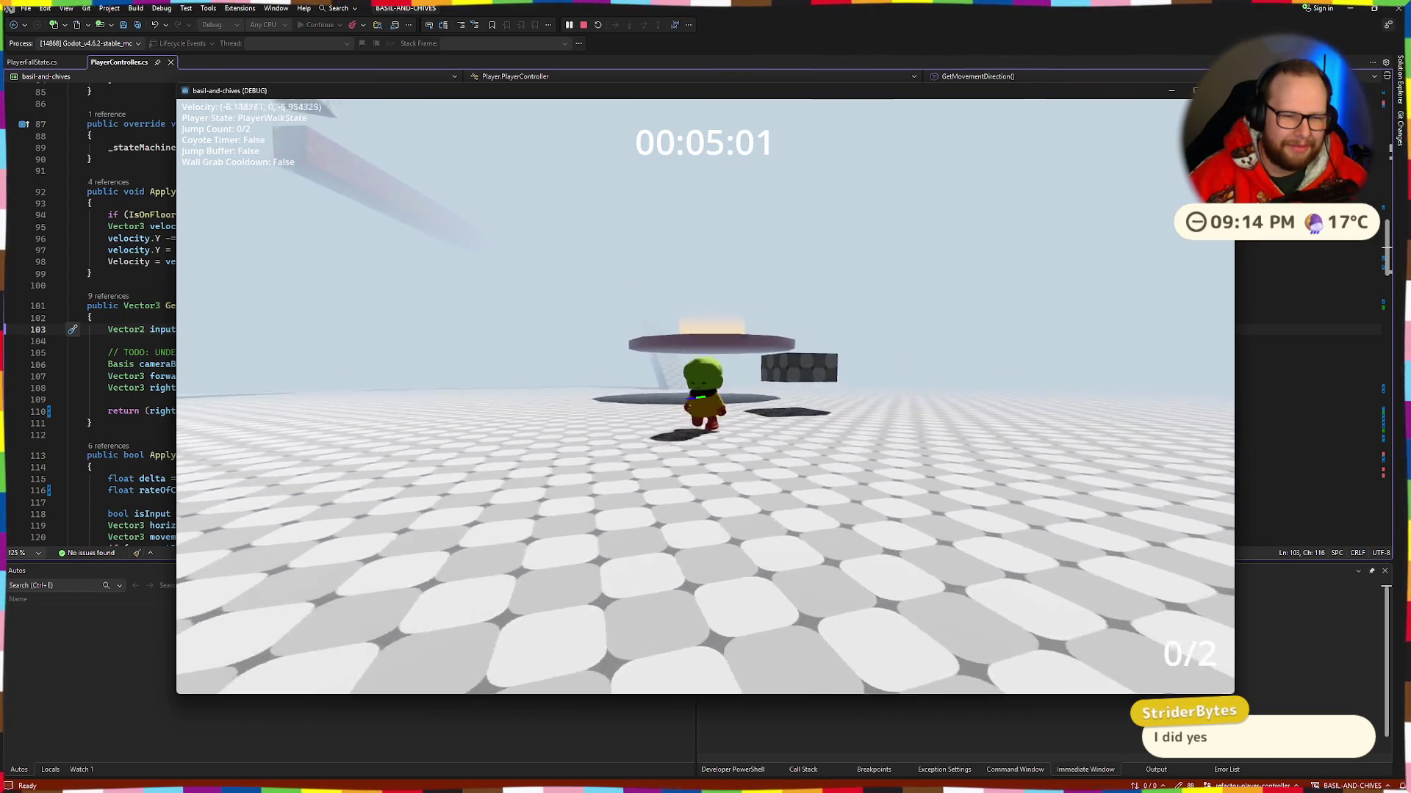
Step: Jump the character up onto the red checkpoint platform, then quit the game back to the editor
key(space)
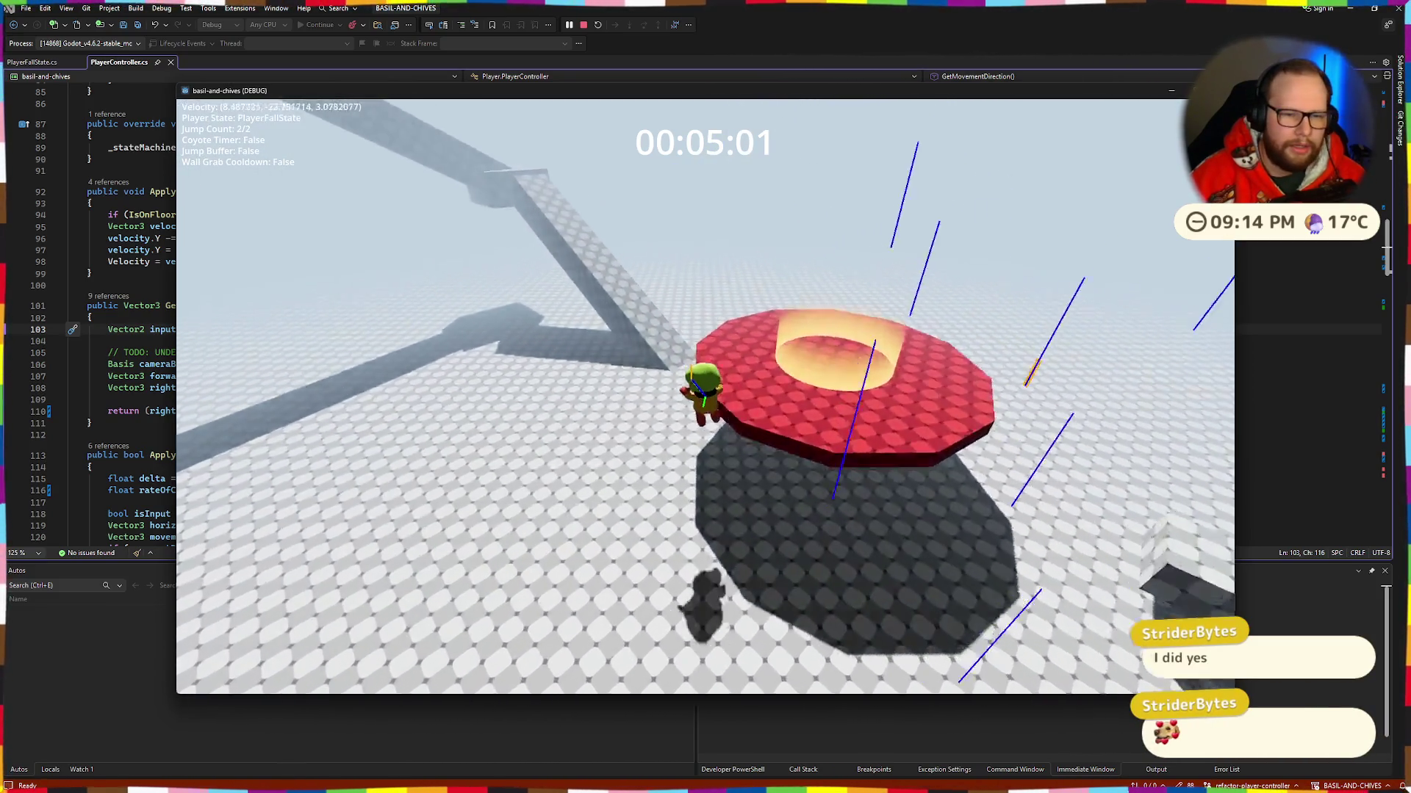
key(space)
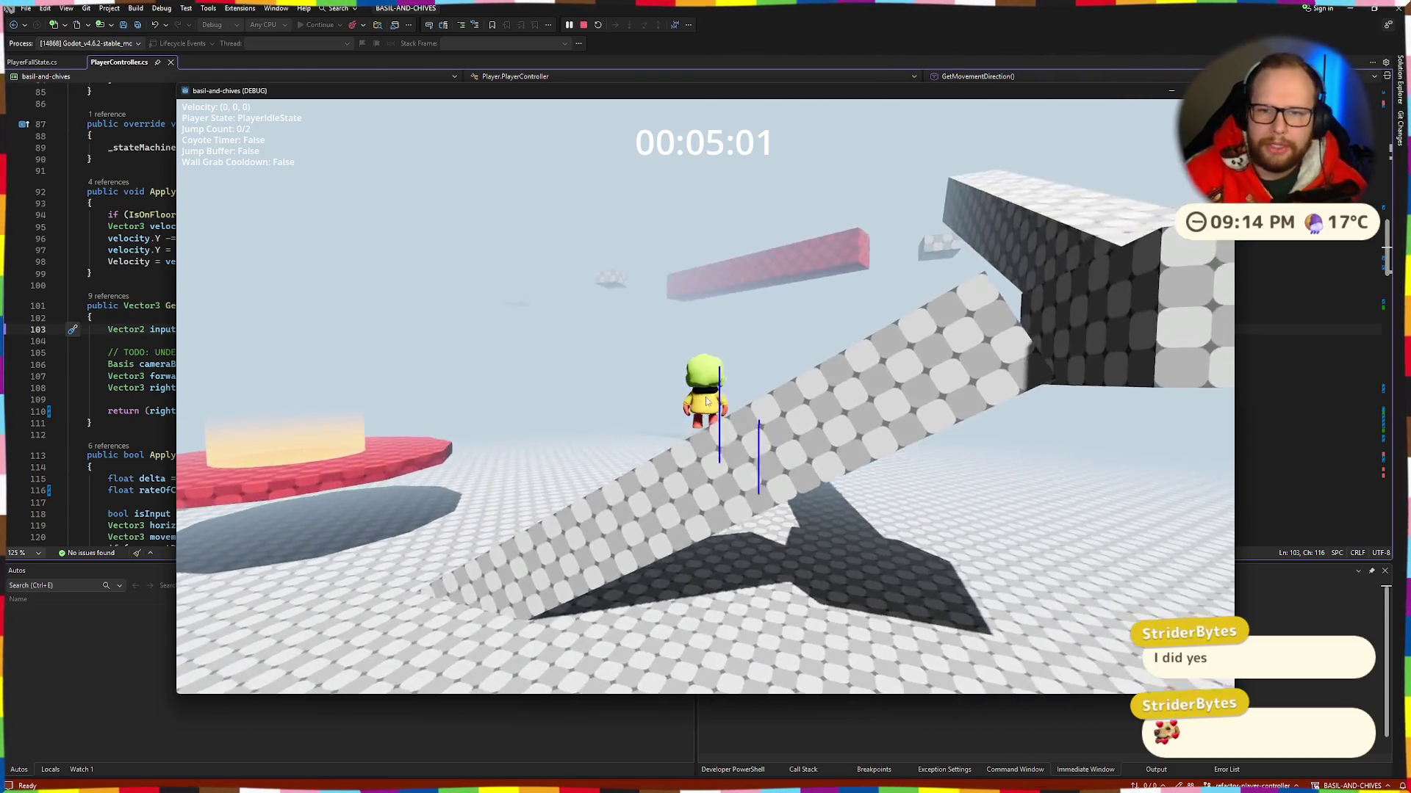
key(Escape)
key(alt+Tab)
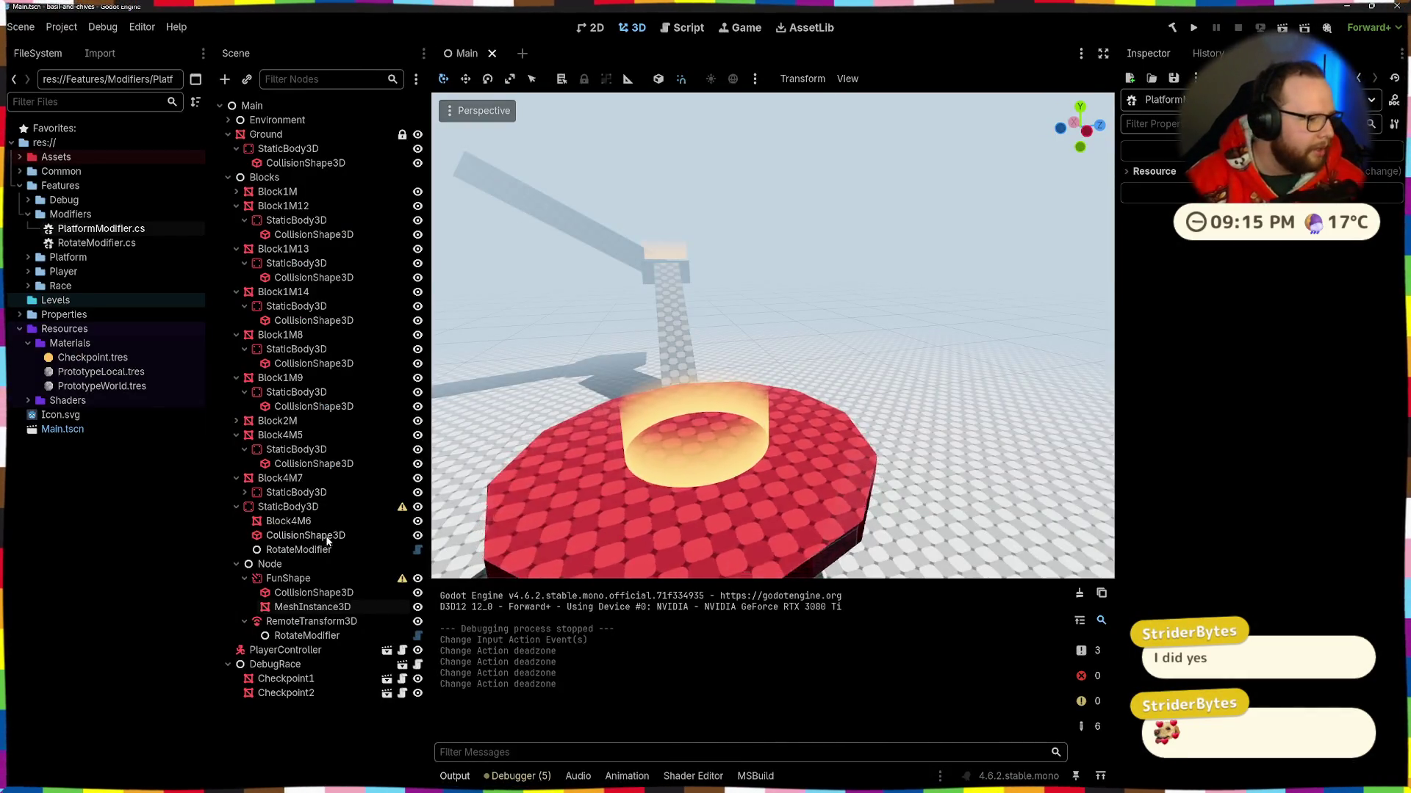
Step: Delete the RotateModifier under RemoteTransform3D, then undo to restore it
click(310, 622)
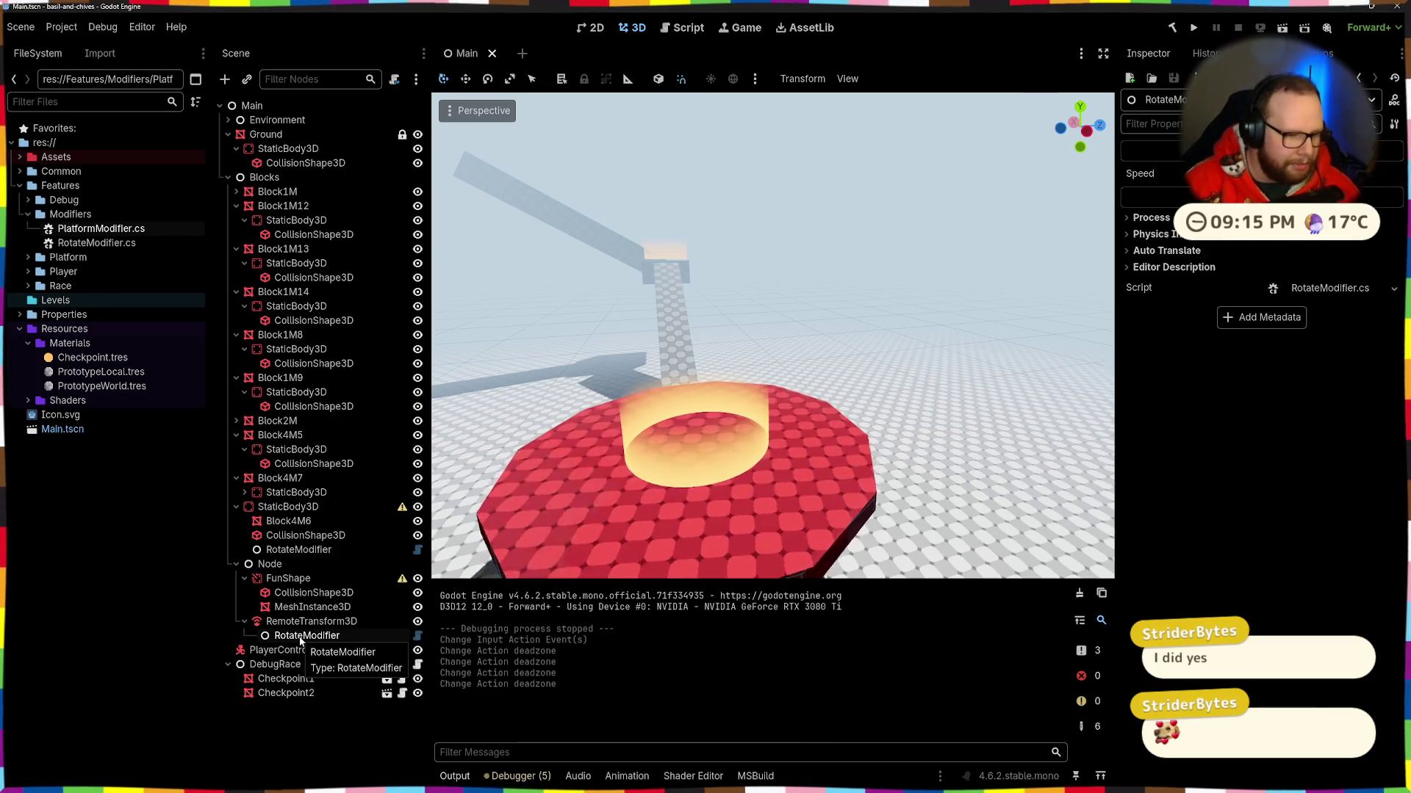
click(306, 637)
key(Delete)
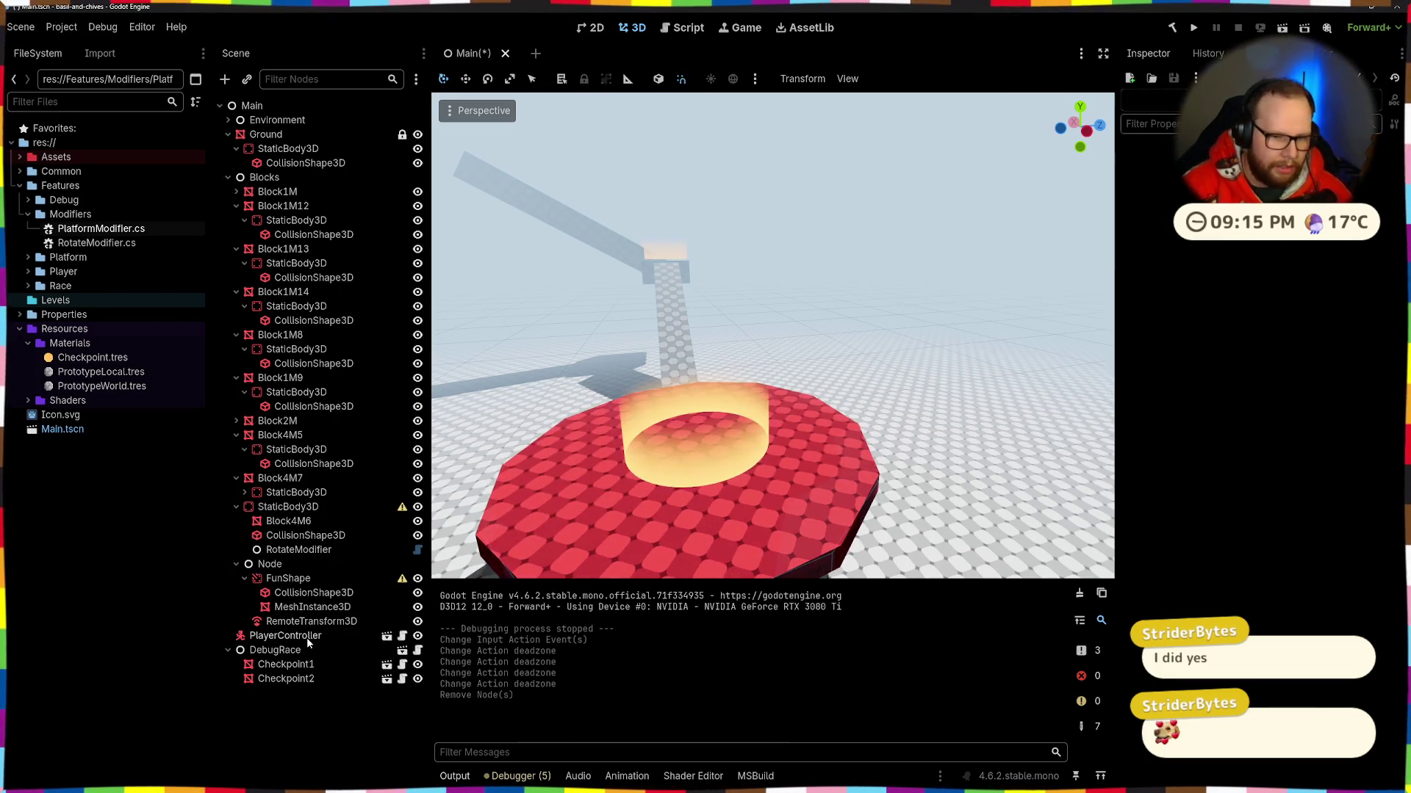
scroll(717, 417, down, 5)
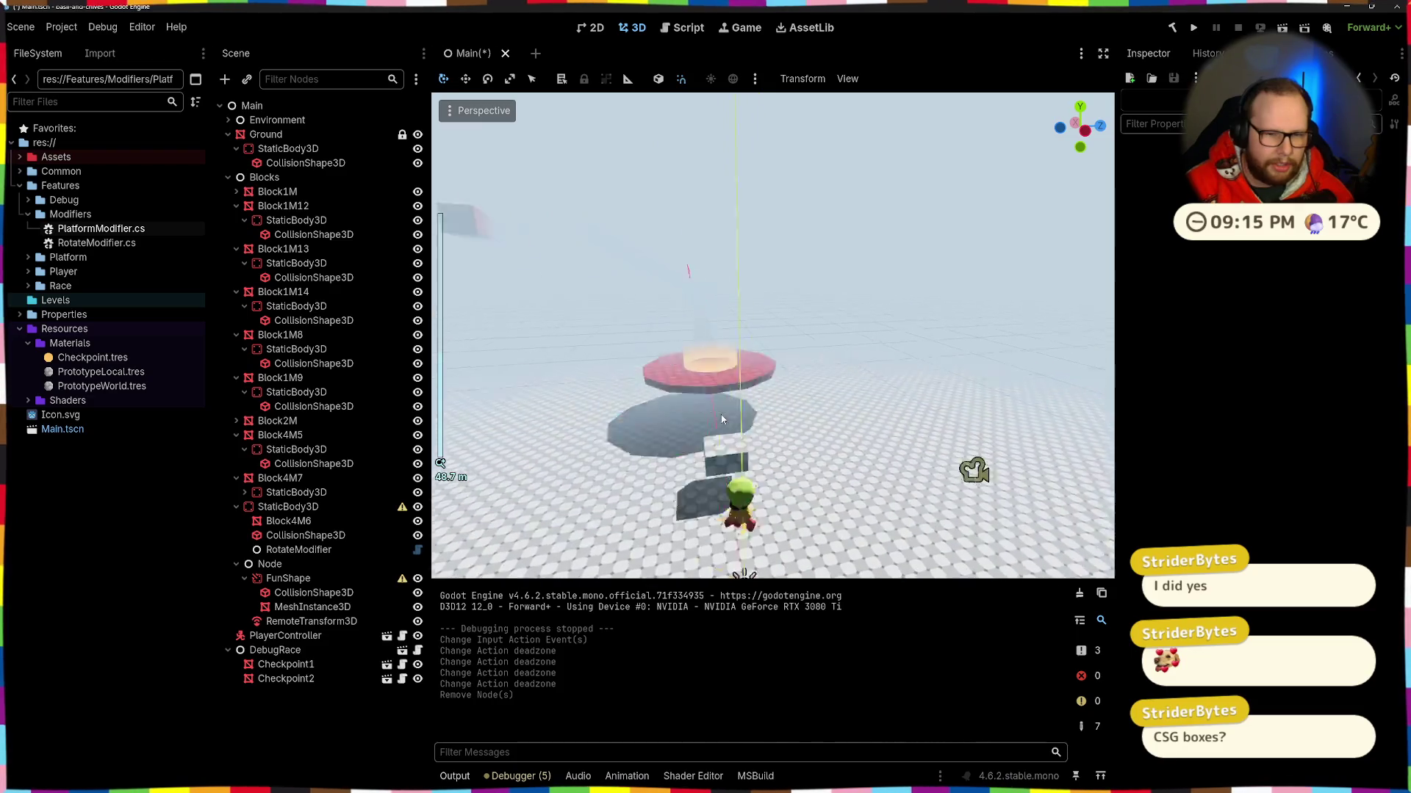
scroll(772, 335, up, 5)
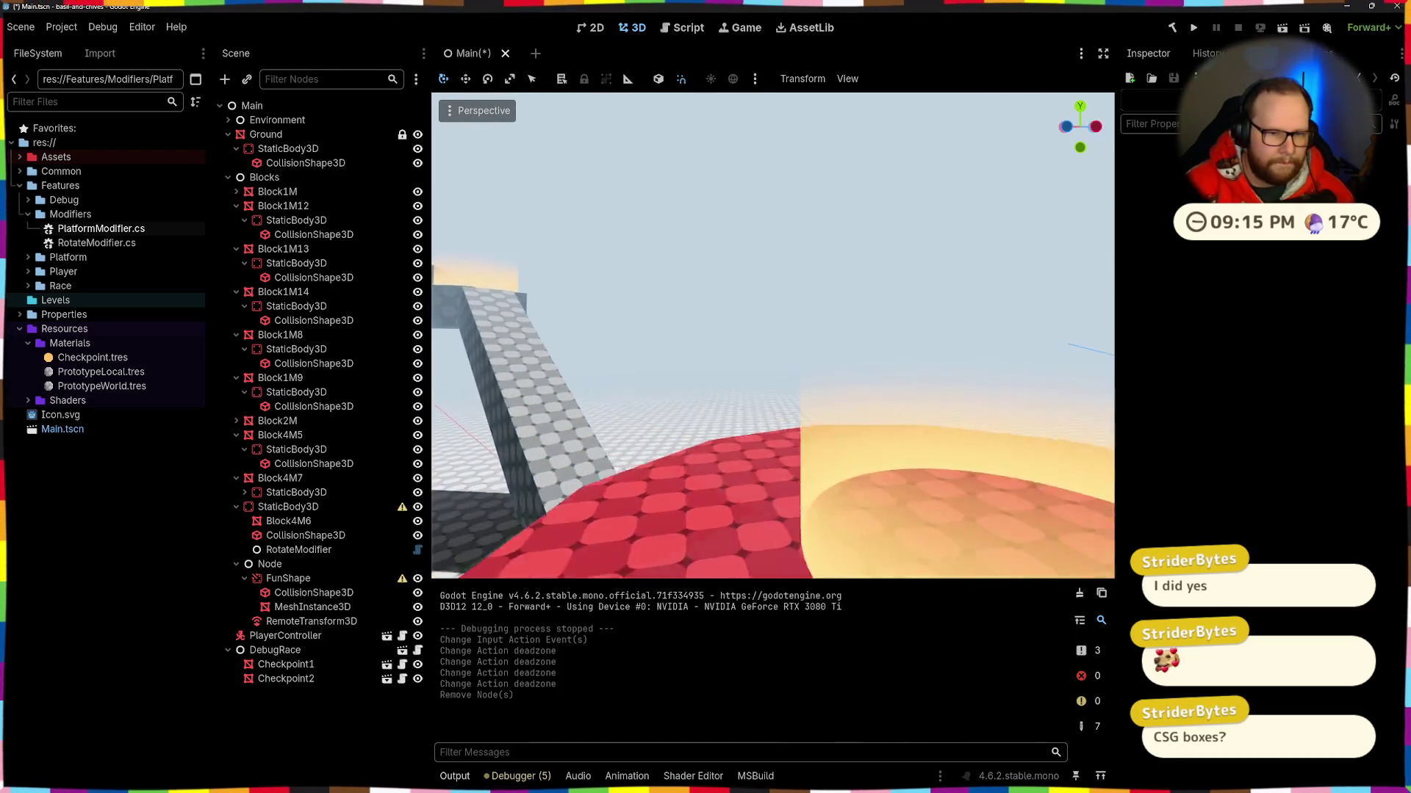
scroll(772, 335, up, 3)
scroll(772, 335, down, 4)
scroll(771, 335, up, 4)
scroll(771, 335, up, 2)
scroll(771, 335, down, 4)
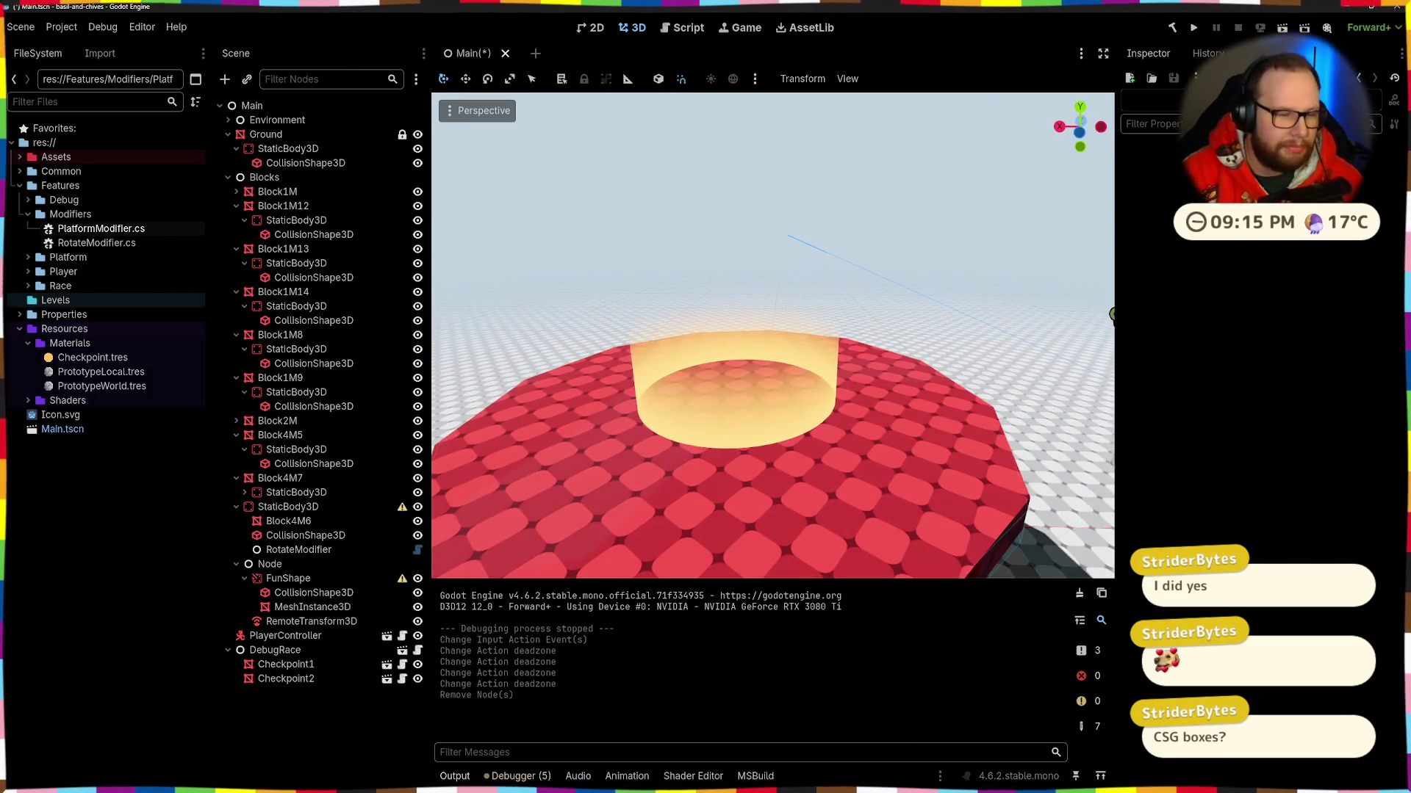
mouse_move(720, 413)
mouse_down()
mouse_move(779, 408)
mouse_move(756, 397)
mouse_move(800, 382)
mouse_up()
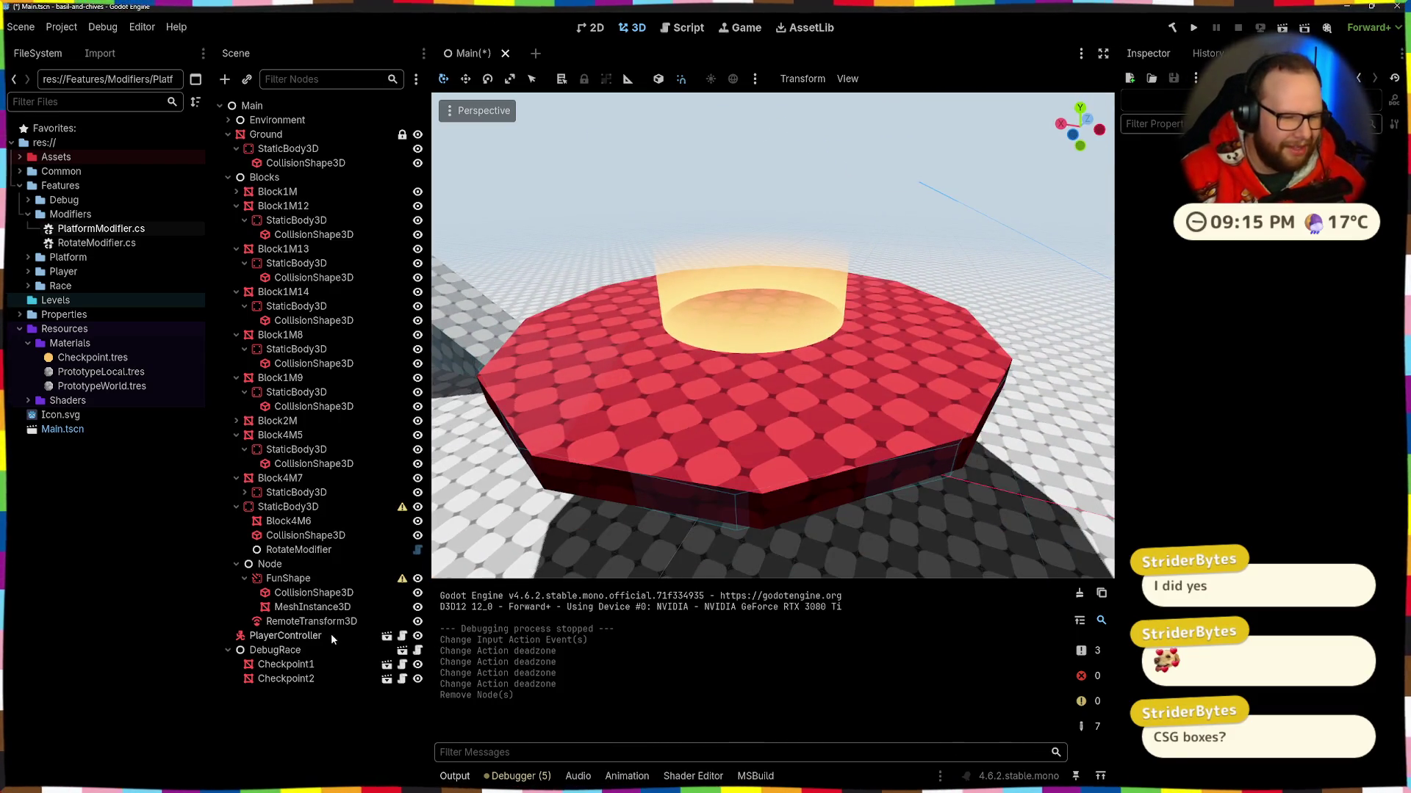
key(ctrl+z)
mouse_move(574, 407)
mouse_down()
mouse_move(720, 371)
mouse_move(624, 523)
mouse_up()
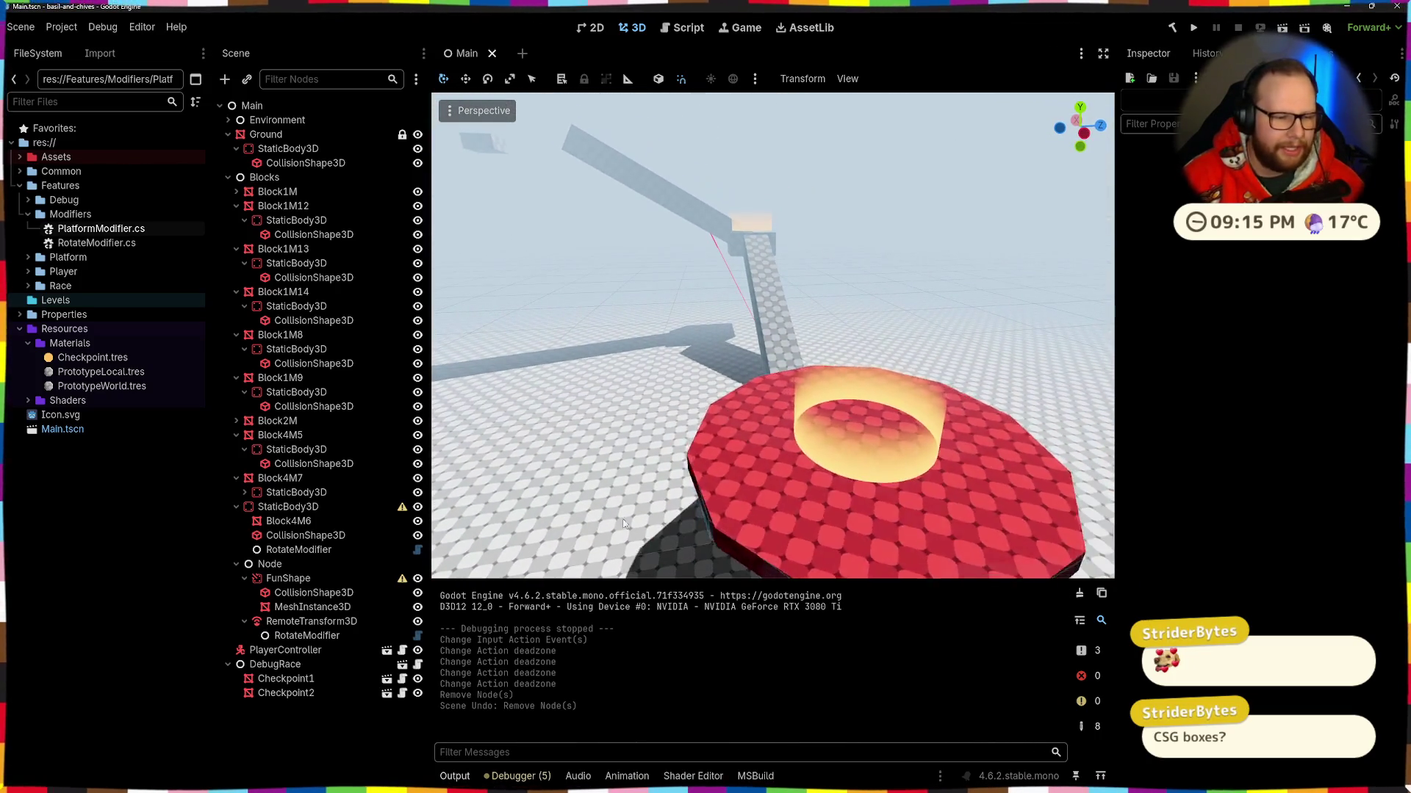
click(312, 636)
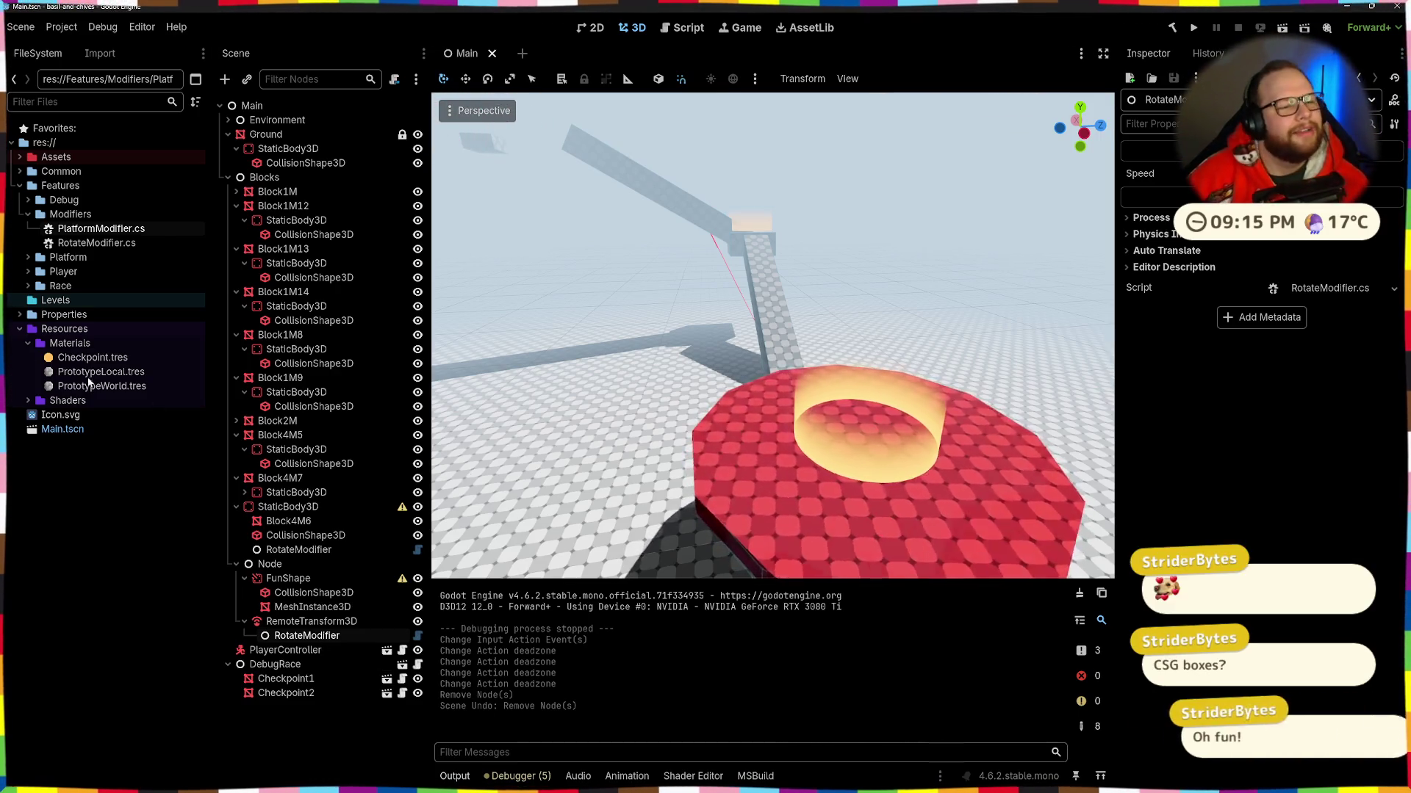
Step: Collapse Block1M12–Block4M7, the Node group and DebugRace, then select all block nodes and StaticBody3D
click(236, 206)
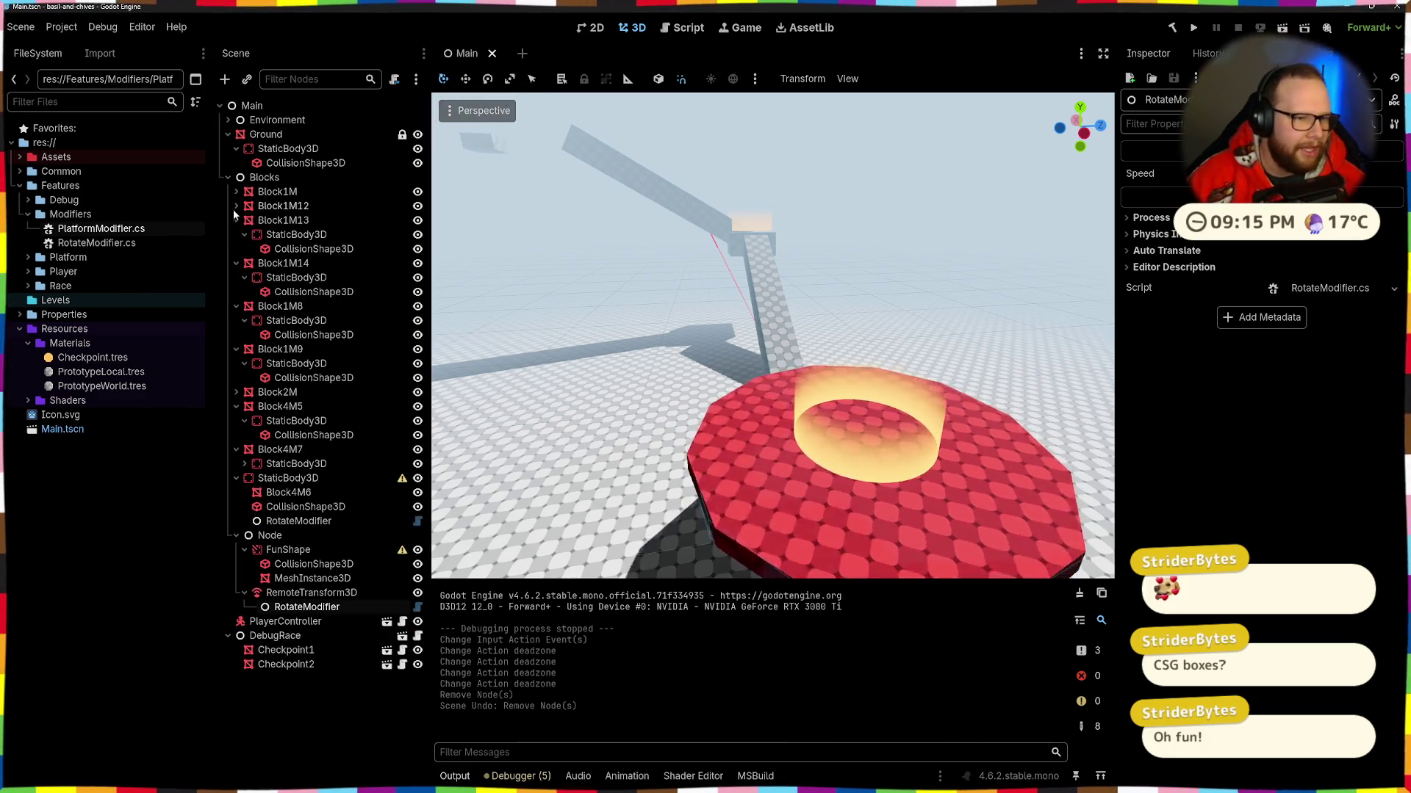
click(236, 220)
click(236, 235)
click(236, 249)
click(235, 264)
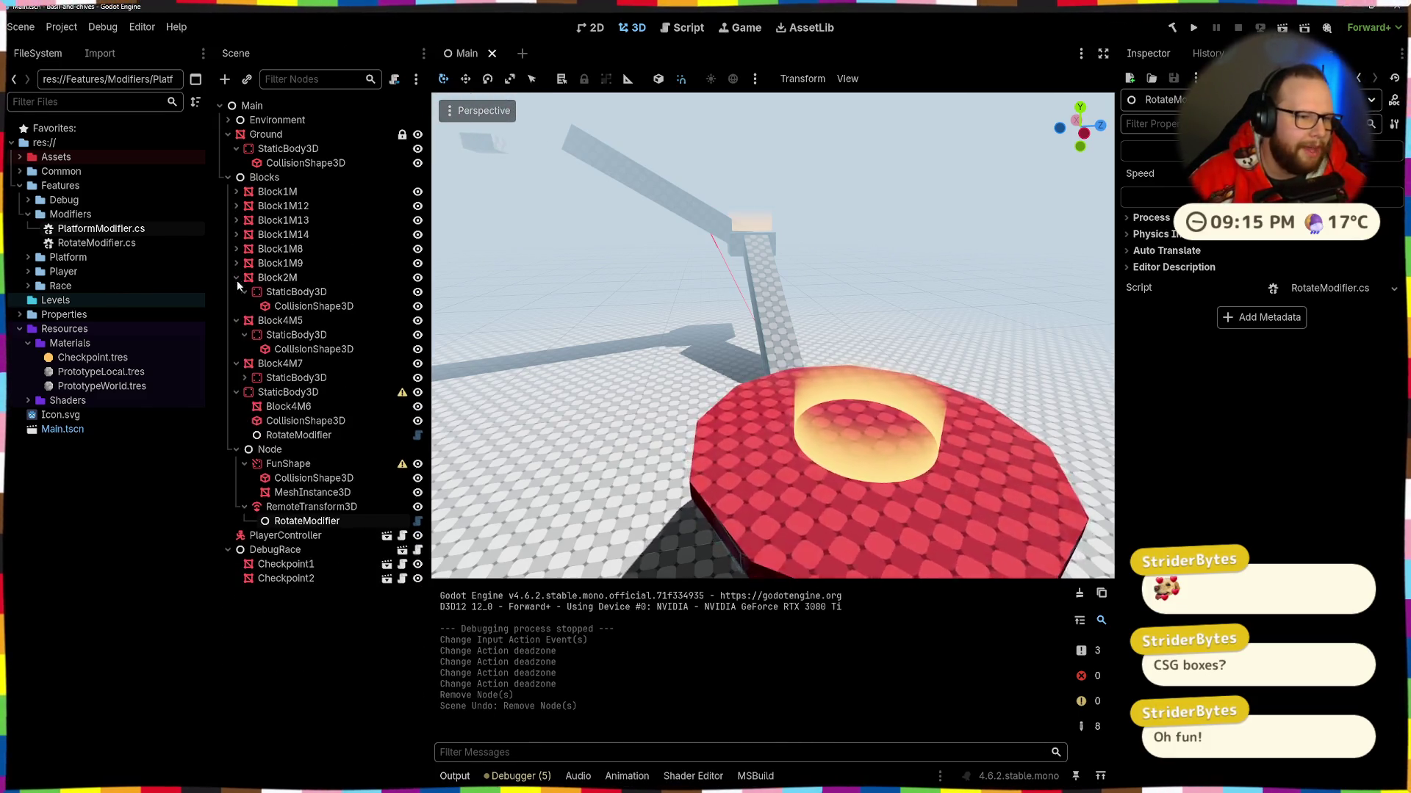
click(235, 291)
click(235, 307)
click(236, 335)
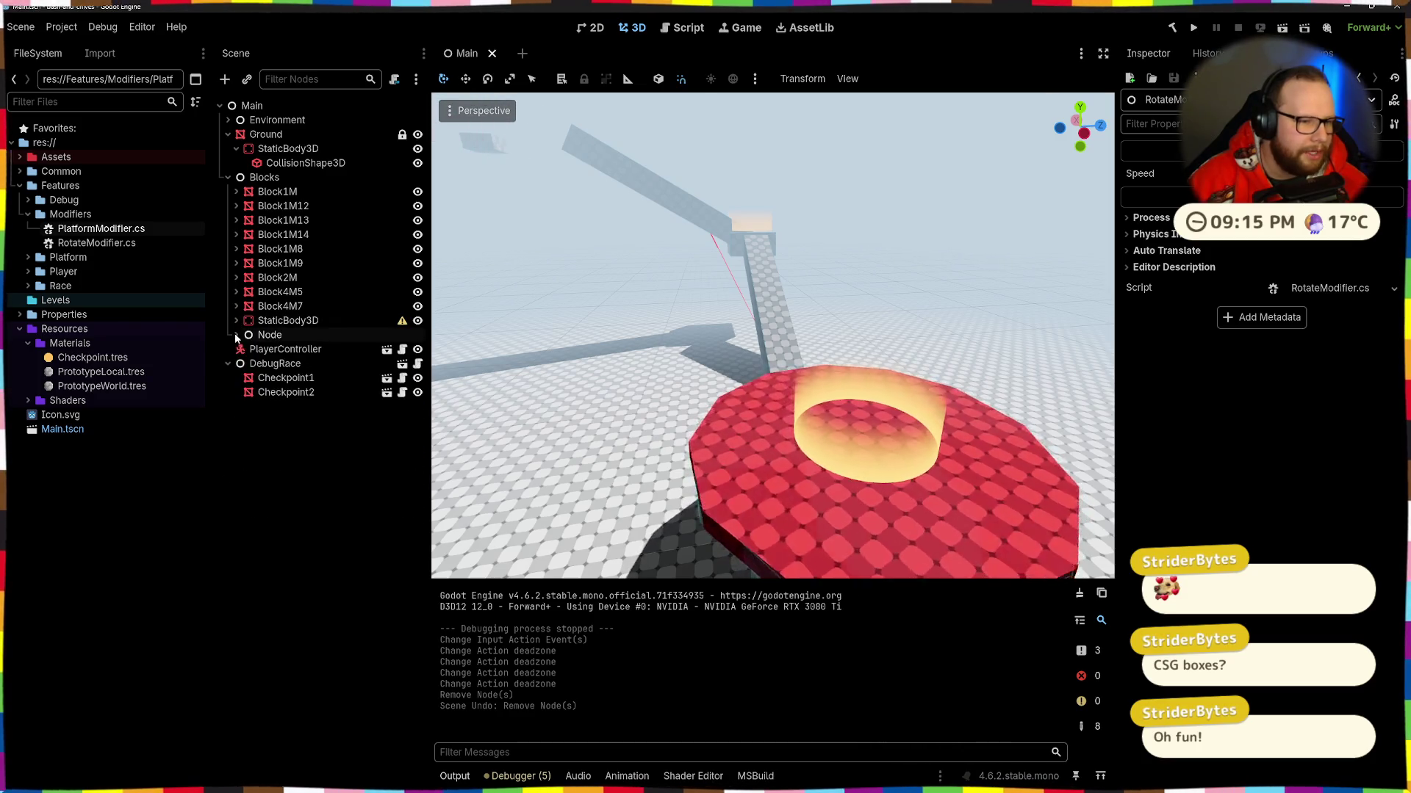
click(228, 363)
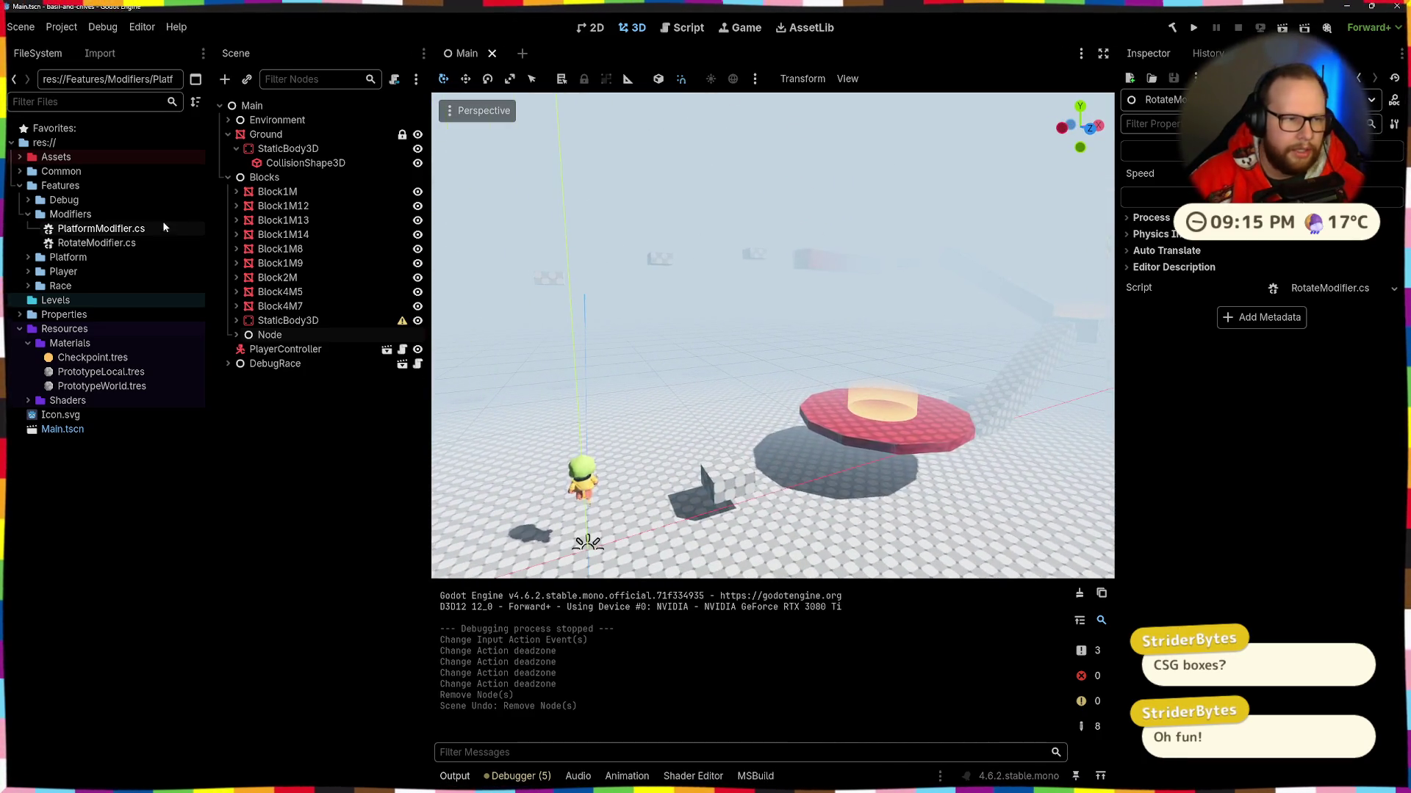
click(297, 321)
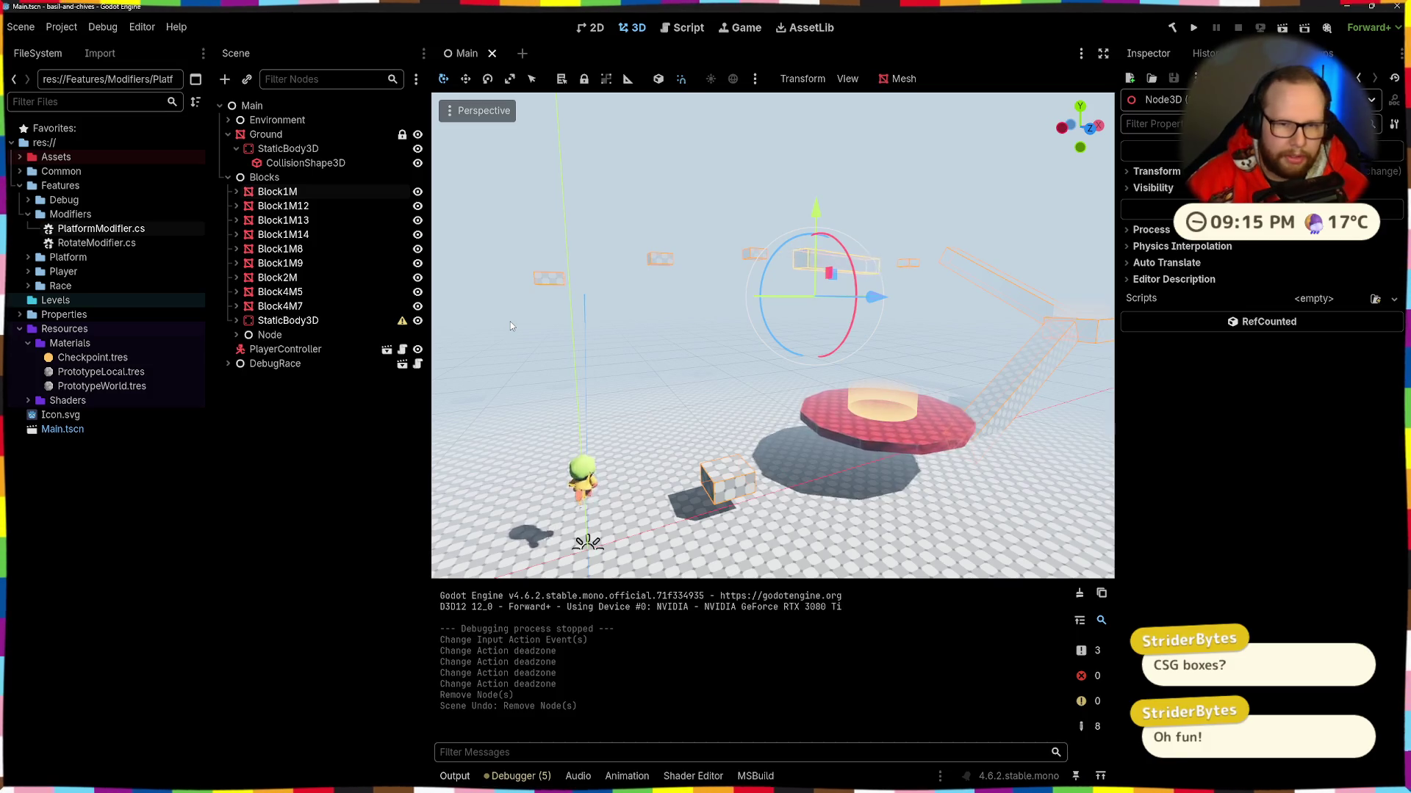
Step: Delete all the block nodes, Checkpoint2 and the red platform mesh
key(Delete)
key(Return)
drag(526, 346, 558, 342)
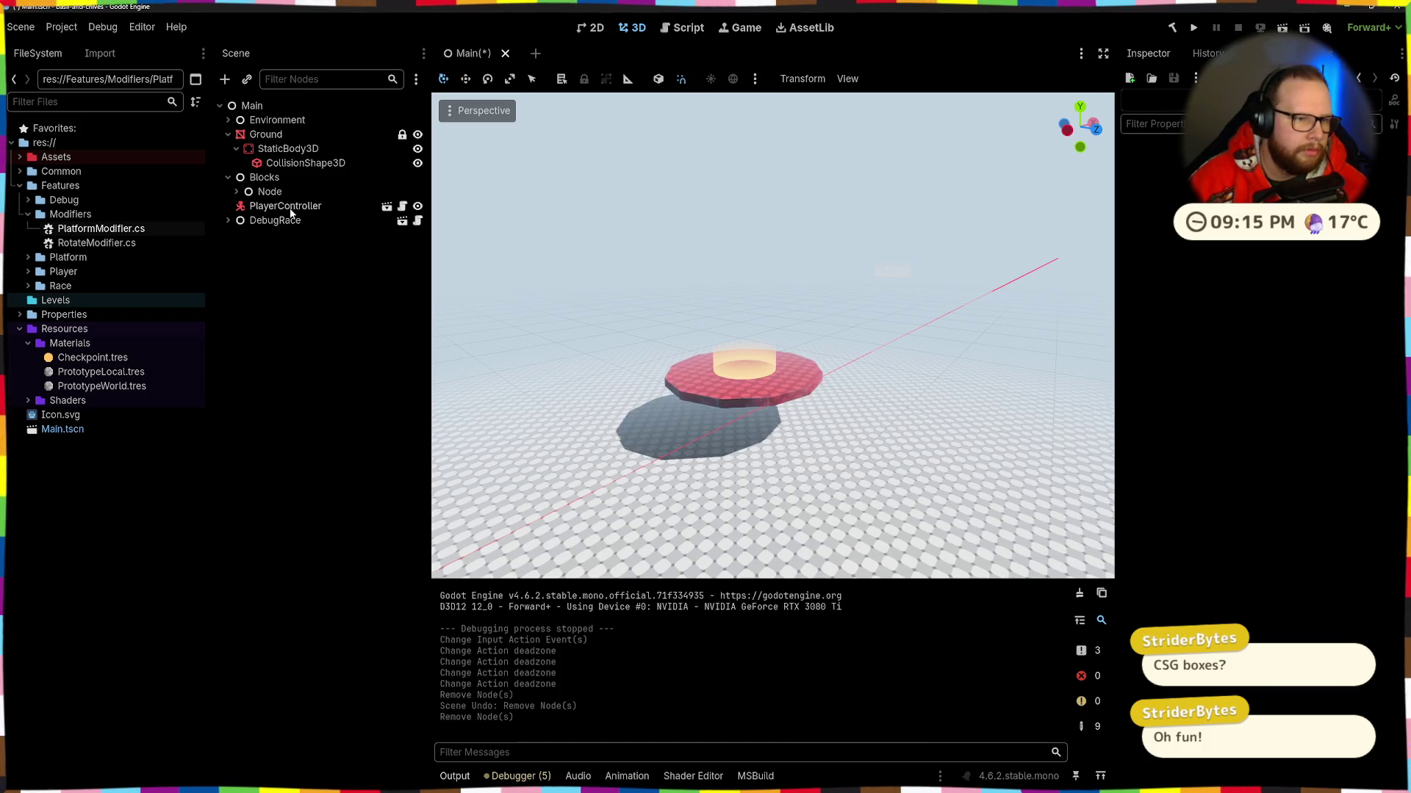
click(229, 221)
click(287, 249)
key(Delete)
key(Return)
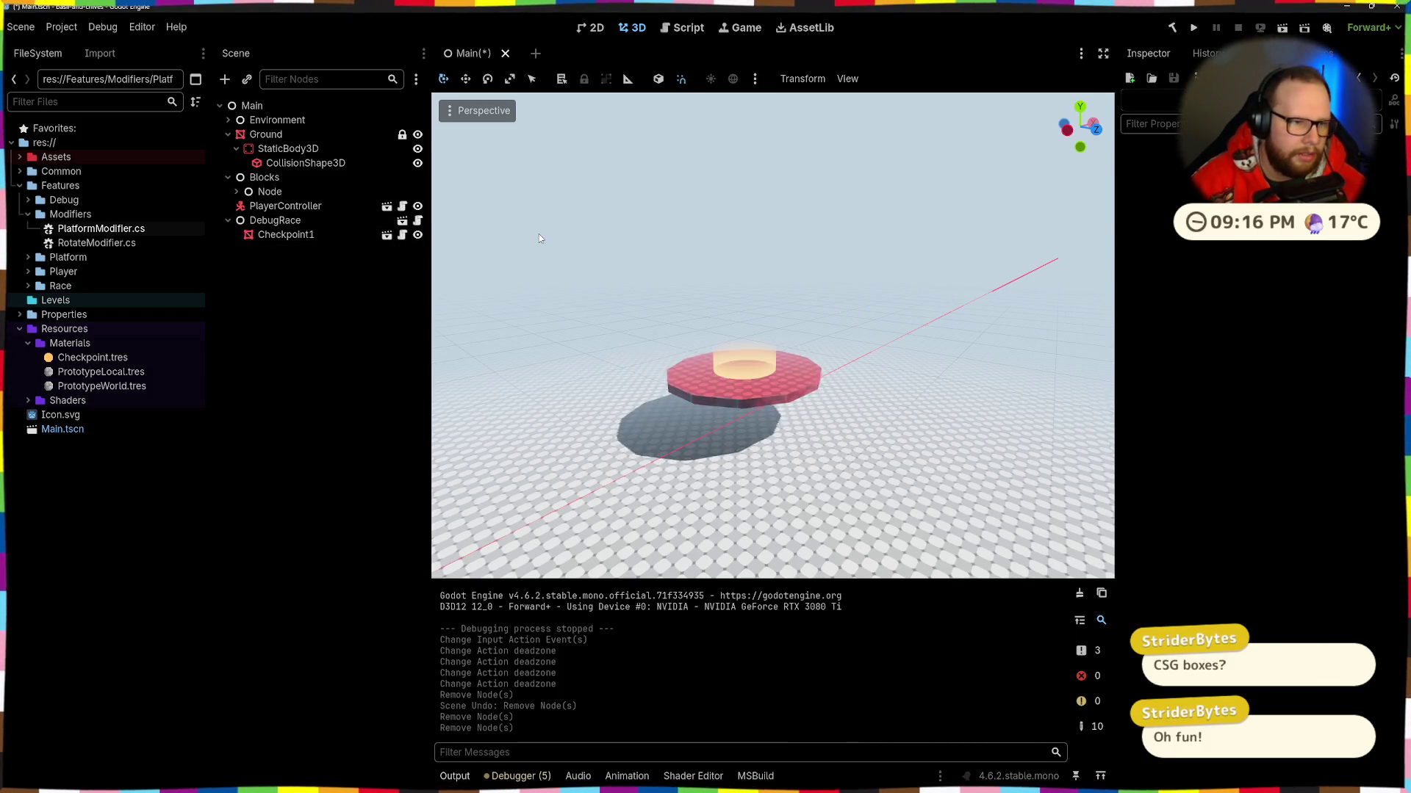
click(714, 380)
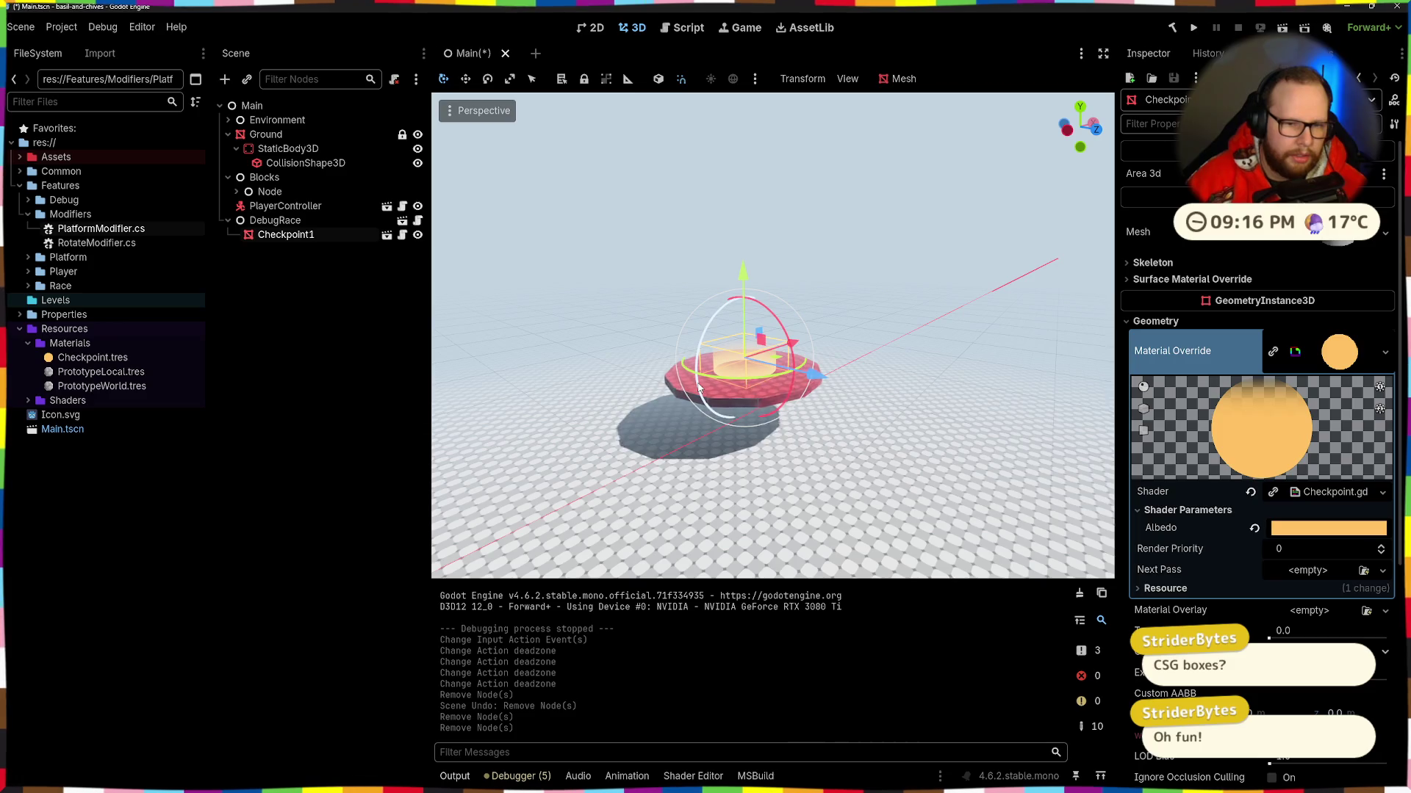
click(649, 438)
key(Return)
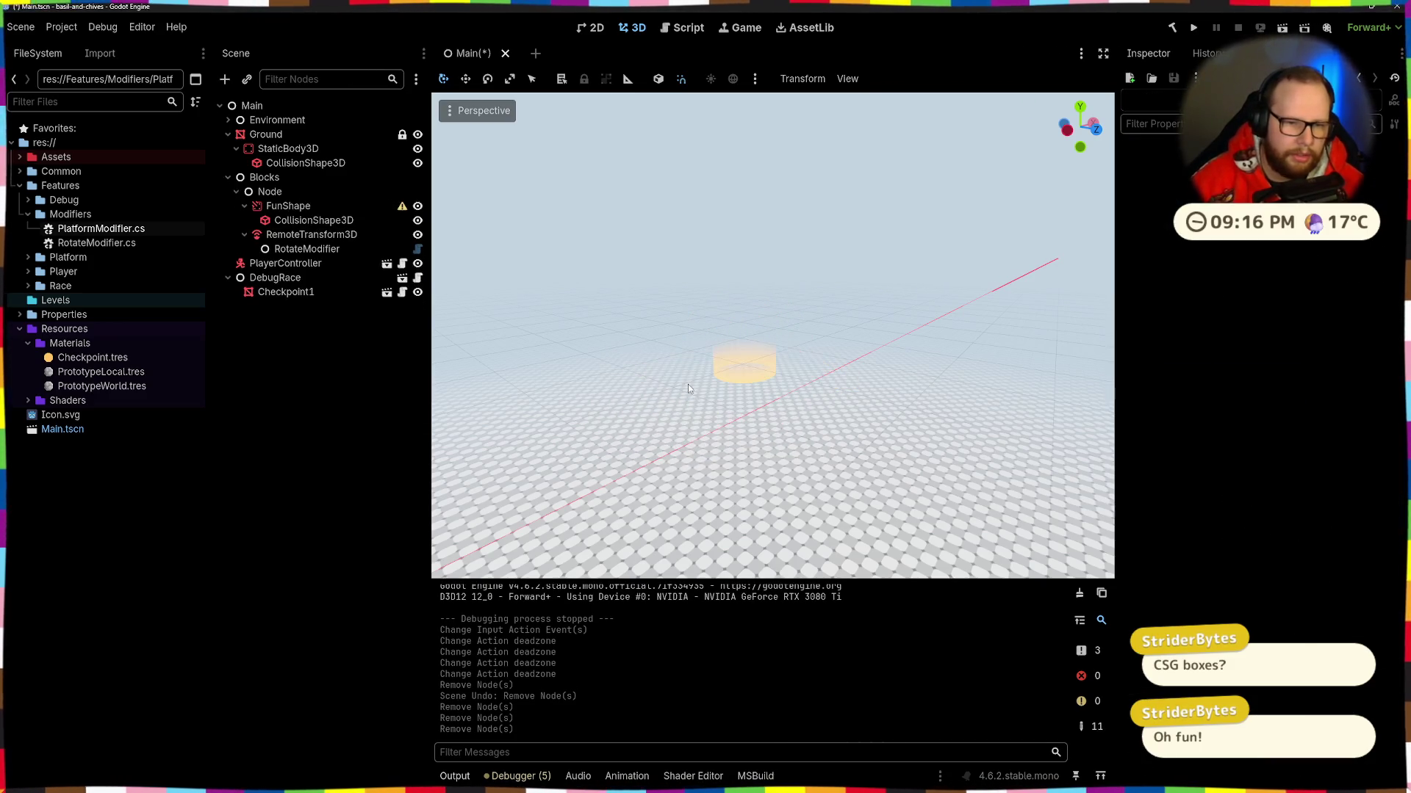
Step: Snap Checkpoint1 down onto the floor
click(744, 300)
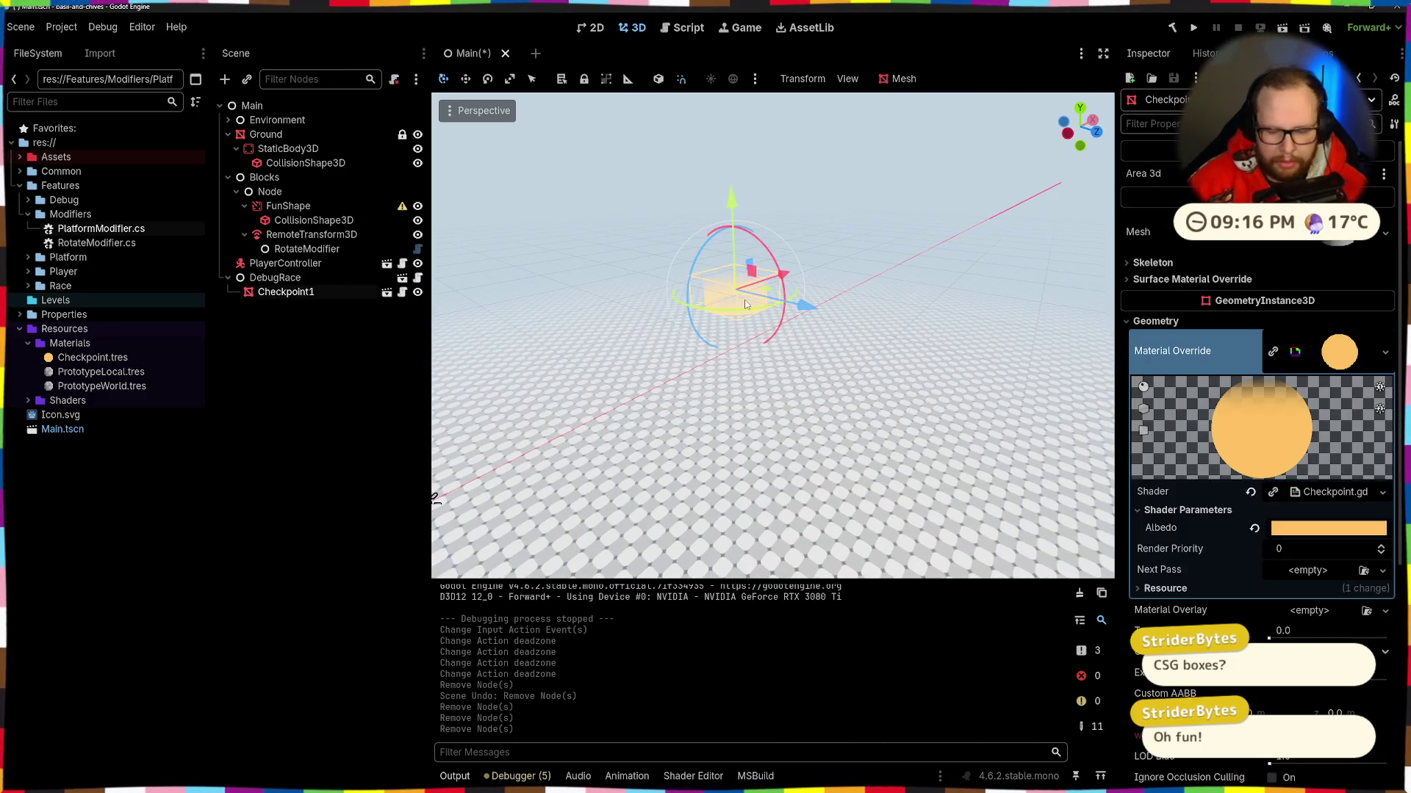
key(Page_Down)
key(f)
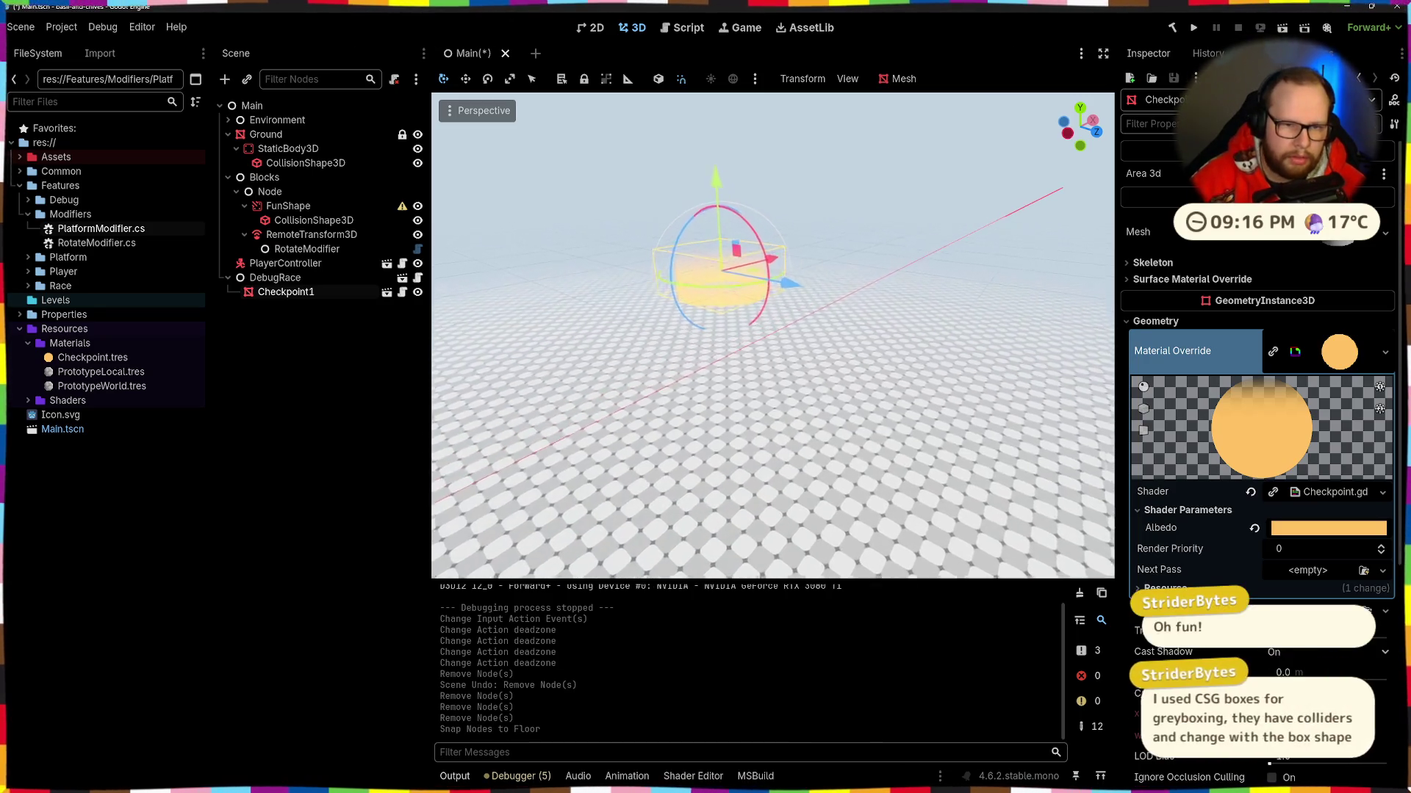
click(650, 249)
click(293, 266)
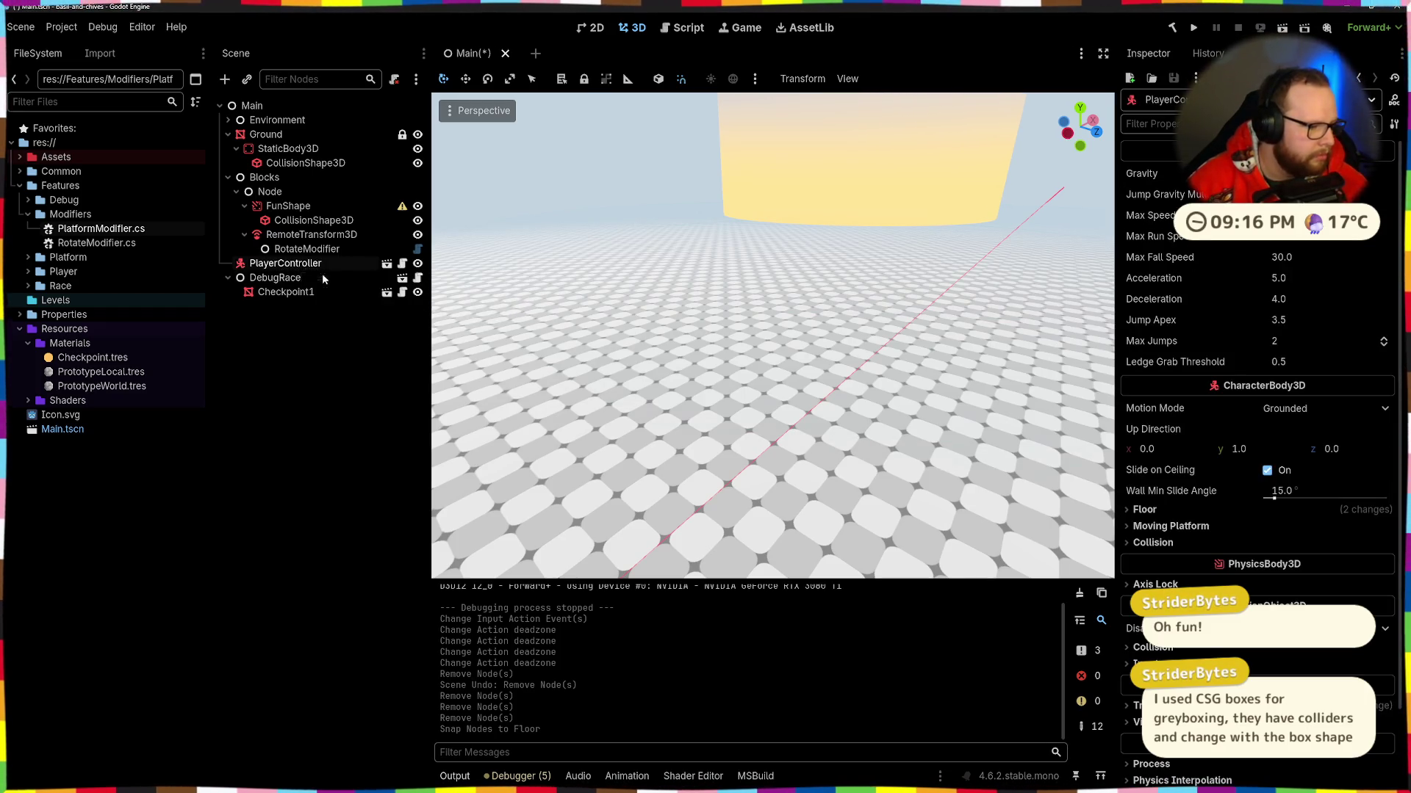
Step: Delete the Node group containing FunShape
click(243, 208)
click(270, 191)
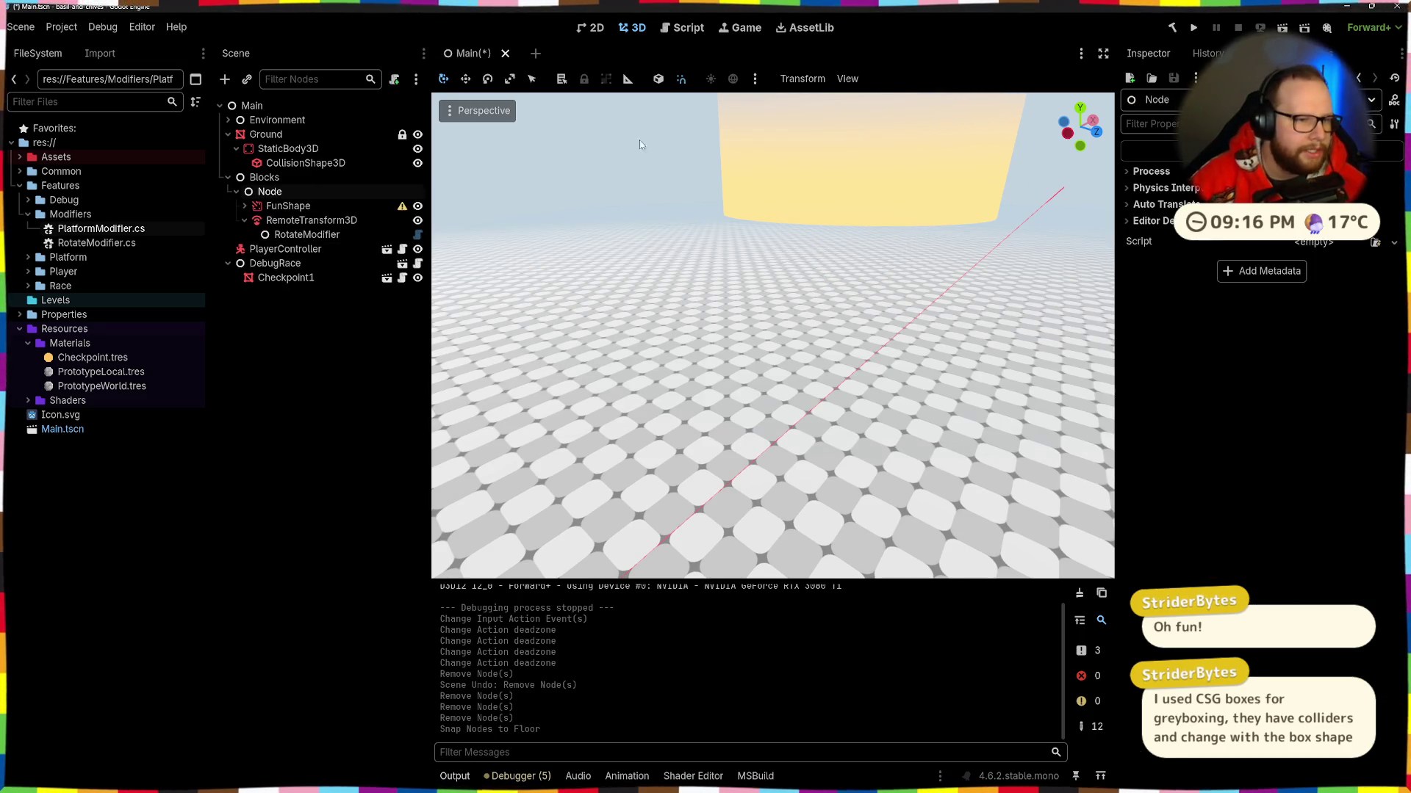
key(Delete)
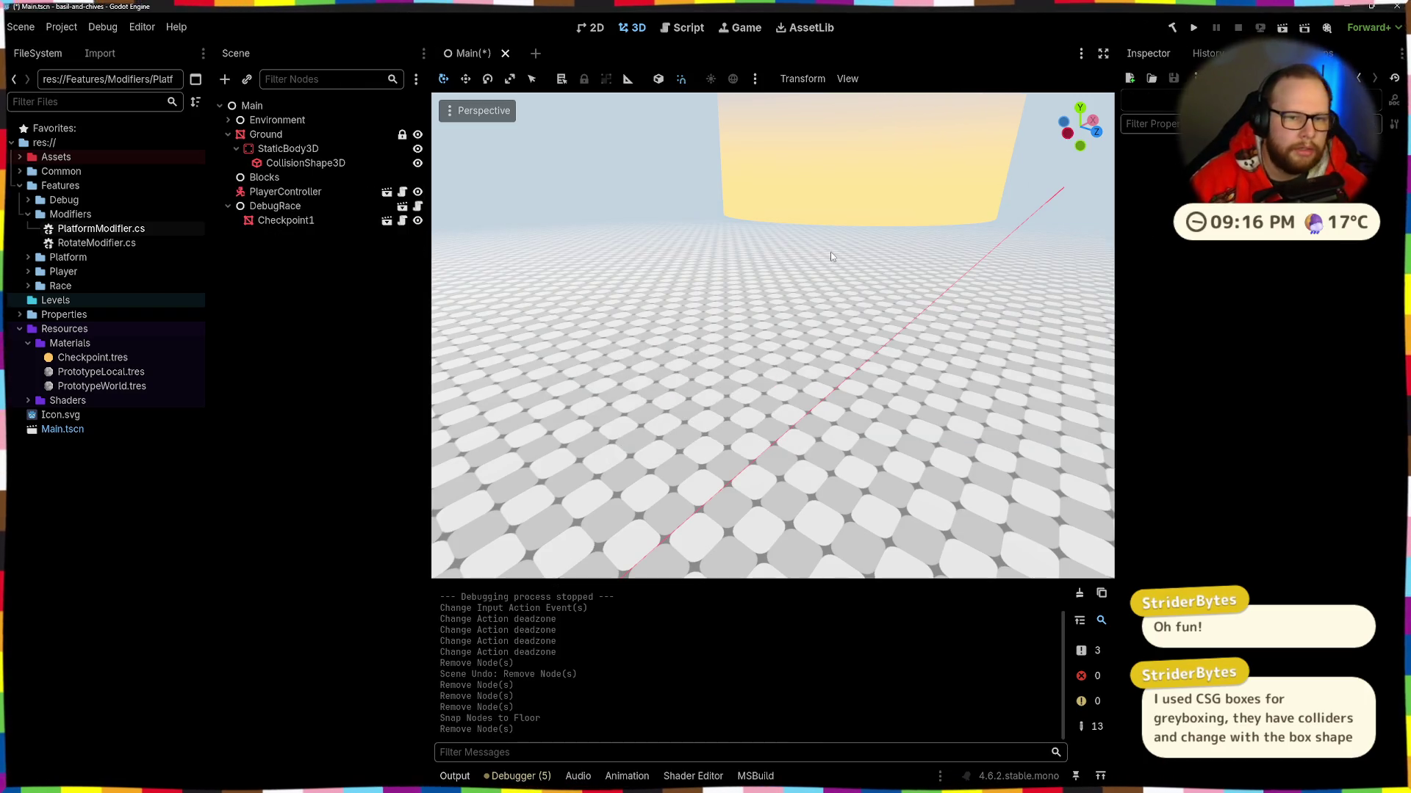
Step: Reset Checkpoint1's position to the origin and move it to z −8 beside the player
click(842, 213)
key(Page_Down)
scroll(817, 326, down, 3)
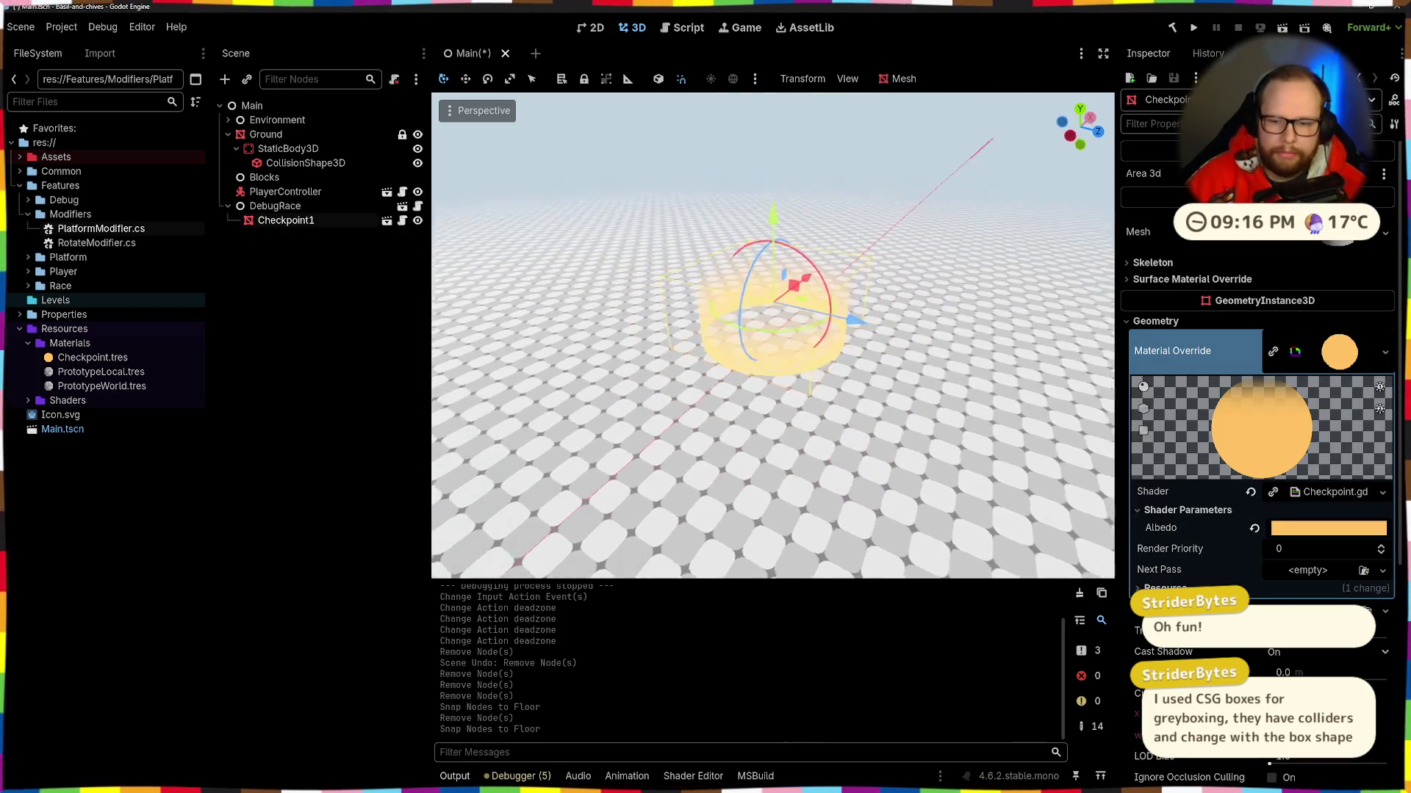
scroll(1149, 506, down, 5)
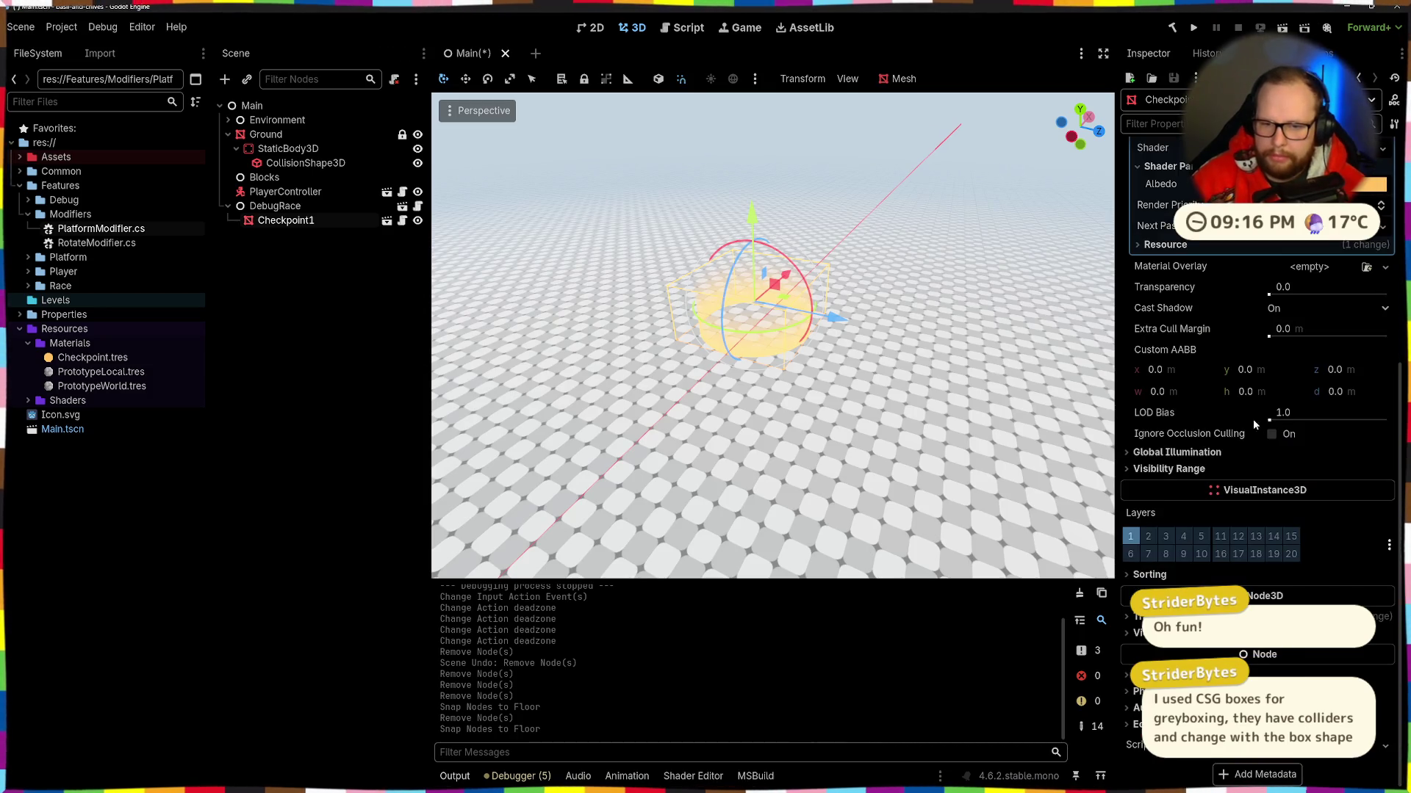
click(1386, 635)
key(f)
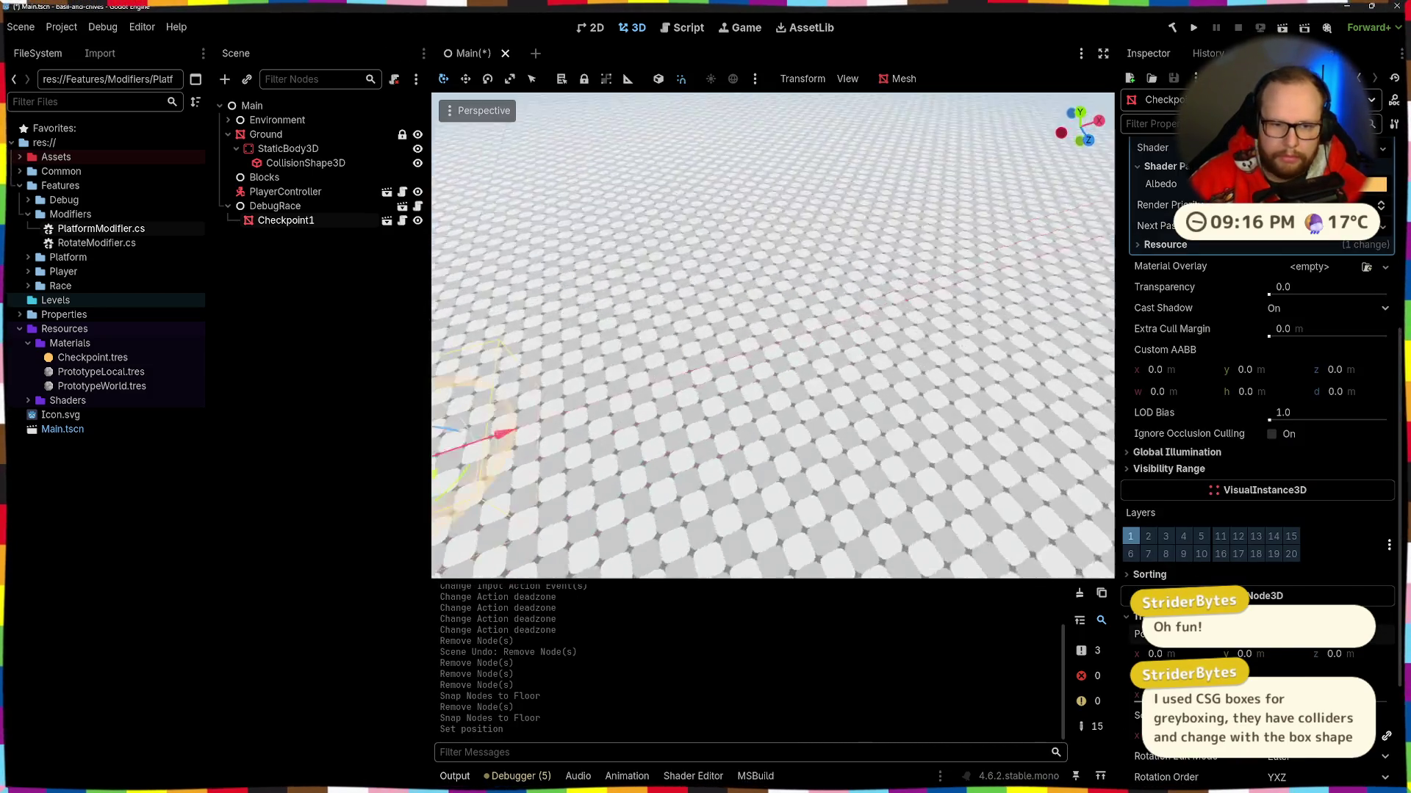
drag(933, 426, 662, 331)
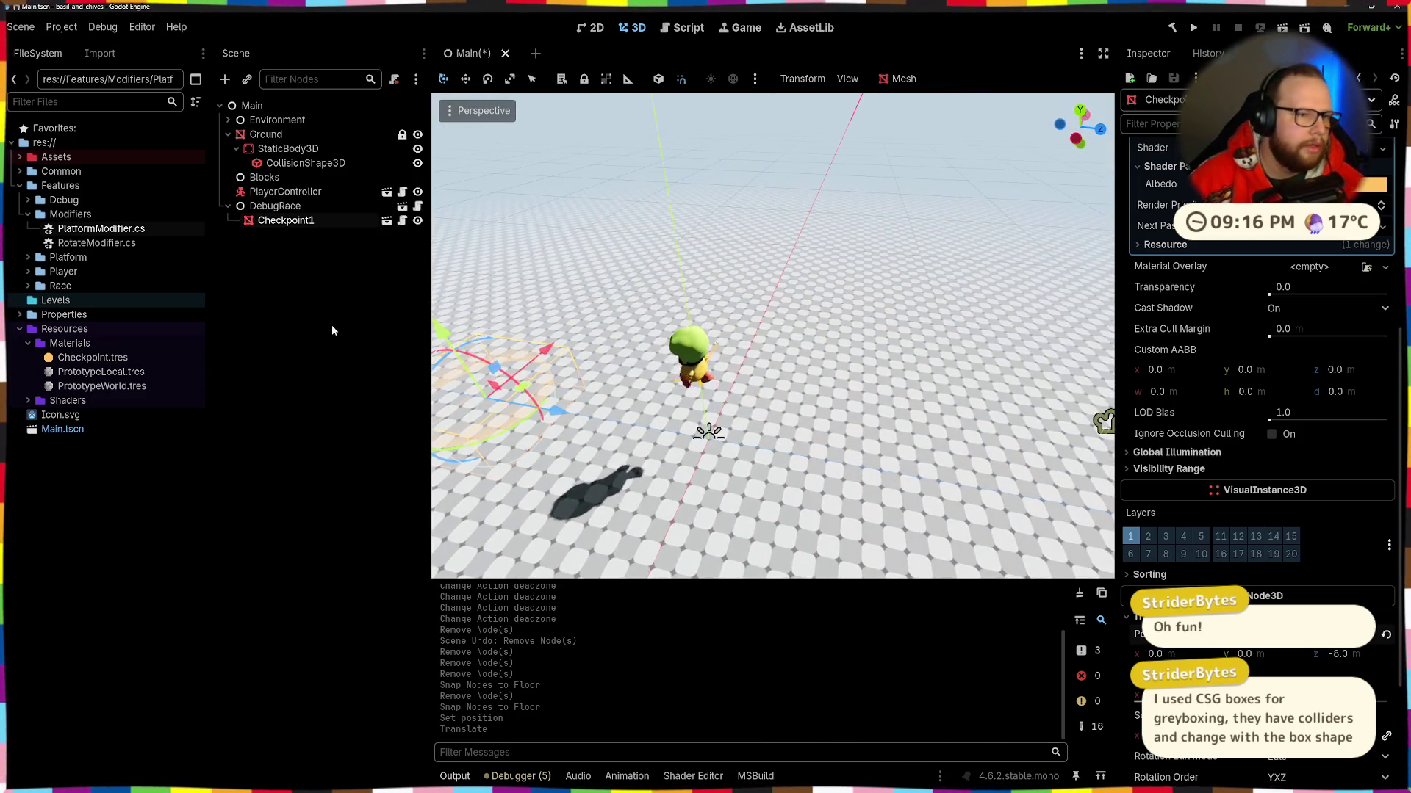
click(346, 271)
click(228, 135)
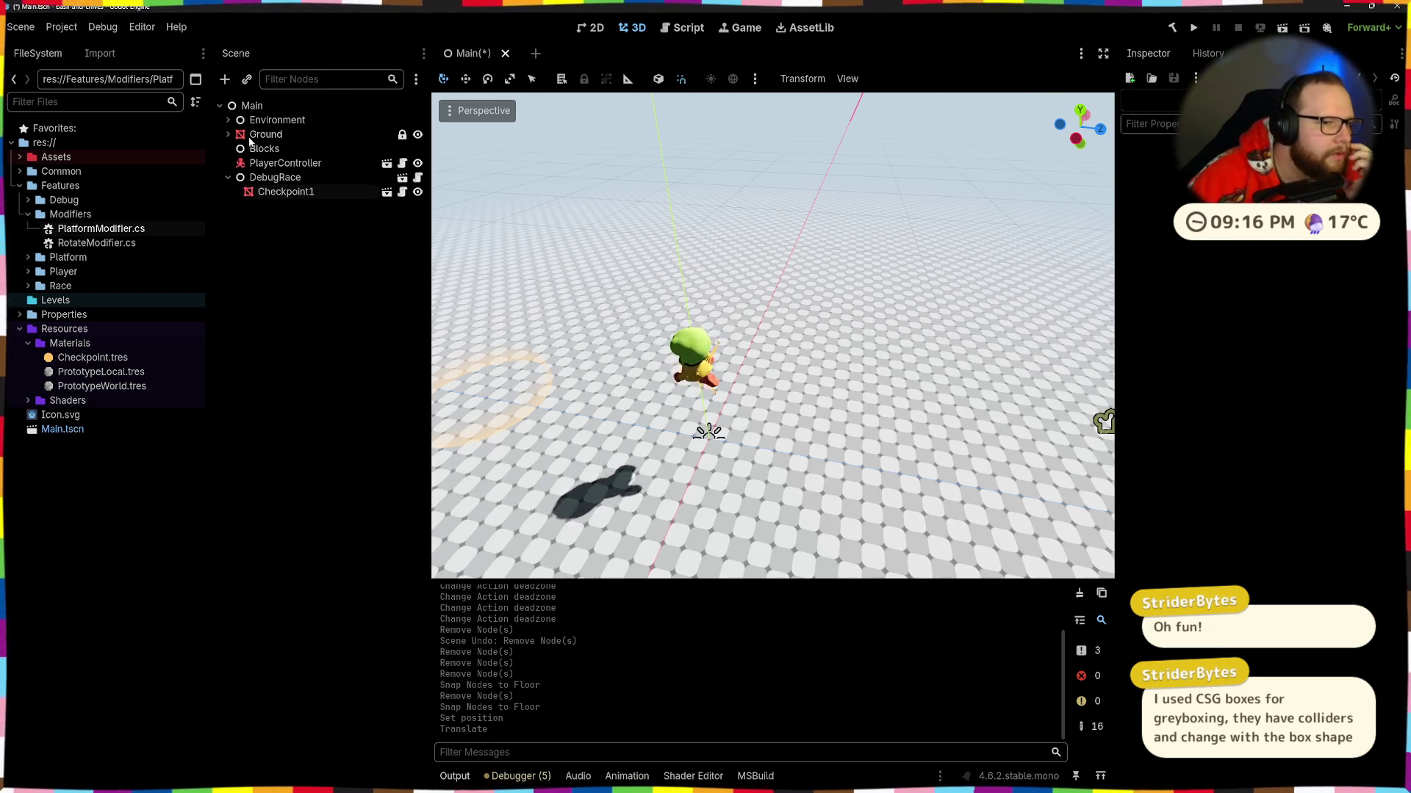
Step: Reparent Ground under Environment and collapse Environment and DebugRace
click(257, 136)
double_click(273, 120)
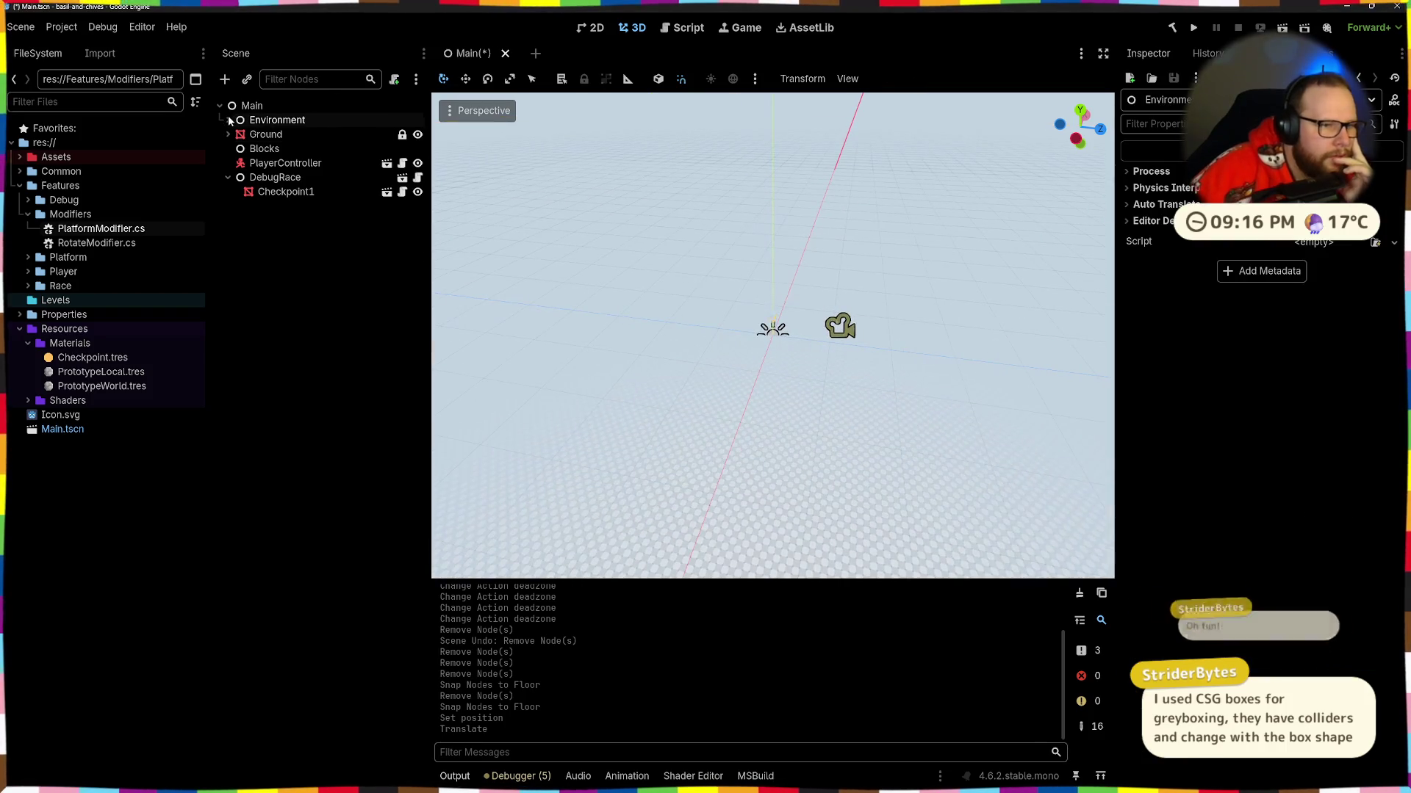
drag(265, 165, 280, 122)
click(893, 239)
scroll(853, 281, up, 5)
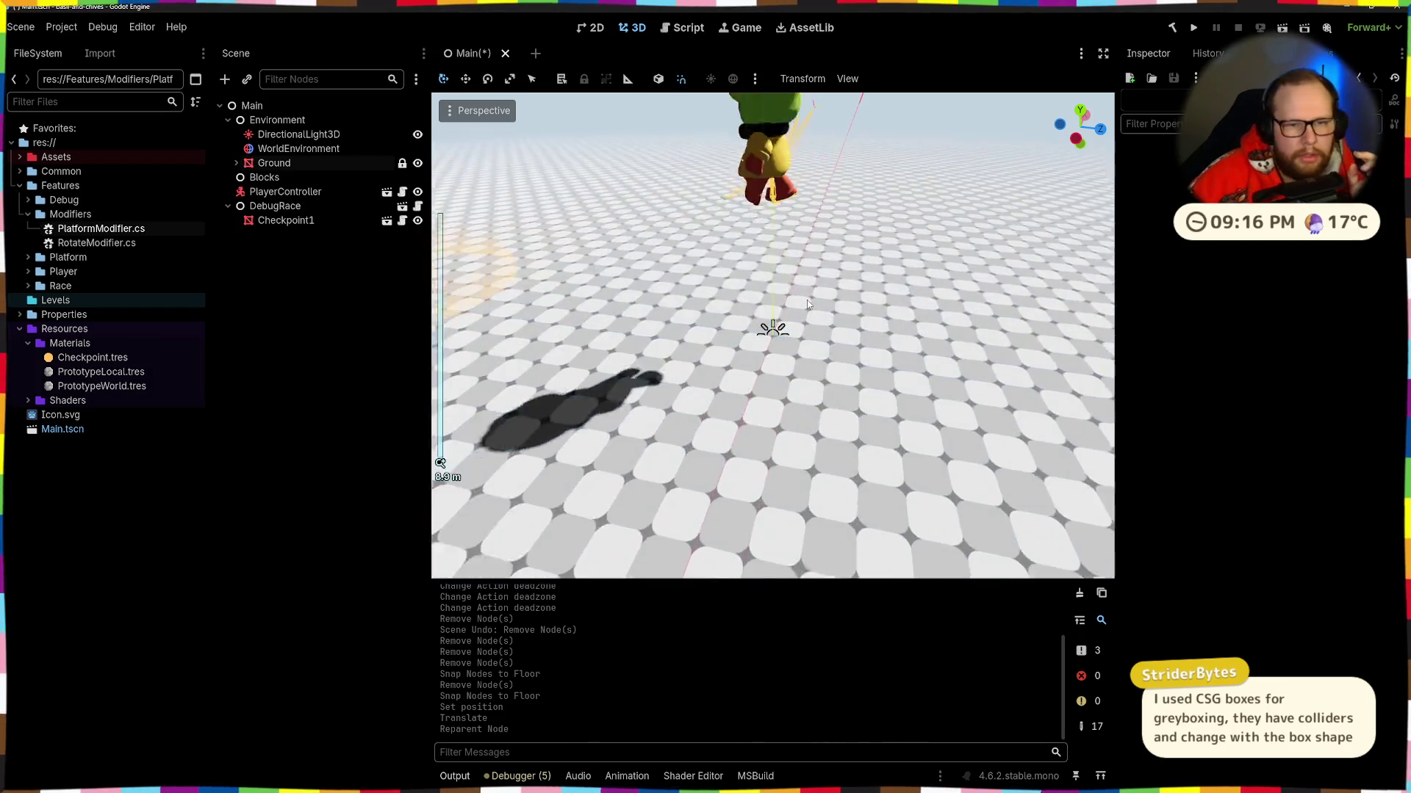
scroll(807, 303, down, 2)
click(228, 119)
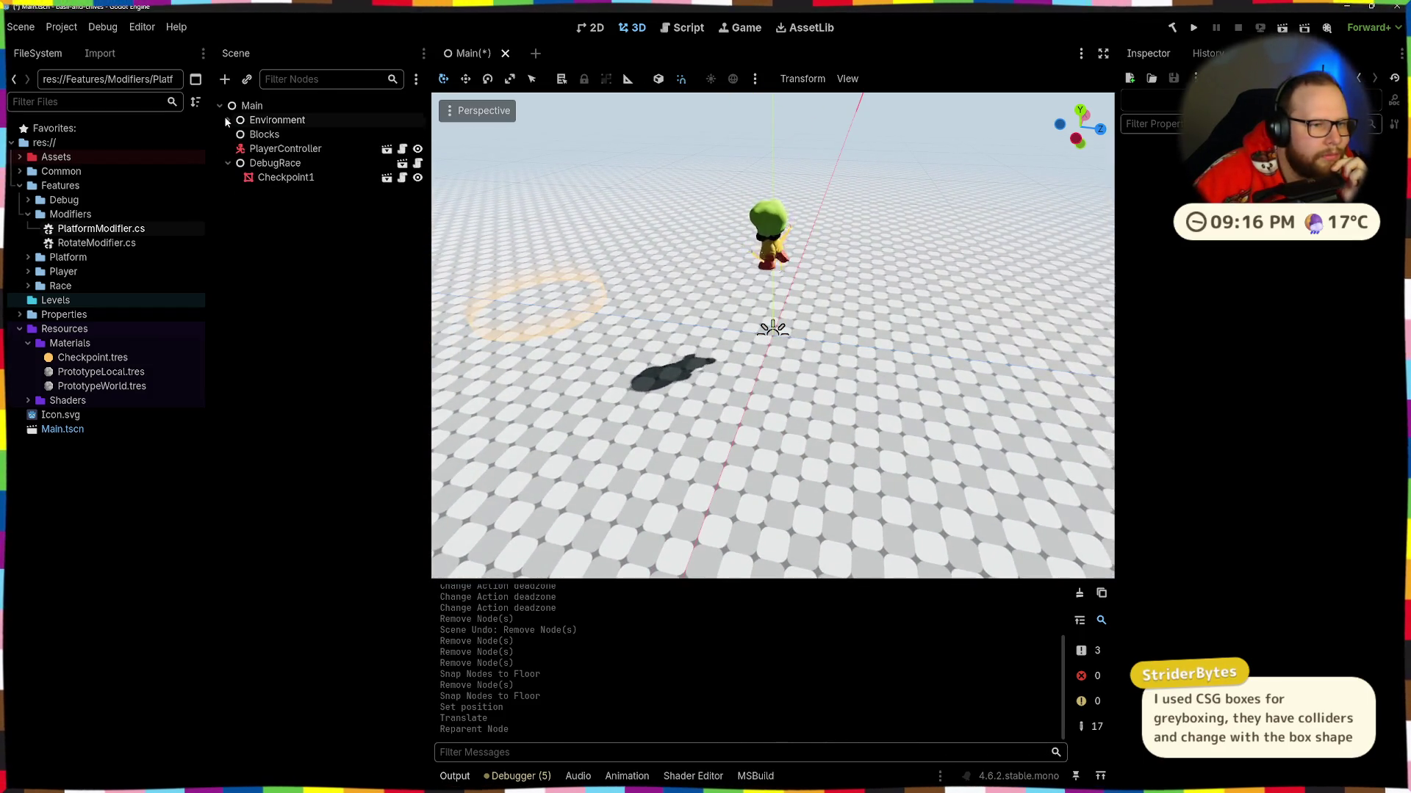
scroll(772, 335, down, 2)
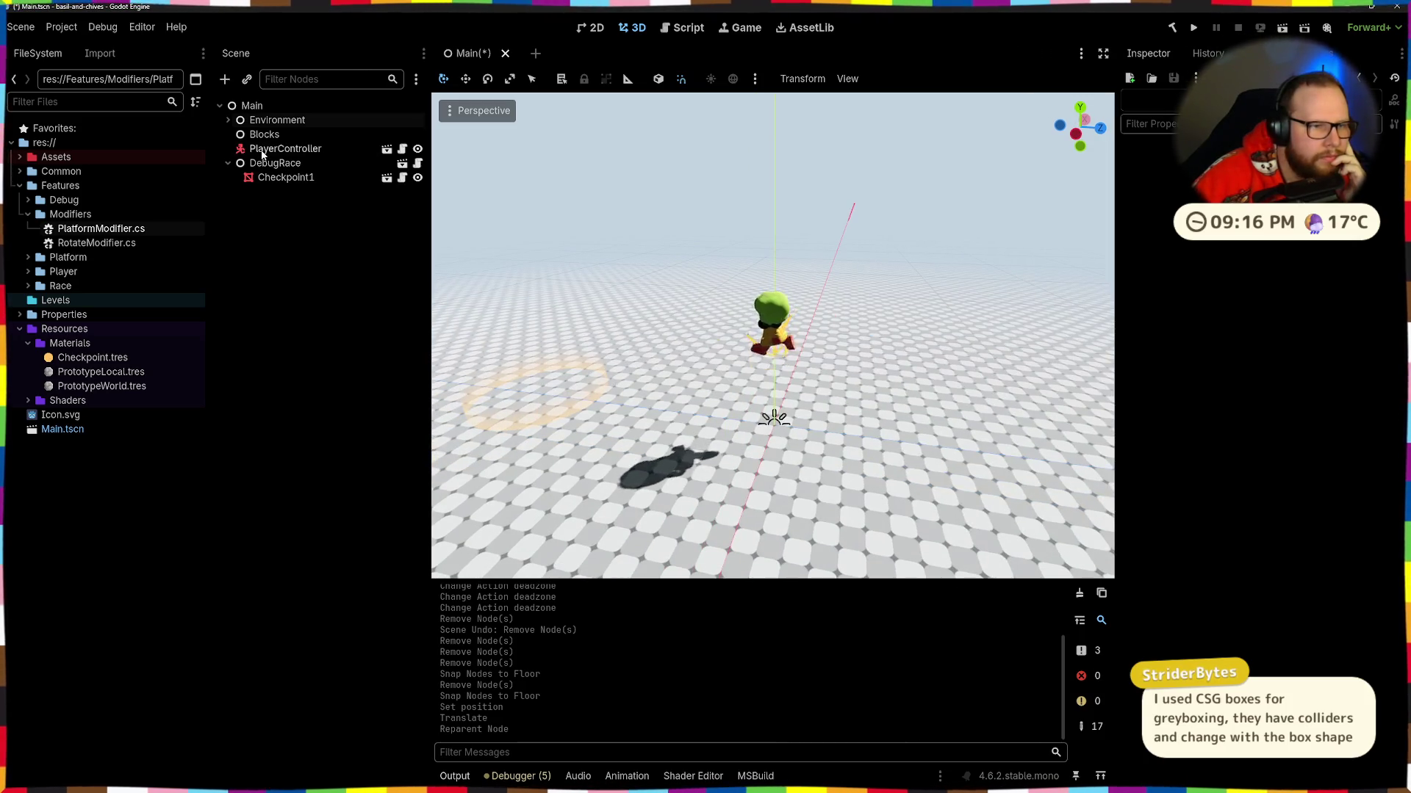
click(285, 149)
click(266, 163)
click(228, 163)
Step: Rename the Blocks node to World
click(265, 134)
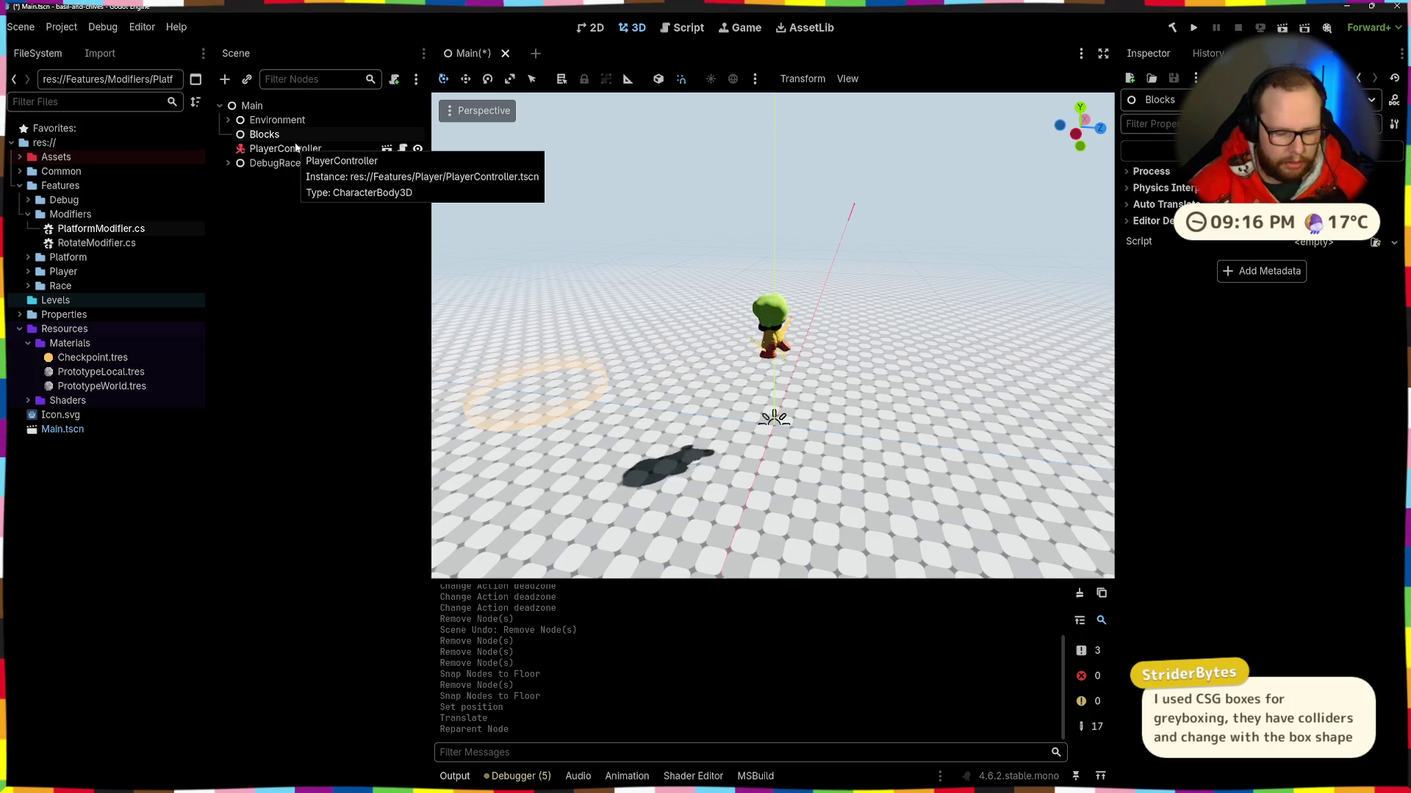
key(F2)
text(World)
key(Return)
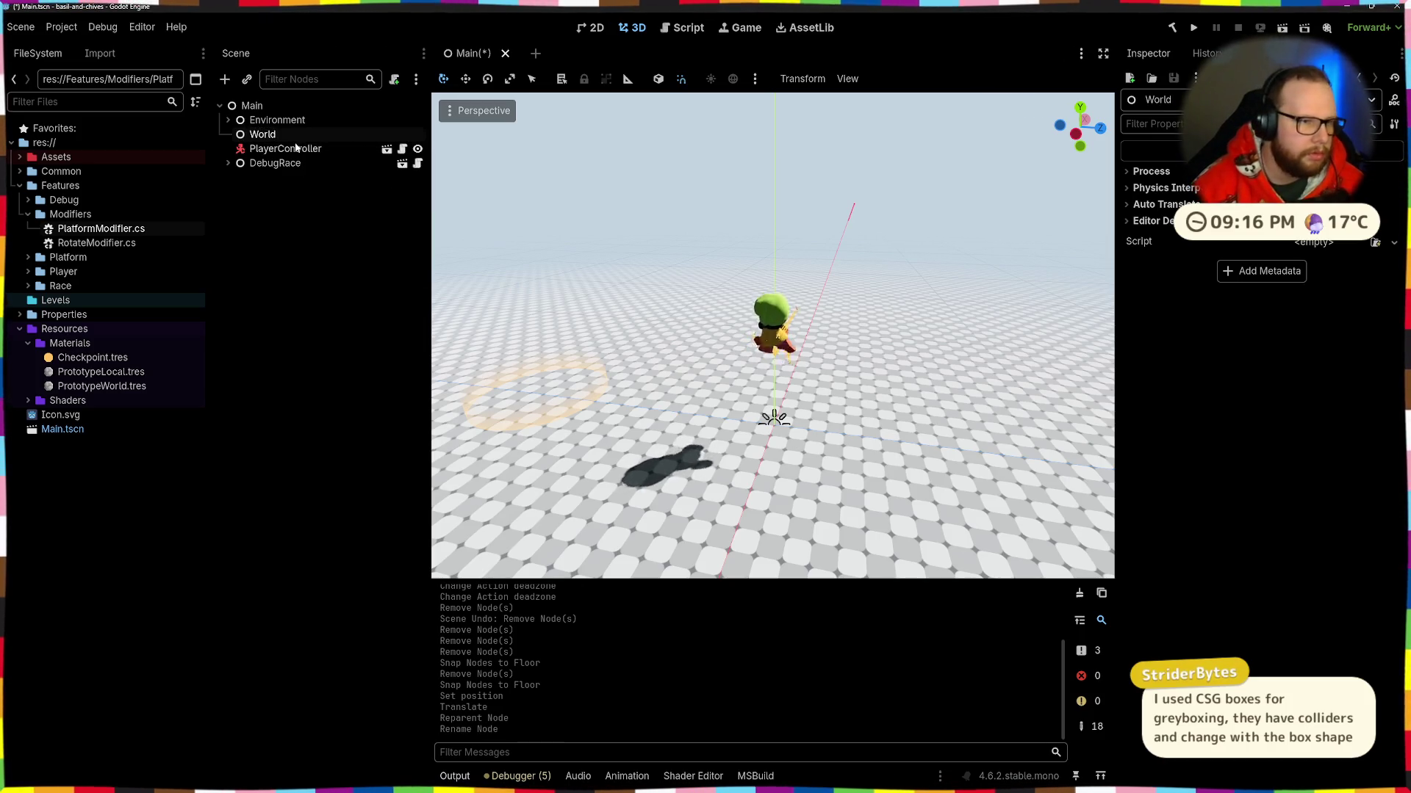
Step: Move the Ground node under World
click(228, 119)
drag(257, 164, 263, 178)
click(228, 122)
click(229, 135)
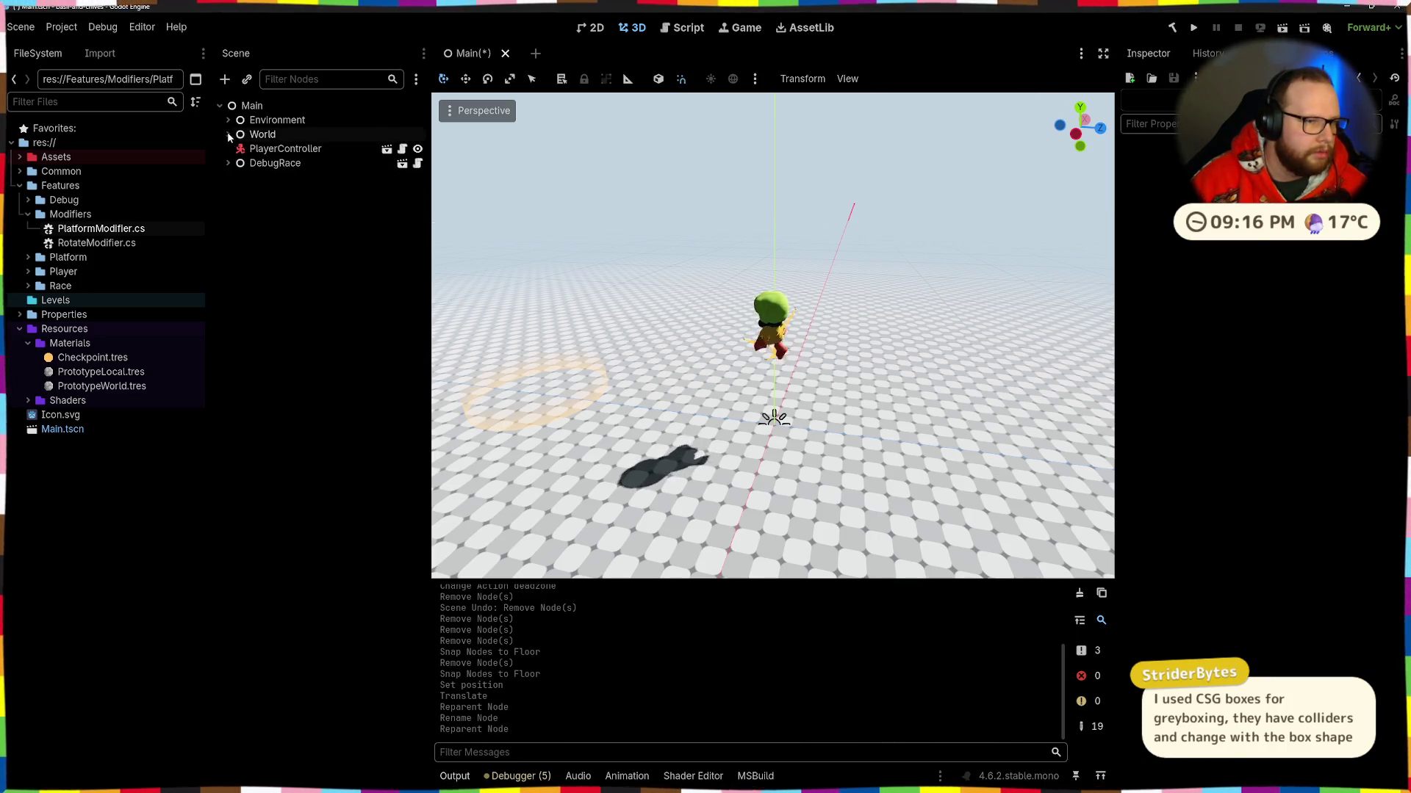
click(229, 134)
click(263, 134)
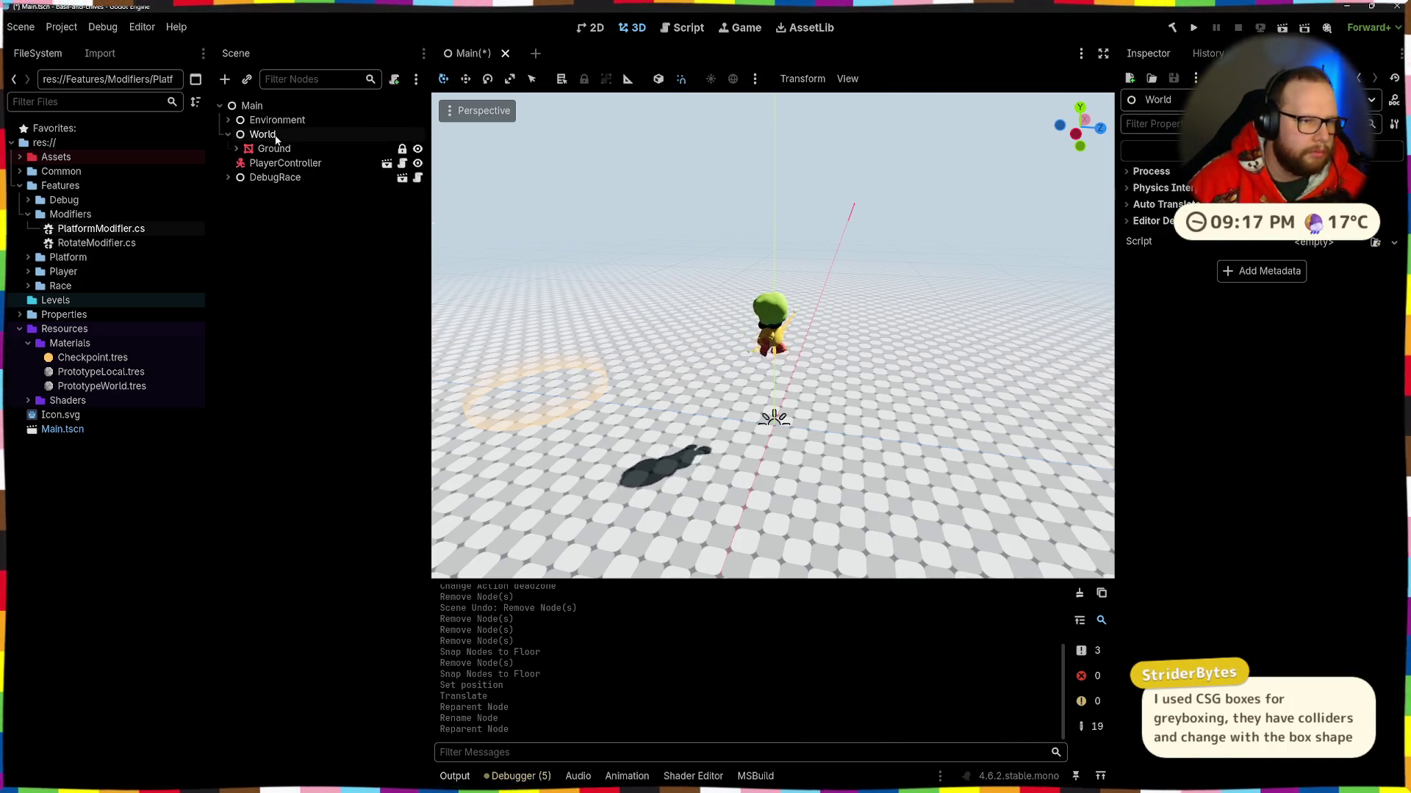
Step: Add a child node to World, searching for 'csg' node types
right_click(275, 135)
click(342, 150)
text(csg)
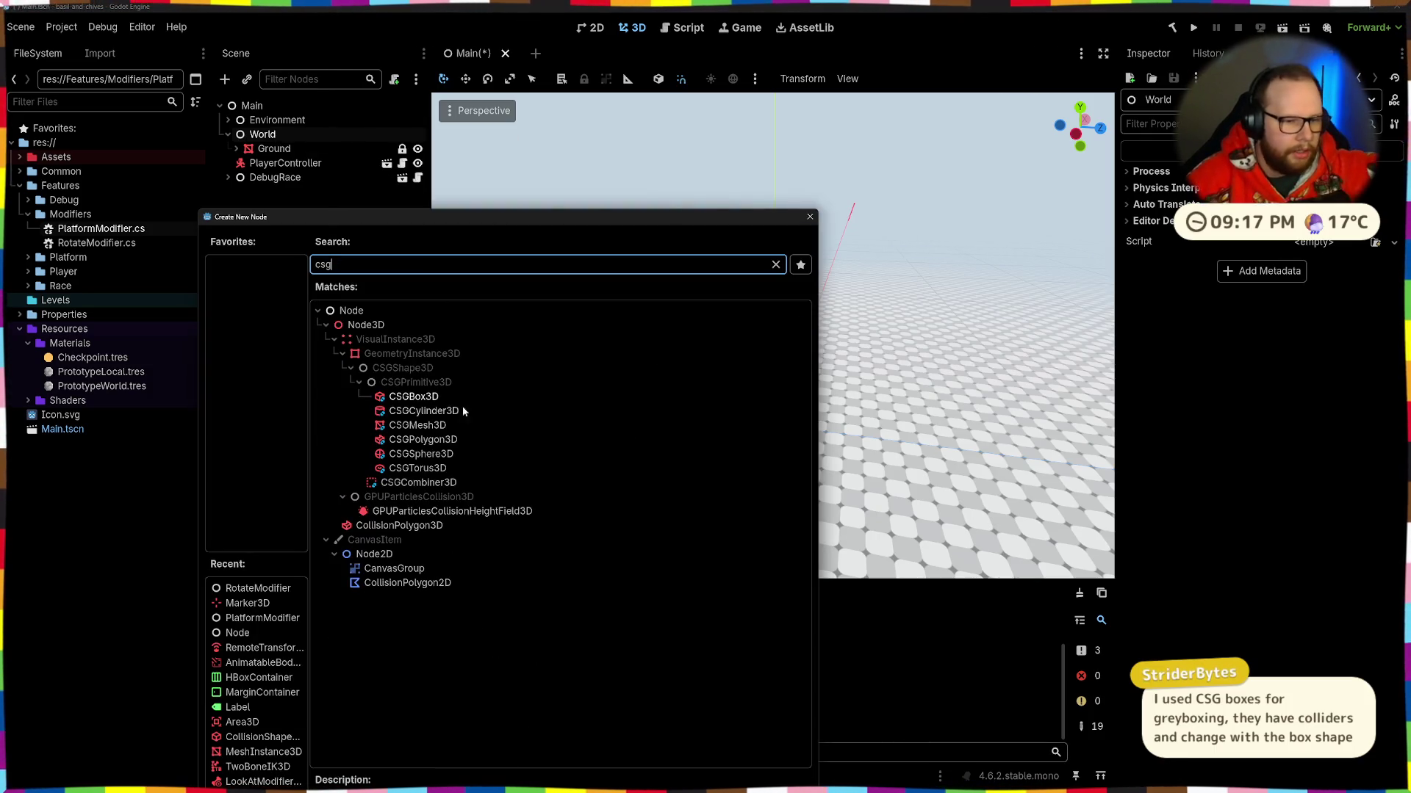
Step: Add a CSGBox3D under World and enable Use Collision on it
double_click(415, 398)
mouse_move(772, 437)
mouse_down()
mouse_move(1007, 452)
mouse_move(853, 455)
mouse_move(1028, 422)
mouse_up()
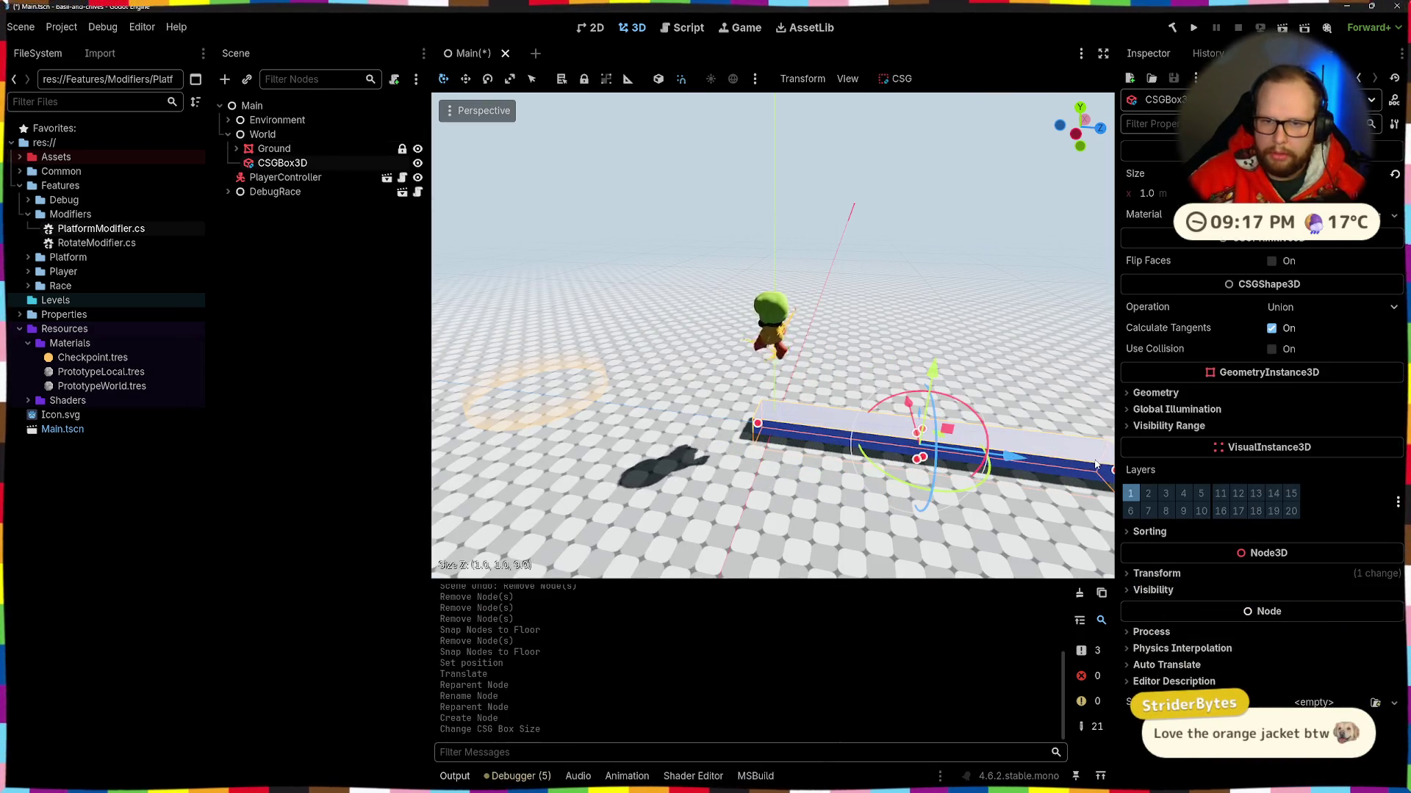
scroll(808, 412, up, 5)
scroll(772, 331, down, 3)
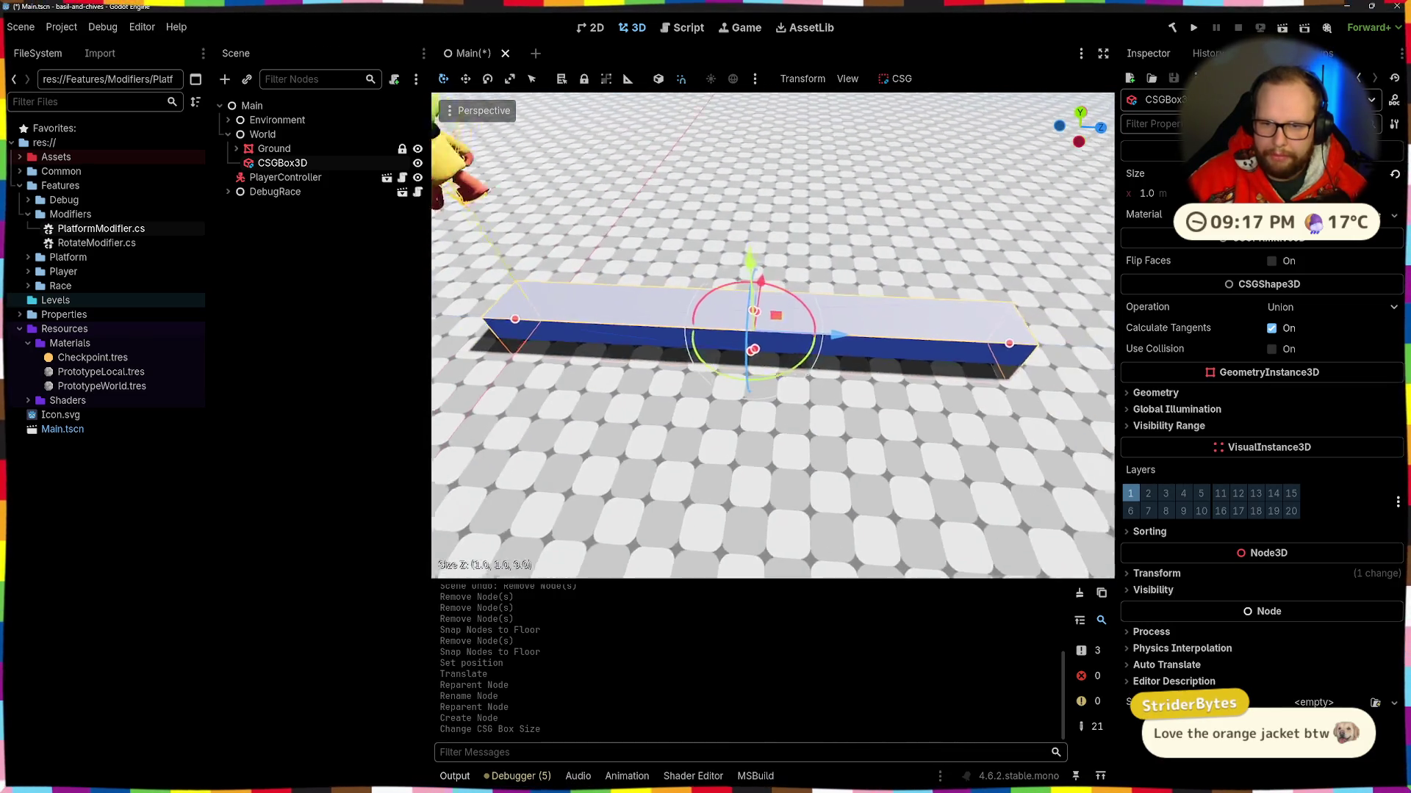
click(1268, 350)
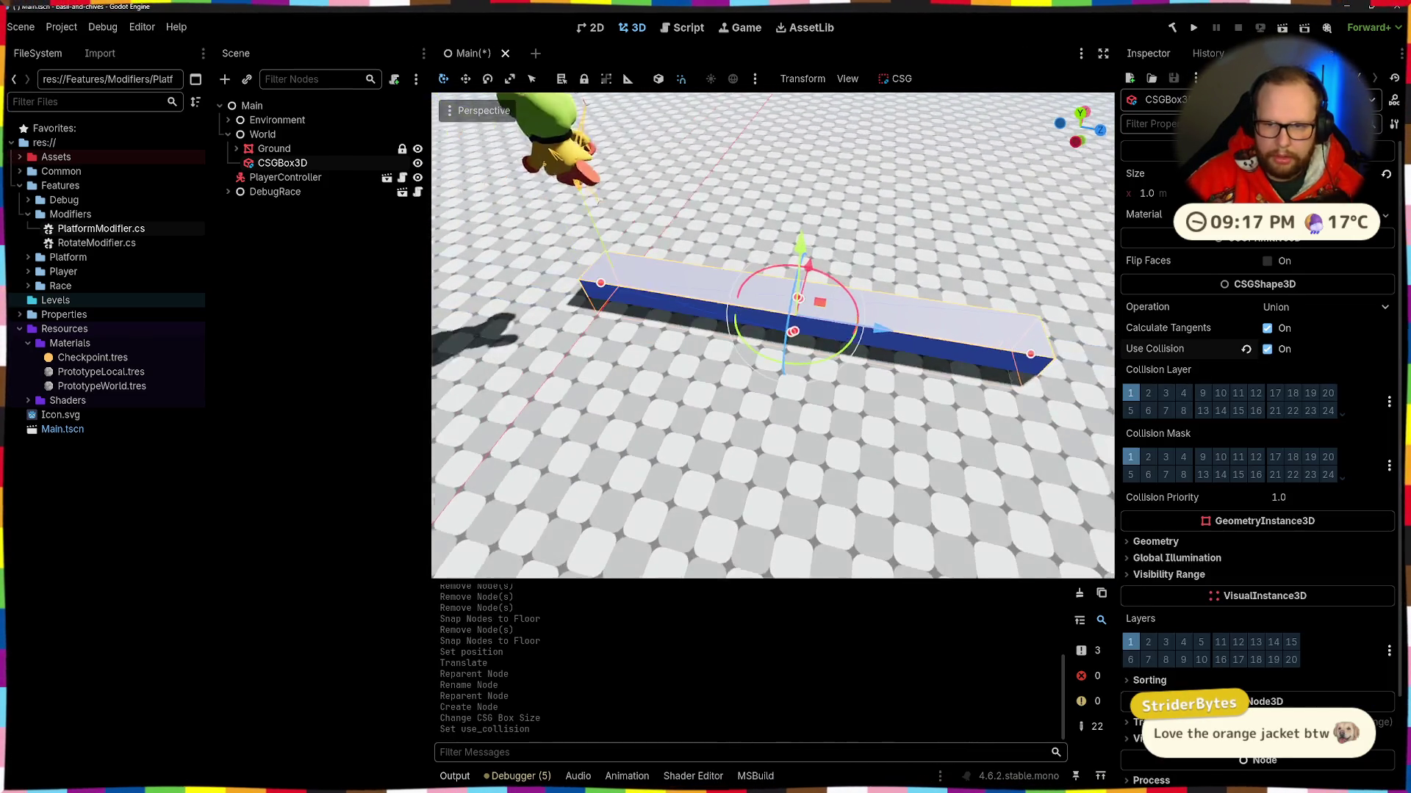
mouse_move(772, 331)
mouse_down()
mouse_move(919, 412)
mouse_move(964, 494)
mouse_up()
key(ctrl+z)
key(ctrl+z)
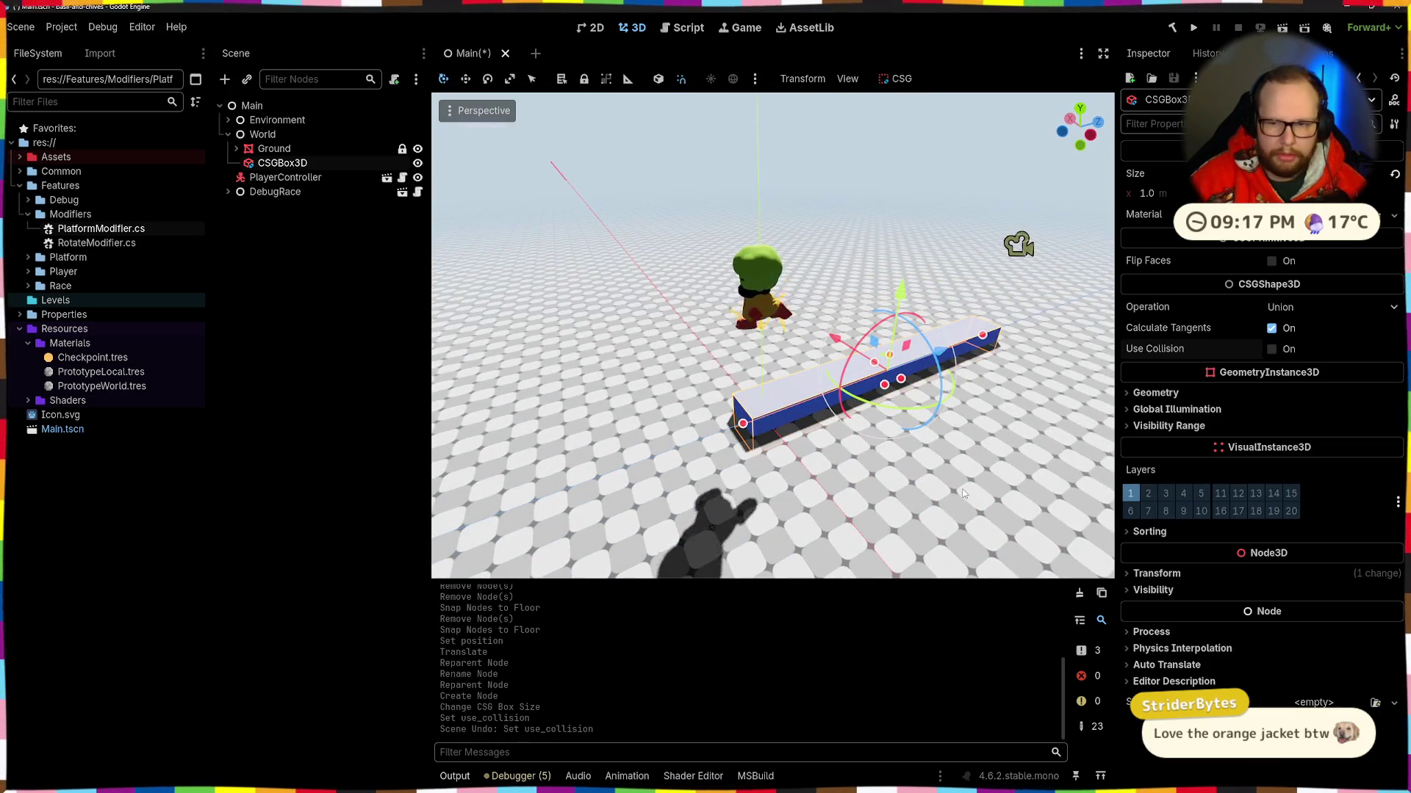
click(1268, 350)
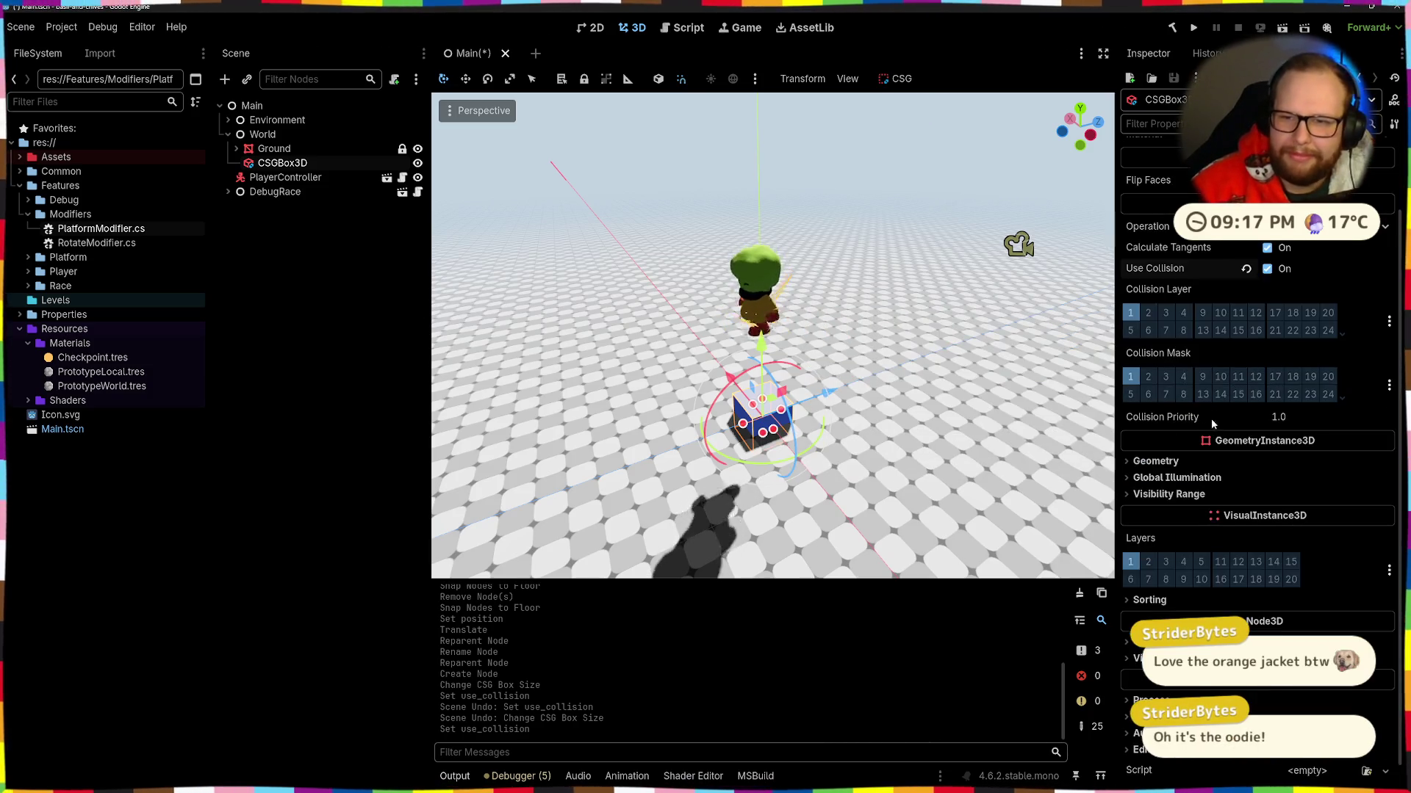
Step: Assign PrototypeLocal.tres as the CSGBox3D's material via Quick Load
click(1294, 237)
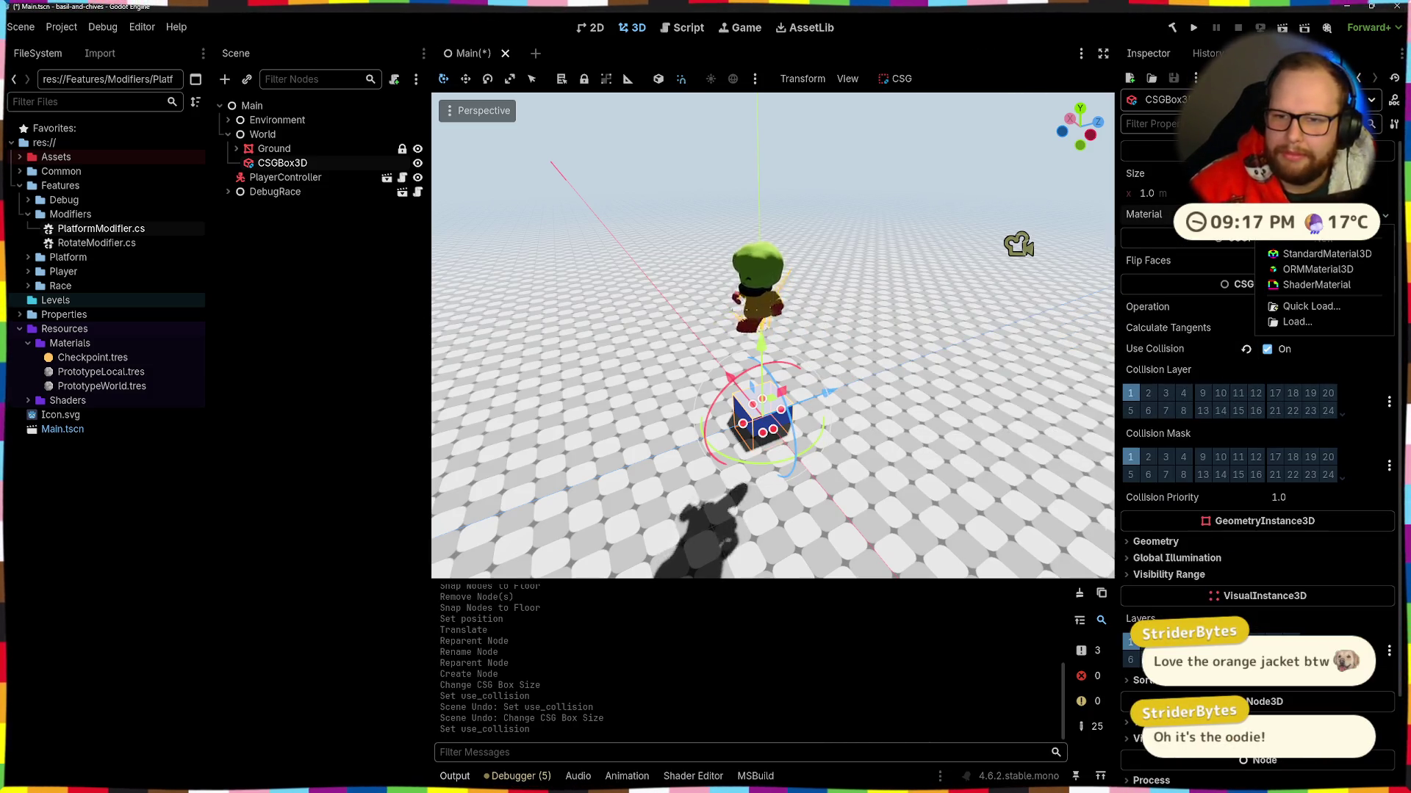
click(1301, 307)
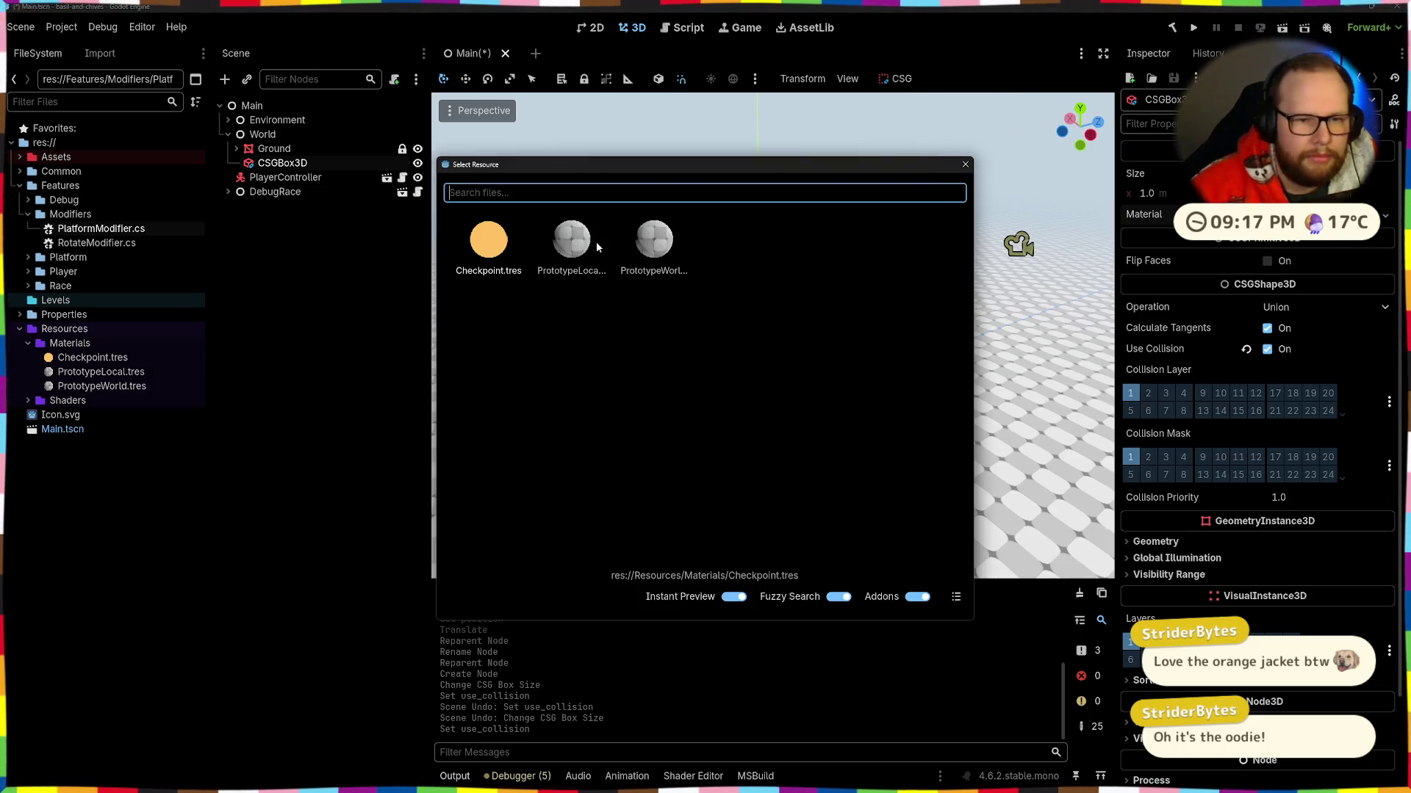
double_click(555, 252)
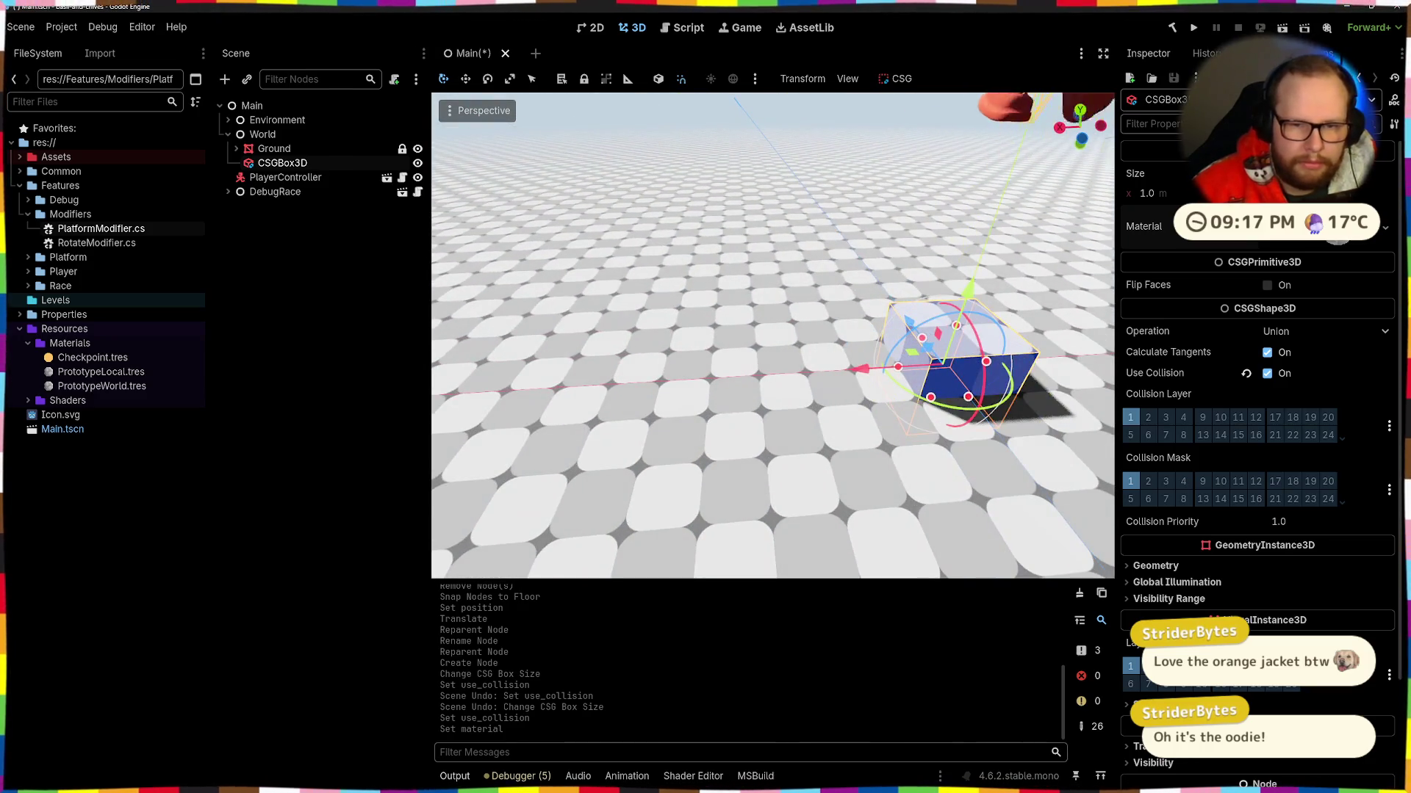
drag(887, 376, 663, 394)
key(ctrl+z)
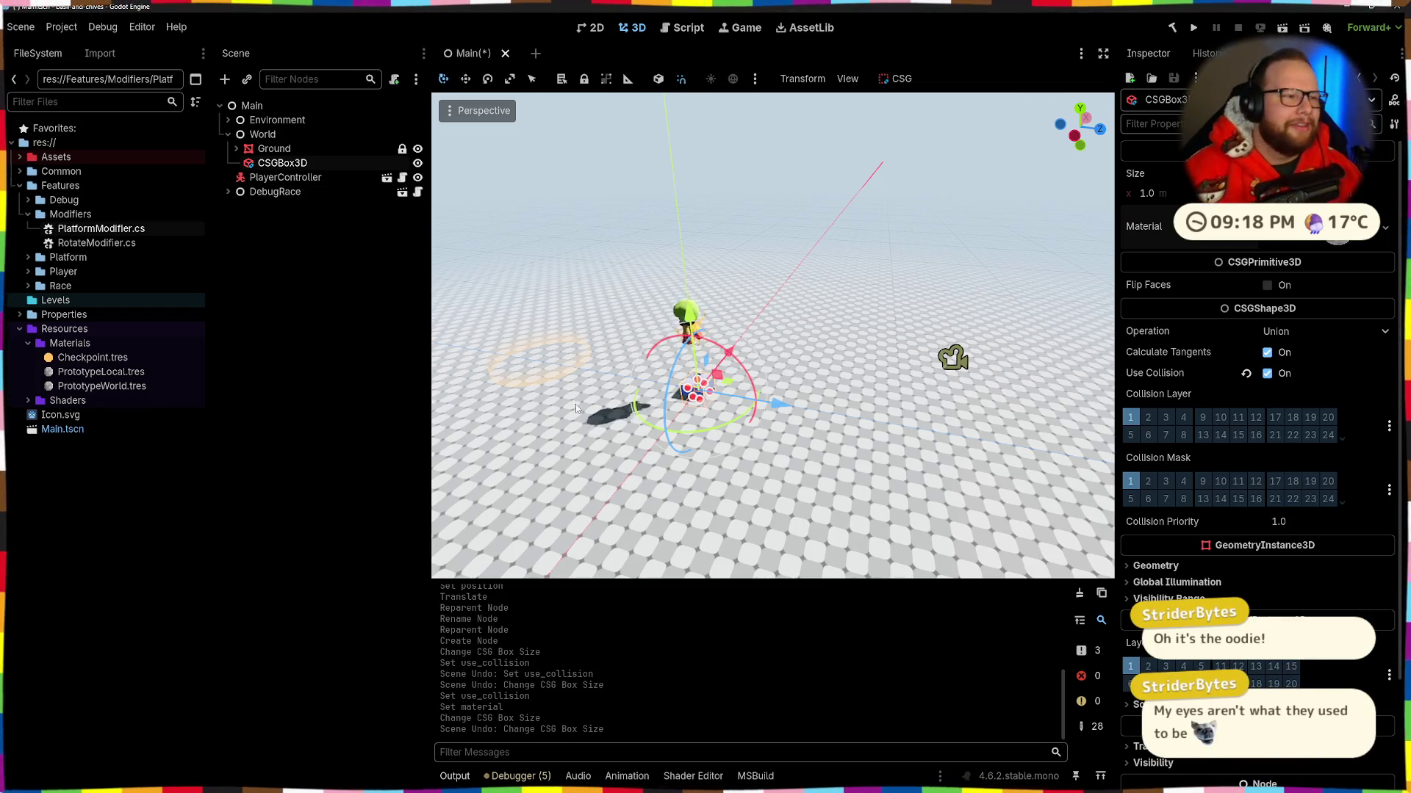
scroll(649, 376, up, 5)
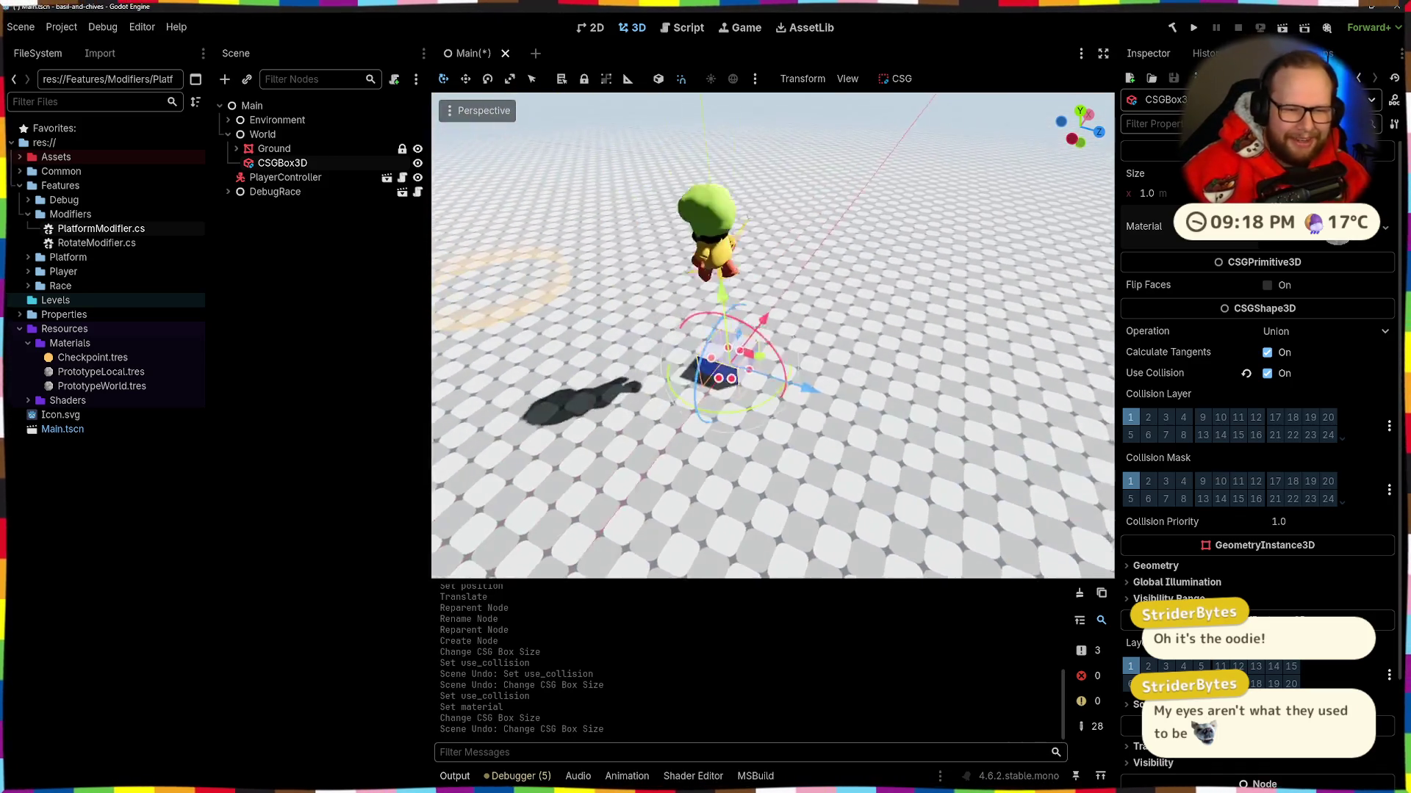
Step: Move the box right and enlarge it: 12 along Z, wider on X, 22 tall
scroll(791, 389, down, 5)
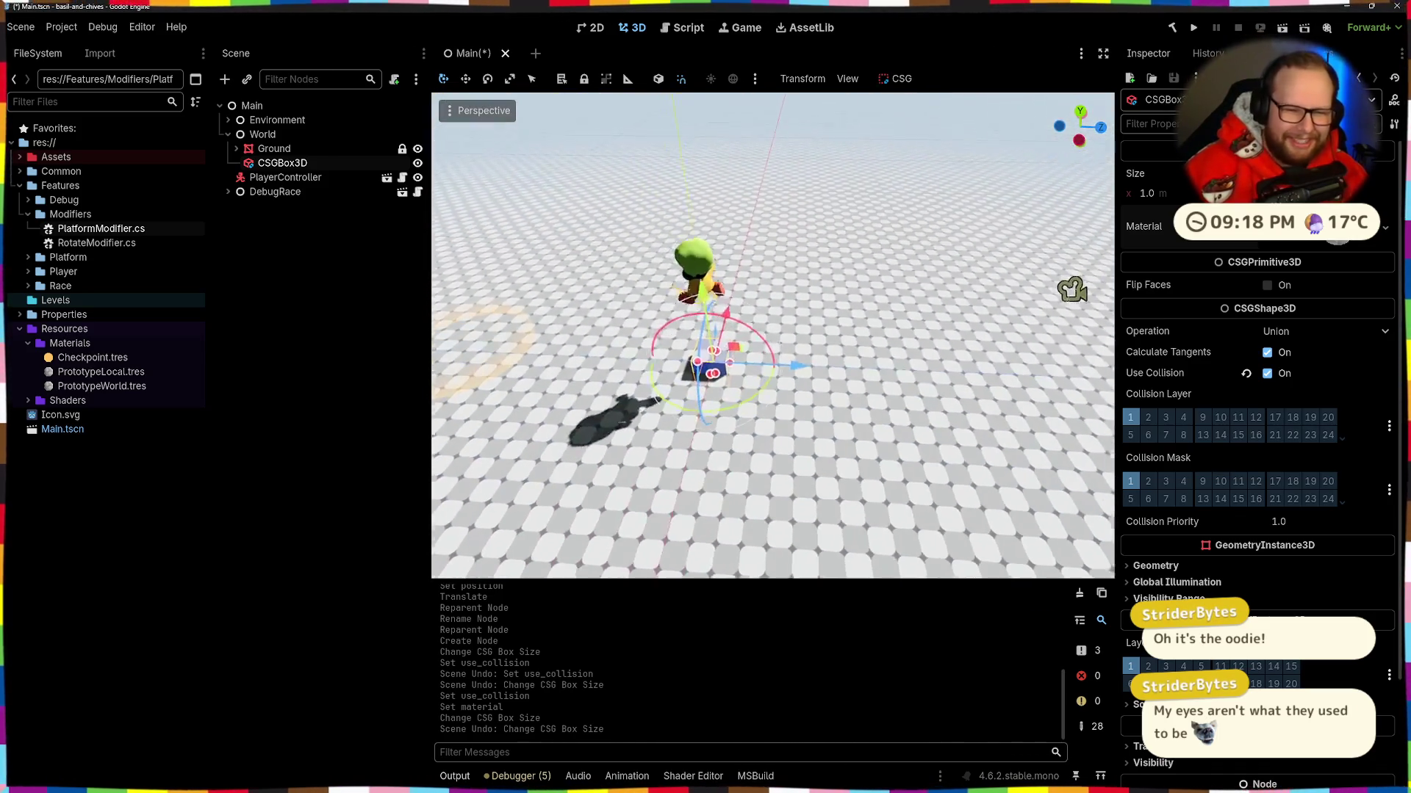
drag(783, 372, 988, 408)
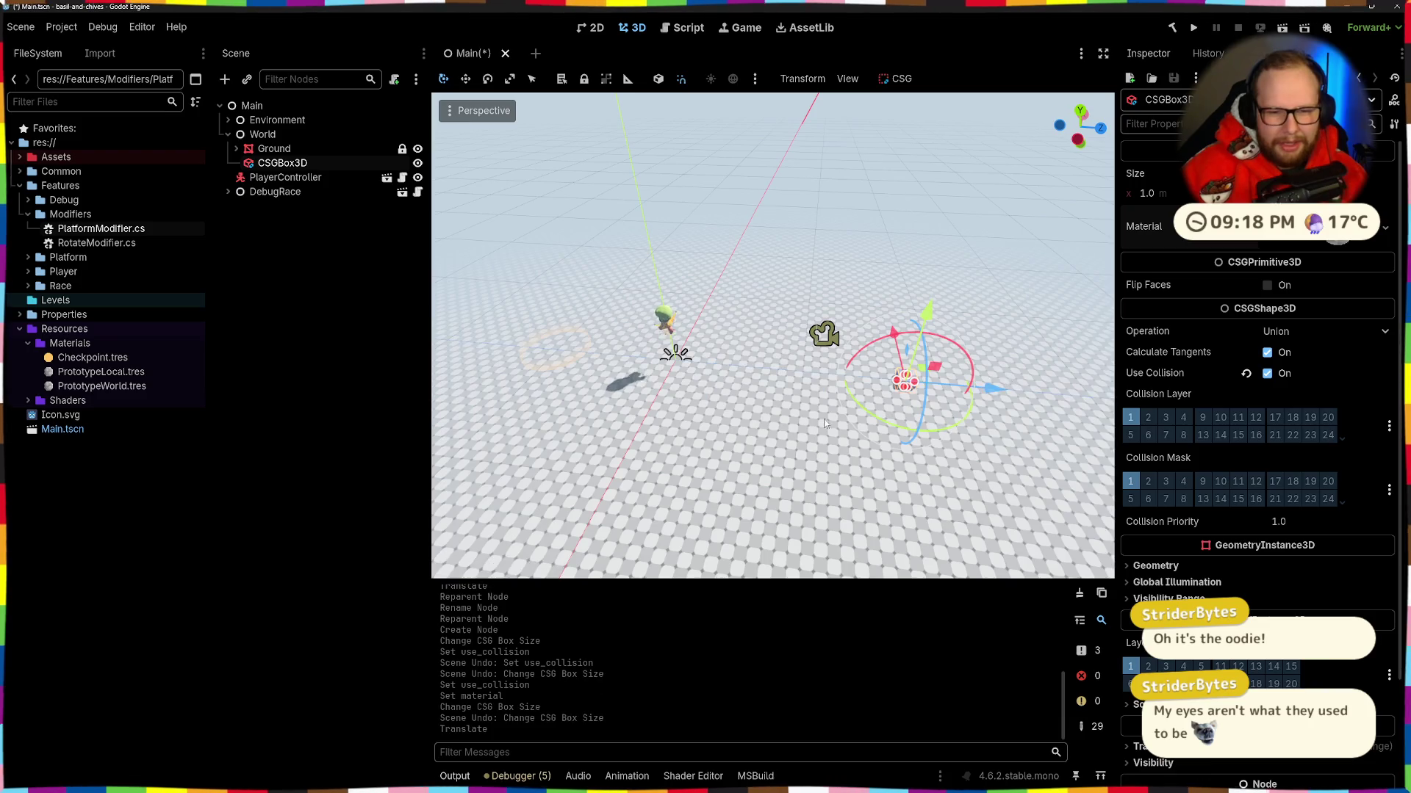
key(f)
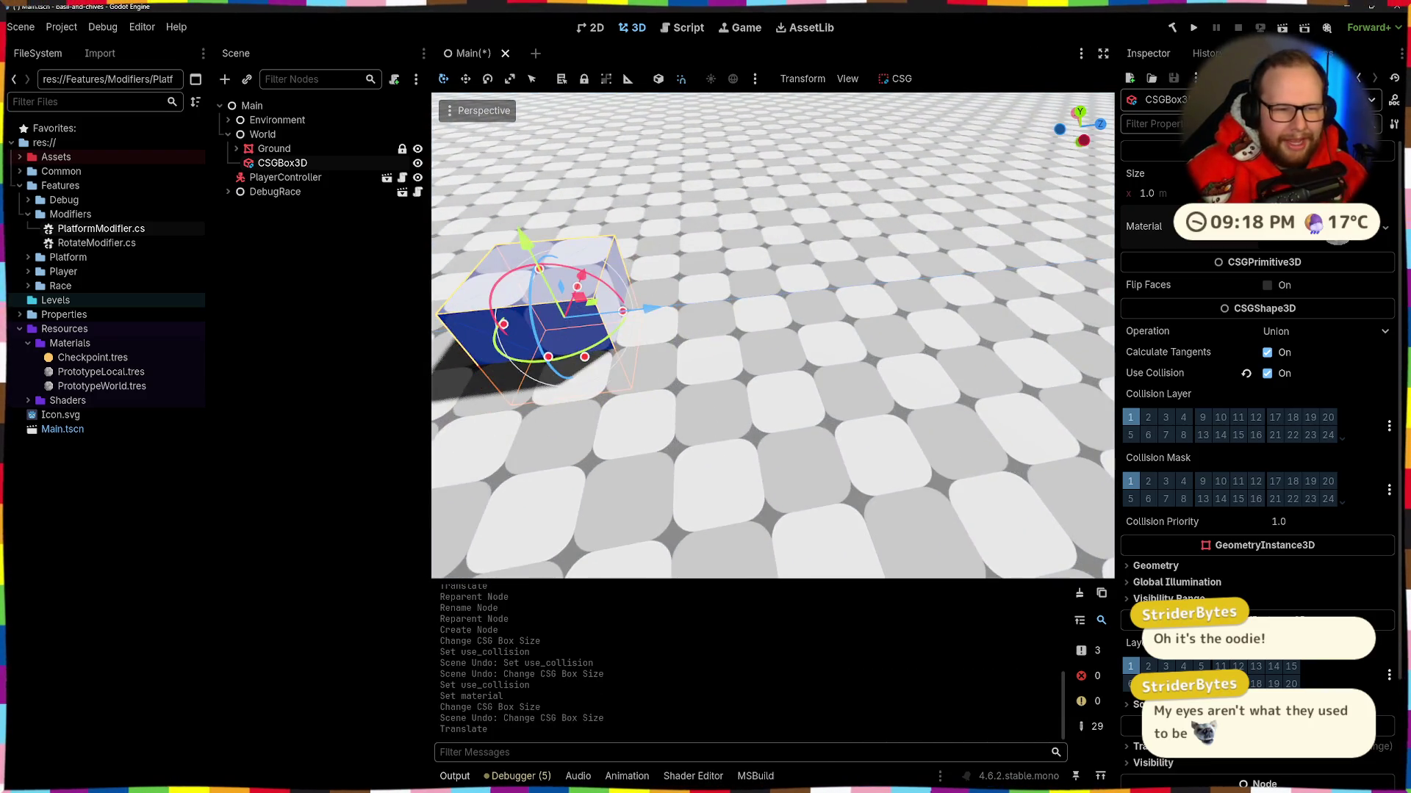
scroll(716, 337, down, 5)
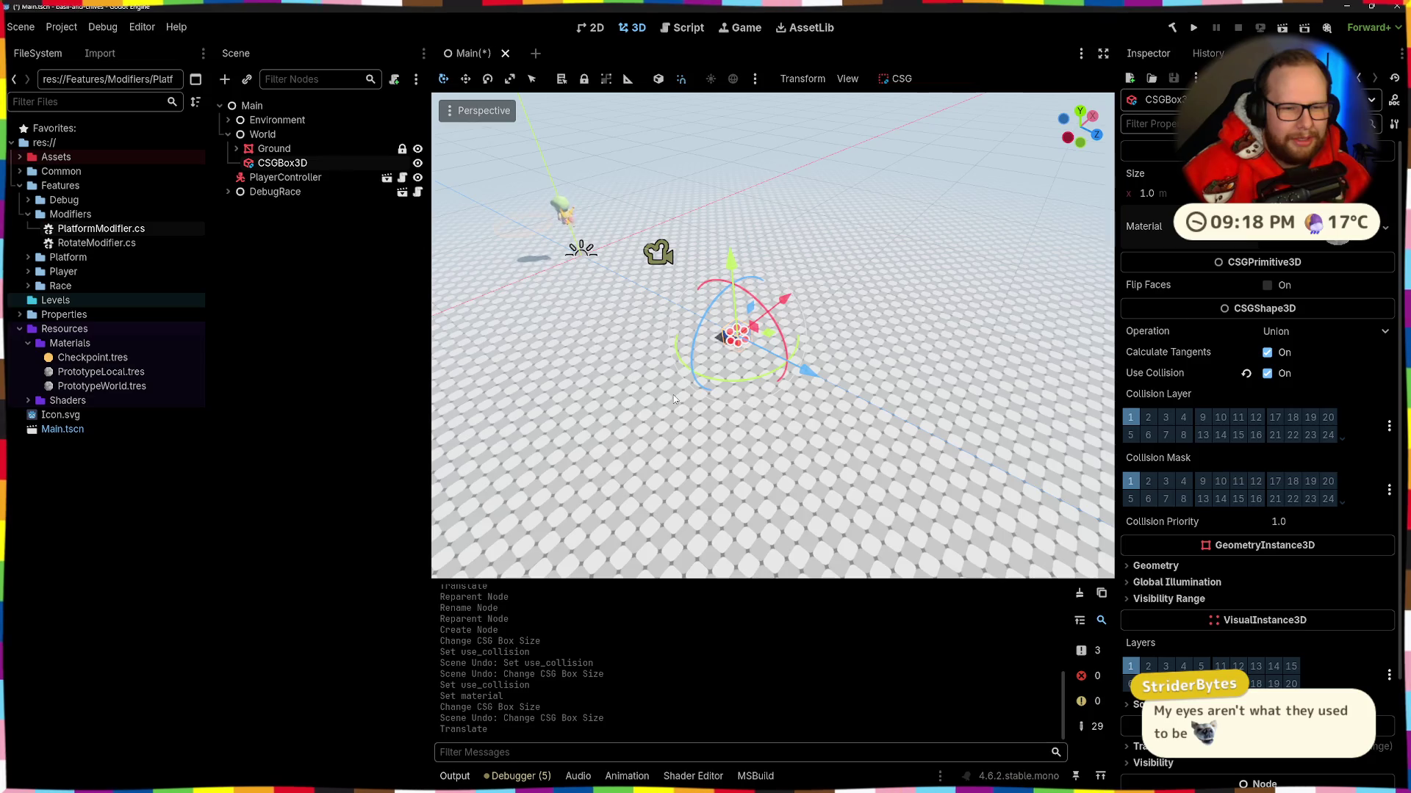
drag(673, 395, 673, 345)
drag(744, 396, 985, 500)
scroll(985, 500, up, 3)
drag(440, 462, 808, 379)
mouse_move(723, 373)
mouse_down()
mouse_move(919, 382)
mouse_move(875, 353)
mouse_up()
scroll(742, 393, down, 5)
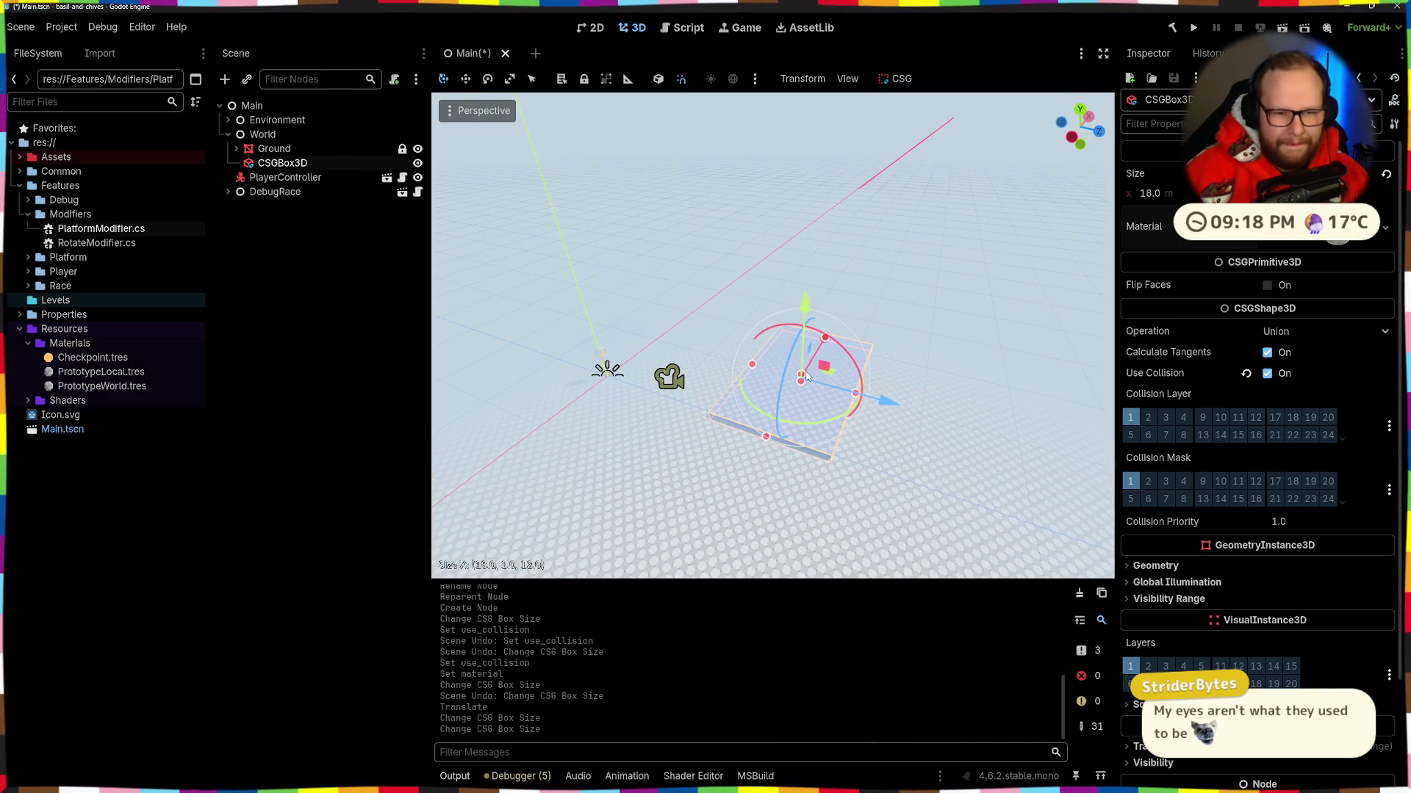
drag(803, 380, 798, 169)
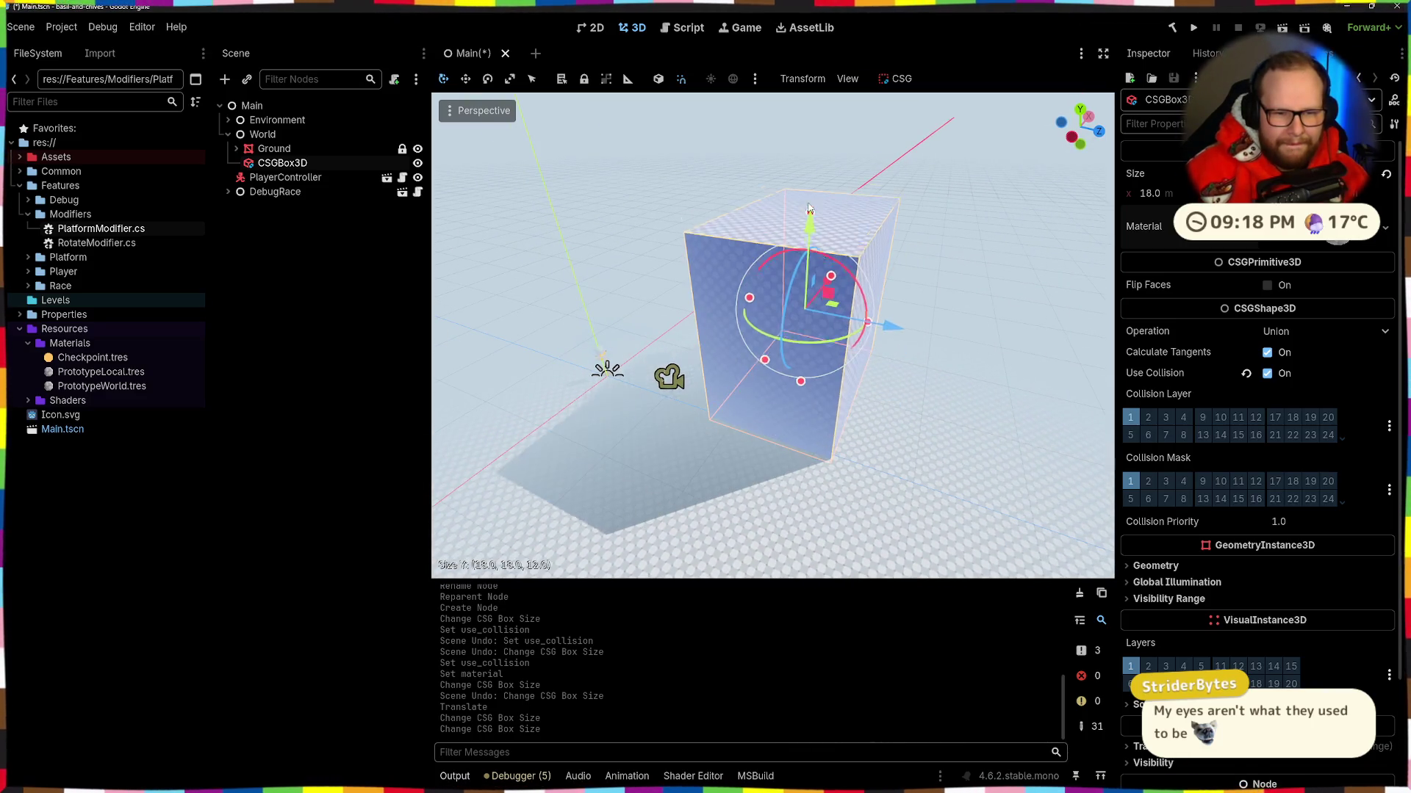
Step: Rotate the box, lower it 6 units into the ground, and clear its material
scroll(867, 344, up, 3)
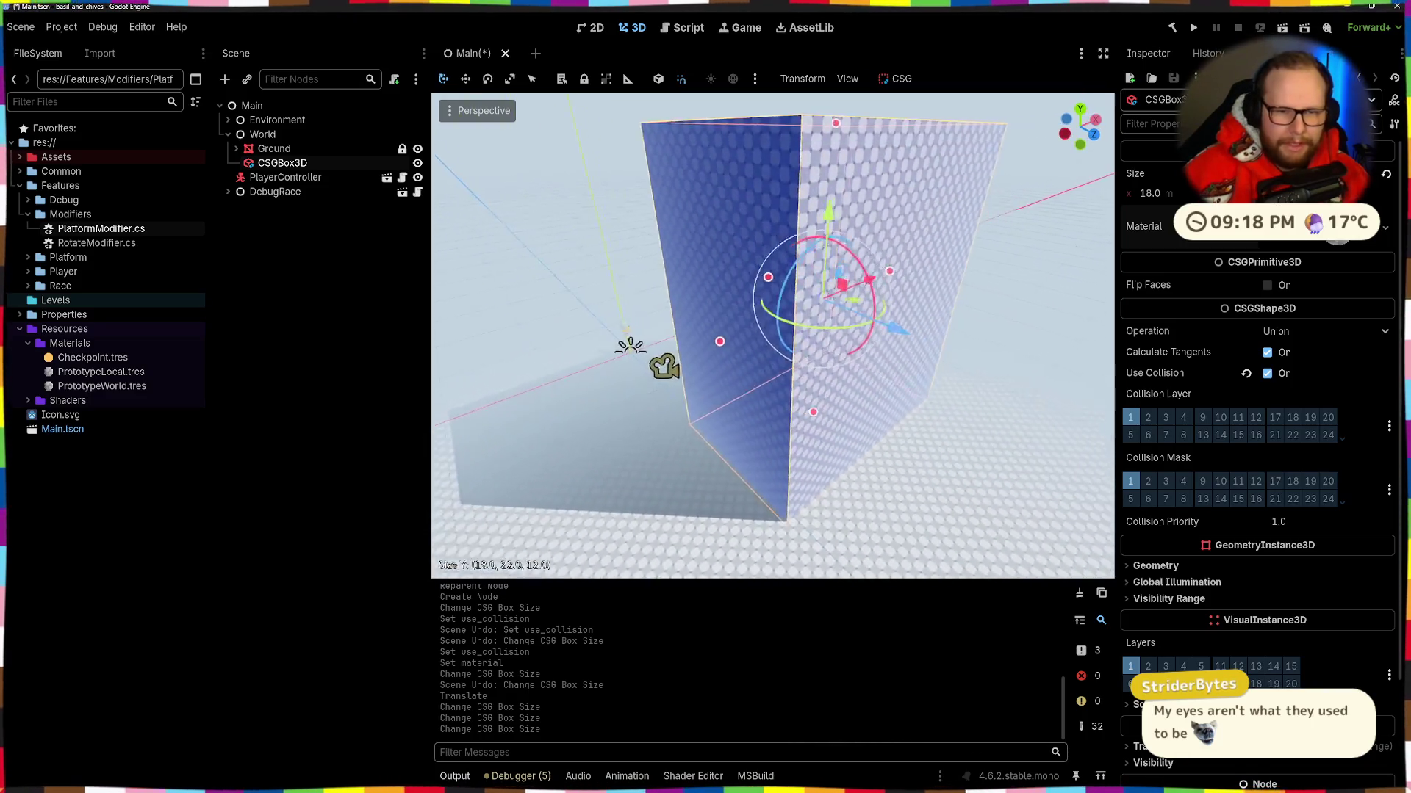
drag(783, 310, 774, 322)
mouse_move(816, 270)
mouse_down()
mouse_move(839, 276)
mouse_move(835, 317)
mouse_up()
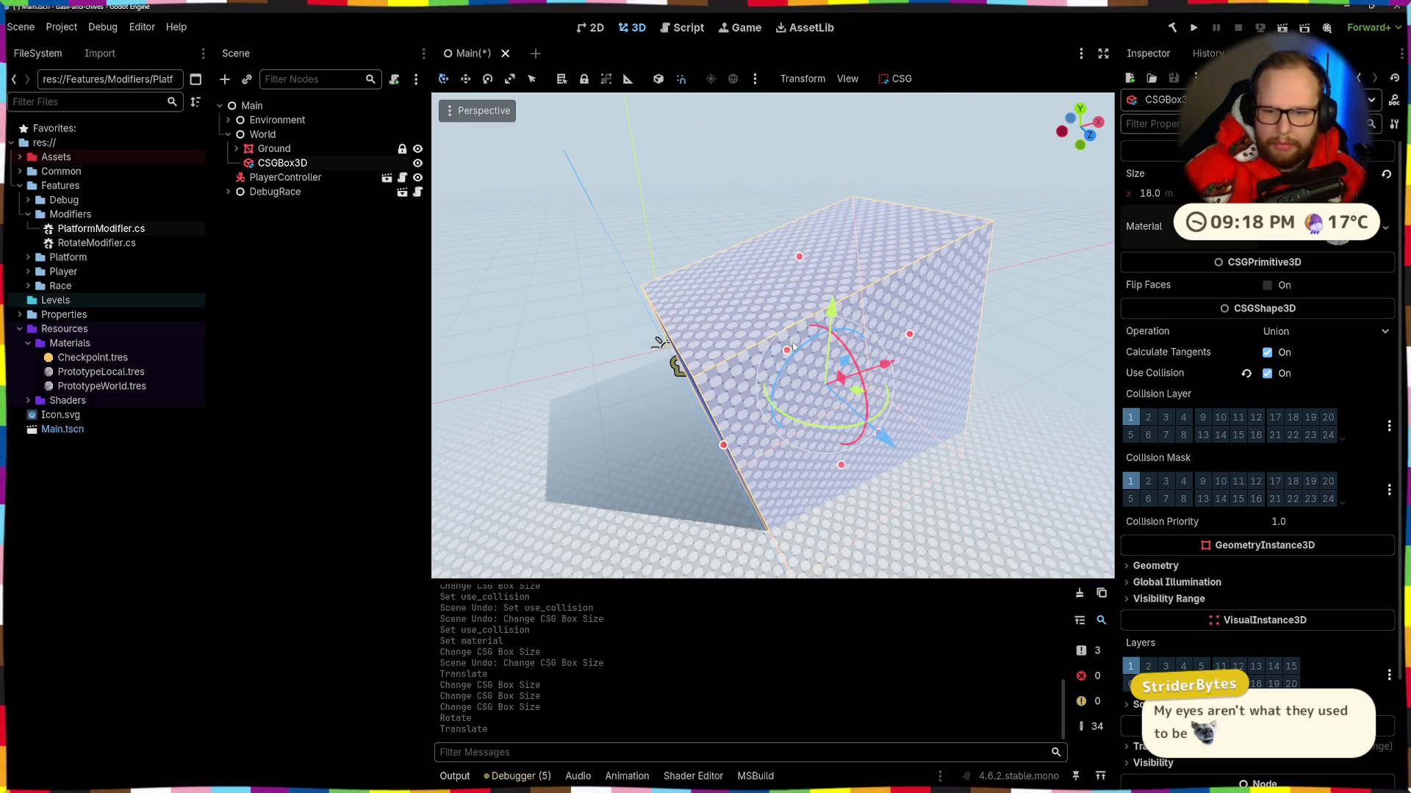
click(1337, 237)
Step: Apply PrototypeWorld.tres to the big box and undo its stray rotation
click(1315, 241)
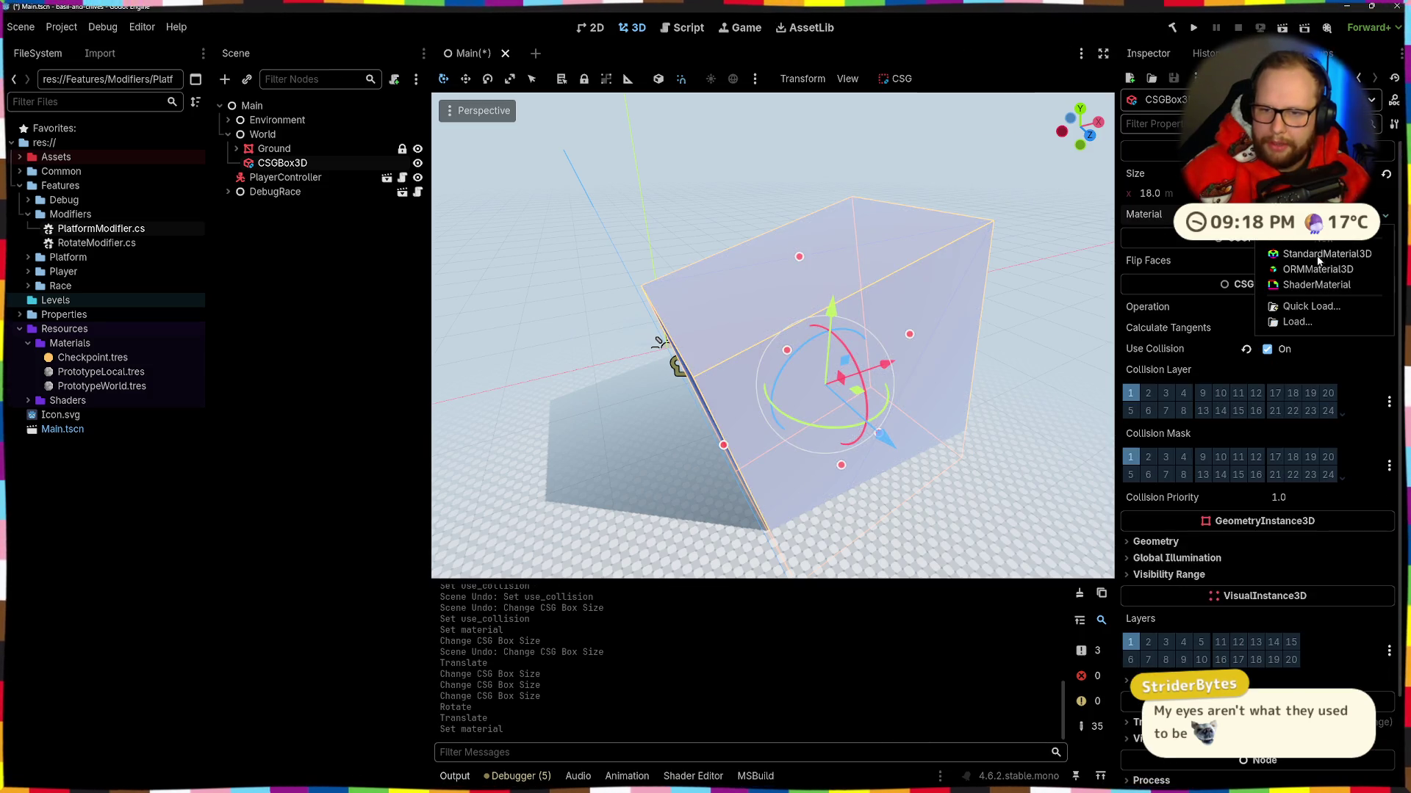
click(1311, 306)
double_click(654, 240)
scroll(771, 334, up, 5)
mouse_move(772, 335)
mouse_down()
mouse_move(683, 294)
mouse_move(749, 316)
mouse_up()
drag(829, 289, 896, 309)
drag(772, 334, 720, 322)
drag(869, 321, 869, 321)
key(ctrl+z)
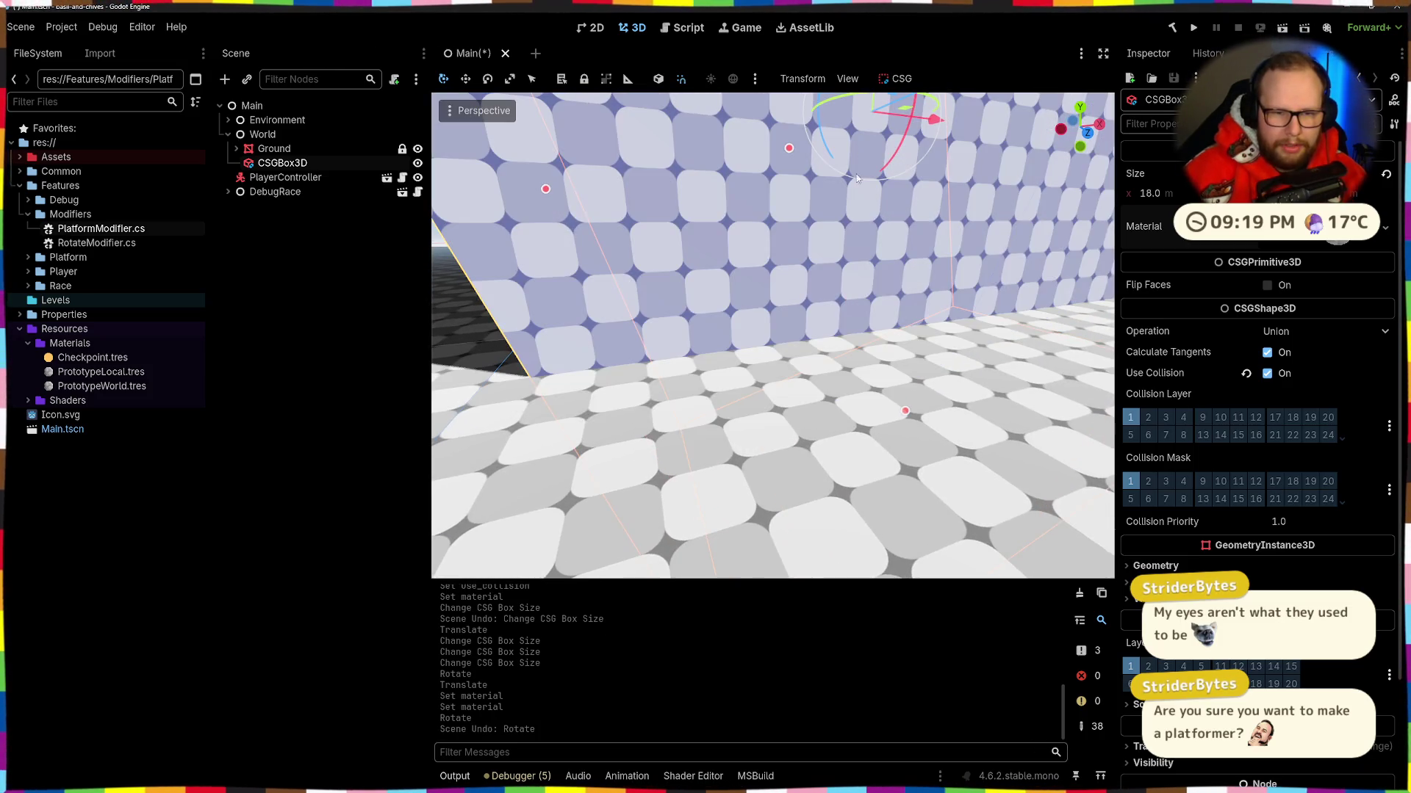
drag(861, 129, 861, 129)
Step: Rotate the tall wall box and slide it up and left along its Z axis
drag(842, 331, 888, 340)
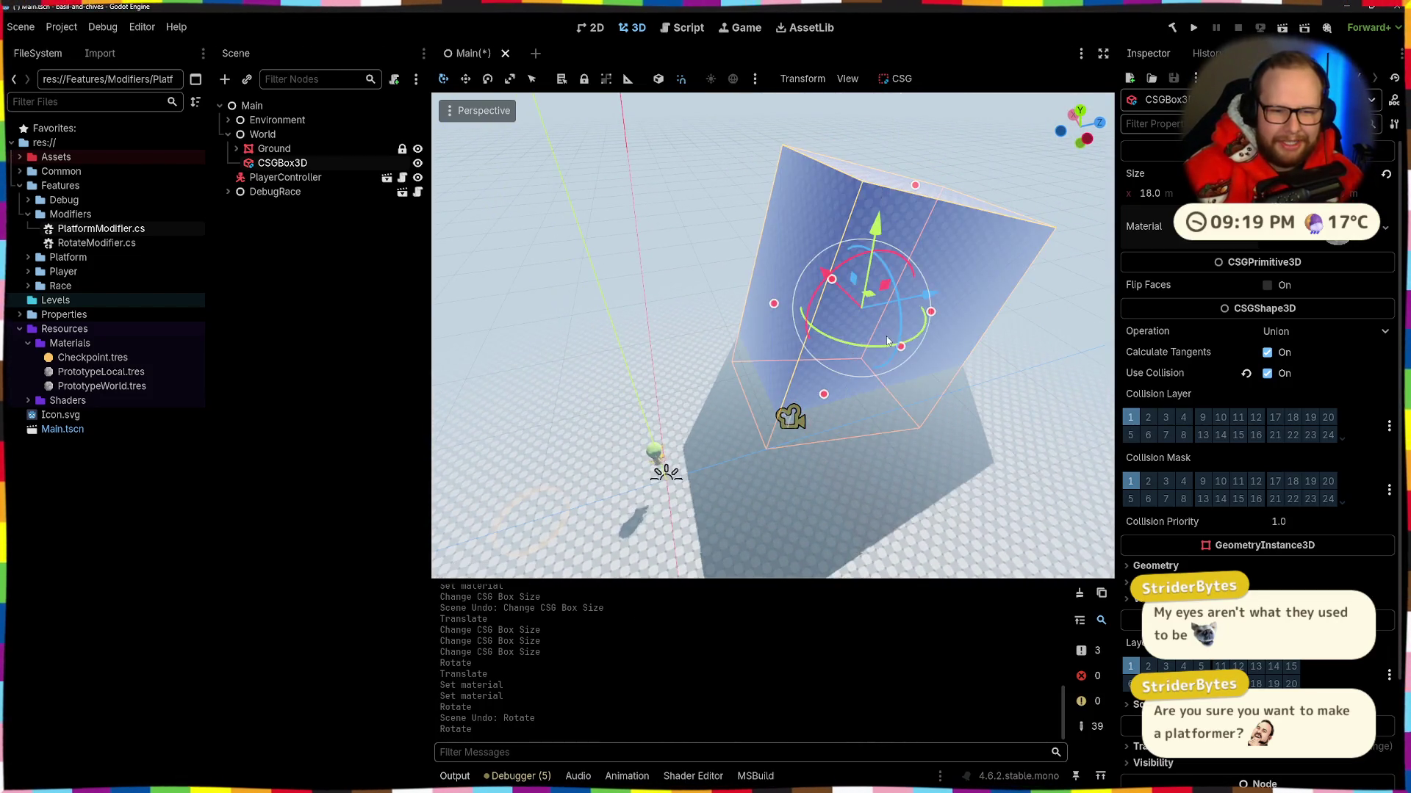
drag(823, 272, 773, 258)
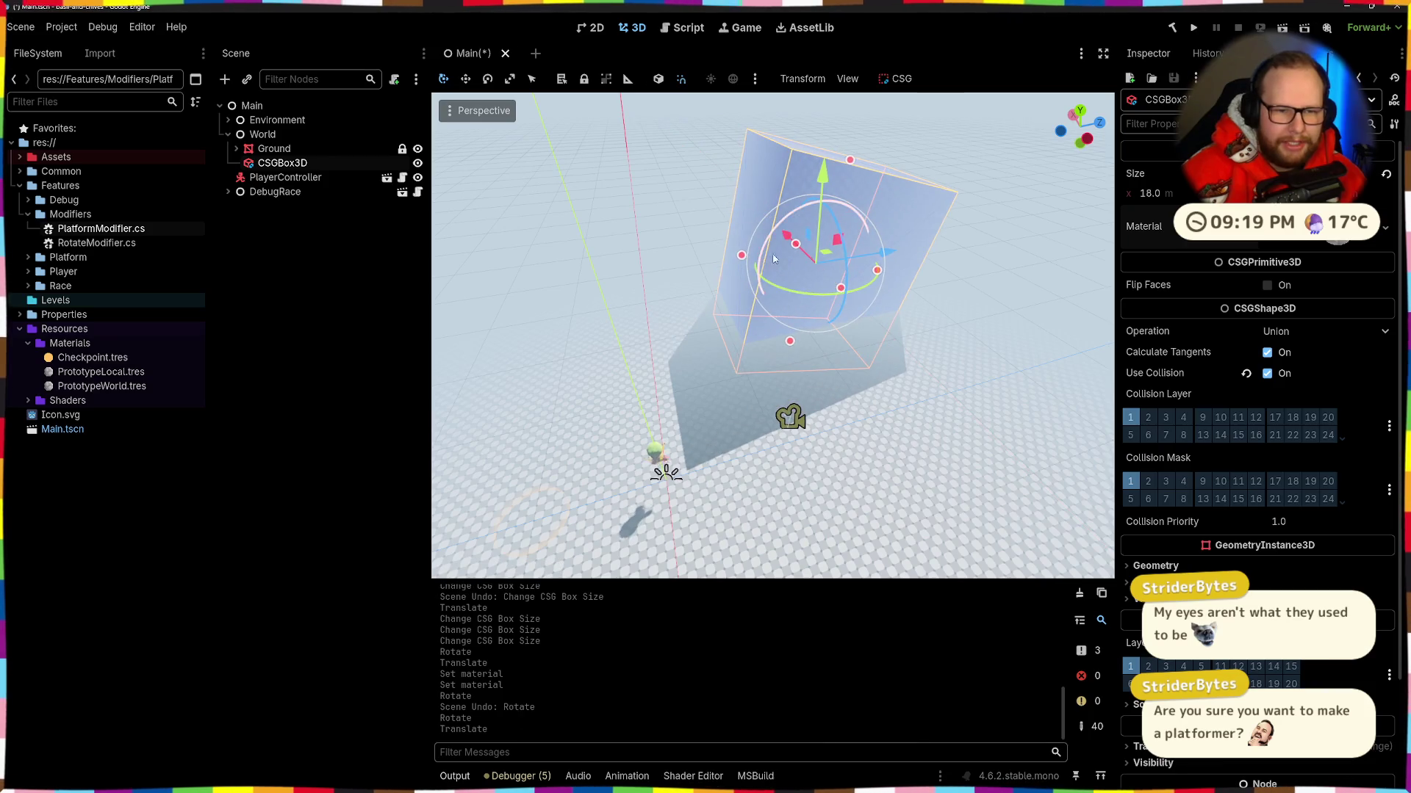
drag(893, 260, 752, 272)
key(f)
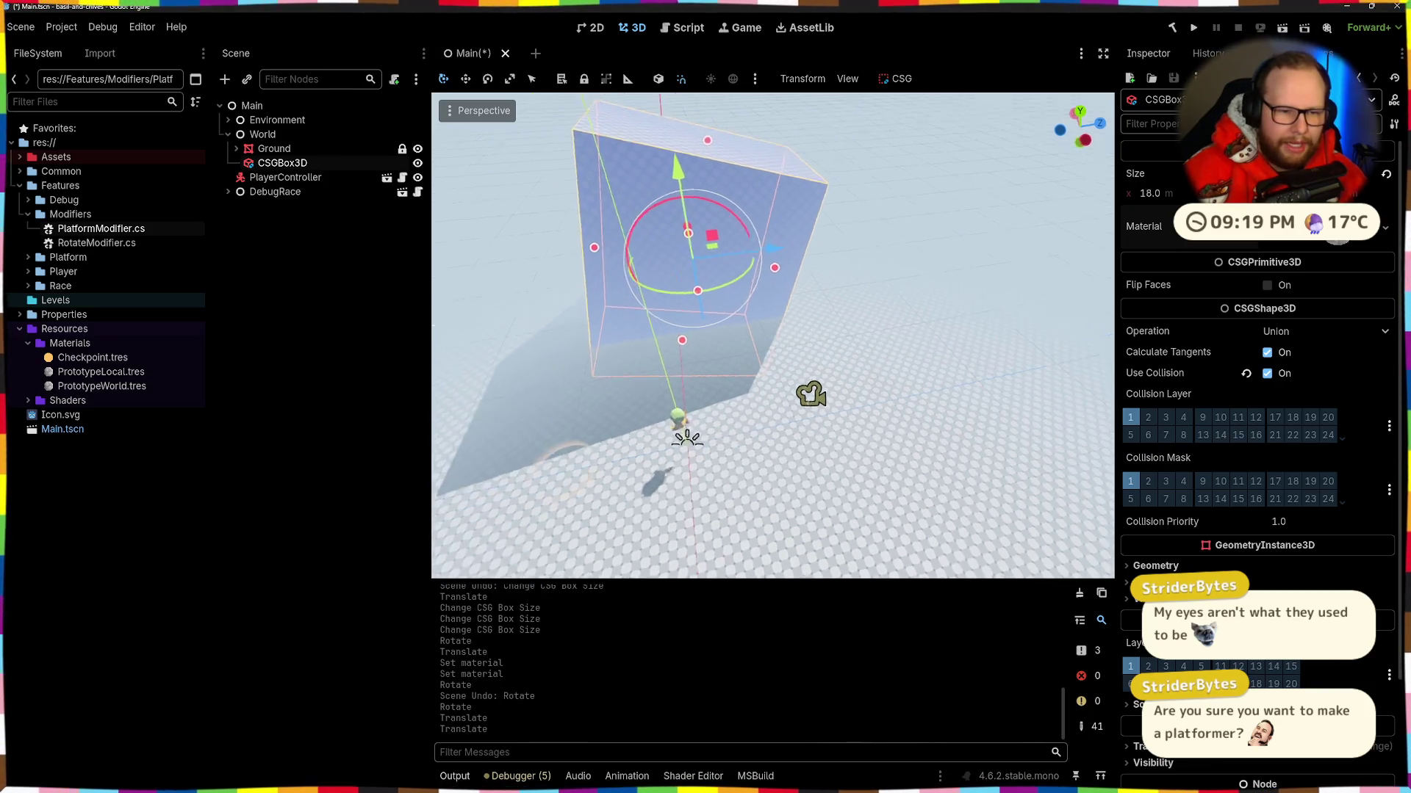
mouse_move(772, 335)
mouse_down()
mouse_move(742, 323)
mouse_move(845, 334)
mouse_move(581, 312)
mouse_up()
Step: Shift the wall box 2 units along Z with snapping, nudging it slightly further
scroll(772, 334, up, 5)
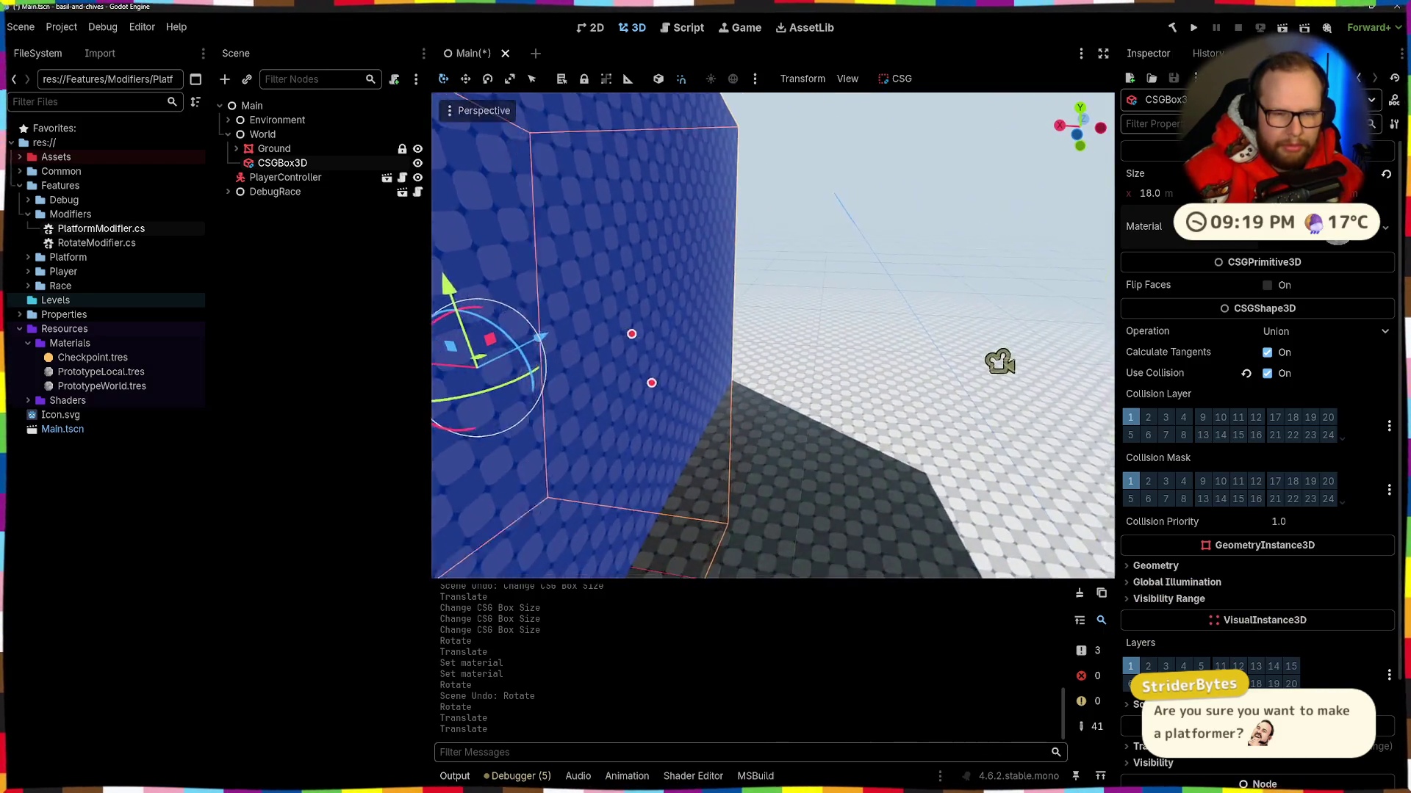
scroll(759, 279, down, 6)
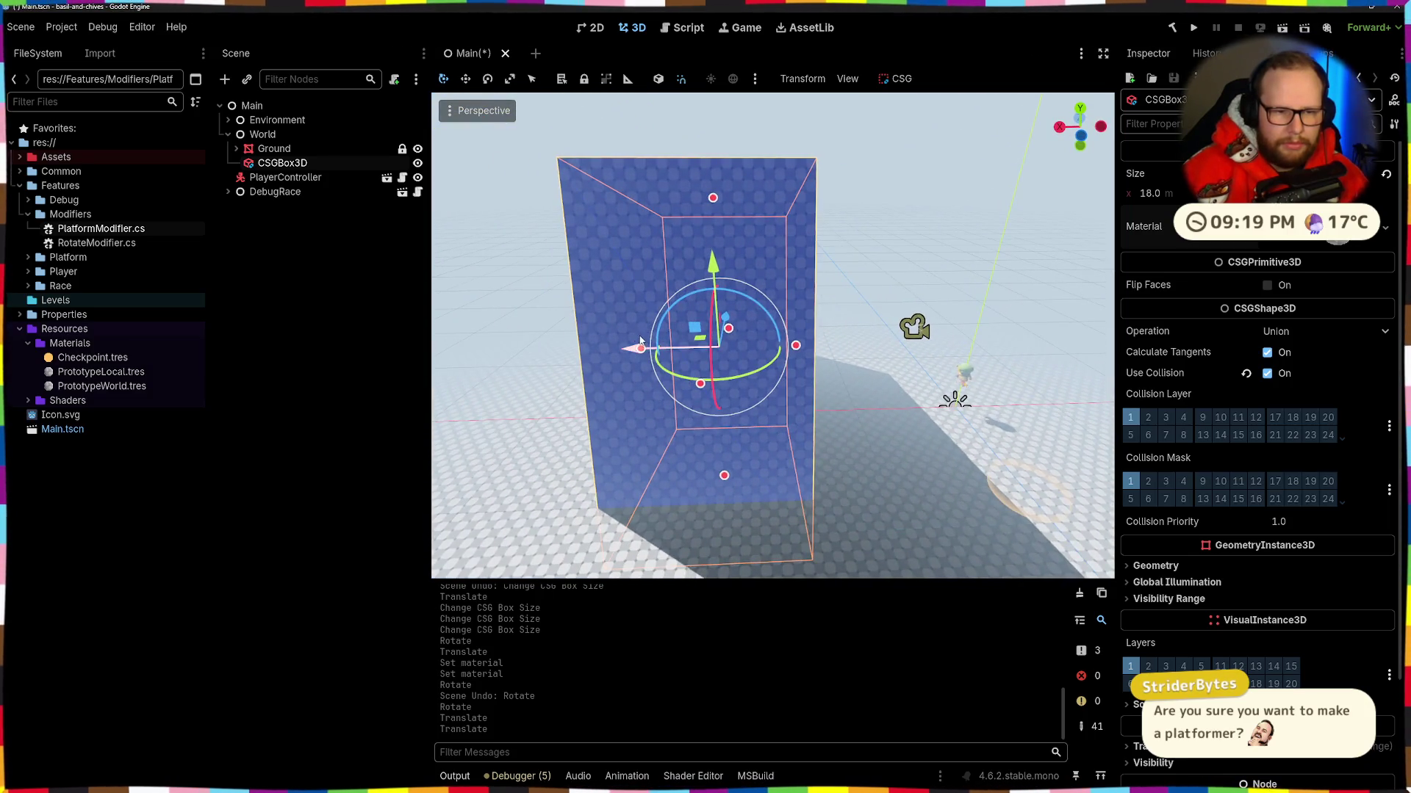
scroll(641, 341, up, 5)
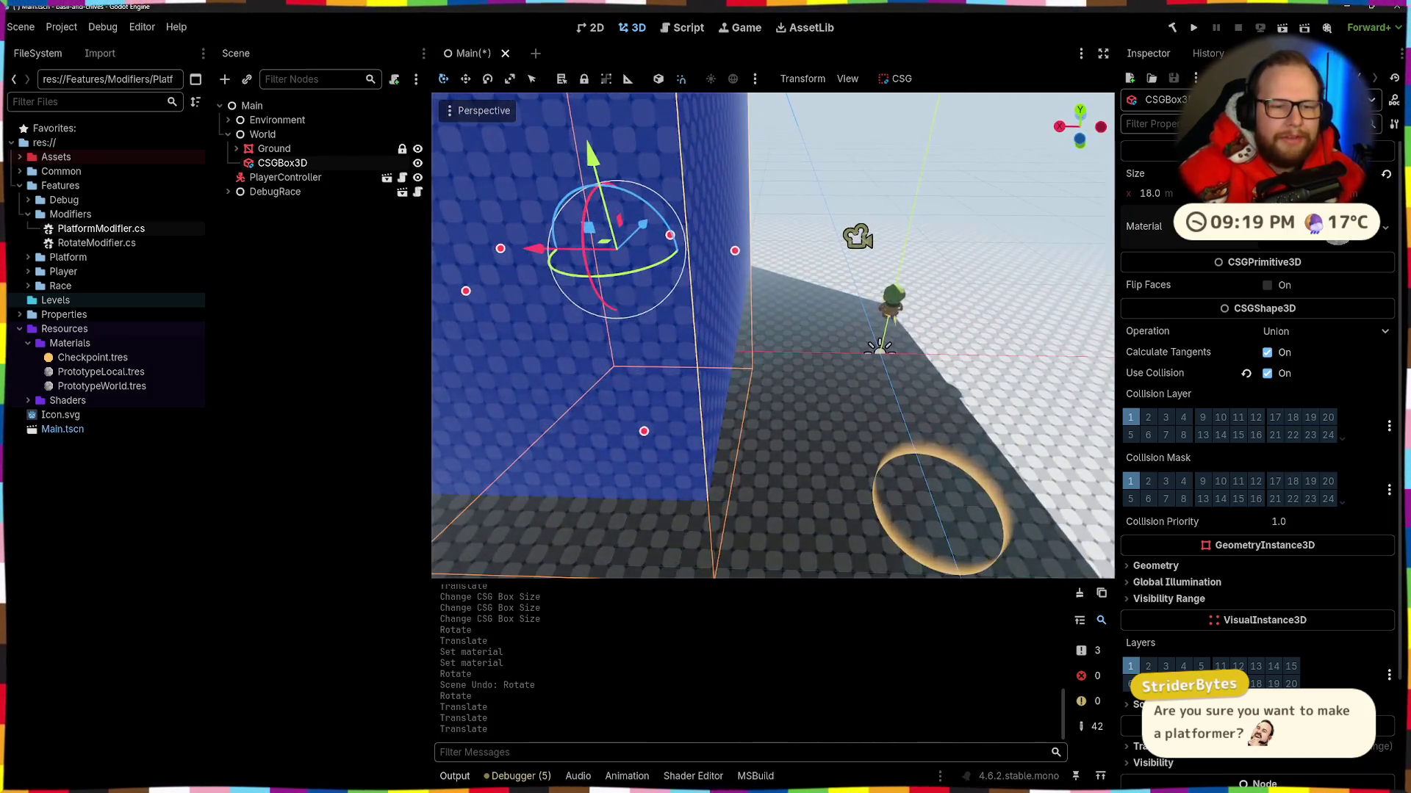
key(a)
key(s)
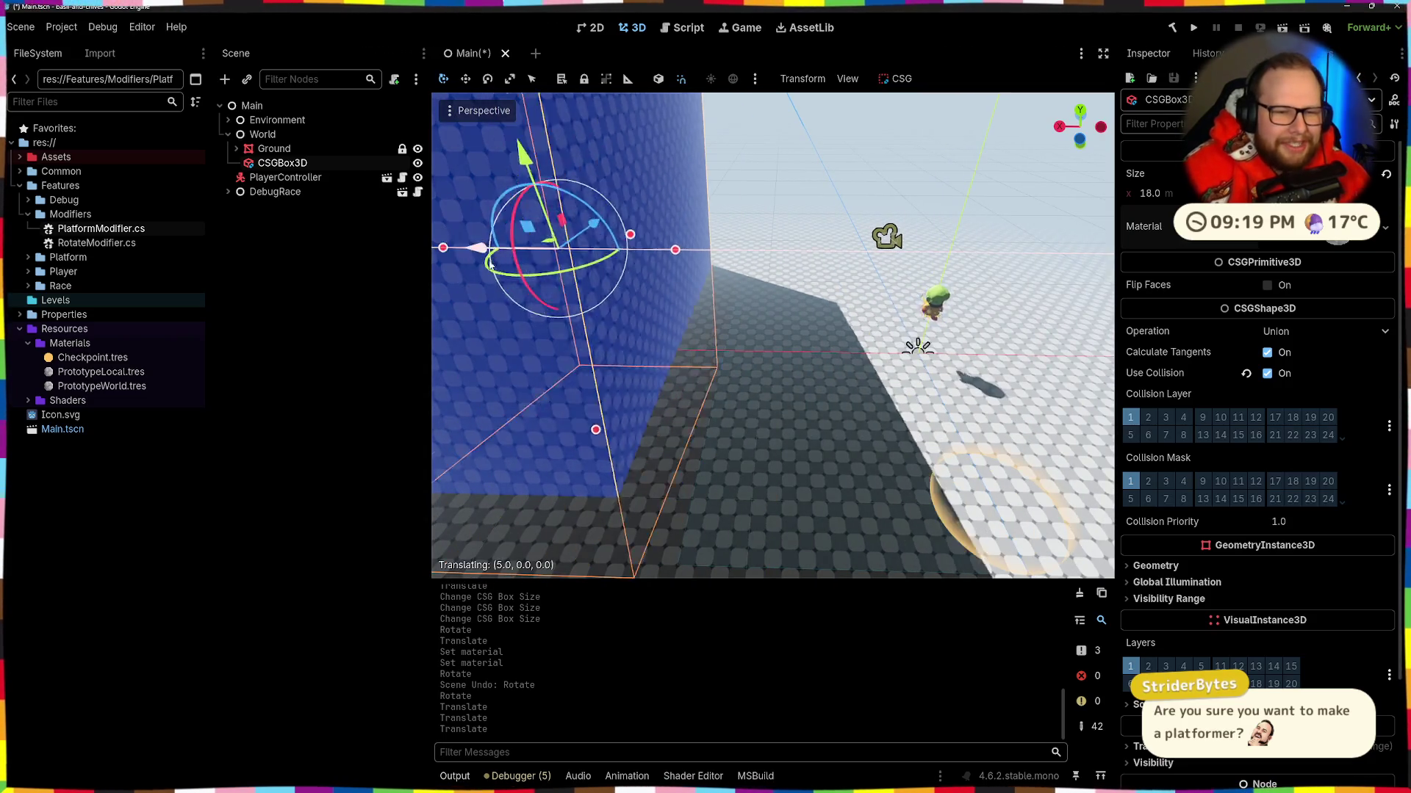
key(w)
key(s)
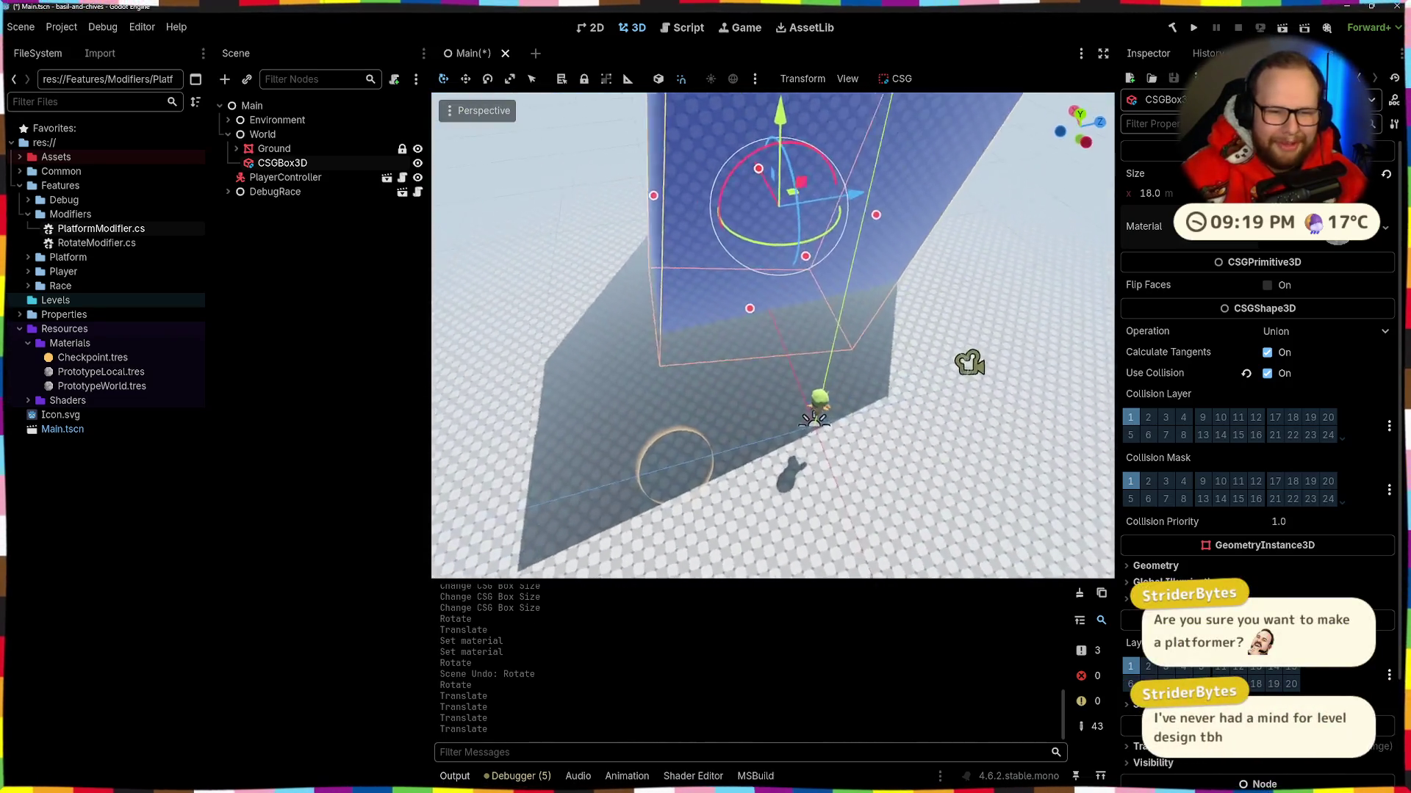
key(w)
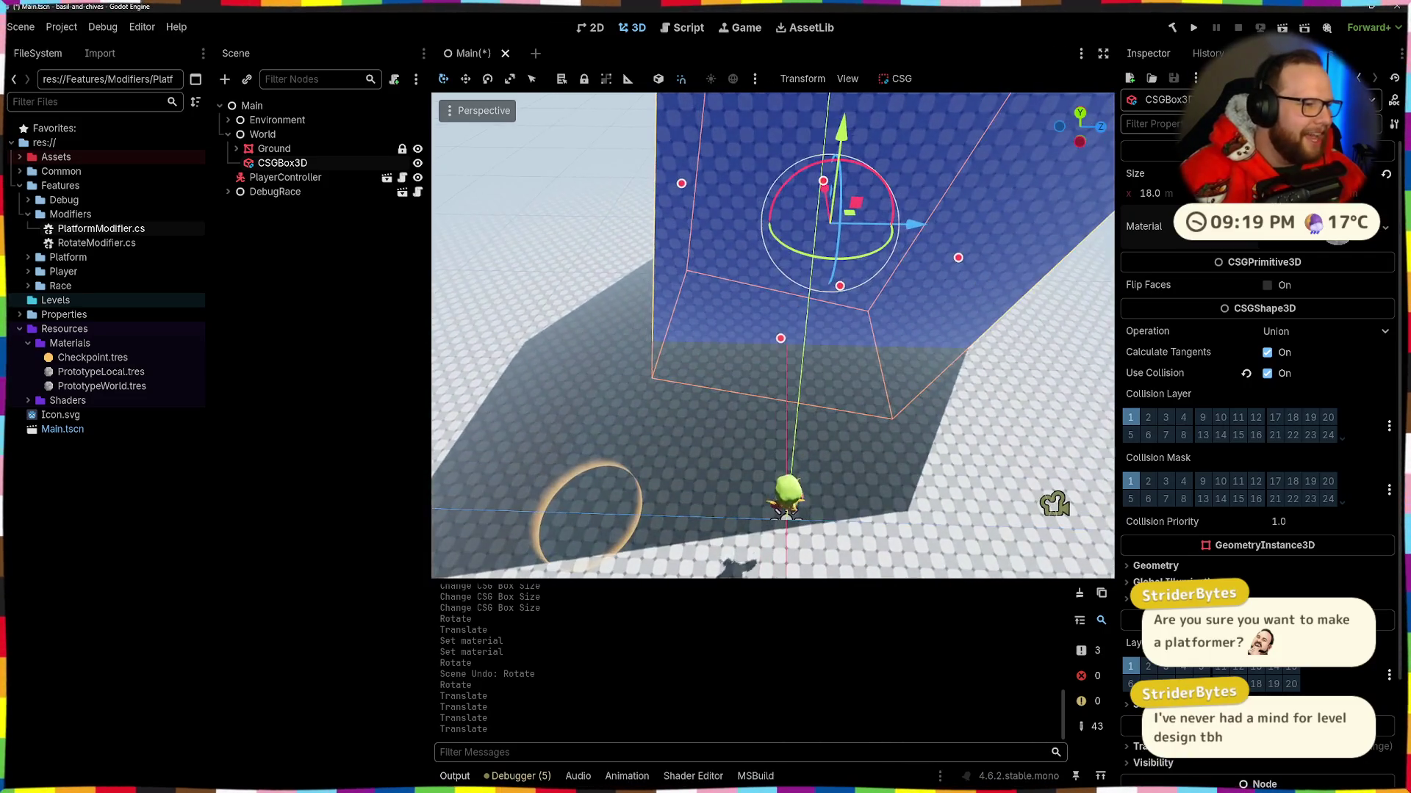
key(w)
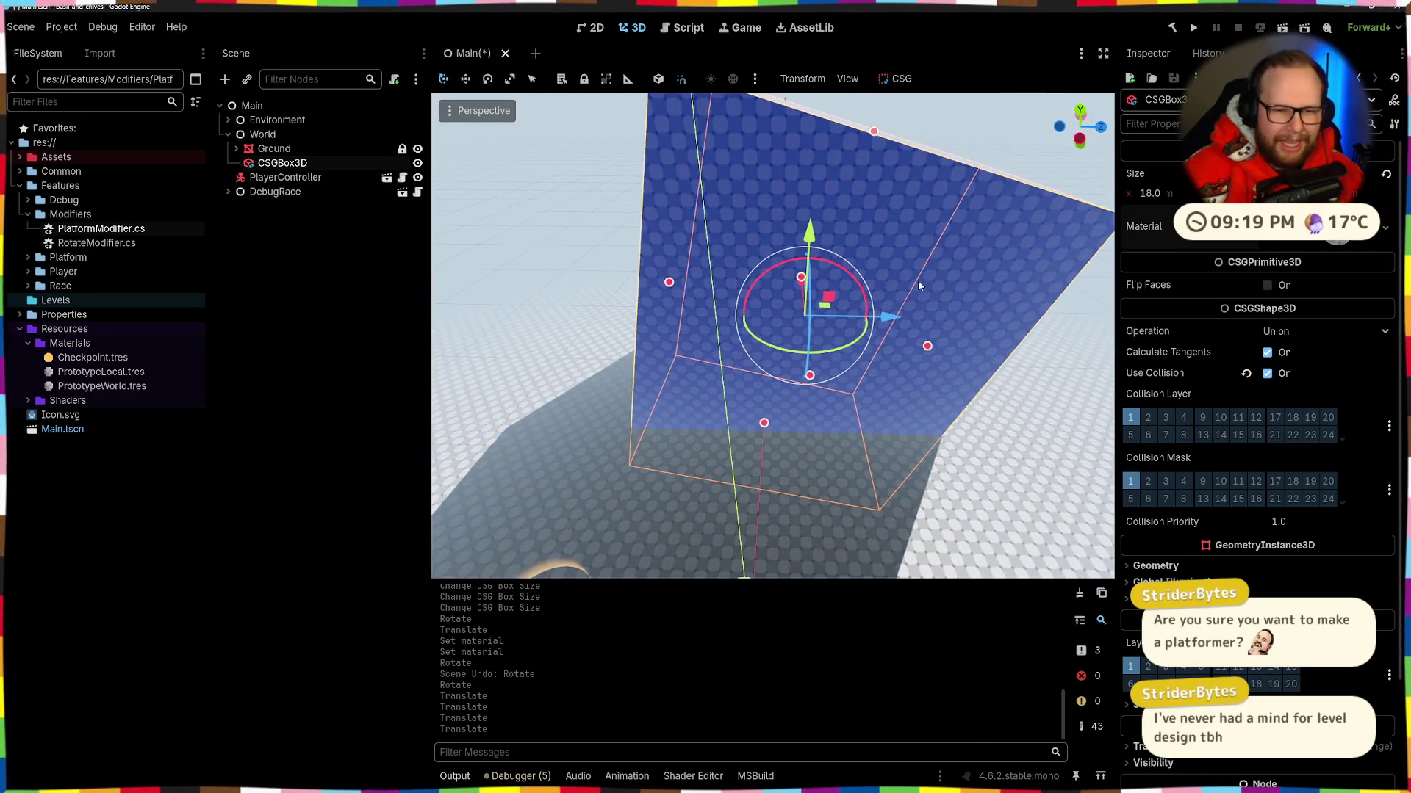
mouse_move(885, 321)
mouse_down()
mouse_move(845, 326)
mouse_move(878, 322)
mouse_move(860, 329)
mouse_up()
key(w)
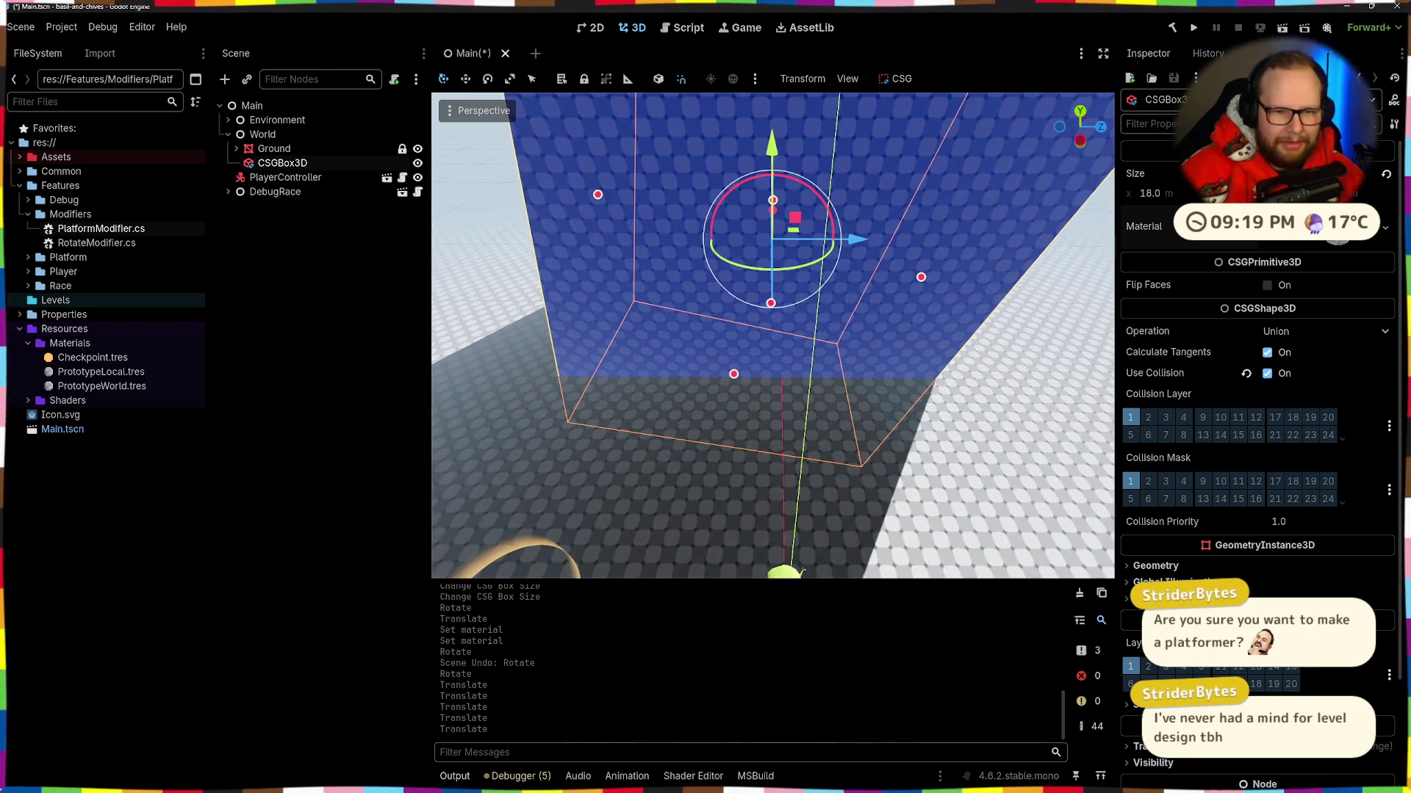
drag(862, 241, 867, 244)
key(s)
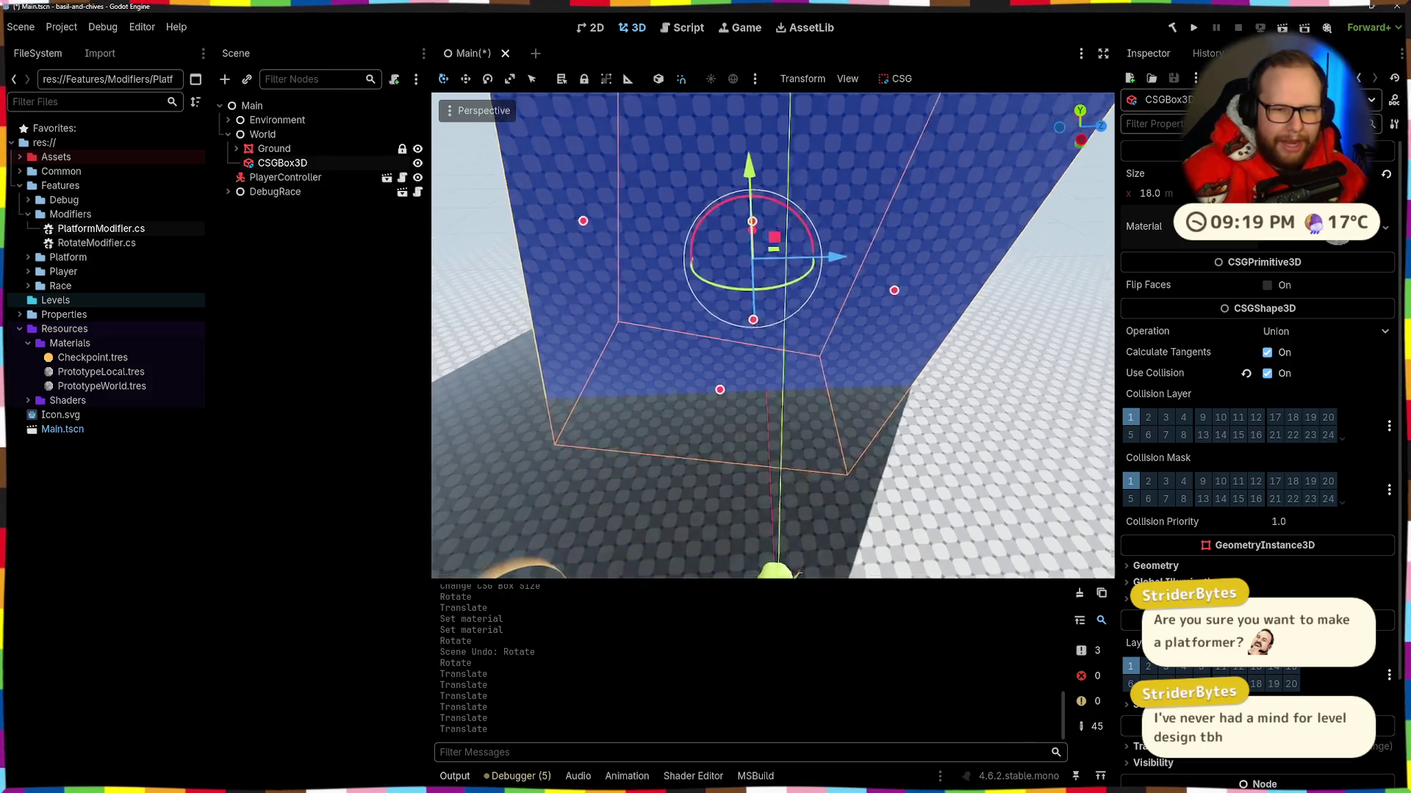
Step: Raise the wall box 4 units, then lower it 1 unit
drag(742, 265, 746, 219)
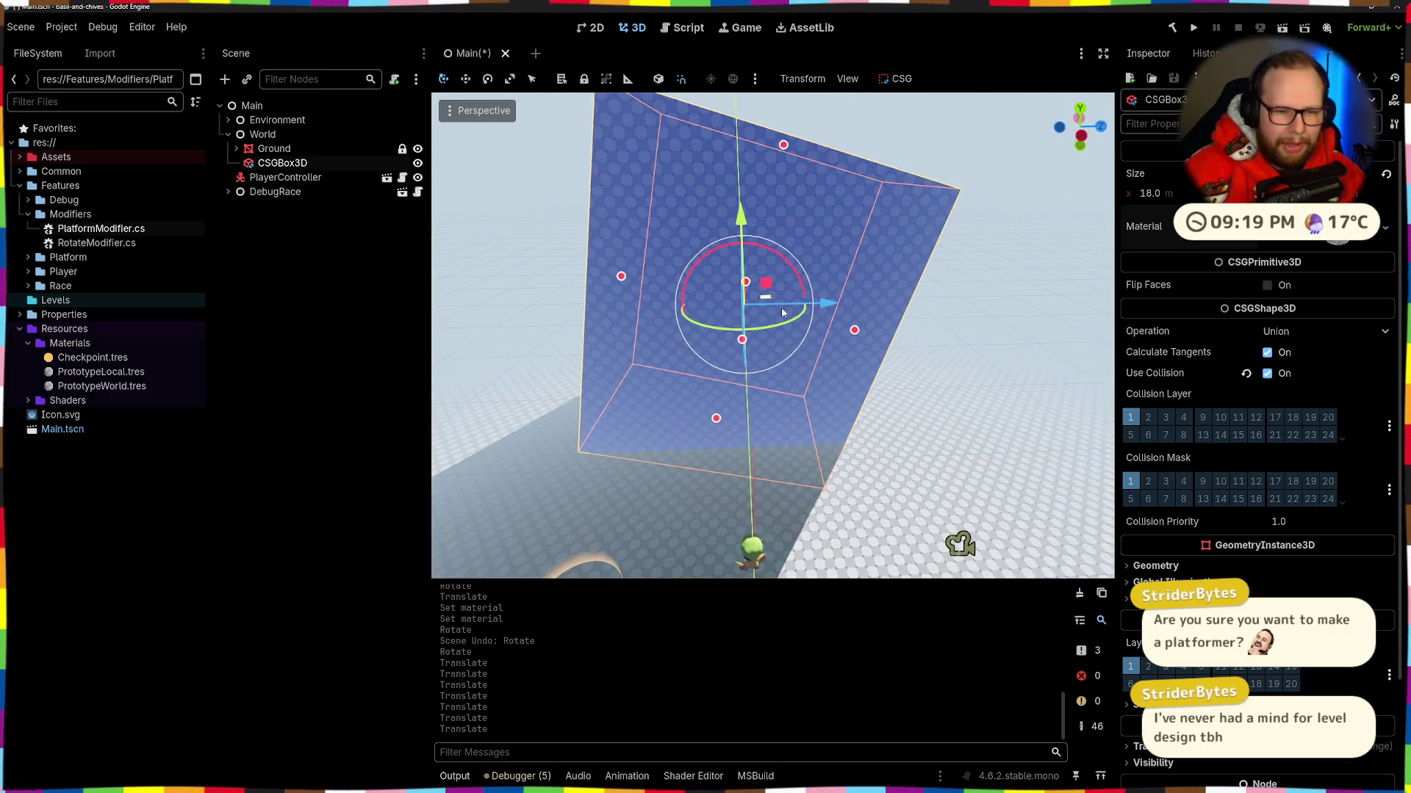
key(w)
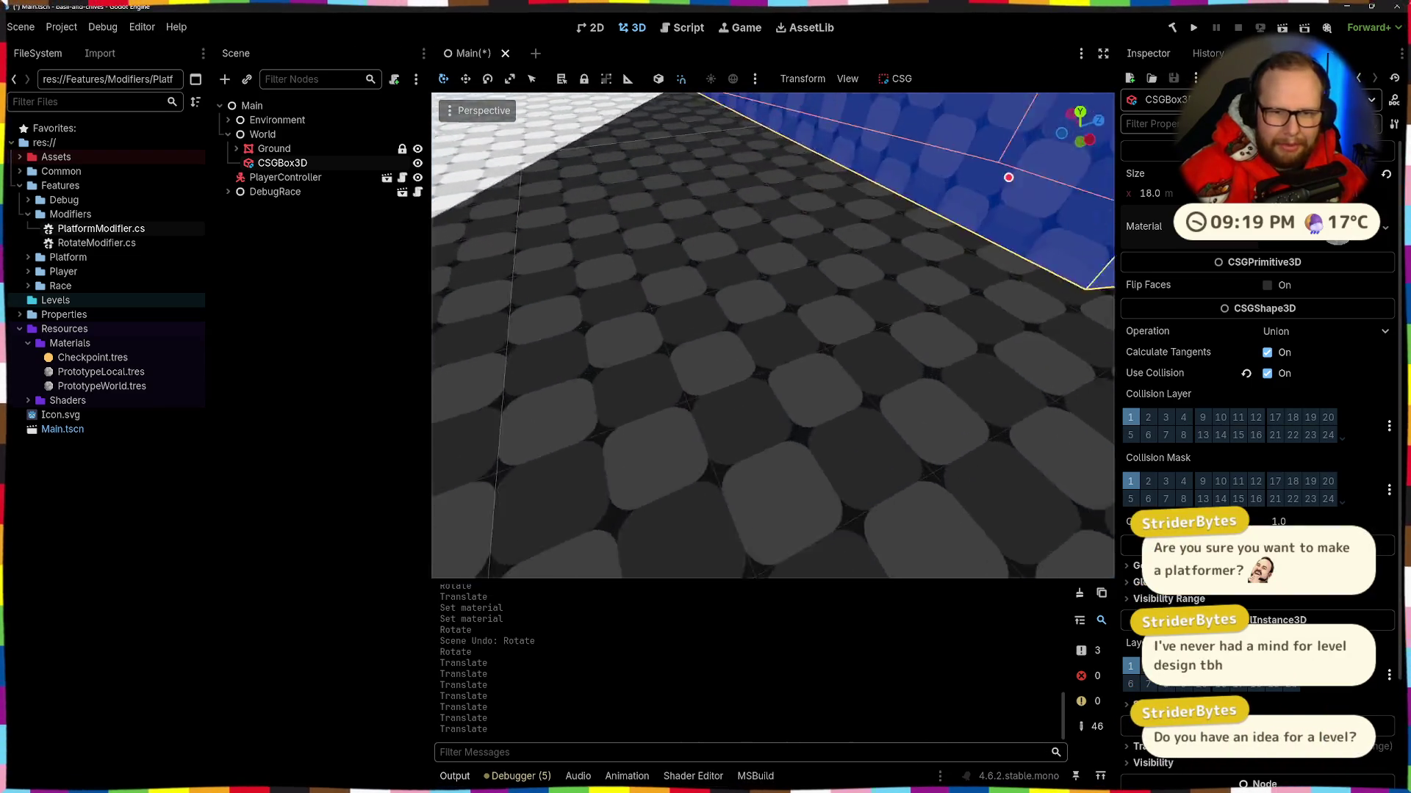
key(s)
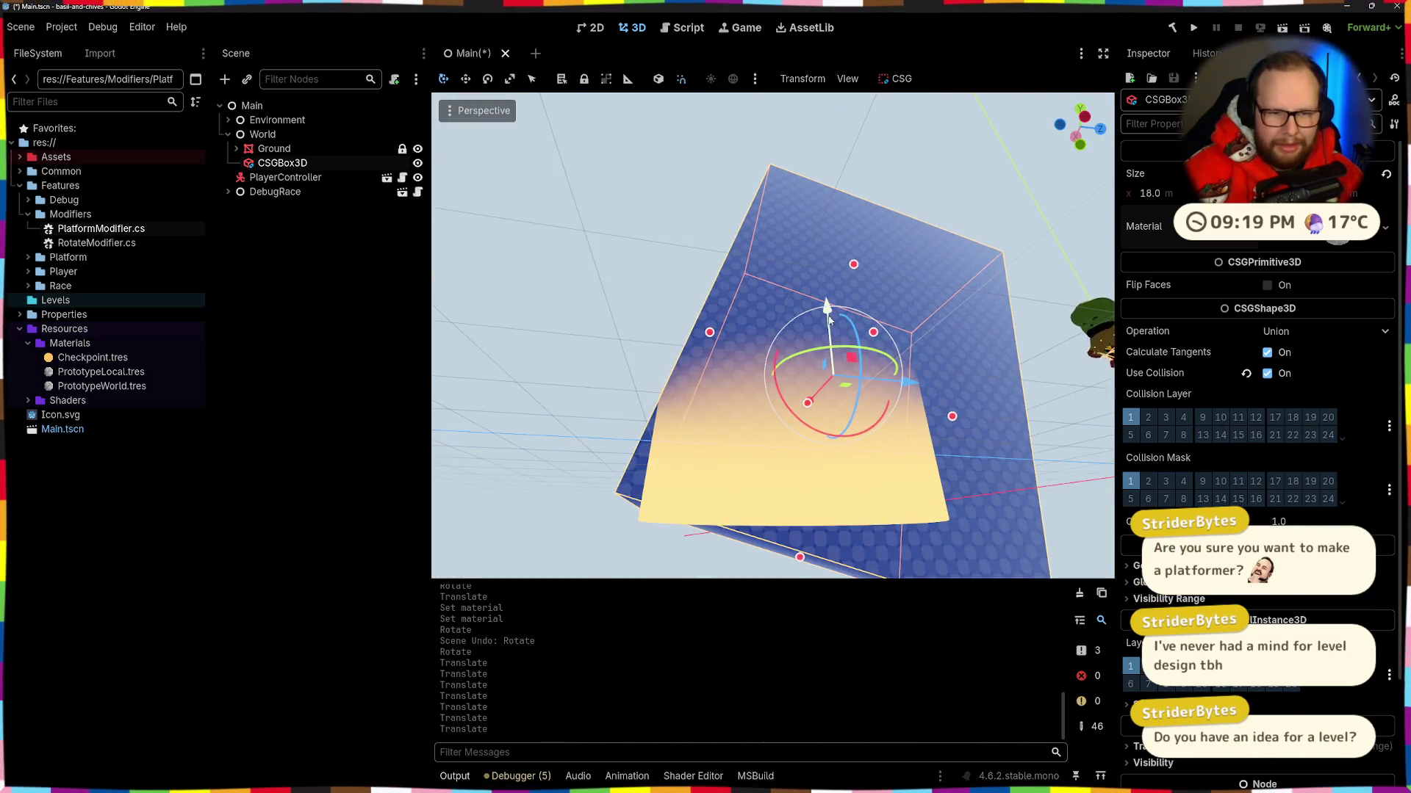
drag(829, 319, 828, 323)
key(s)
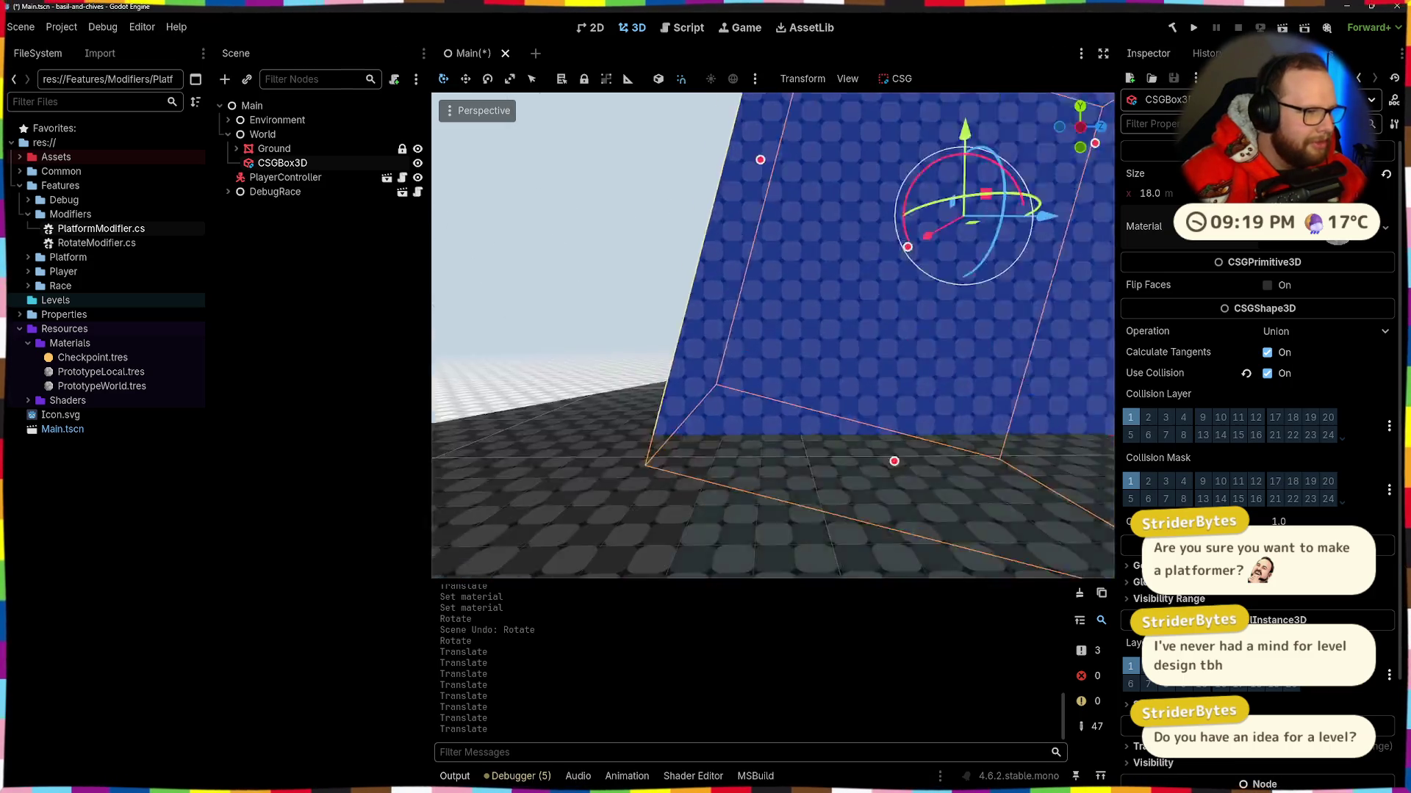
Step: Reselect the wall box, check it from other angles, and duplicate it
click(800, 165)
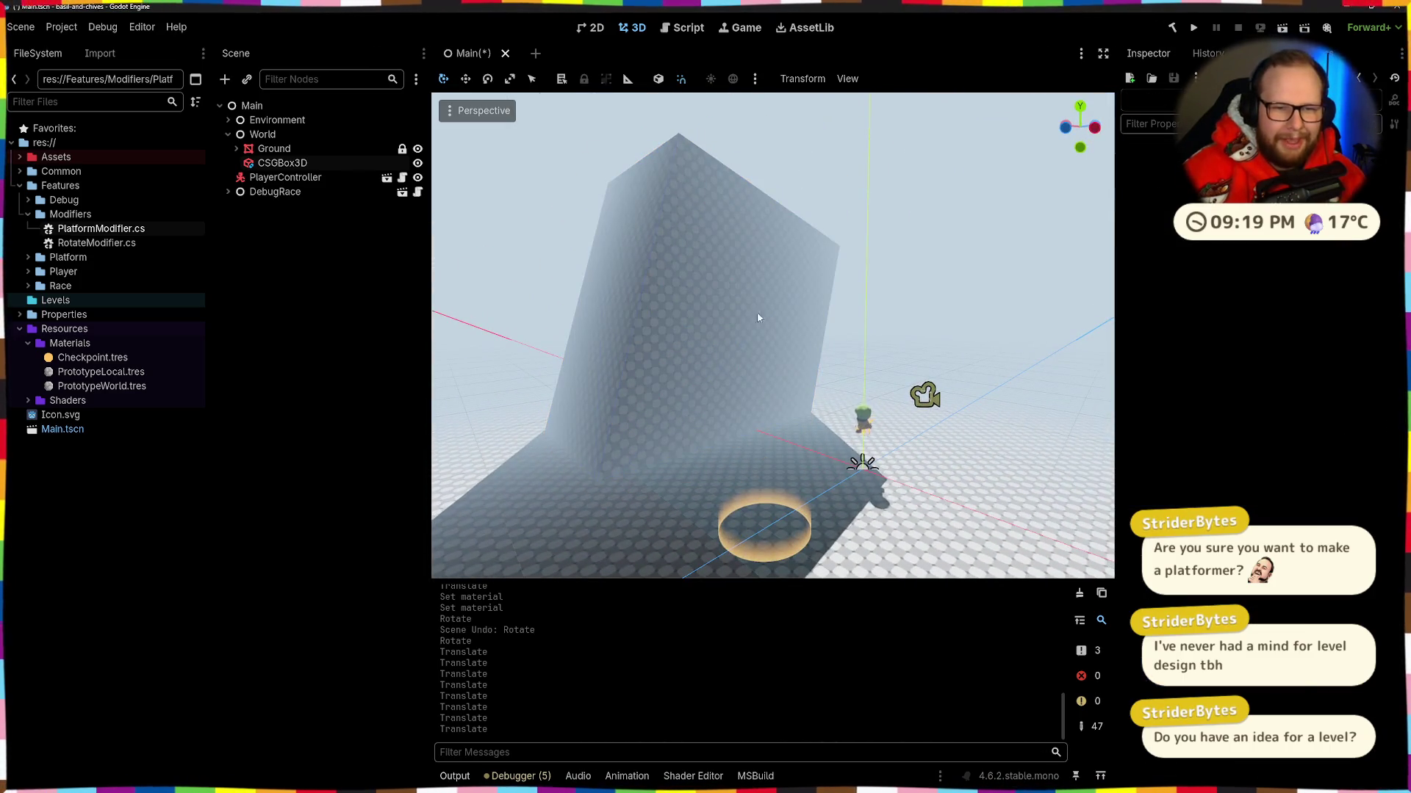
click(747, 346)
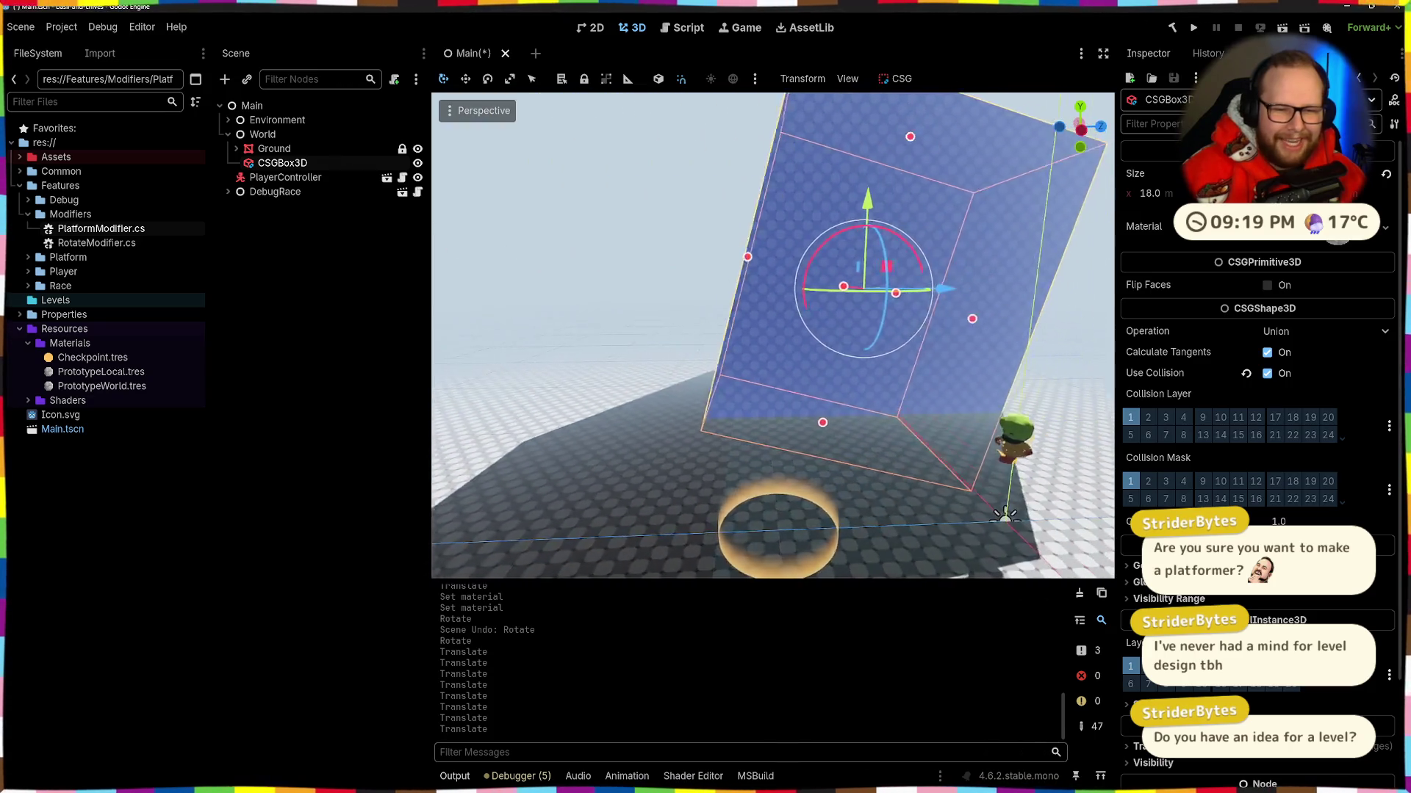
key(d)
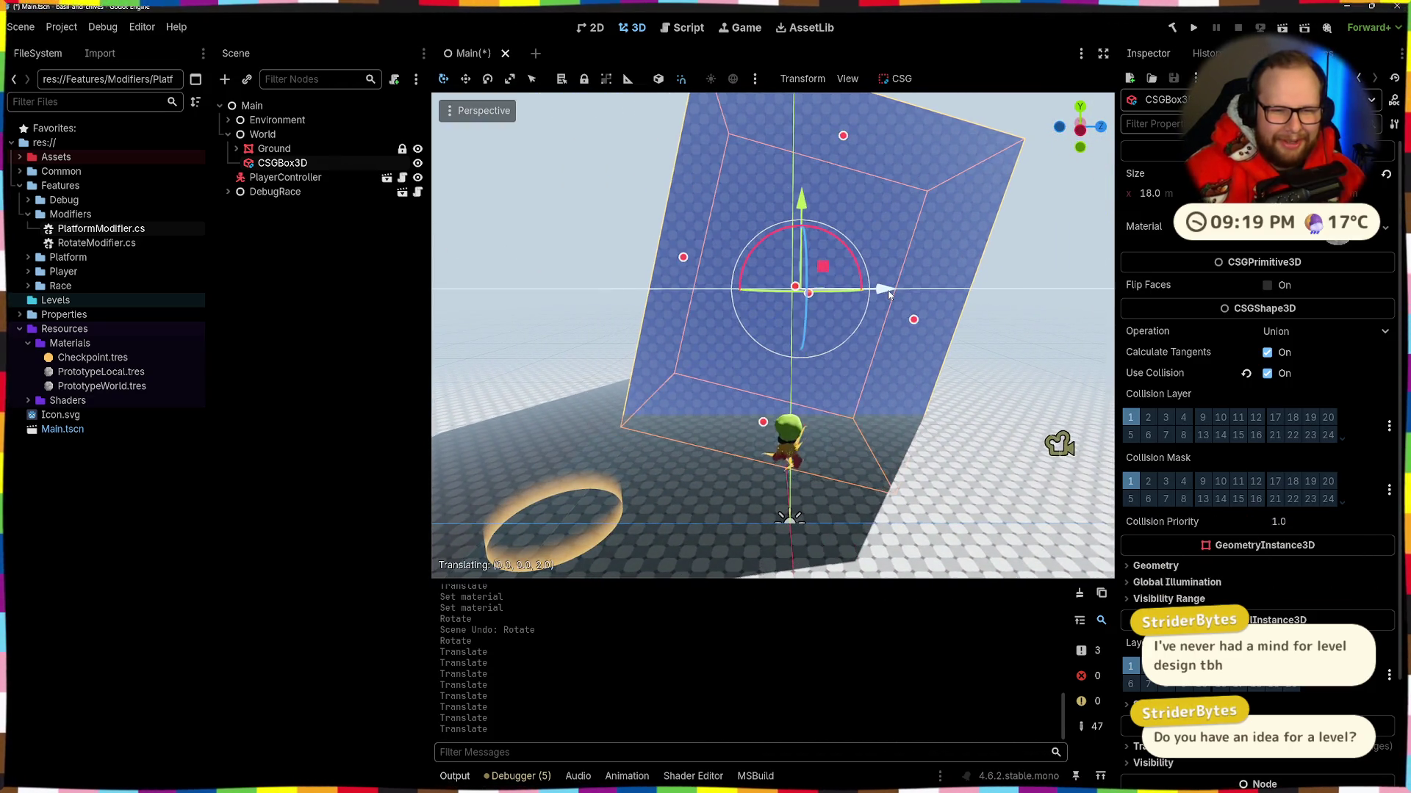
key(d)
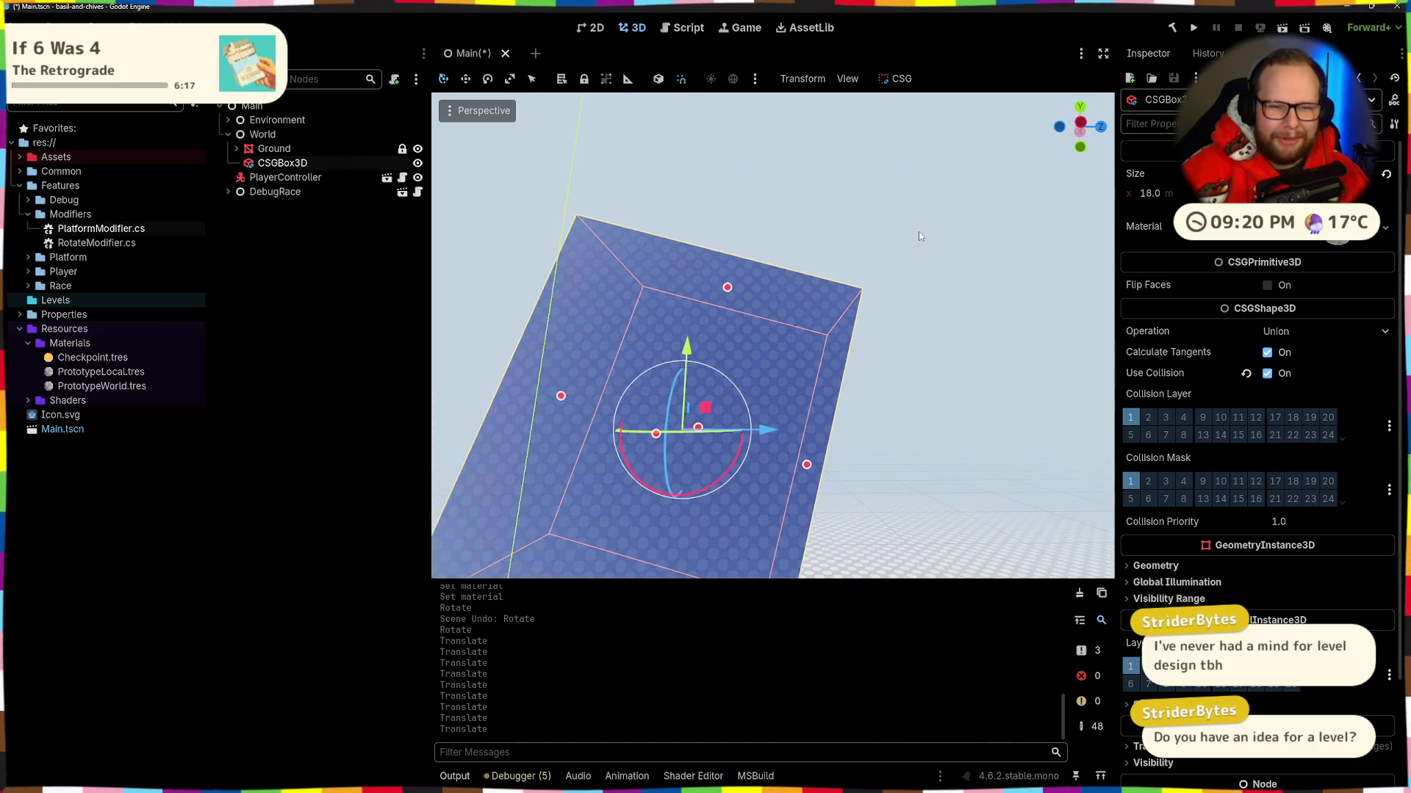
key(Escape)
key(s)
key(d)
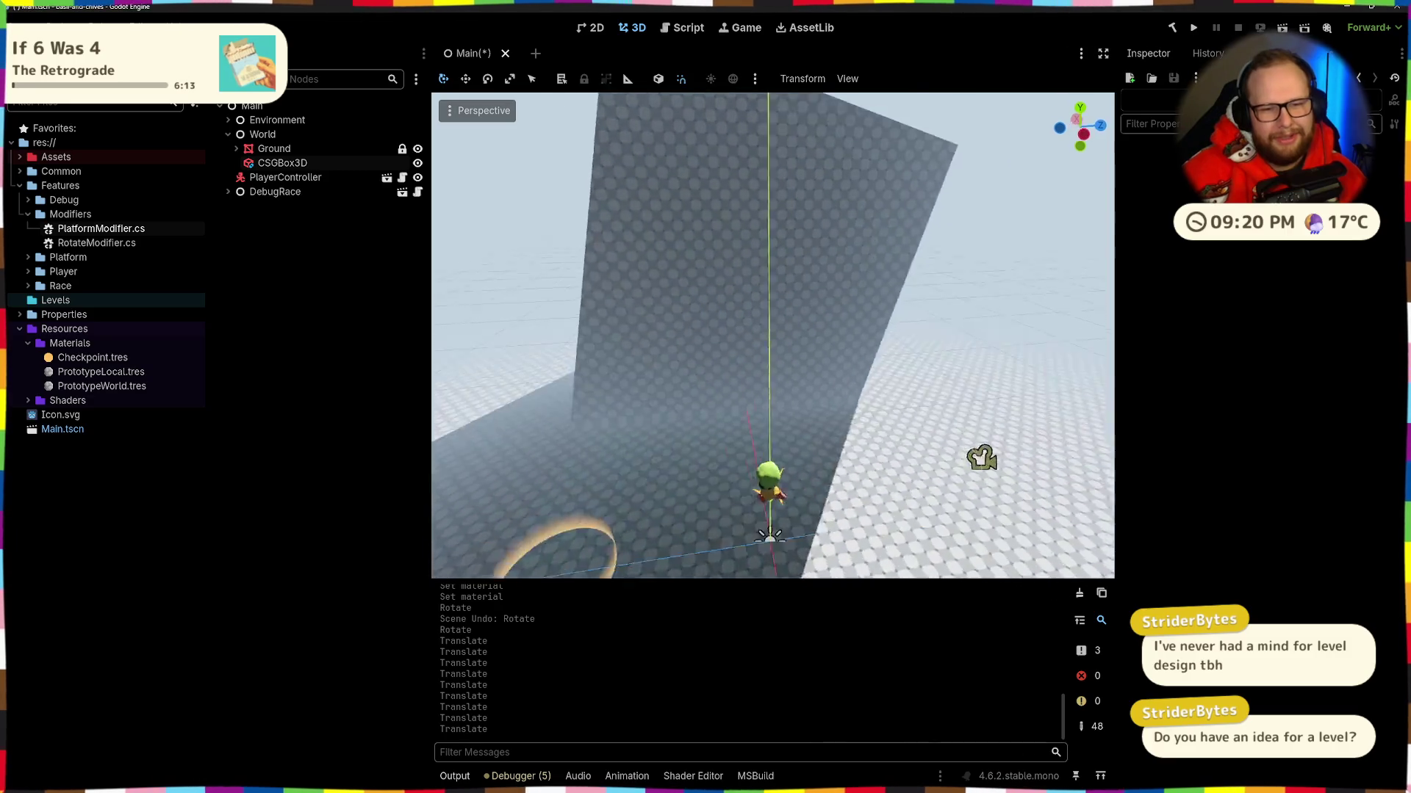
click(679, 303)
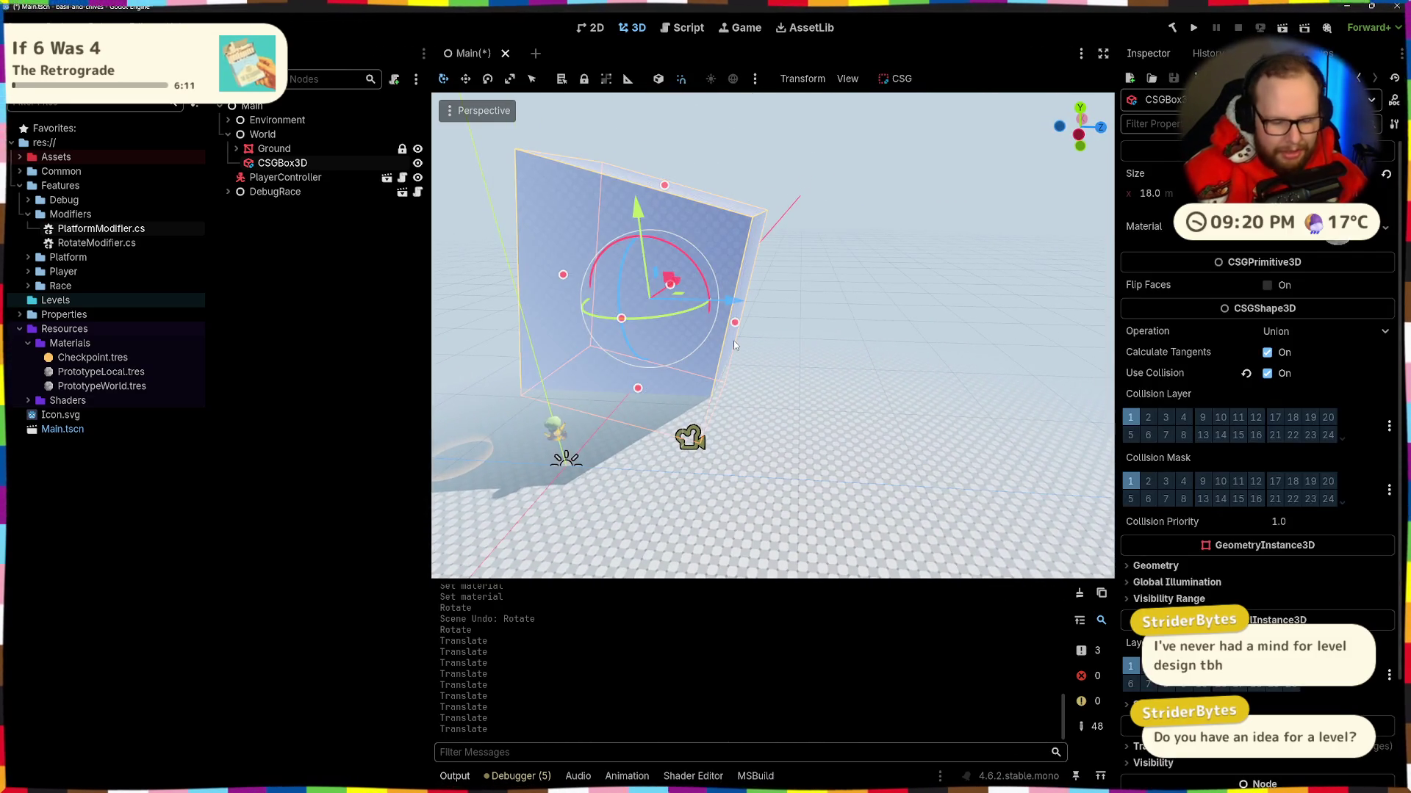
key(ctrl+d)
Step: Move the copy 14 units along Z and lower it 2 units, undoing a stray rotation
drag(669, 299, 873, 332)
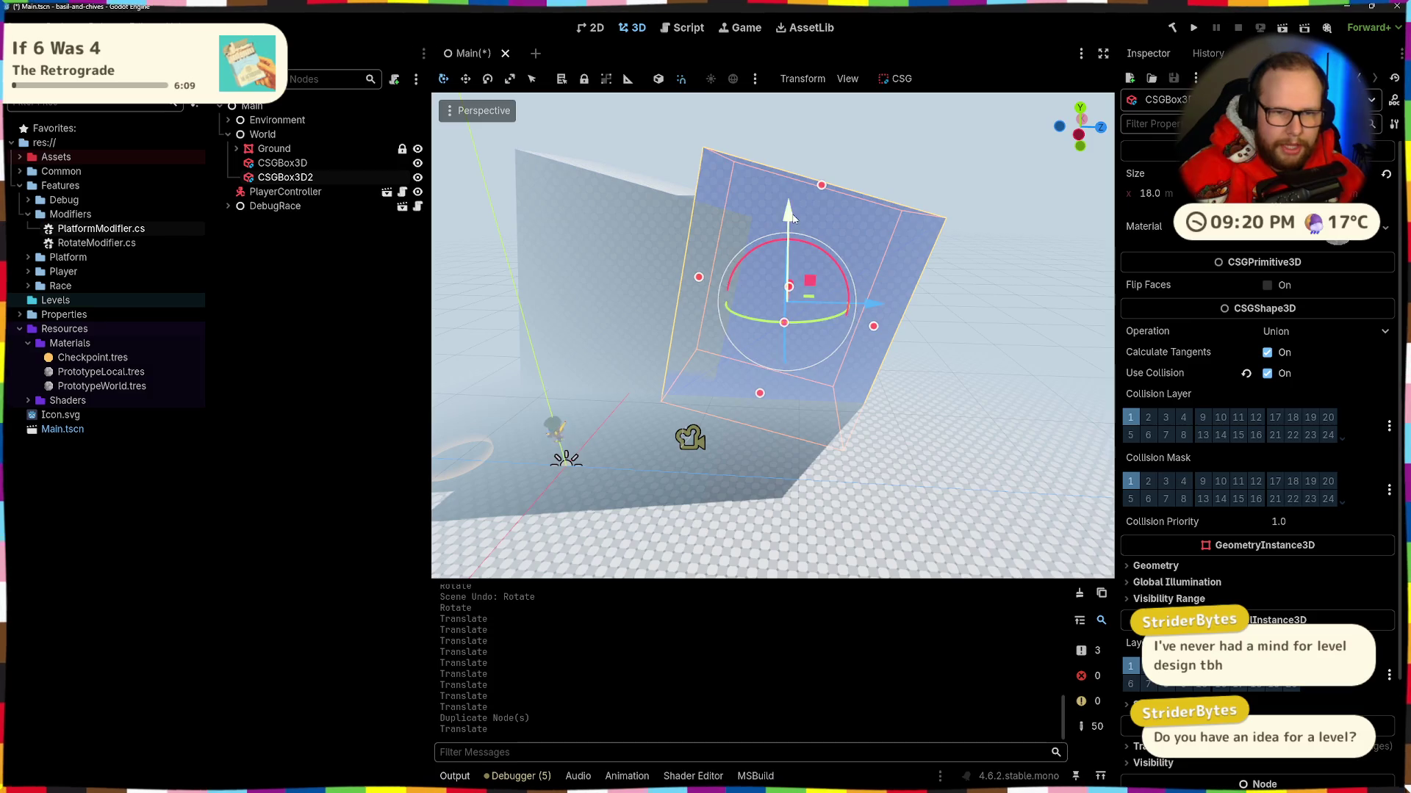
drag(794, 218, 795, 286)
drag(821, 394, 786, 400)
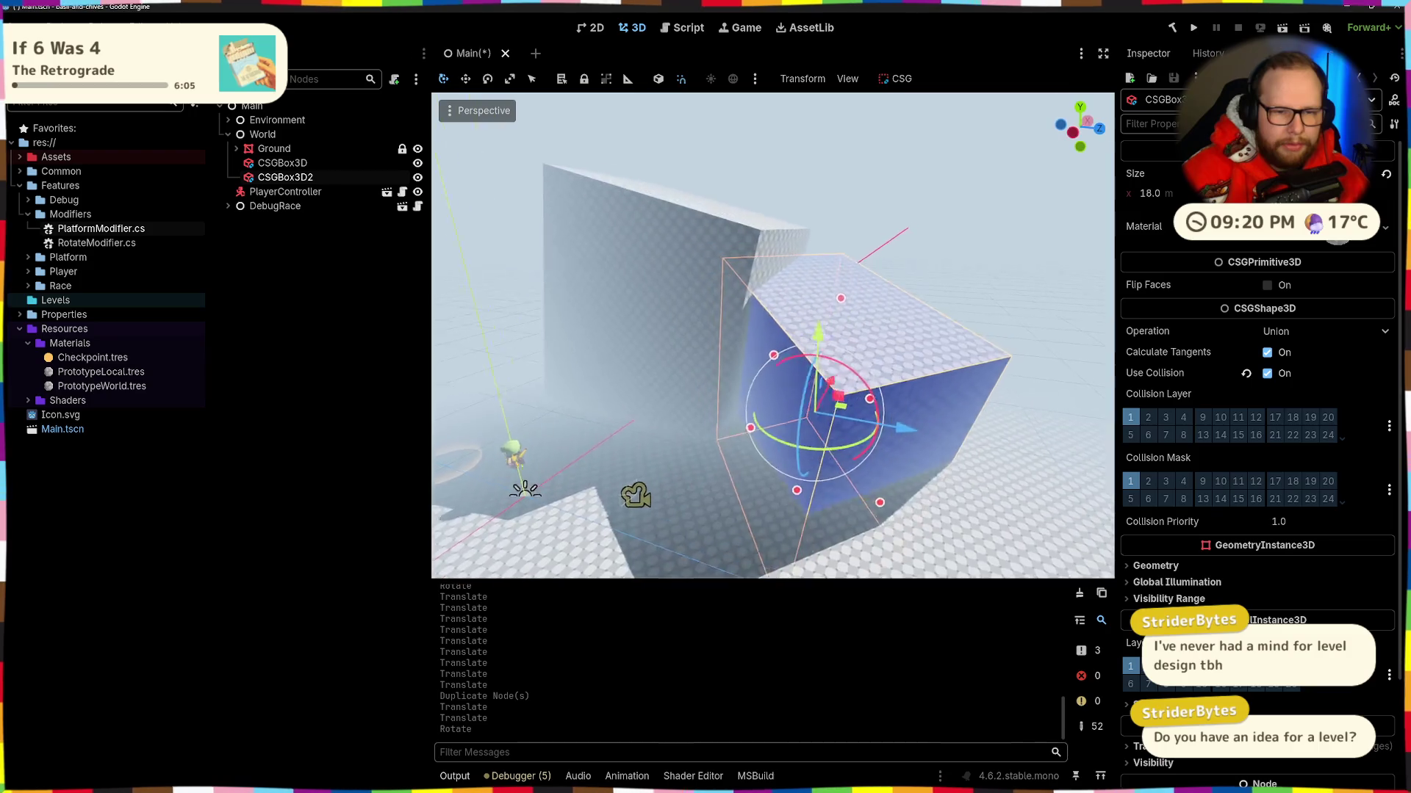
mouse_move(929, 404)
mouse_down()
mouse_move(896, 394)
mouse_move(878, 425)
mouse_up()
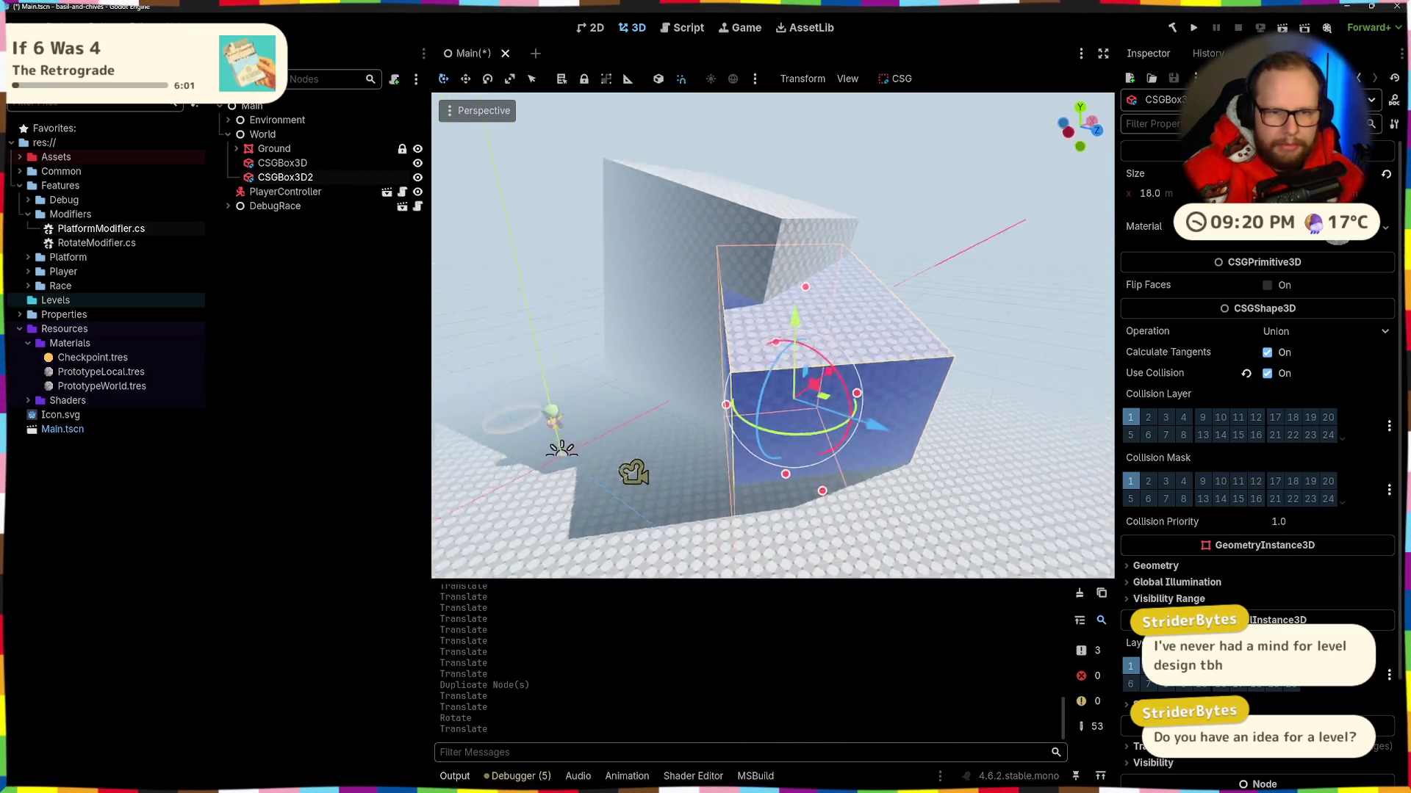
key(ctrl+z)
key(ctrl+z)
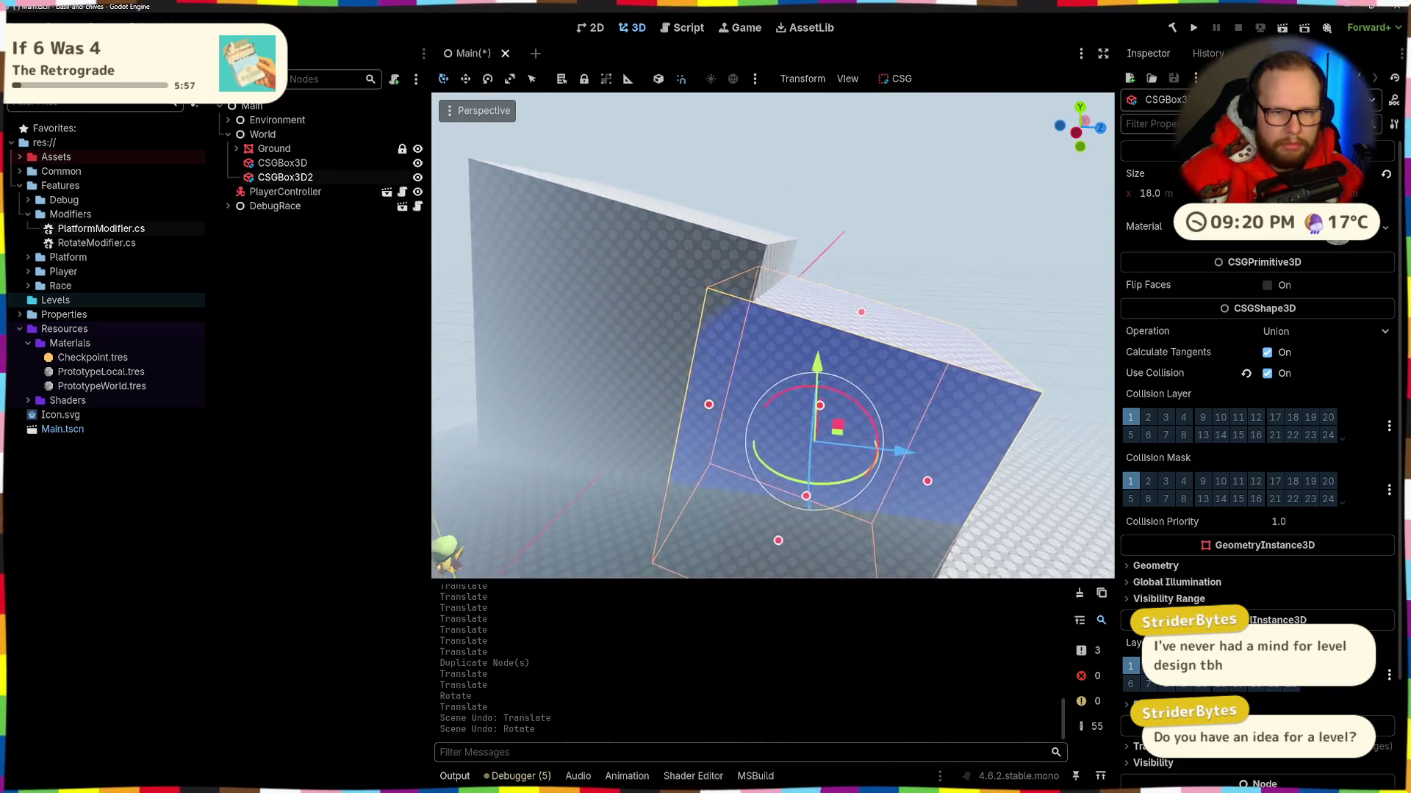
mouse_move(832, 351)
mouse_down()
mouse_move(830, 397)
mouse_move(828, 345)
mouse_move(825, 386)
mouse_up()
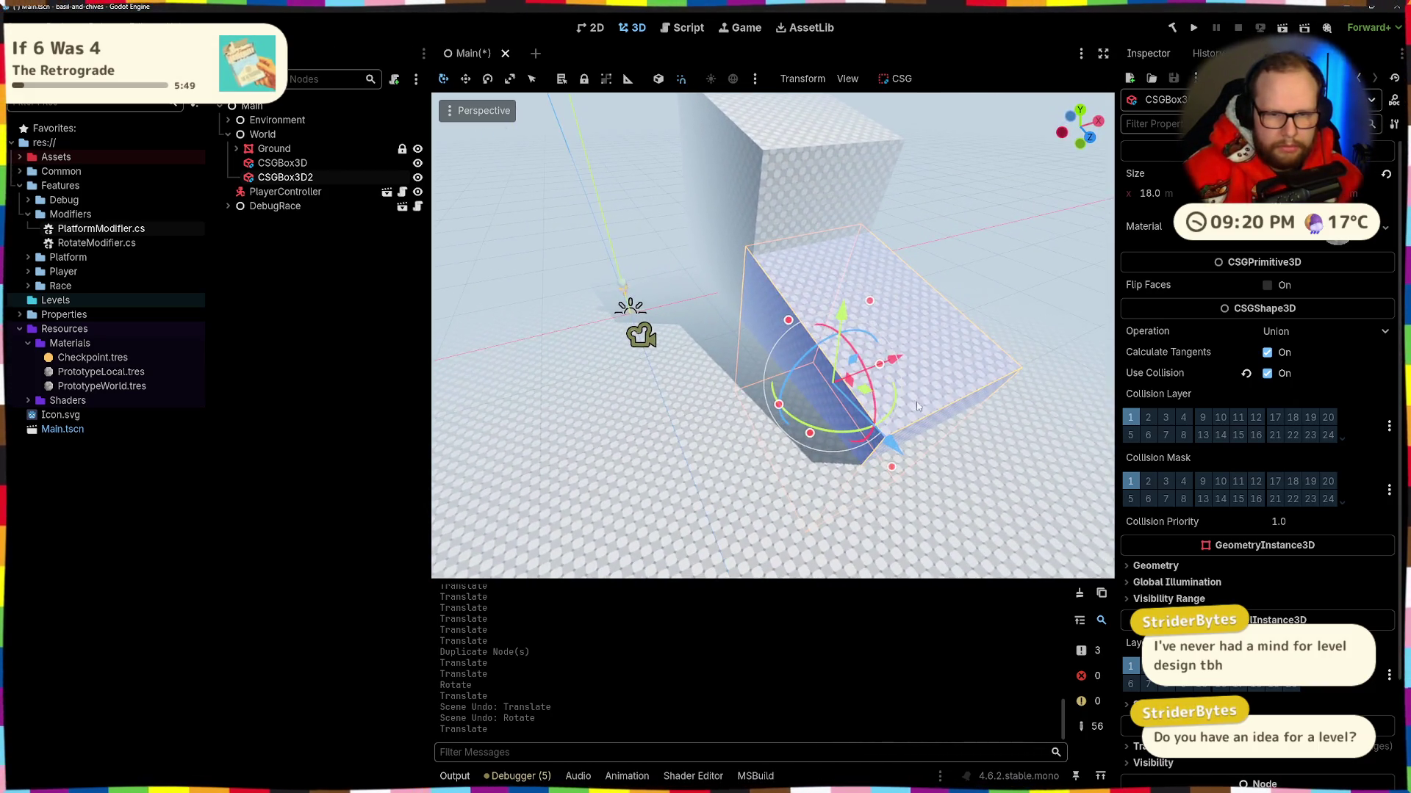
Step: Stretch the copy wider along X, tilt it, and duplicate it again
drag(892, 466, 986, 338)
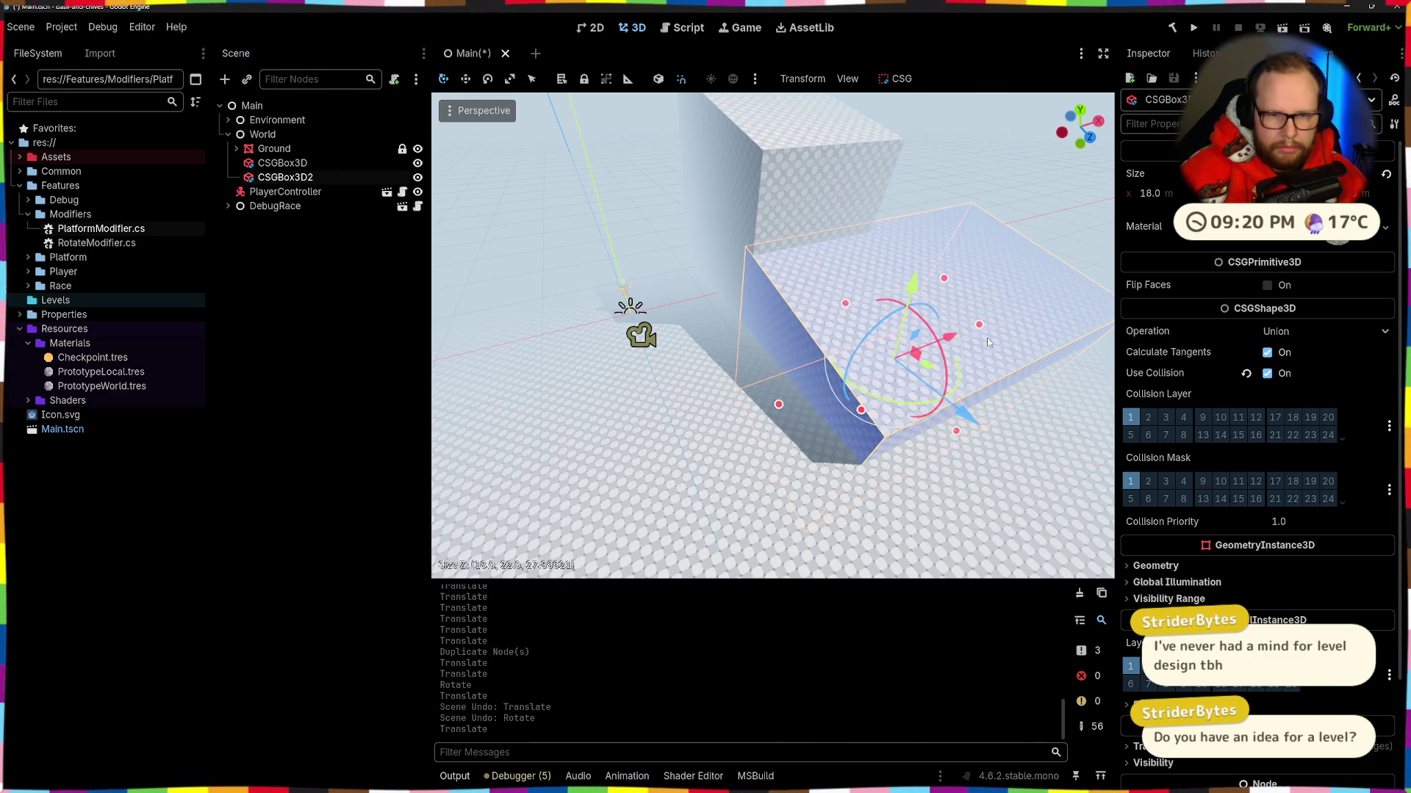
key(ctrl+z)
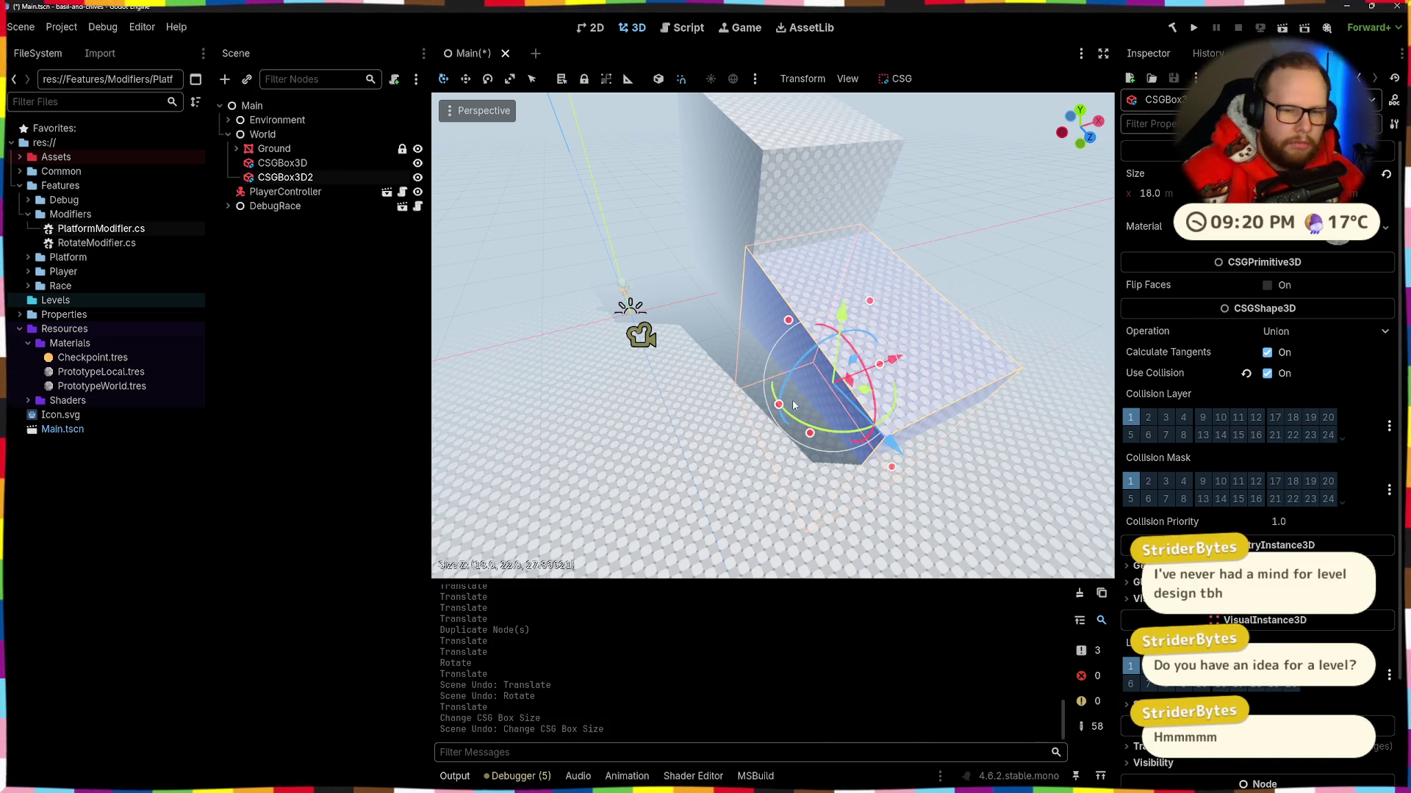
key(r)
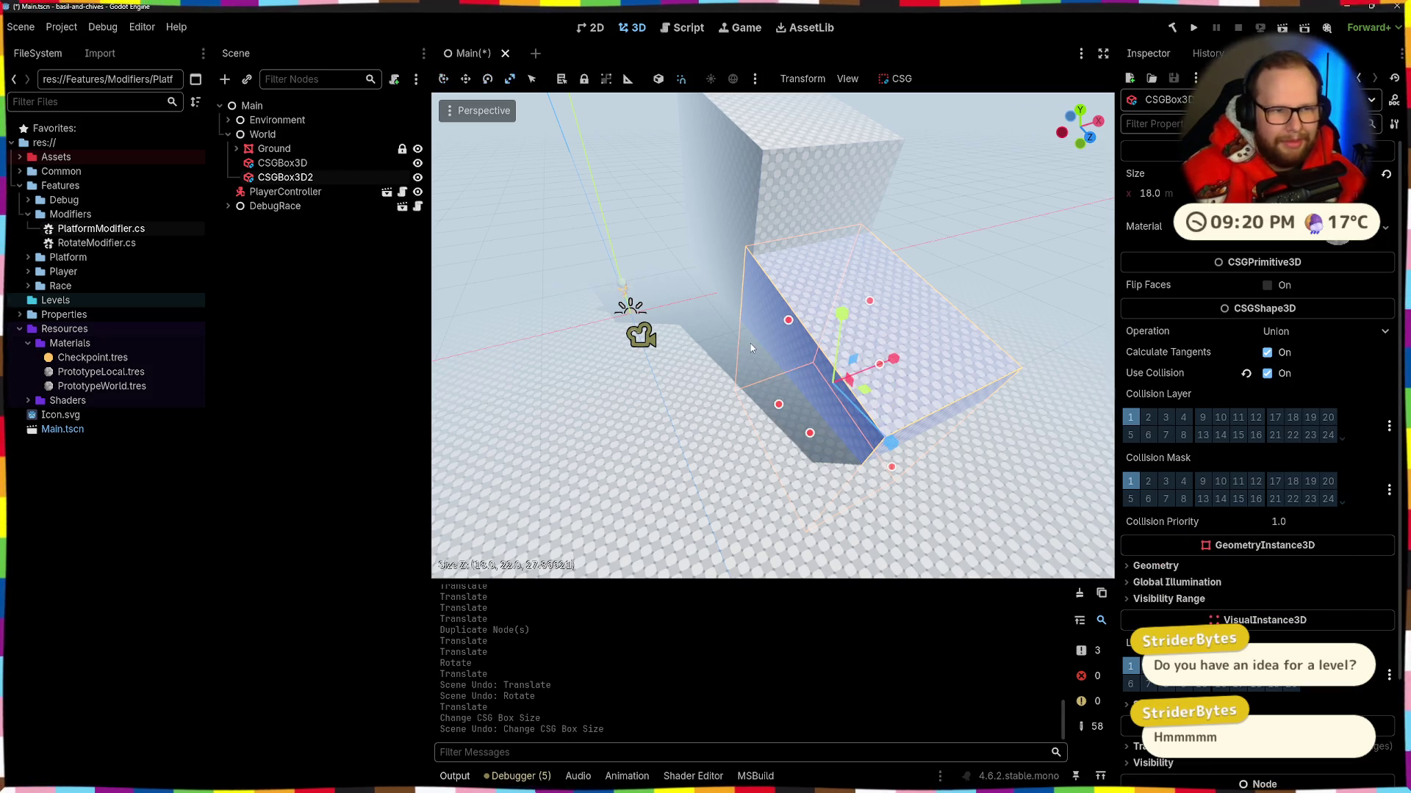
mouse_move(894, 366)
mouse_down()
mouse_move(980, 342)
mouse_move(936, 357)
mouse_up()
key(ctrl+z)
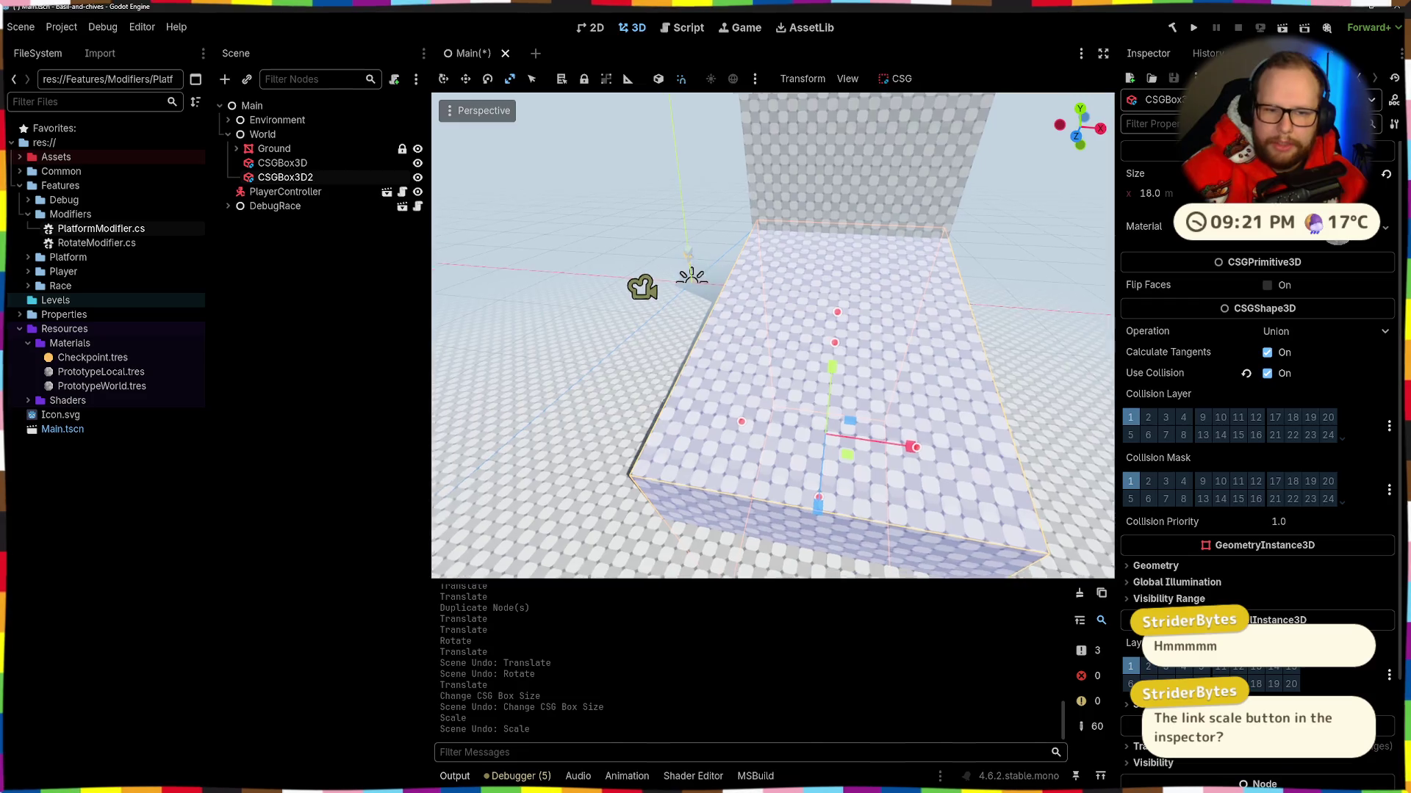
mouse_move(894, 410)
mouse_down()
mouse_move(970, 396)
mouse_move(958, 390)
mouse_up()
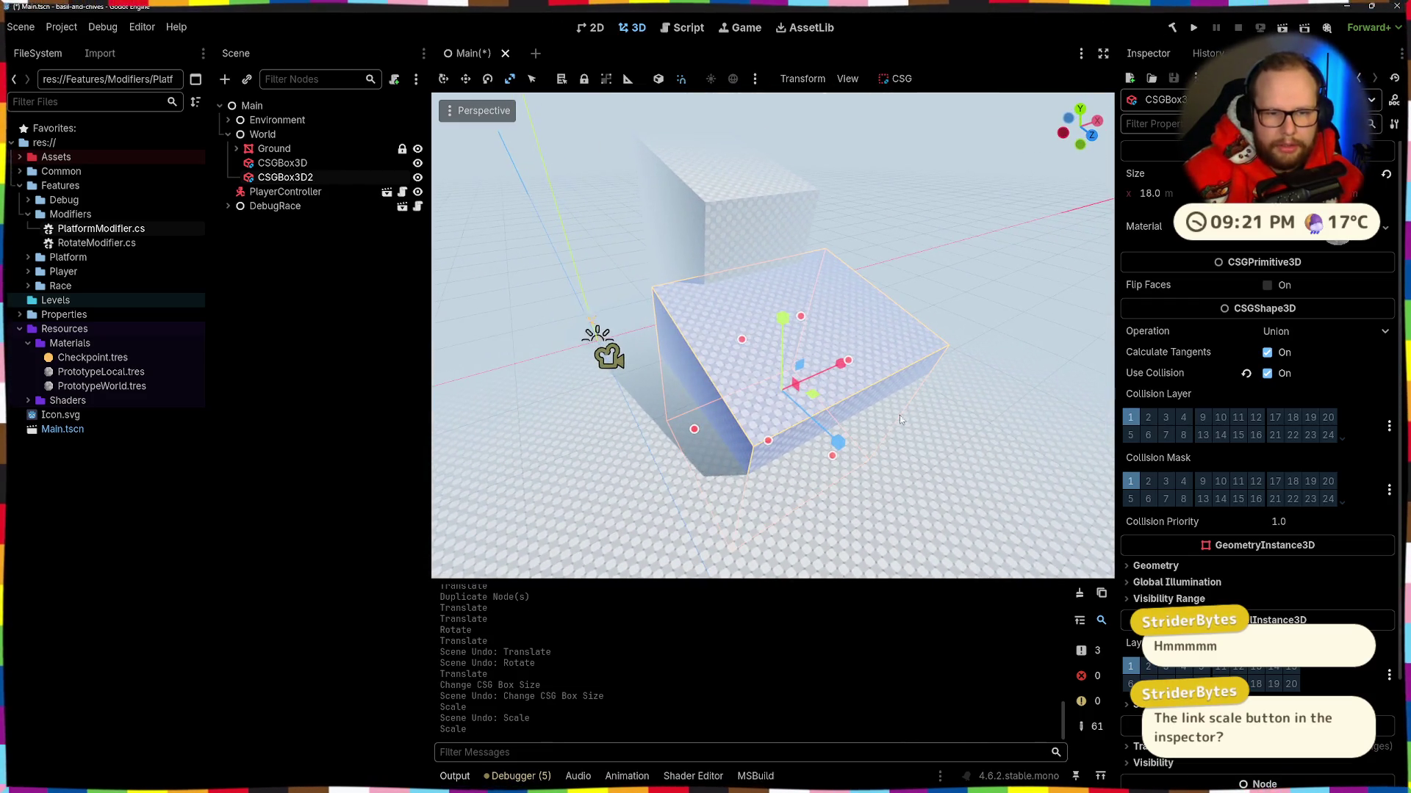
drag(812, 436, 797, 412)
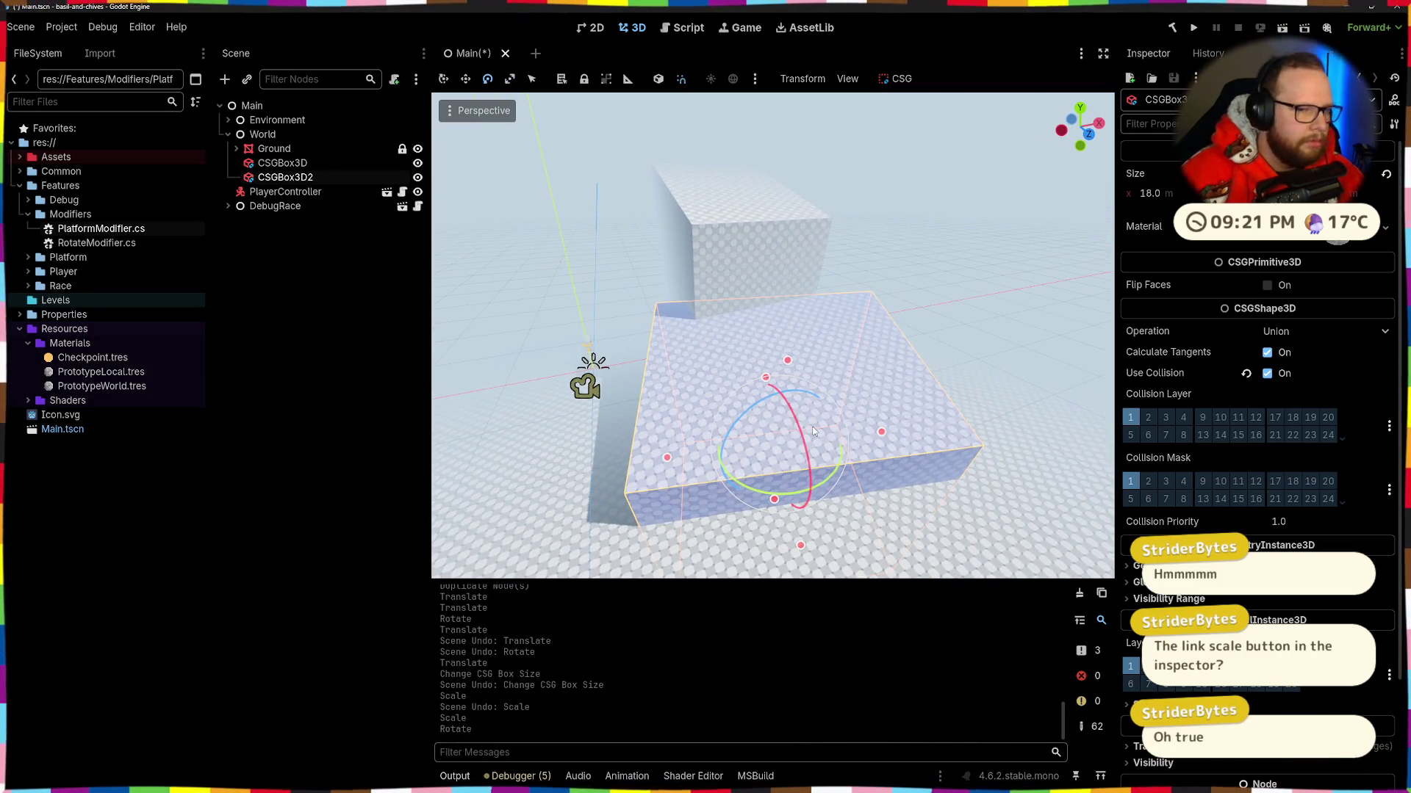
key(ctrl+d)
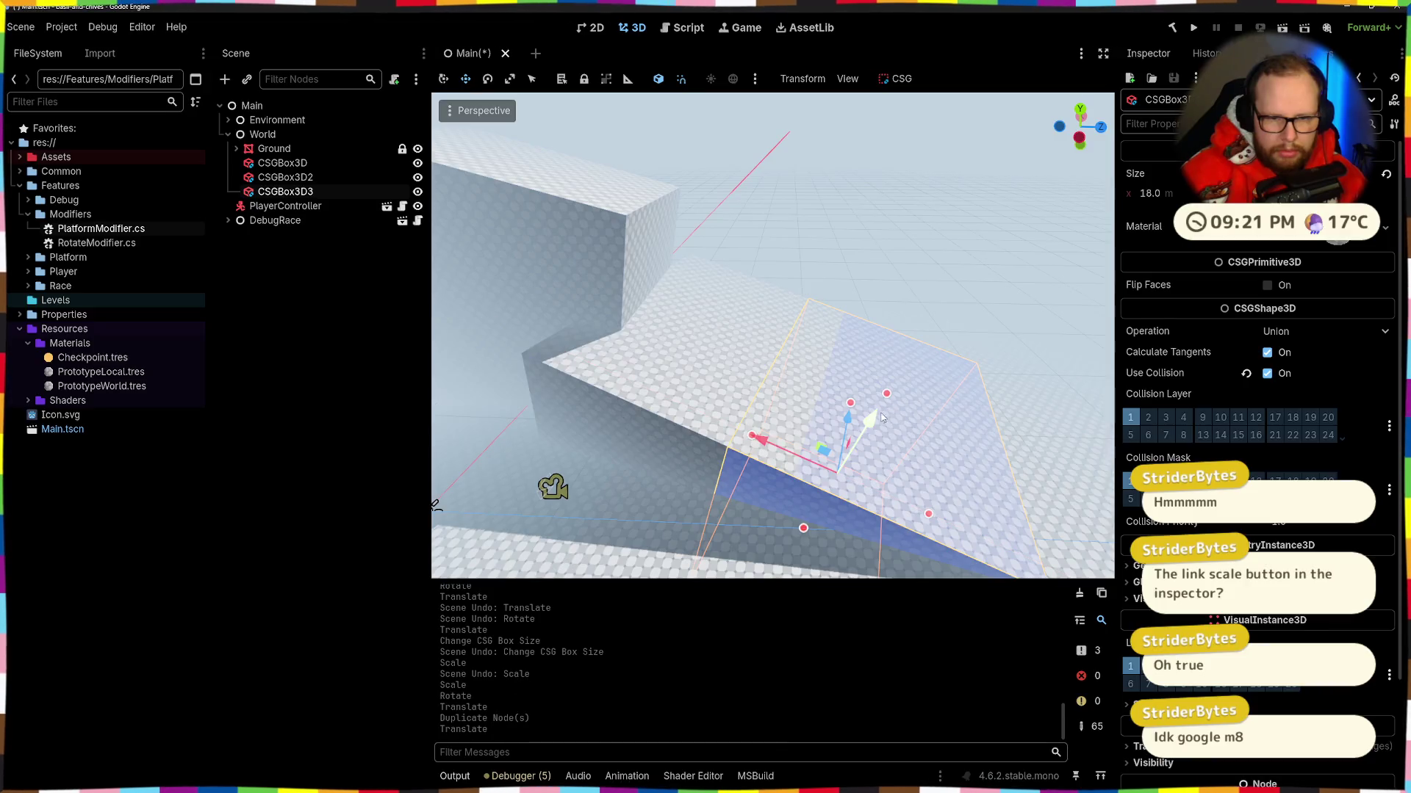
Step: Flatten and shrink the third box, then slide it diagonally across the floor
drag(988, 433, 944, 423)
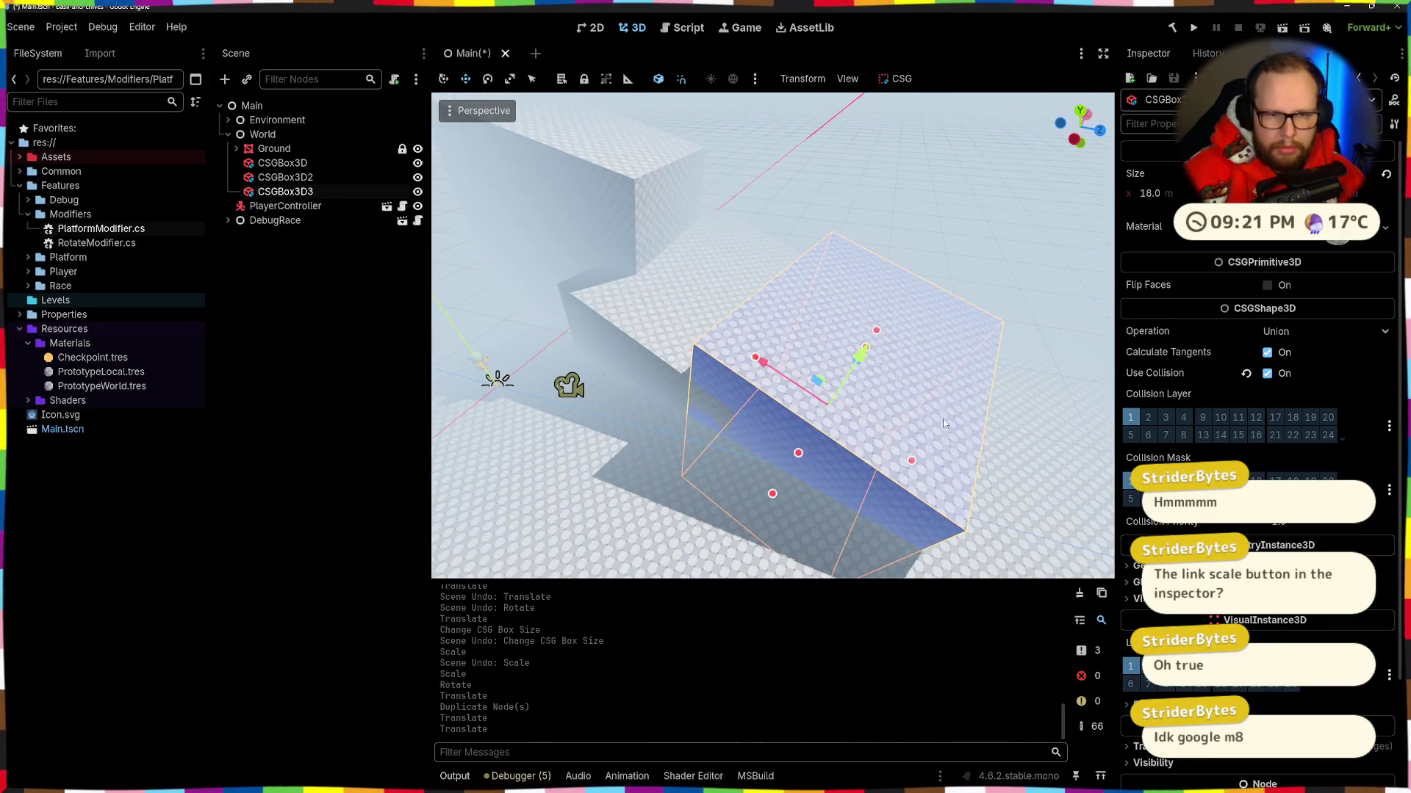
mouse_move(834, 463)
mouse_down()
mouse_move(764, 437)
mouse_move(851, 425)
mouse_up()
key(ctrl+z)
key(r)
mouse_move(856, 363)
mouse_down()
mouse_move(850, 399)
mouse_move(809, 432)
mouse_up()
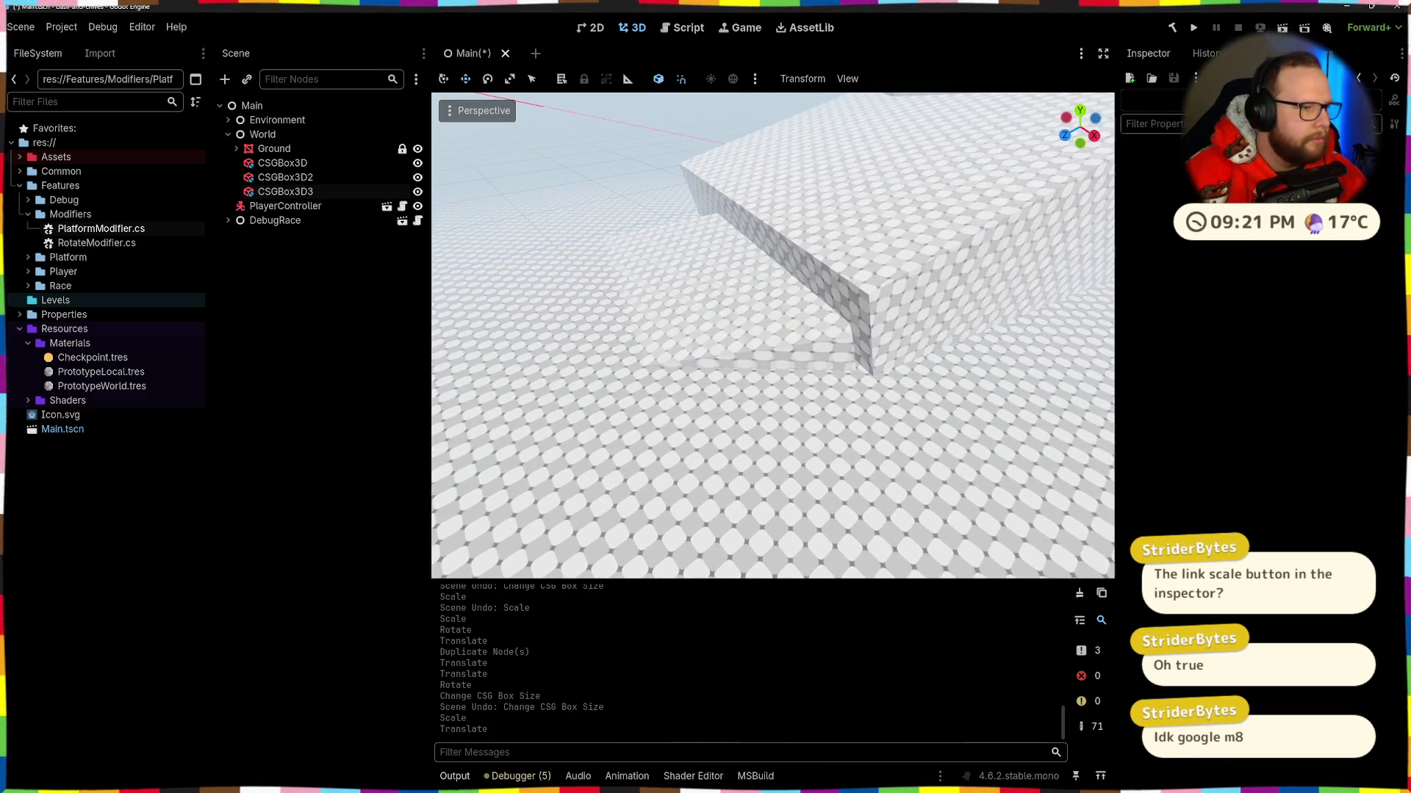
click(695, 292)
mouse_move(730, 399)
mouse_down()
mouse_move(808, 394)
mouse_move(764, 400)
mouse_up()
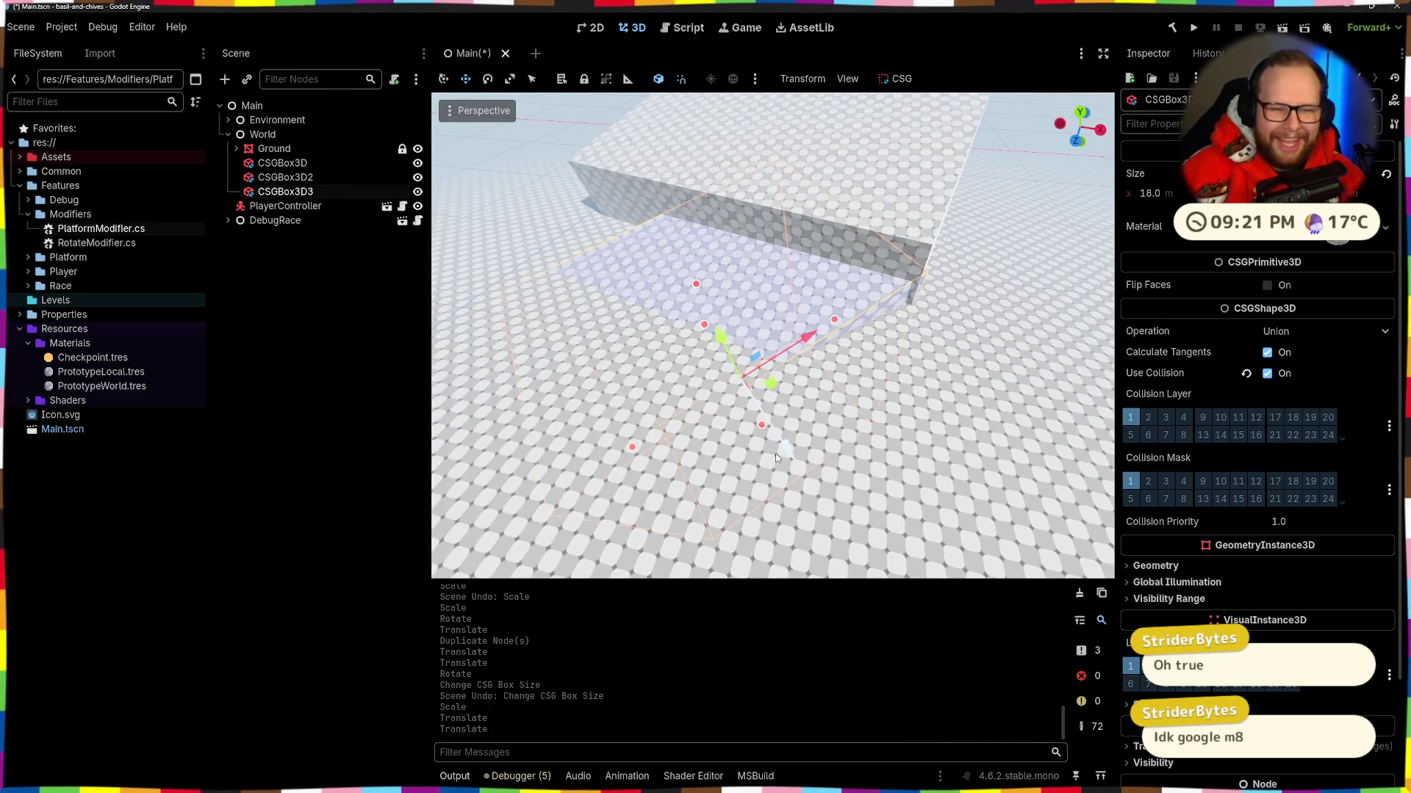
Step: Scale the box to about a third in width and depth and slide it along Z
key(e)
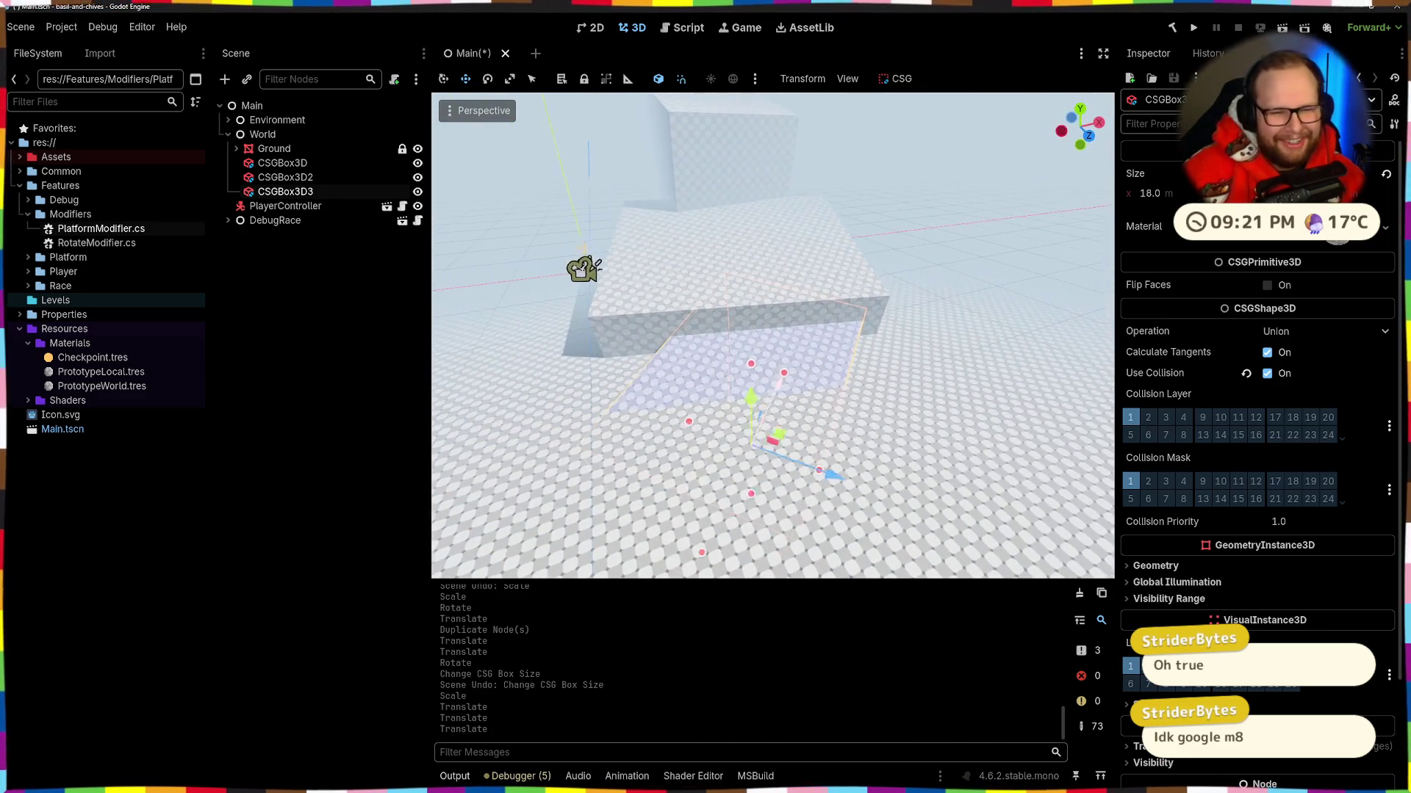
key(r)
drag(827, 479, 858, 480)
scroll(858, 482, up, 5)
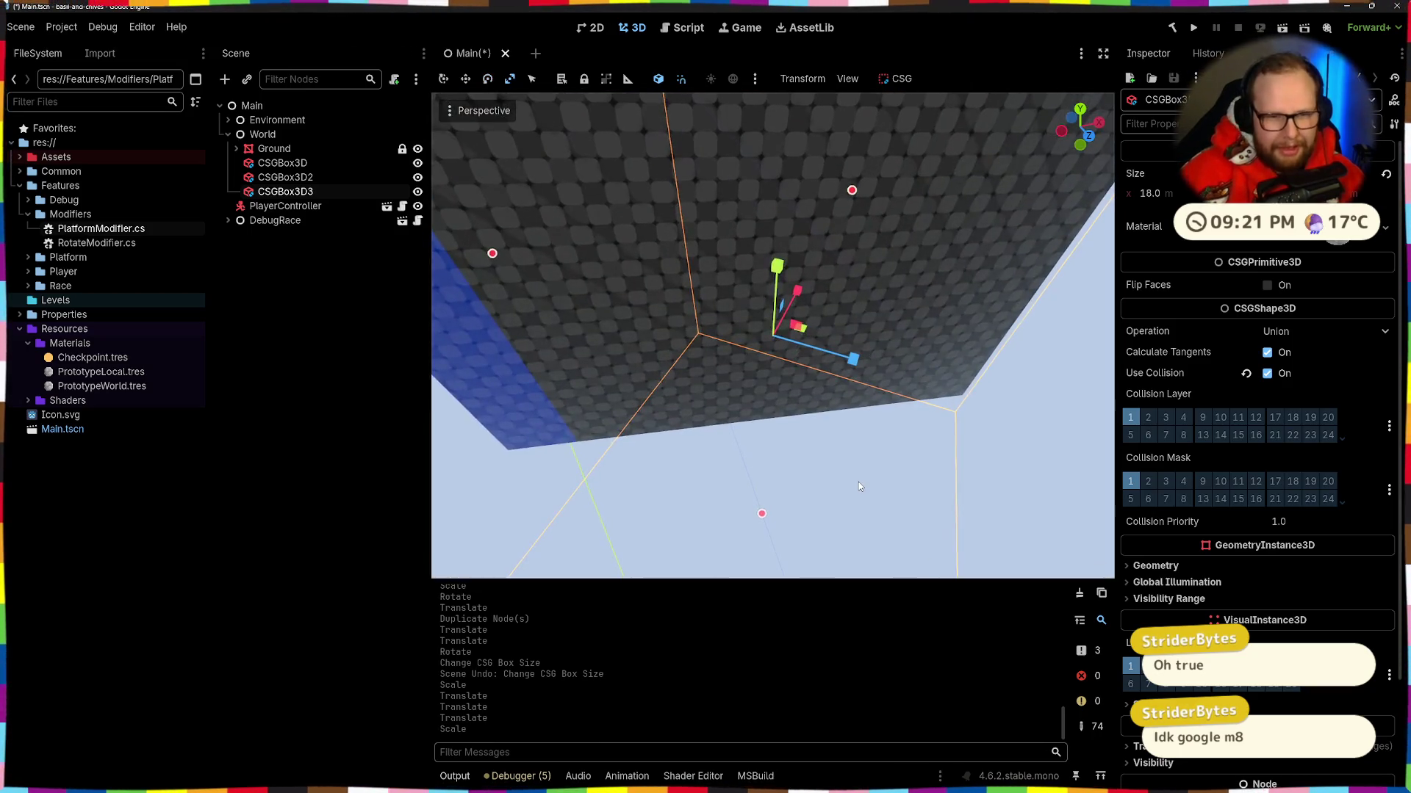
scroll(857, 450, down, 5)
scroll(857, 434, up, 3)
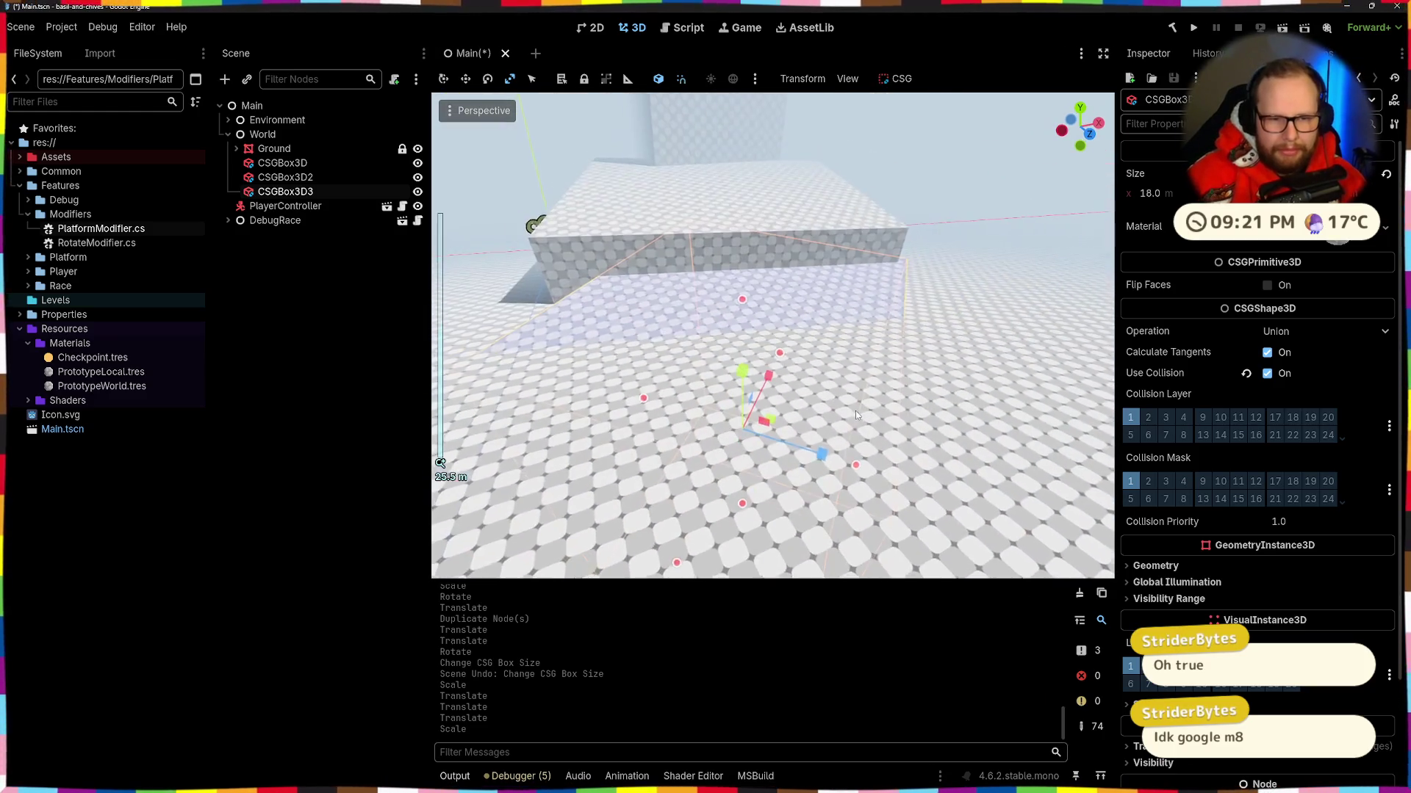
key(w)
drag(805, 457, 804, 457)
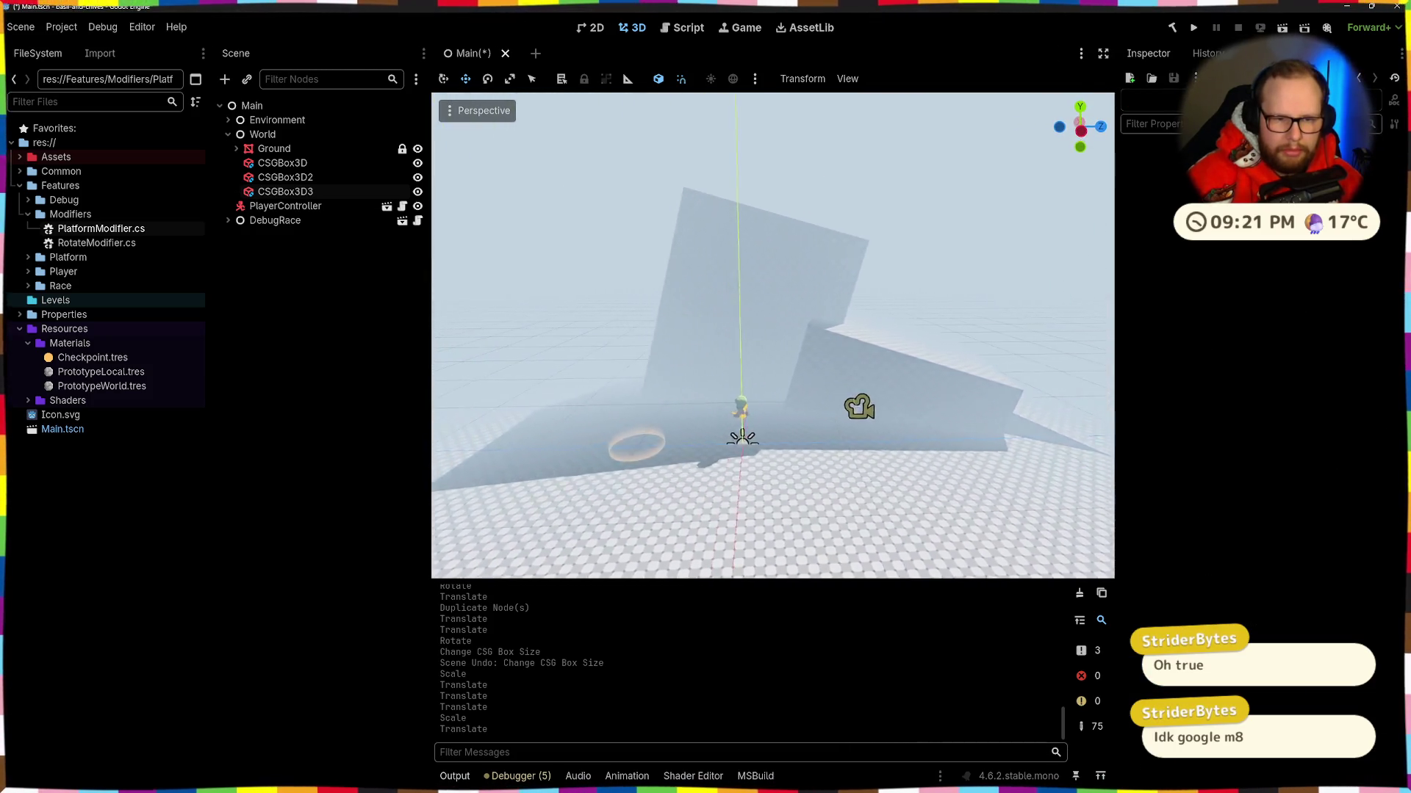
Step: Drag Checkpoint1 along its Z axis until its position reads z 34, then deselect it
click(636, 463)
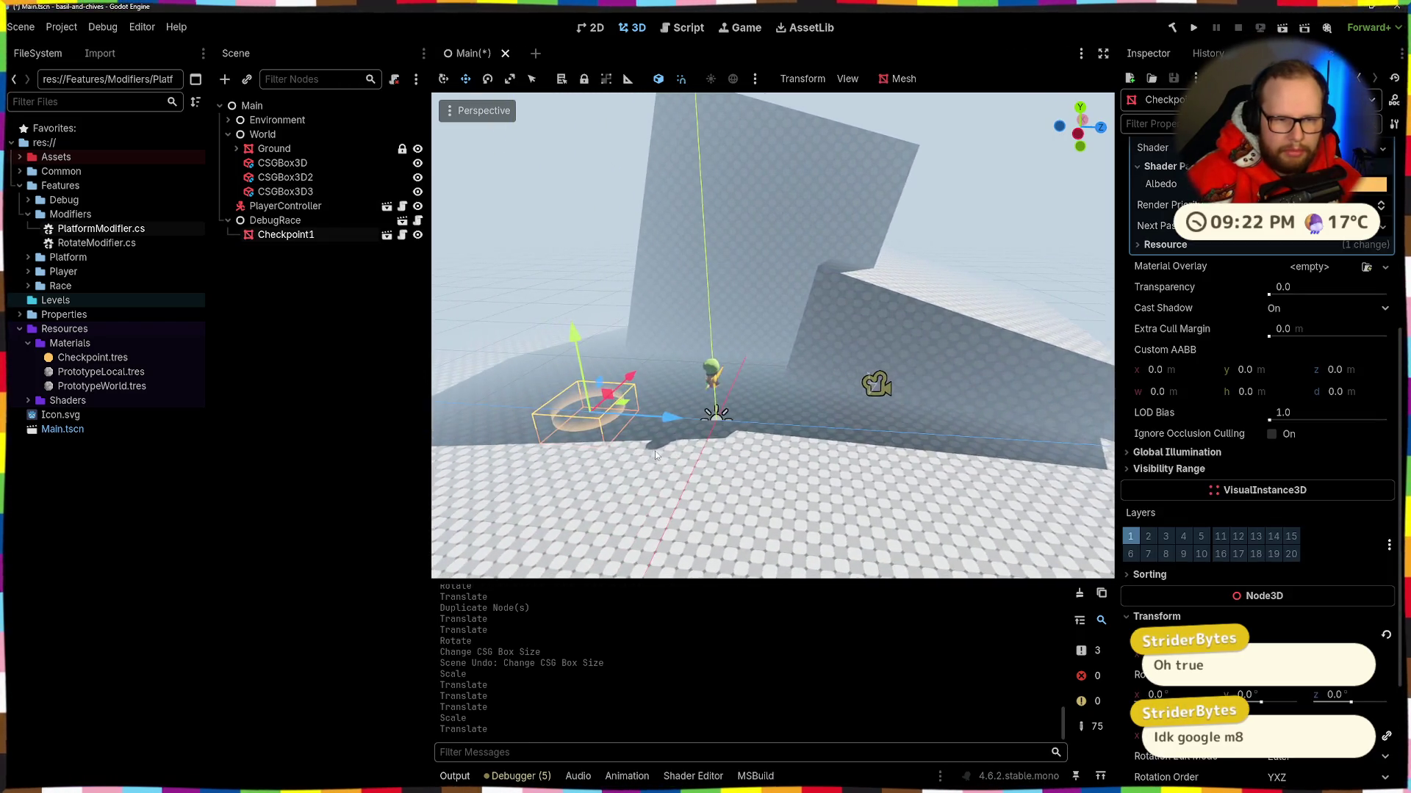
drag(614, 420, 936, 431)
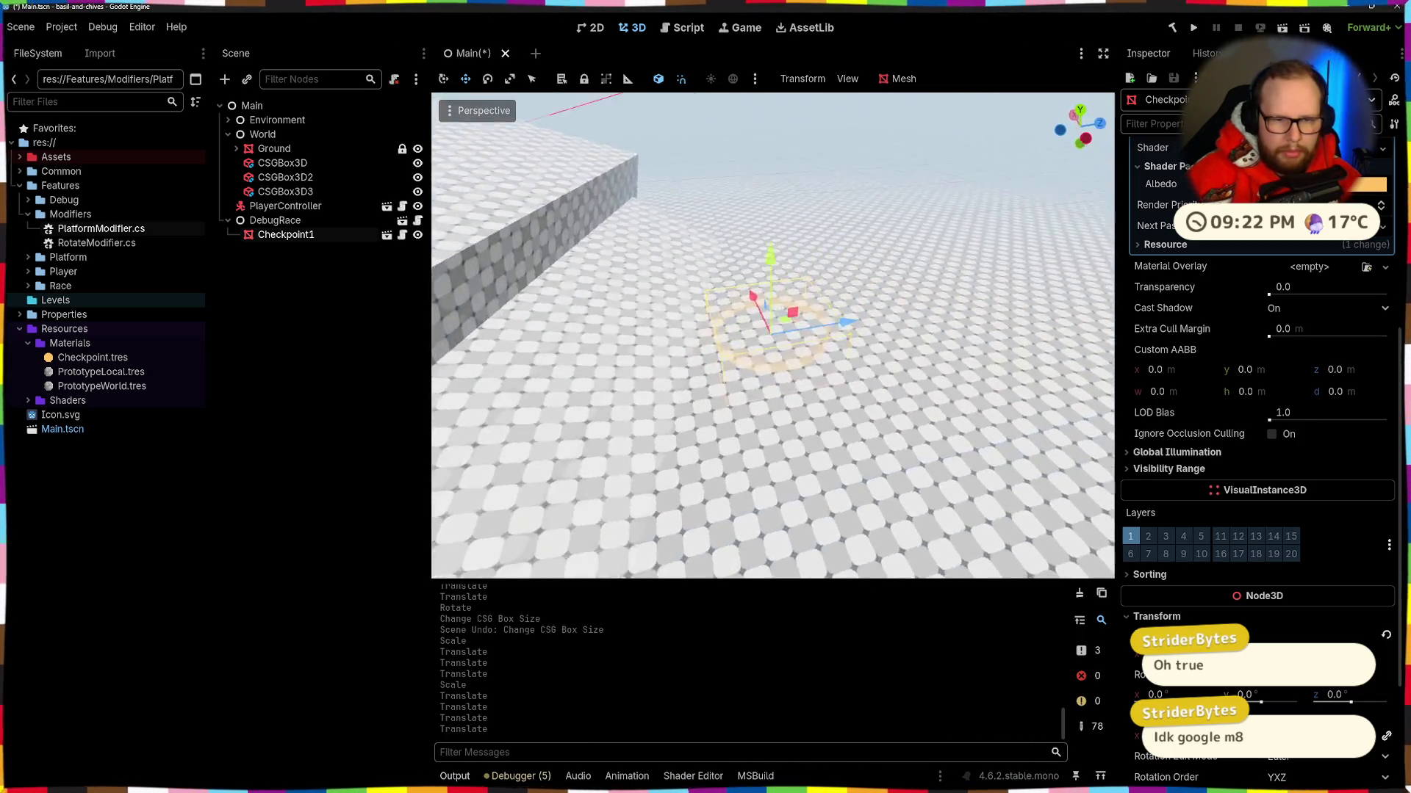
drag(781, 391, 797, 394)
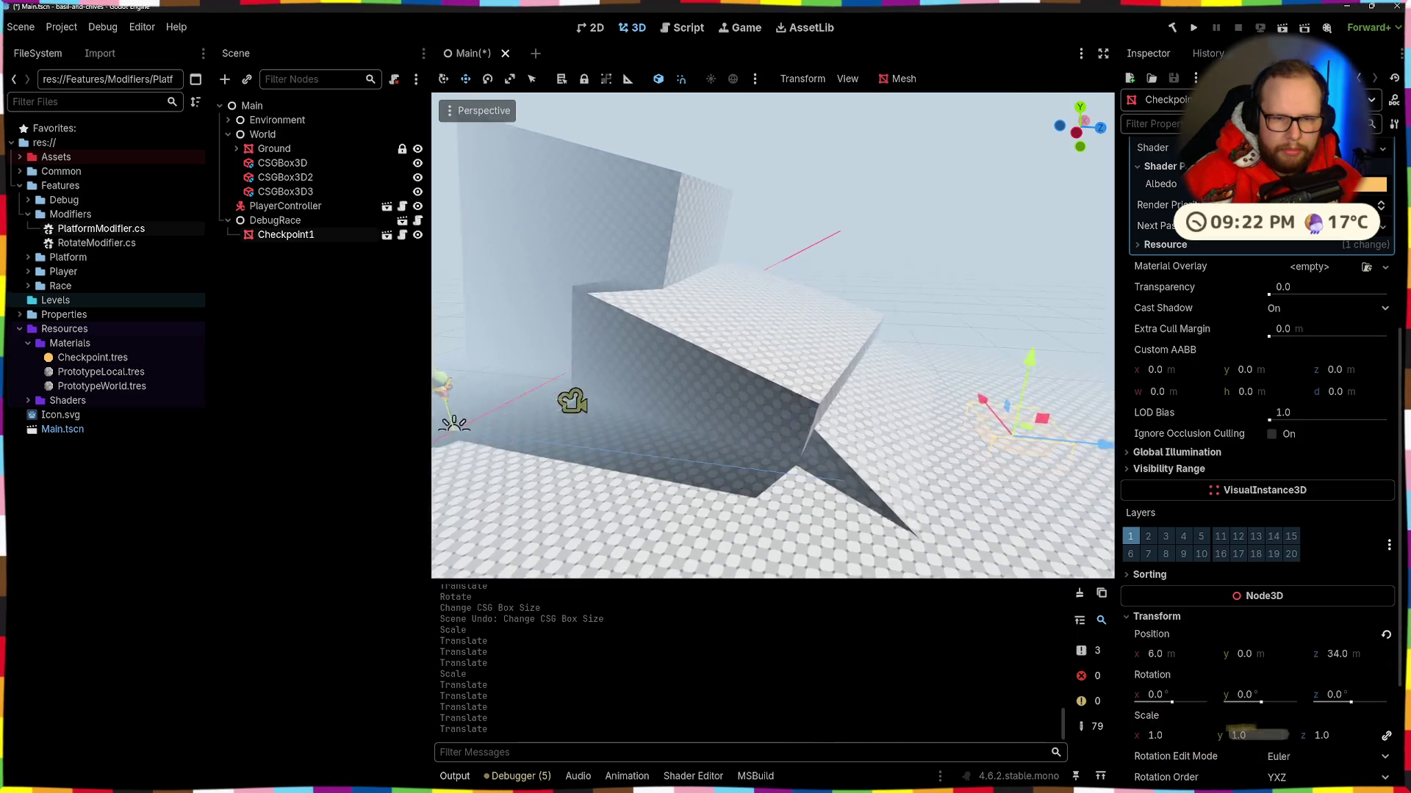
click(901, 366)
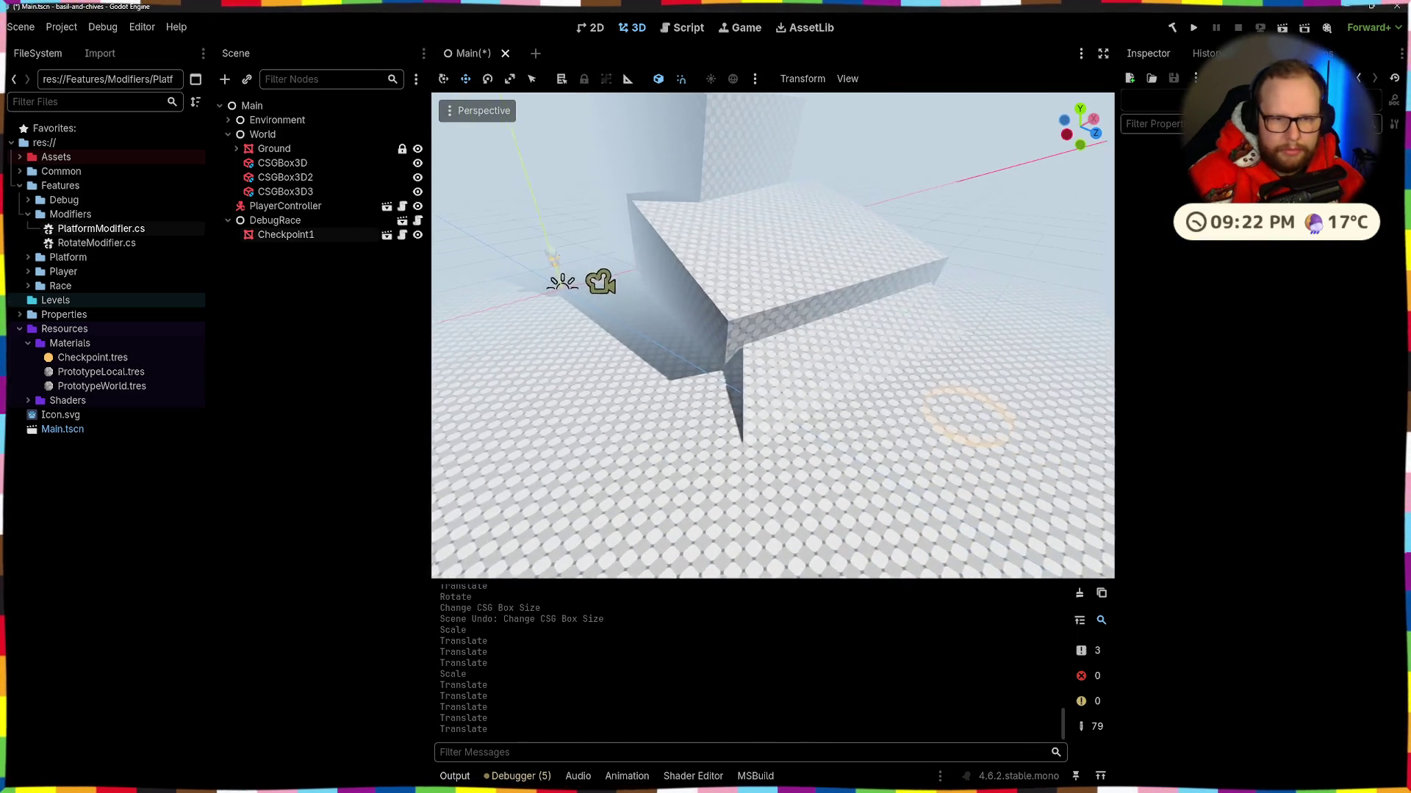
Step: Paste the copied box under CSGBox3D and revert its position, rotation and size to 1 m
click(844, 343)
click(274, 161)
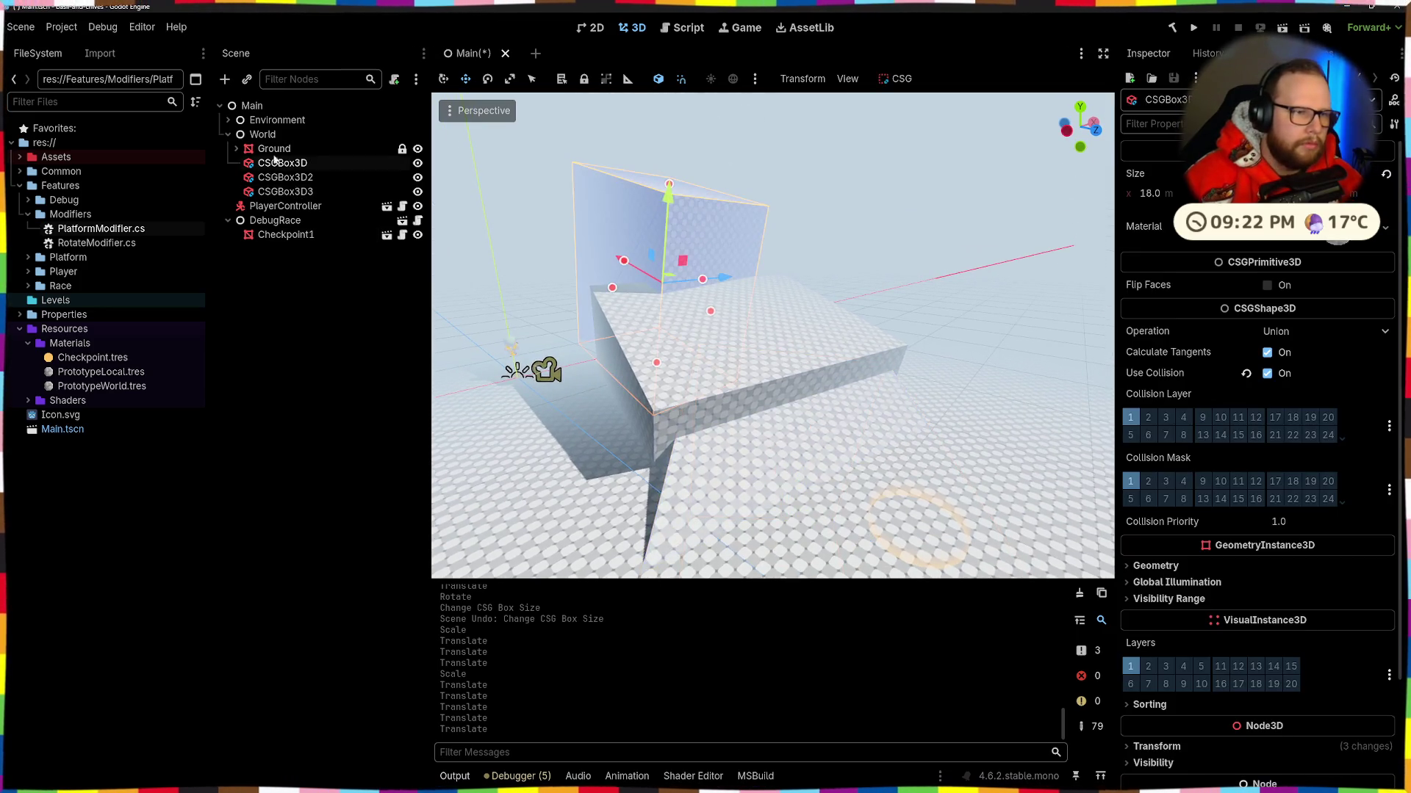
key(ctrl+shift+v)
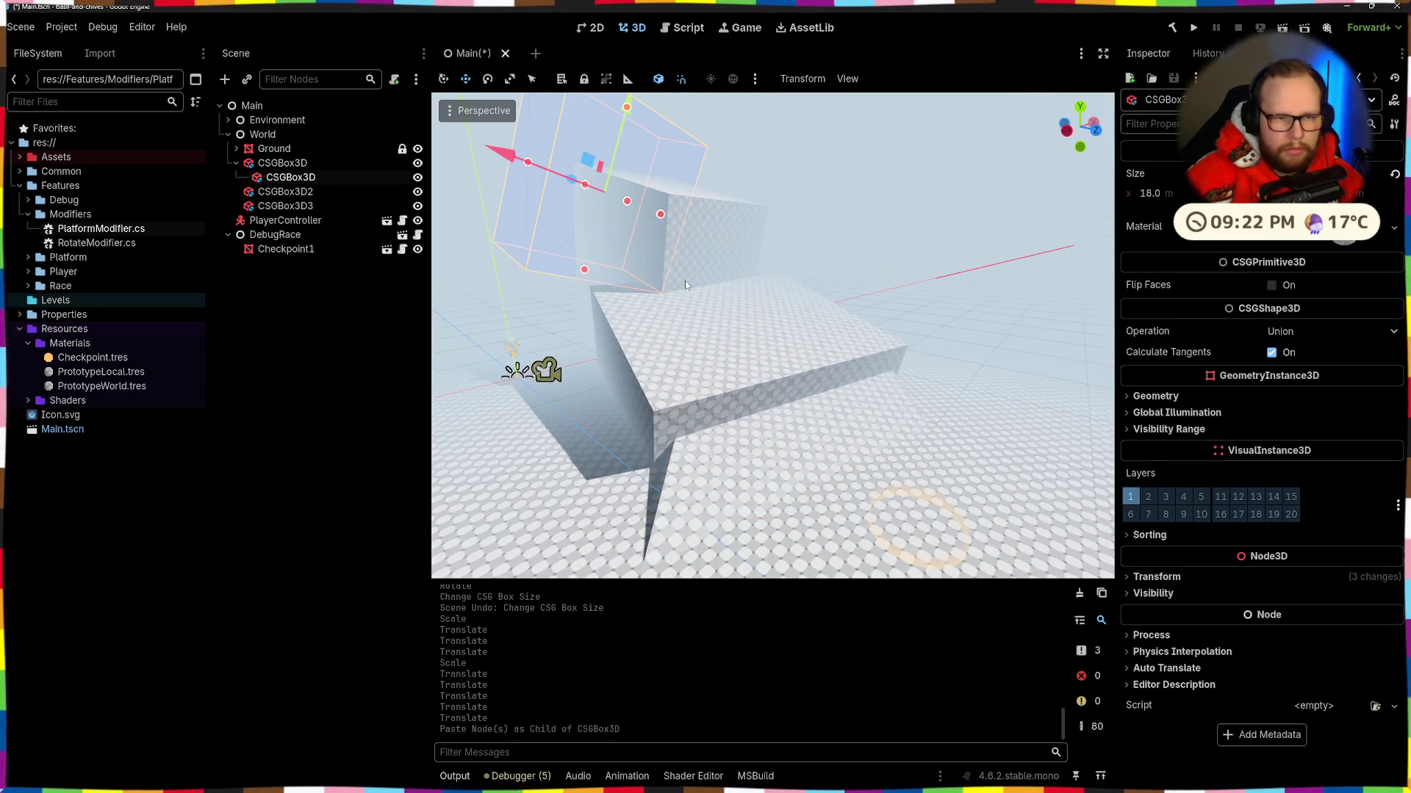
click(1157, 577)
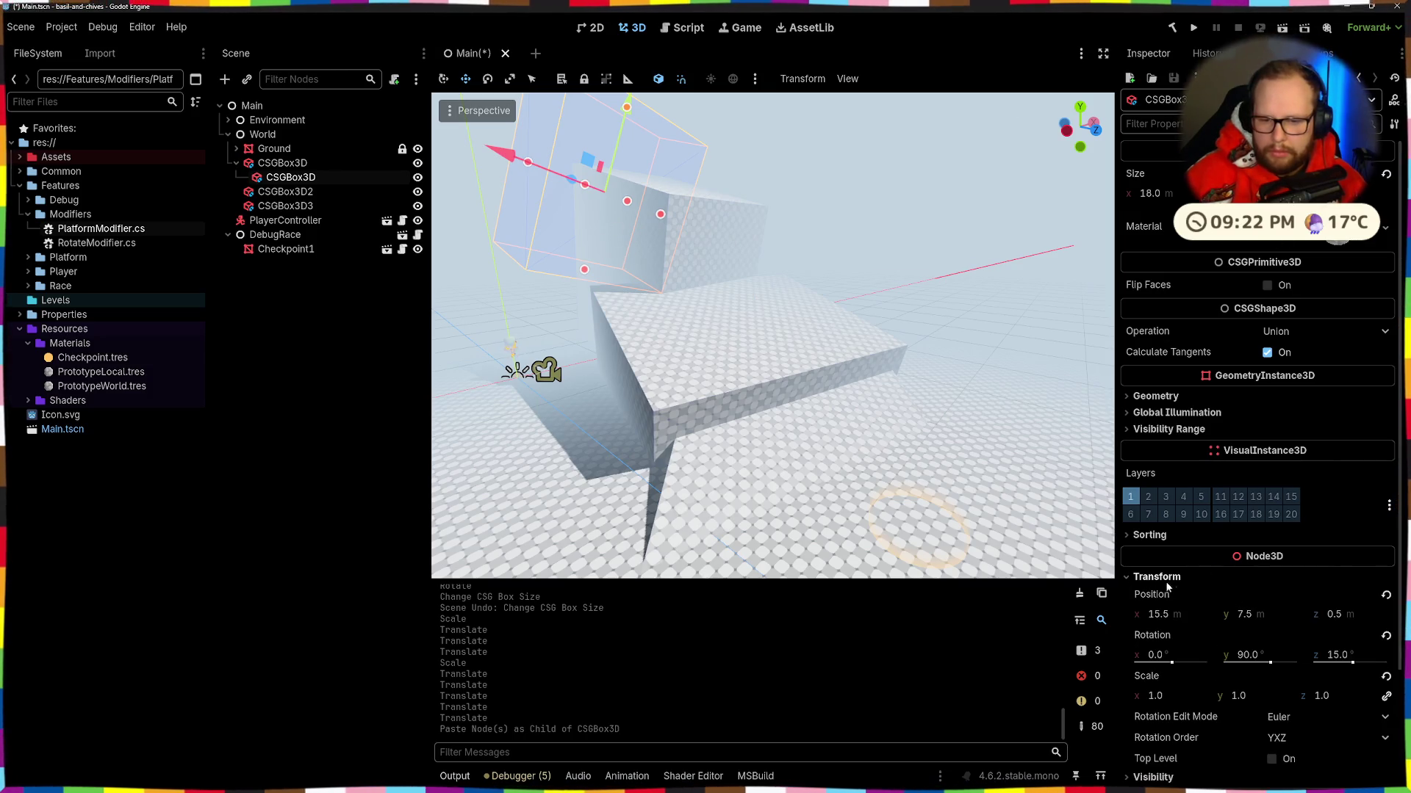
click(1385, 597)
click(1387, 637)
click(1386, 175)
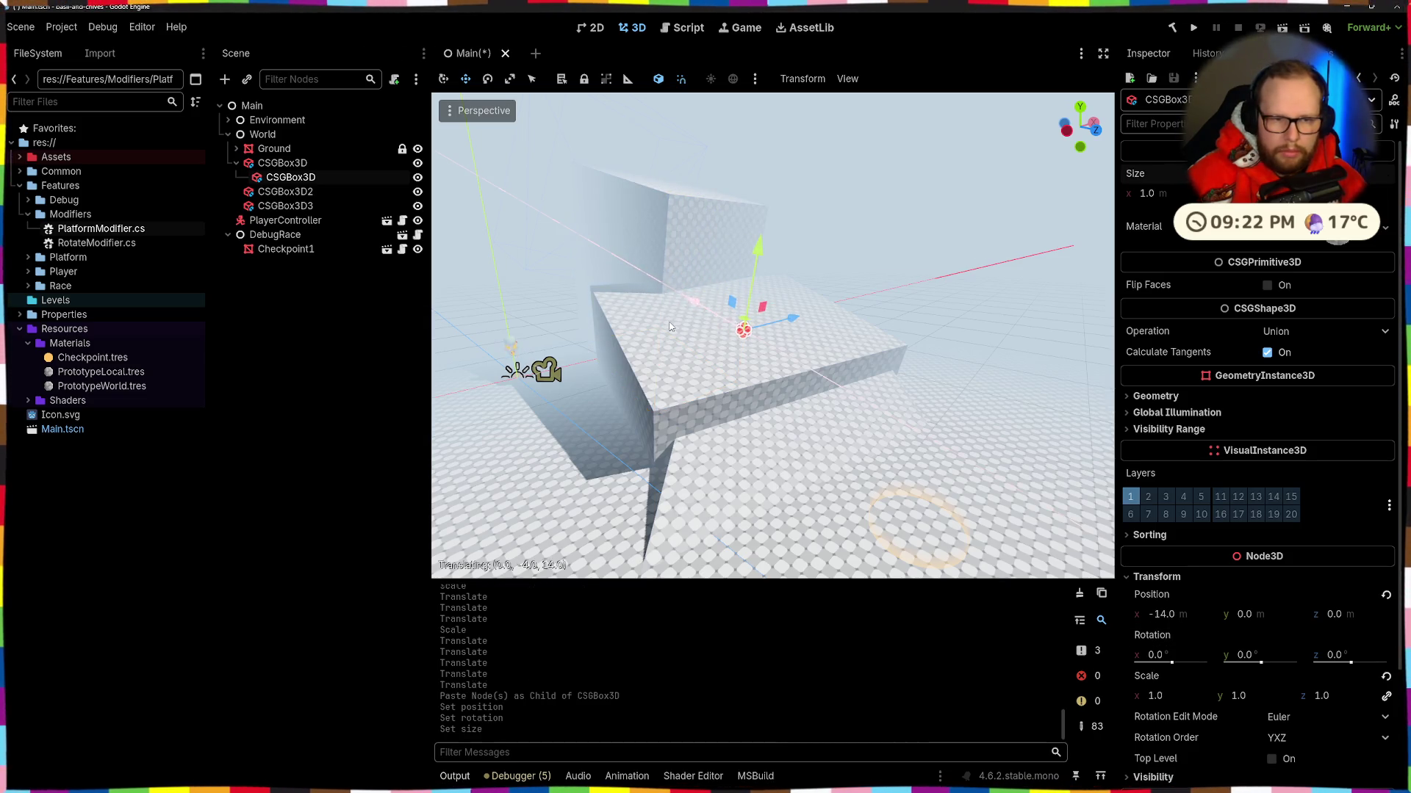
Step: Reparent the small box under World and reset its rotation and position to zero
scroll(1232, 481, down, 4)
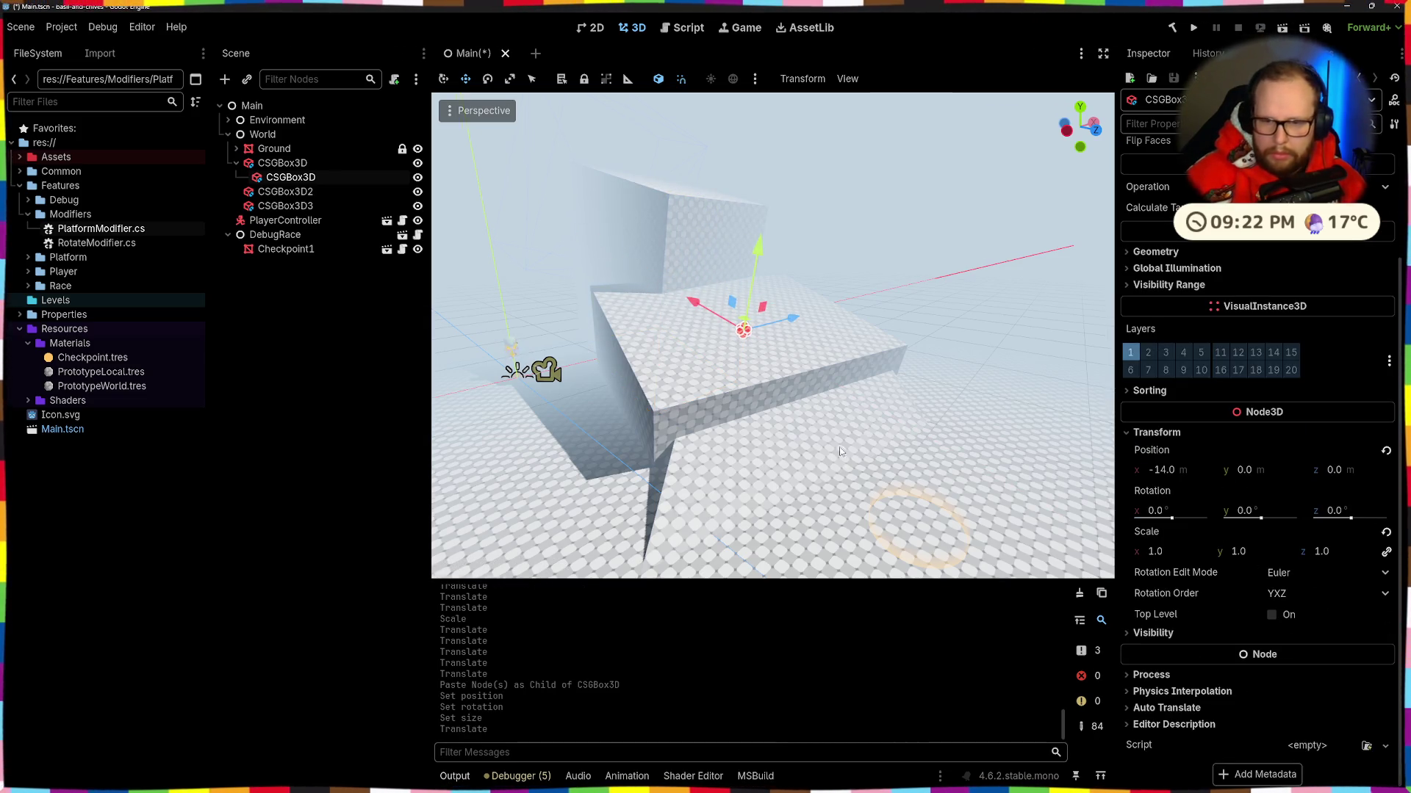
scroll(841, 451, up, 5)
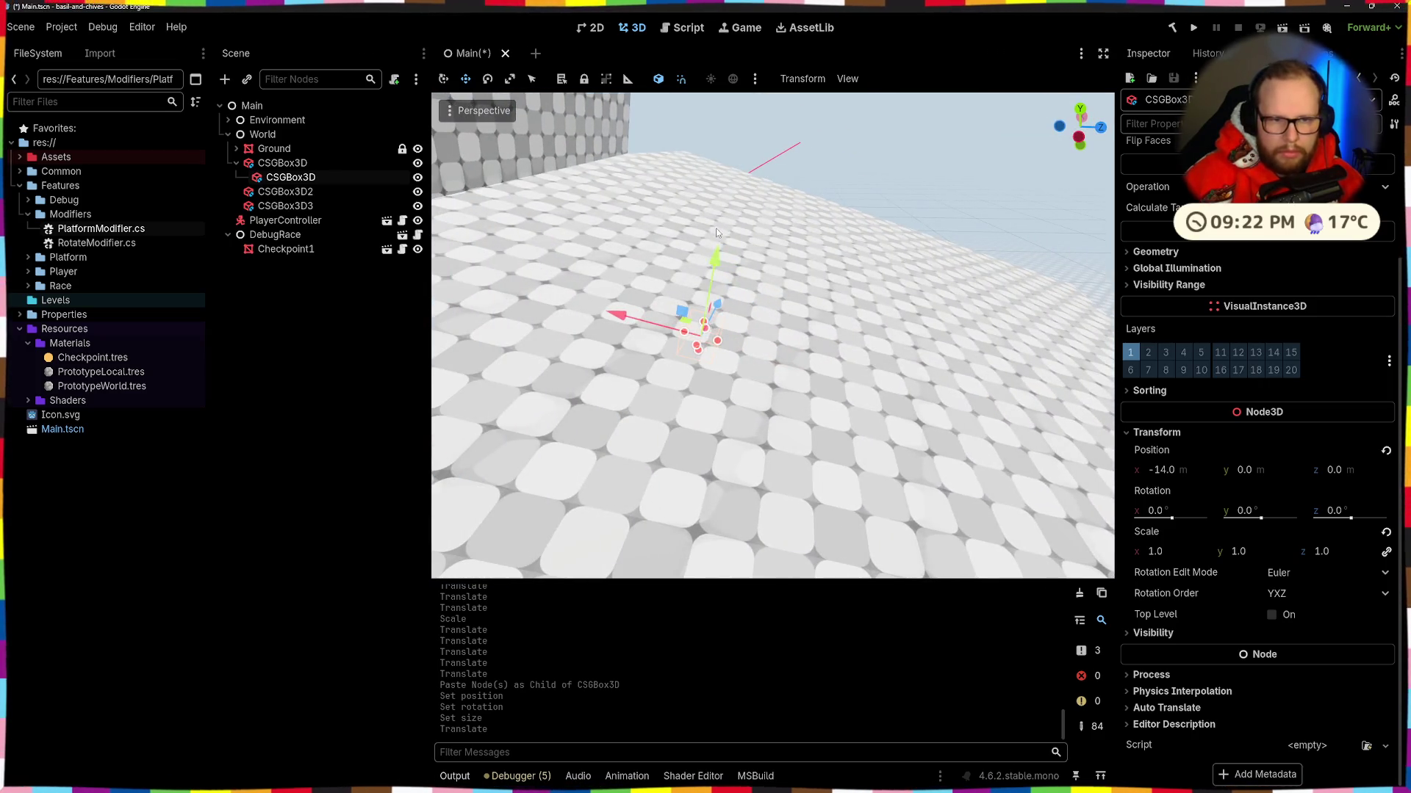
drag(717, 233, 771, 224)
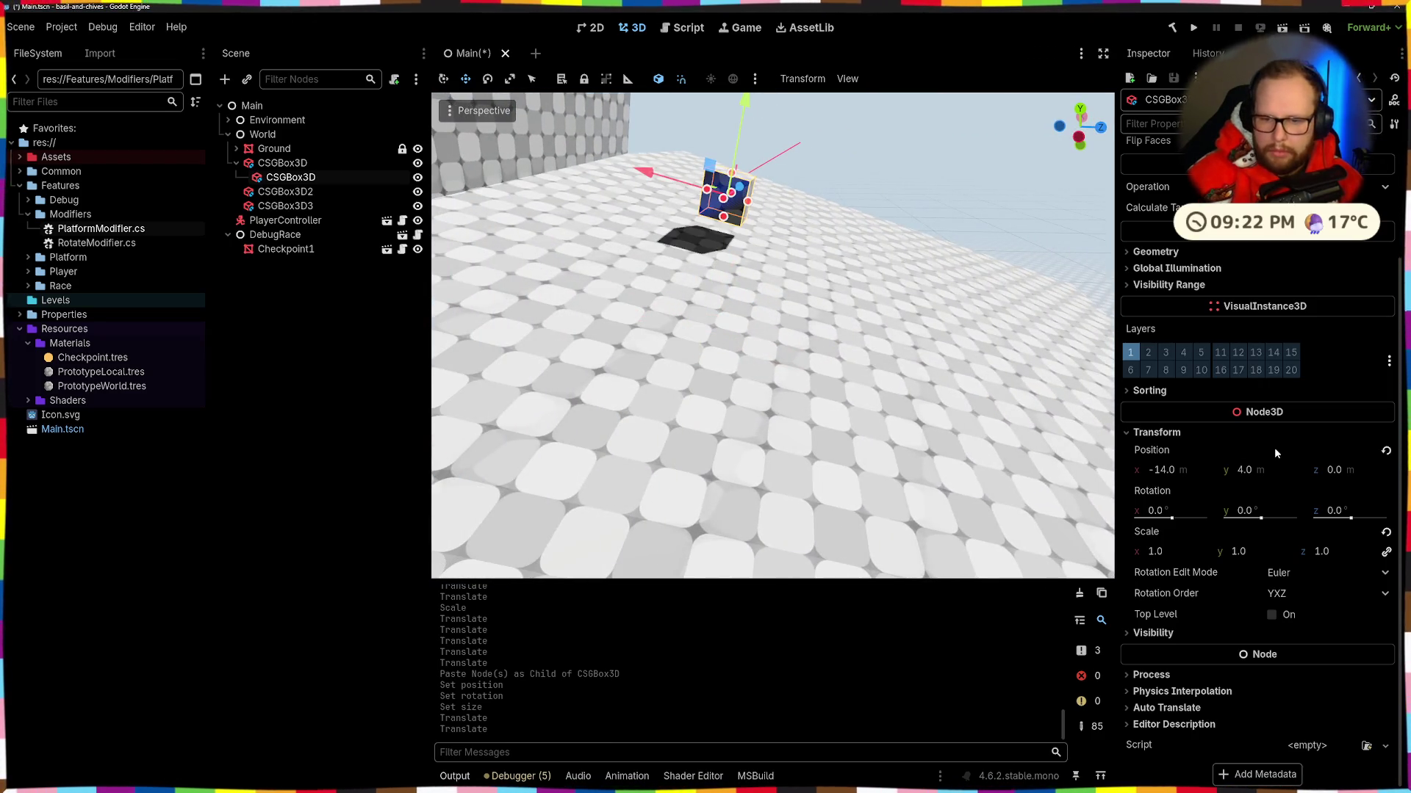
drag(283, 127, 285, 134)
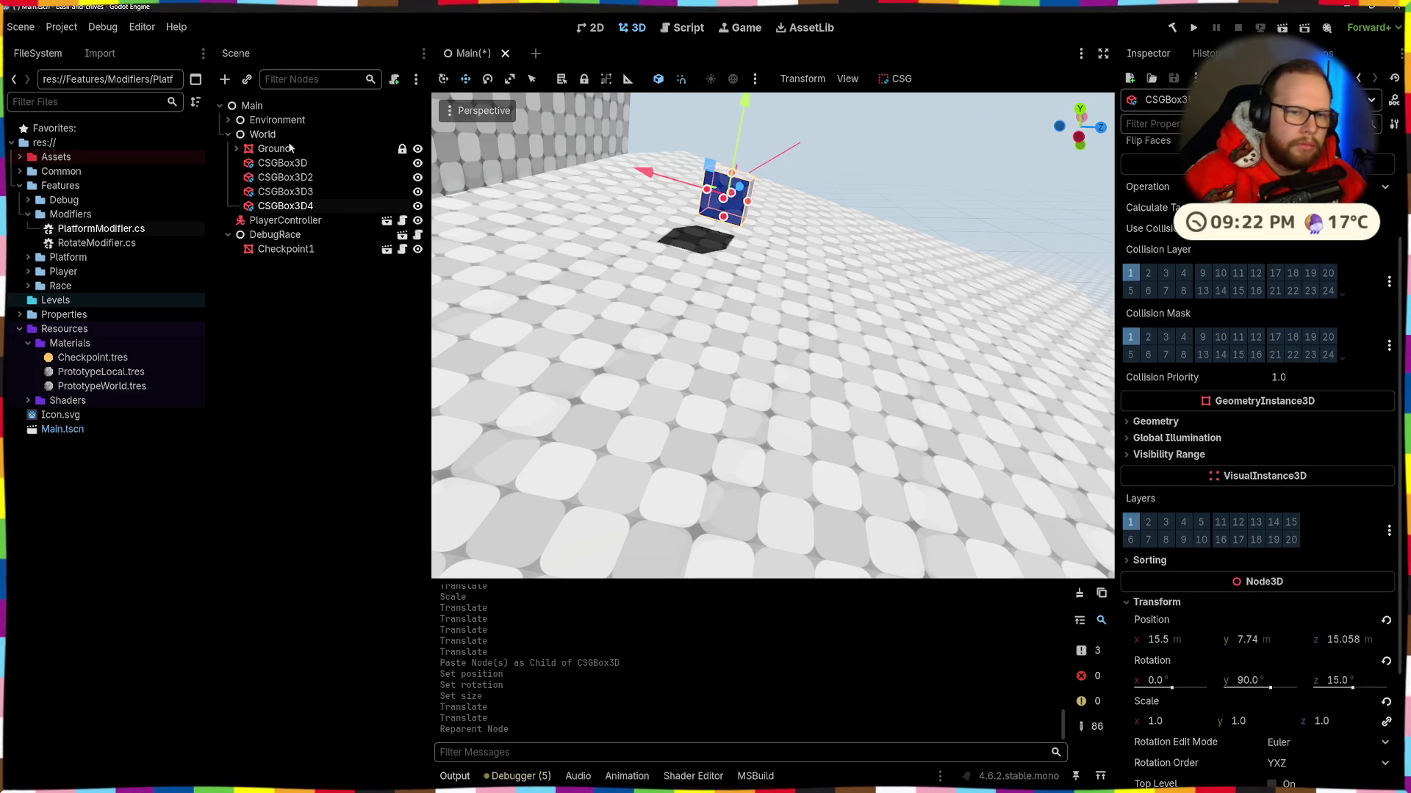
click(1386, 664)
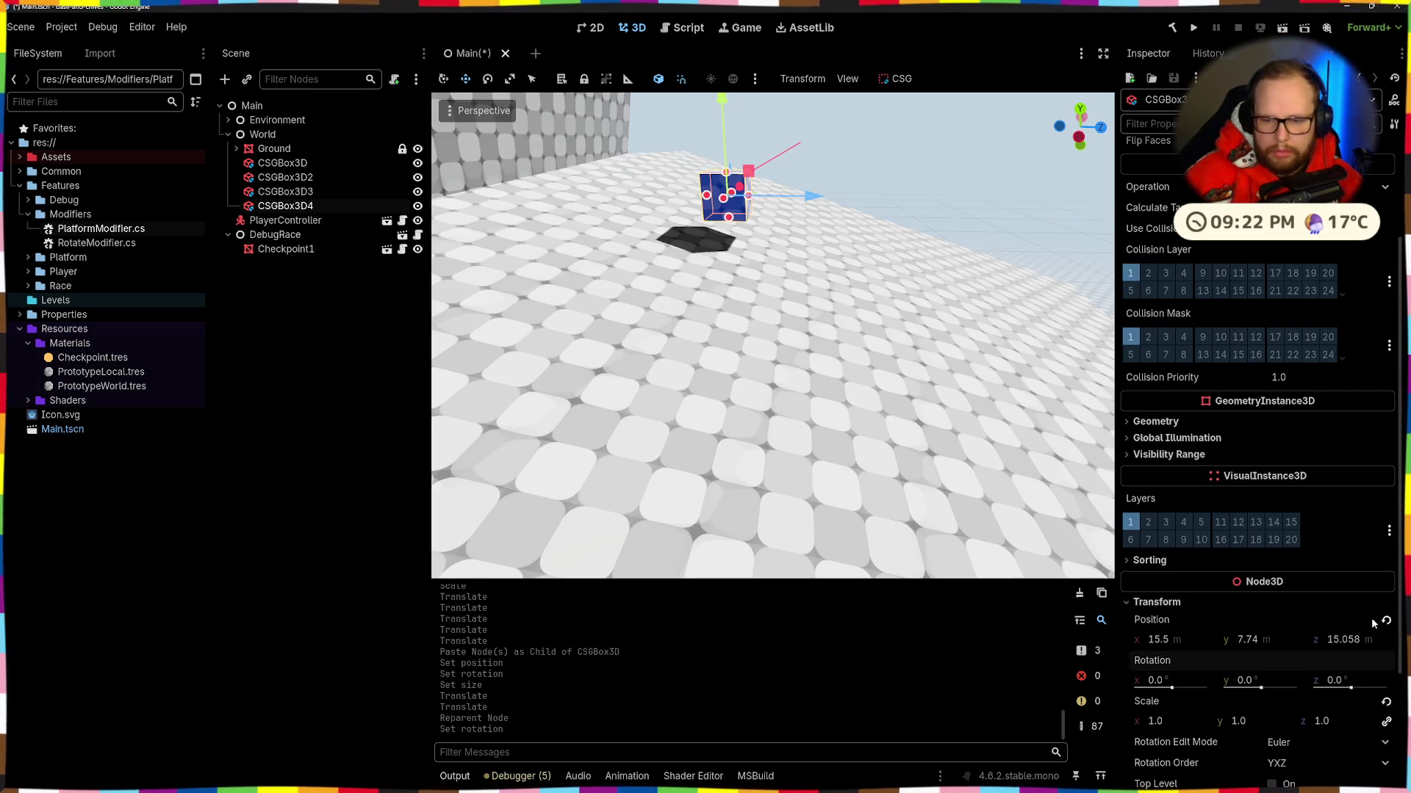
scroll(1390, 617, up, 1)
click(1387, 634)
Step: Move the box to X 15, Y 11, Z 16
key(f)
drag(632, 454, 750, 427)
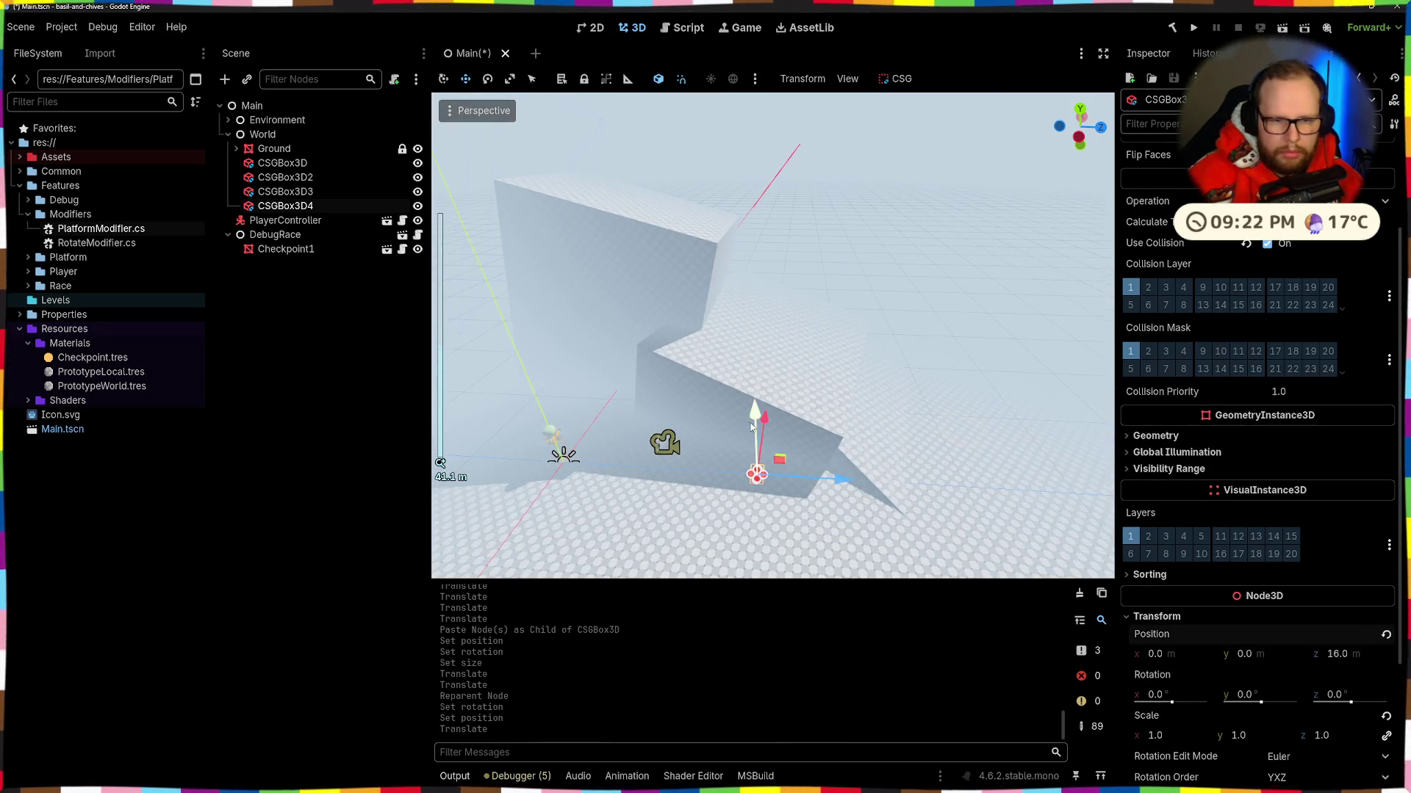
drag(768, 258, 769, 257)
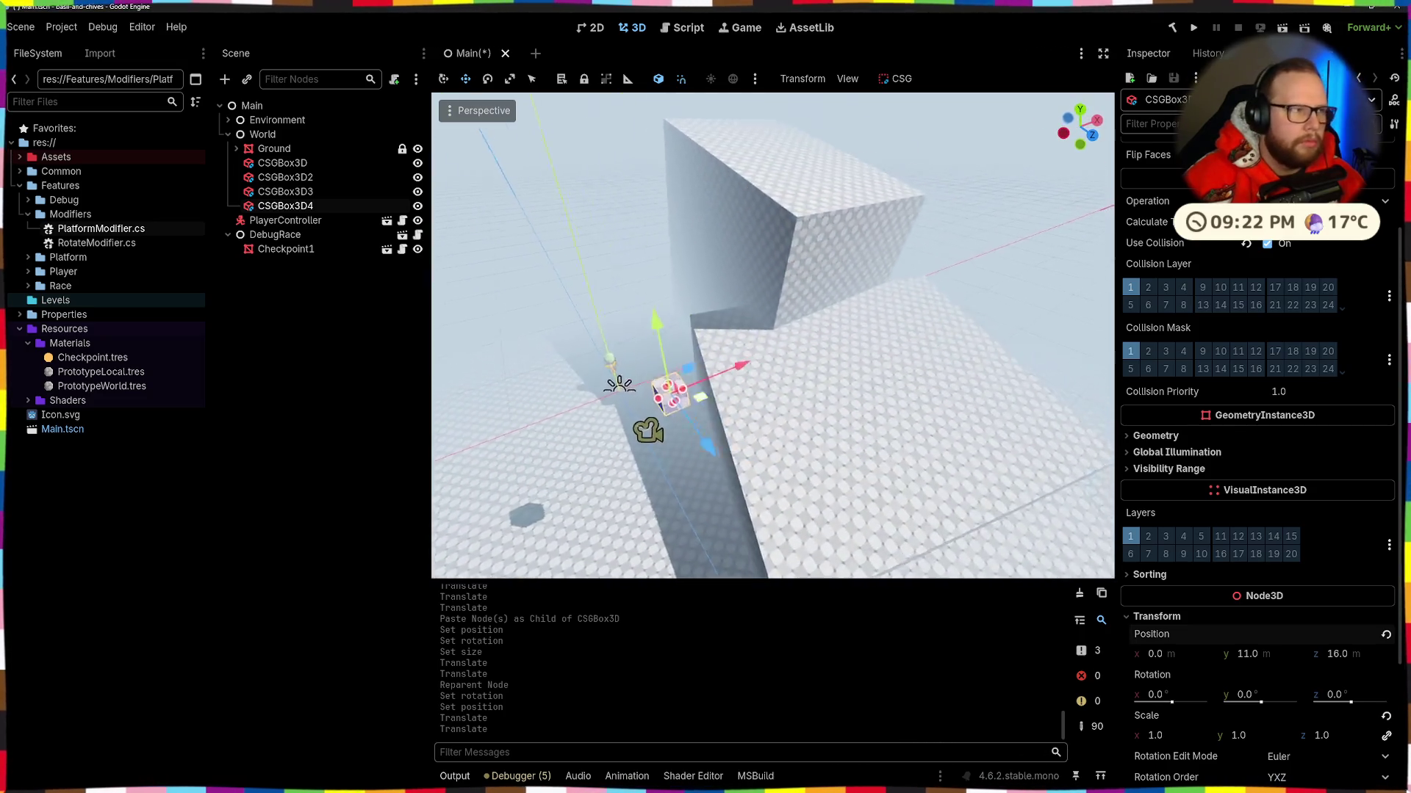
drag(705, 332, 1029, 315)
key(f)
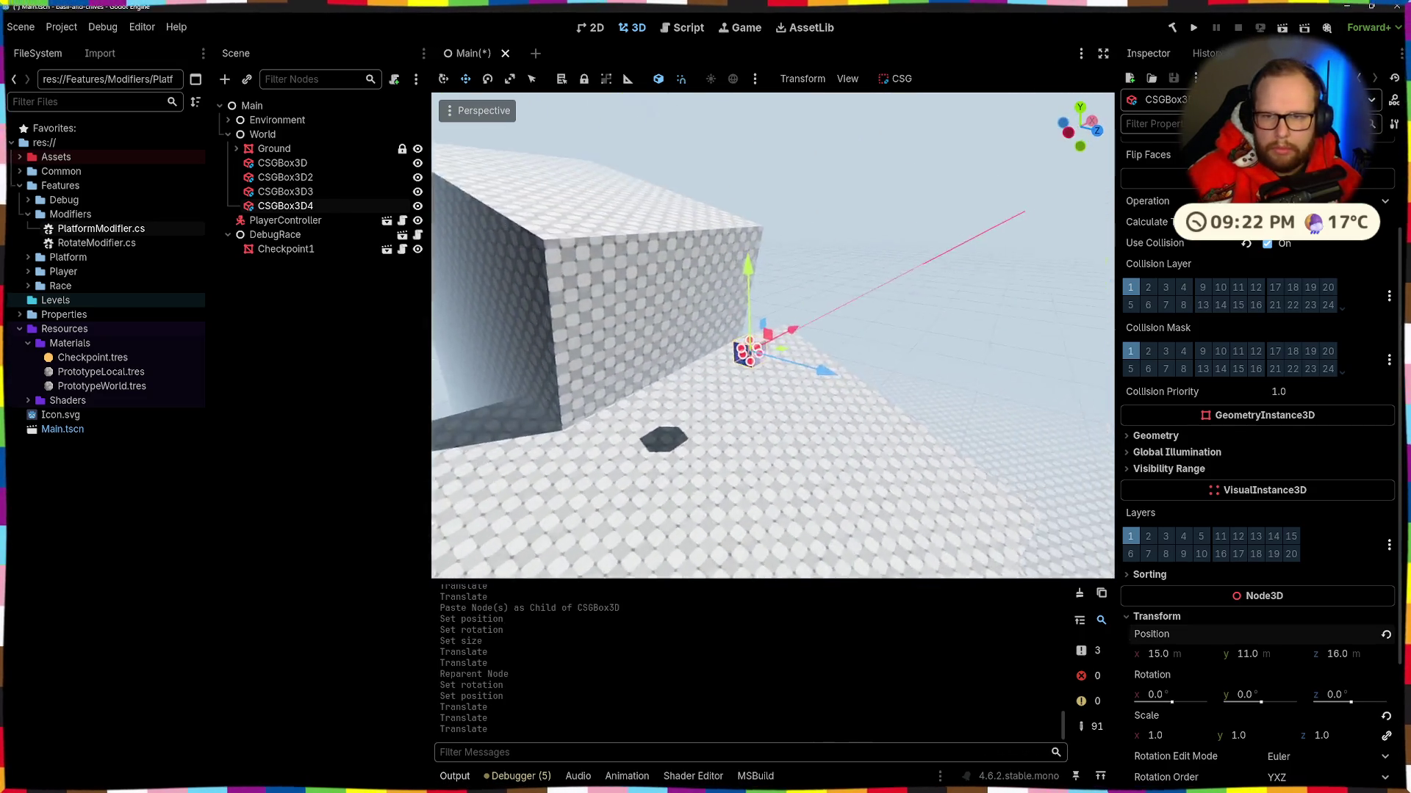
scroll(1171, 284, up, 5)
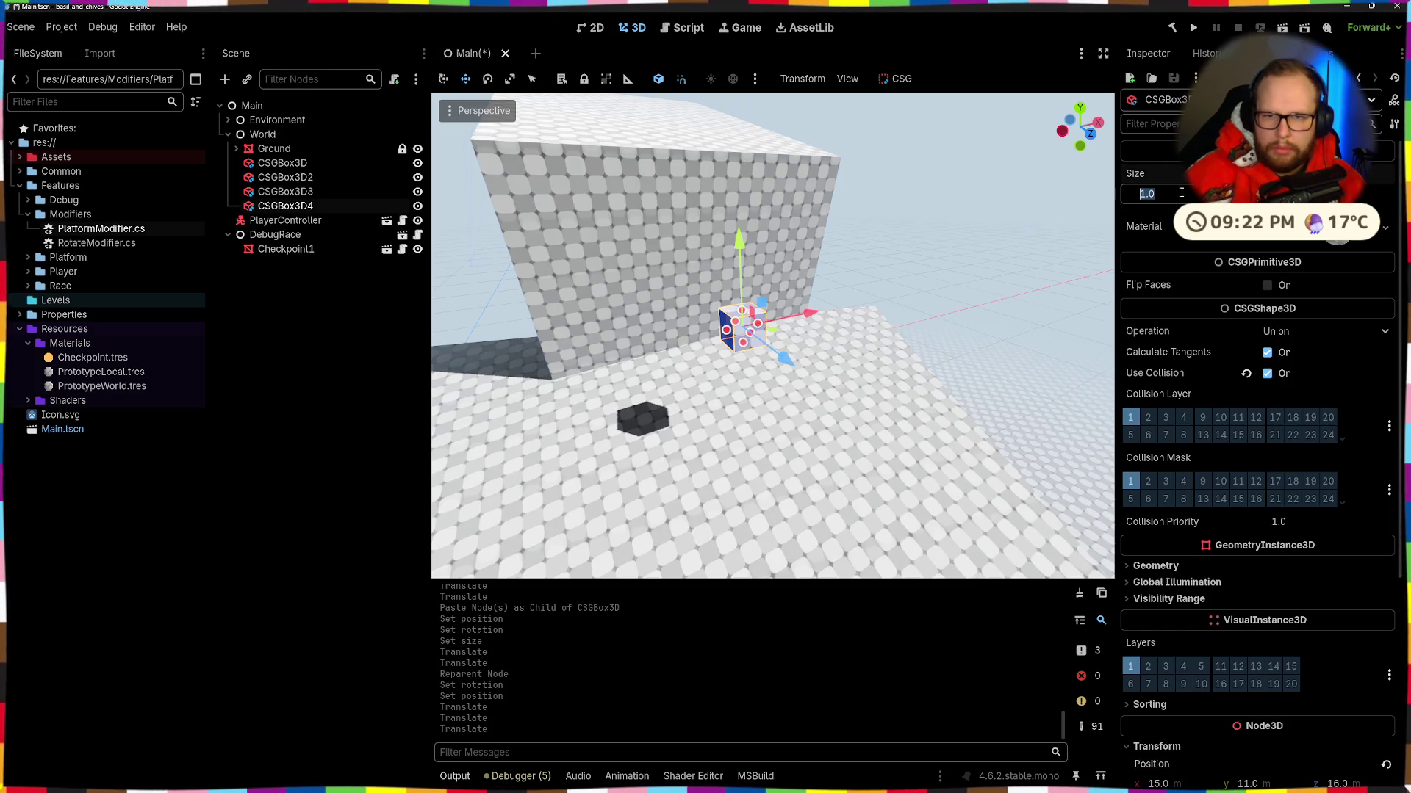
Step: Set CSGBox3D4's size to 4 m and thin it by raising its lower face
text(4)
key(Return)
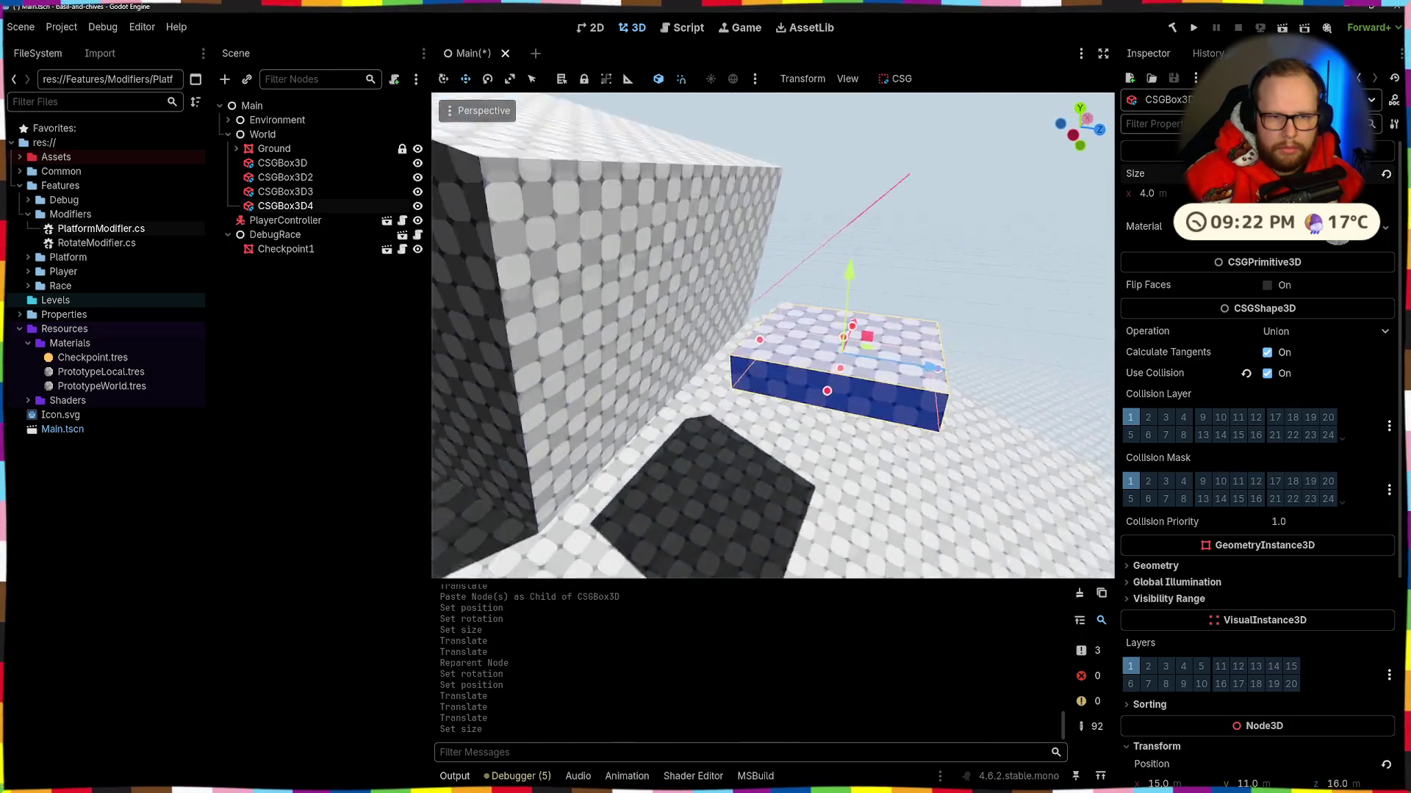
scroll(995, 272, up, 3)
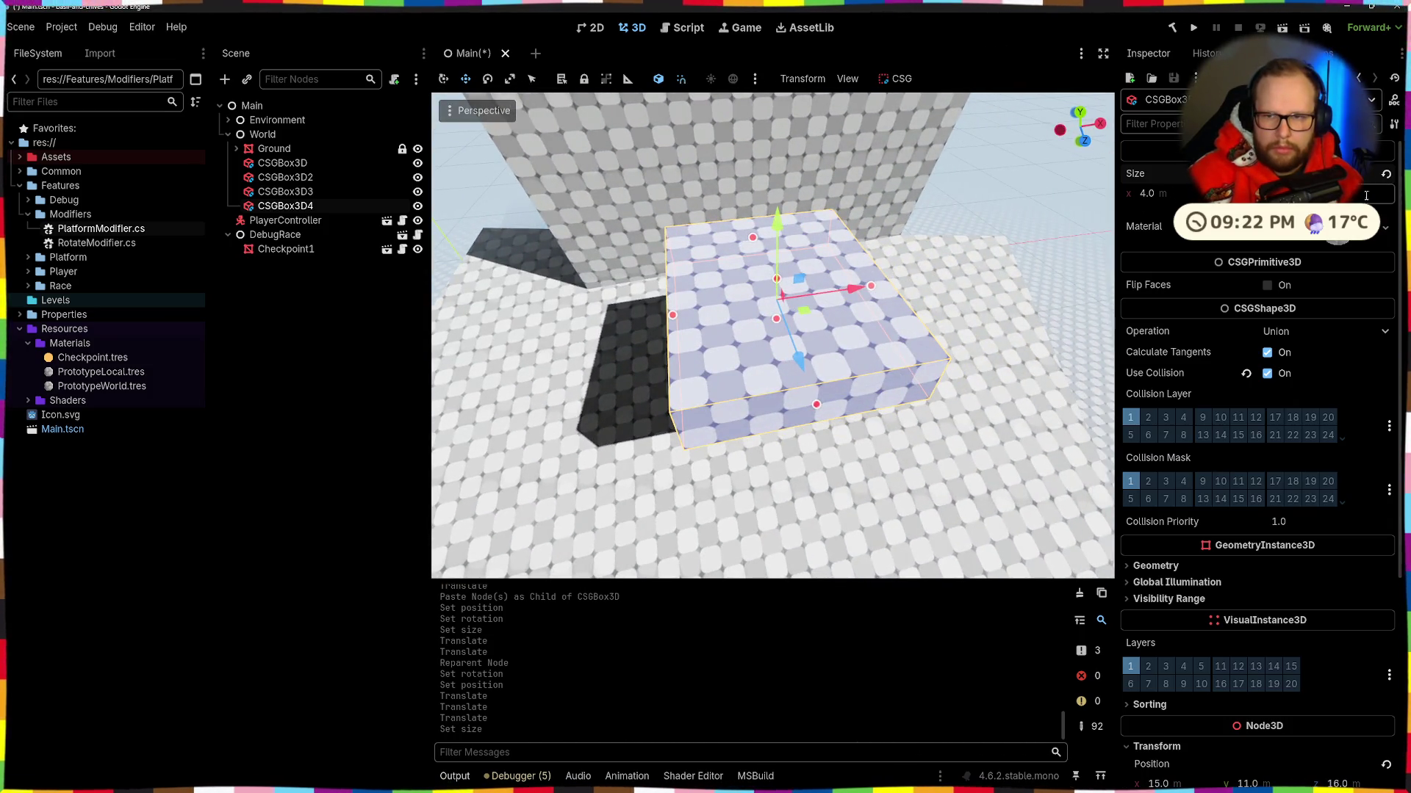
drag(1378, 192, 1378, 192)
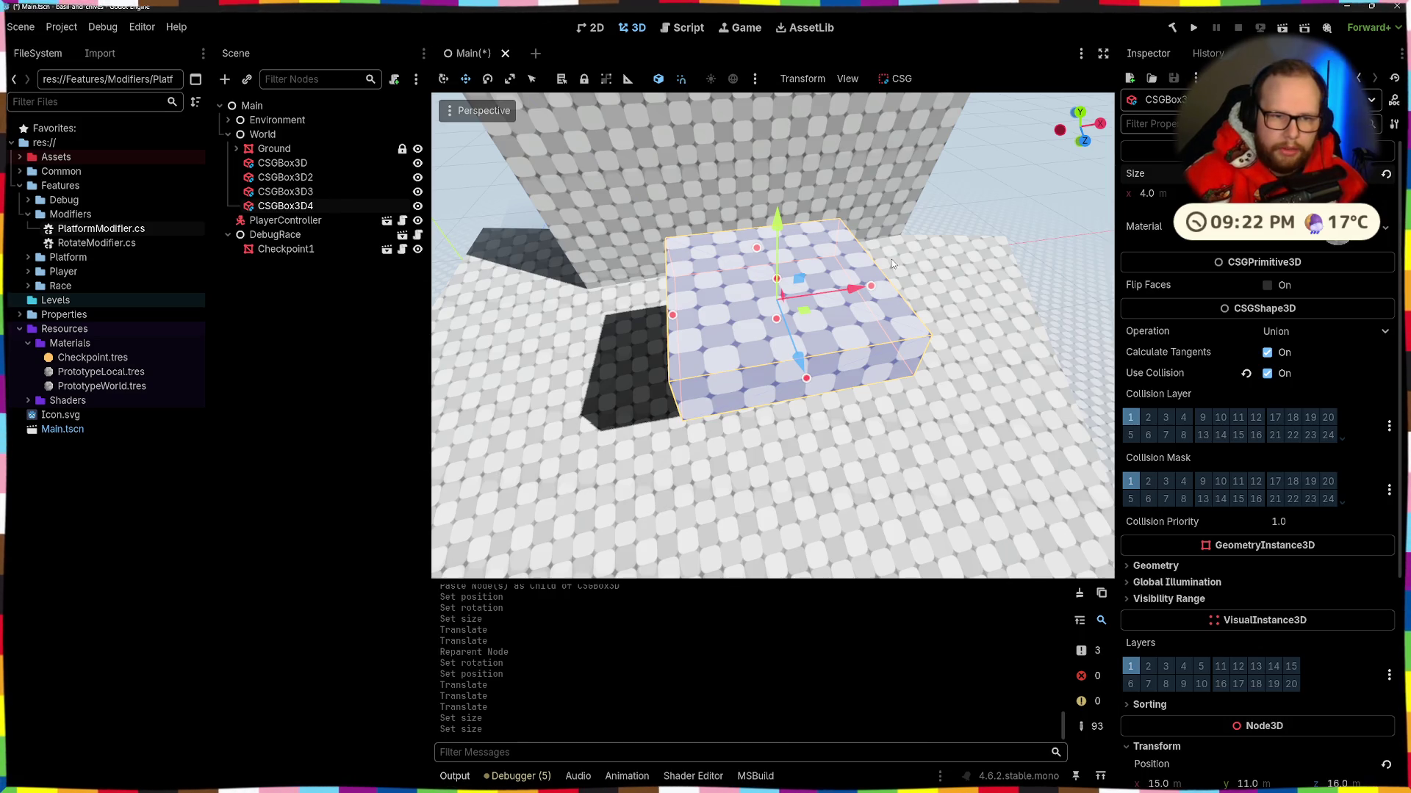
scroll(892, 258, down, 3)
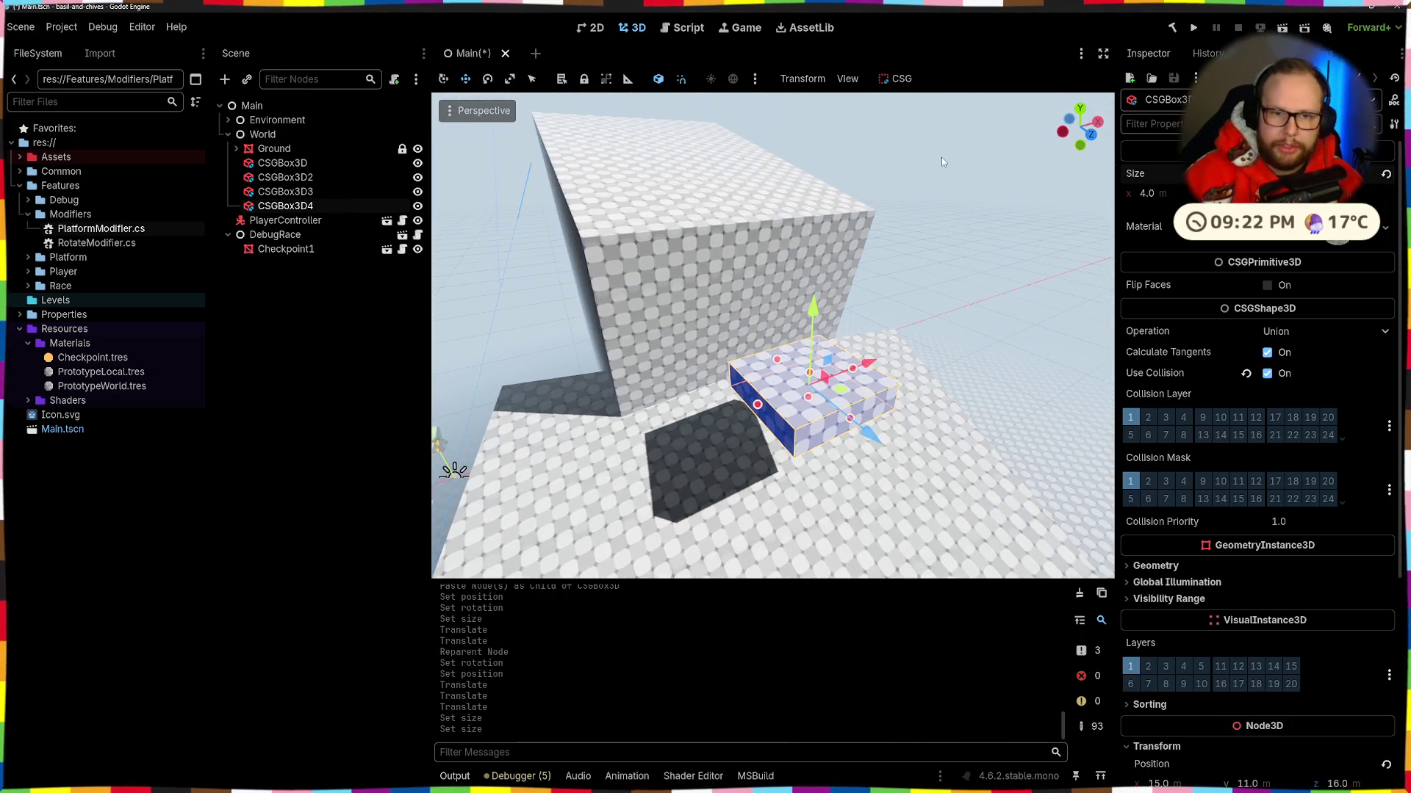
click(941, 157)
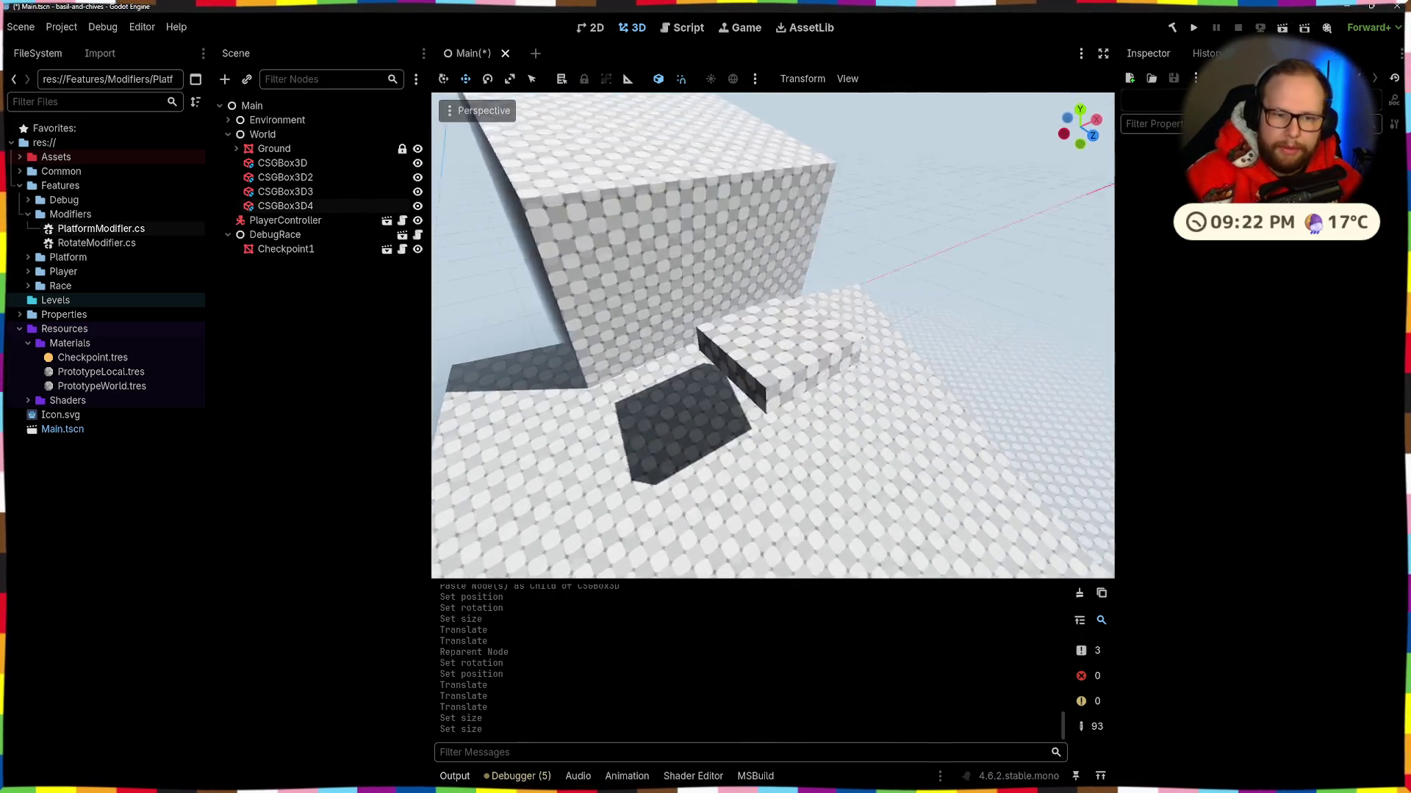
key(s)
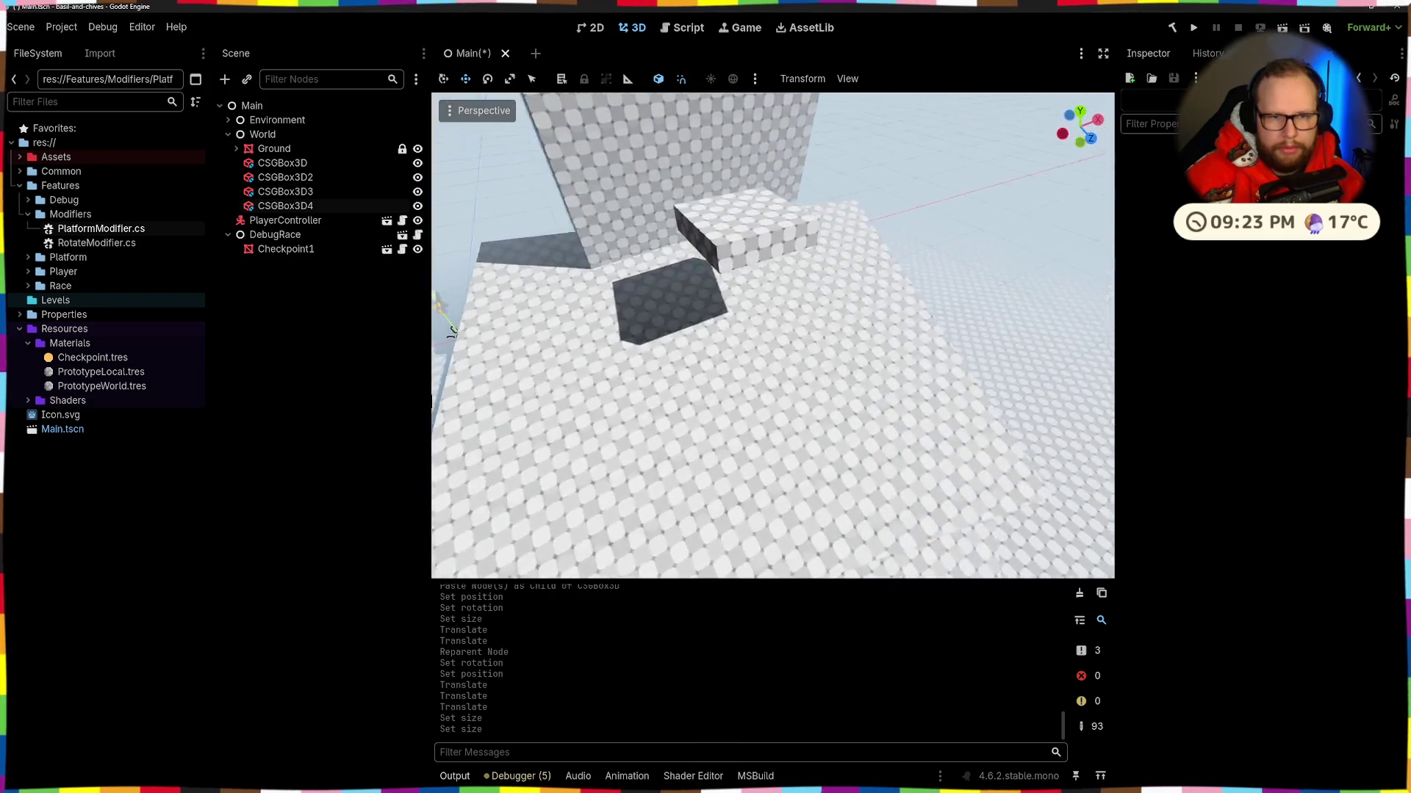
Step: Move the flat platform back along Z to 15 and lower it 2 m
click(770, 271)
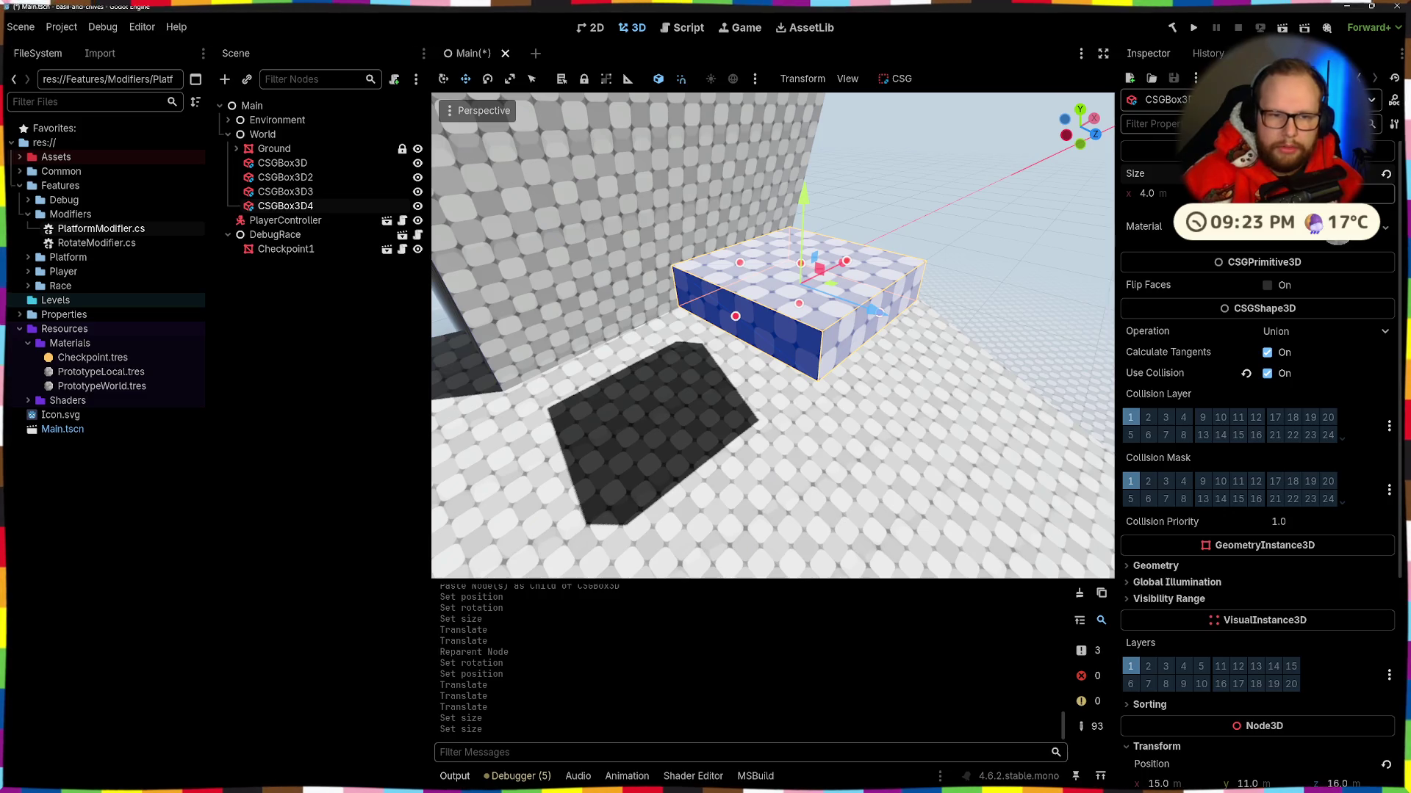
key(s)
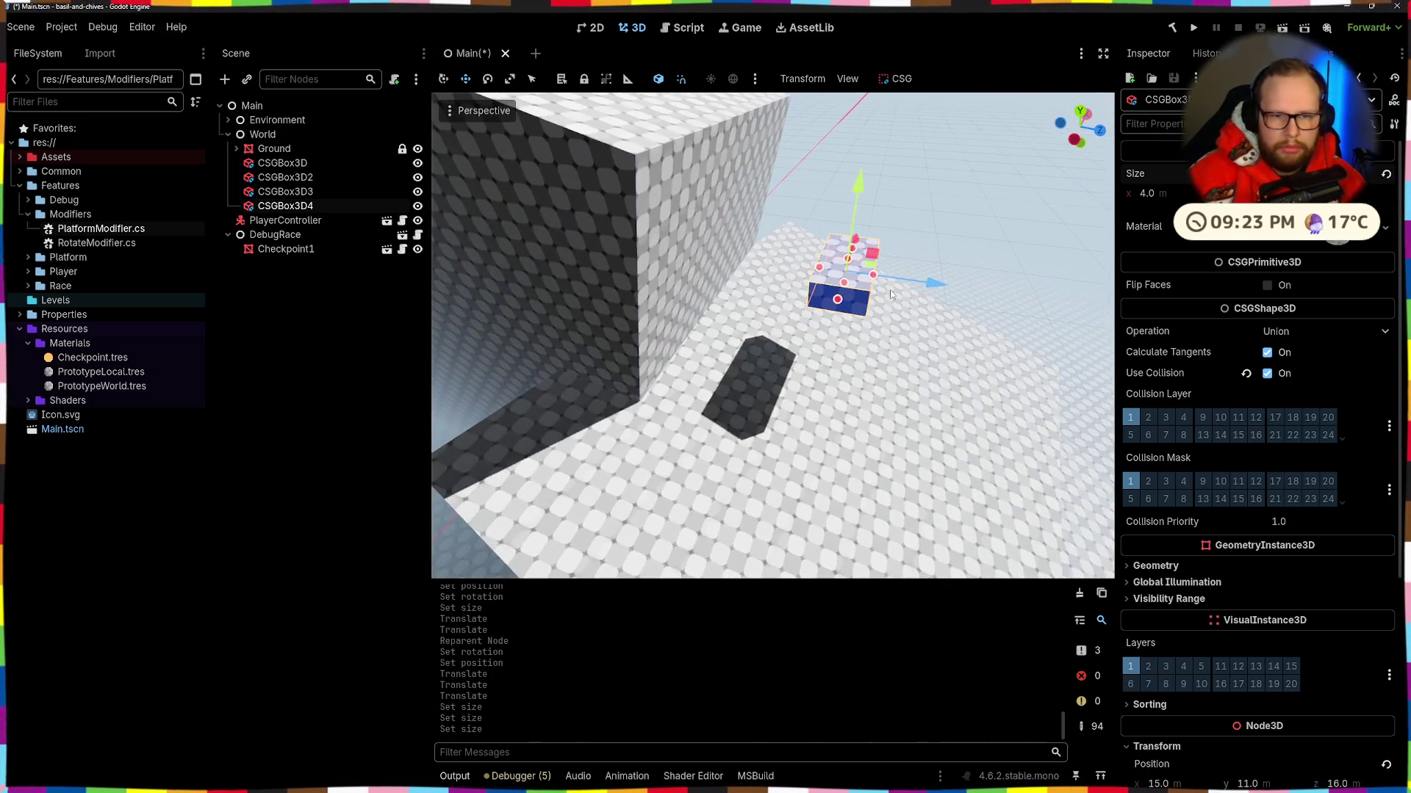
mouse_move(941, 294)
mouse_down()
mouse_move(852, 290)
mouse_move(898, 291)
mouse_move(823, 334)
mouse_up()
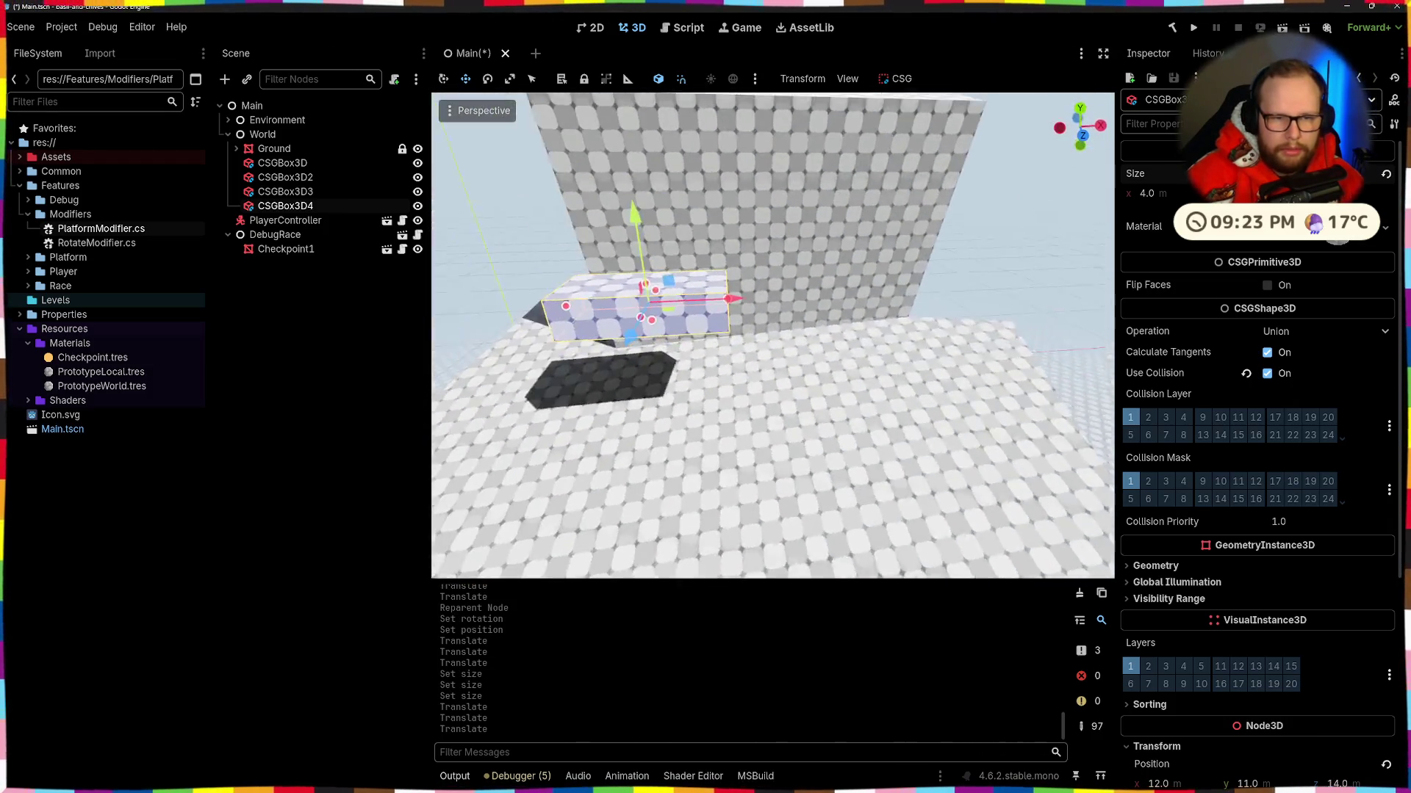
mouse_move(670, 291)
mouse_down()
mouse_move(679, 345)
mouse_move(677, 317)
mouse_up()
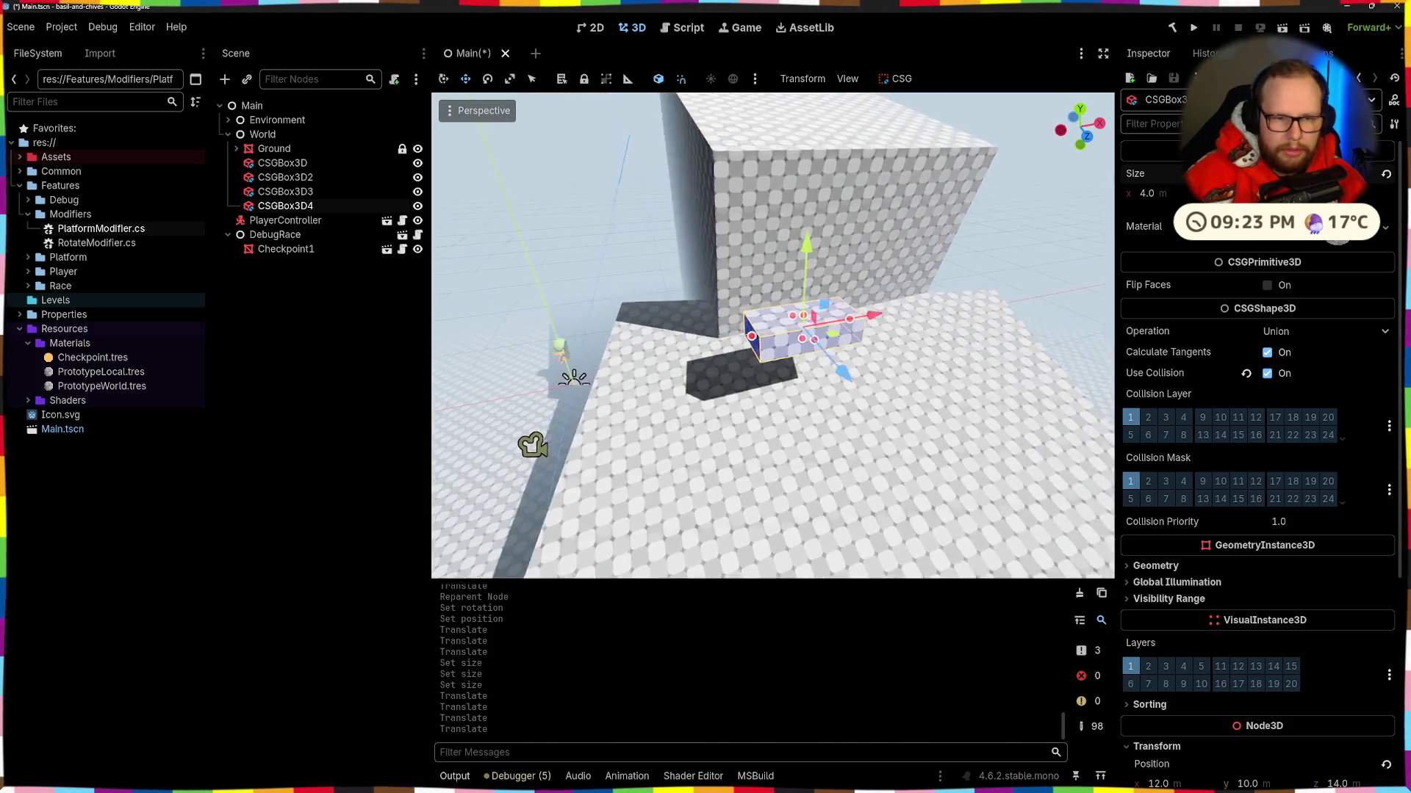
Step: Duplicate the platform and slide the copy along X and higher up as a second step
key(ctrl+d)
drag(818, 353, 976, 349)
drag(504, 416, 930, 341)
mouse_move(812, 313)
mouse_down()
mouse_move(808, 264)
mouse_move(804, 285)
mouse_move(764, 244)
mouse_up()
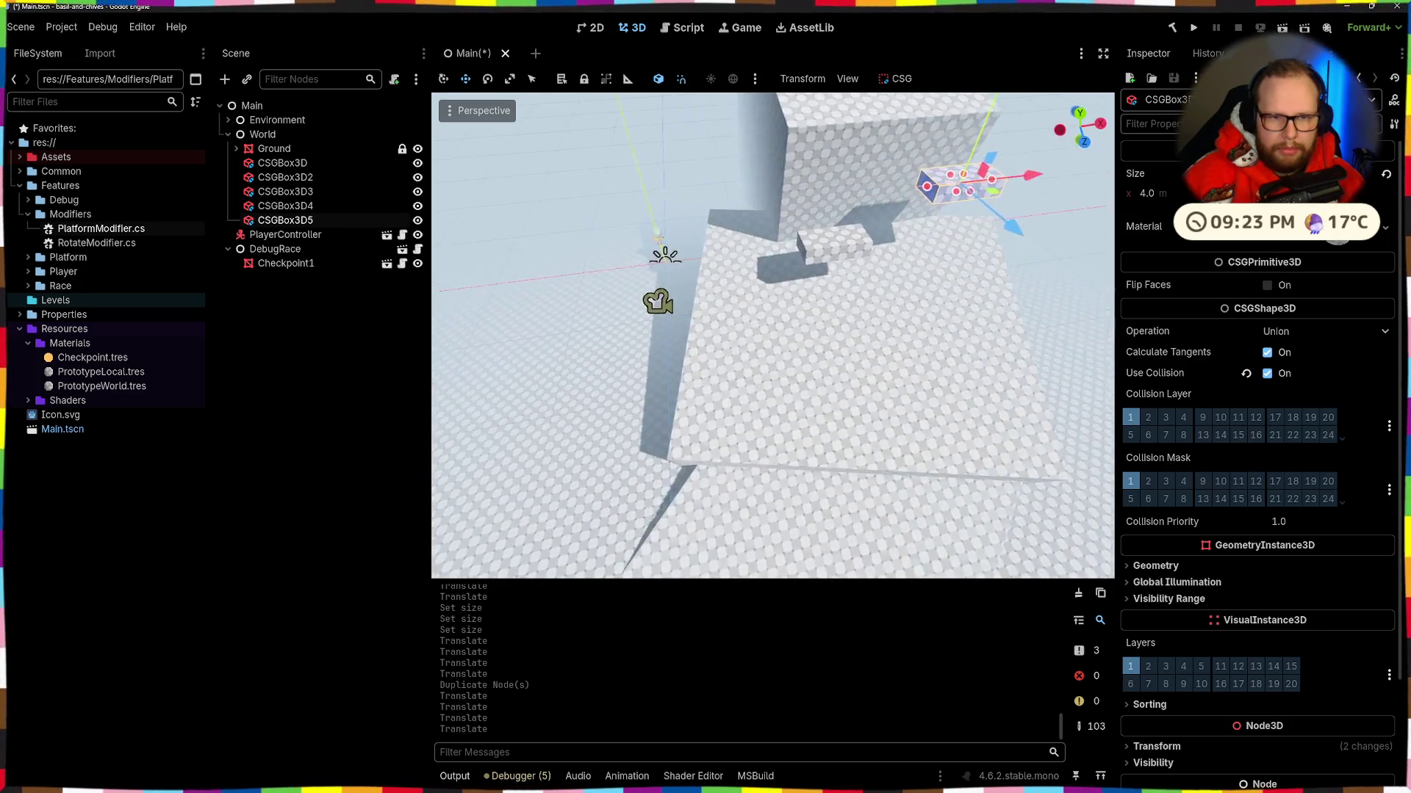
mouse_move(734, 368)
mouse_down()
mouse_move(806, 324)
mouse_move(927, 325)
mouse_up()
Step: Undo an accidental move of CSGBox3D4 and view the boxes from above
click(806, 325)
key(ctrl+z)
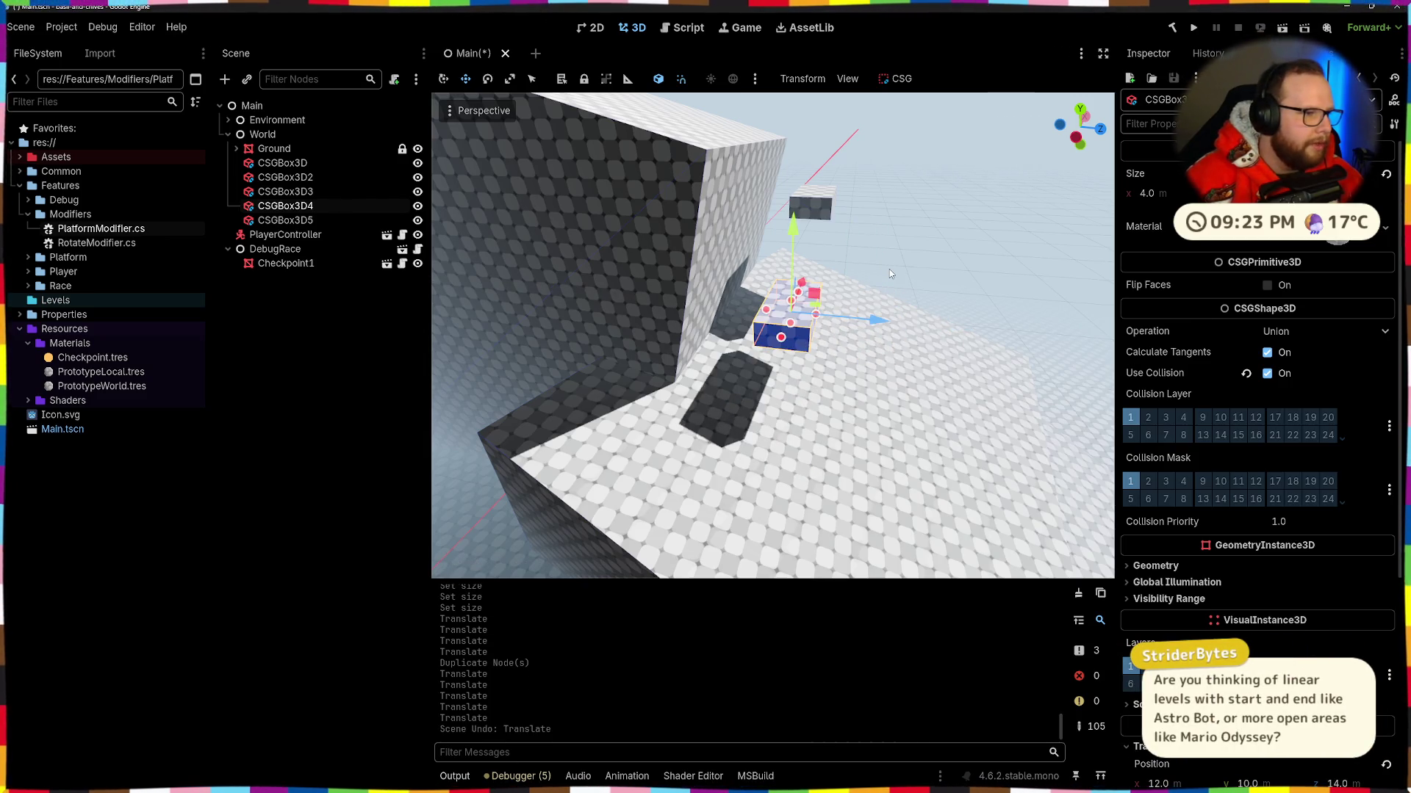
mouse_move(771, 338)
mouse_down()
mouse_move(668, 309)
mouse_move(764, 335)
mouse_move(742, 323)
mouse_up()
mouse_move(694, 277)
mouse_down()
mouse_move(679, 271)
mouse_move(694, 277)
mouse_up()
Step: Duplicate the step platform as CSGBox3D6, then delete that copy again
key(ctrl+d)
mouse_move(826, 242)
mouse_down()
mouse_move(790, 310)
mouse_move(867, 327)
mouse_up()
mouse_move(792, 219)
mouse_down()
mouse_move(799, 360)
mouse_move(861, 345)
mouse_up()
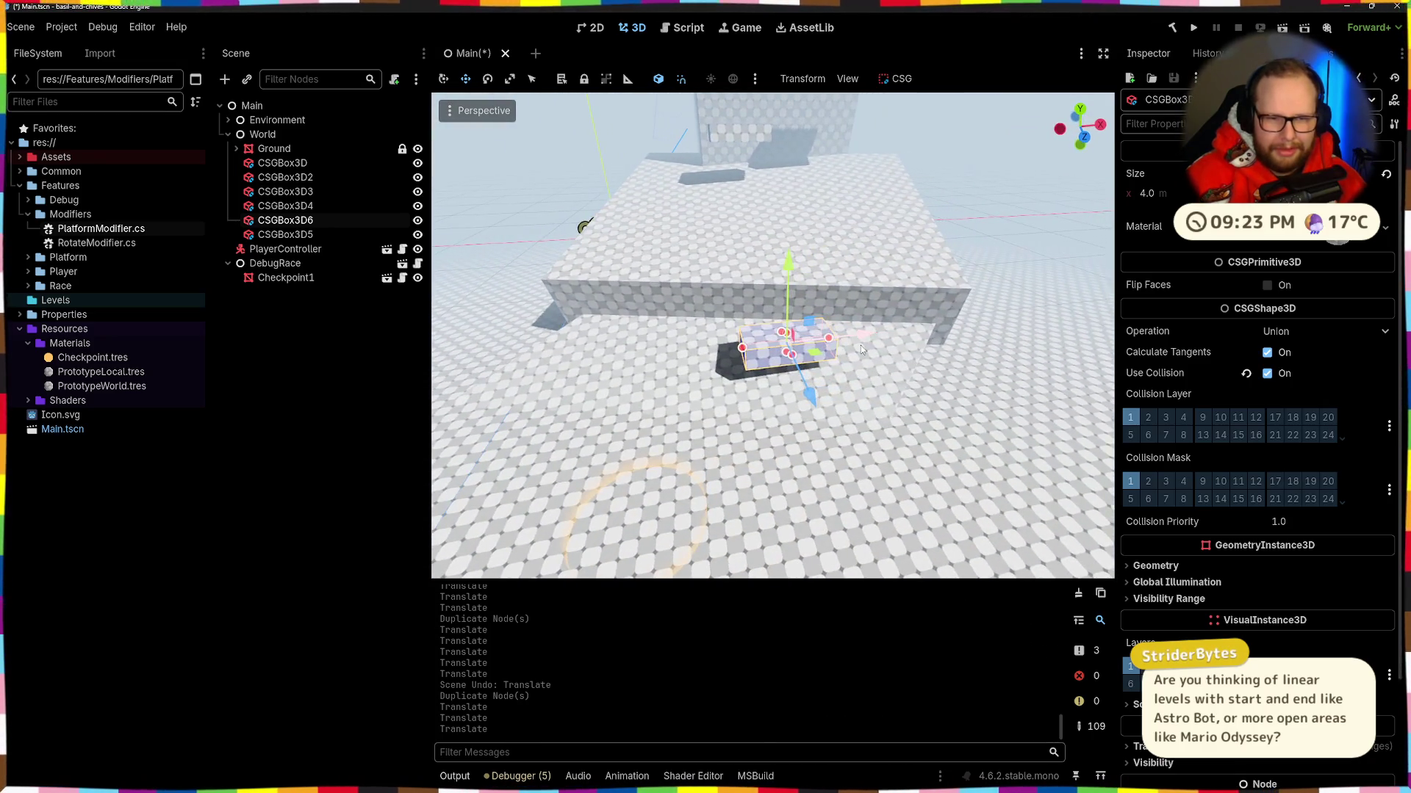
key(ctrl+z)
key(Delete)
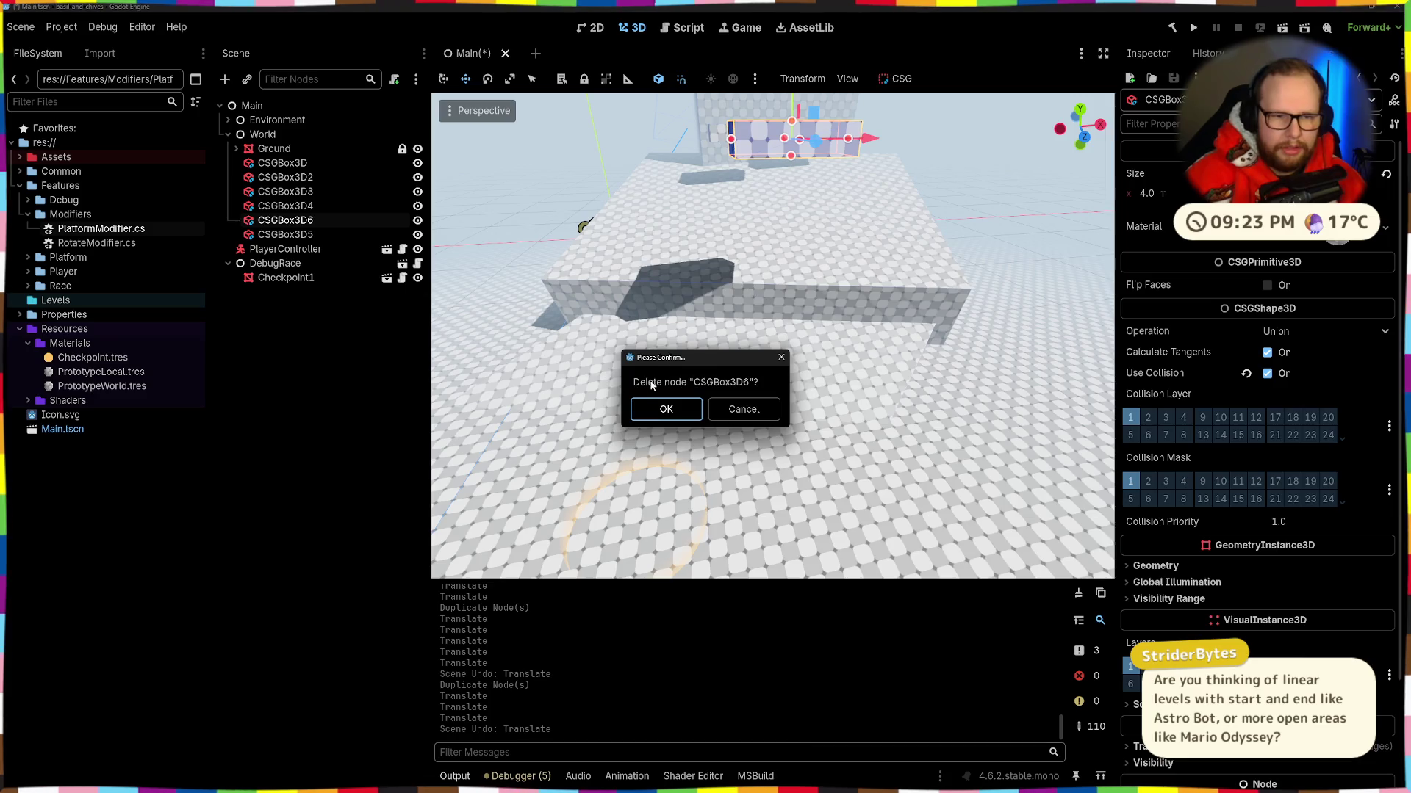
key(Return)
drag(860, 346, 859, 345)
drag(920, 485, 920, 485)
click(964, 466)
Step: Duplicate Checkpoint1 as Checkpoint2 and snap it onto a later platform's surface
key(ctrl+d)
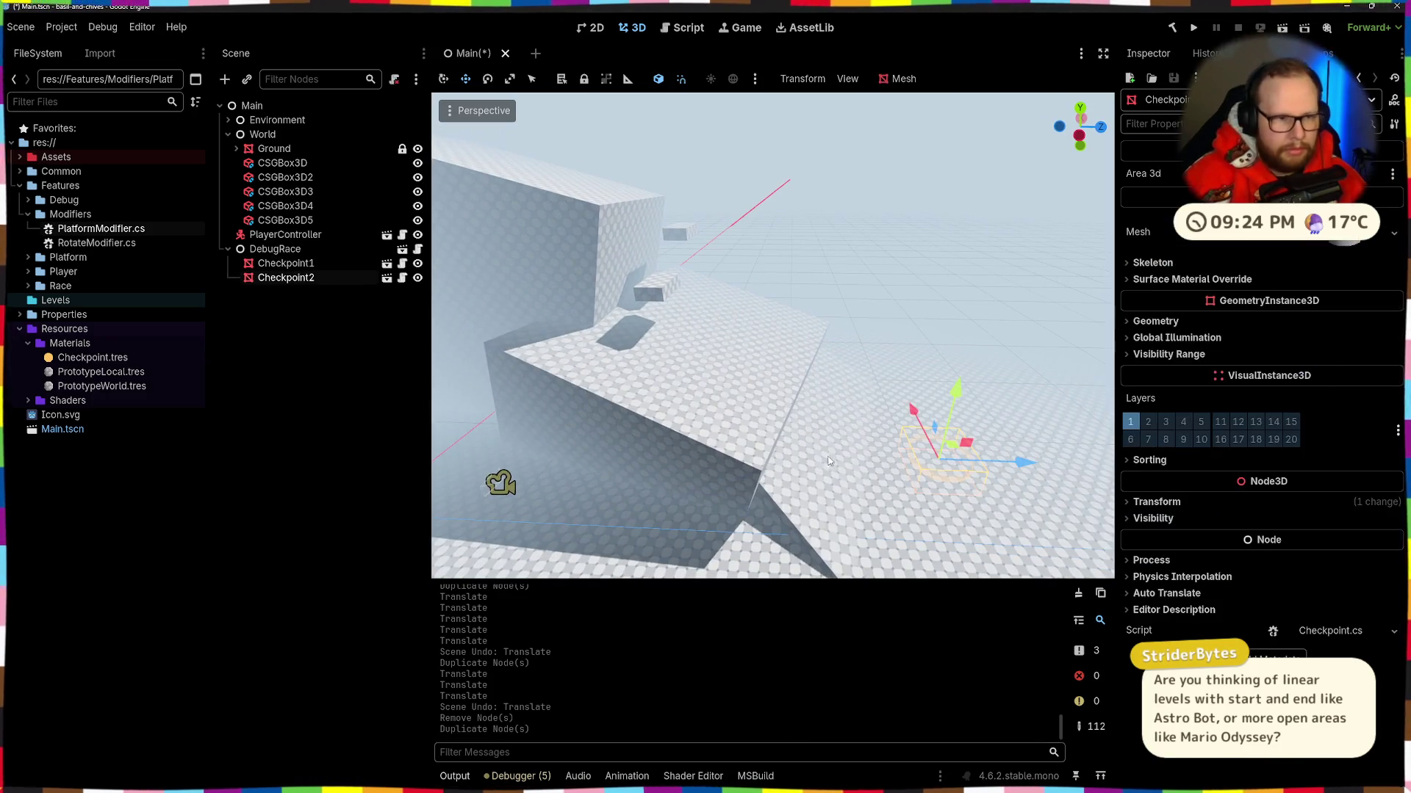
mouse_move(751, 446)
mouse_down()
mouse_move(654, 383)
mouse_move(647, 342)
mouse_up()
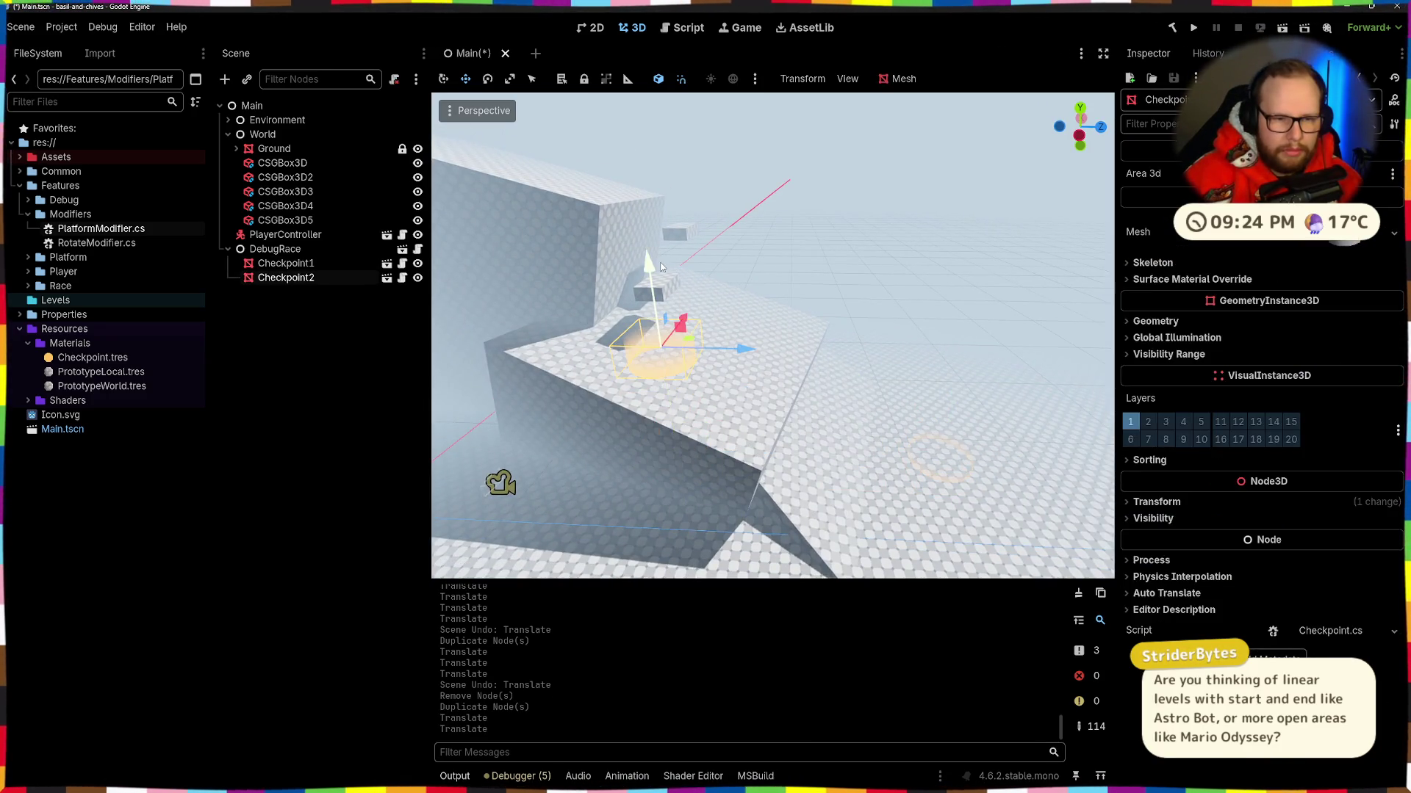
key(Page_Down)
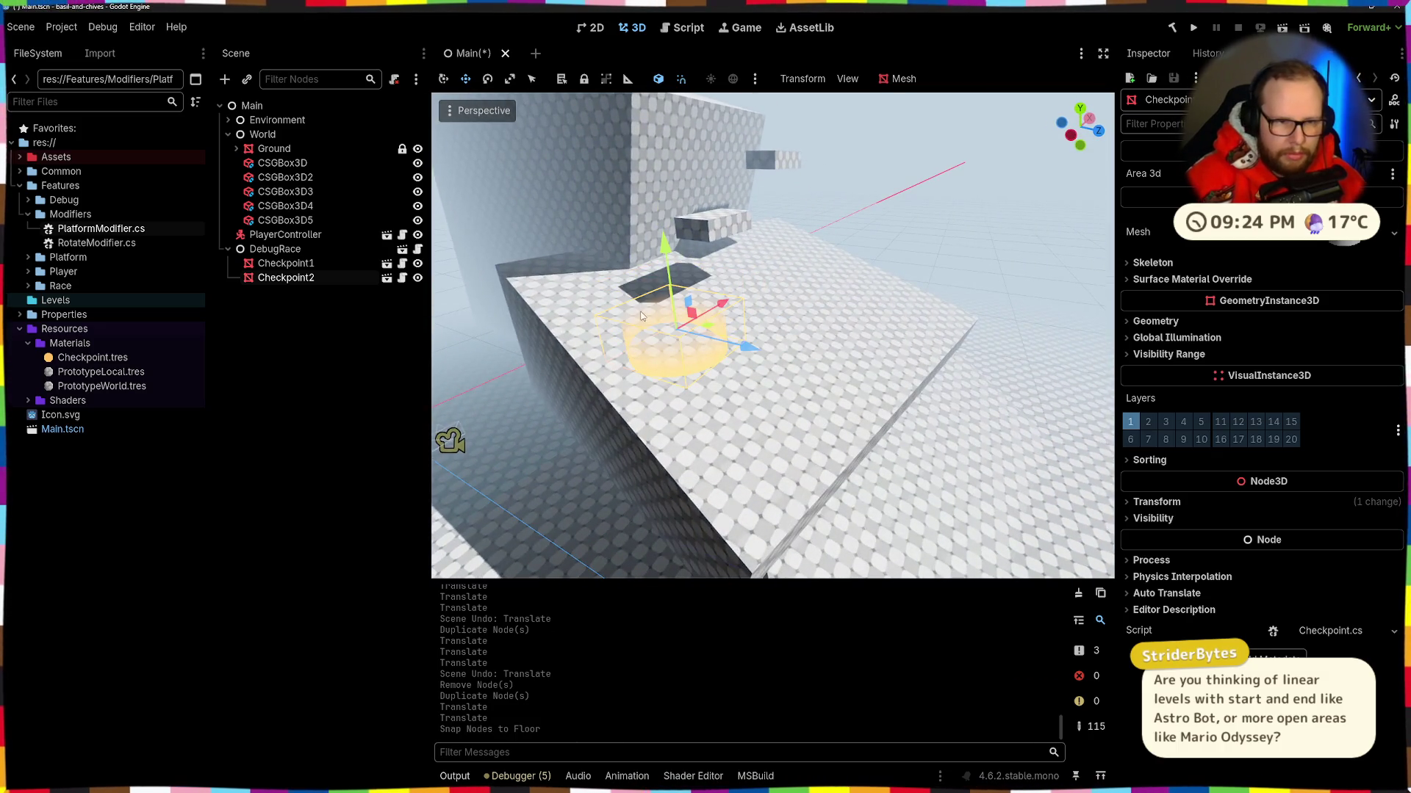
mouse_move(725, 307)
mouse_down()
mouse_move(801, 255)
mouse_move(793, 285)
mouse_up()
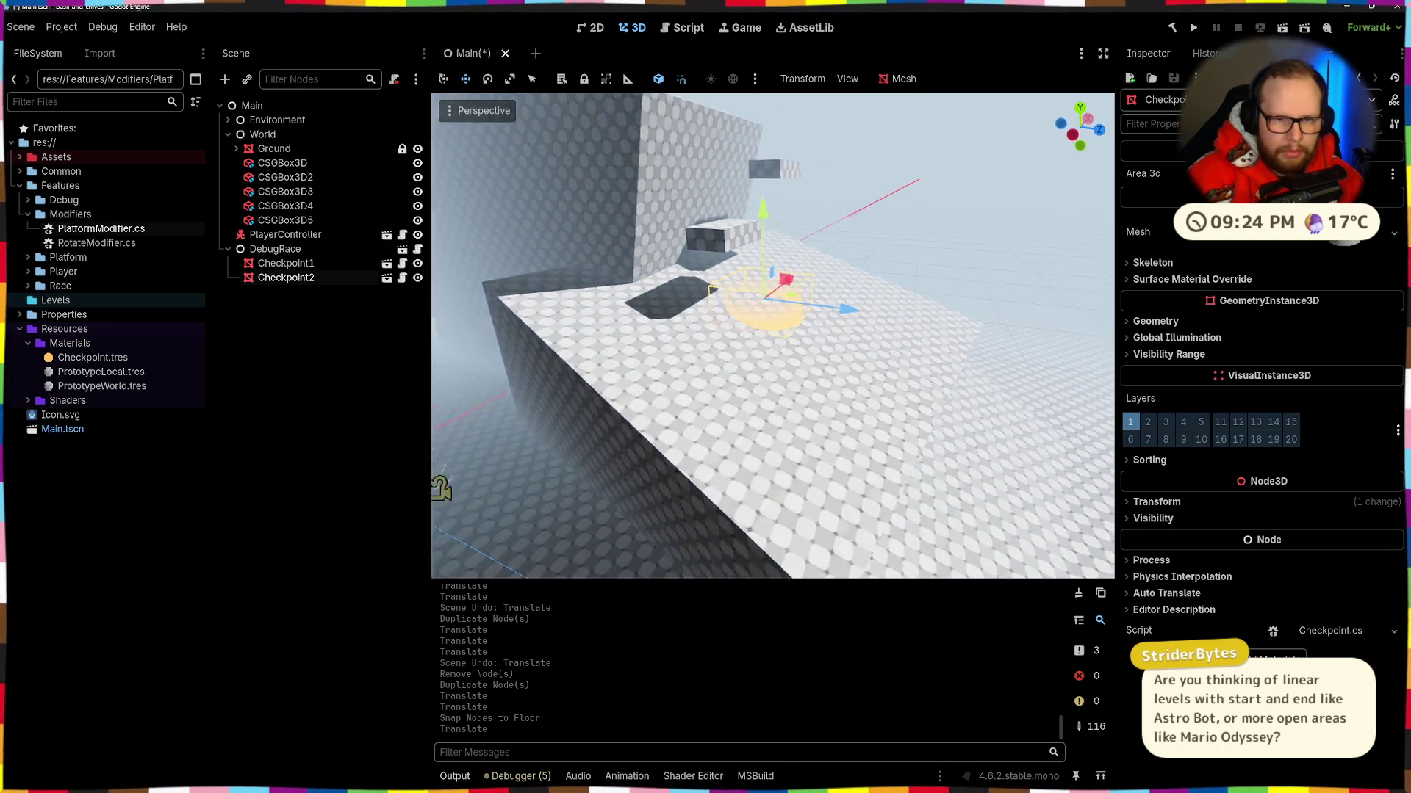
scroll(771, 330, down, 3)
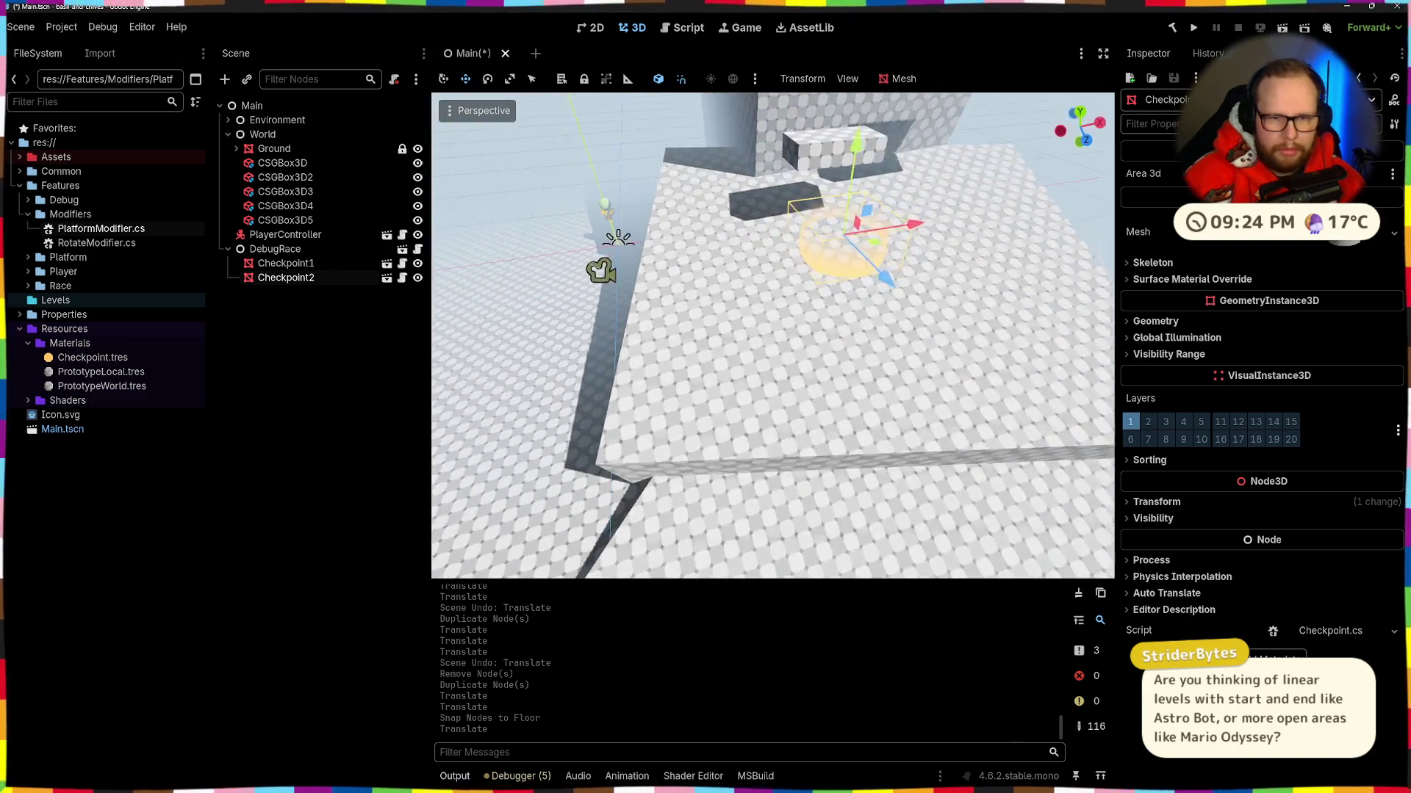
drag(886, 218, 776, 253)
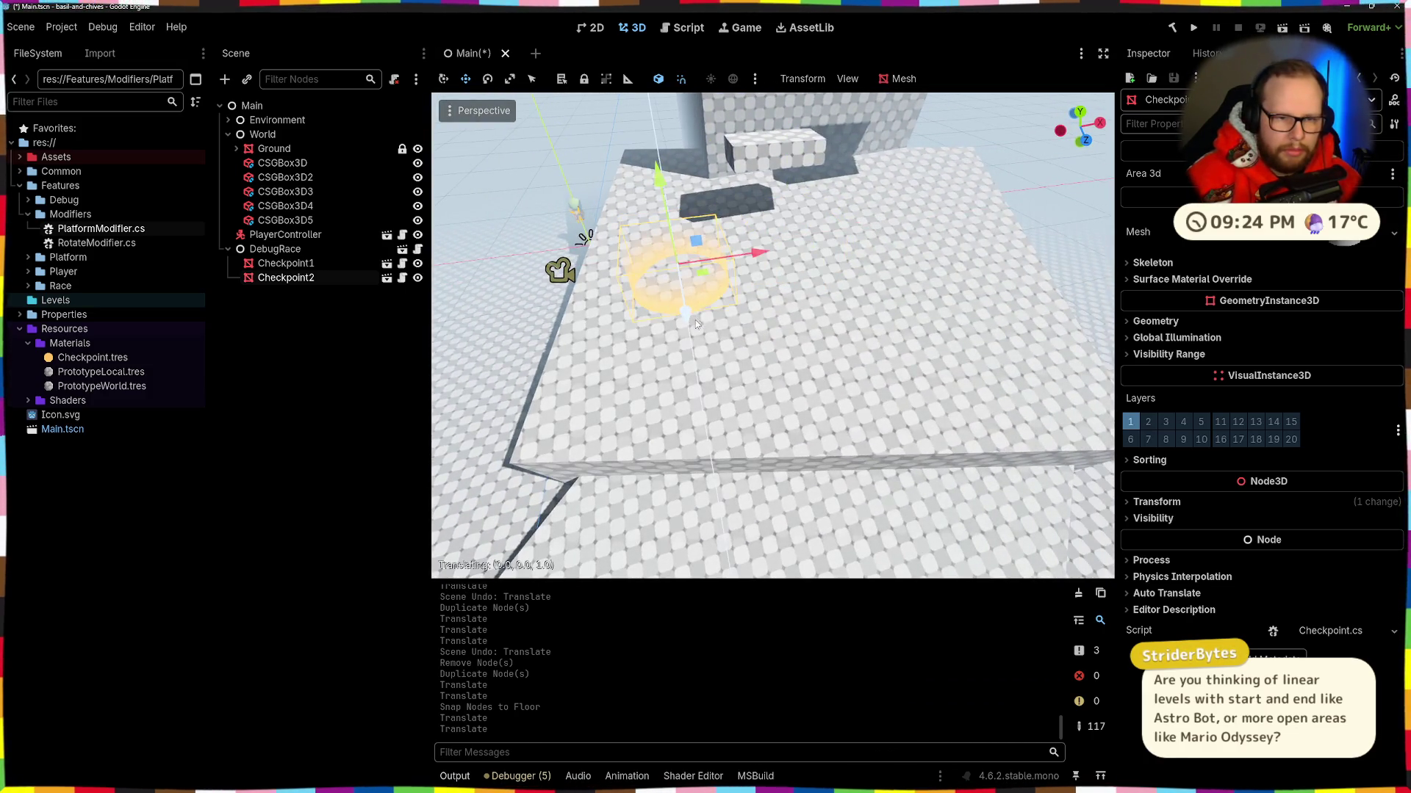
drag(695, 320, 696, 320)
scroll(706, 319, up, 5)
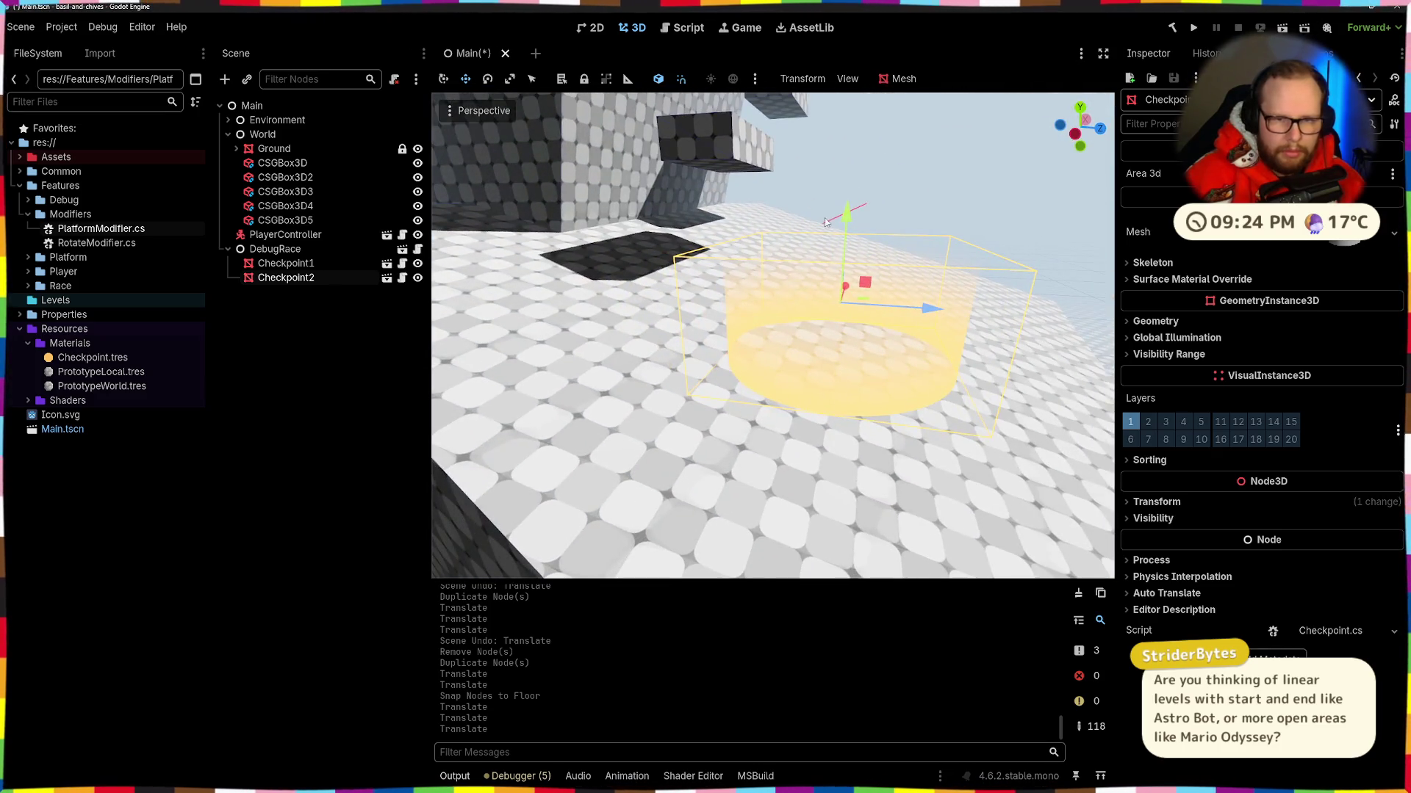
drag(847, 216, 843, 280)
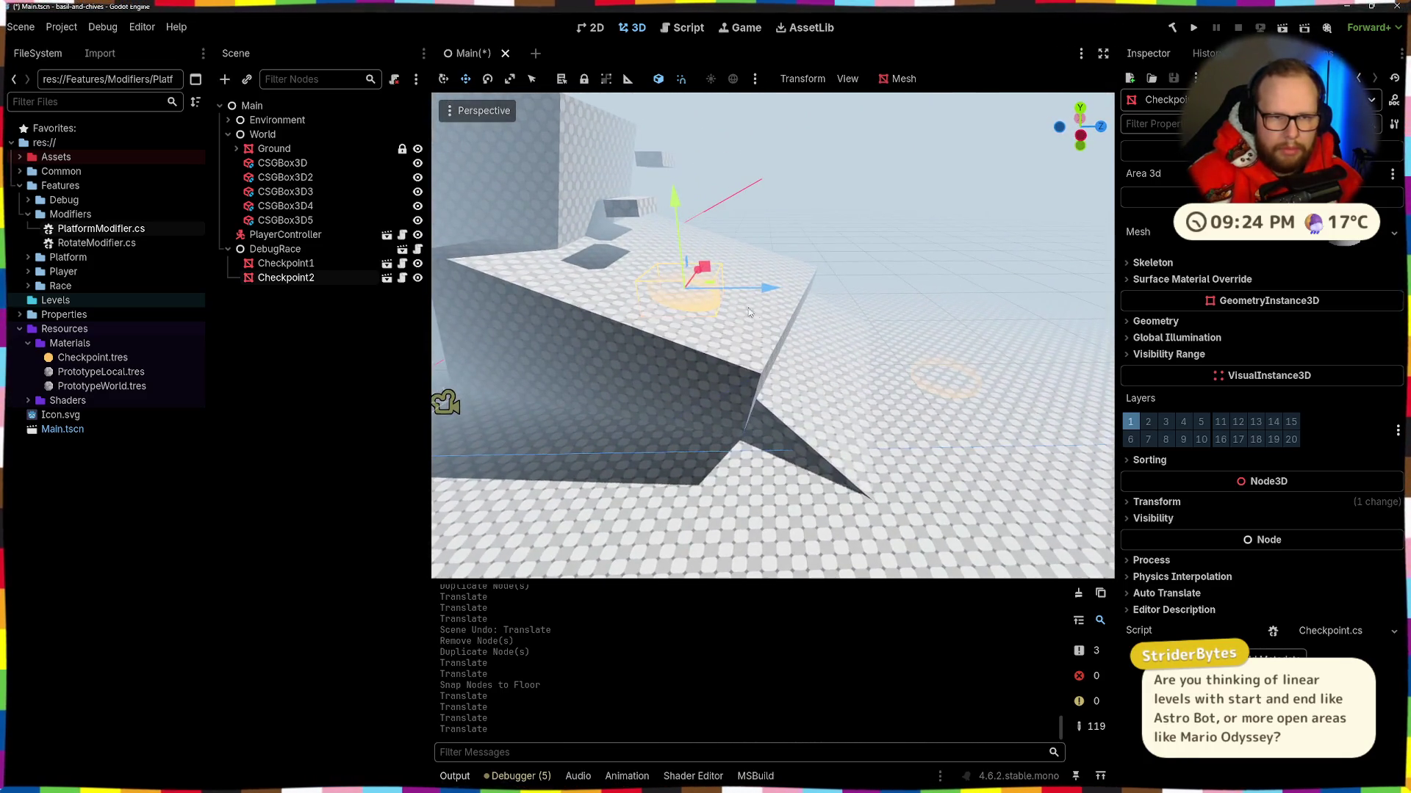
drag(701, 290, 682, 288)
drag(574, 184, 573, 183)
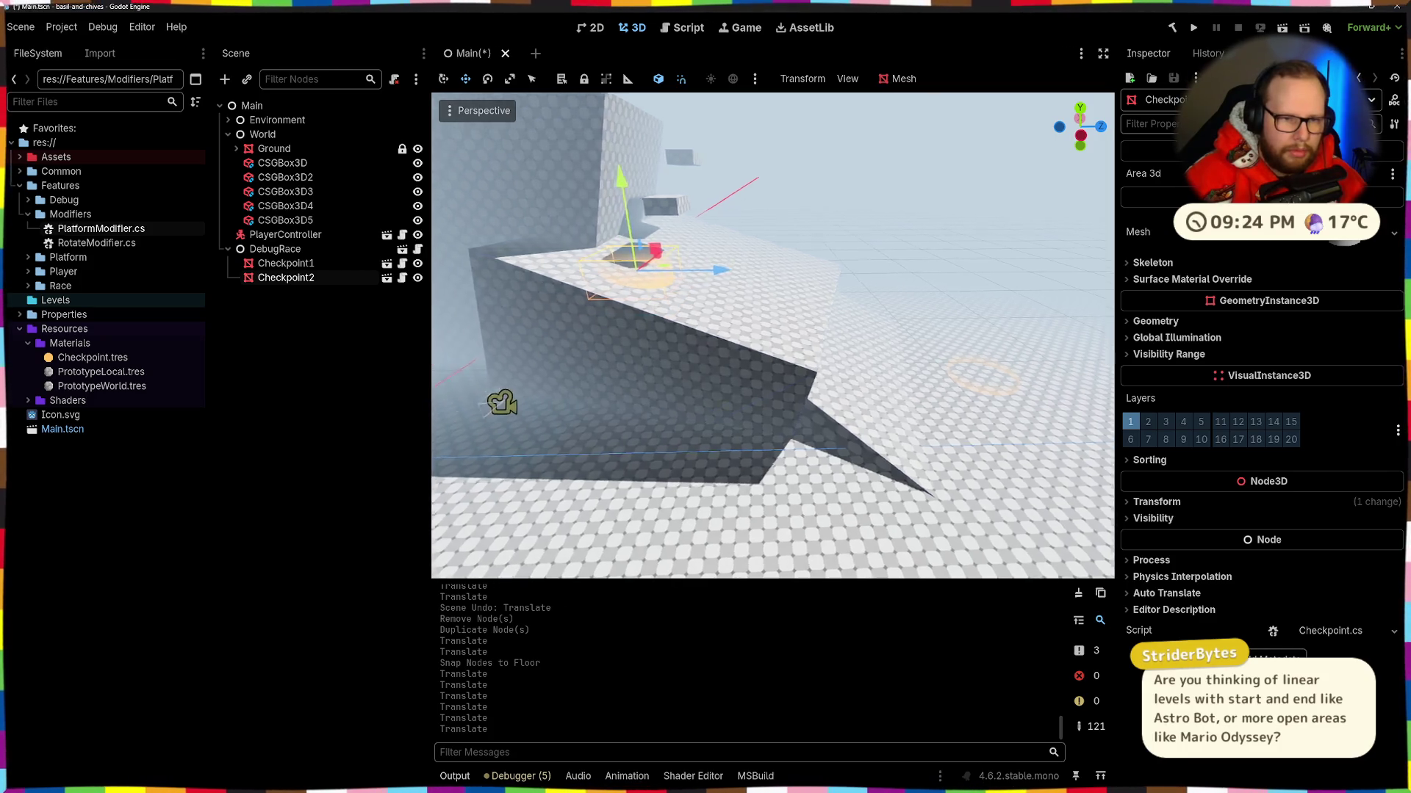
key(Page_Down)
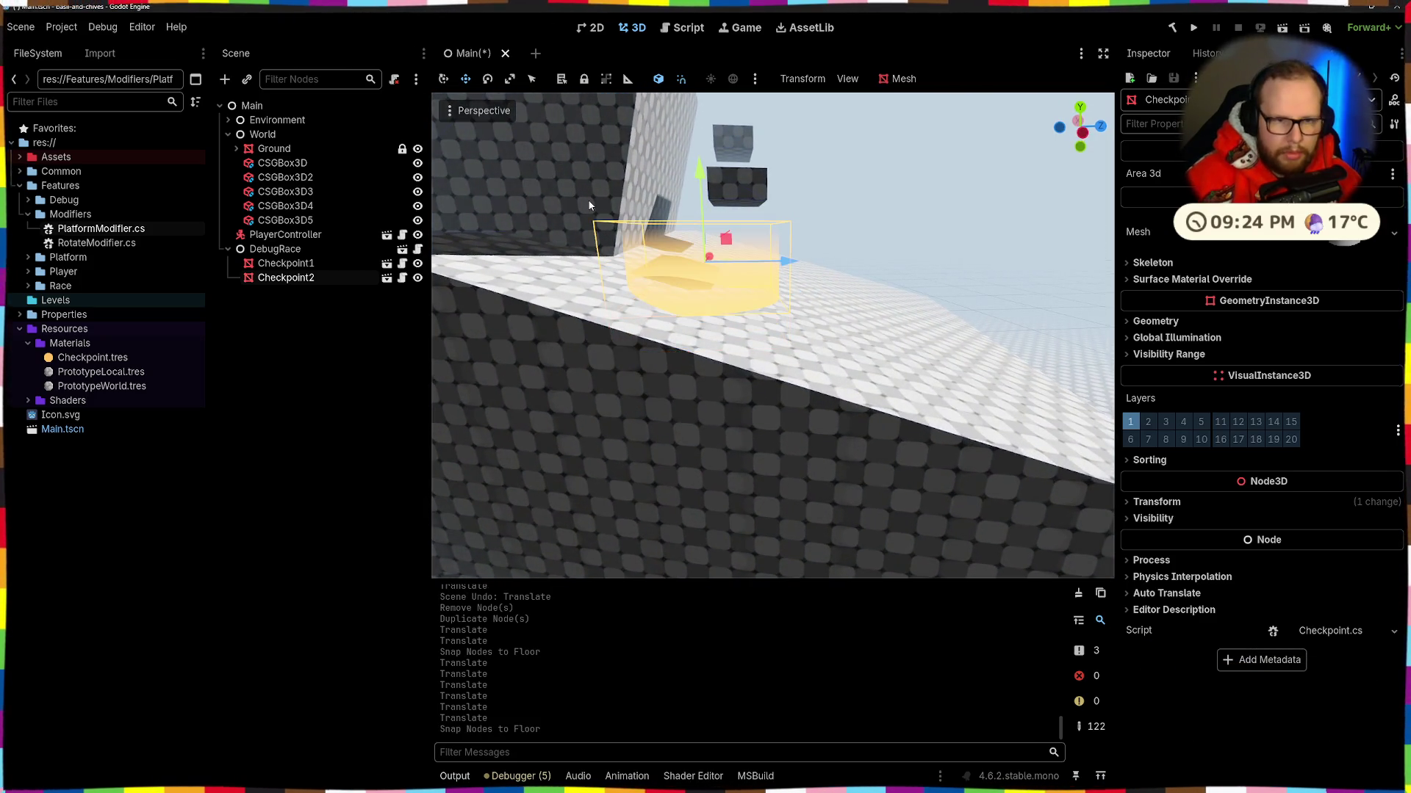
mouse_move(703, 195)
mouse_down()
mouse_move(724, 259)
mouse_move(701, 192)
mouse_move(703, 204)
mouse_up()
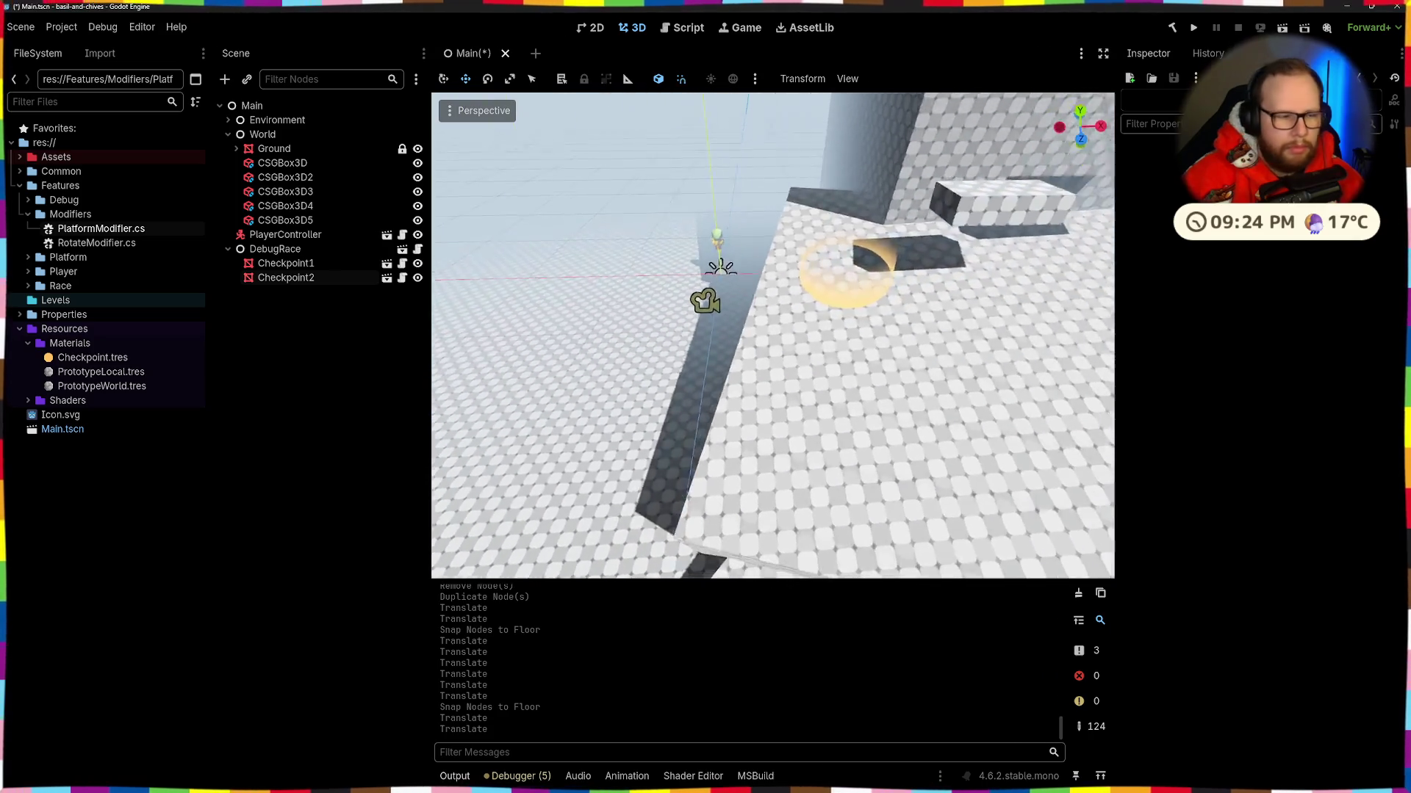
Step: Duplicate Checkpoint2 as Checkpoint3 and lift it up toward the large block
click(297, 279)
key(ctrl+d)
drag(815, 329, 972, 305)
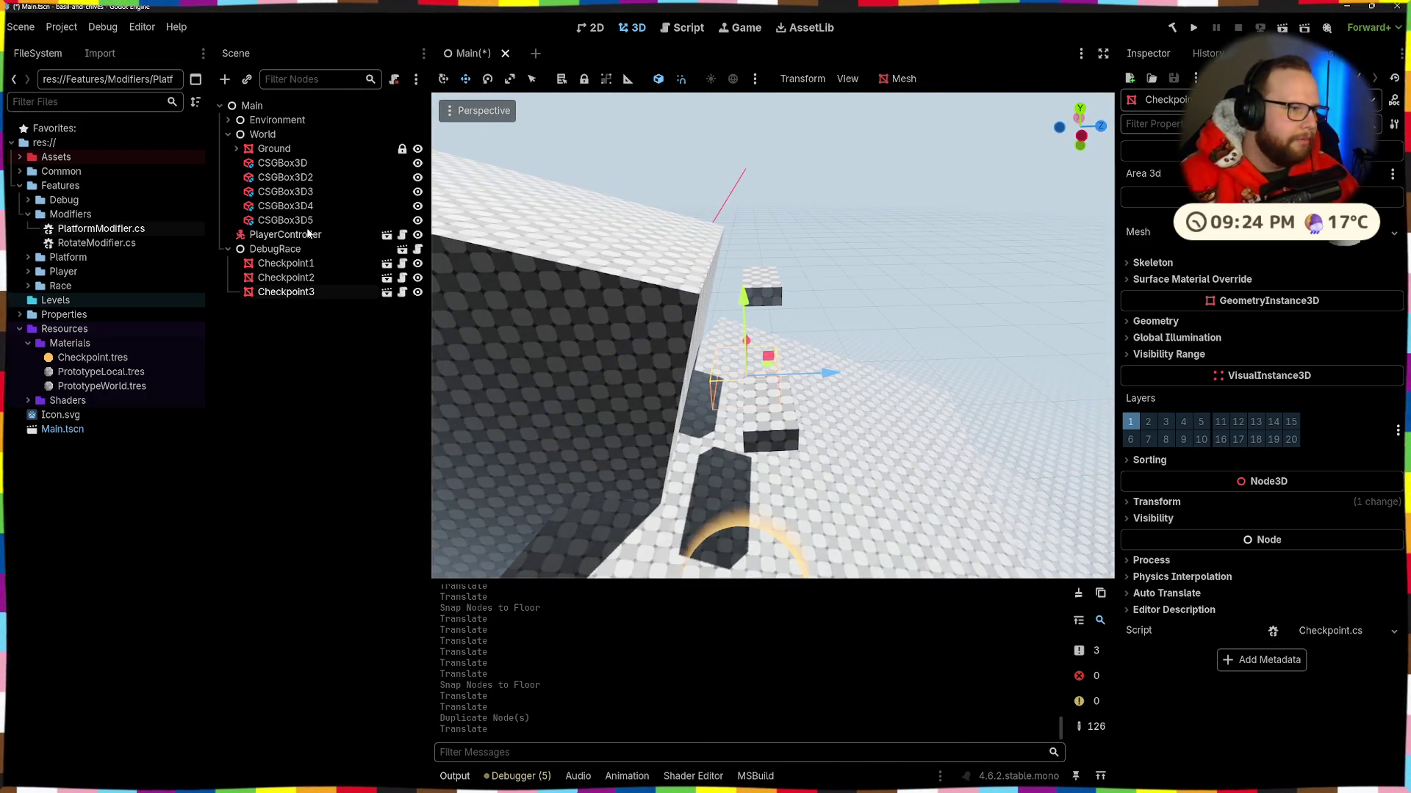
click(290, 263)
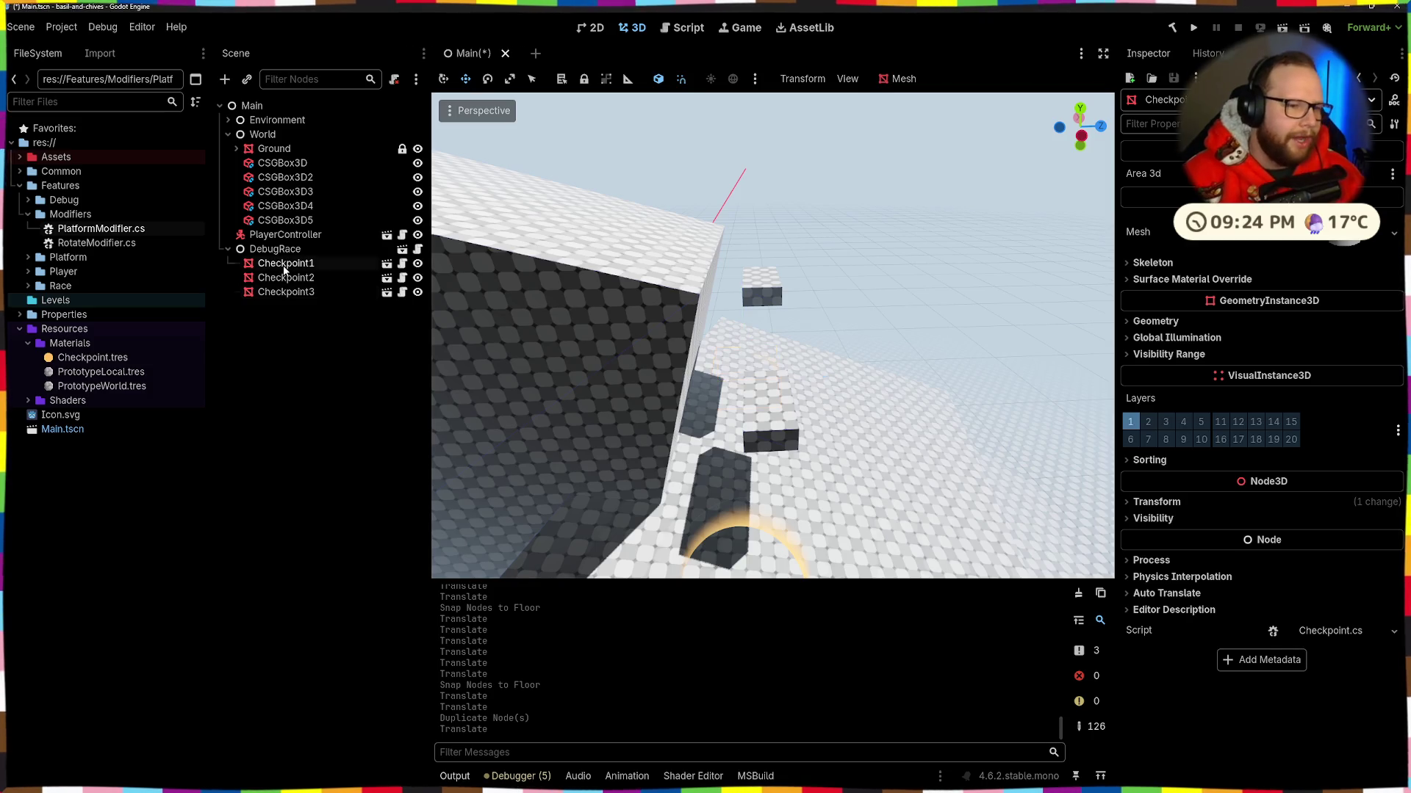
click(297, 278)
key(Up)
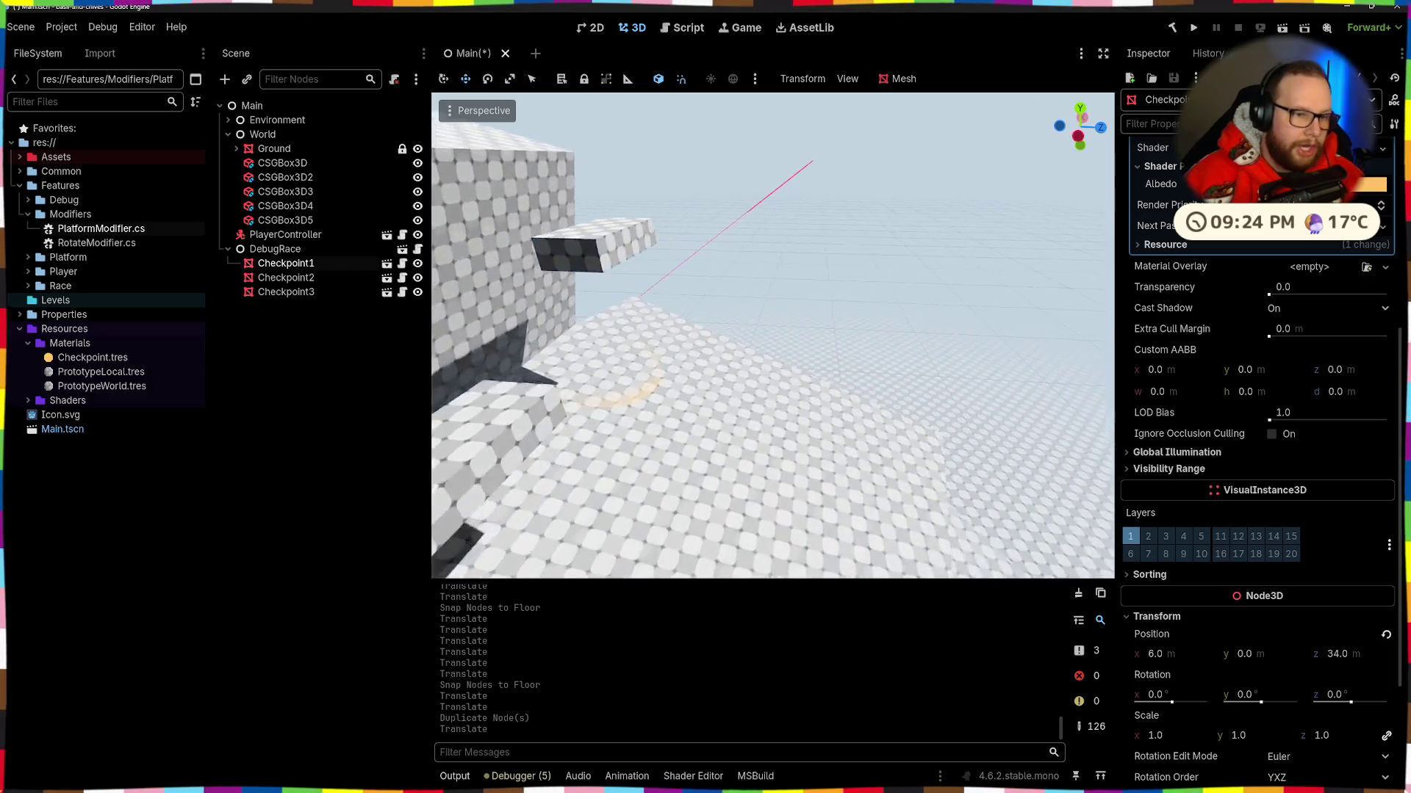
click(623, 381)
right_click(624, 381)
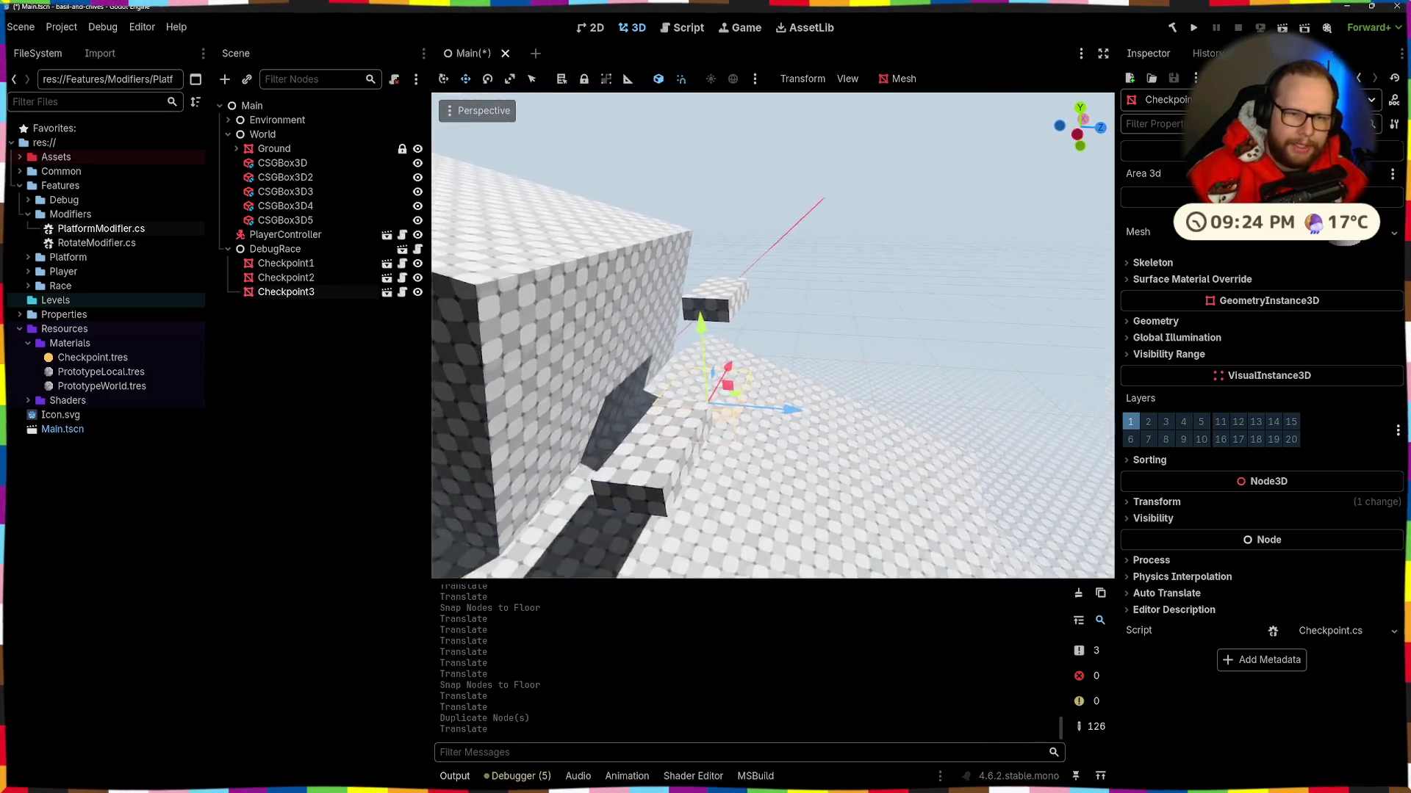
key(w)
drag(784, 401, 755, 50)
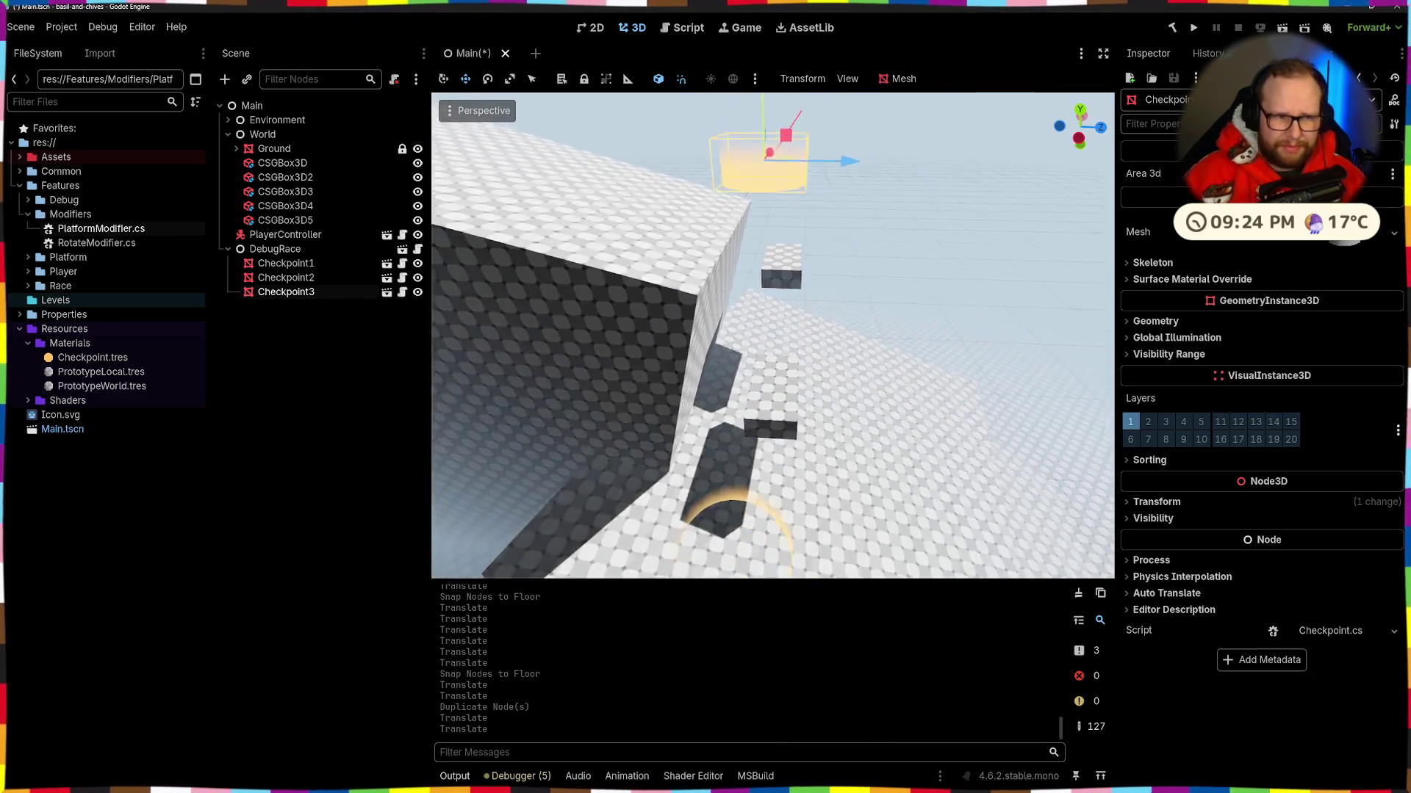
Step: Move Checkpoint3 14 units along Z onto the box platform's top and save the scene
click(876, 352)
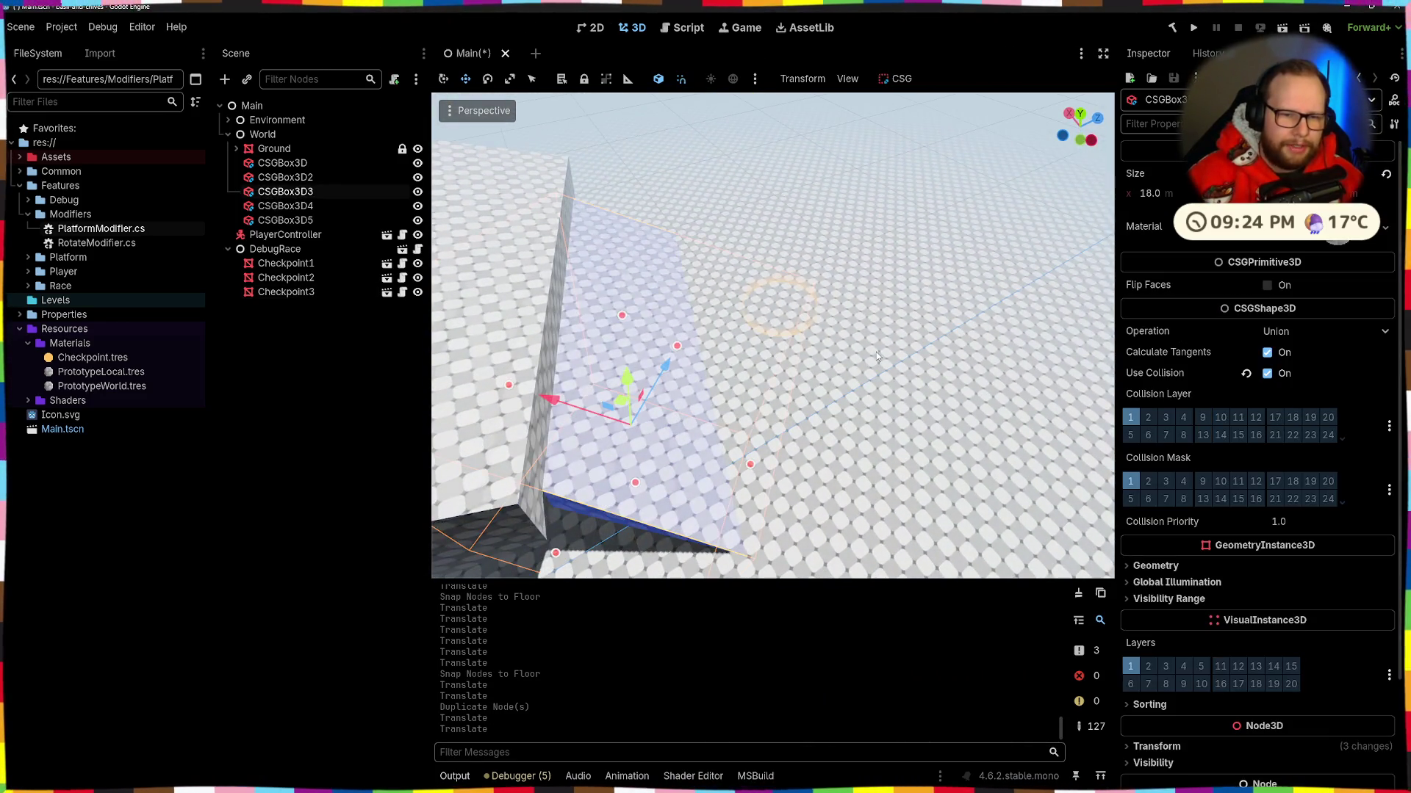
click(823, 330)
key(w)
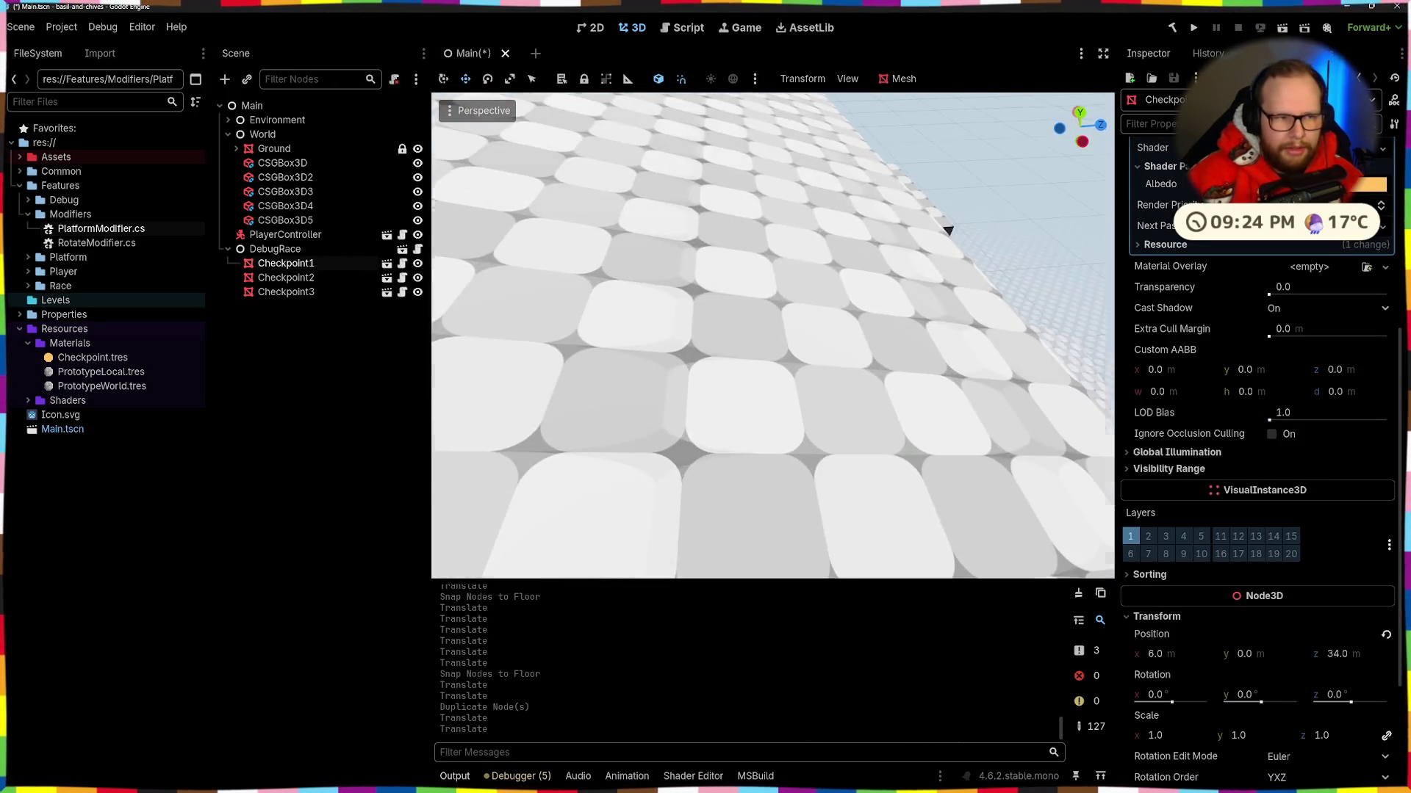
key(s)
drag(839, 301, 655, 274)
key(f)
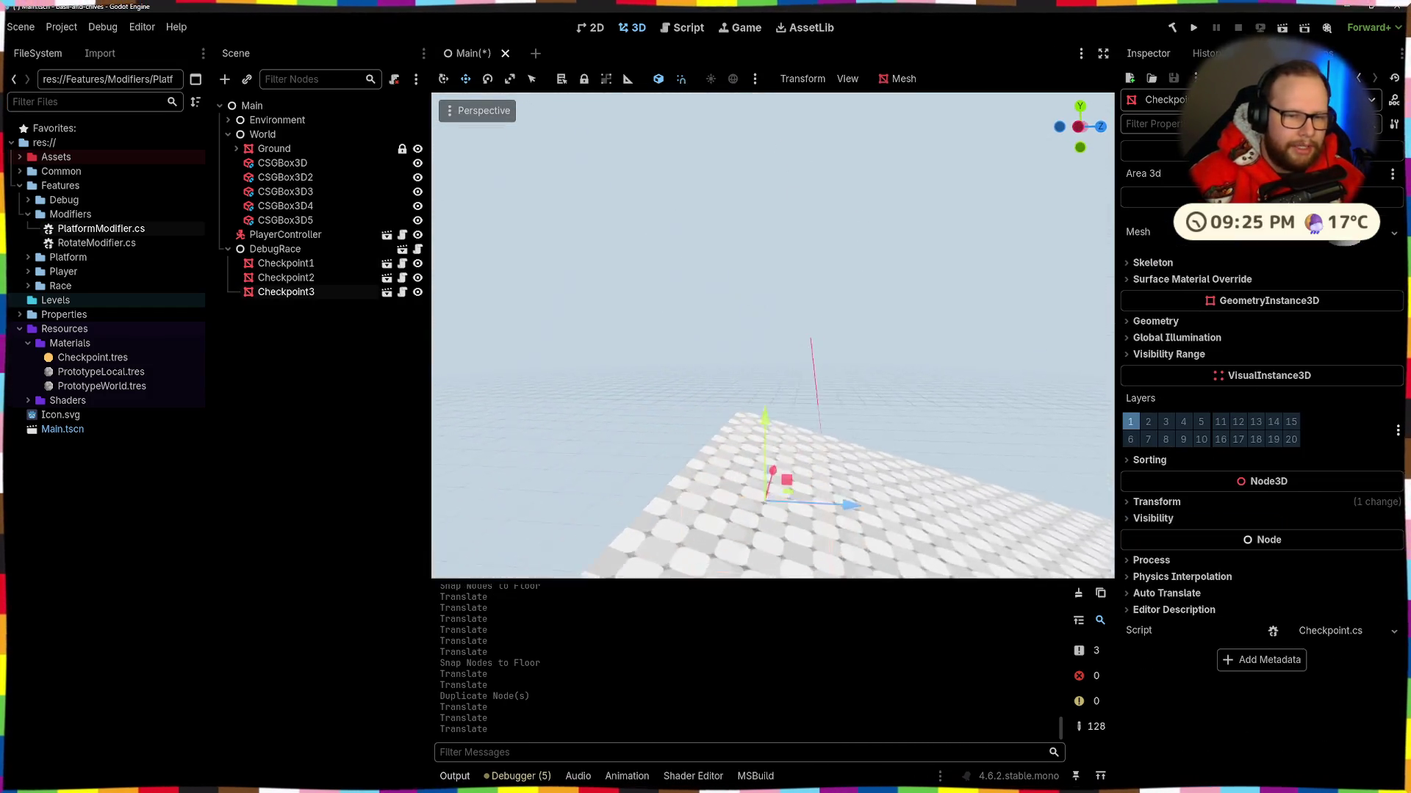
drag(795, 235, 800, 206)
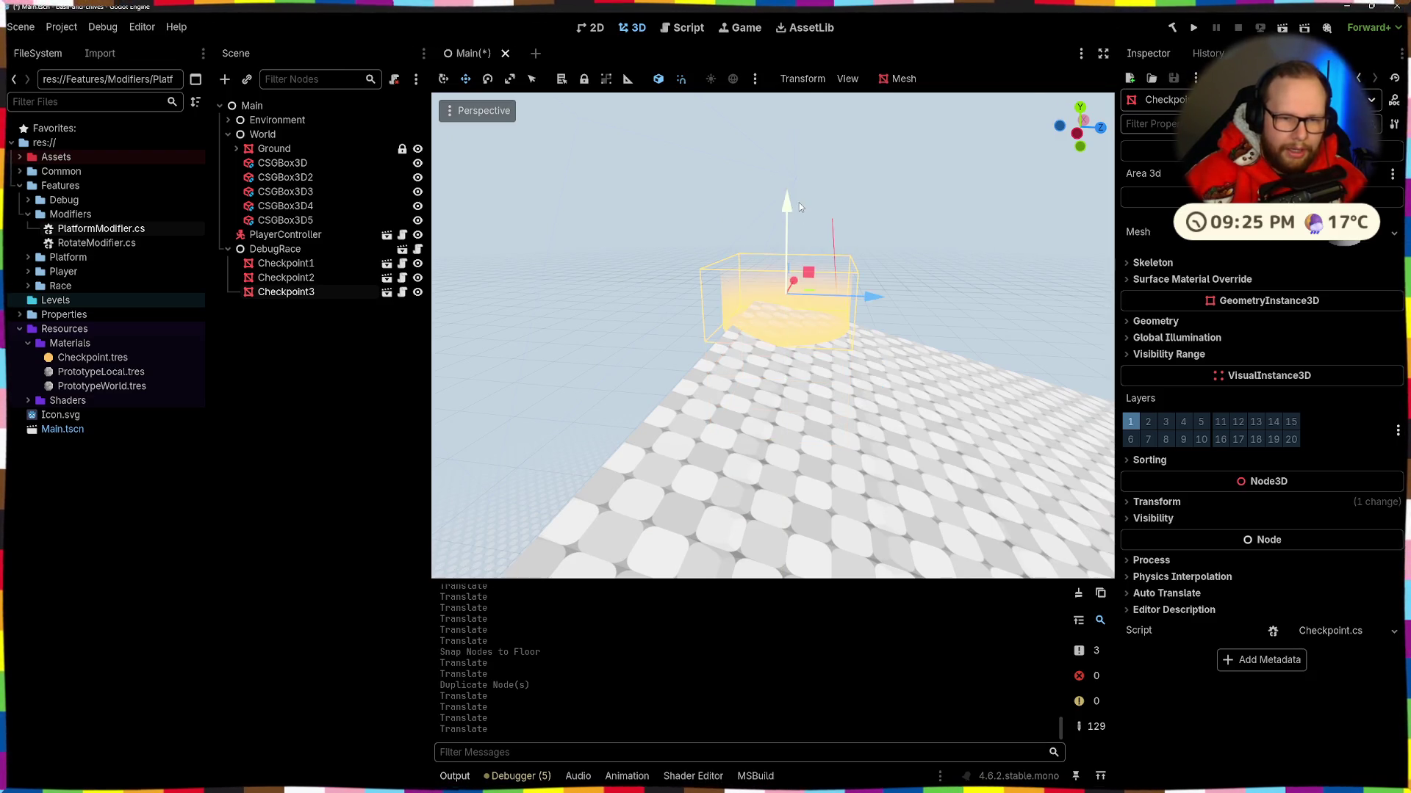
drag(886, 298, 845, 297)
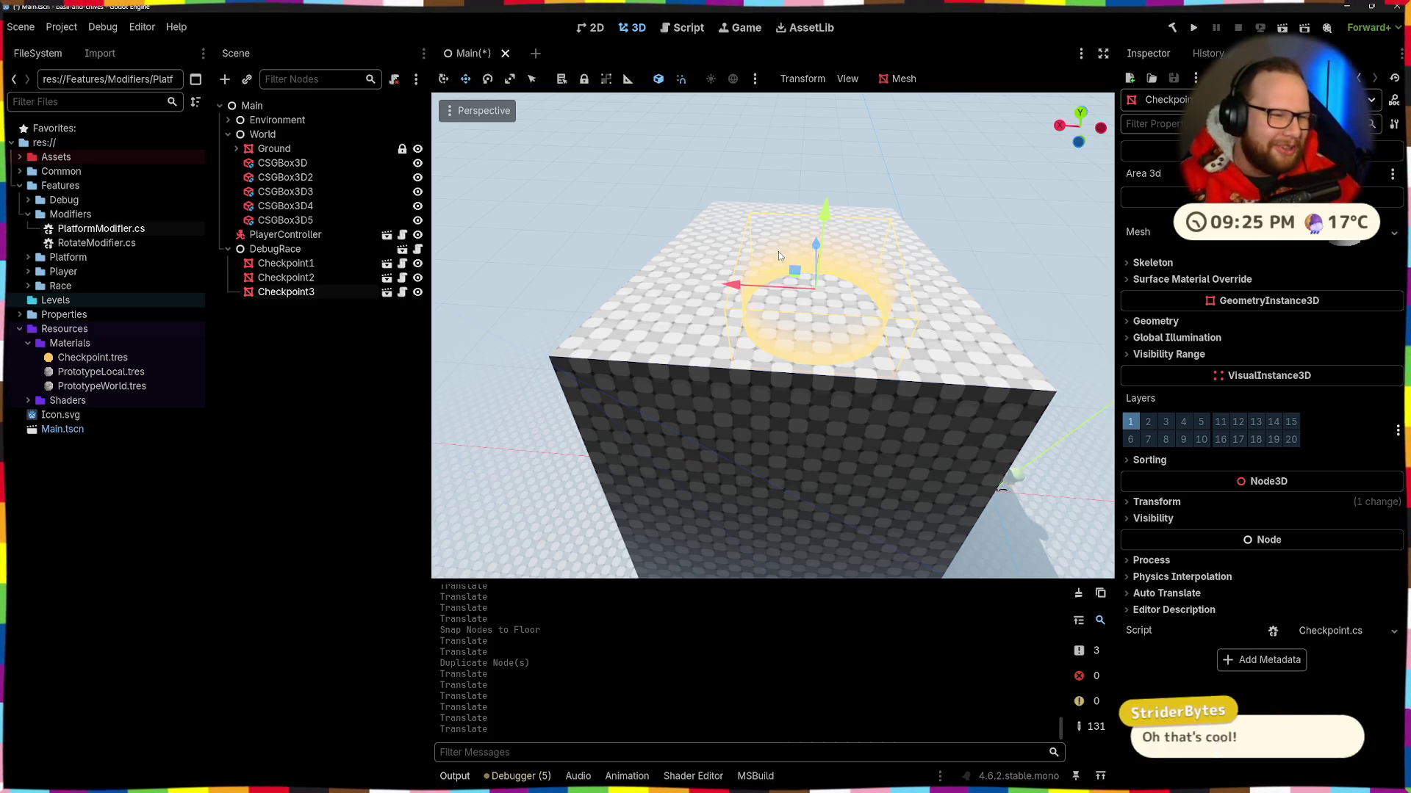
scroll(830, 236, up, 3)
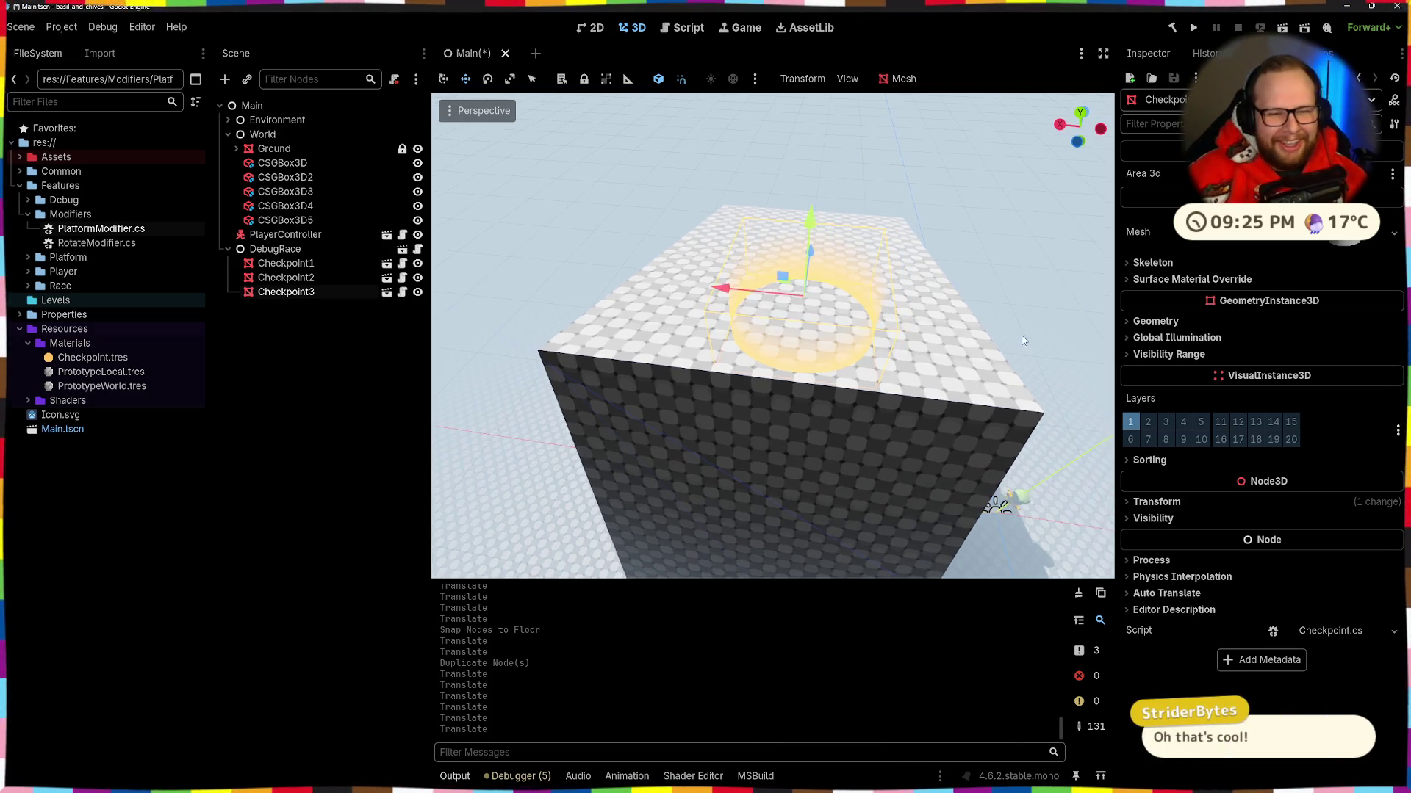
scroll(771, 331, down, 3)
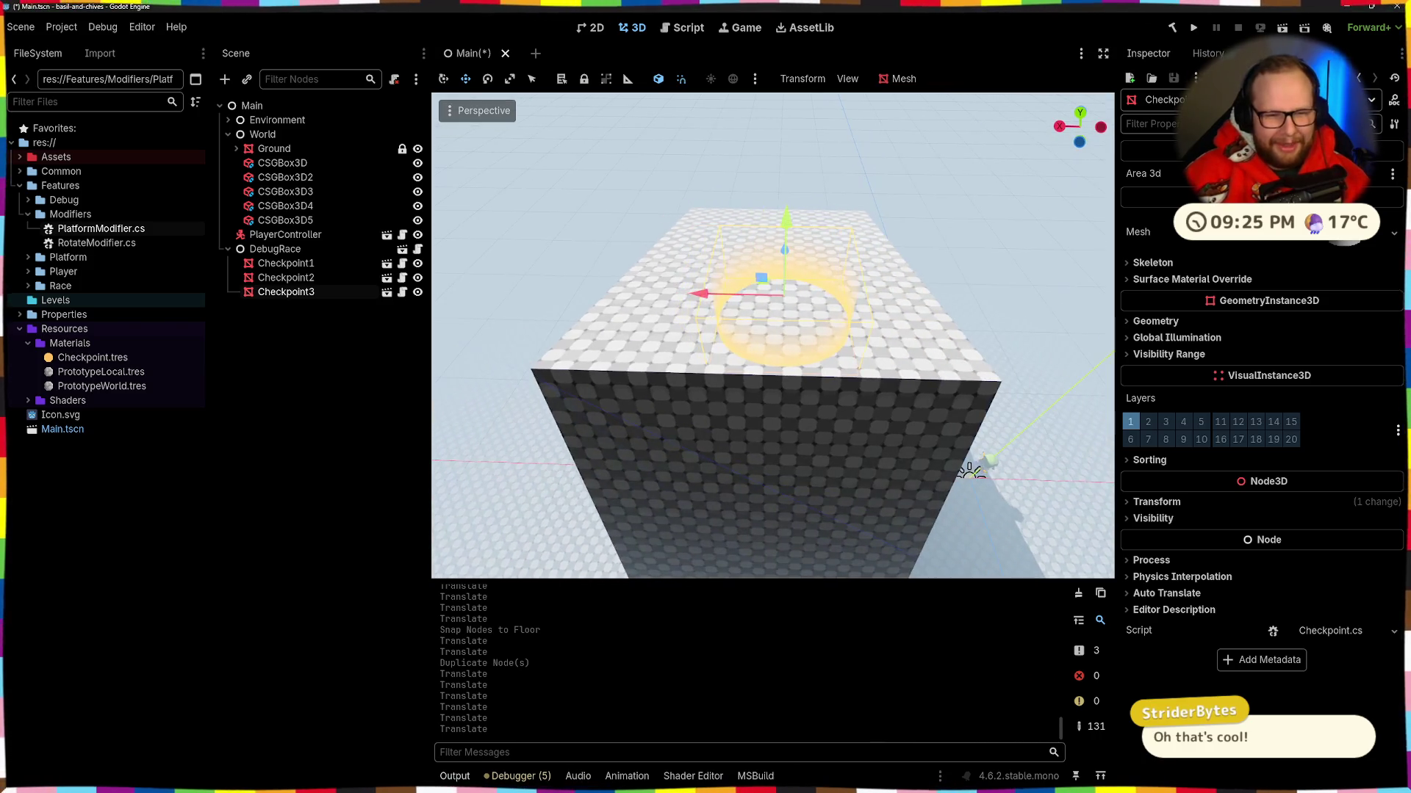
mouse_move(772, 330)
mouse_down()
mouse_move(713, 316)
mouse_move(764, 287)
mouse_move(794, 316)
mouse_up()
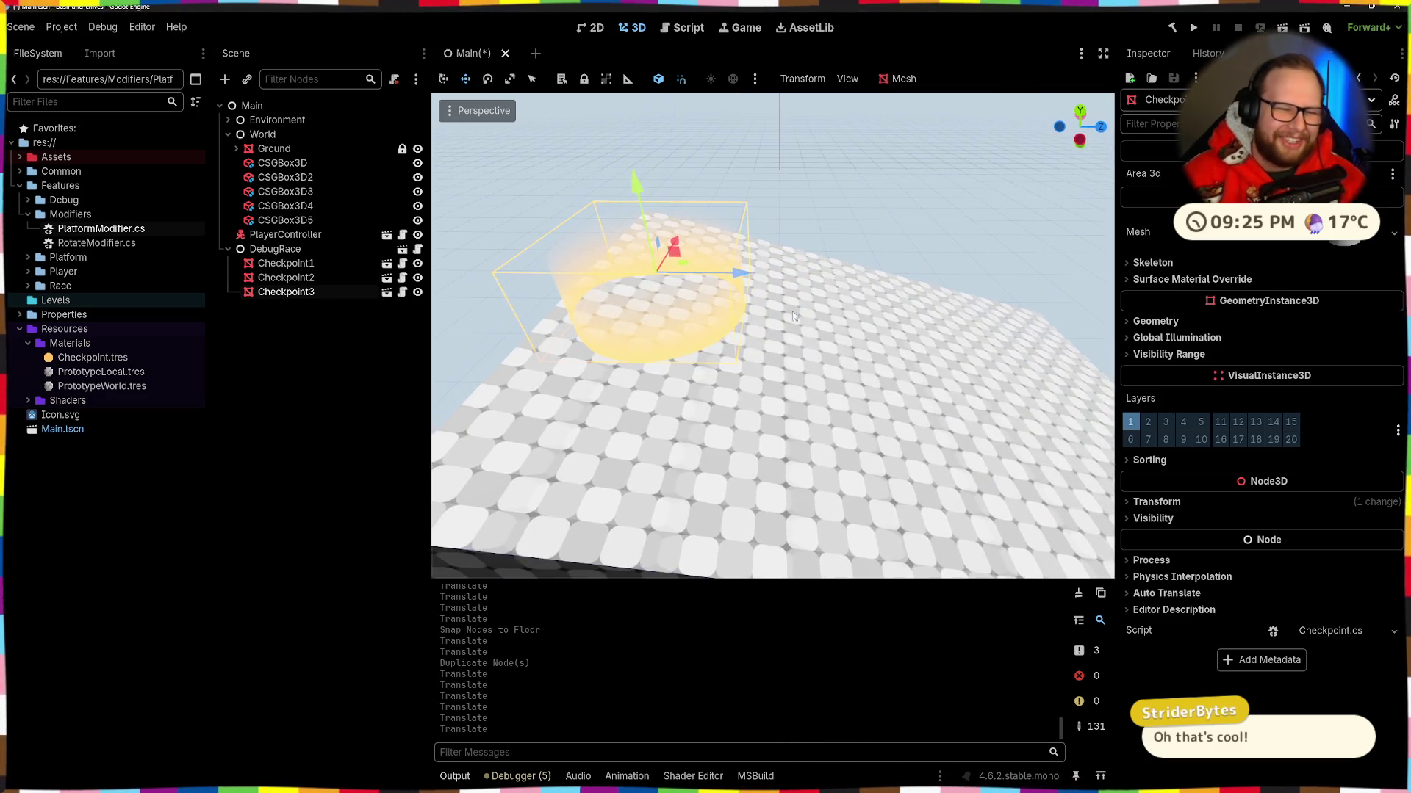
drag(646, 215, 727, 316)
mouse_move(674, 569)
mouse_down()
mouse_move(662, 455)
mouse_move(821, 229)
mouse_move(841, 258)
mouse_move(801, 243)
mouse_move(848, 250)
mouse_up()
key(ctrl+s)
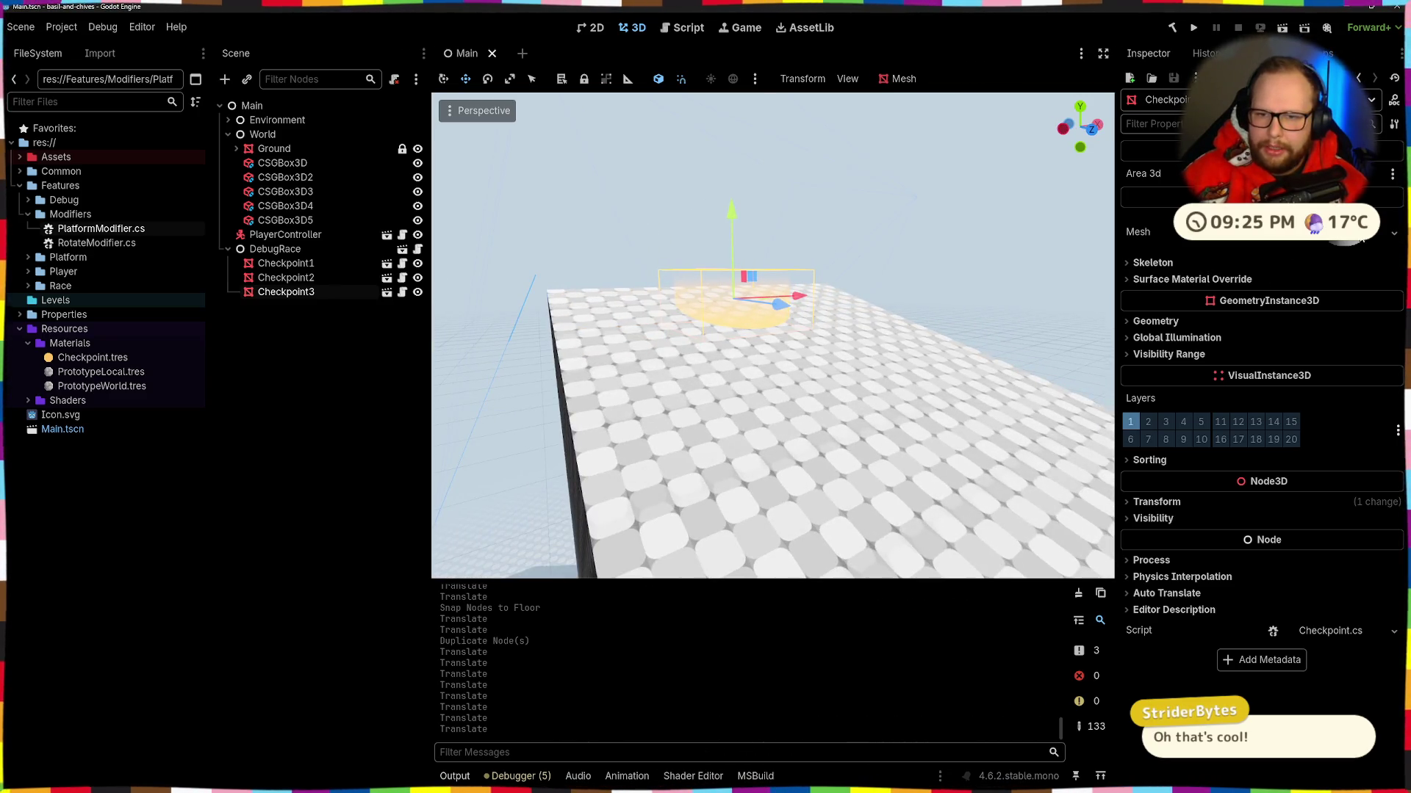
Step: Try scaling Checkpoint3 to 2 in its Transform, then undo and readjust it
click(1181, 501)
click(1277, 577)
click(1258, 621)
text(2)
key(Return)
scroll(801, 417, down, 2)
key(ctrl+z)
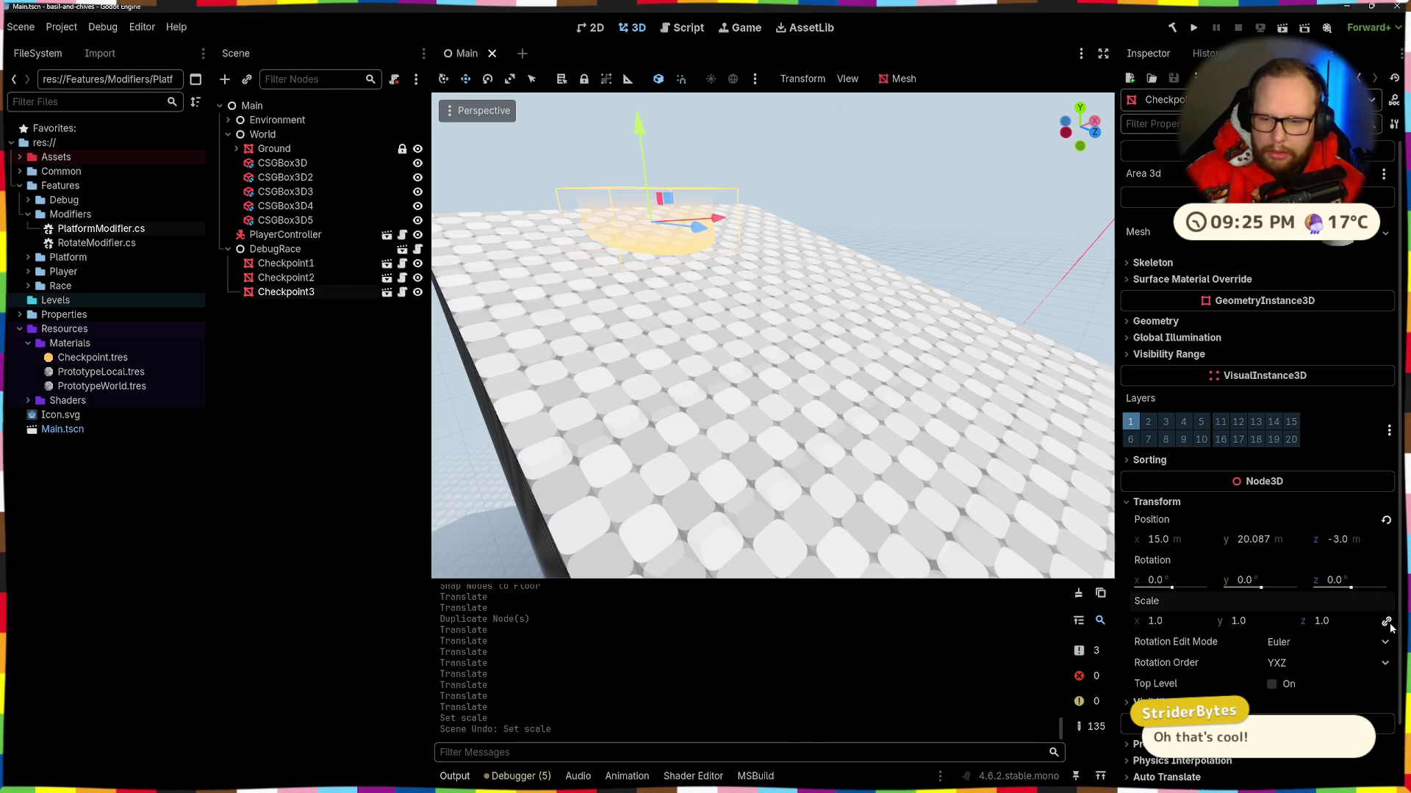
drag(1270, 621, 1293, 621)
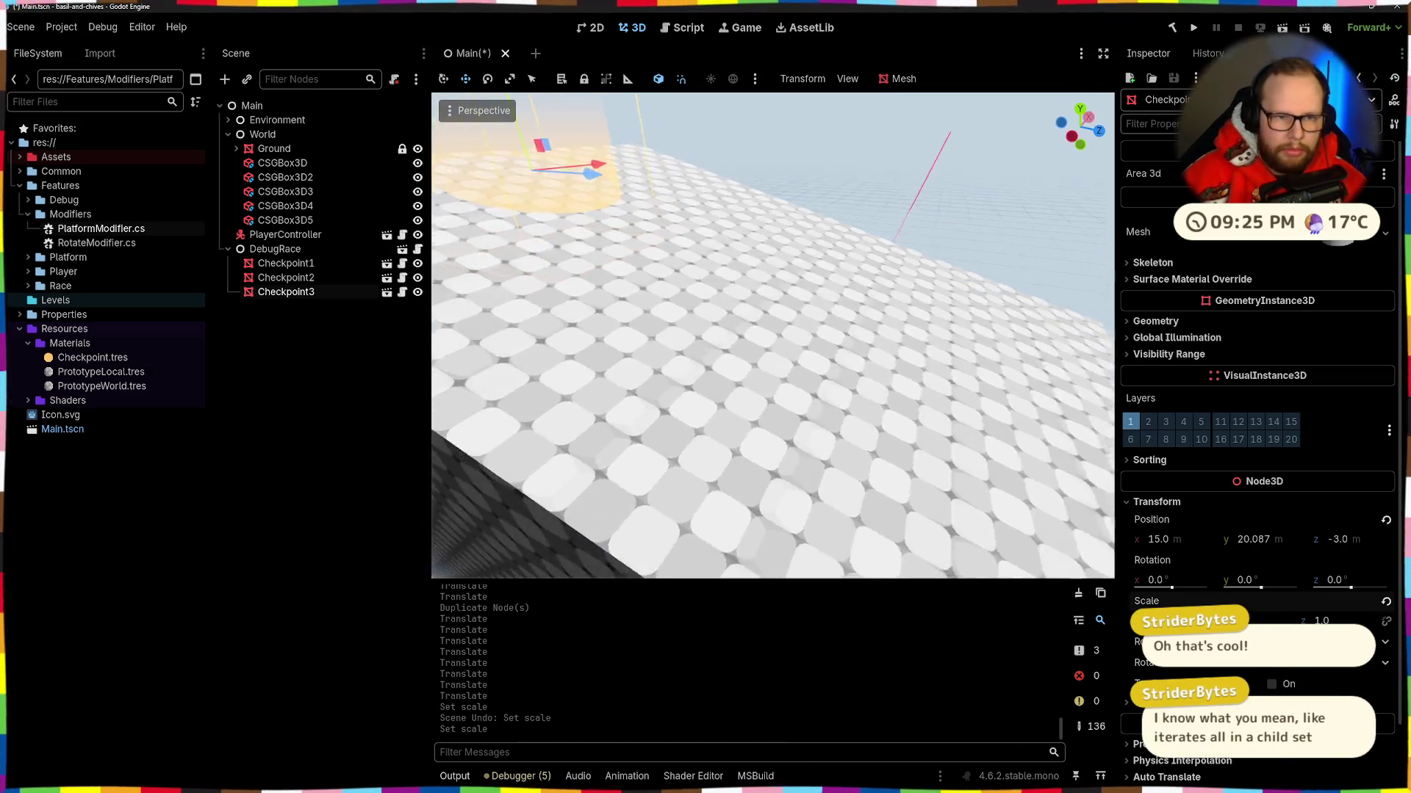
Step: Set Checkpoint1's Scale y to 2.0, deselect, and save the scene
click(580, 382)
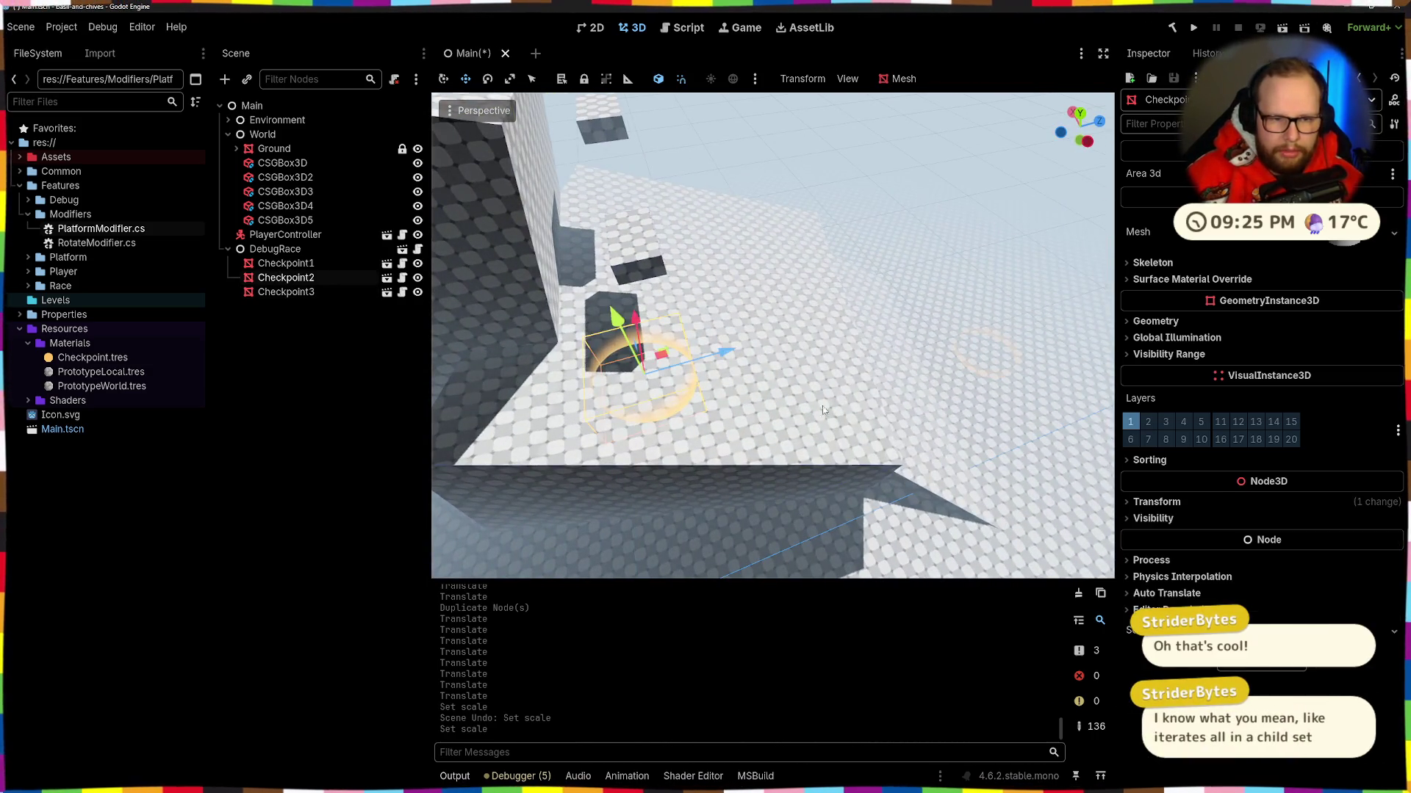
click(896, 346)
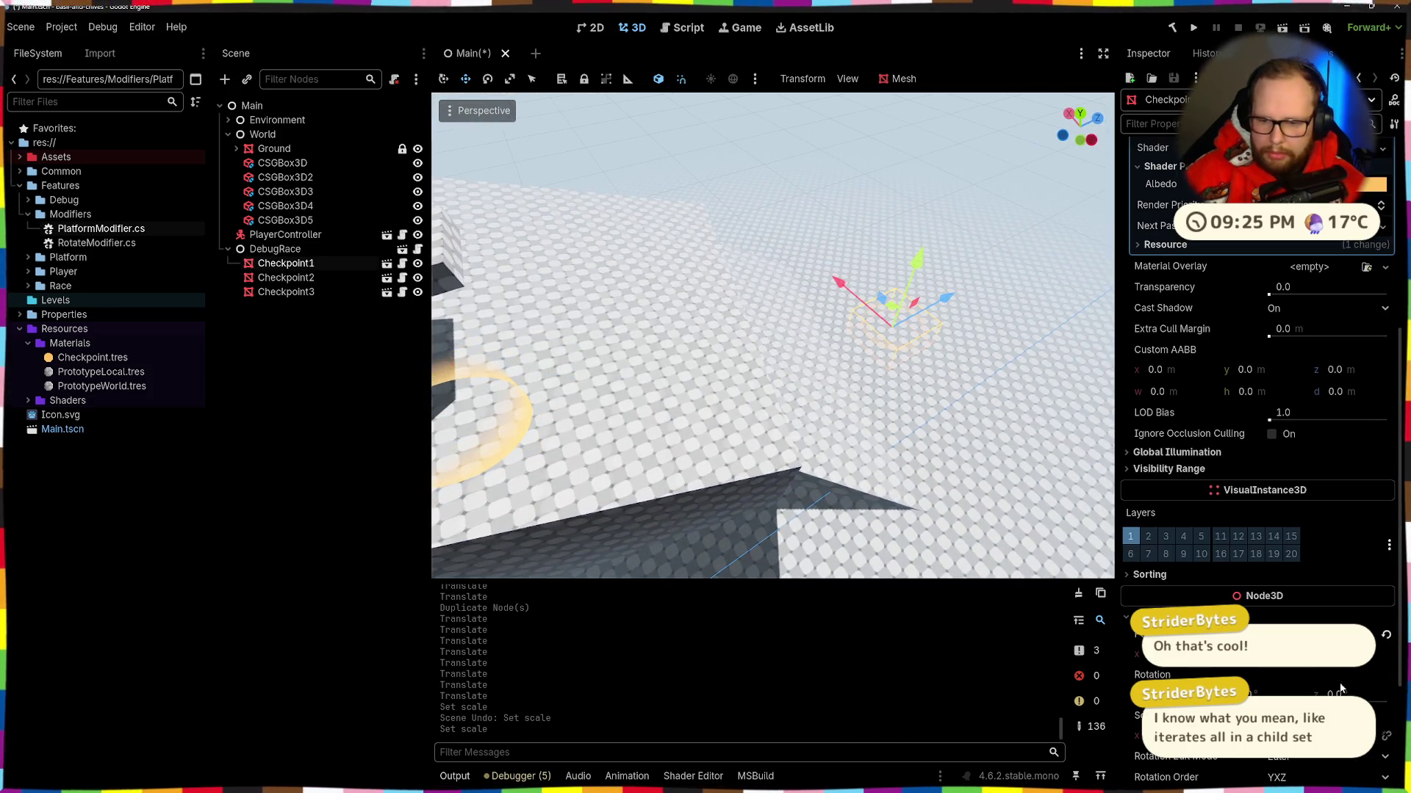
drag(1253, 551, 1275, 551)
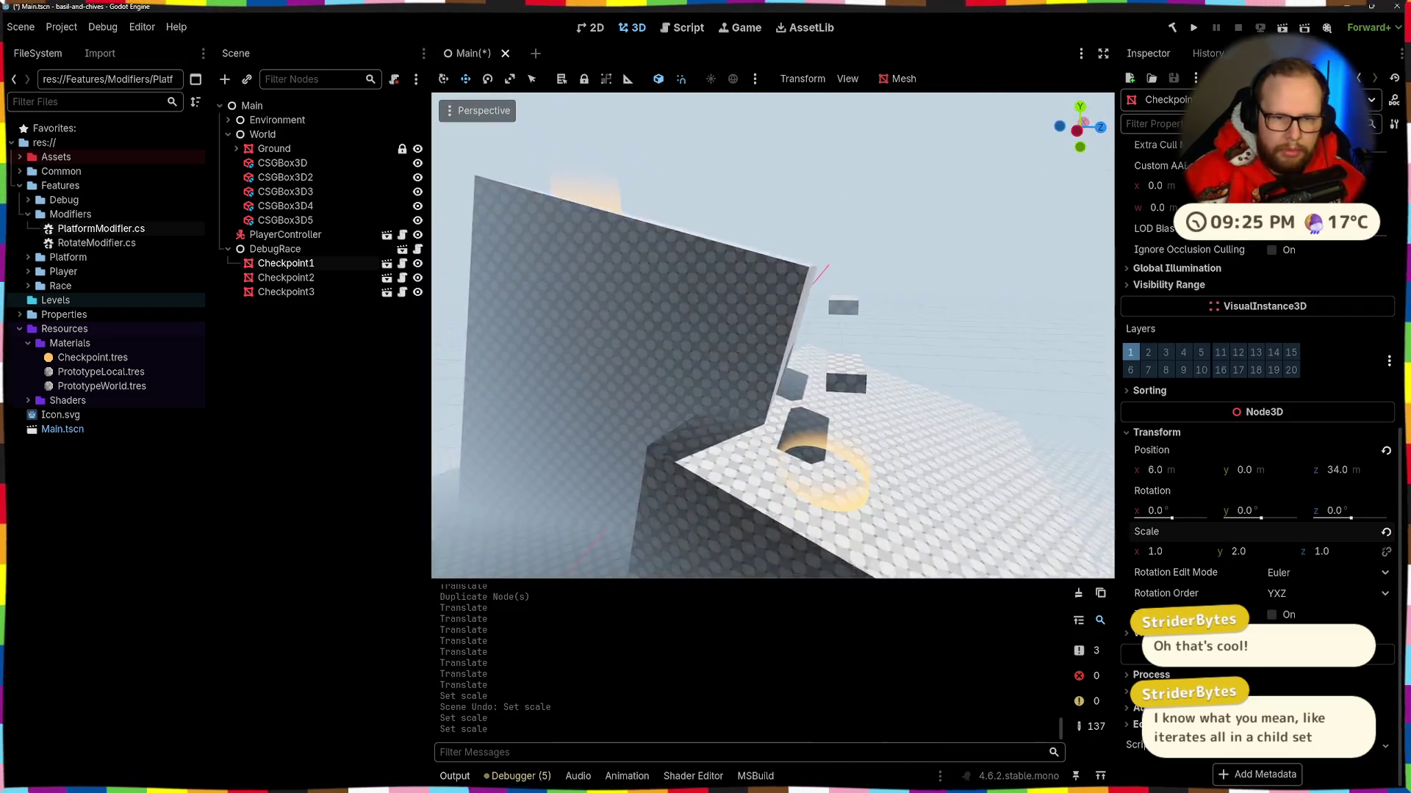
click(826, 213)
key(ctrl+s)
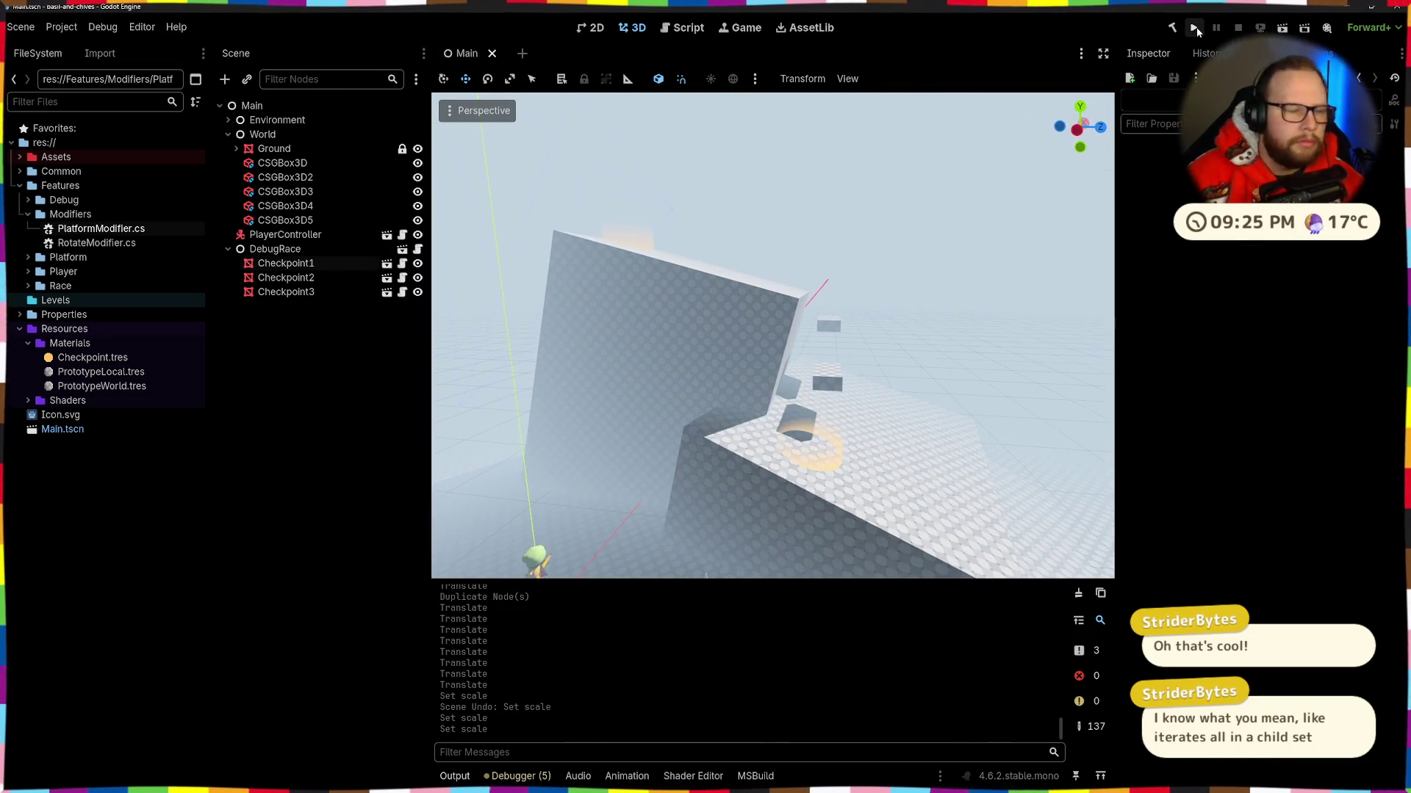
Step: Run the project from the editor to playtest the checkpoints
click(1195, 28)
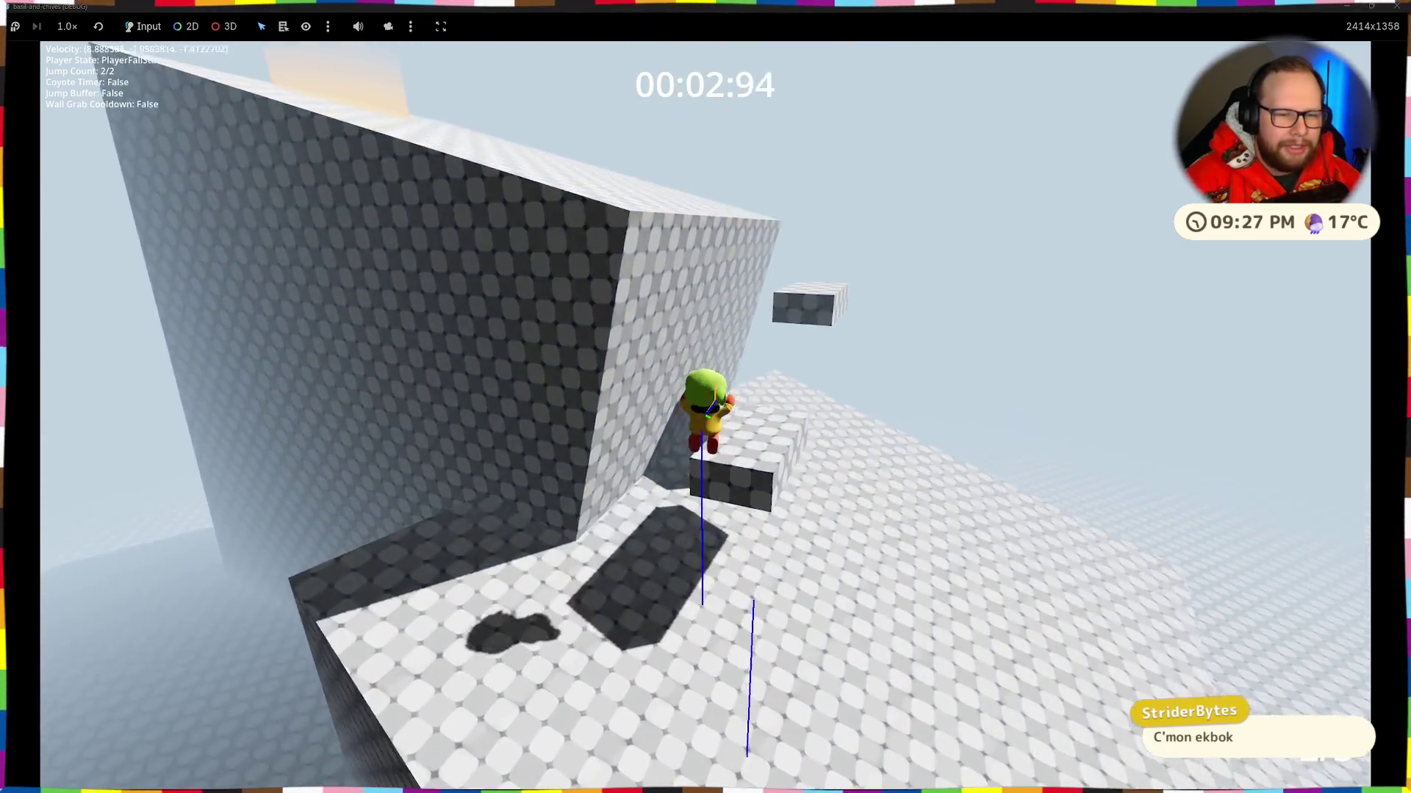
Step: Repeatedly jump toward the tall wall, respawning with R after each fall
key(space)
key(space)
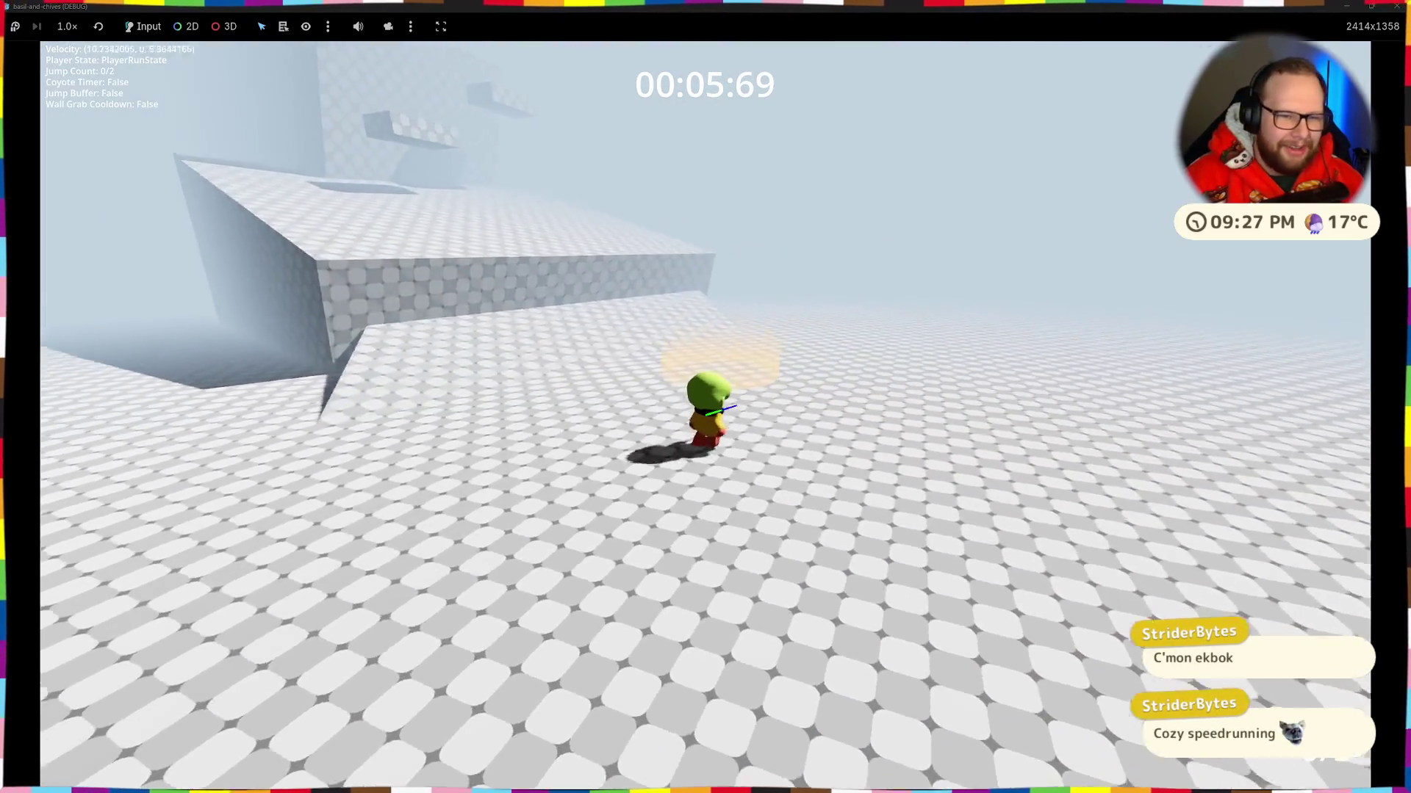
key(r)
key(space)
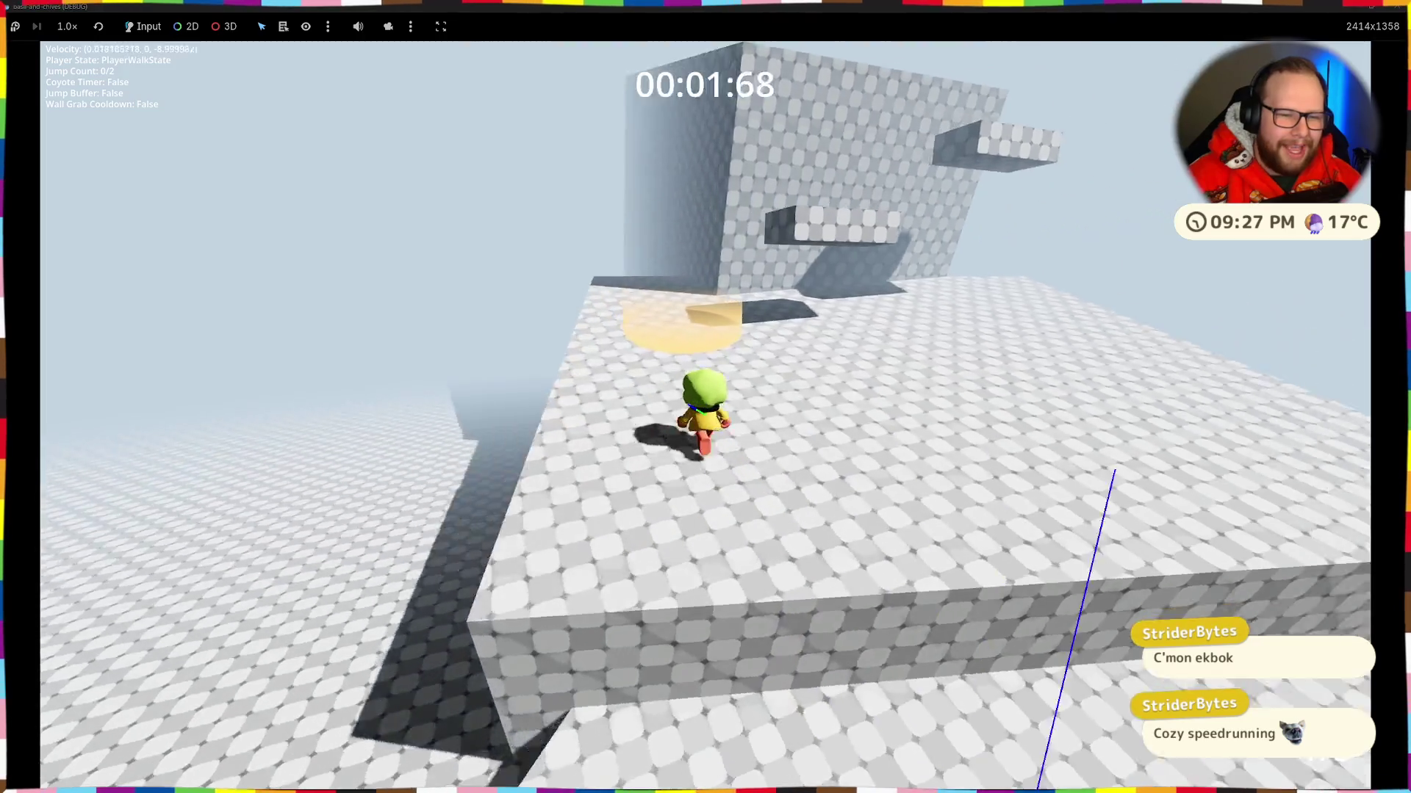
key(space)
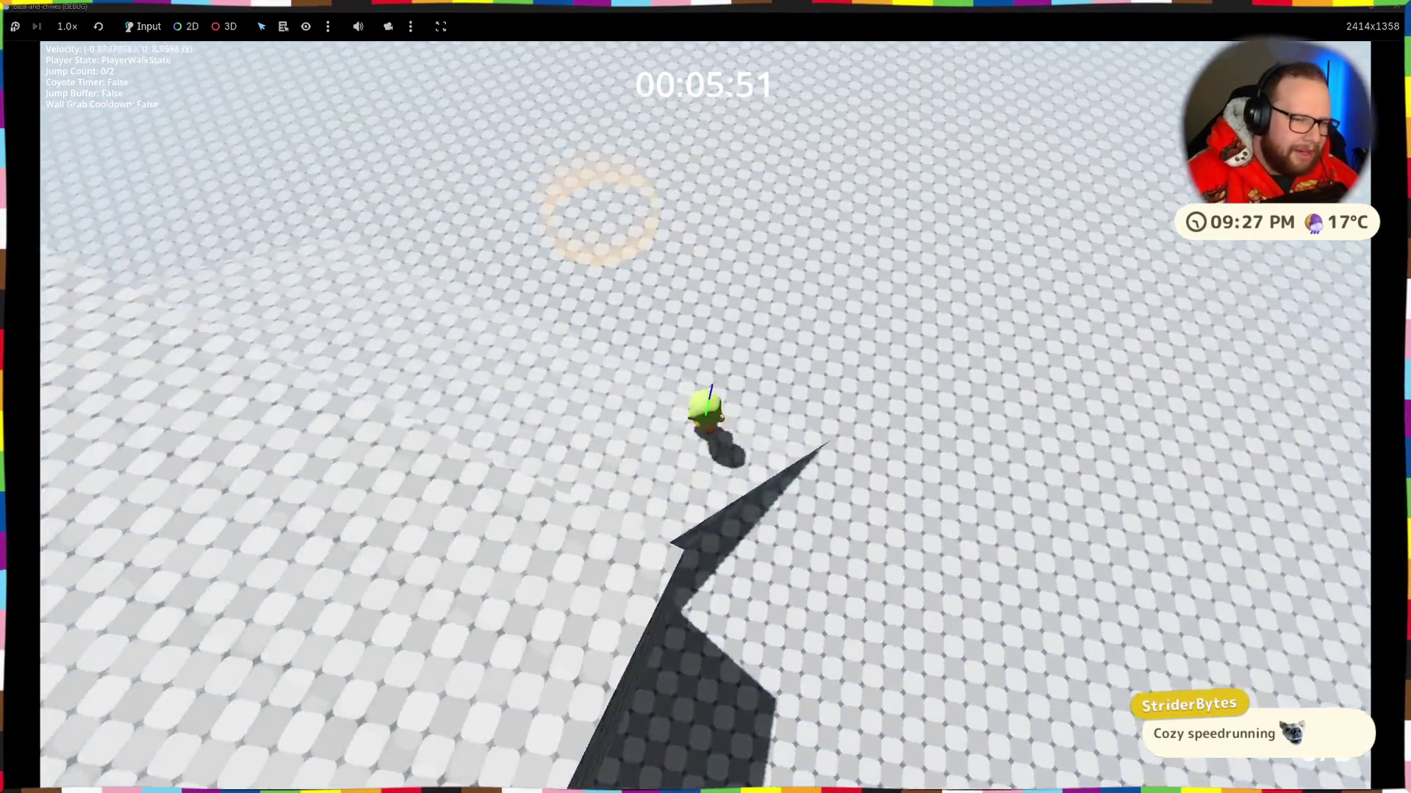
key(r)
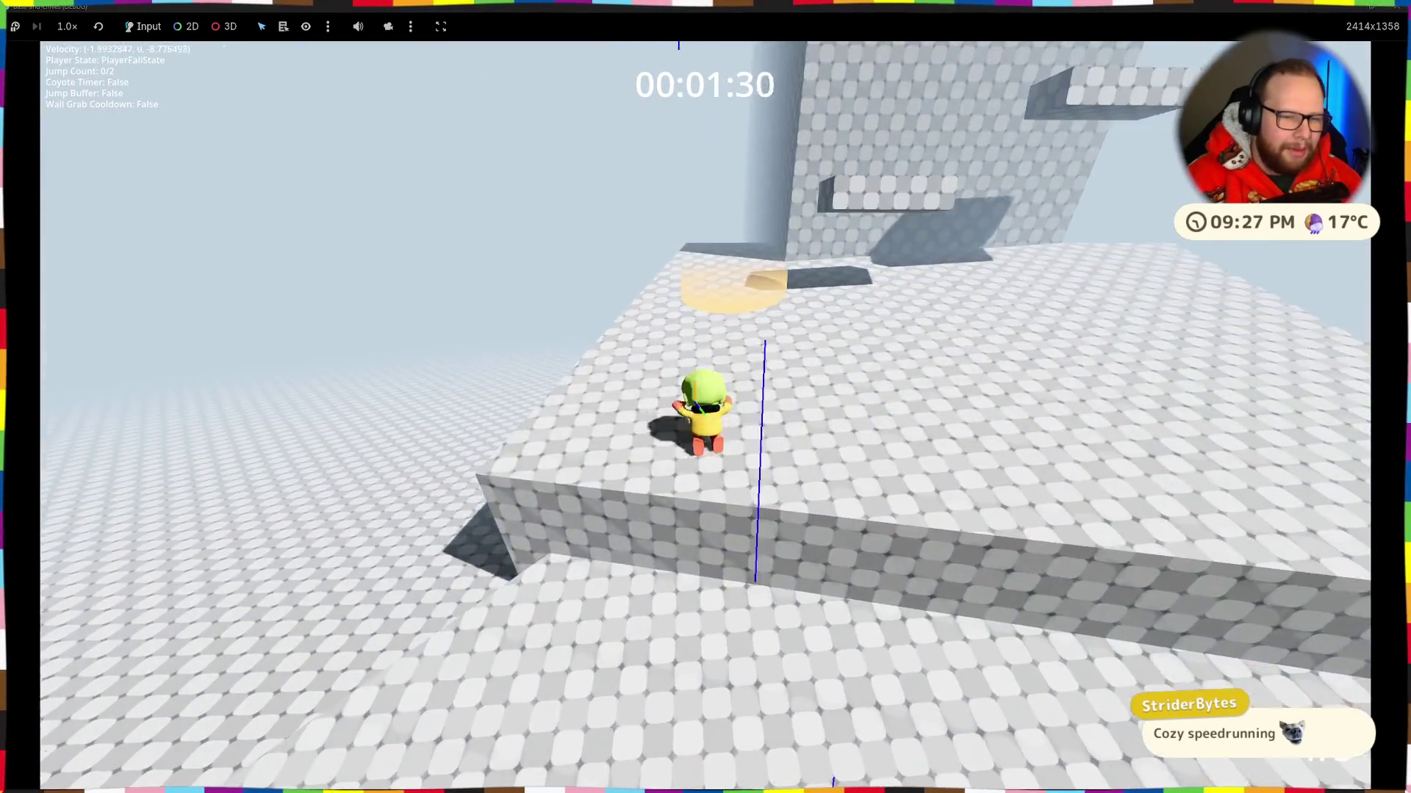
key(space)
key(space)
key(w)
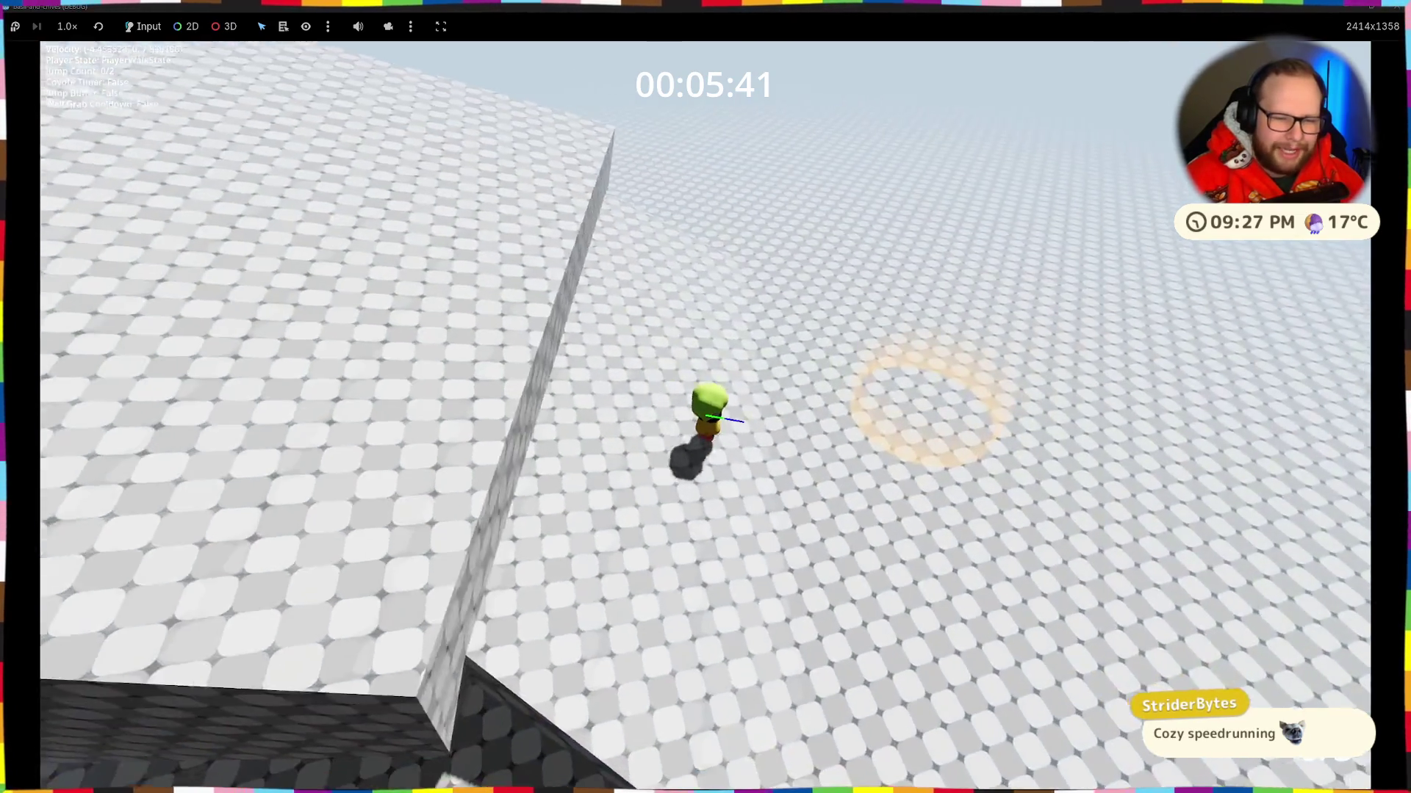
key(r)
key(space)
key(space)
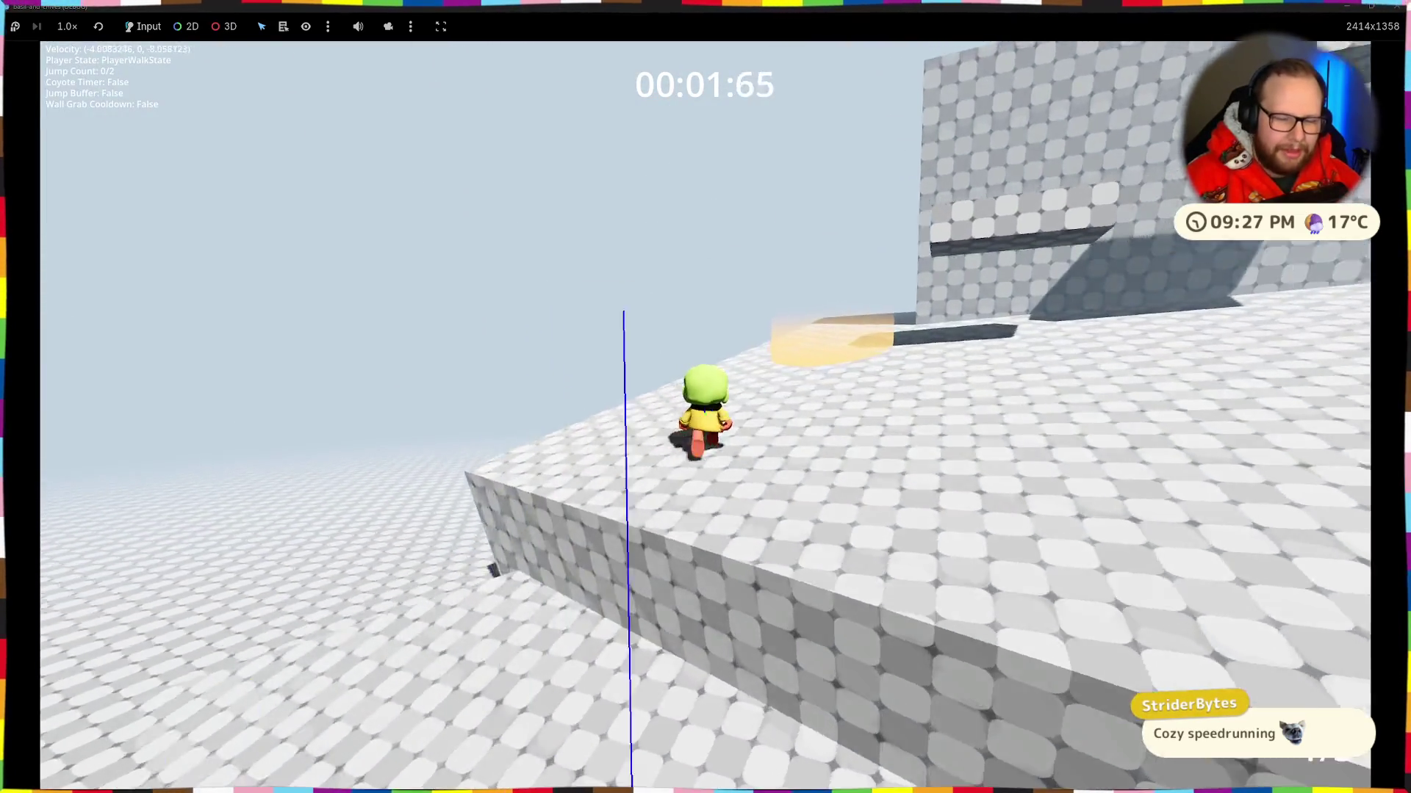
key(w)
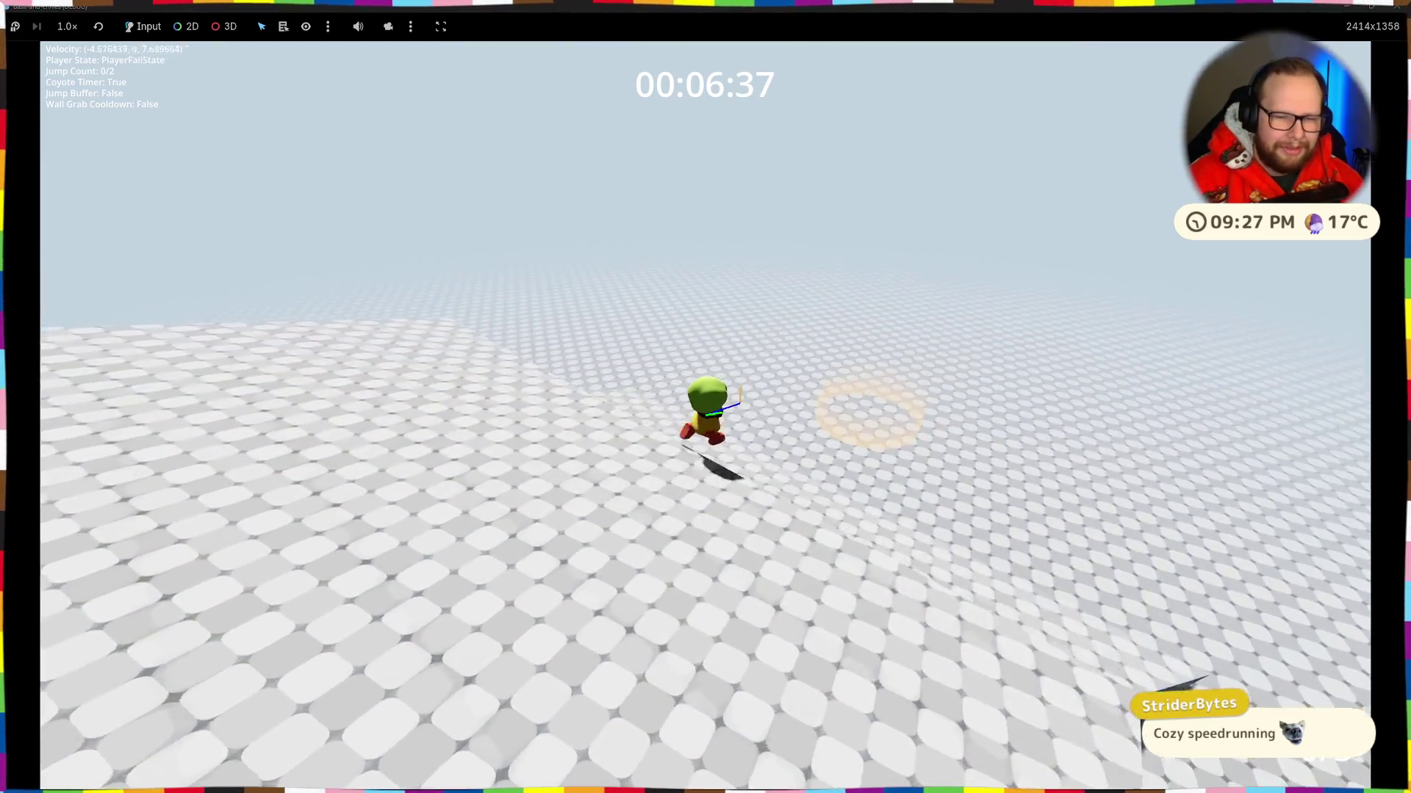
Step: Climb the raised step and the tall block's wall onto its top ledge
key(w)
key(space)
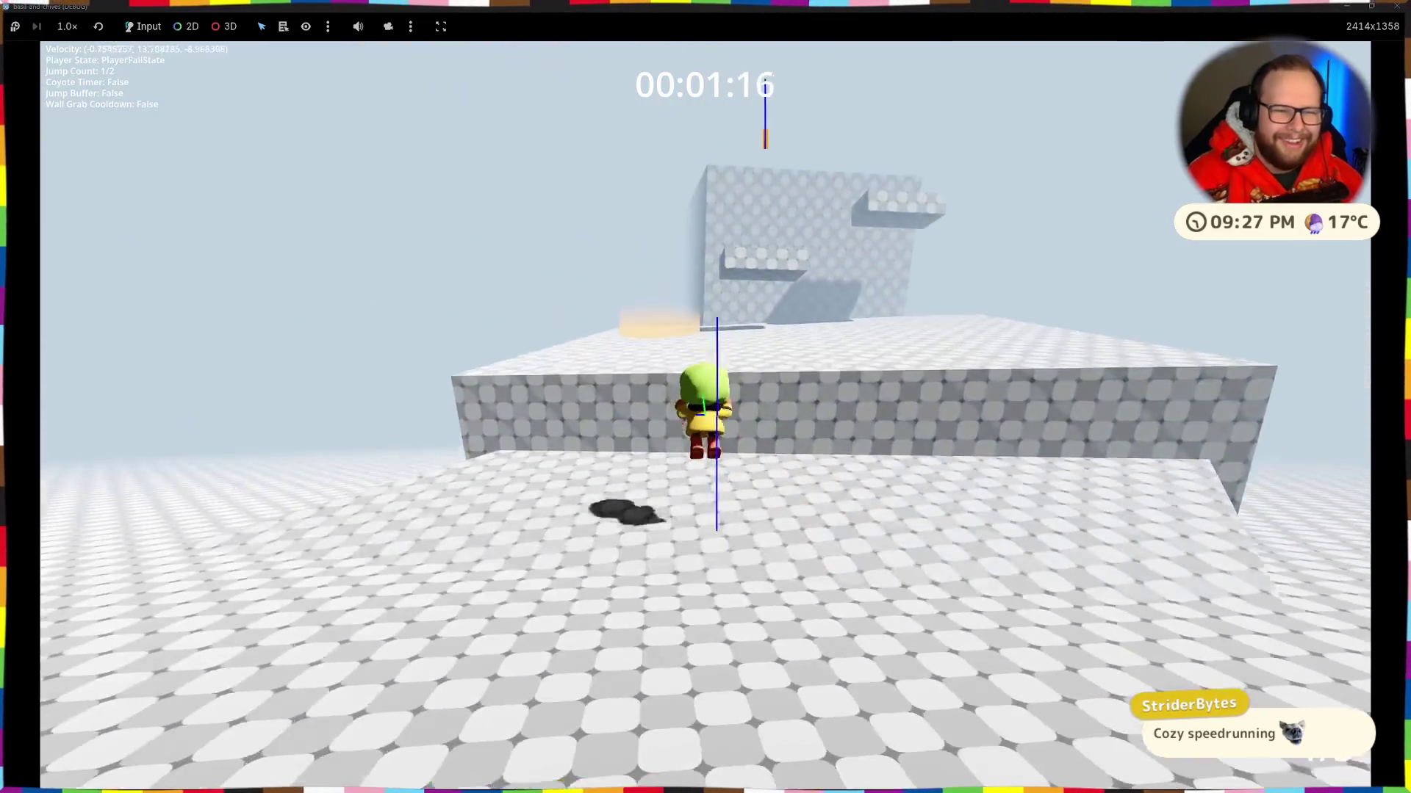
key(space)
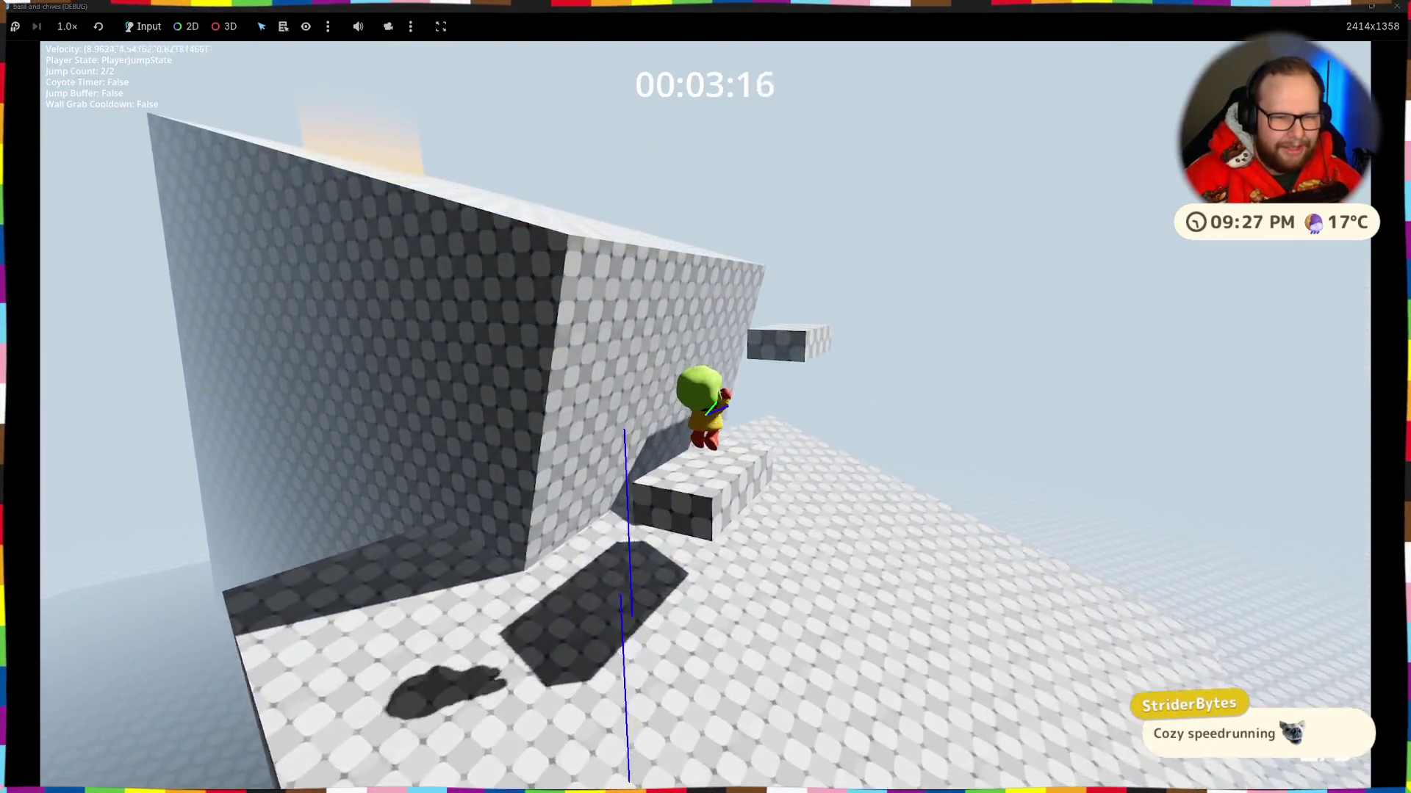
key(space)
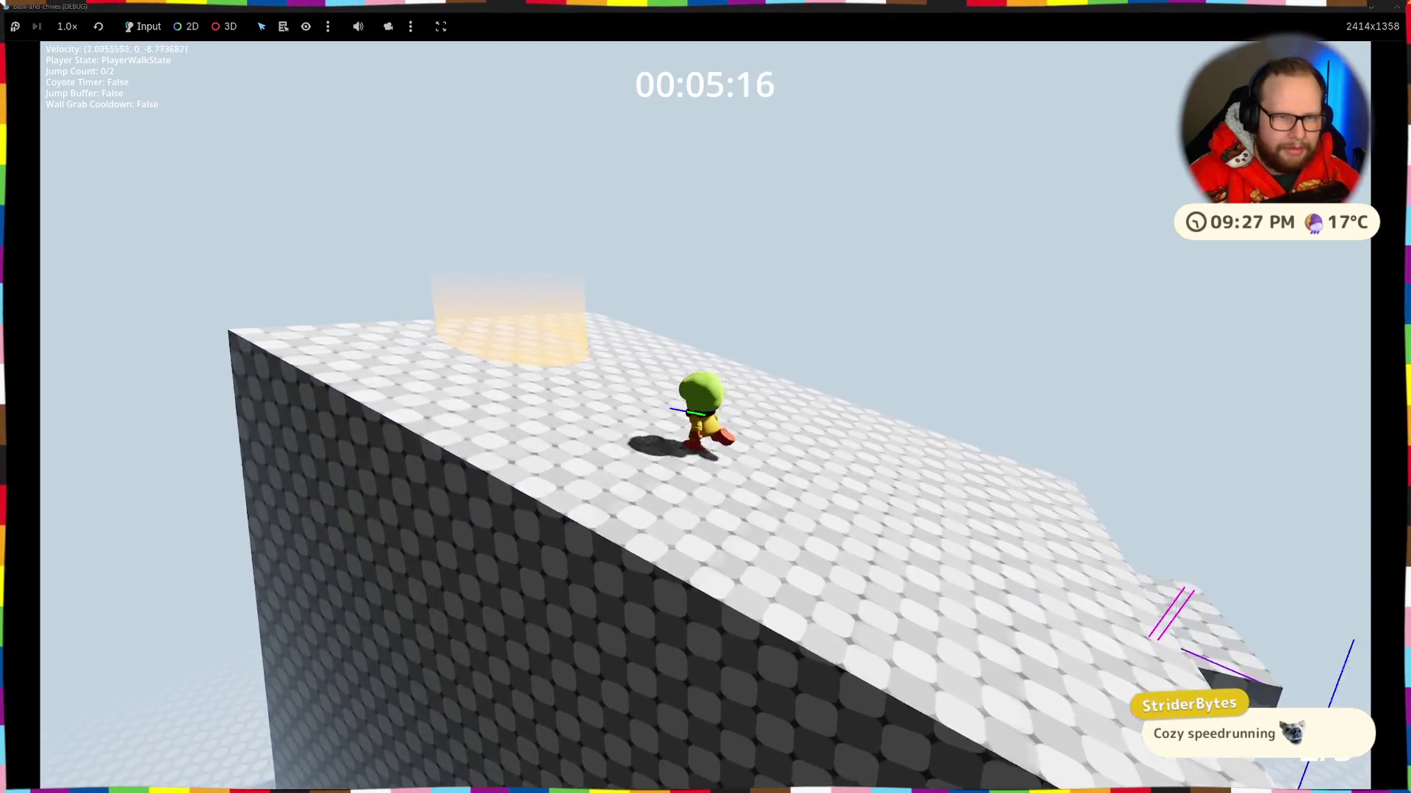
key(w)
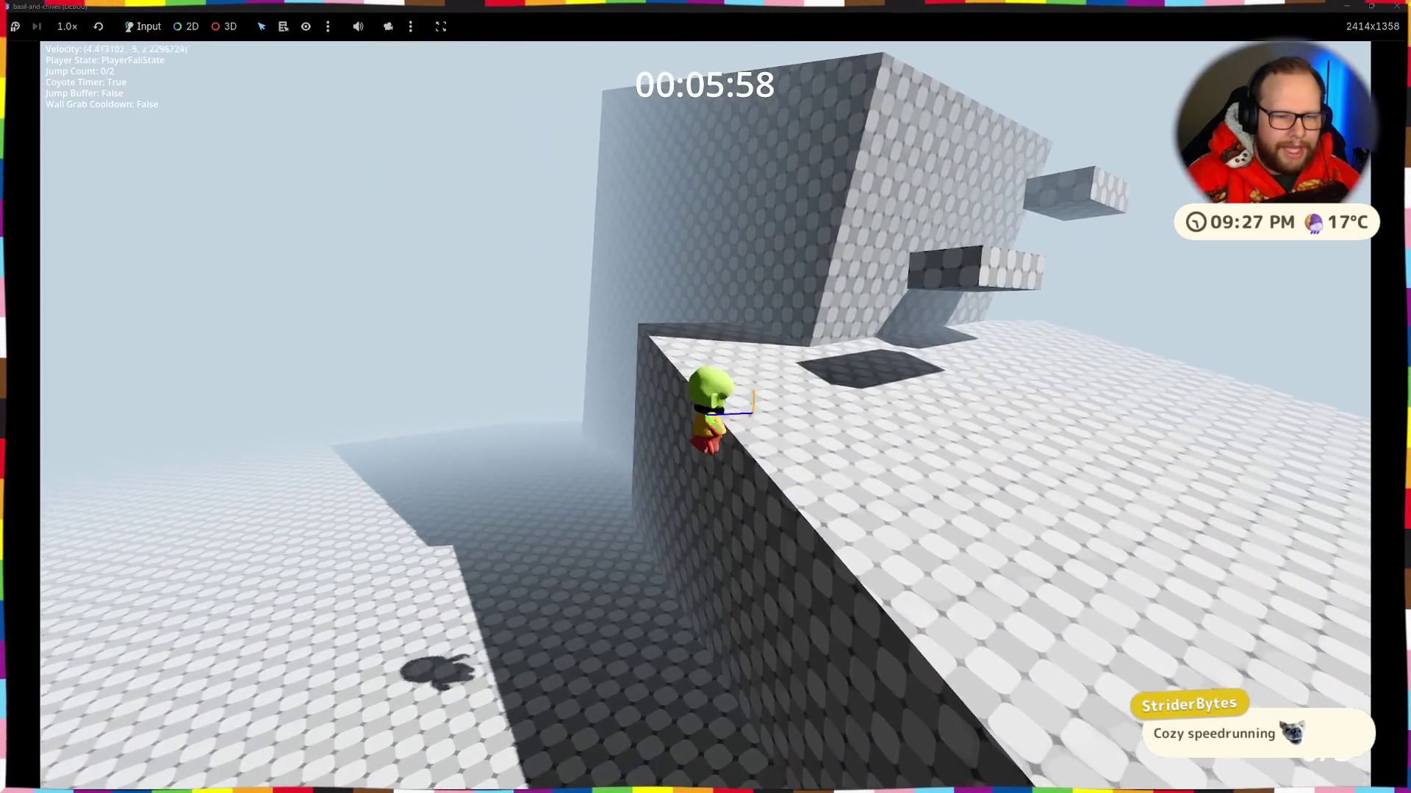
key(space)
key(space)
key(space)
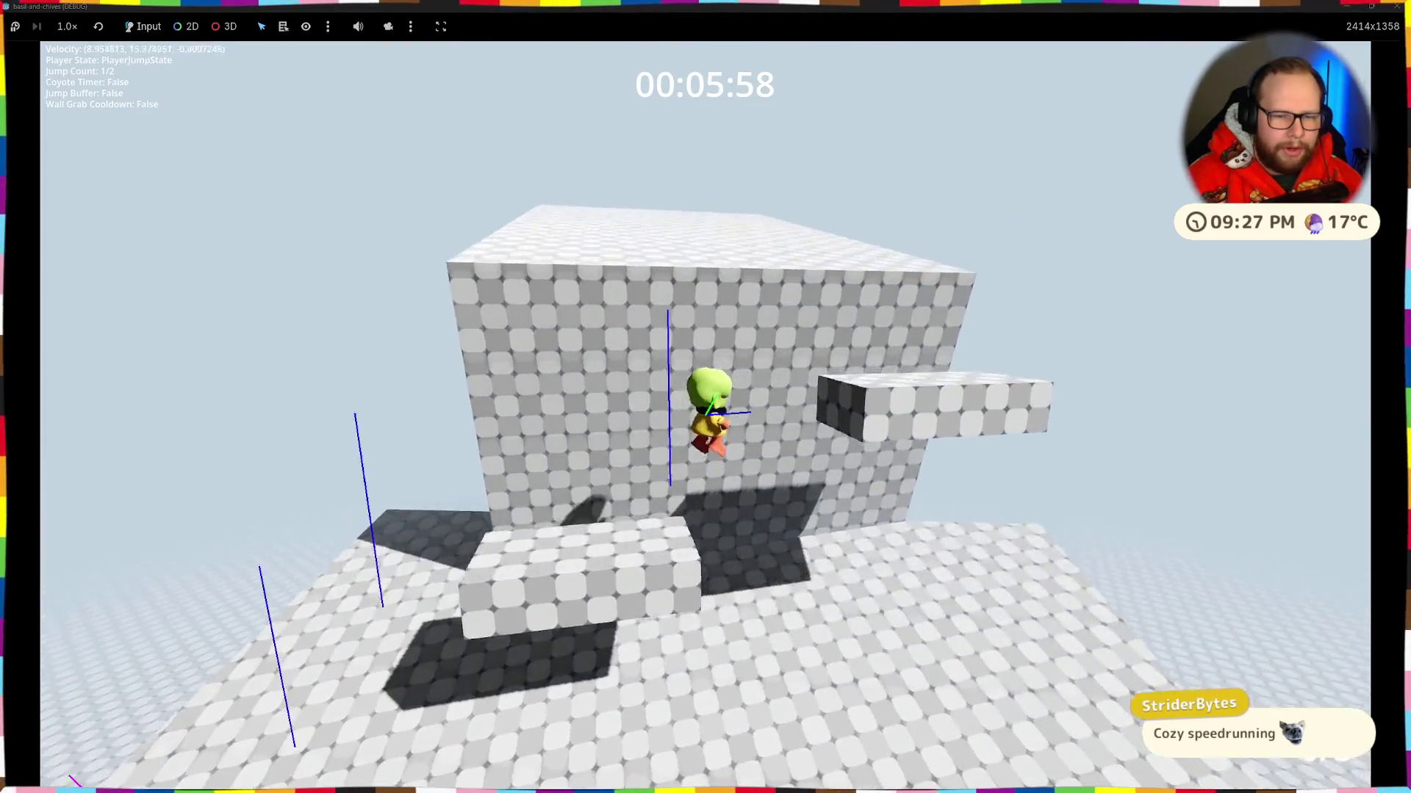
key(w)
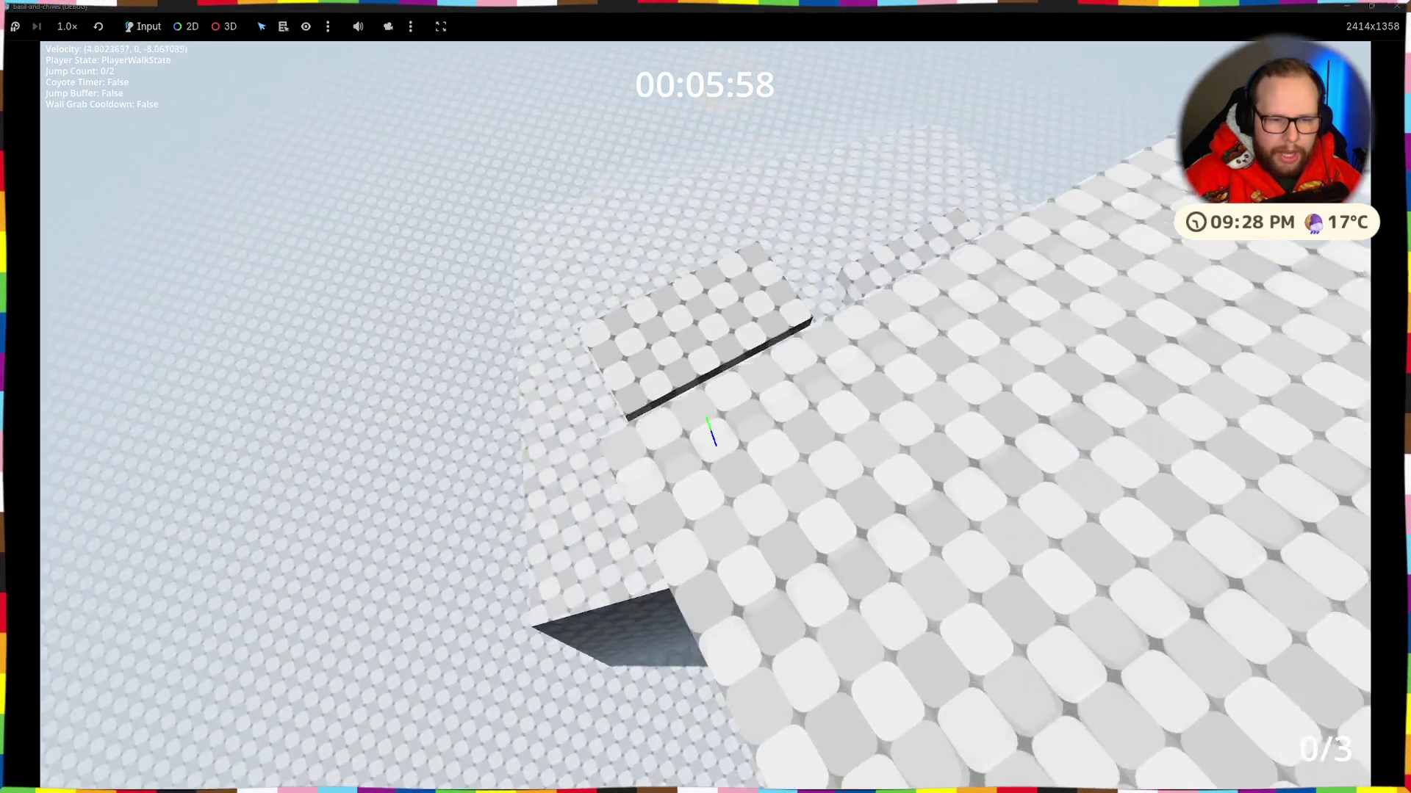
key(space)
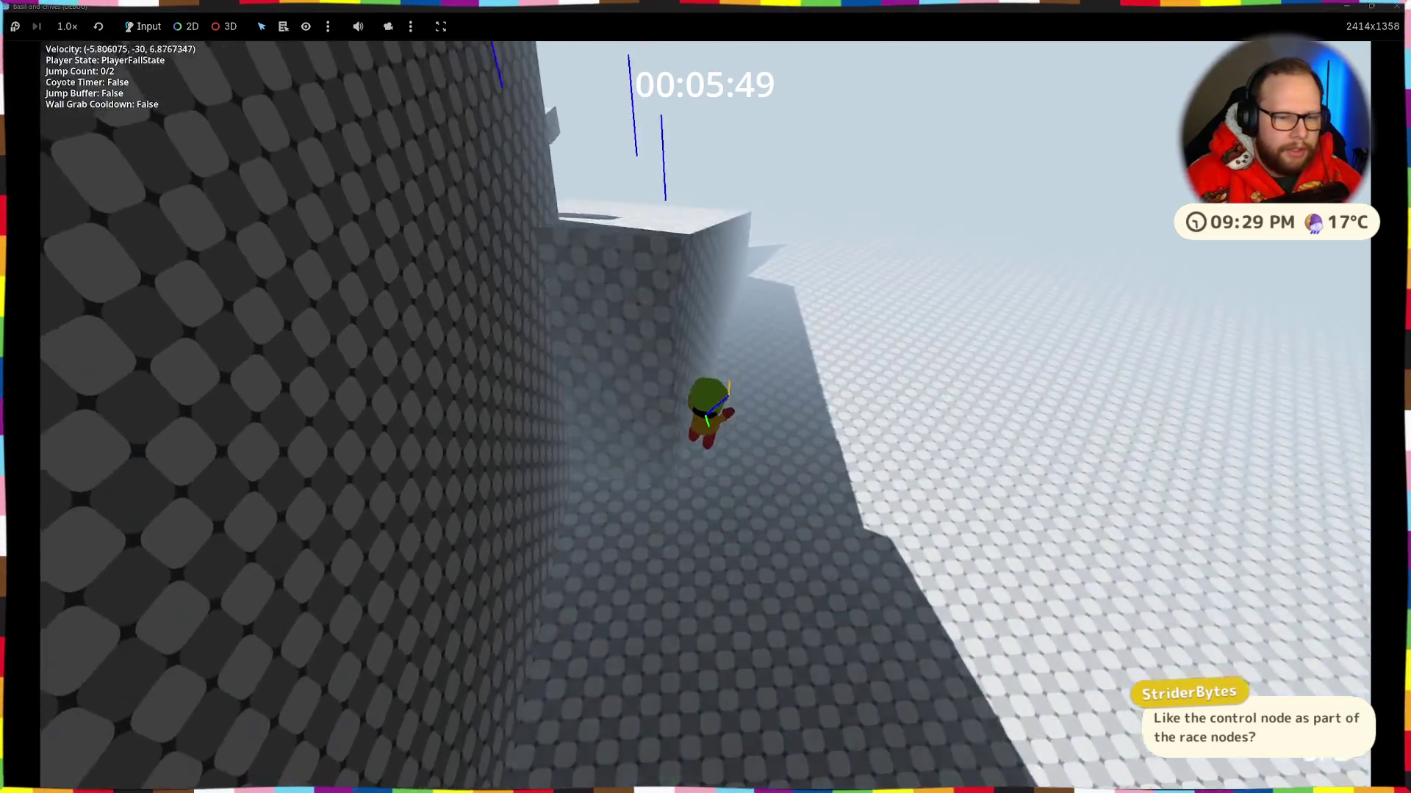
Step: Make a final run, jumping onto the wall ledge and across to the wide floor
key(space)
key(space)
key(w)
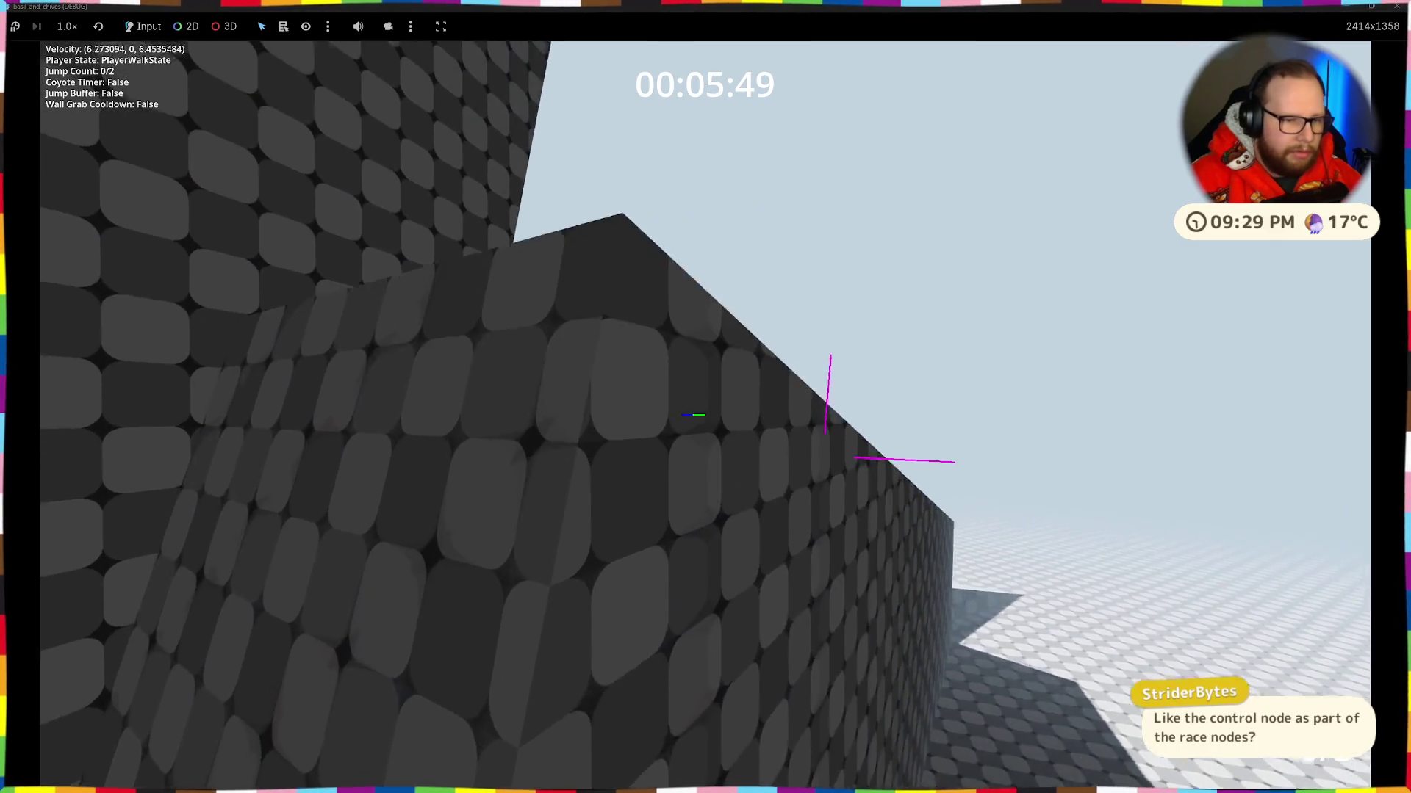
key(space)
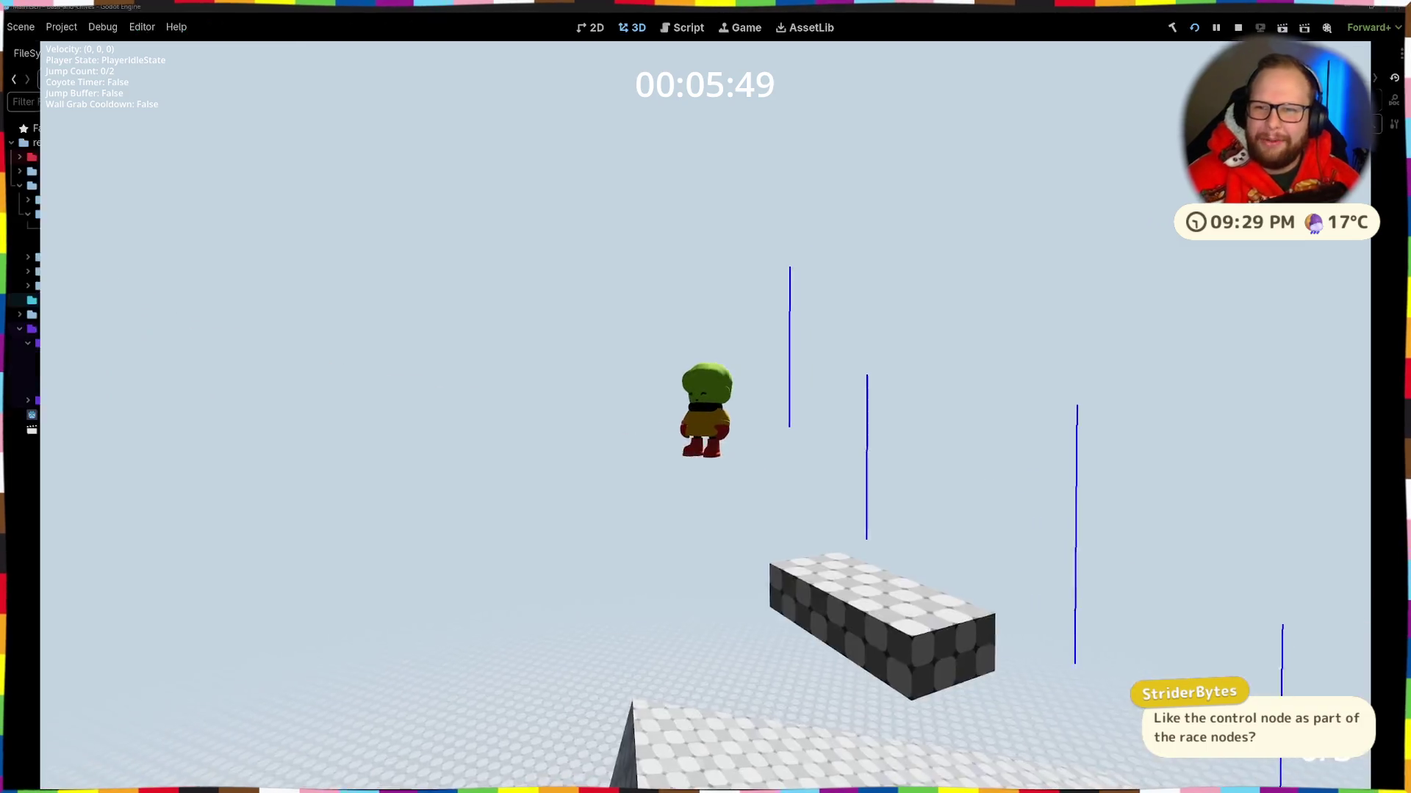
Step: Stop the game and open RaceService.cs from the Race folder in the code editor
key(F8)
key(alt+Tab)
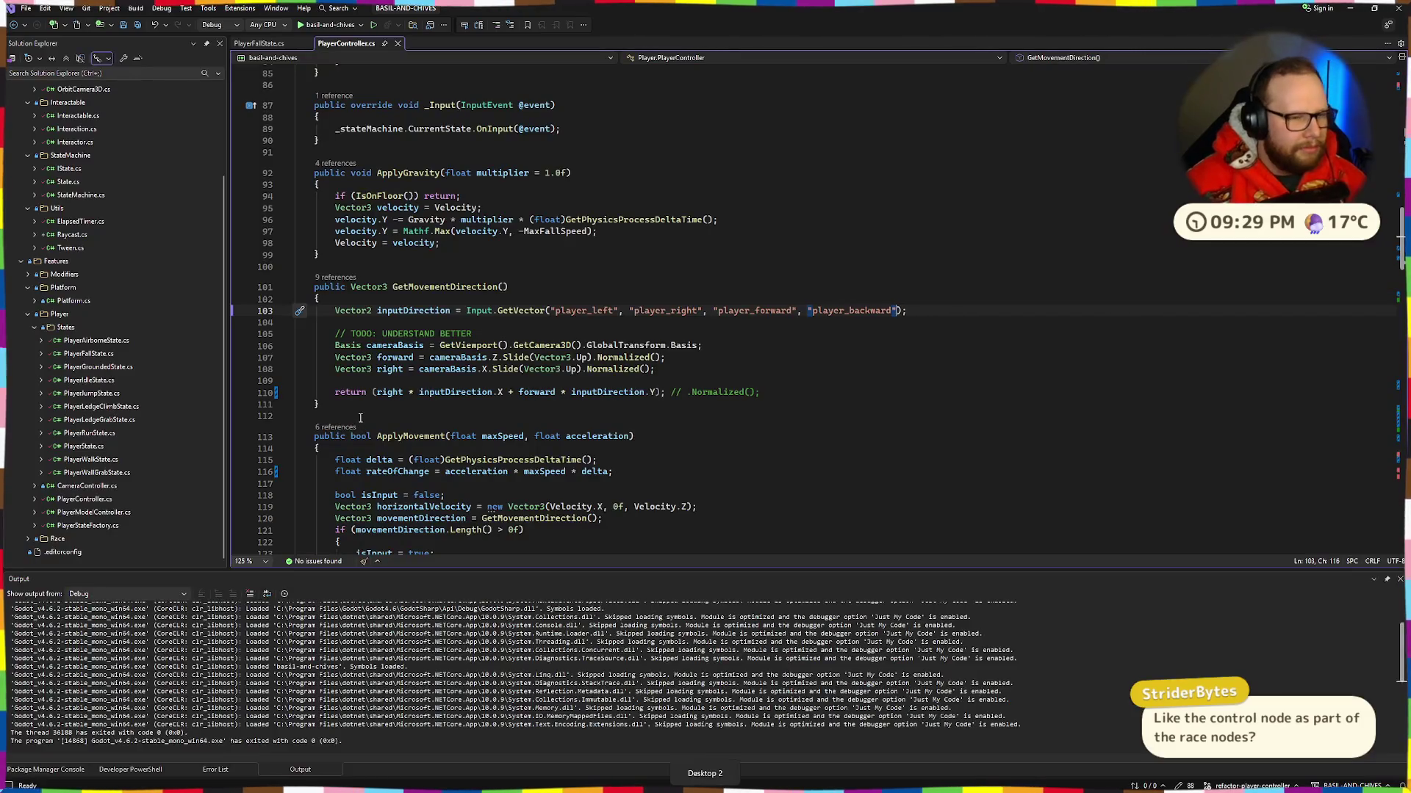
click(28, 538)
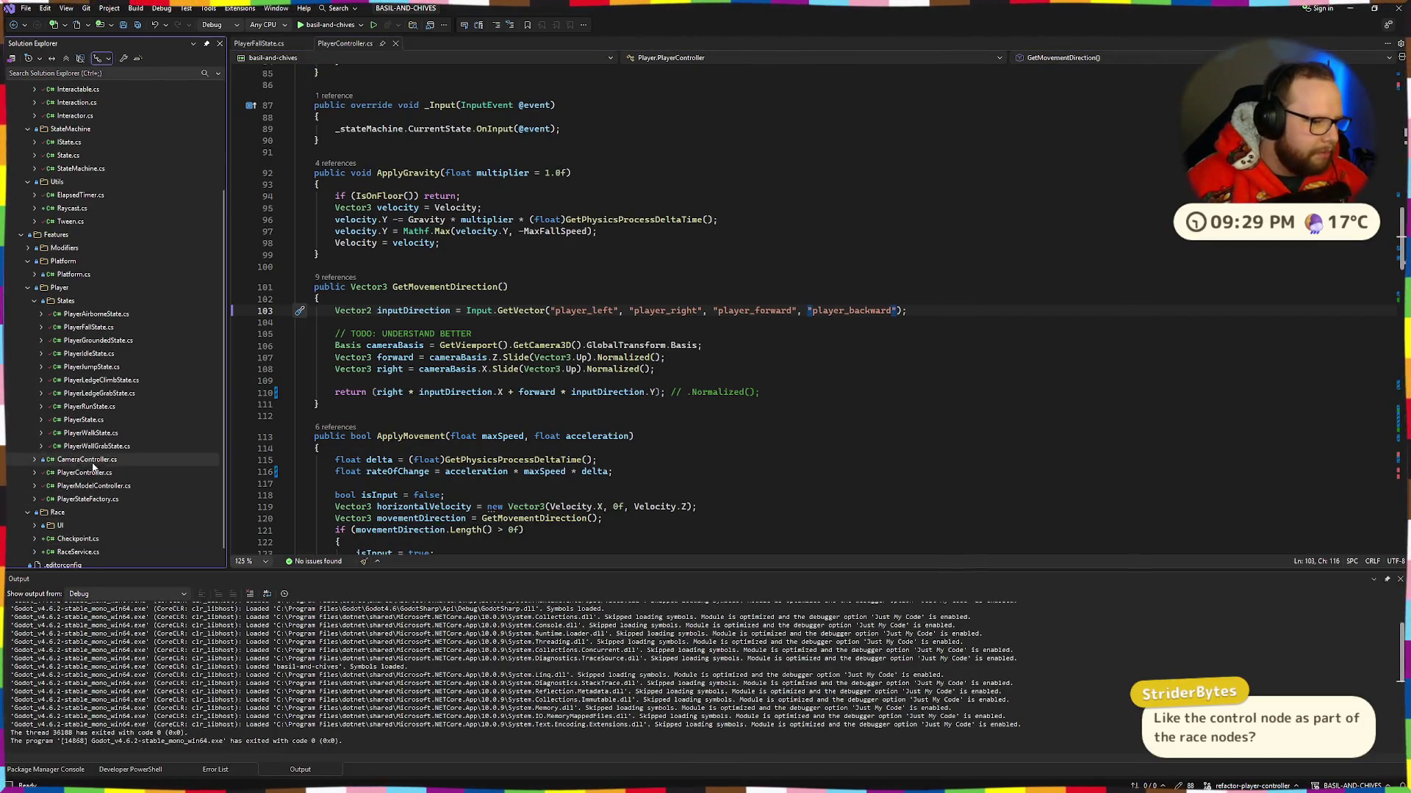
double_click(78, 538)
click(744, 435)
Step: In _Ready, add blank lines around the SetCount line
scroll(744, 438, down, 7)
scroll(661, 411, up, 7)
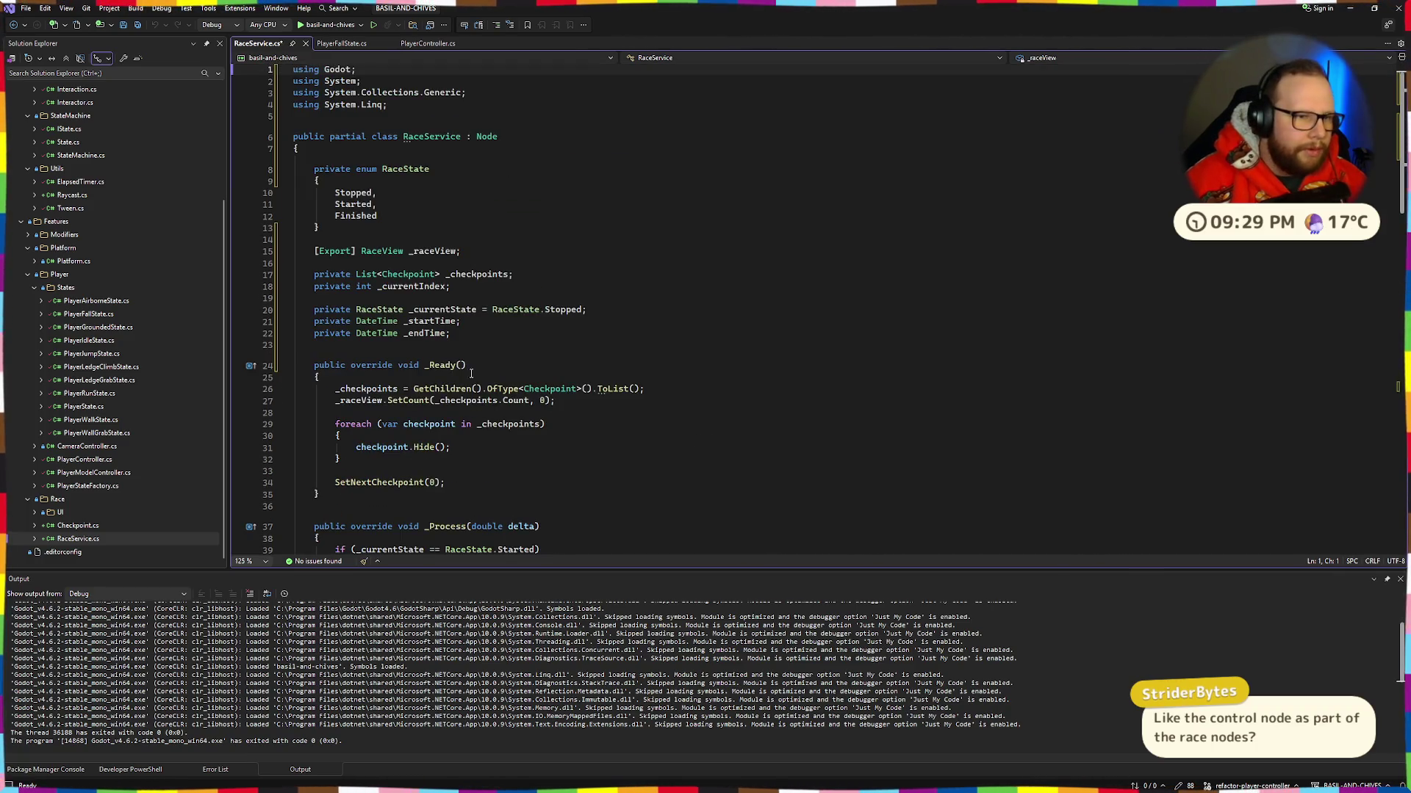
scroll(437, 440, down, 3)
click(470, 259)
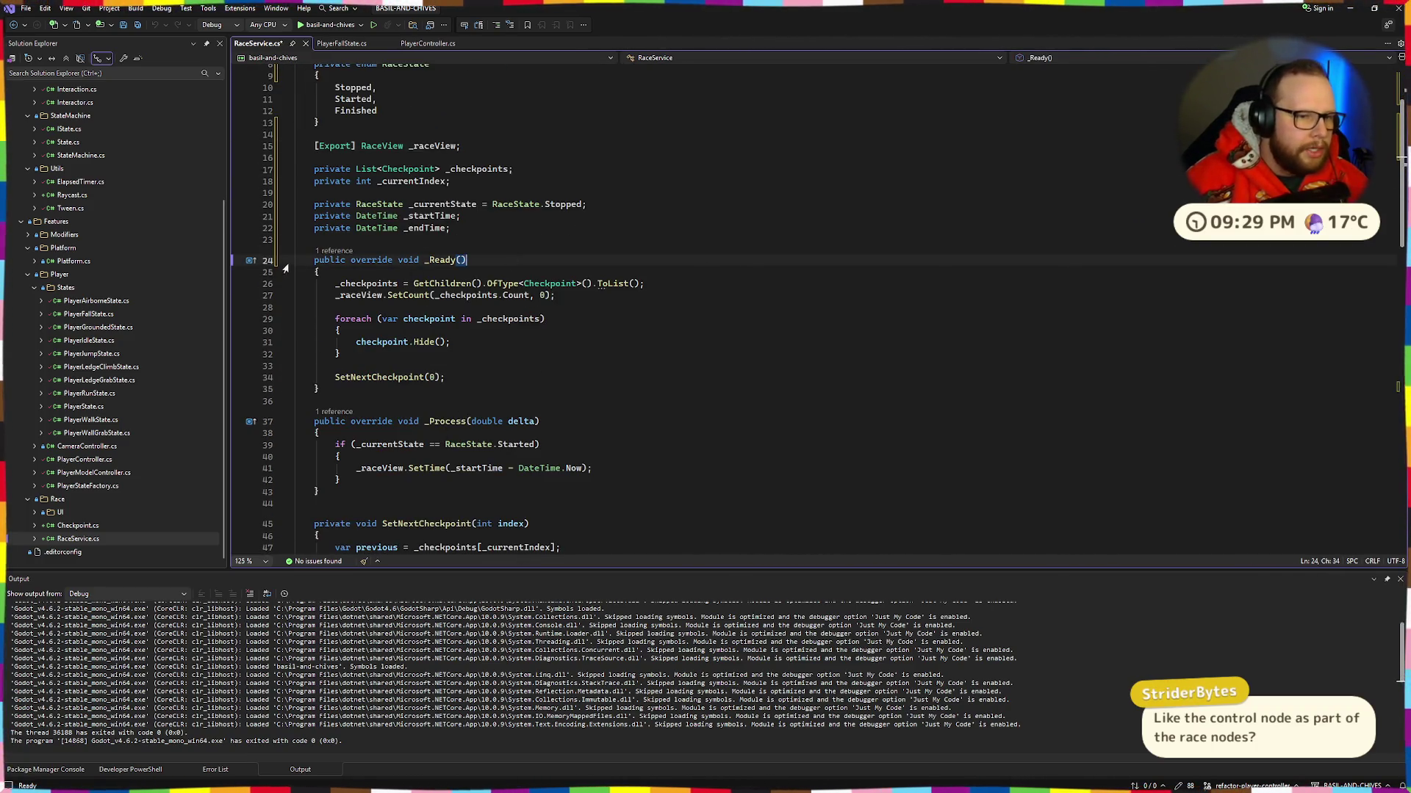
click(597, 292)
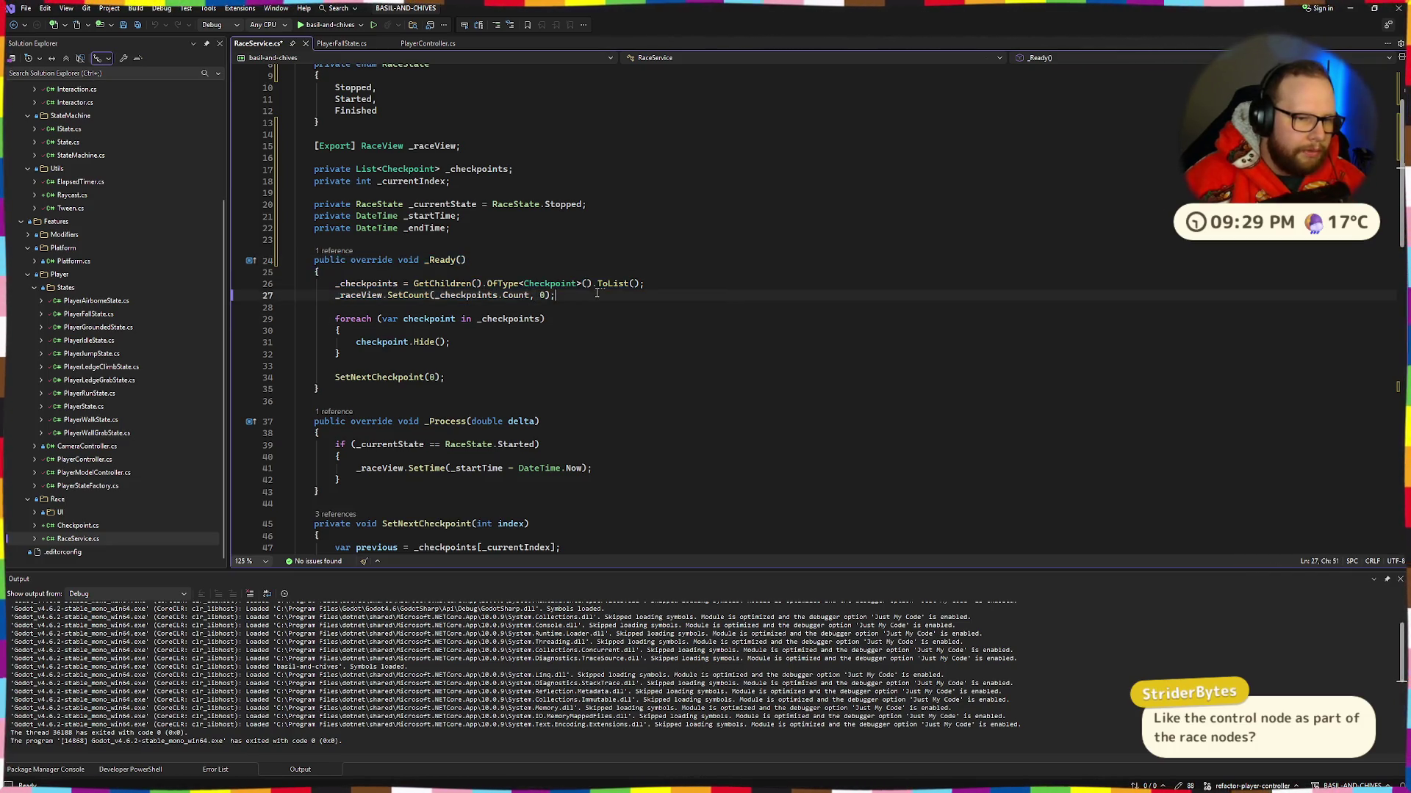
key(Up)
key(ctrl+Right)
key(ctrl+Right)
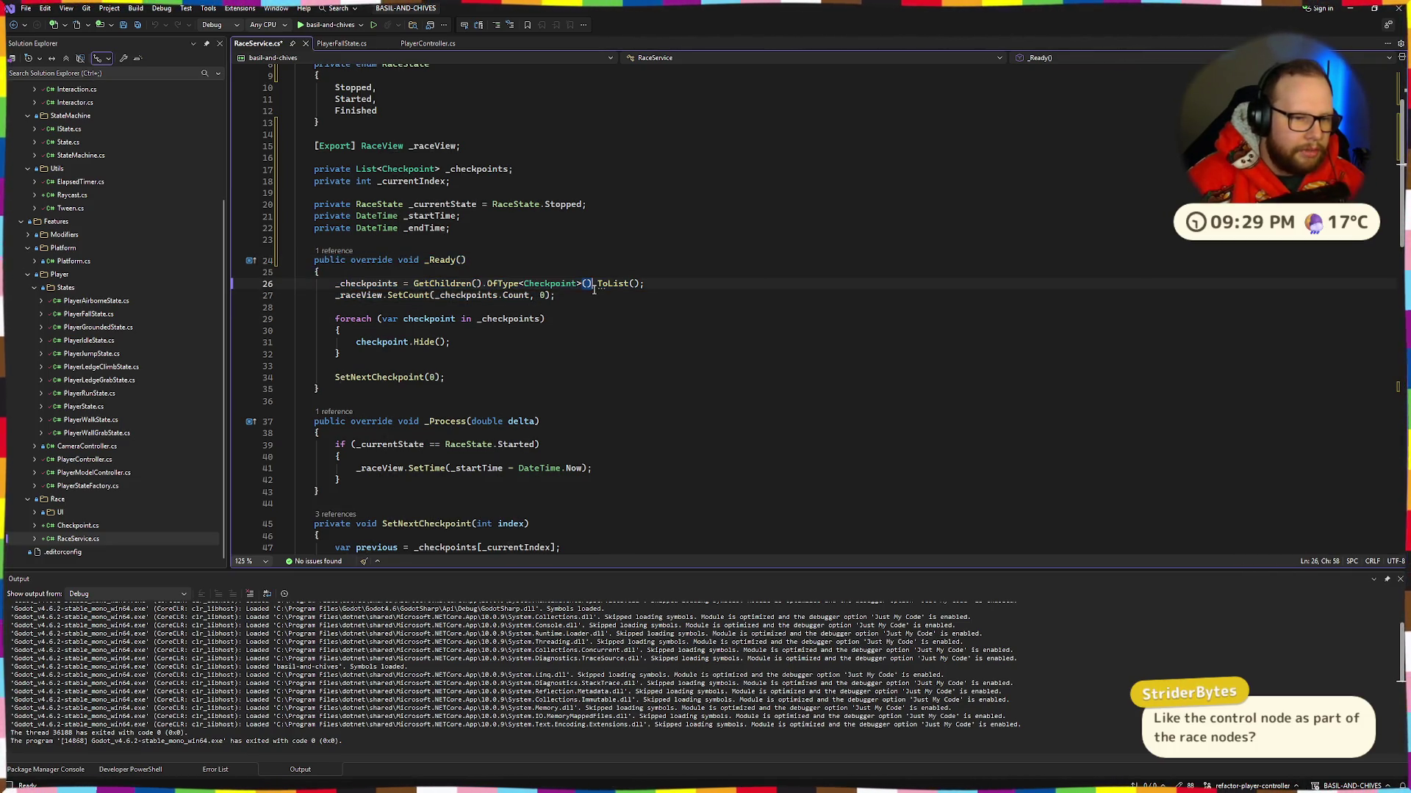
drag(440, 377, 514, 381)
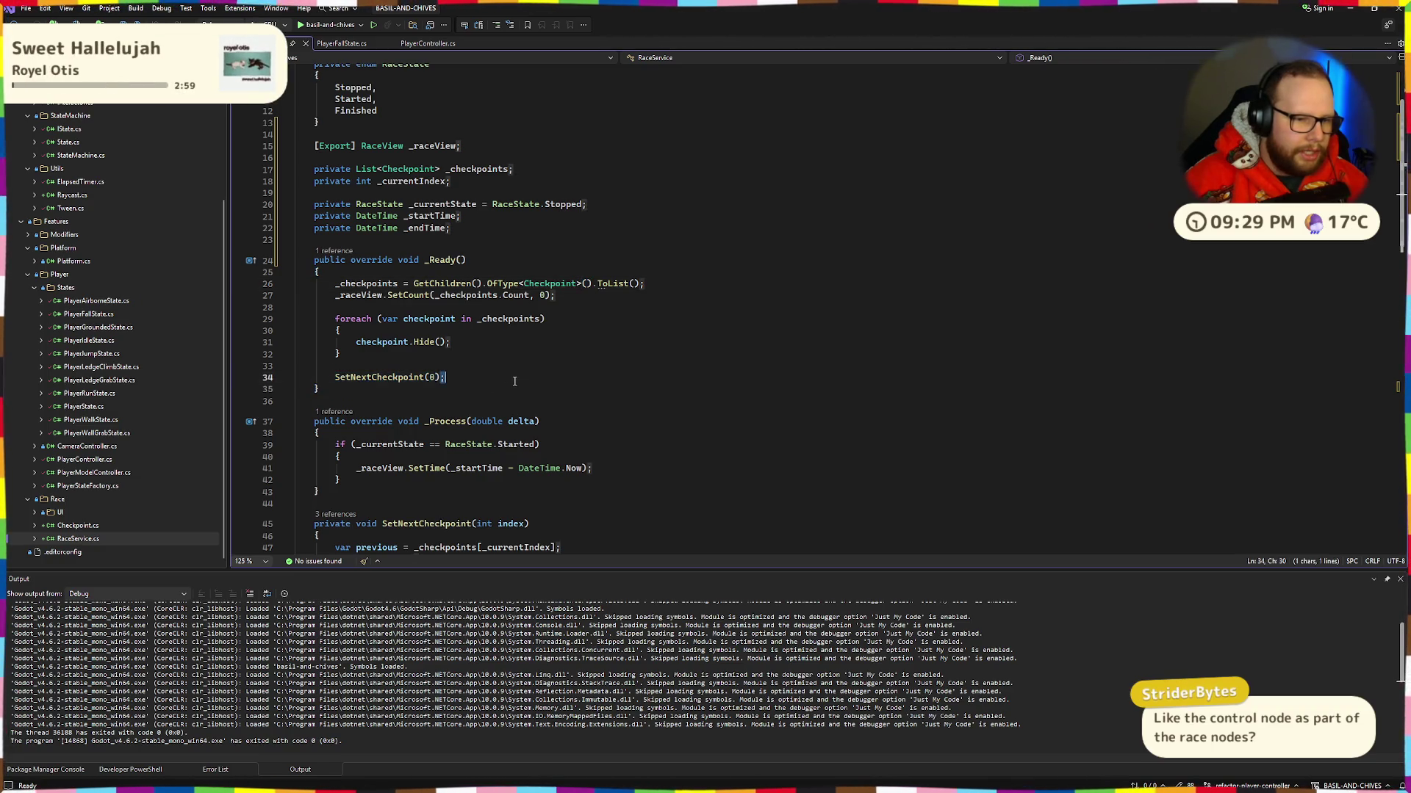
click(345, 306)
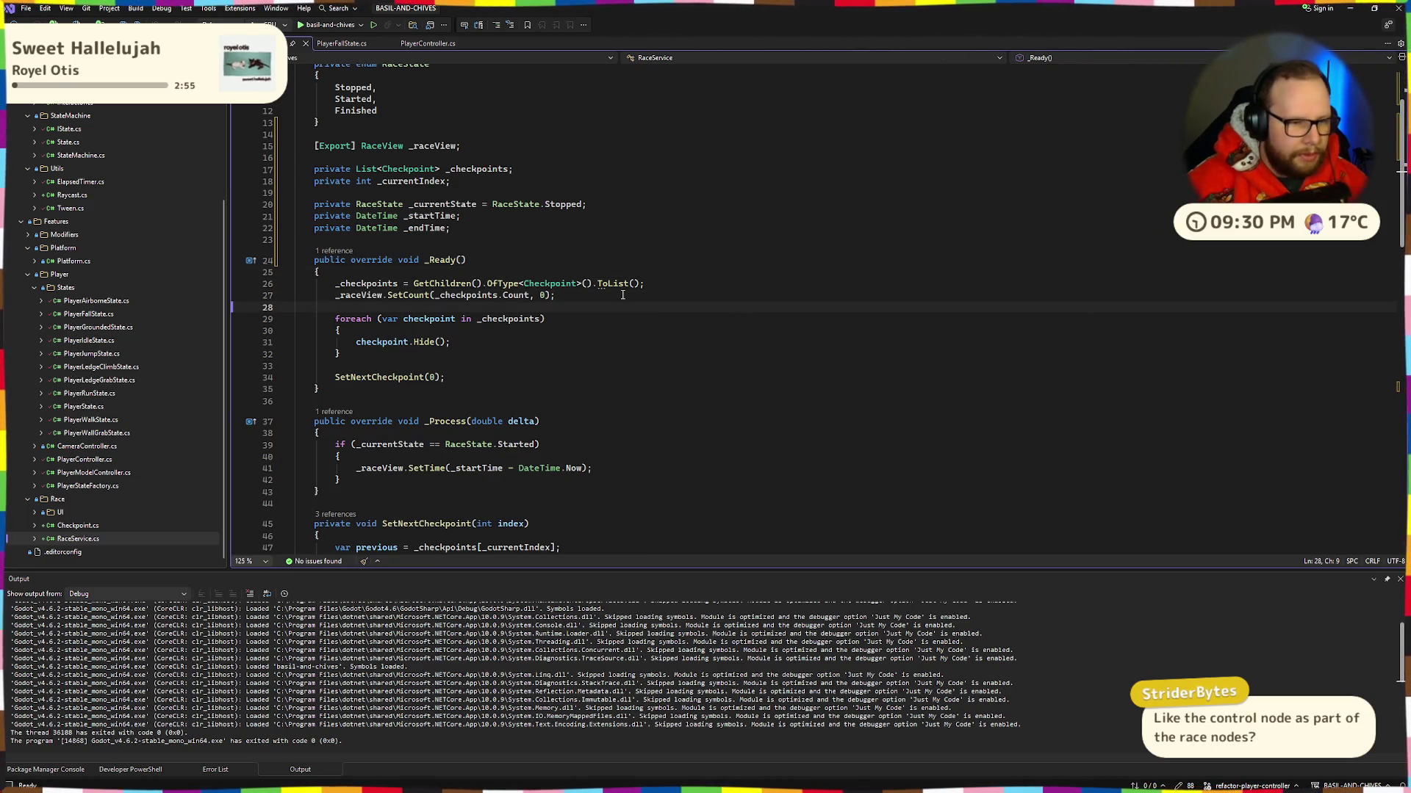
key(Return)
key(Up)
key(Up)
key(Home)
key(Return)
key(Down)
key(Down)
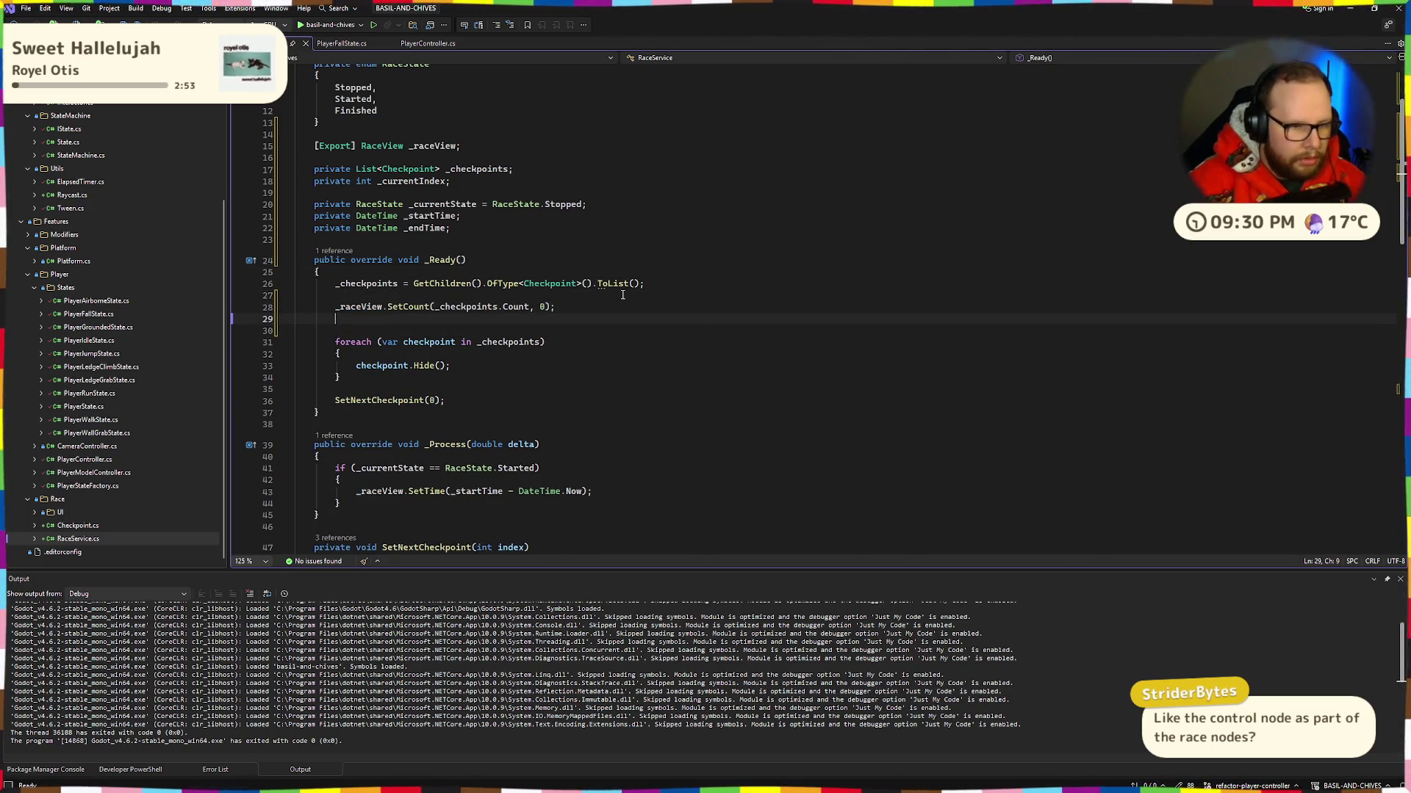
Step: Move the checkpoint-hiding loop above SetCount and add a _raceView.Hide call below it
key(Down)
key(Down)
key(shift+Down)
key(shift+Down)
key(shift+Down)
key(alt+Up)
key(alt+Up)
key(alt+Up)
key(Down)
key(Down)
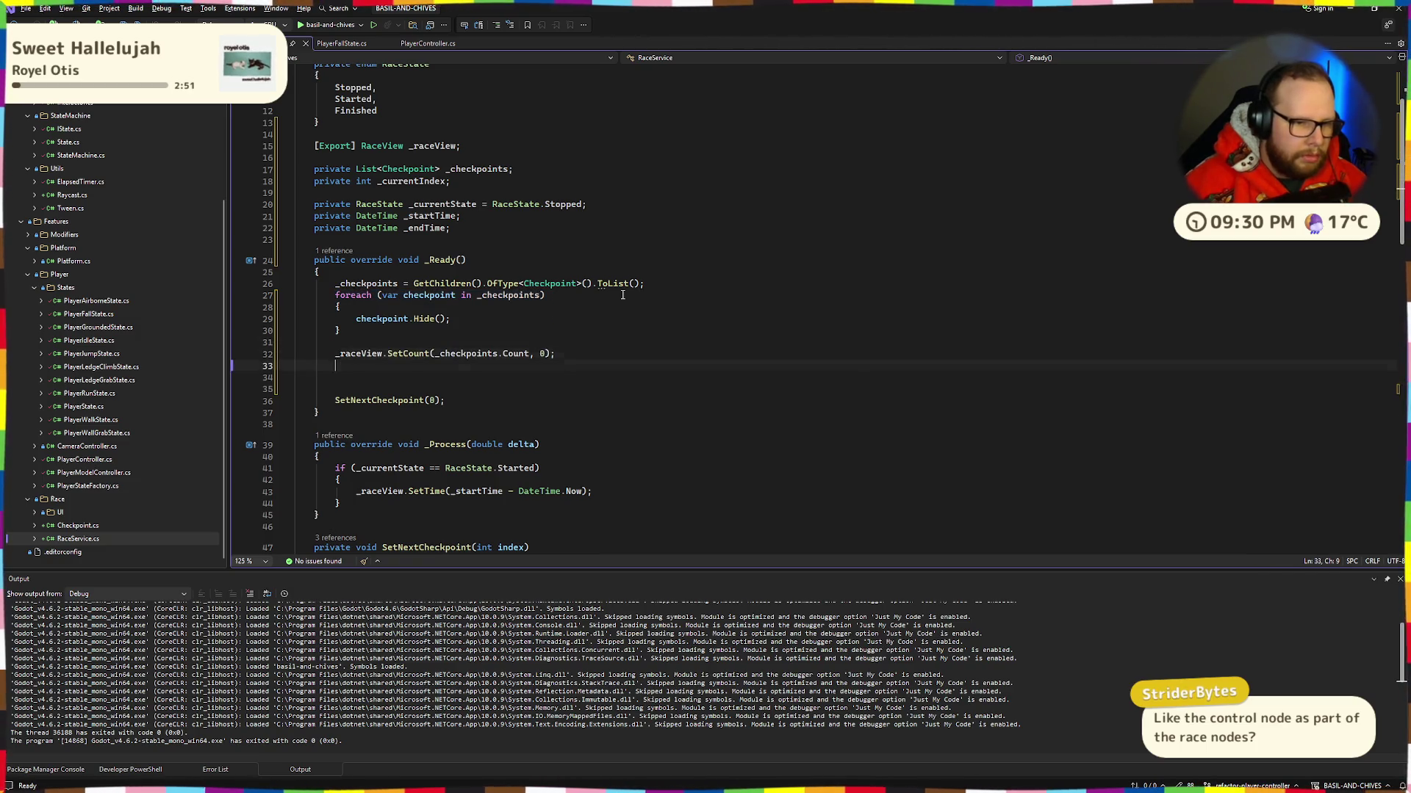
key(Up)
key(Up)
key(Up)
key(Down)
key(Down)
key(Down)
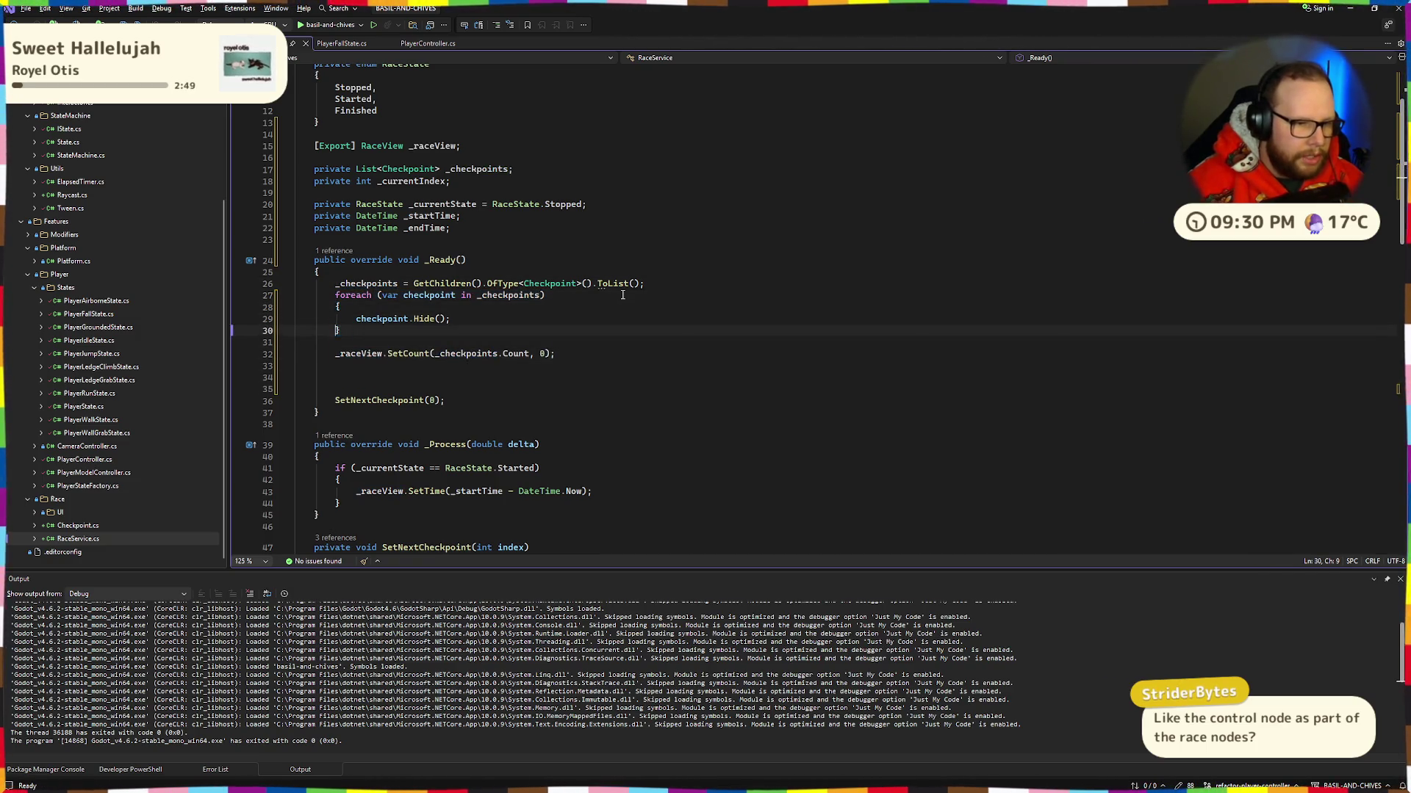
key(BackSpace)
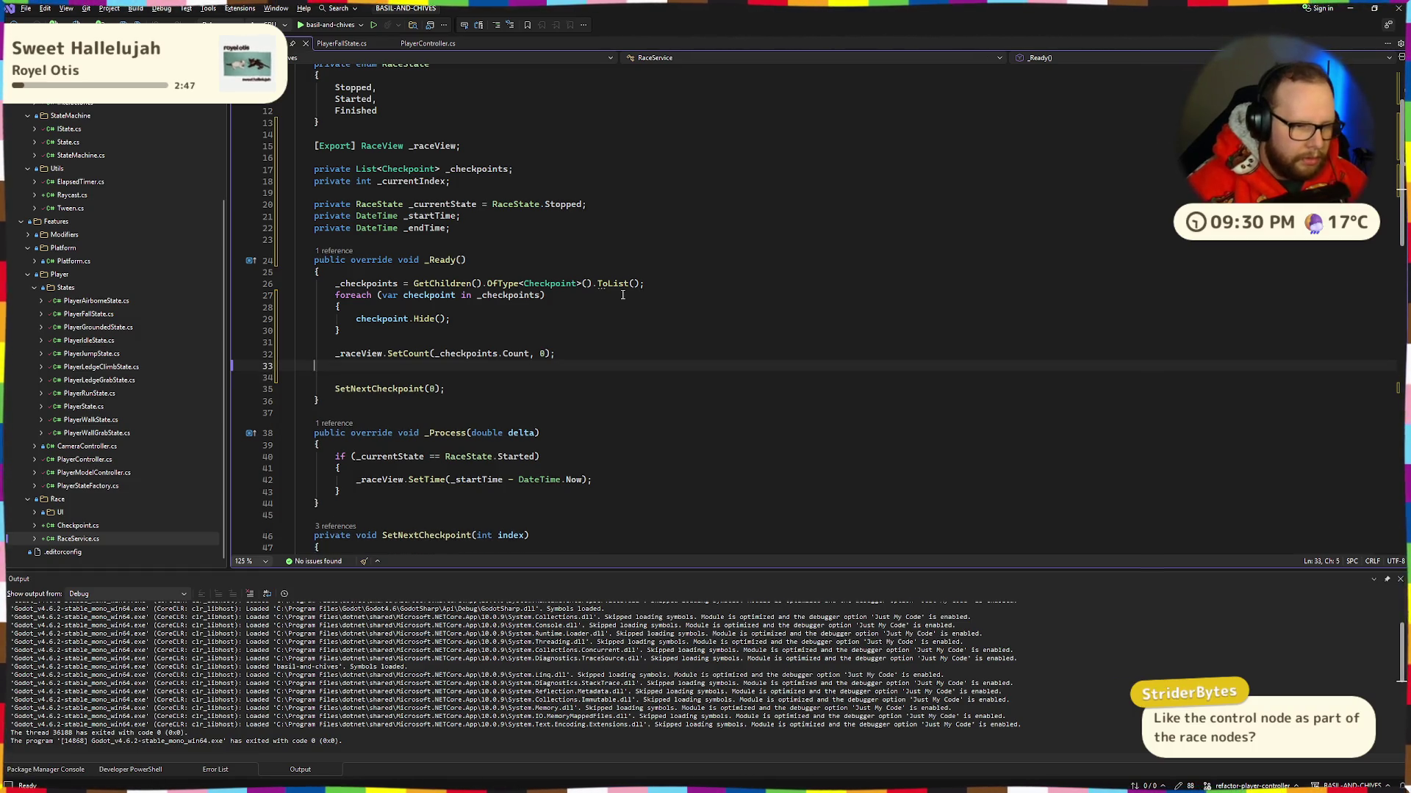
text(_raceView./)
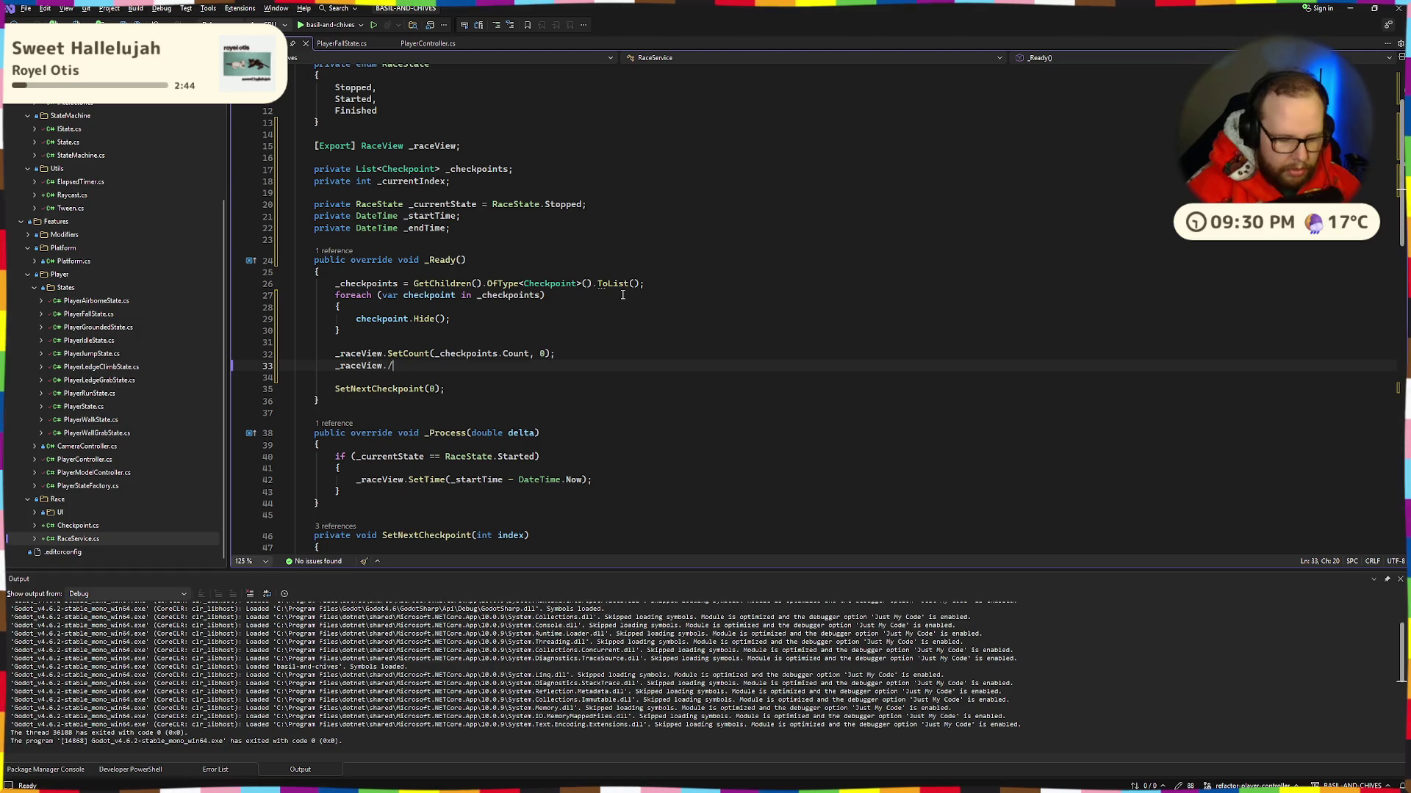
key(BackSpace)
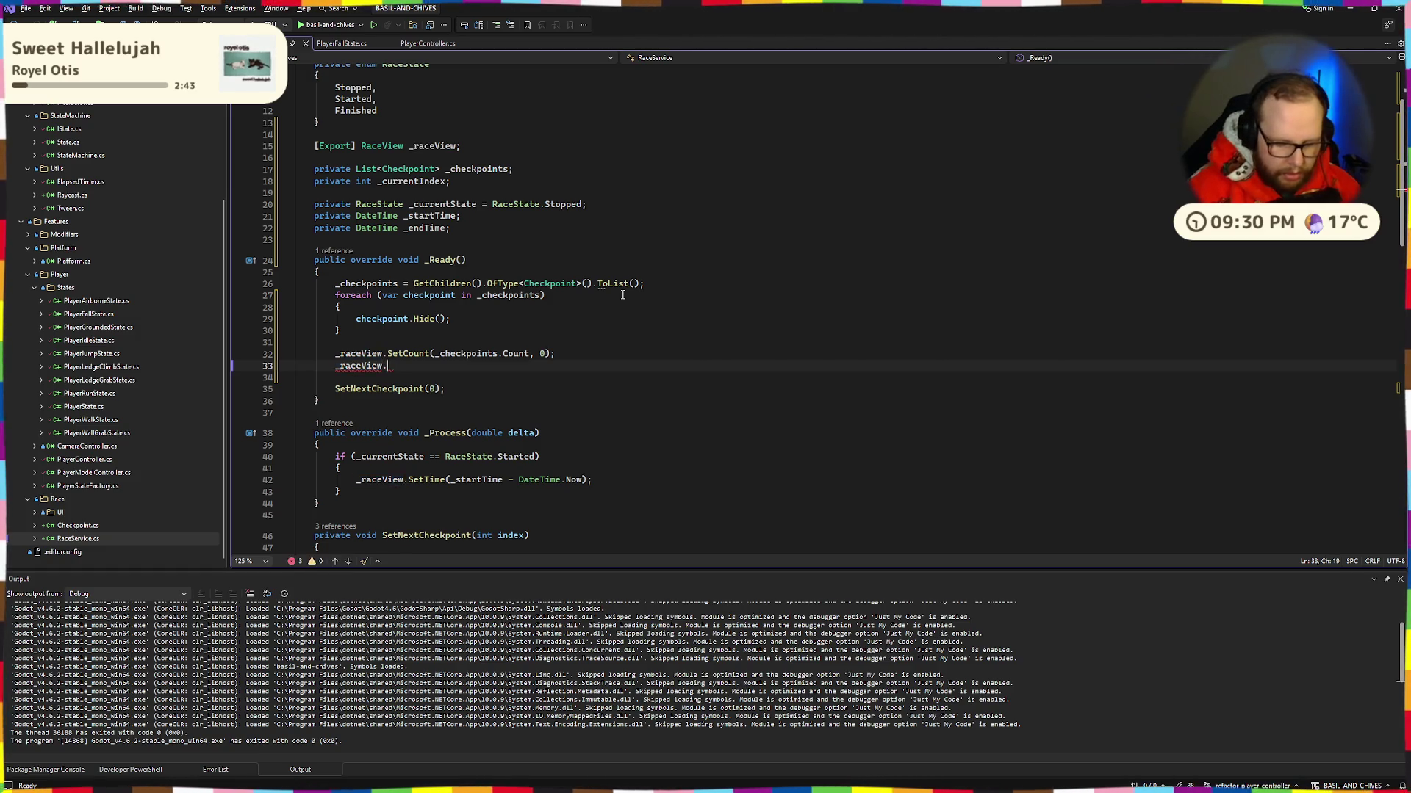
text(Hide();)
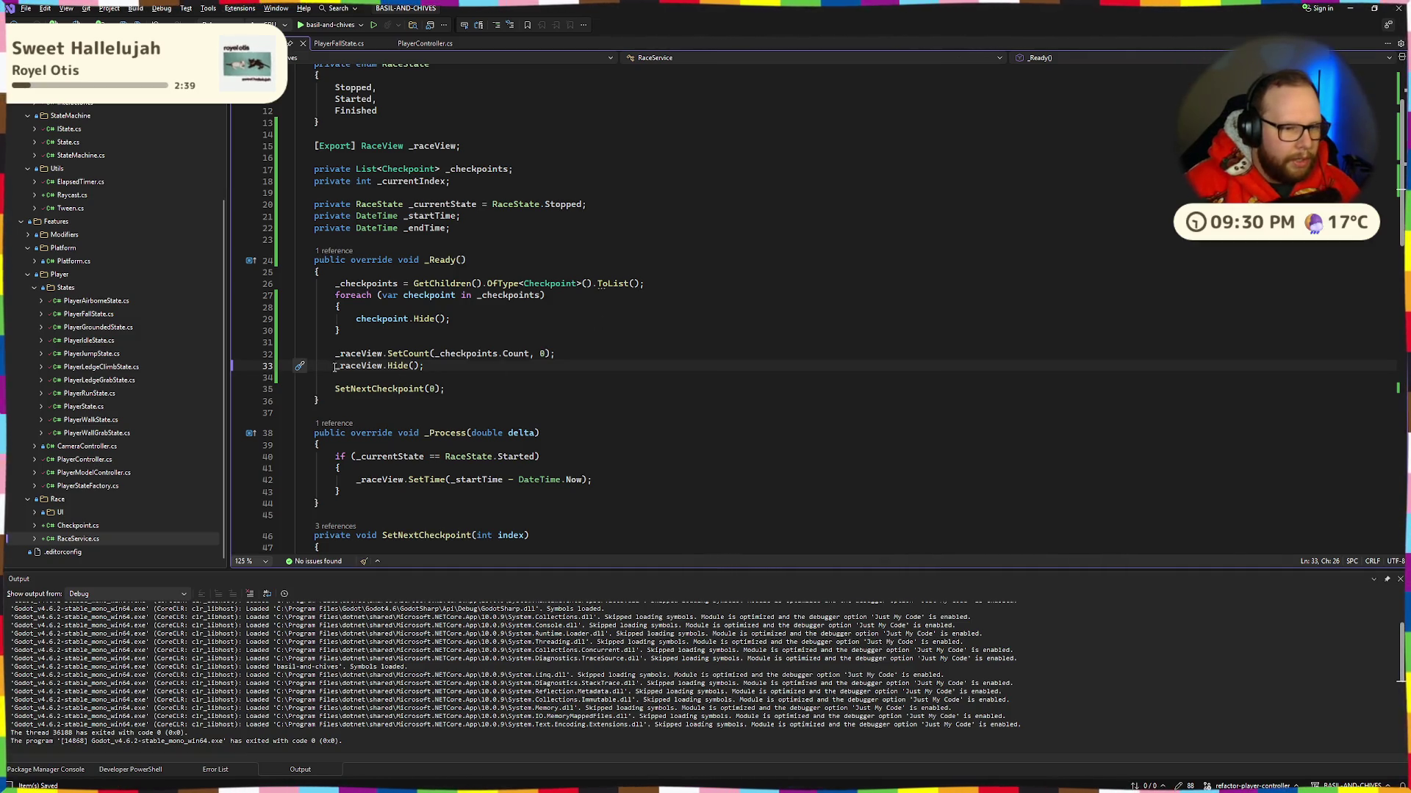
Step: Insert _raceView.Show(); on a new line after the start-time line 72
scroll(471, 365, down, 13)
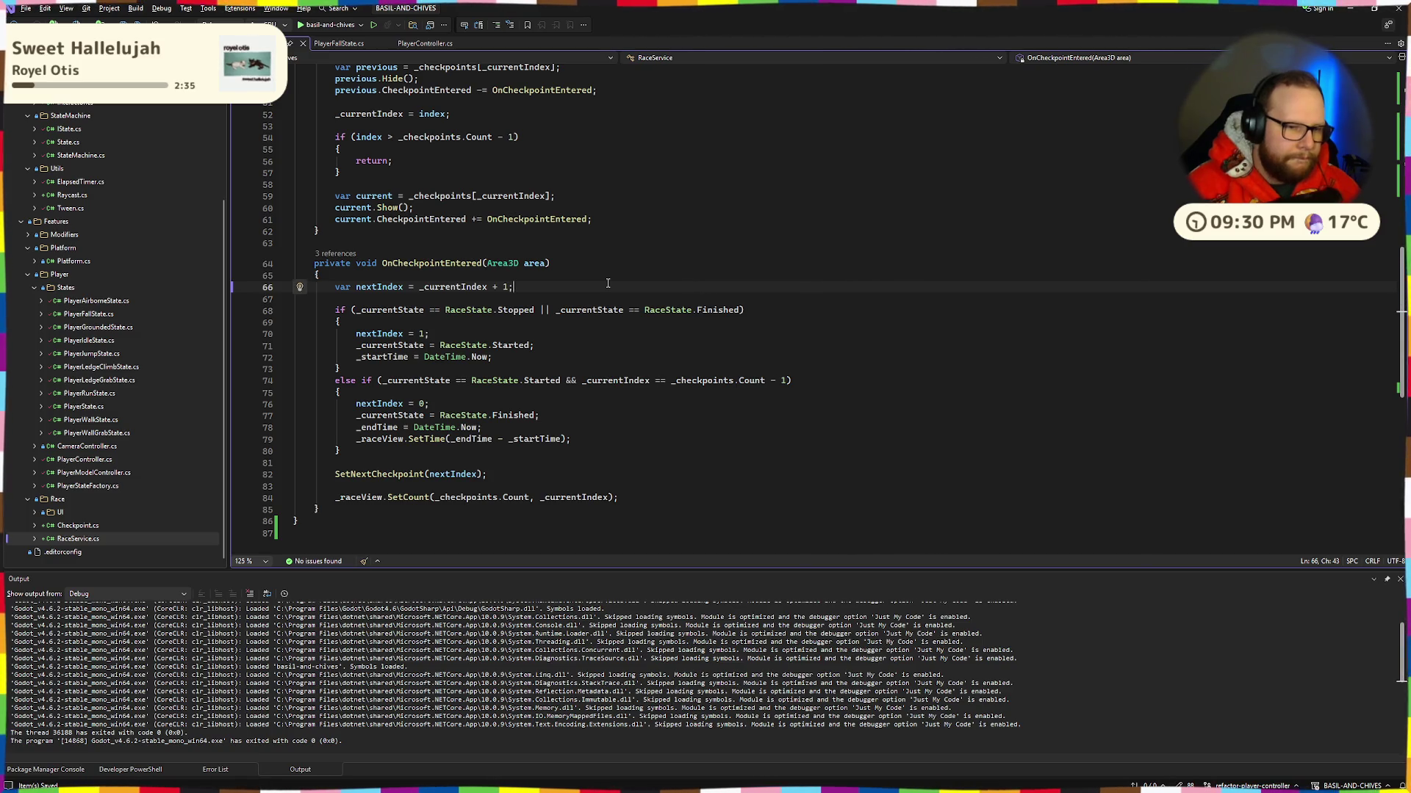
drag(348, 337, 495, 357)
click(507, 358)
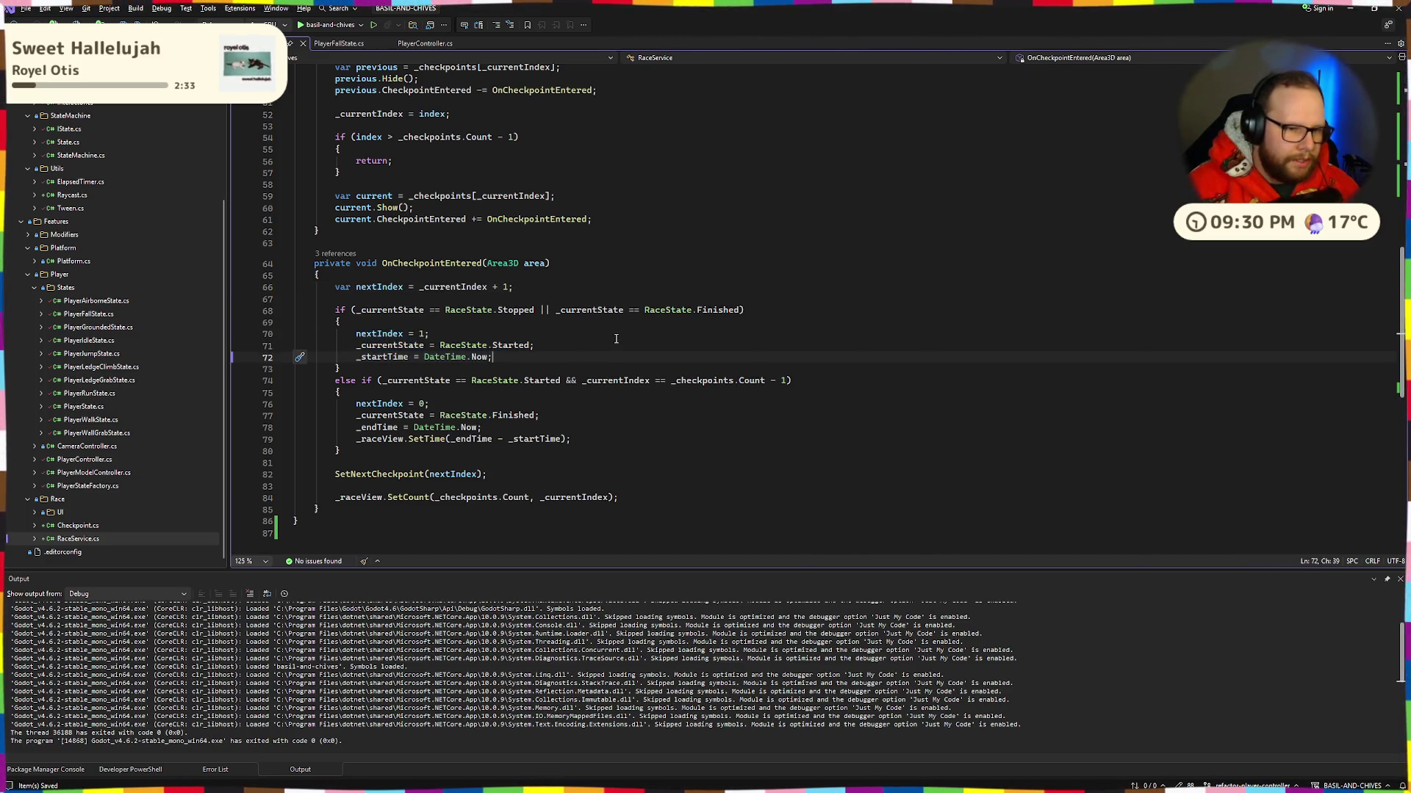
key(Return)
text(_raceView.Hide();)
key(Left)
key(Left)
key(Left)
key(ctrl+shift+Left)
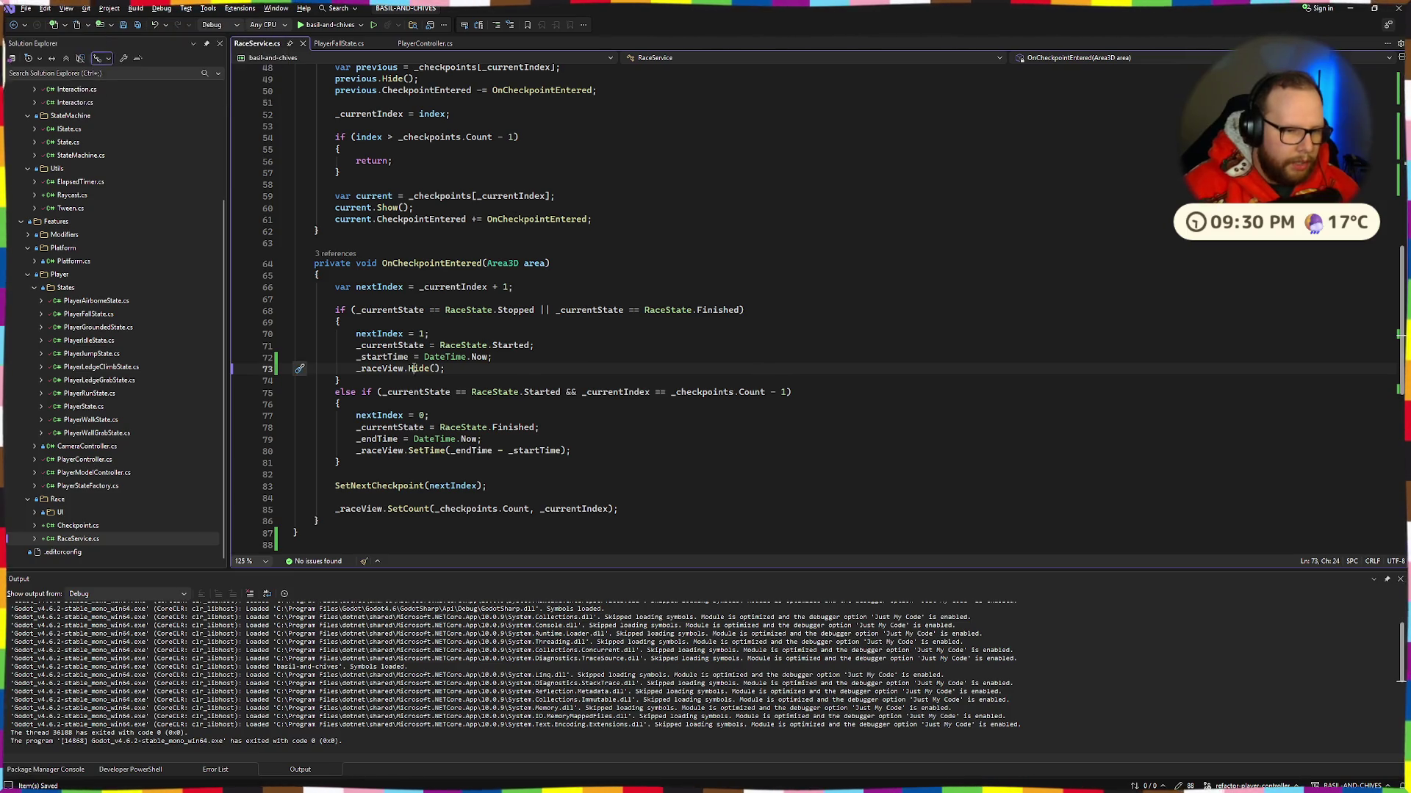
text(Sho)
key(Tab)
Step: Build and launch the game to test the race view
click(557, 341)
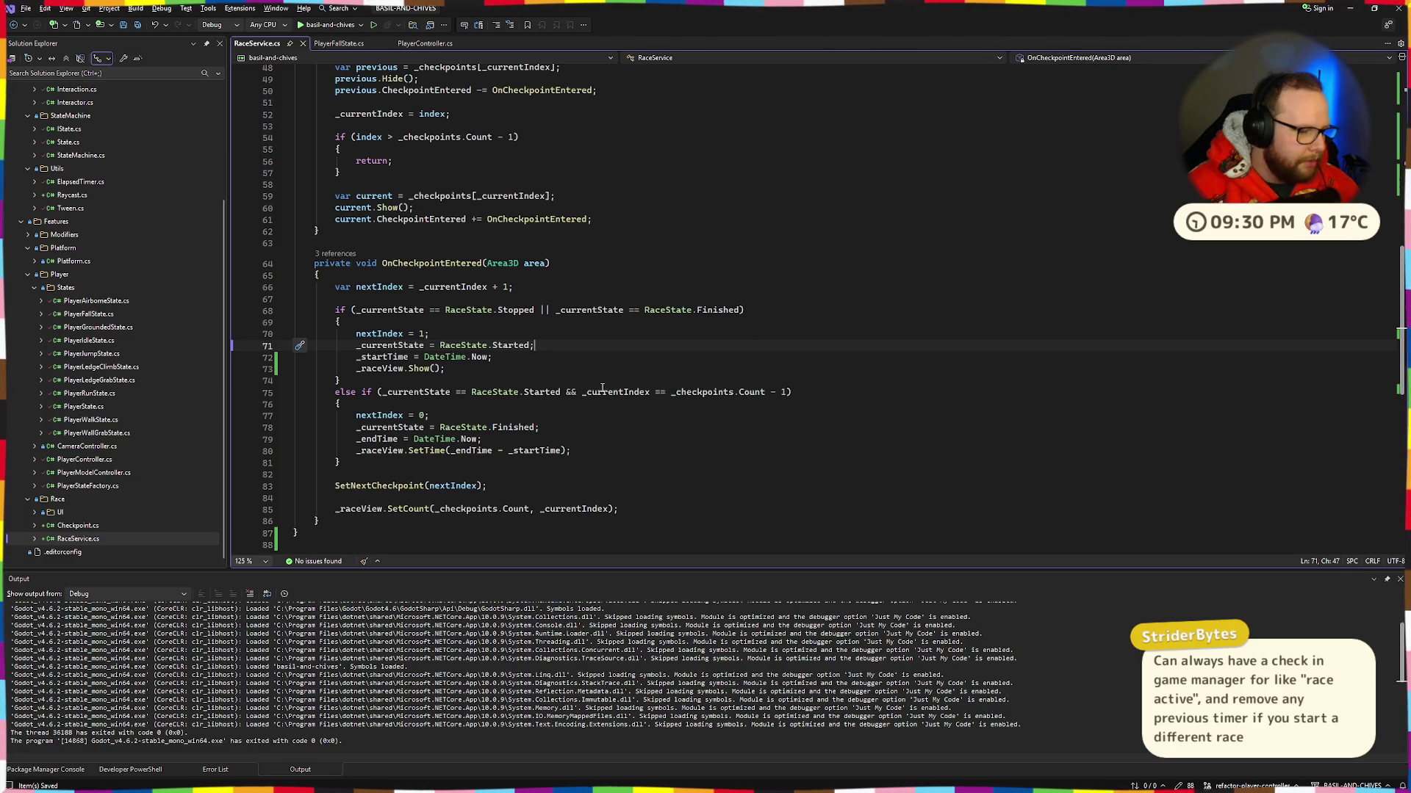
scroll(602, 388, up, 2)
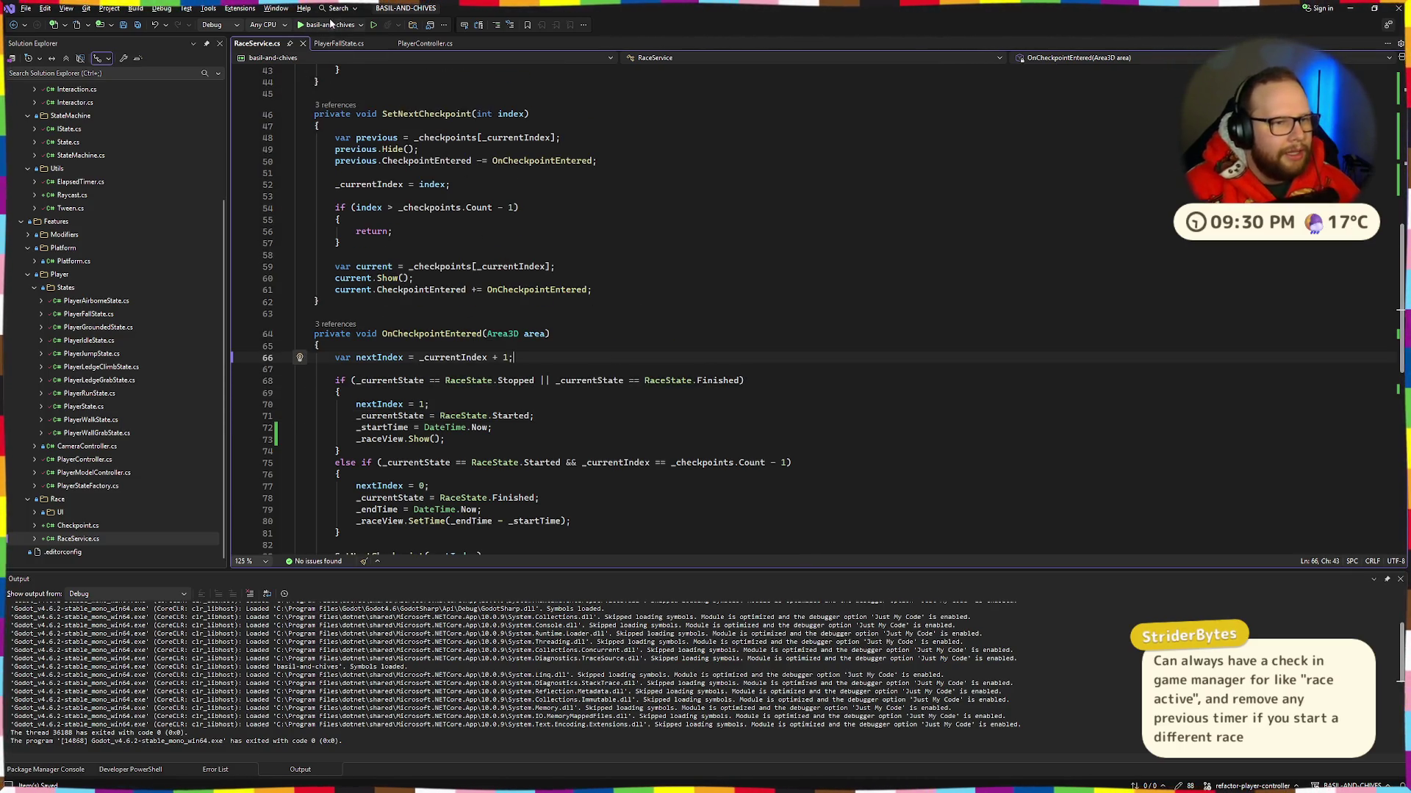
click(332, 24)
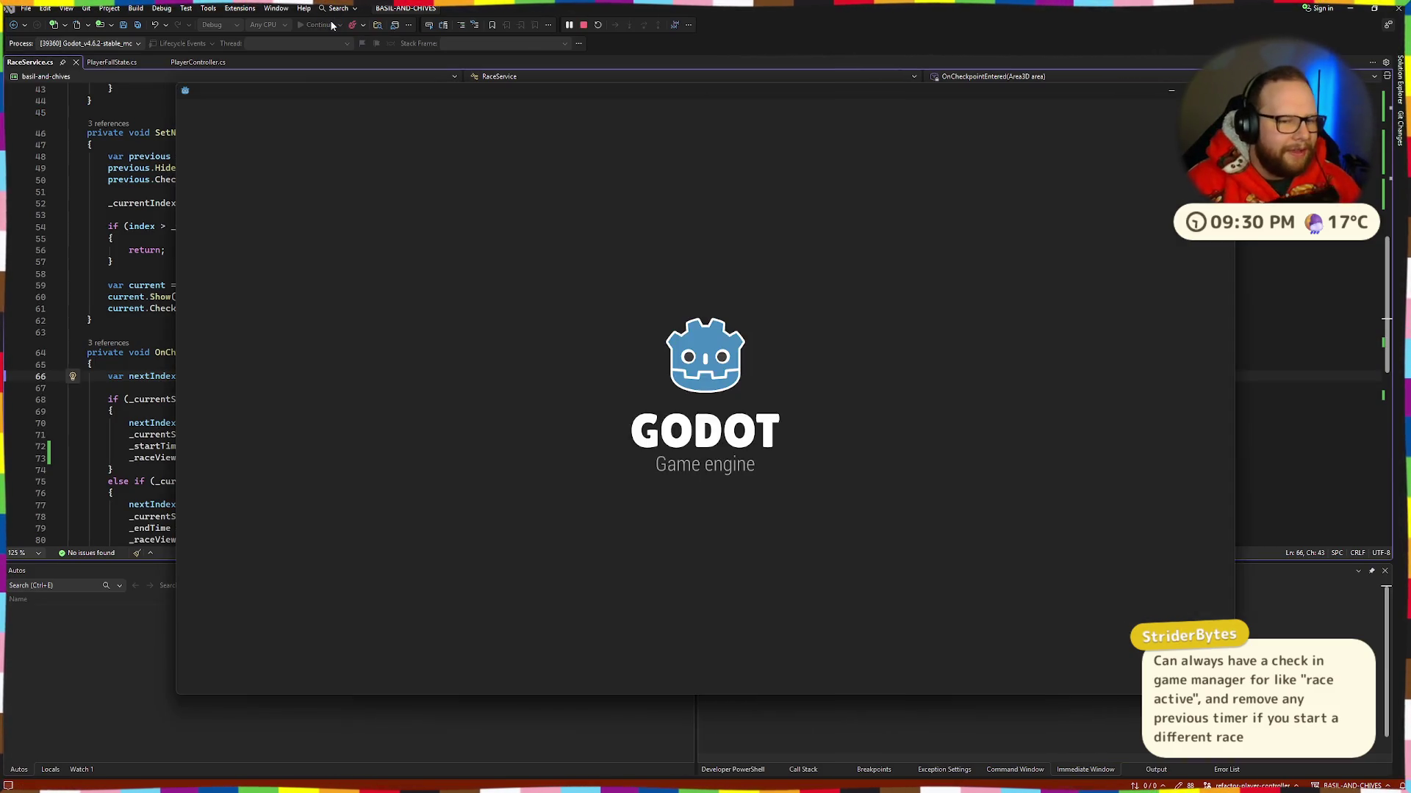
Step: Run and jump the player up onto the tall blocks, restarting after drops
key(w)
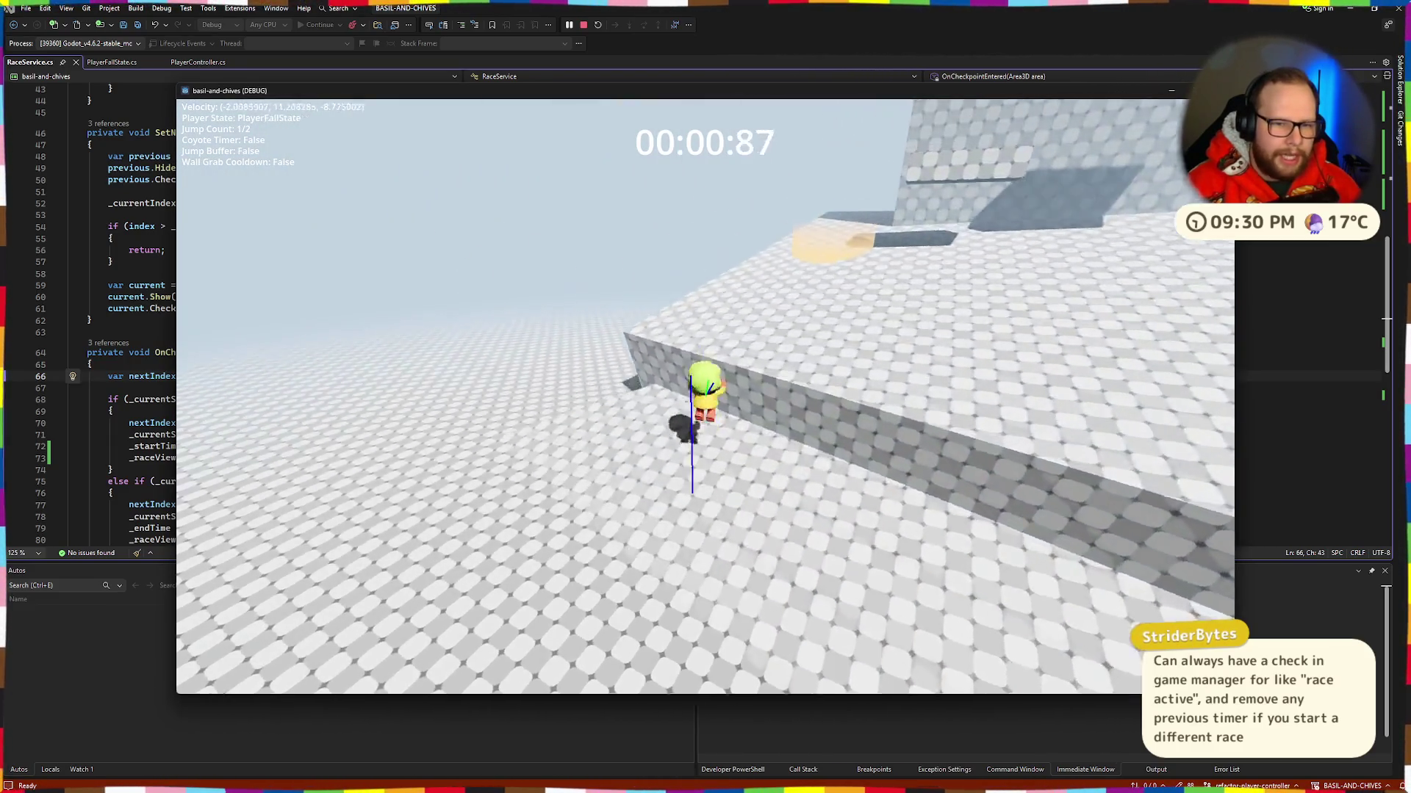
key(space)
key(space)
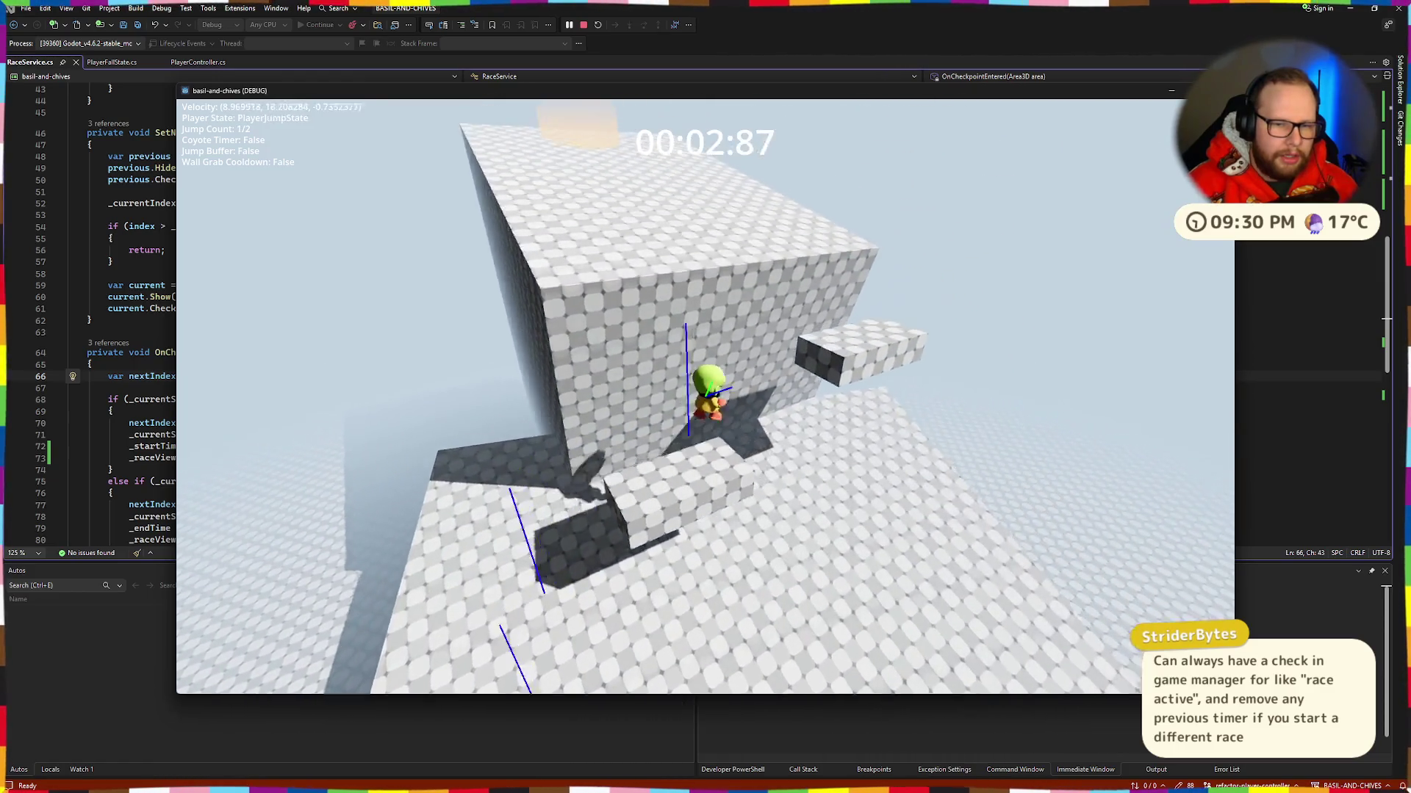
key(space)
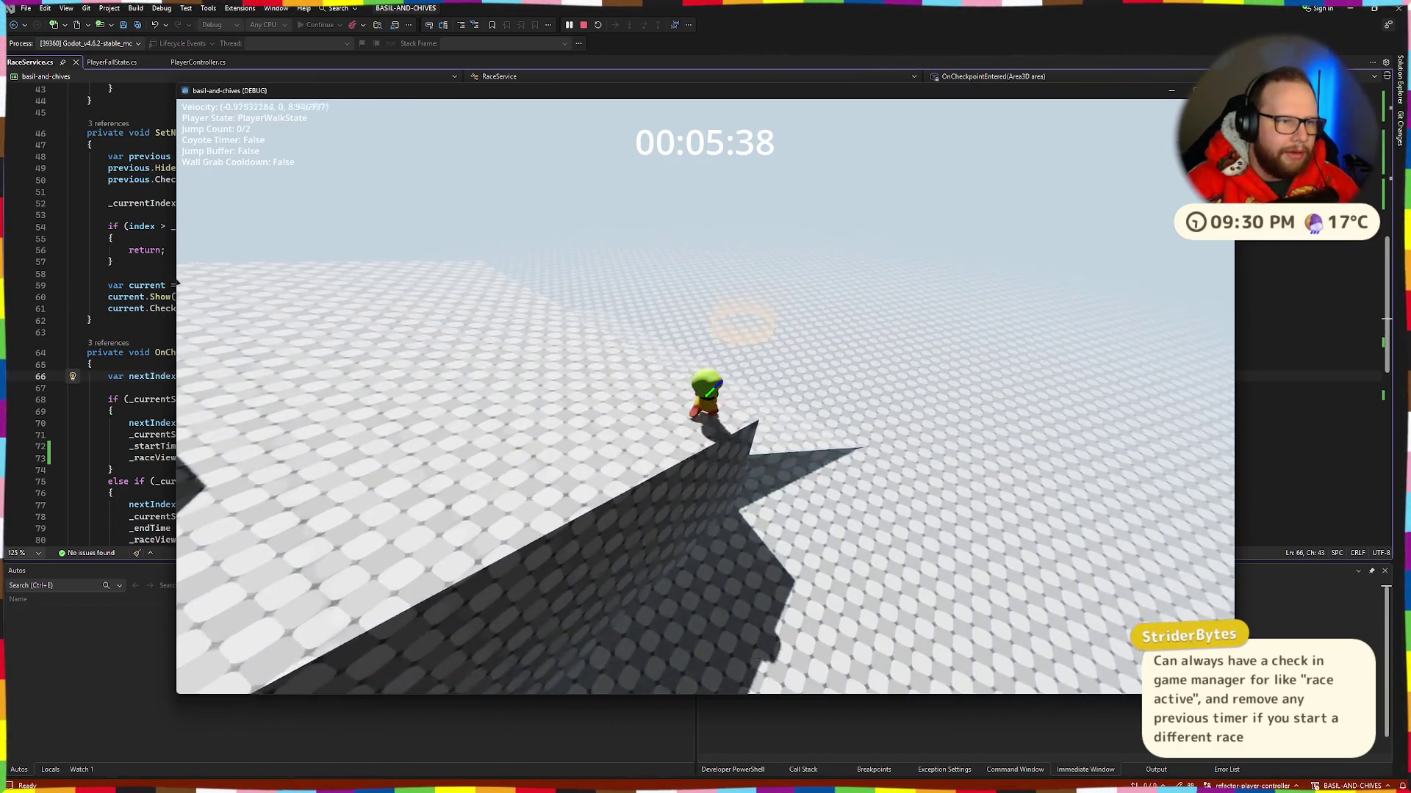
key(space)
key(space)
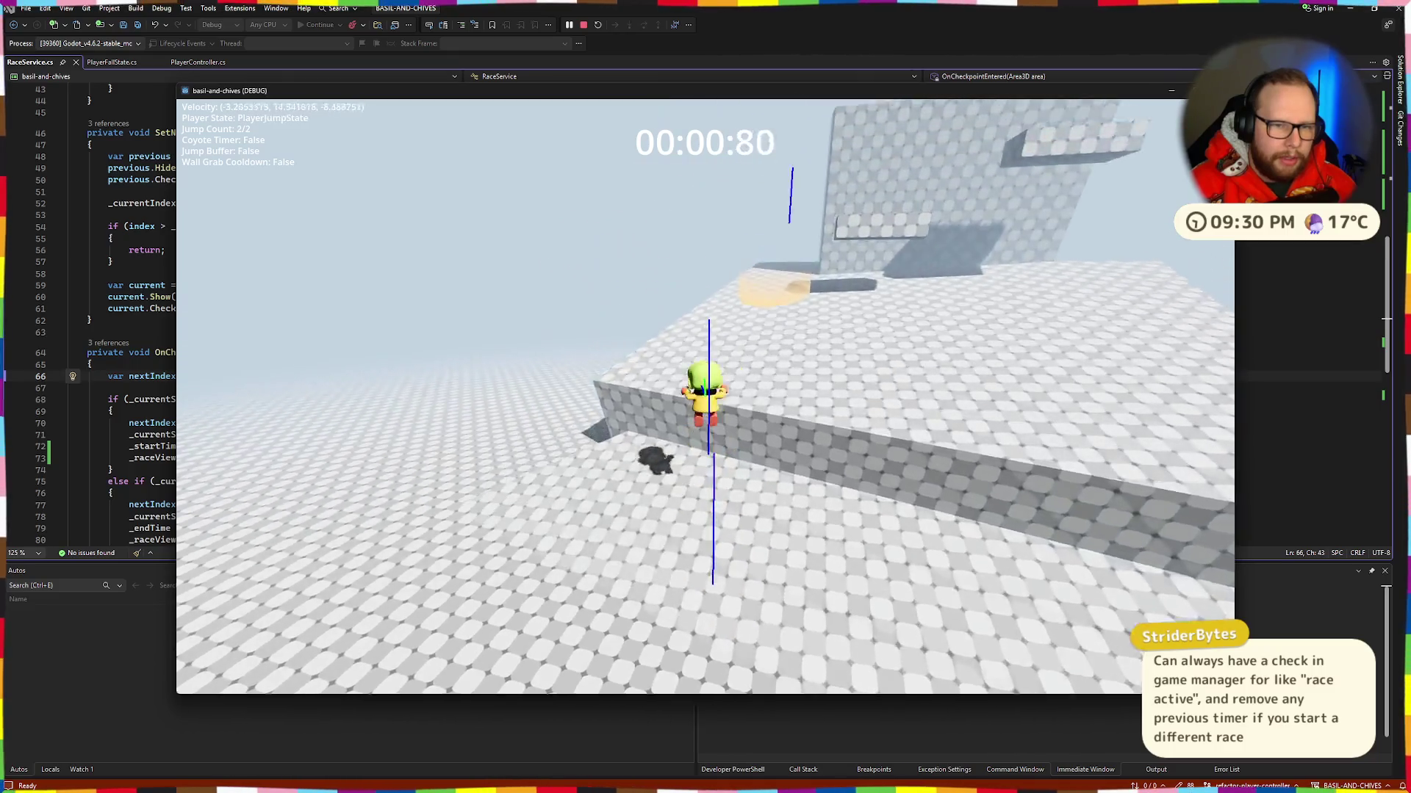
key(space)
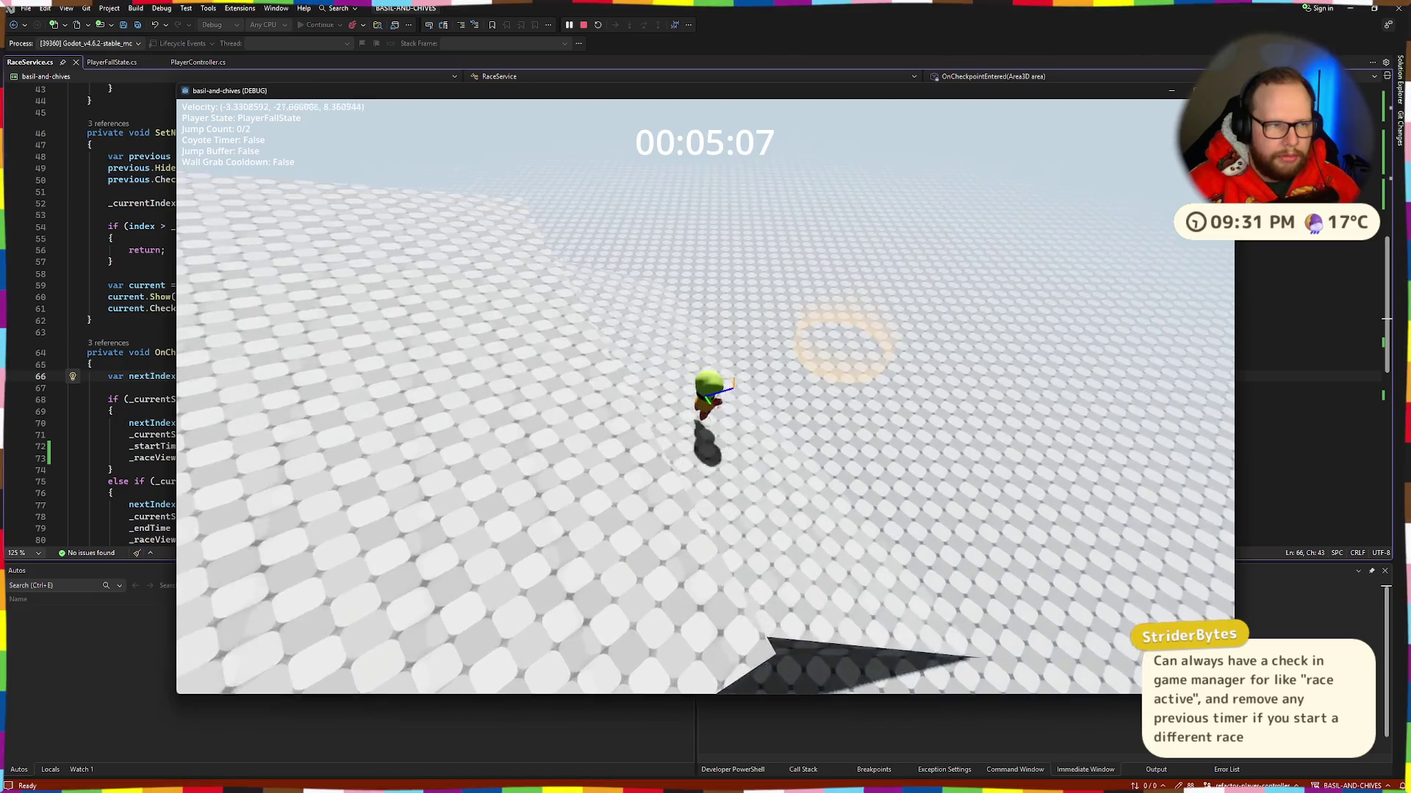
key(w)
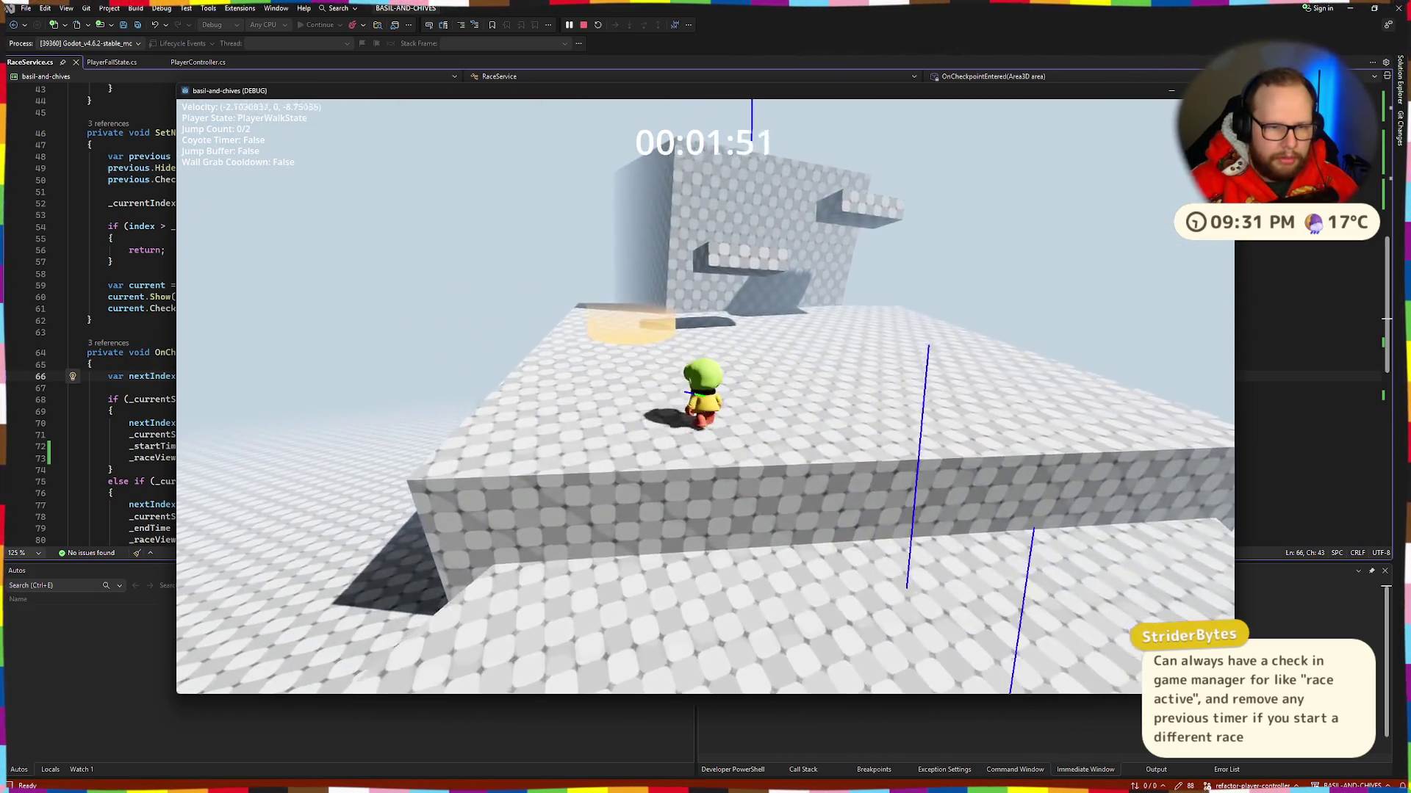
key(space)
key(space)
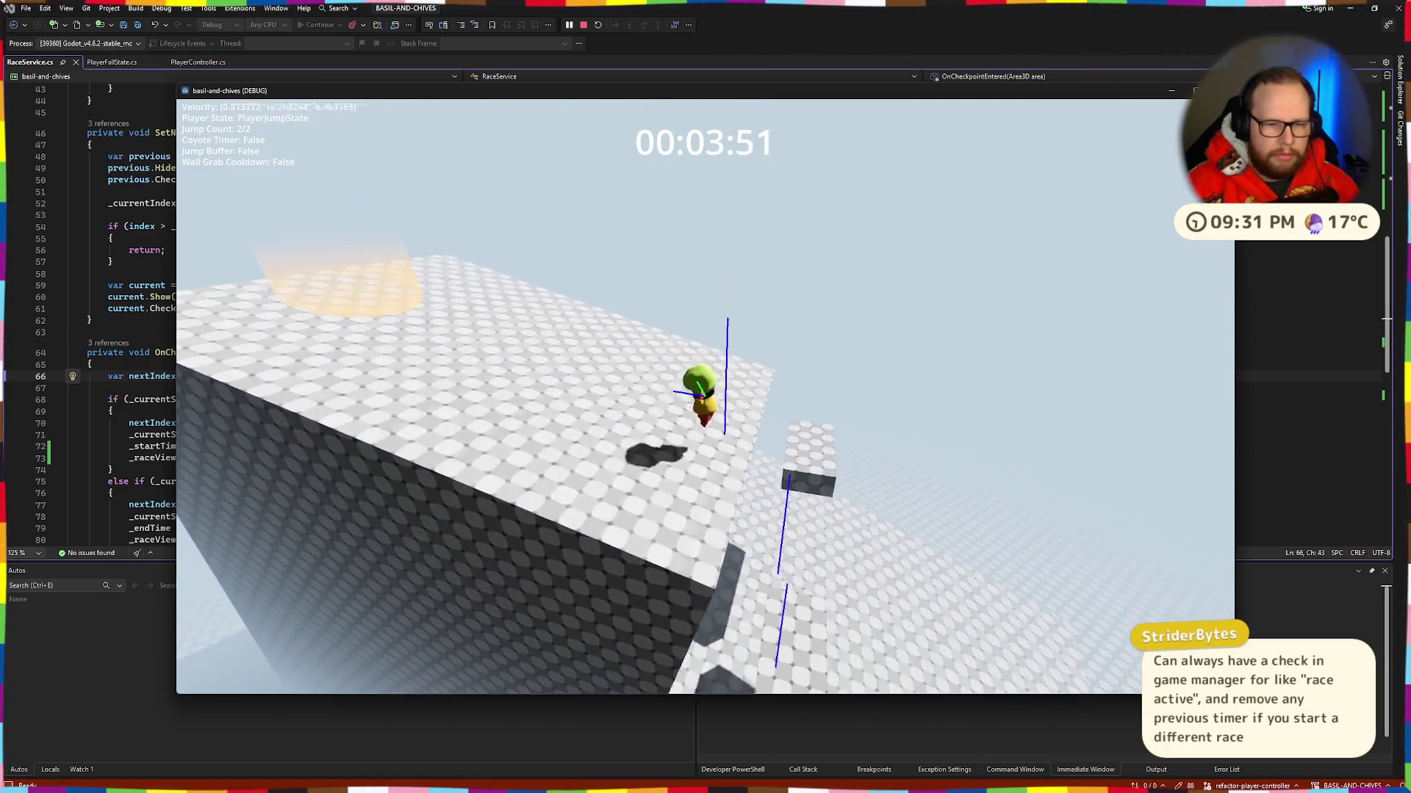
key(w)
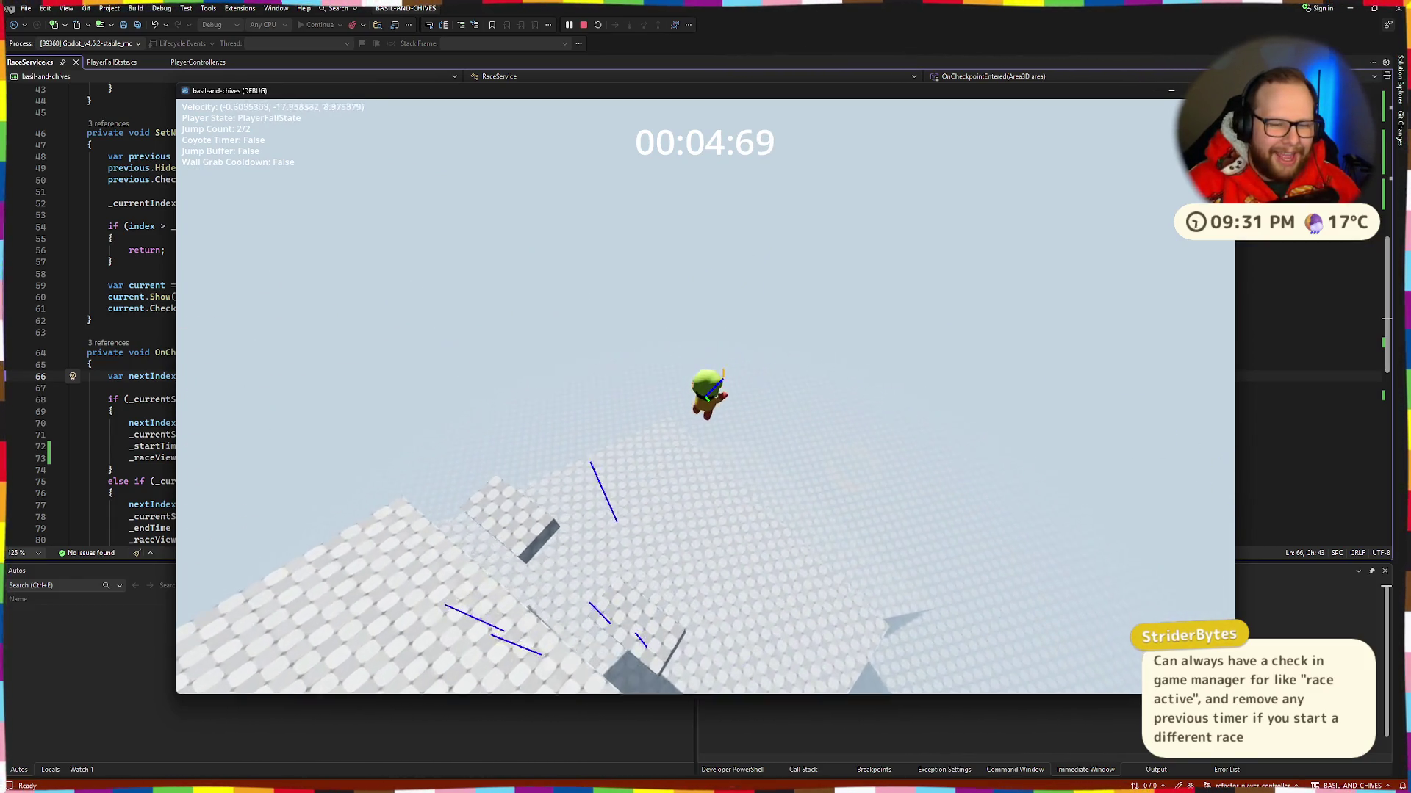
key(w)
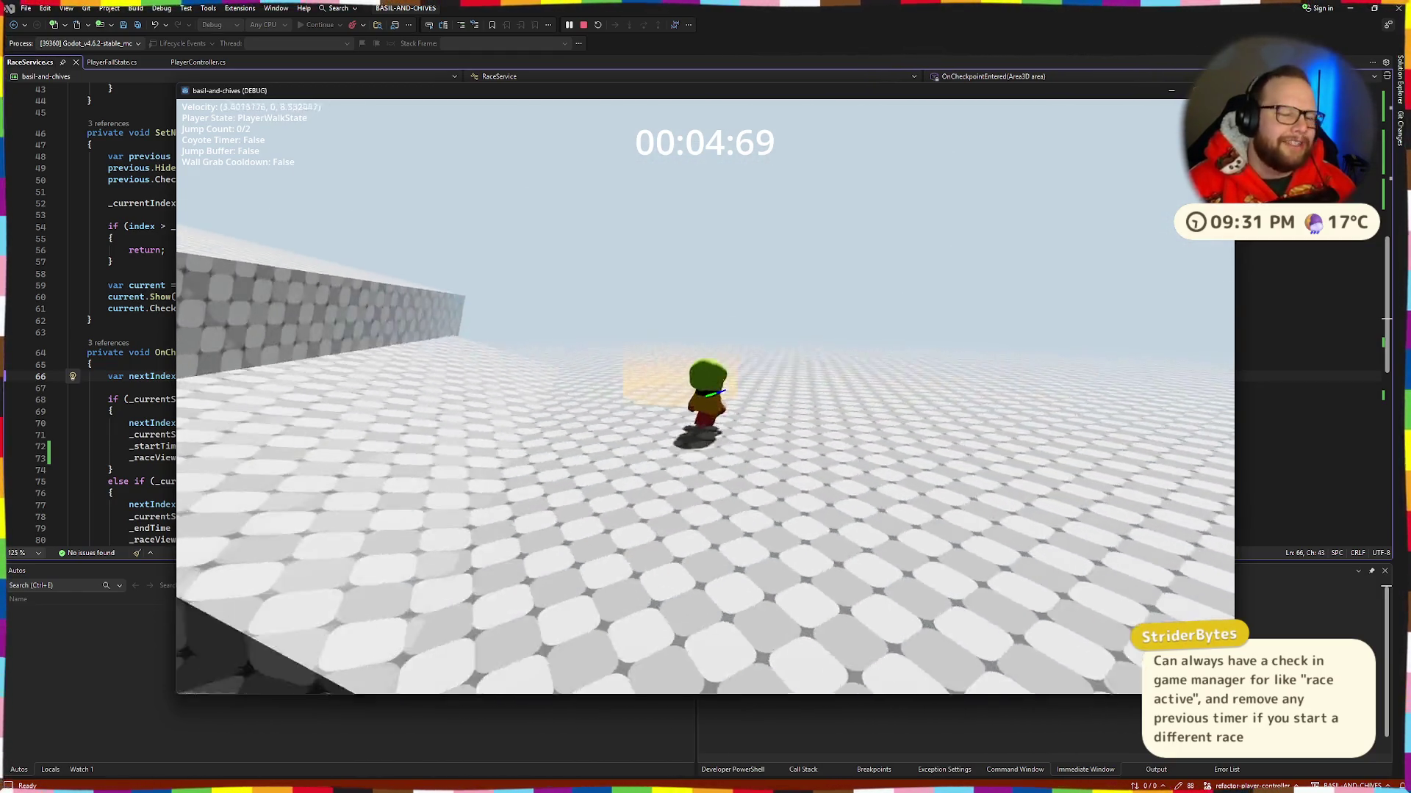
key(space)
key(space)
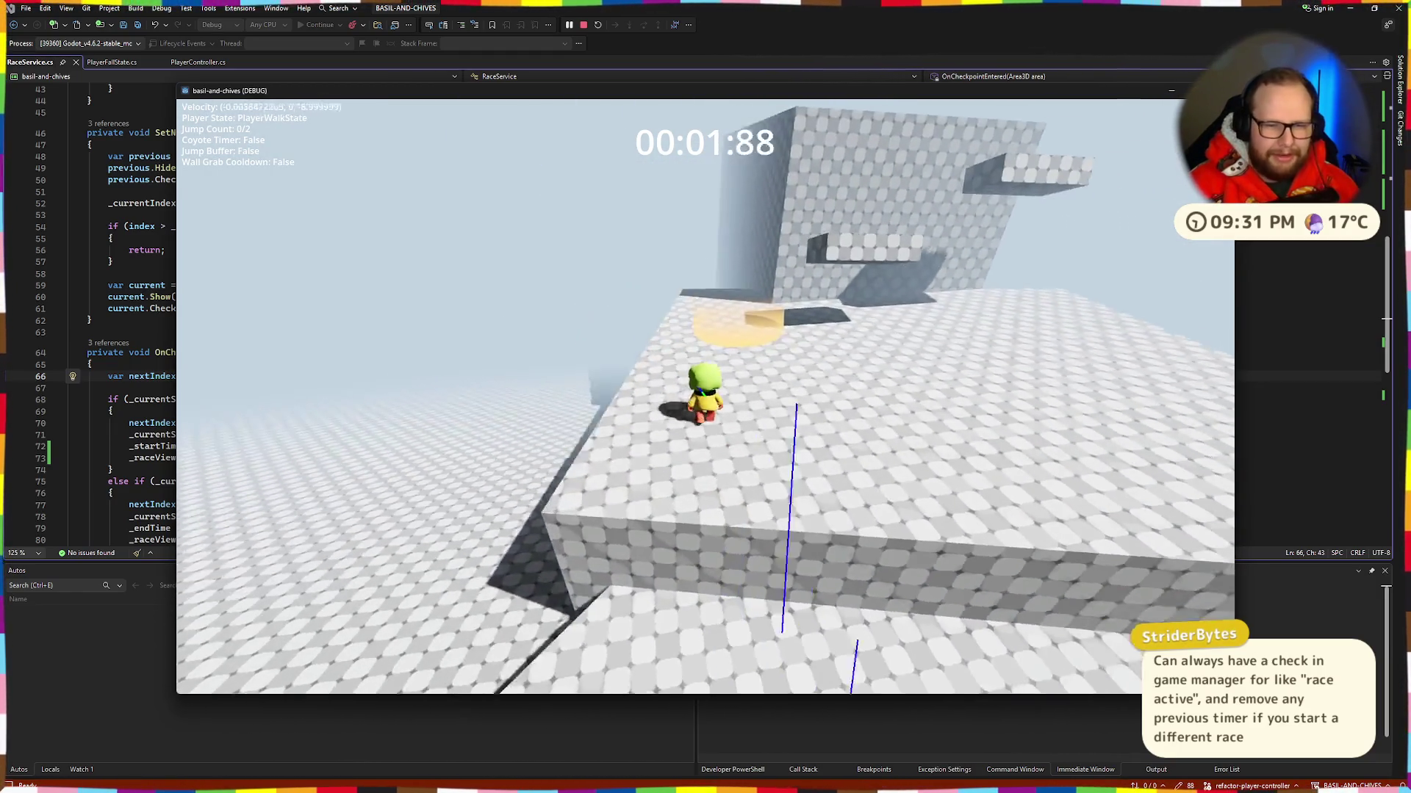
key(w)
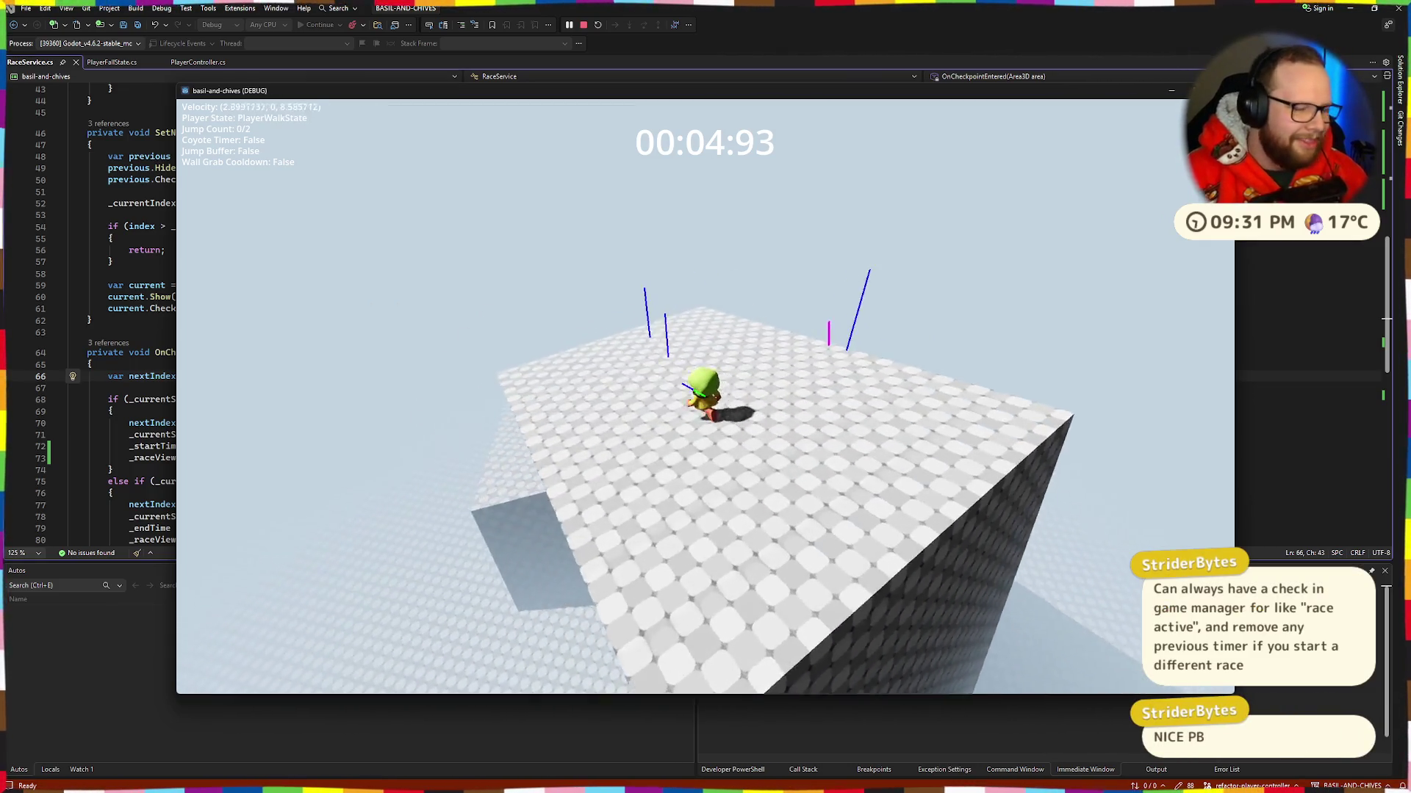
key(a)
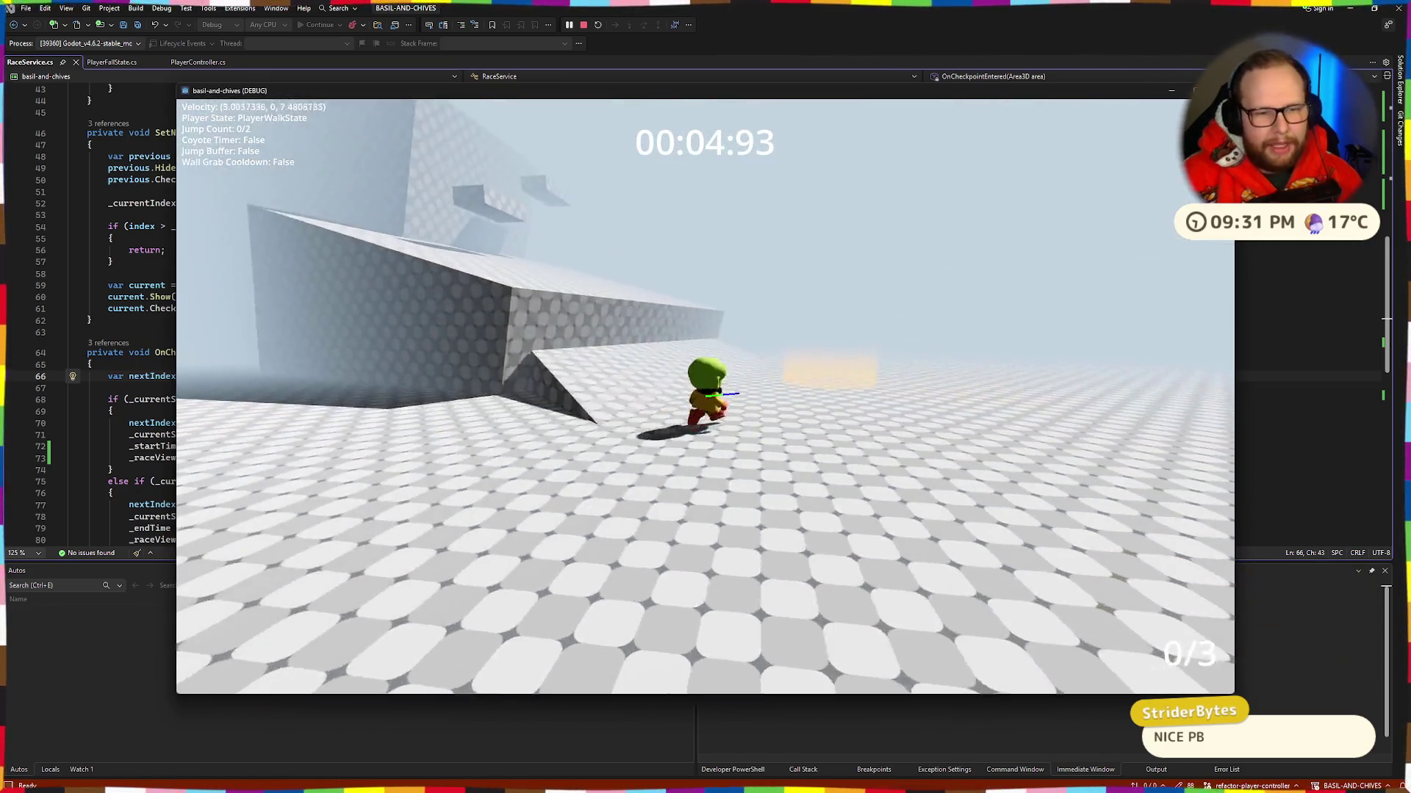
Step: Run through the checkpoint rings along the ledges, then close the game with Alt+F4
key(w)
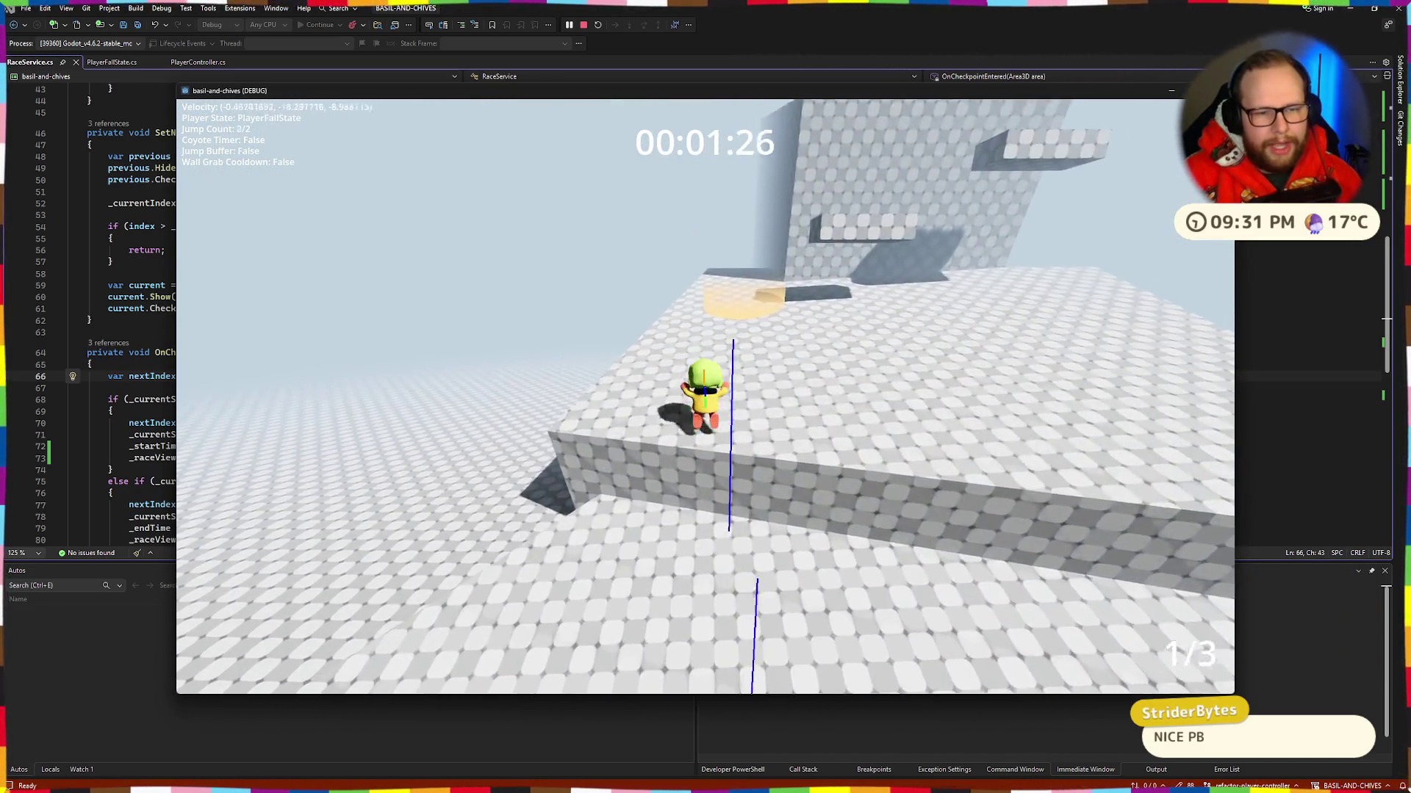
key(w)
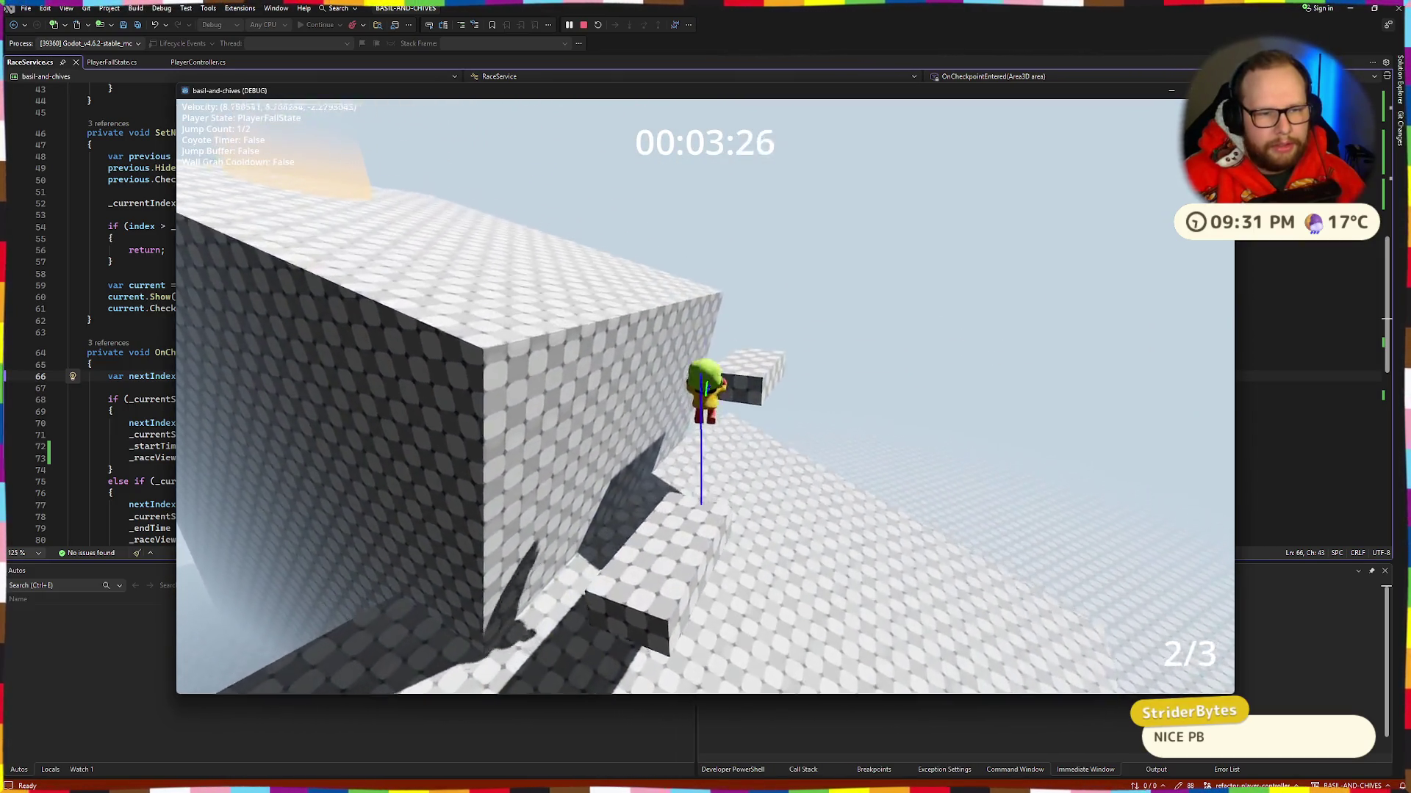
key(w)
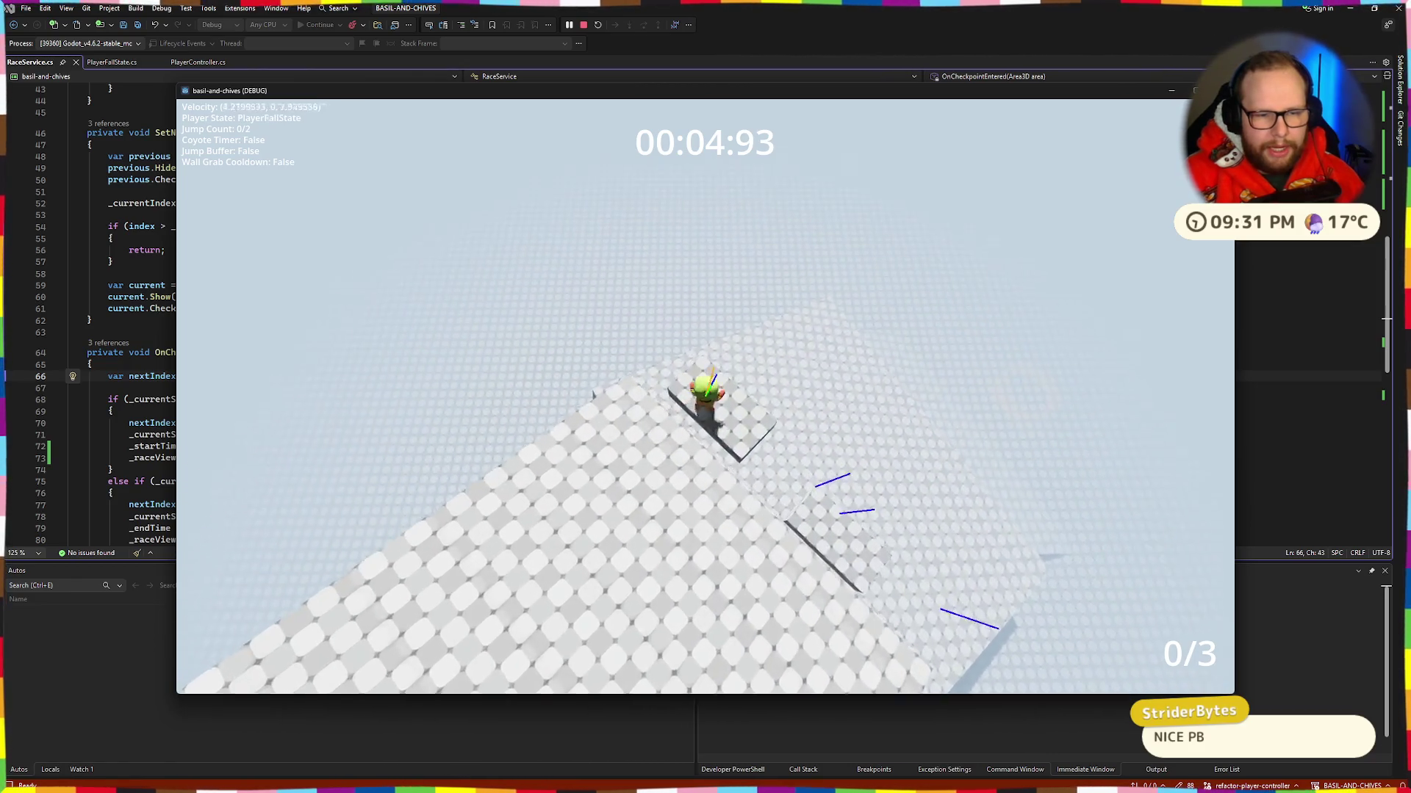
key(w)
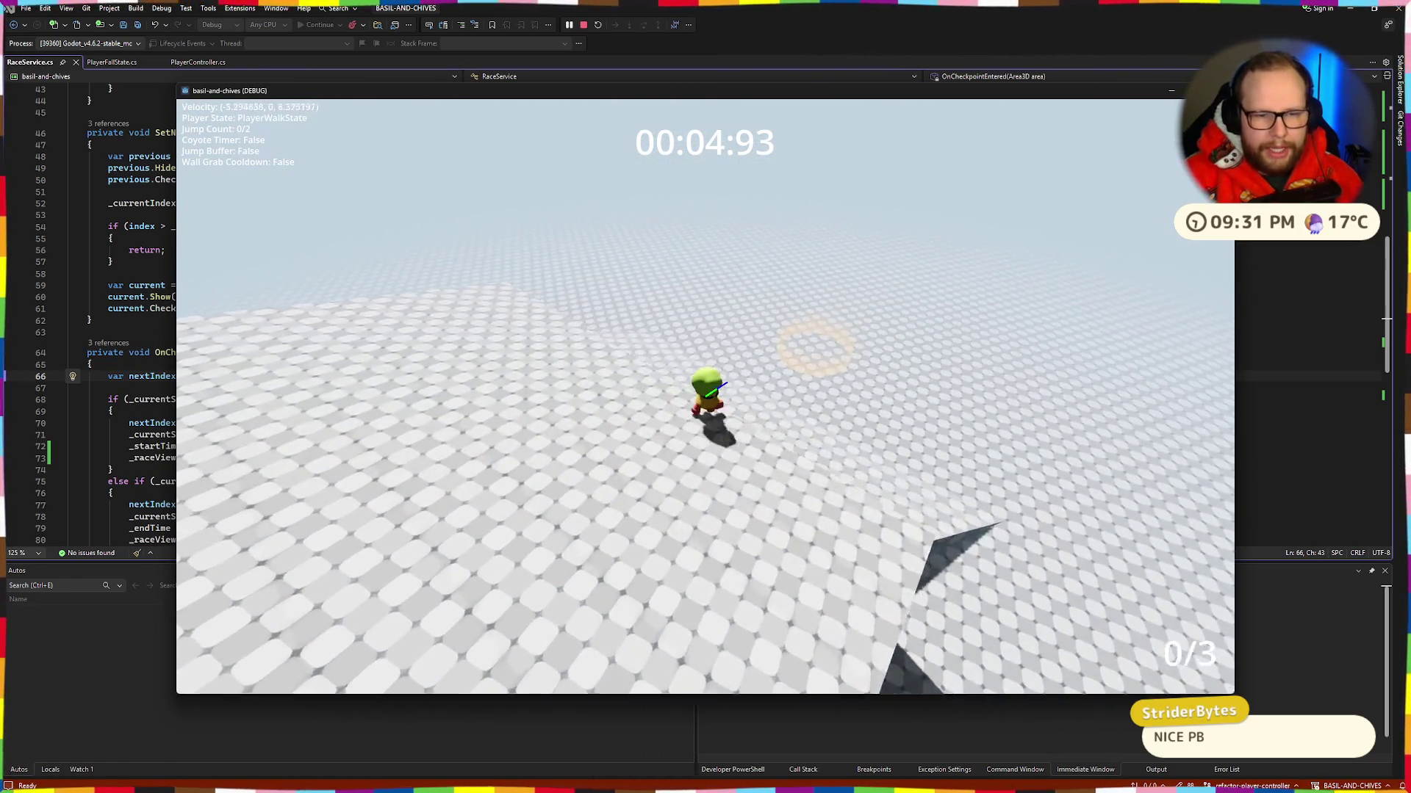
key(w)
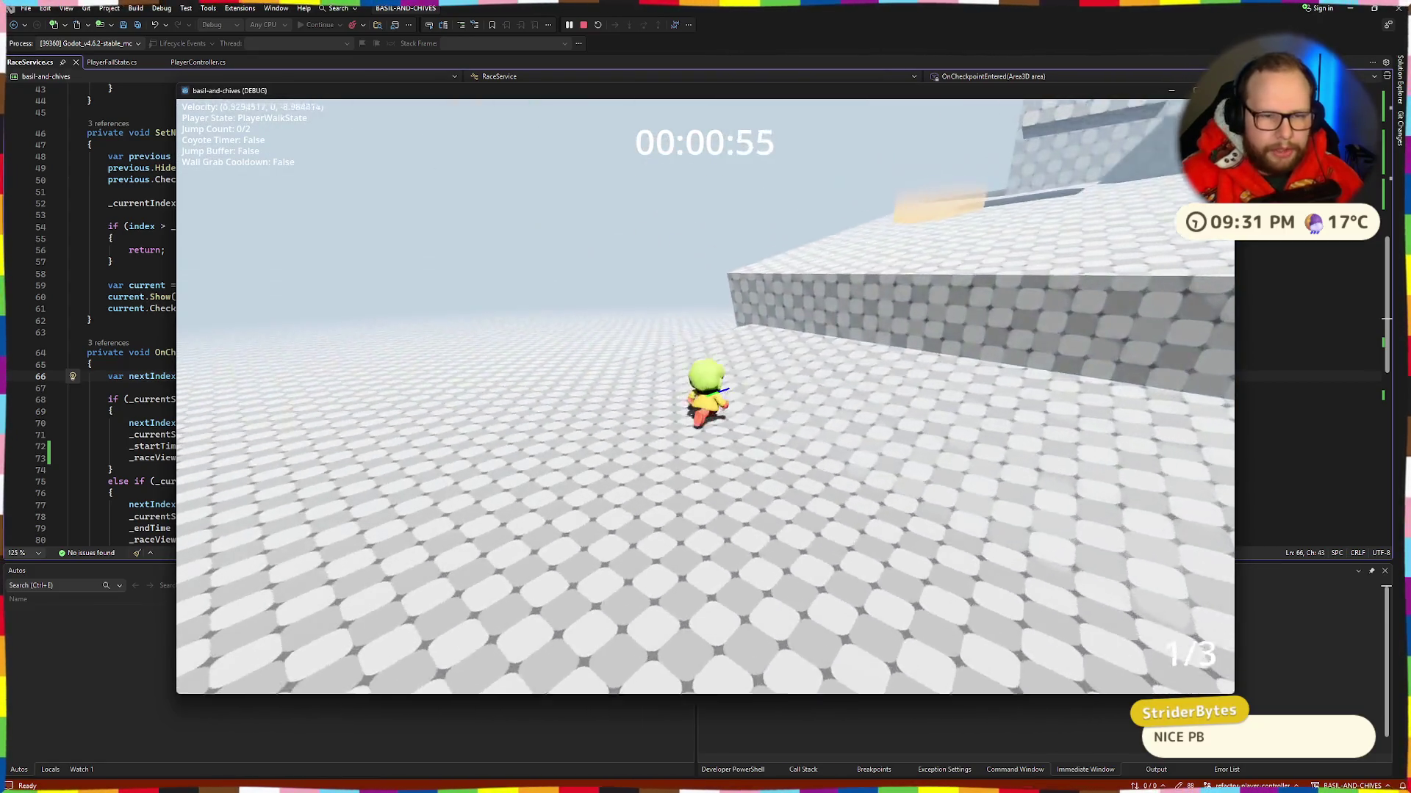
key(space)
key(space)
key(w)
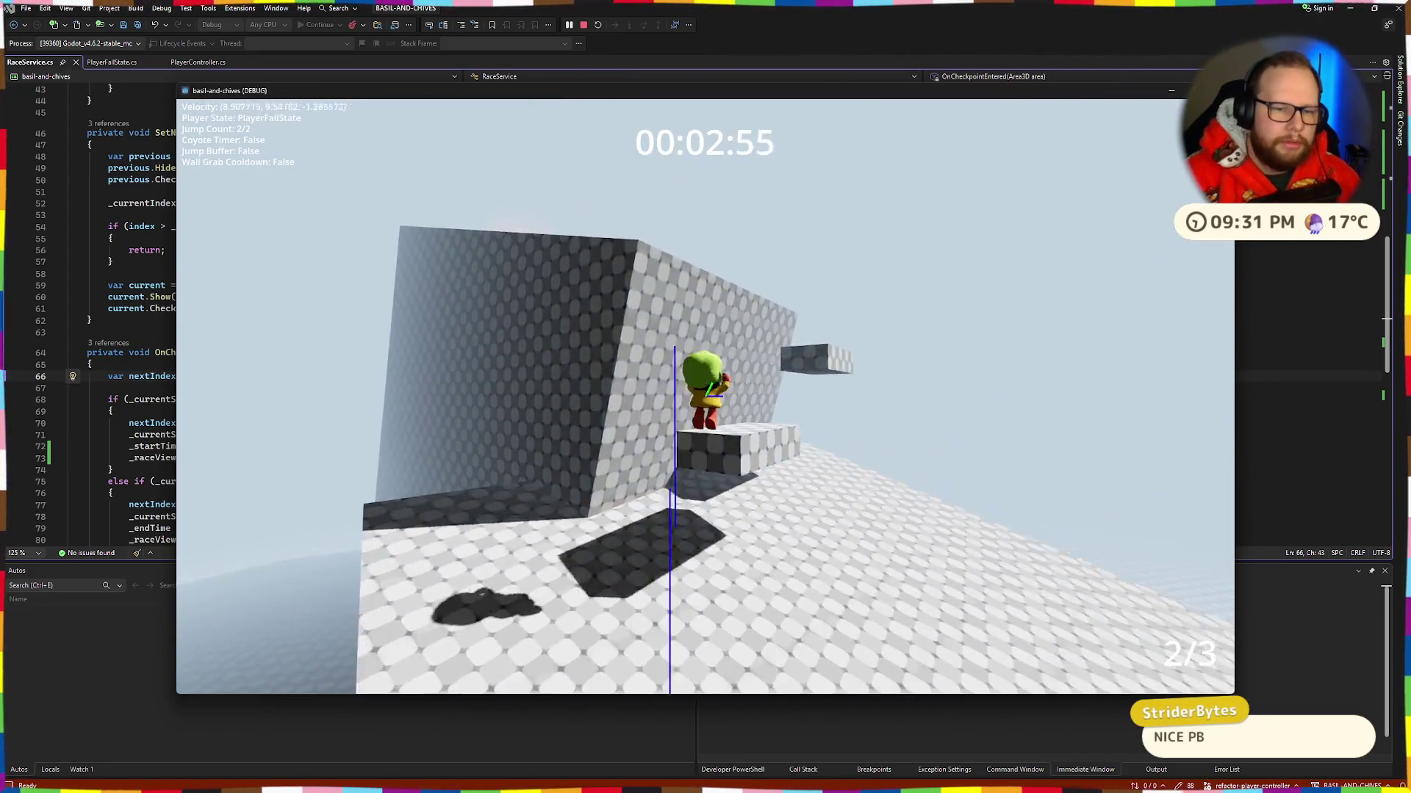
key(space)
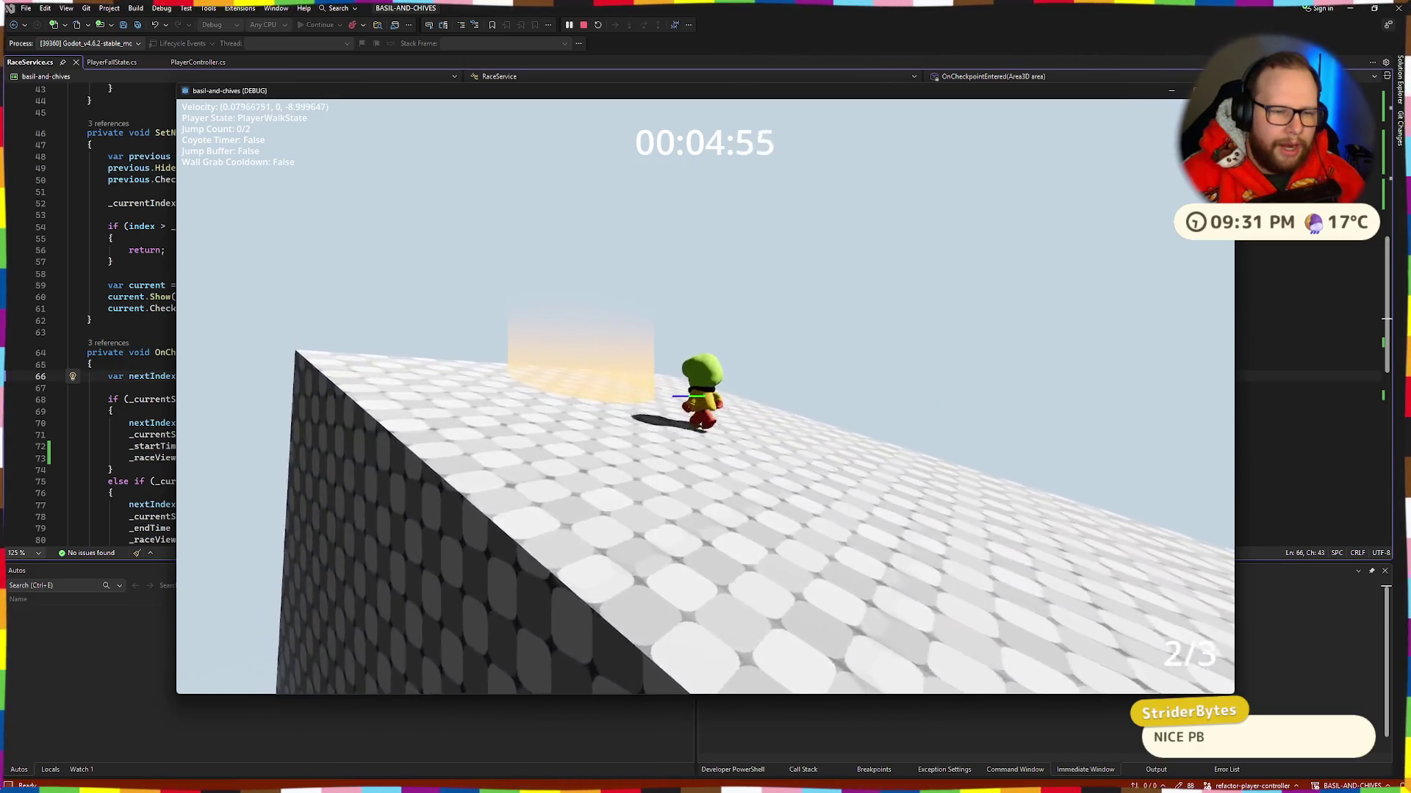
key(w)
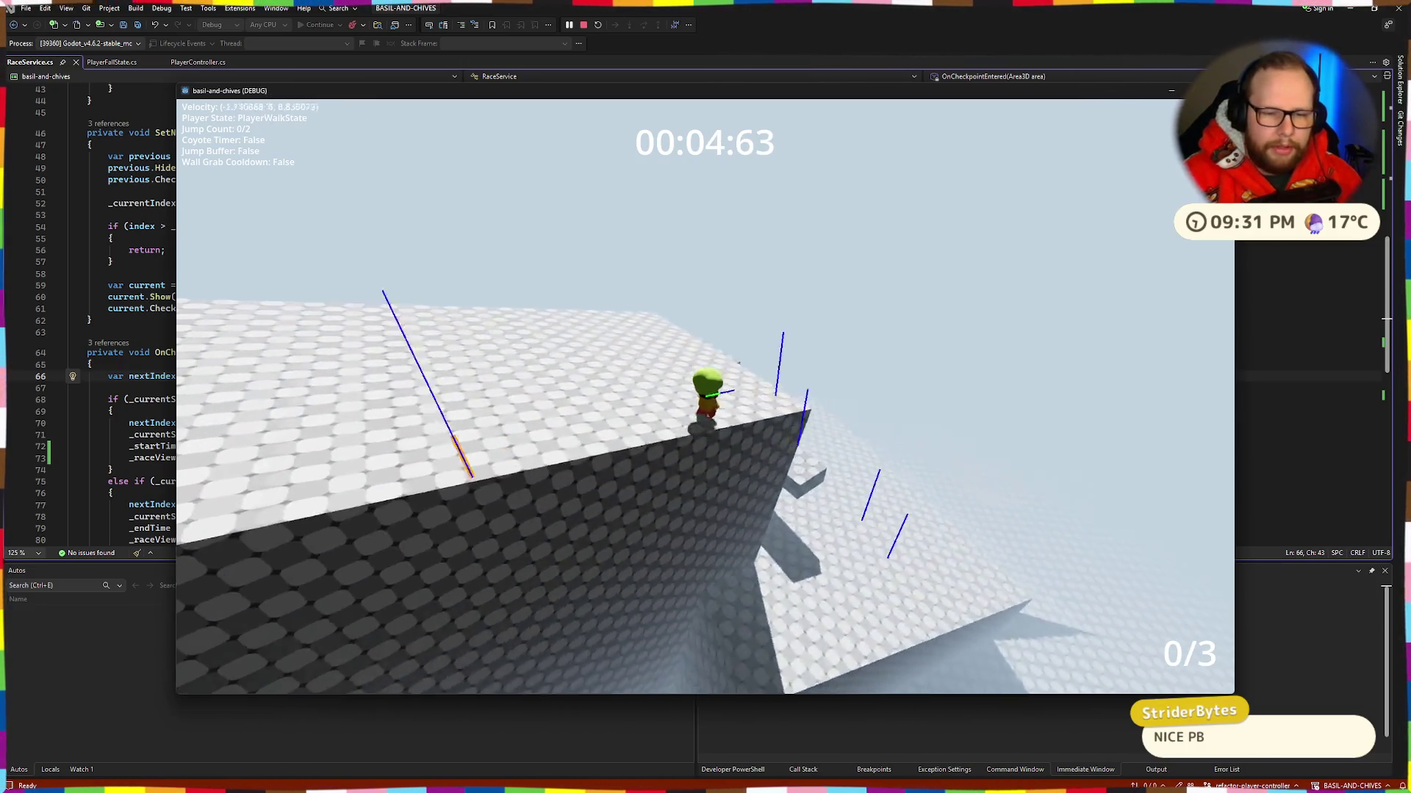
key(w)
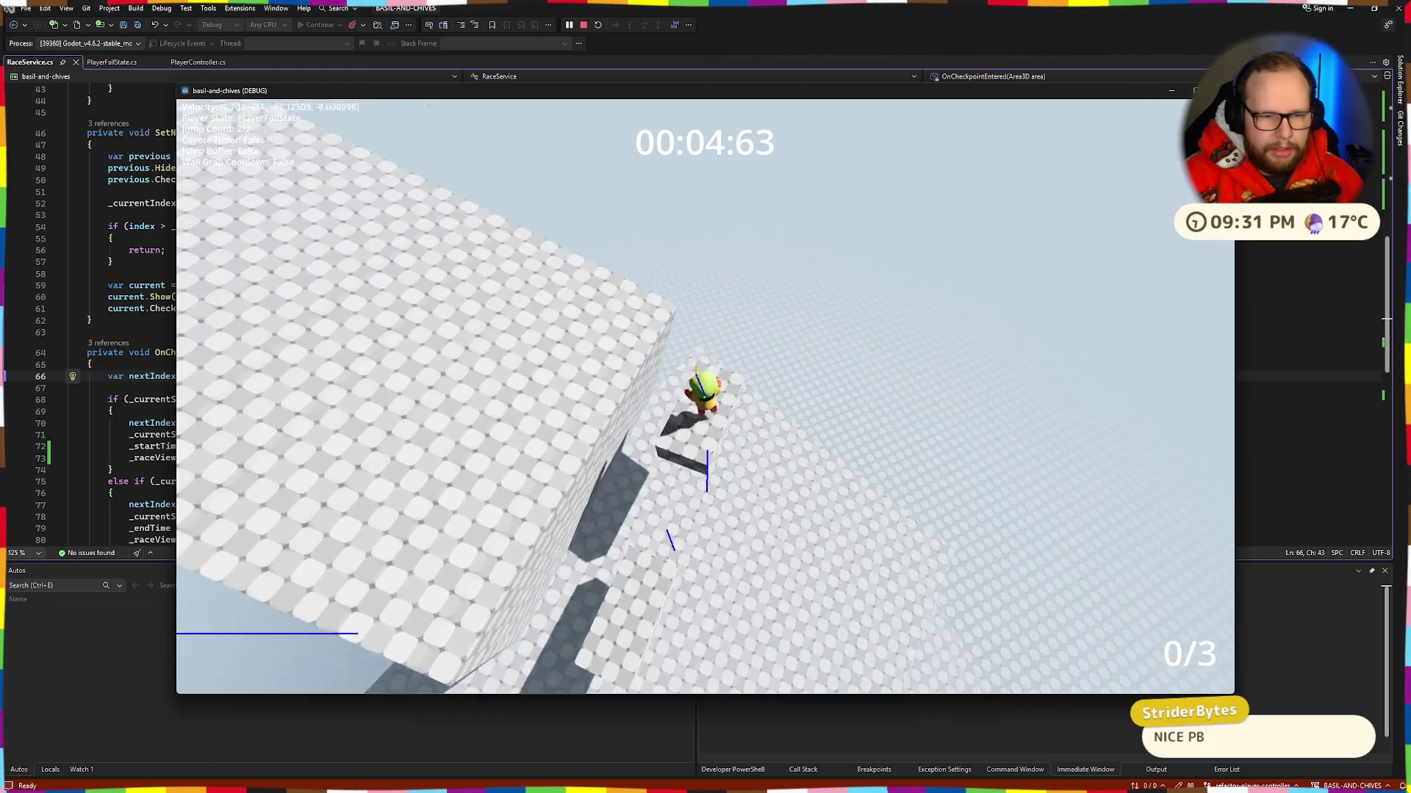
key(w)
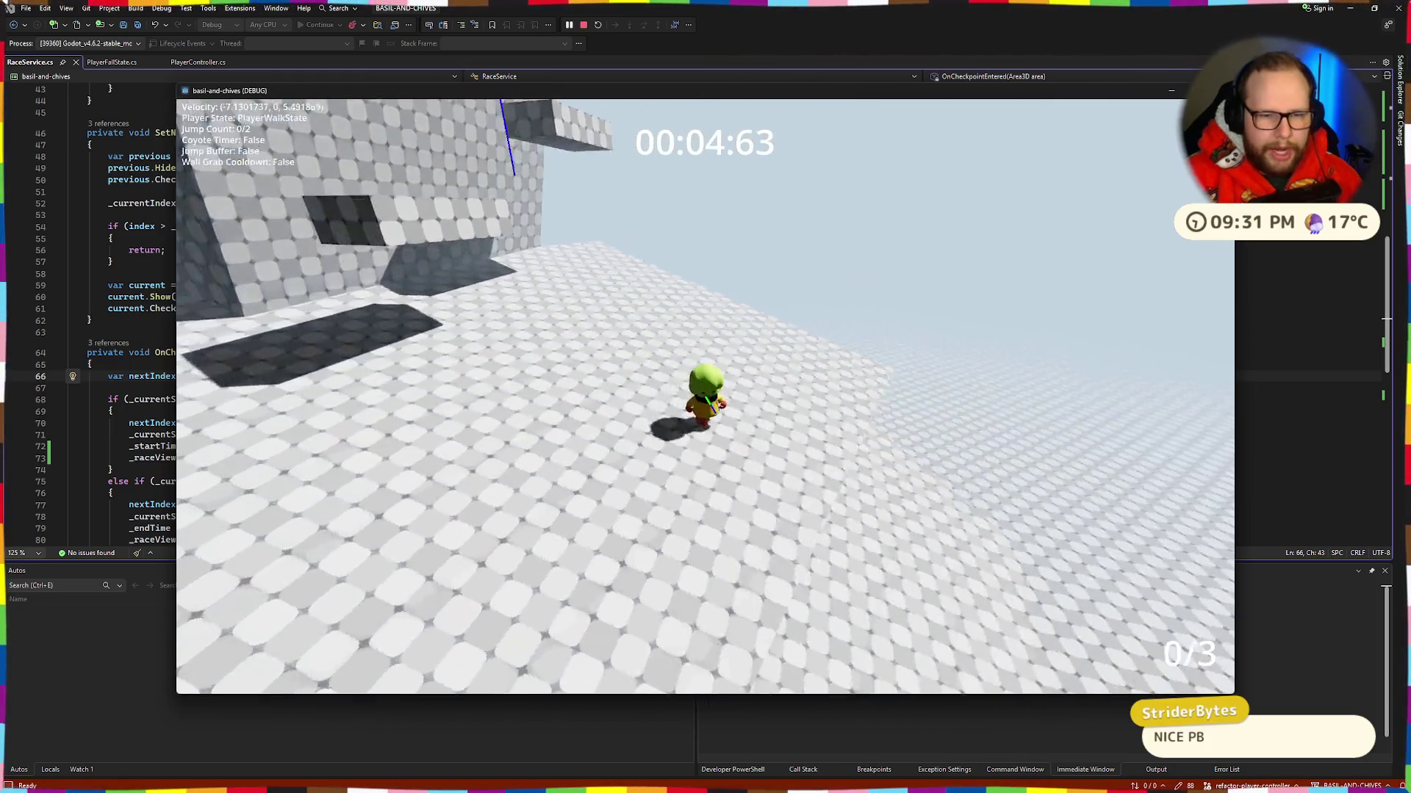
key(w)
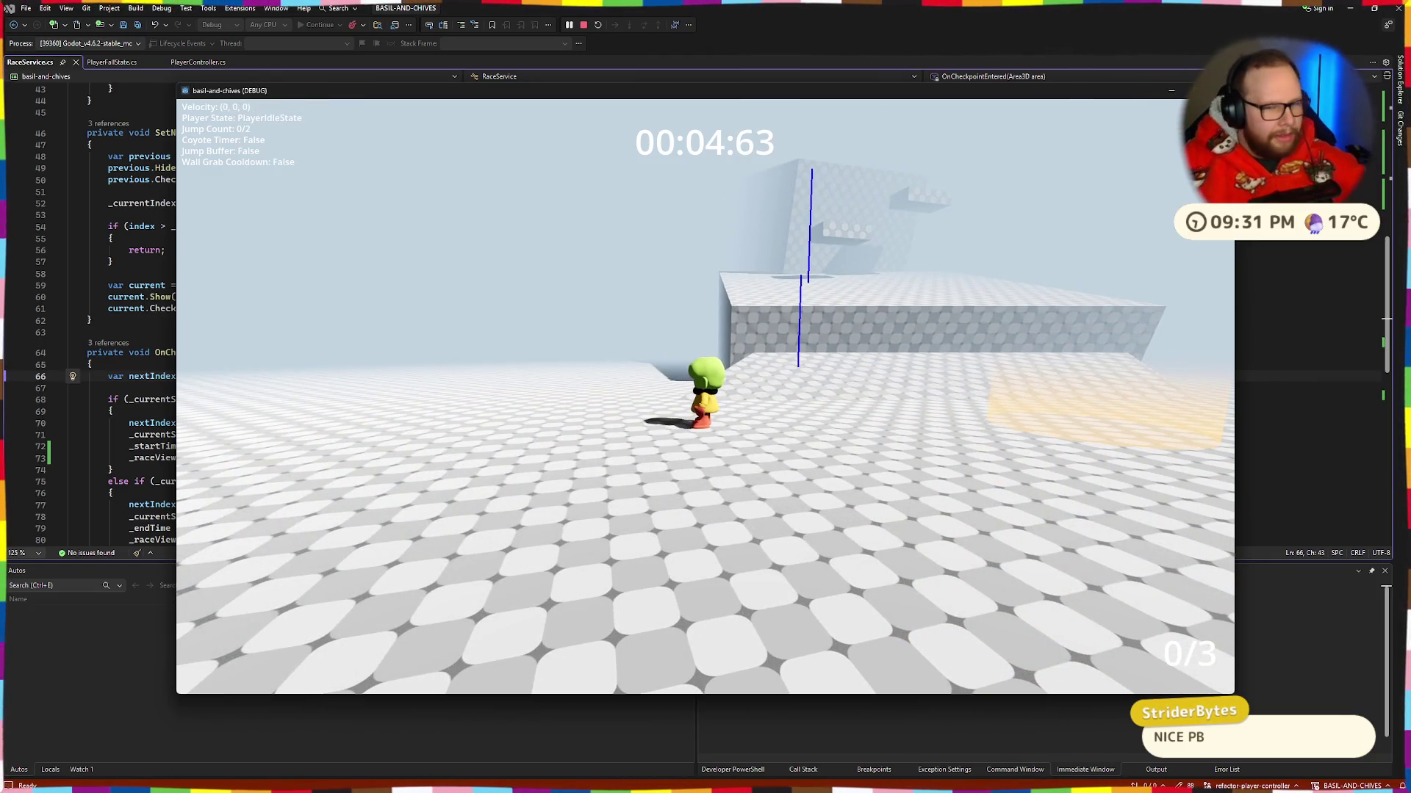
key(alt+F4)
Step: Select CSGBox3D4 and make its material unique
scroll(772, 335, up, 10)
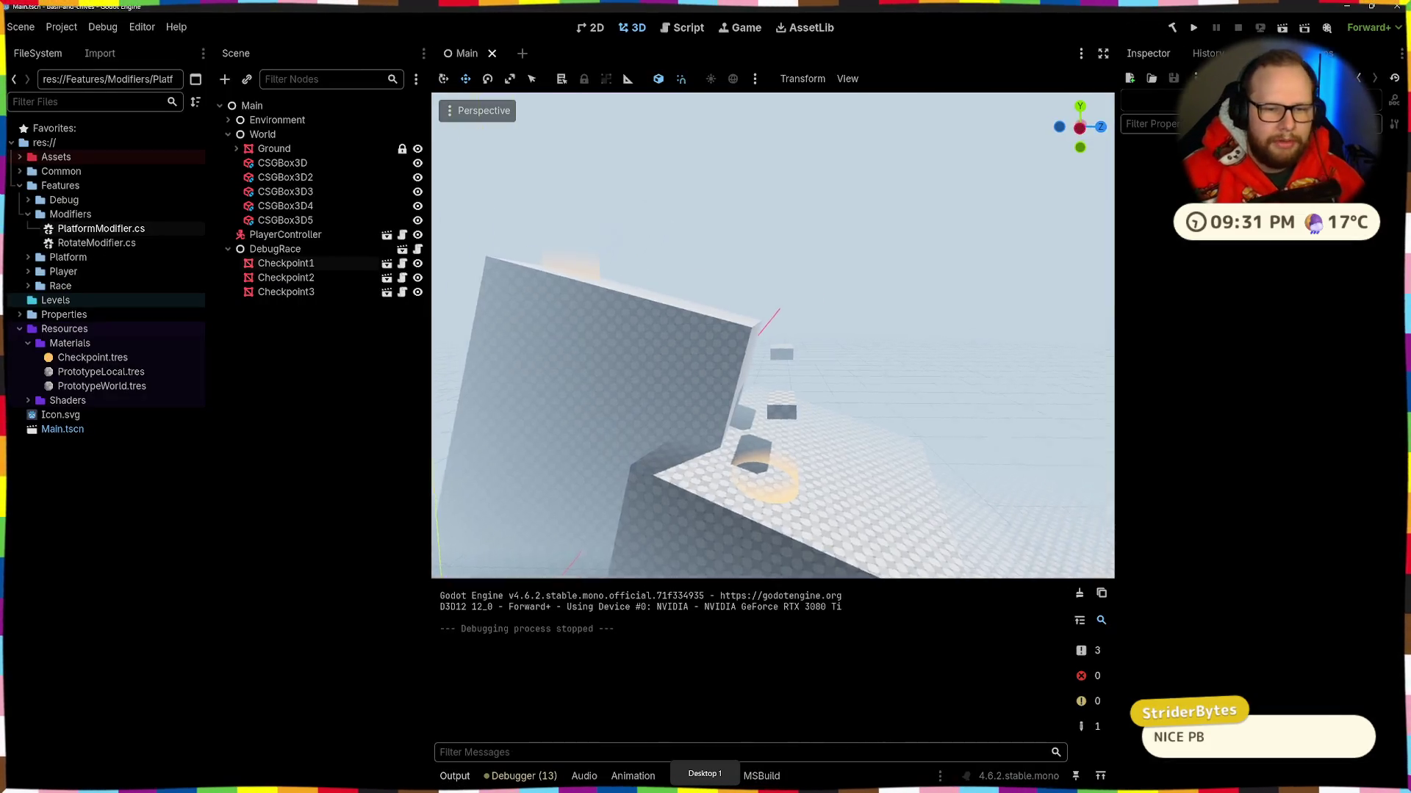
scroll(766, 313, down, 5)
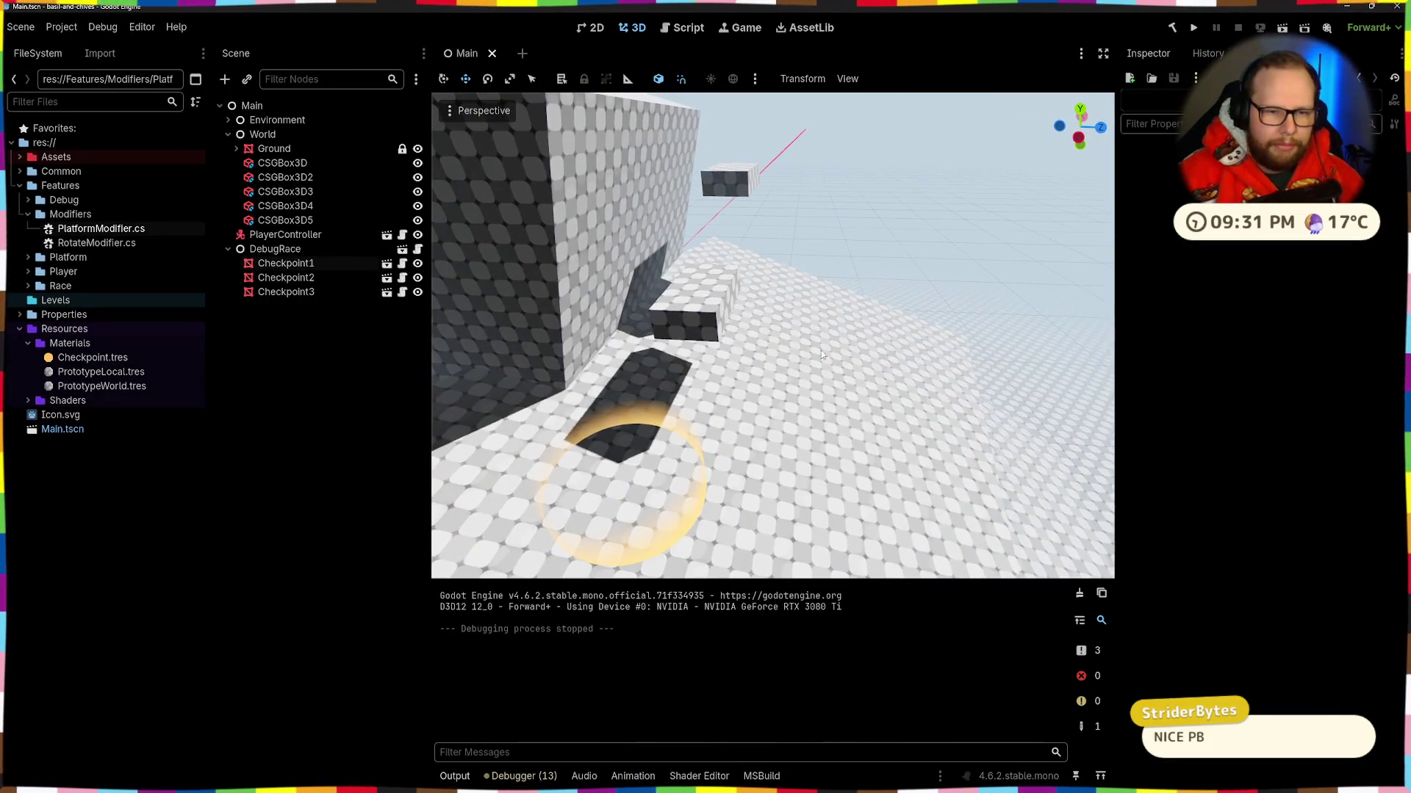
click(691, 320)
scroll(772, 335, up, 1)
click(1264, 227)
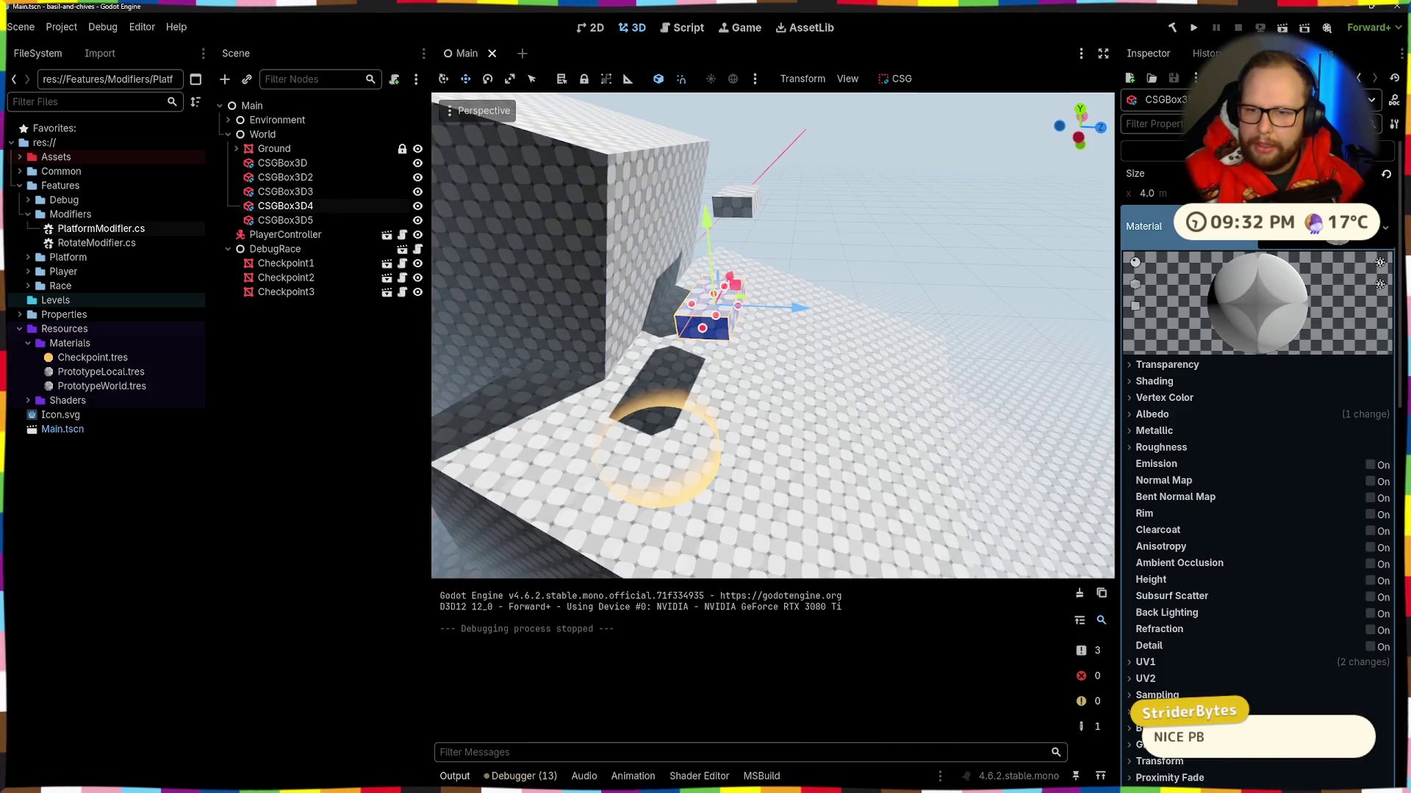
click(1385, 227)
click(1306, 372)
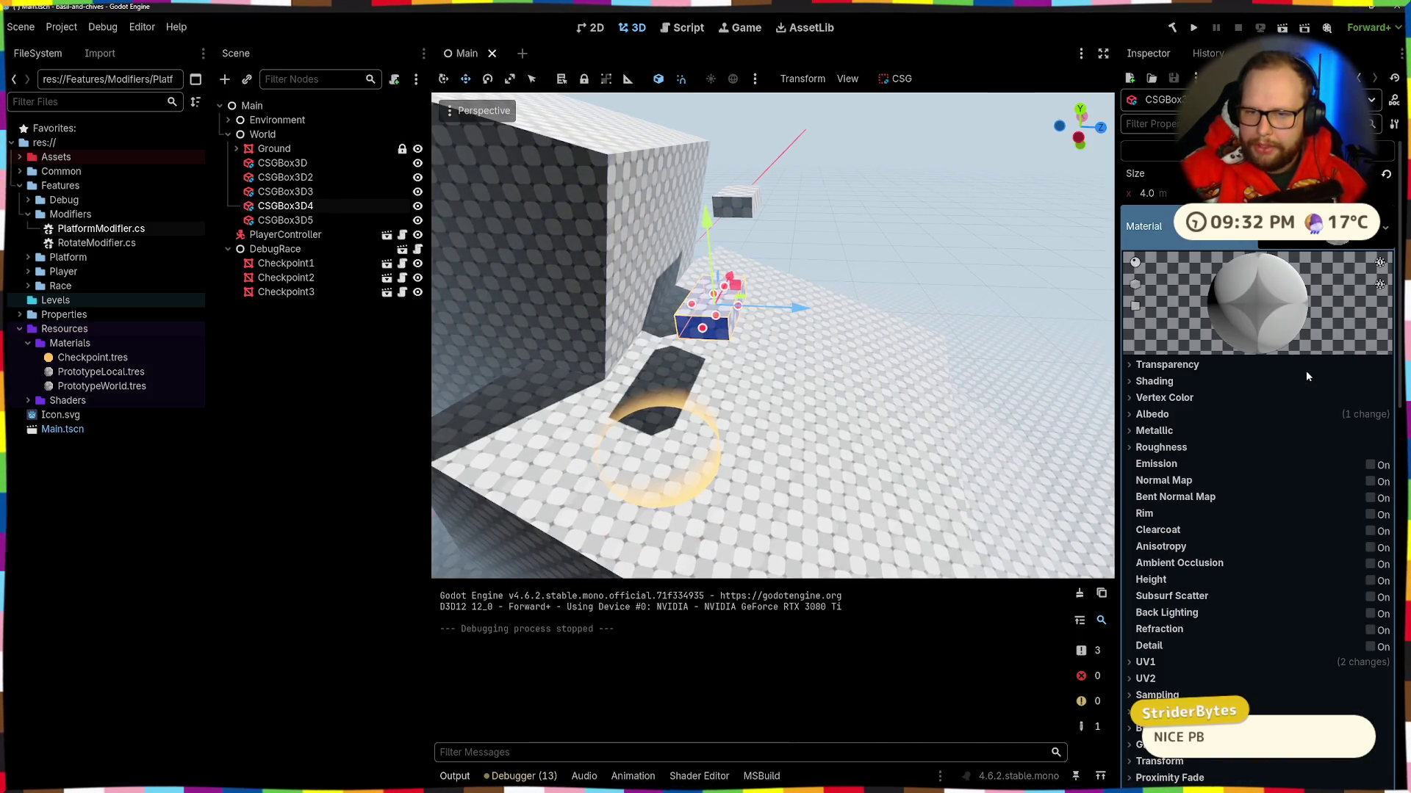
Step: Set the unique material's albedo colour to red
click(1153, 415)
click(1312, 435)
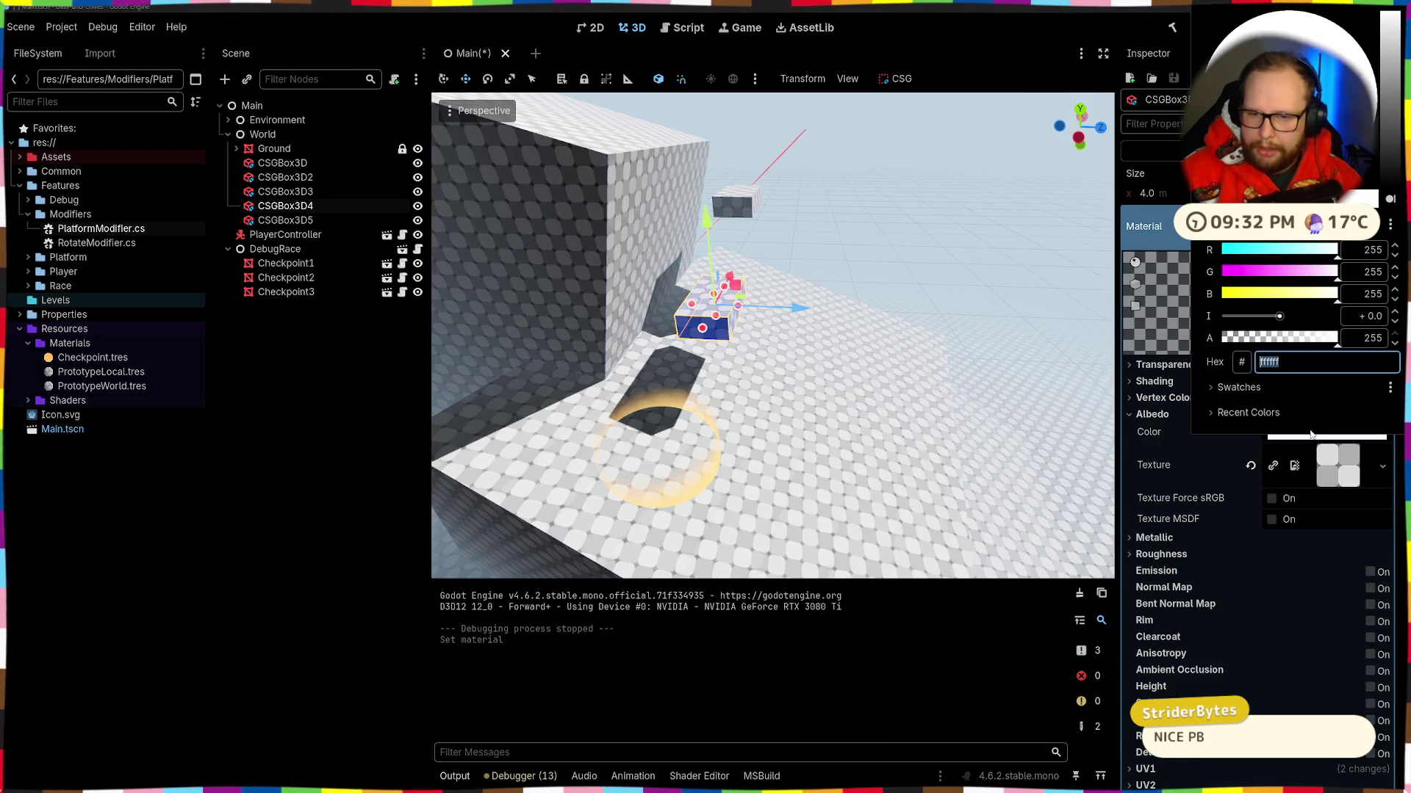
text(50ffff)
key(Return)
mouse_move(1284, 269)
mouse_down()
mouse_move(1258, 271)
mouse_move(1314, 255)
mouse_up()
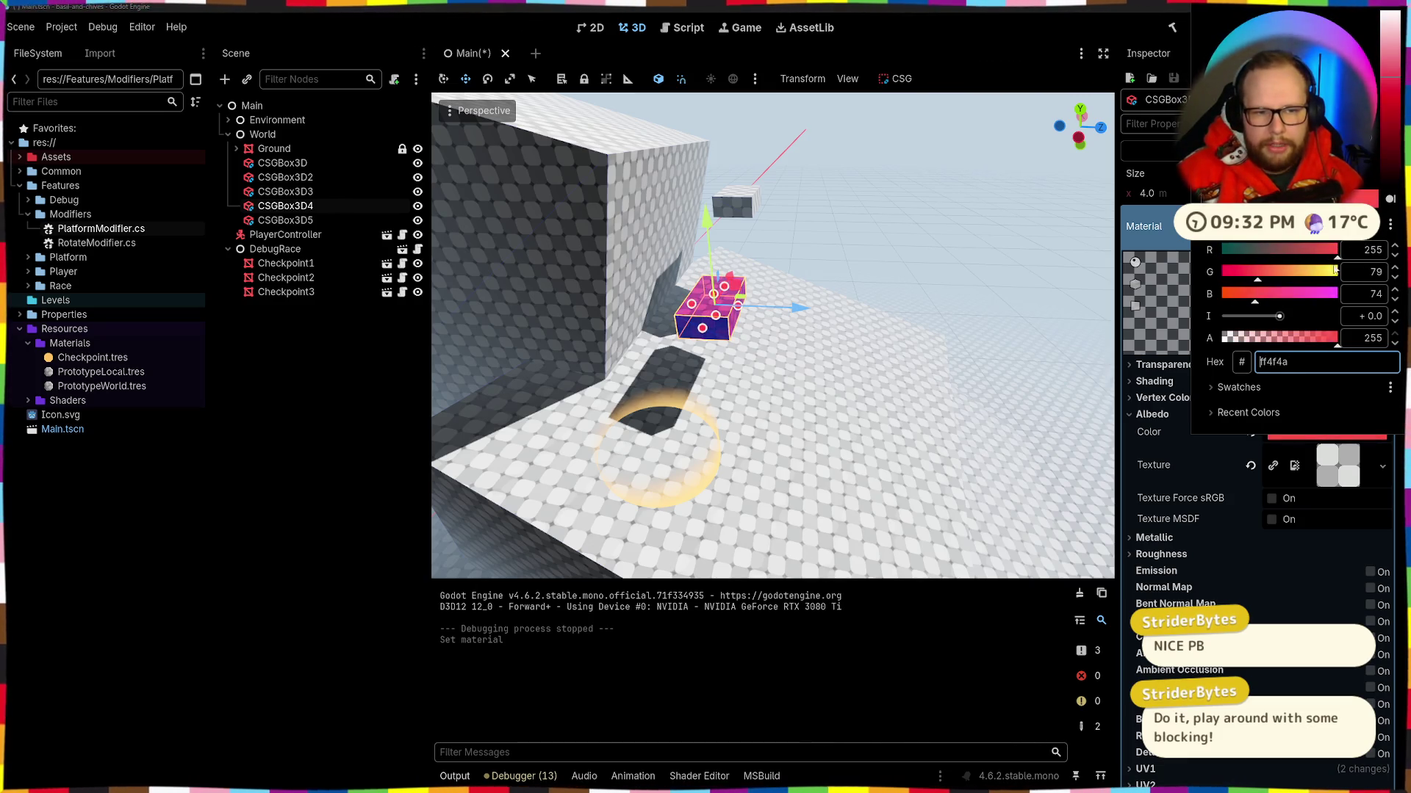
click(826, 272)
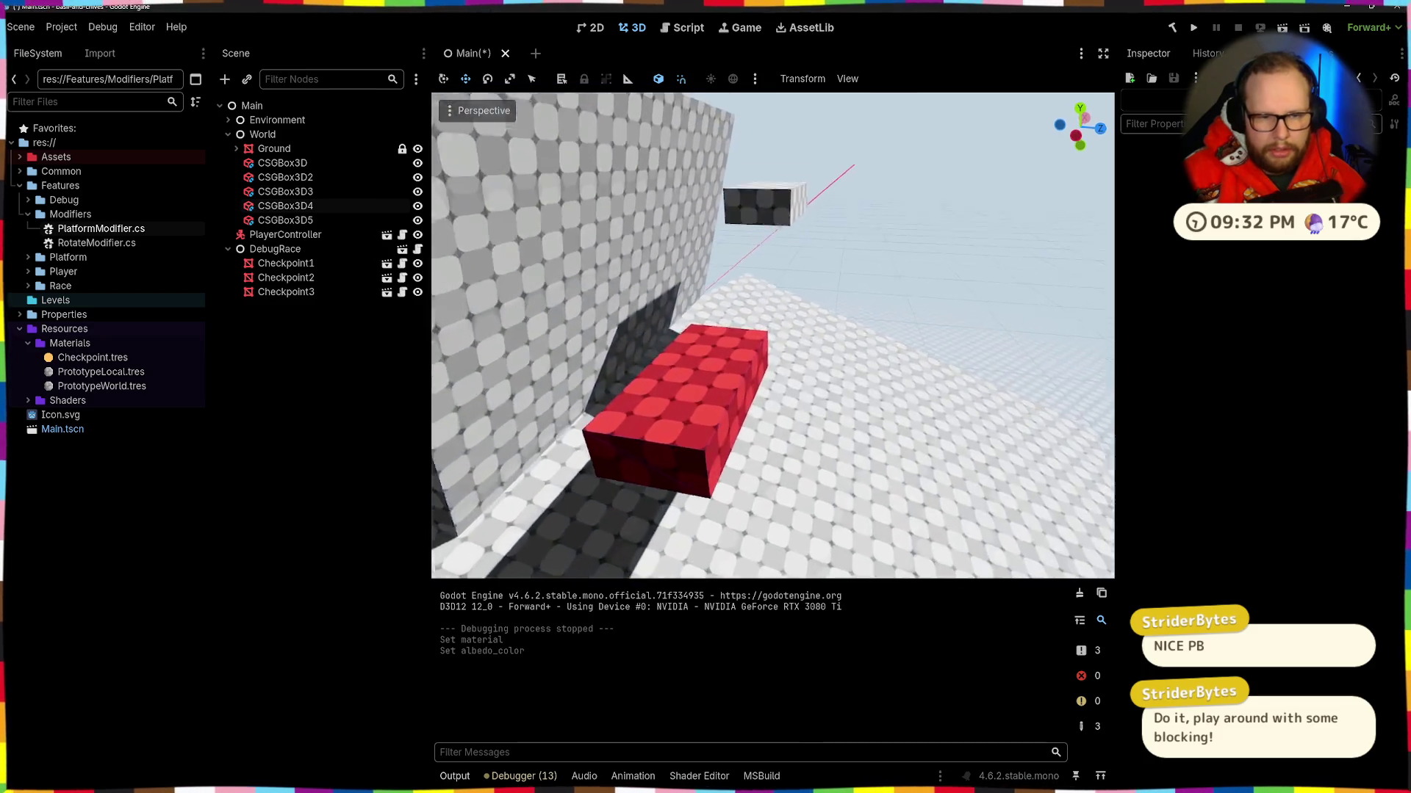
Step: Copy the red material into CSGBox3D5's Material slot, then select both red boxes
click(727, 309)
click(1343, 240)
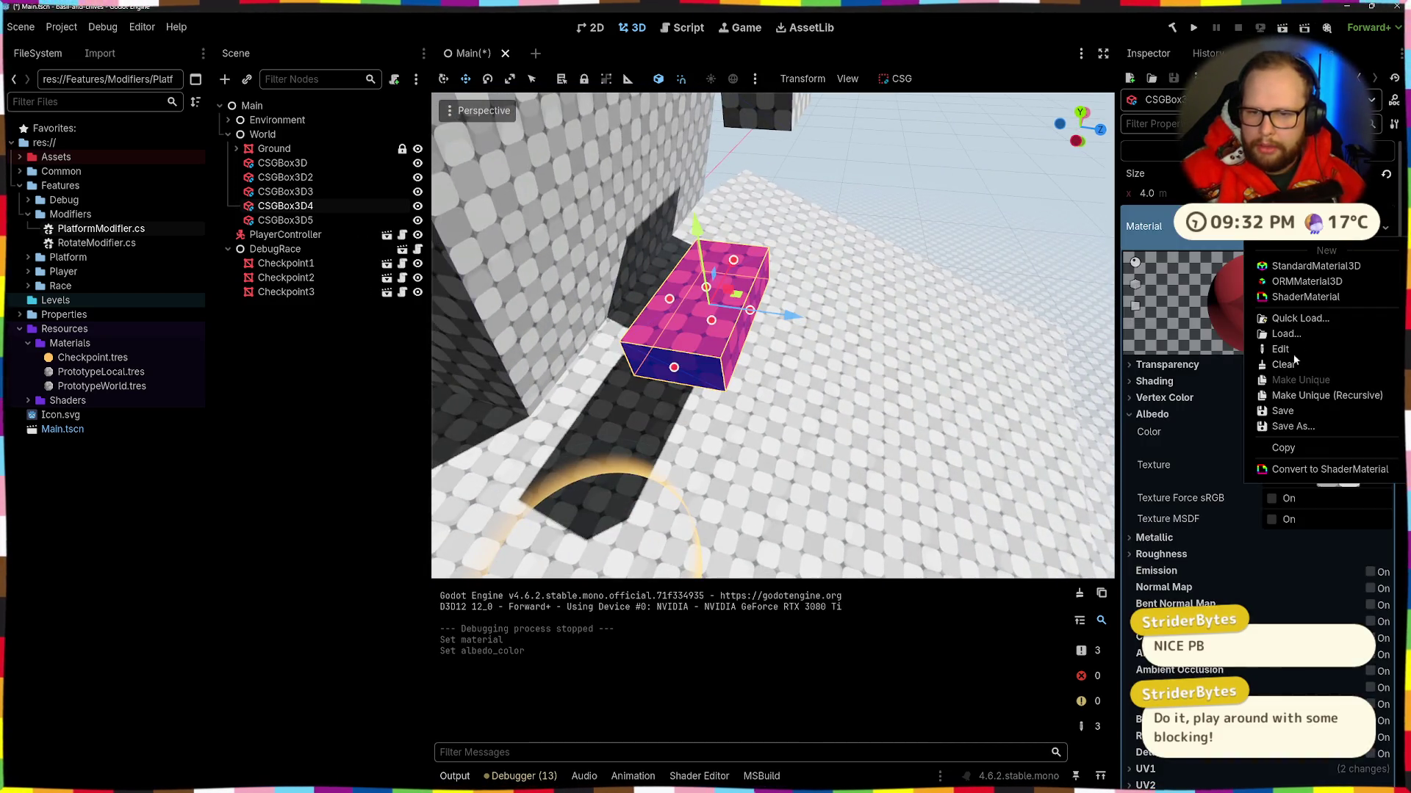
click(1284, 449)
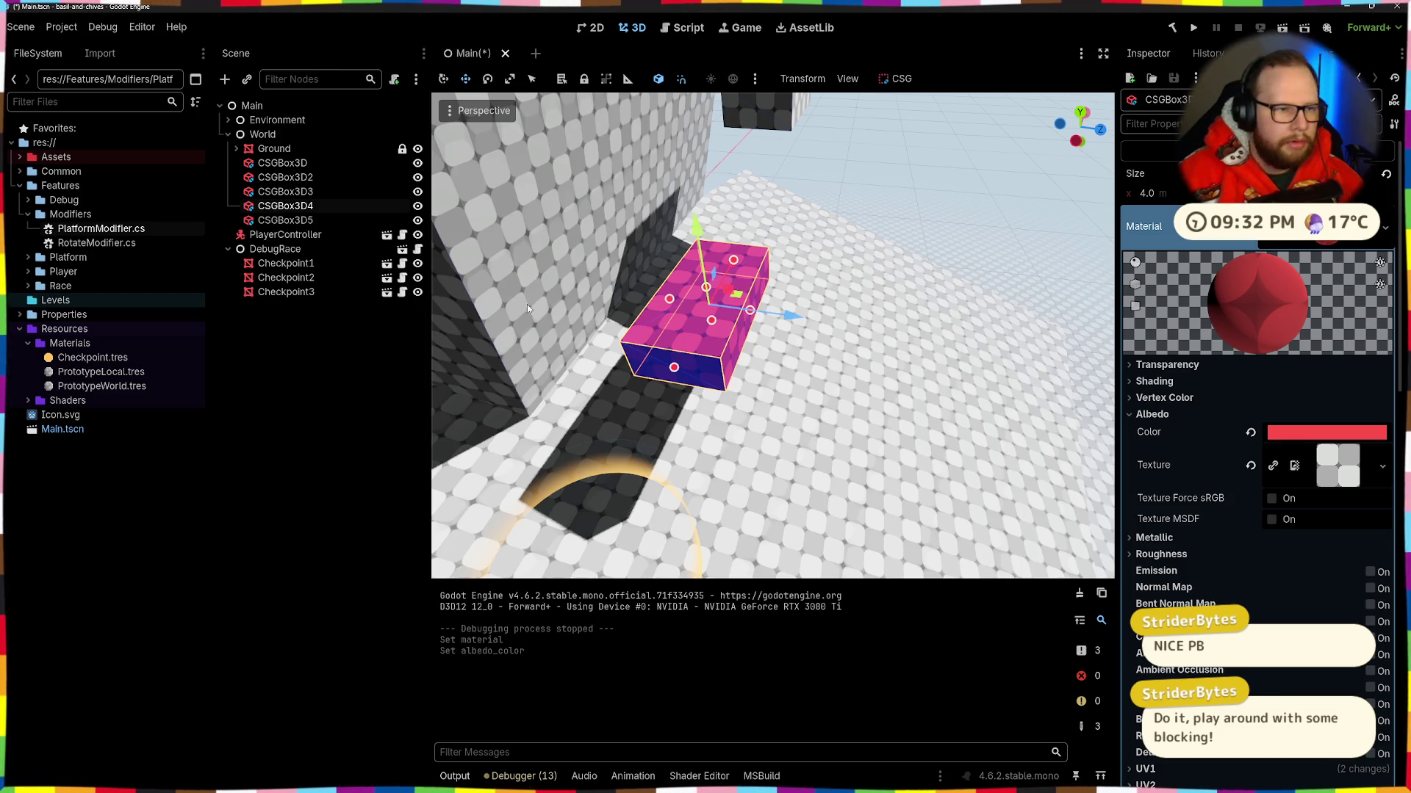
click(762, 105)
click(1385, 228)
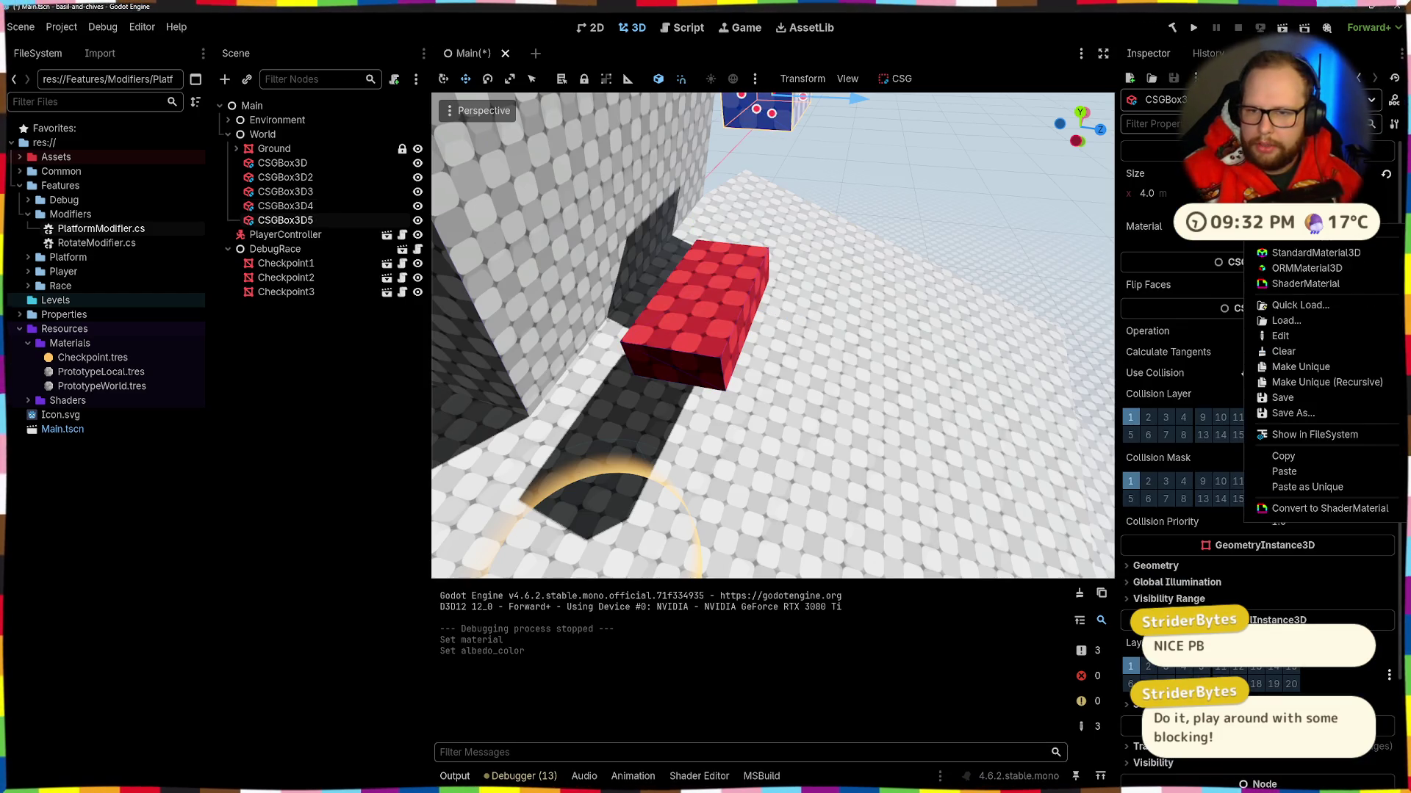
click(1284, 474)
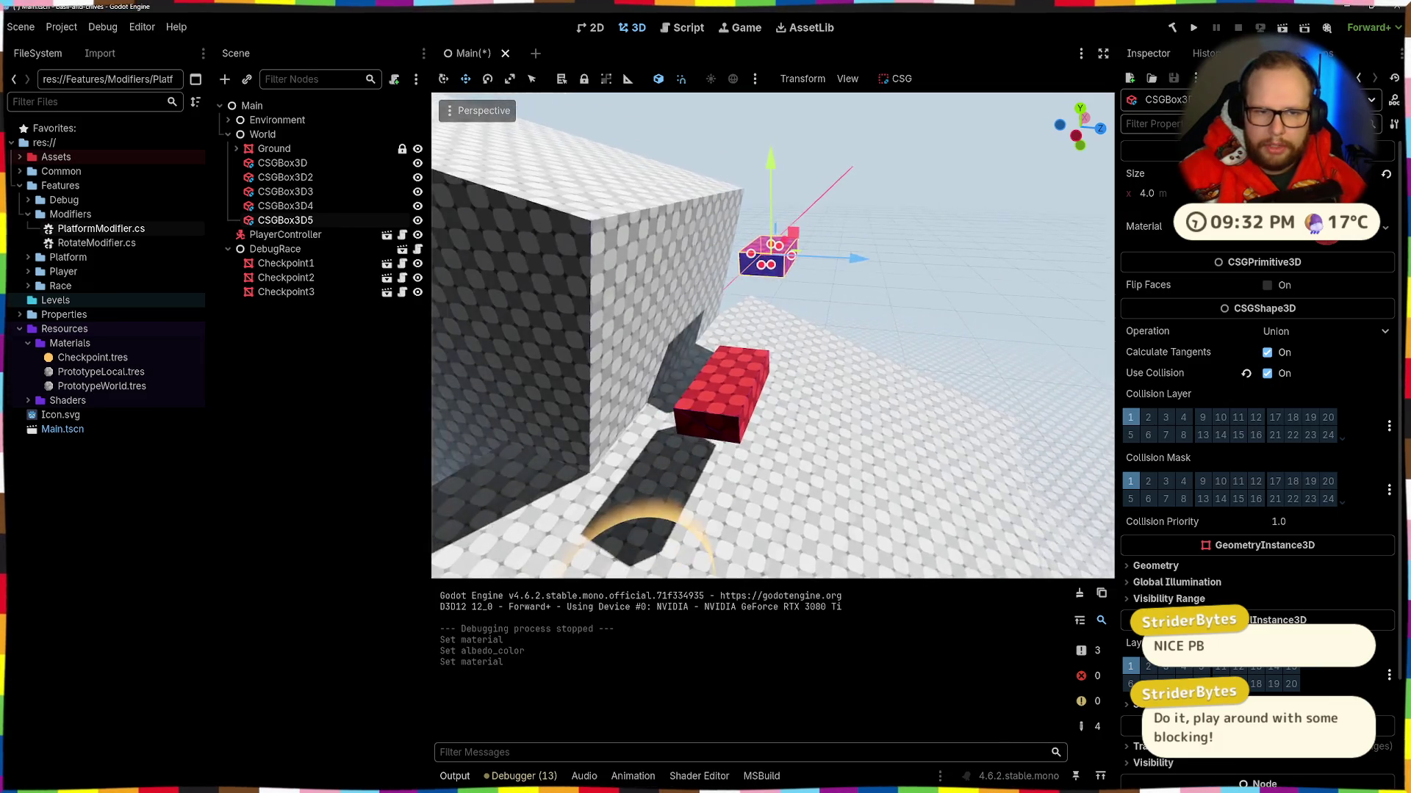
click(747, 437)
click(803, 238)
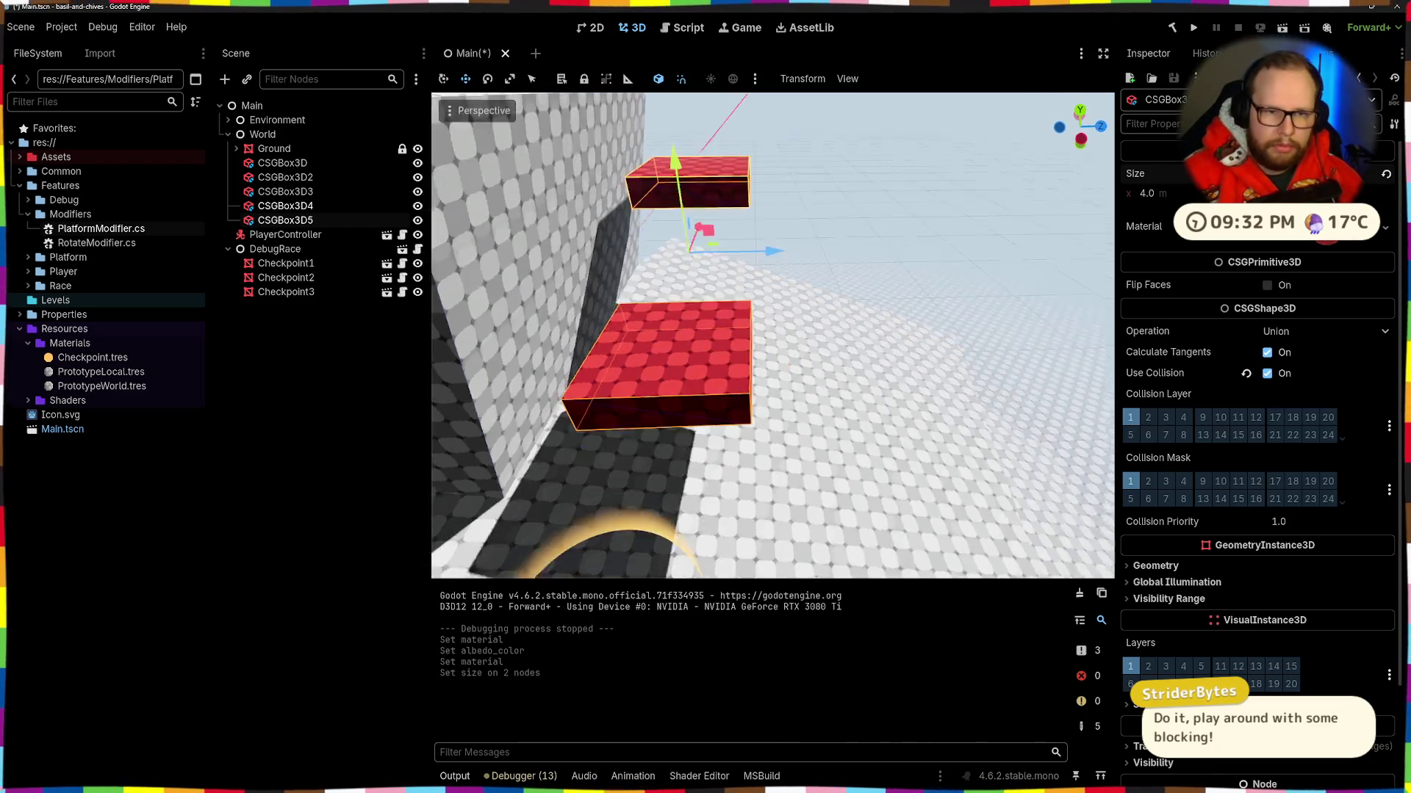
Step: Enlarge both red platform boxes together with the size handle
drag(866, 285, 896, 292)
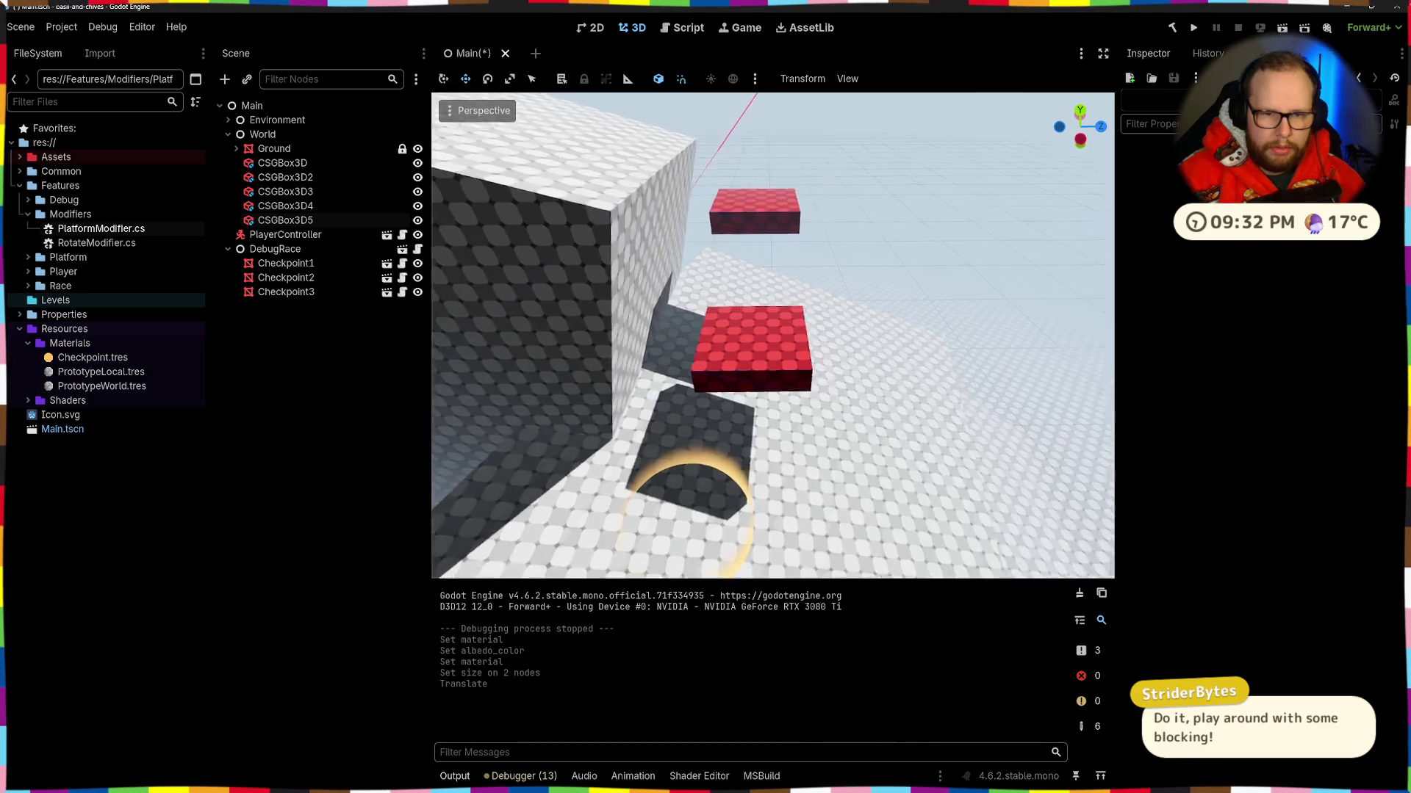
key(w)
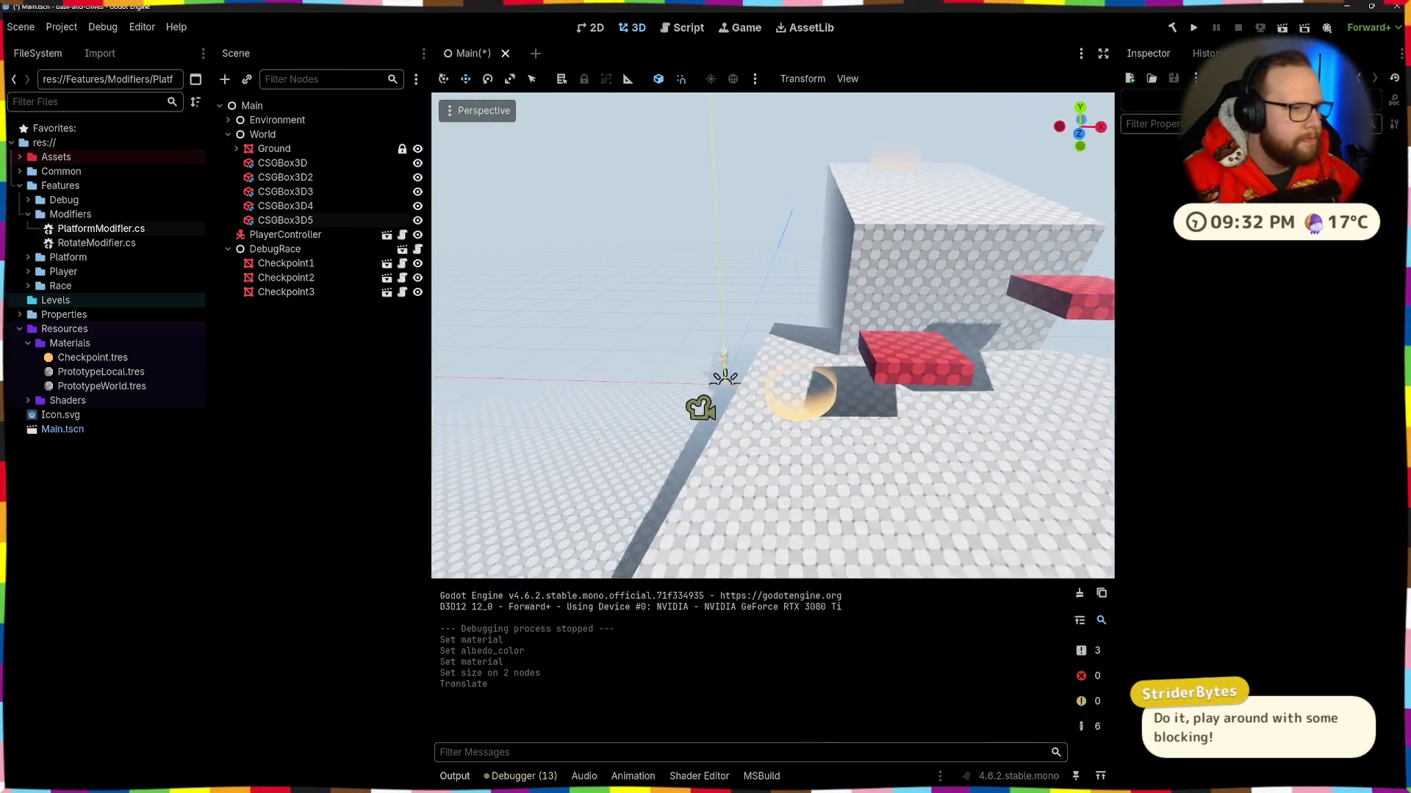
key(w)
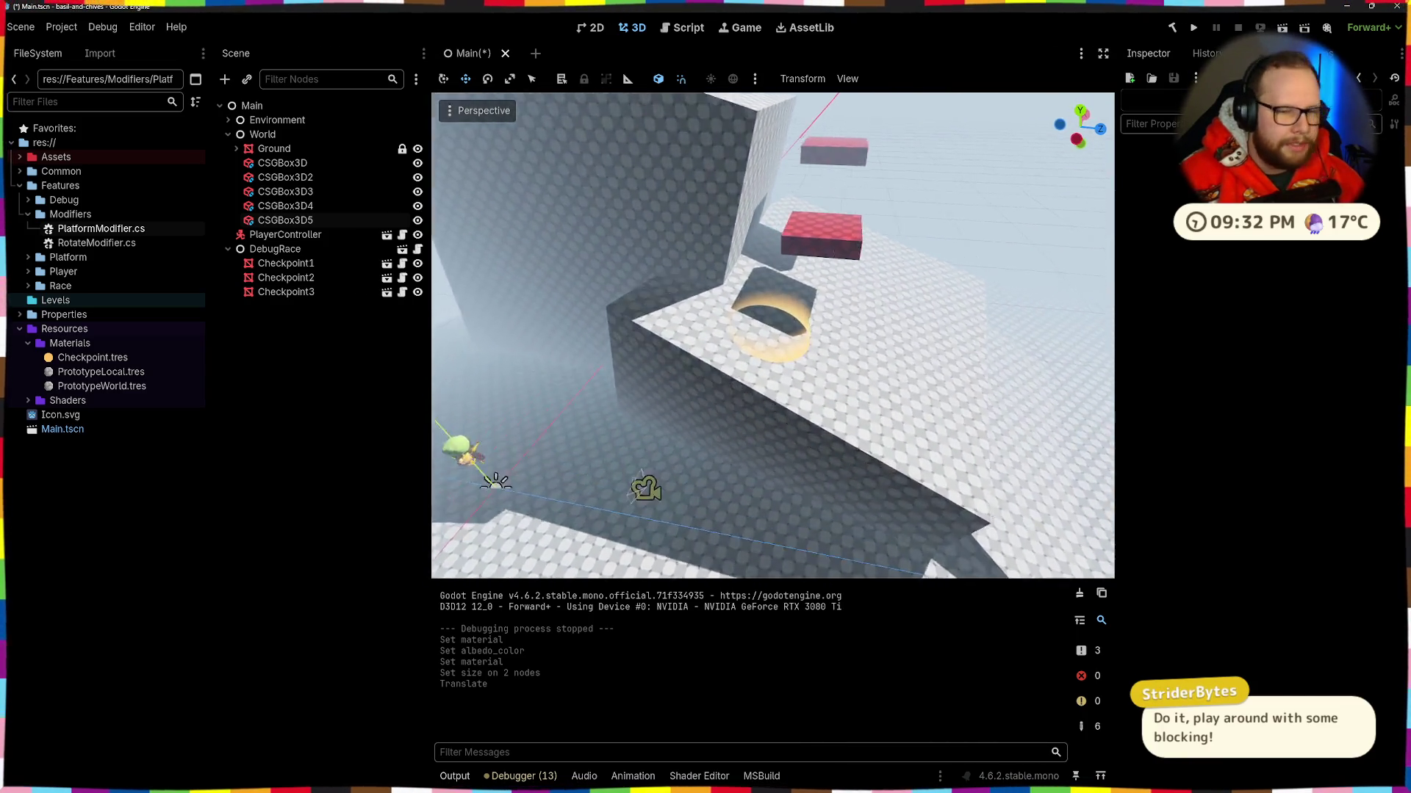
Step: Select Checkpoint2 and raise it about 4 units toward the red boxes
key(s)
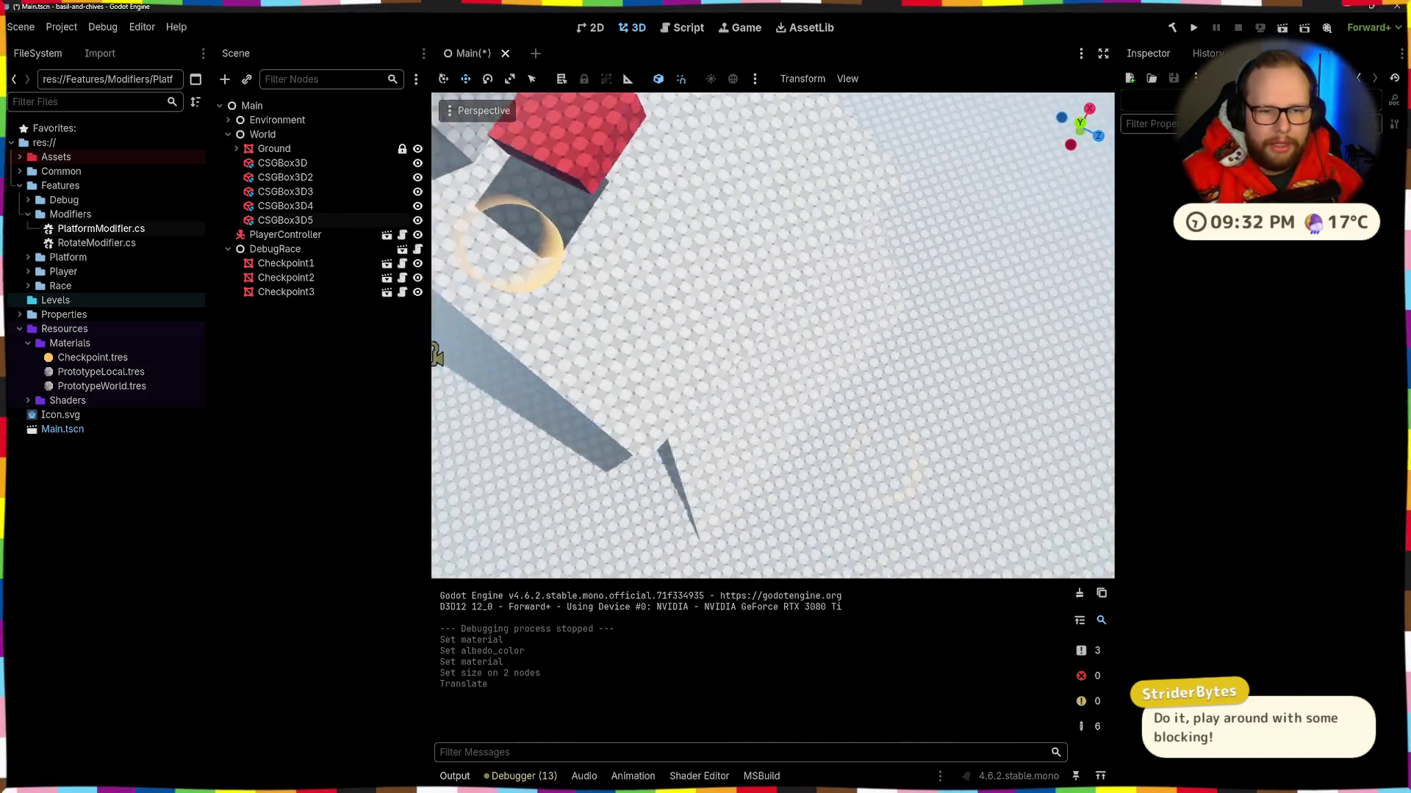
key(s)
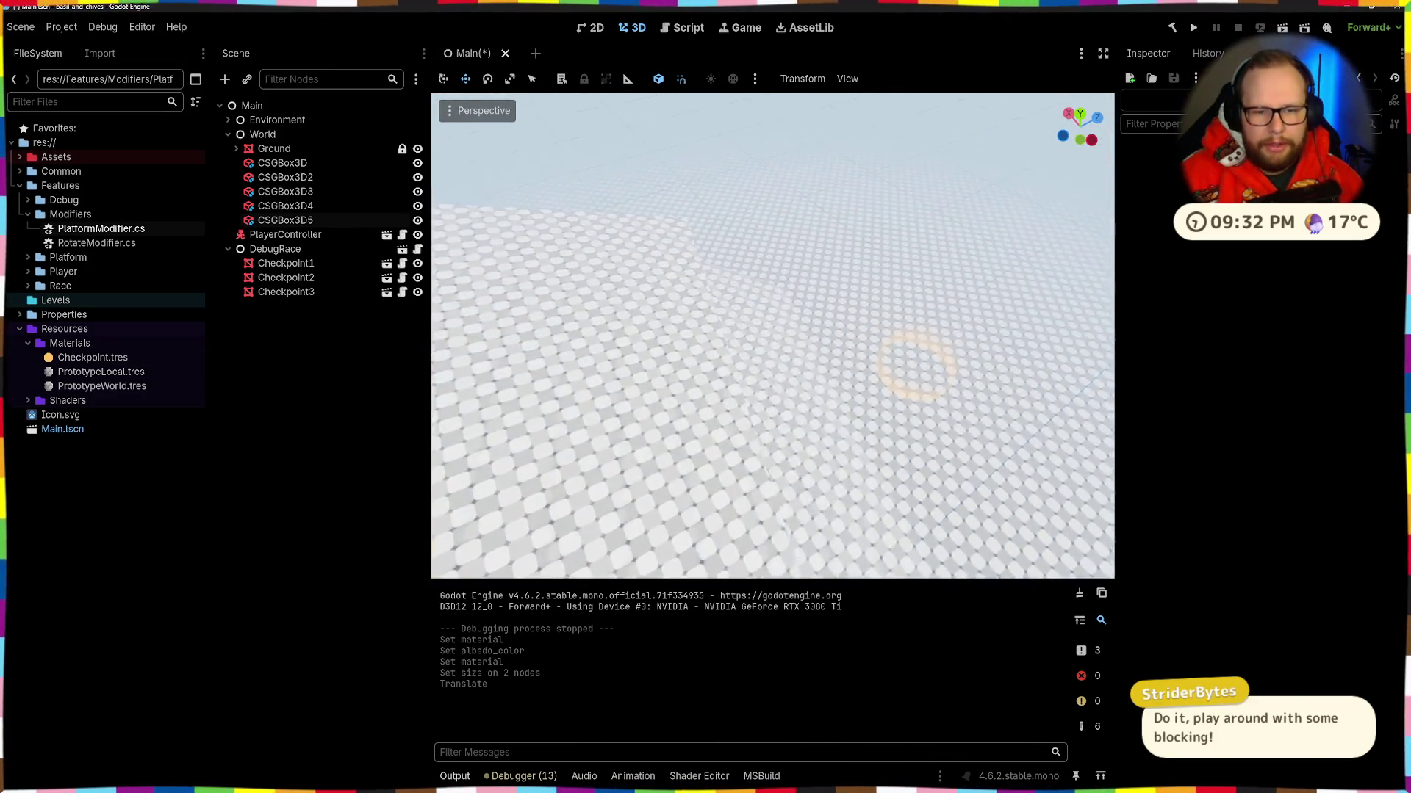
key(s)
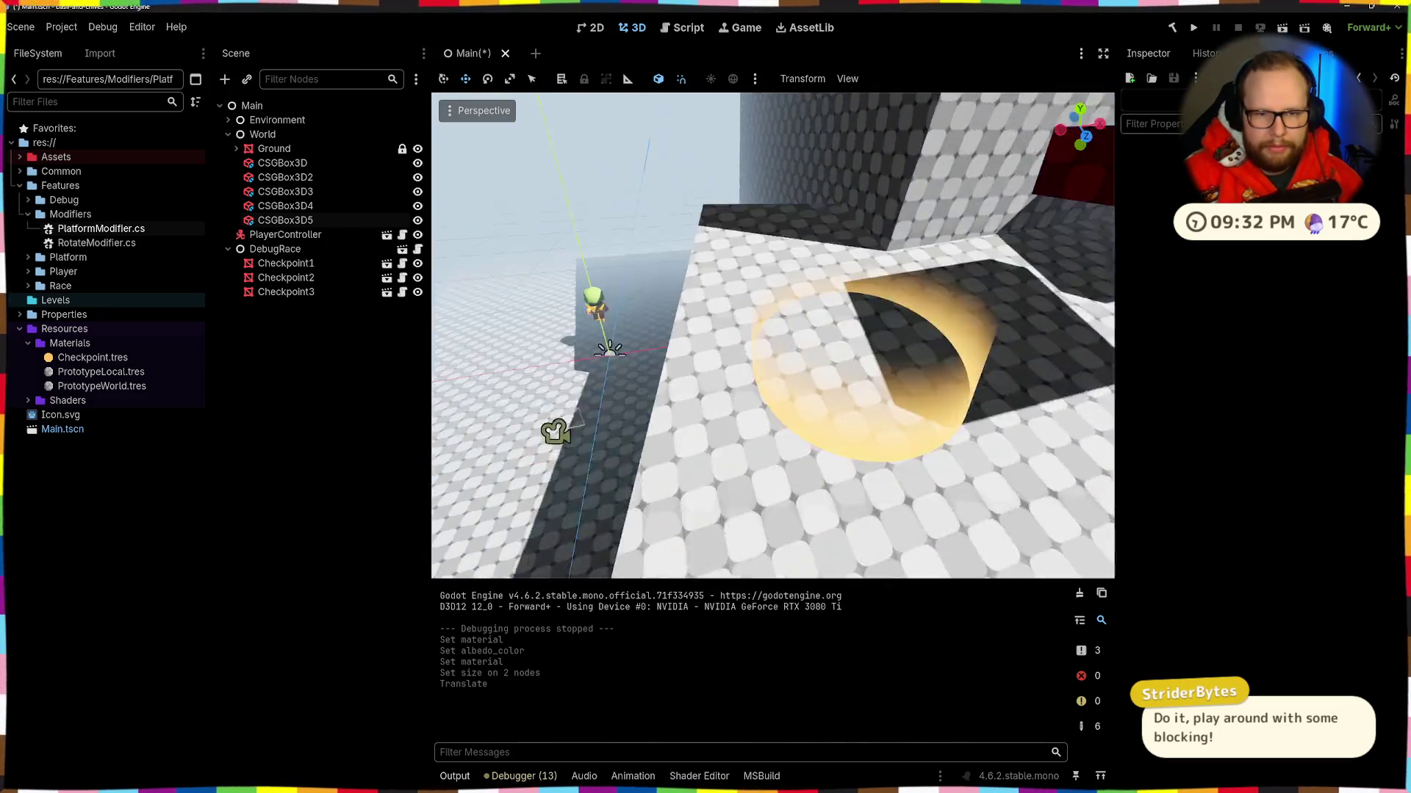
click(722, 351)
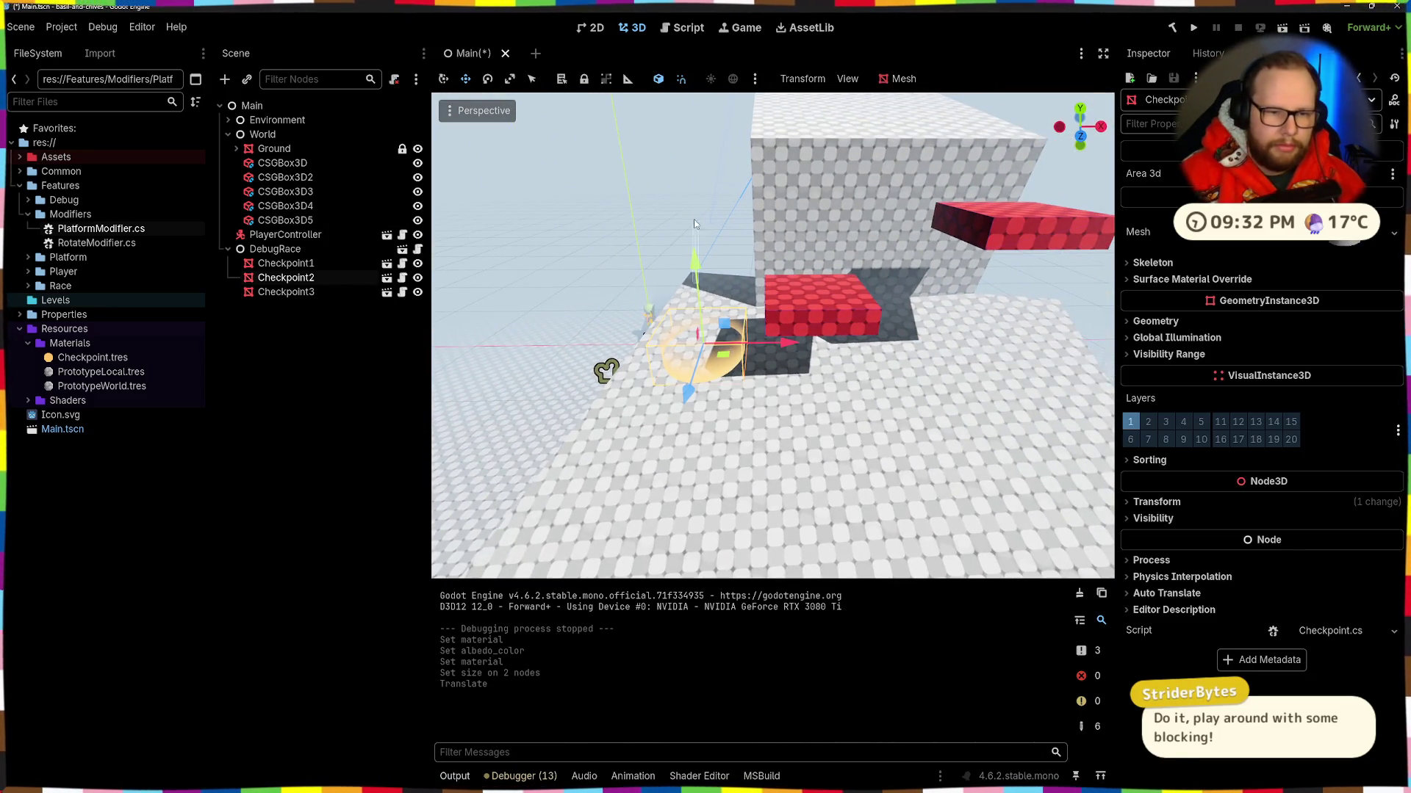
drag(698, 252, 709, 163)
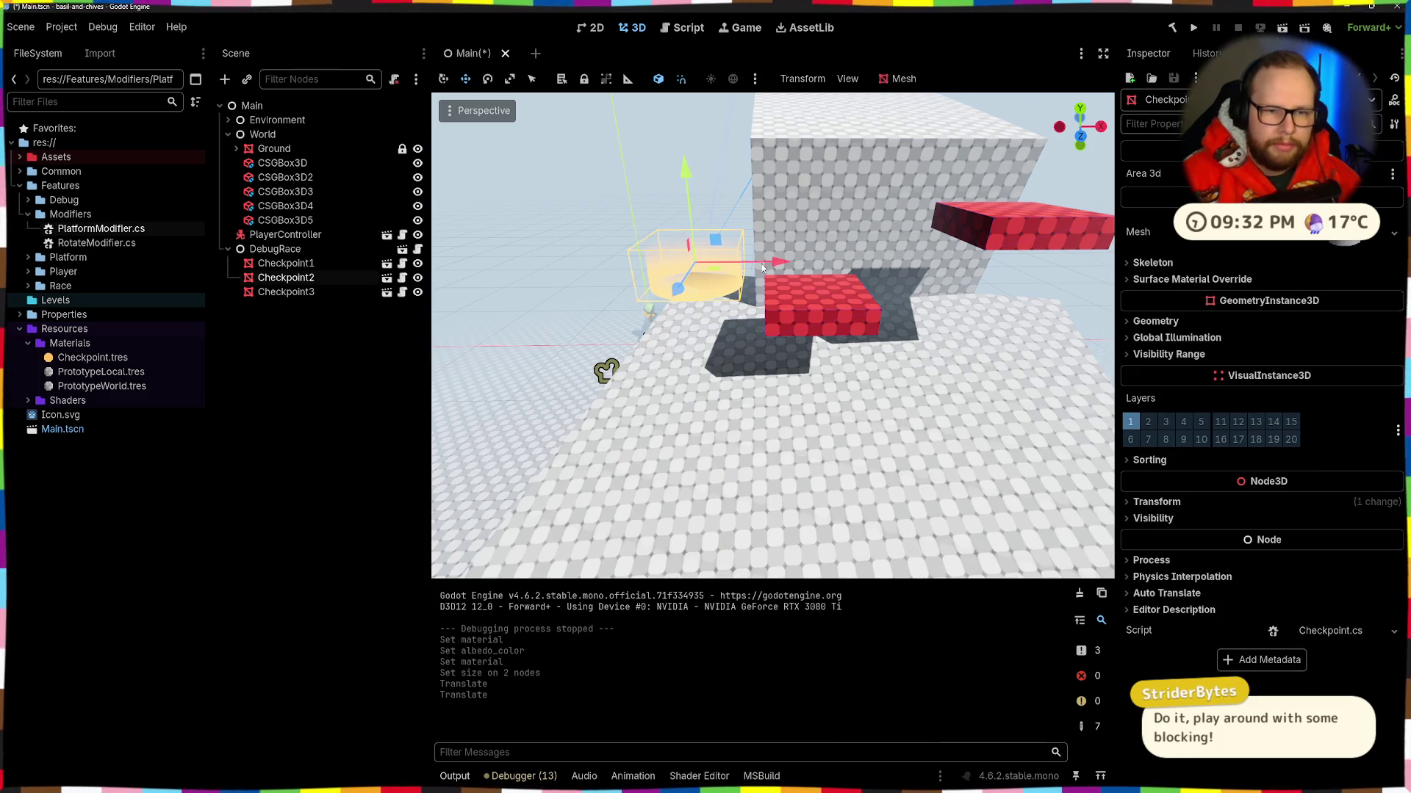
Step: Move Checkpoint2 over the red box and snap it down onto it
drag(783, 271, 907, 260)
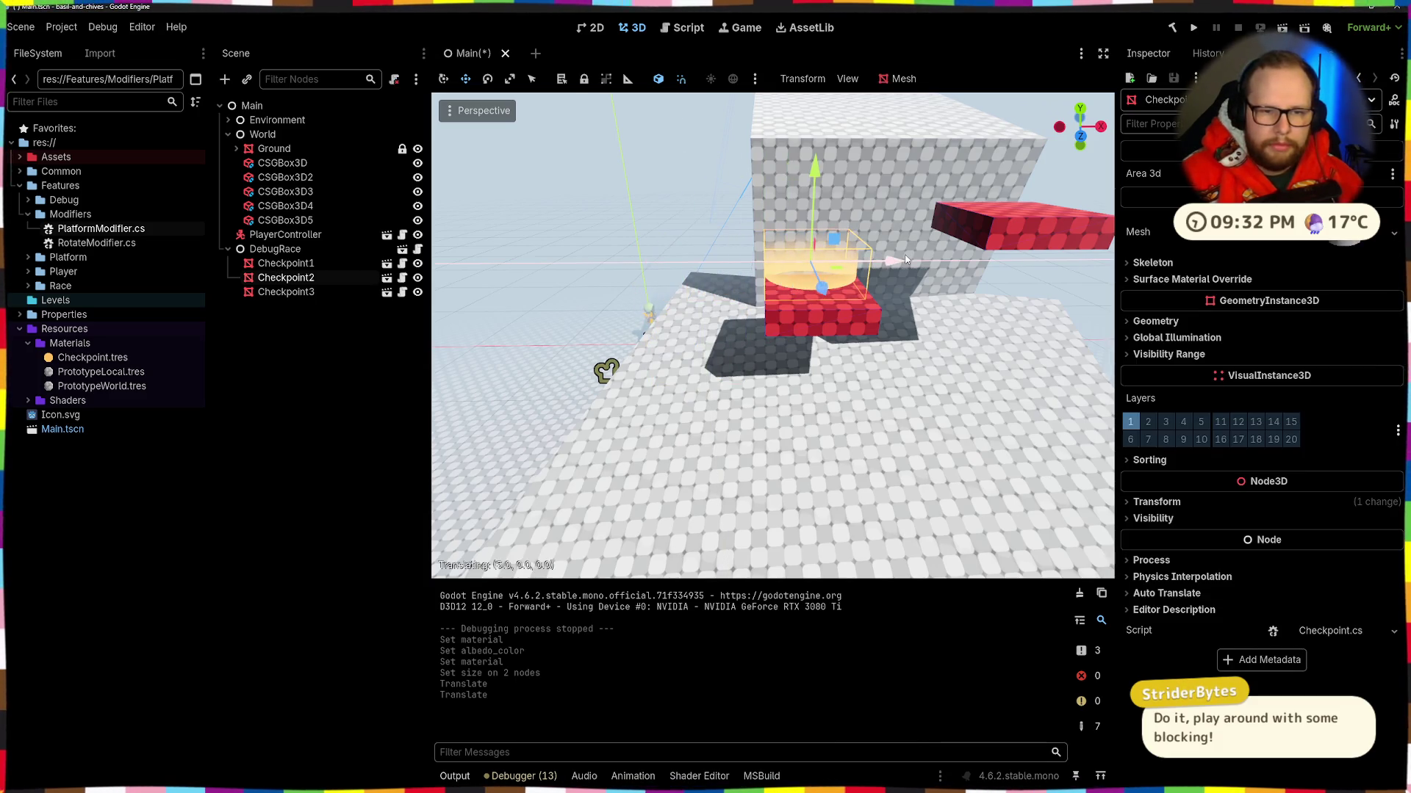
drag(822, 284, 833, 289)
drag(747, 201, 752, 133)
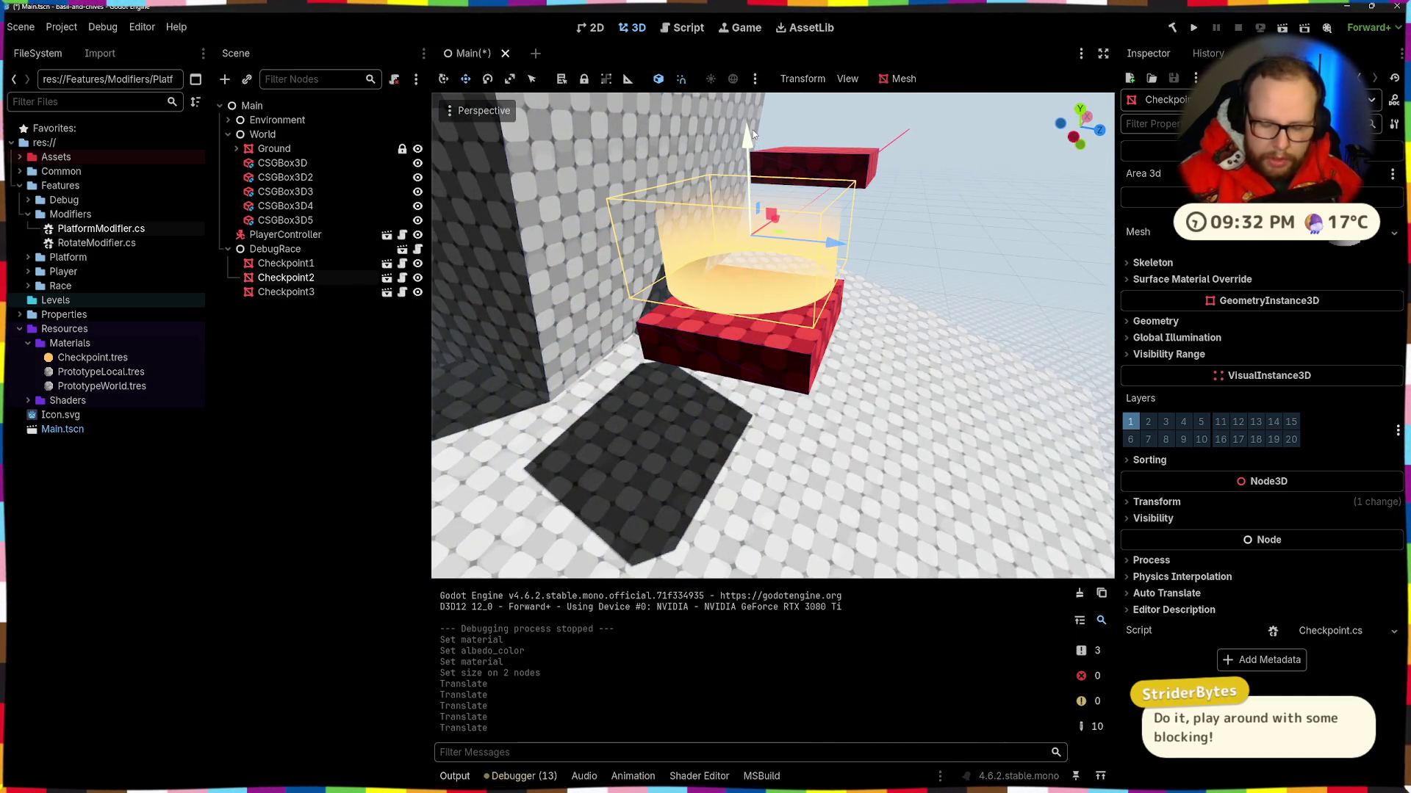
key(Page_Down)
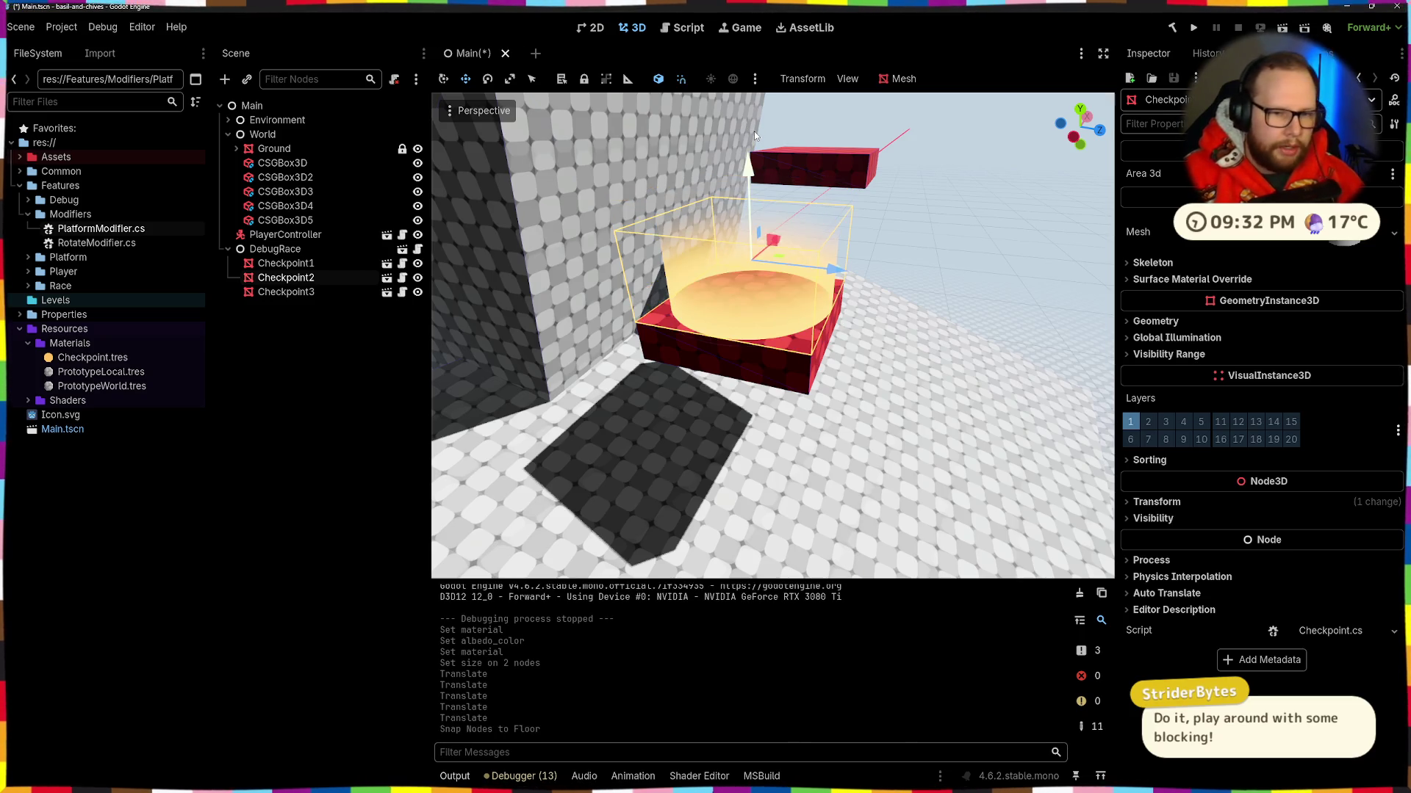
Step: Select Checkpoint1 and snap it to the floor with Page Down
mouse_move(804, 318)
mouse_down()
mouse_move(805, 441)
mouse_move(805, 338)
mouse_move(691, 338)
mouse_move(631, 316)
mouse_move(673, 333)
mouse_move(729, 169)
mouse_up()
click(672, 332)
key(f)
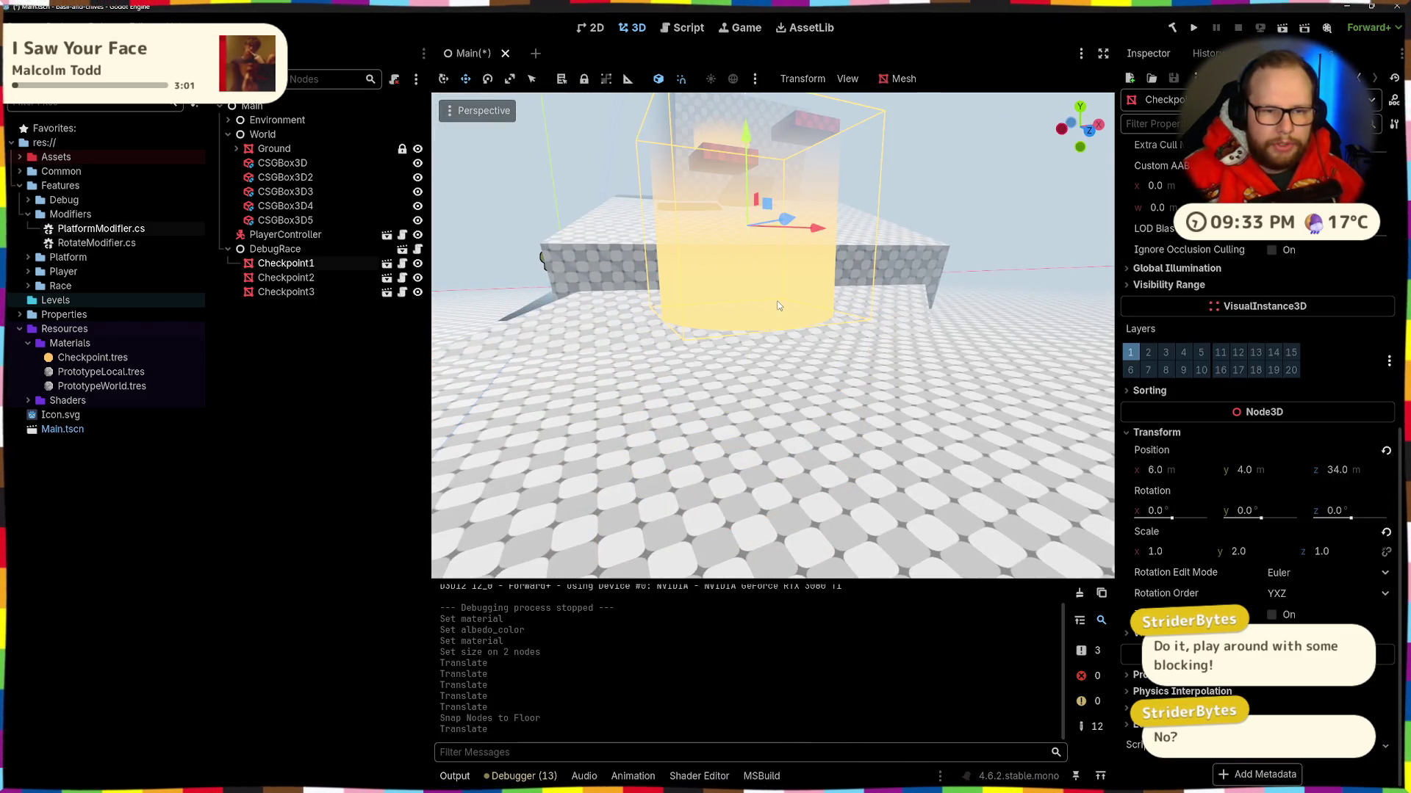
drag(828, 331, 826, 340)
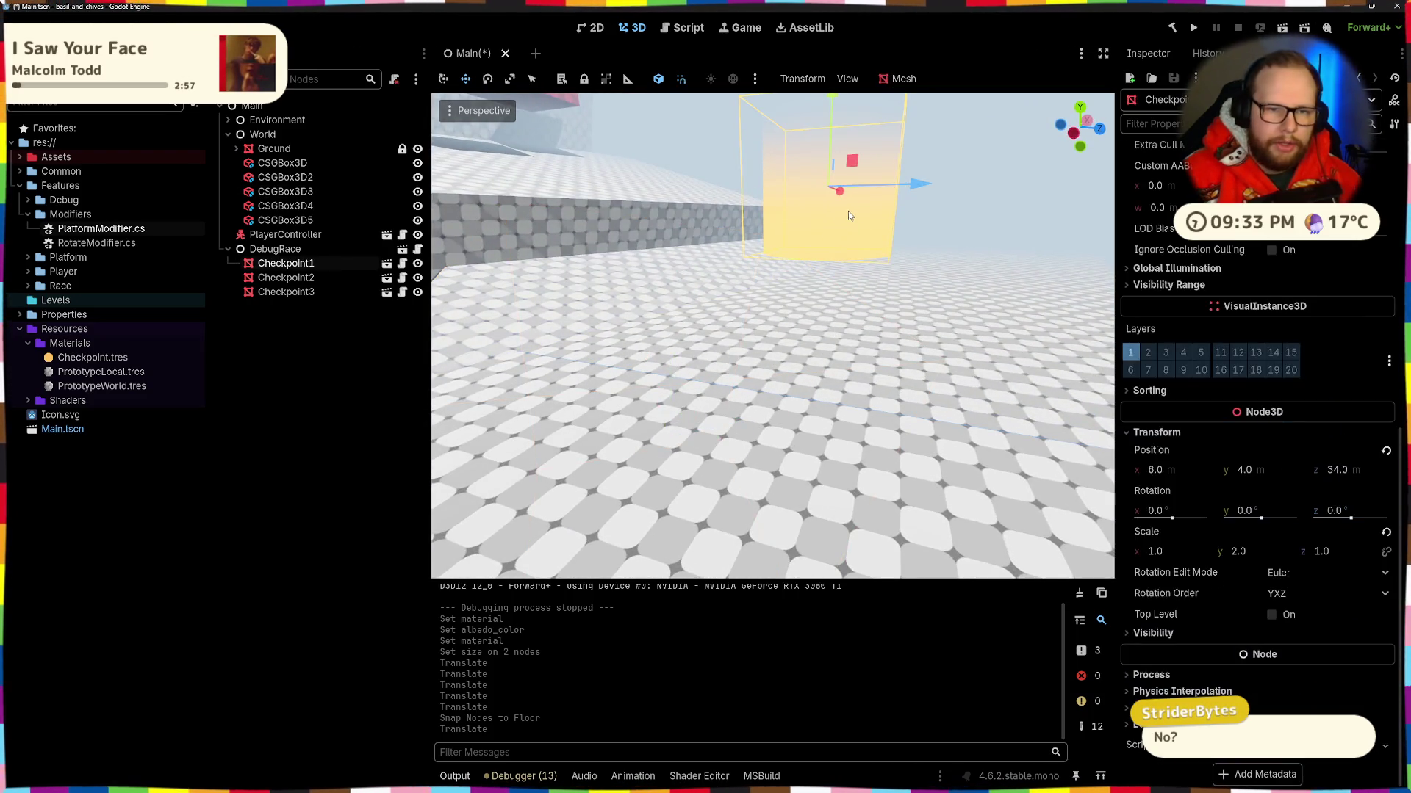
key(f)
drag(875, 274, 879, 270)
key(Page_Down)
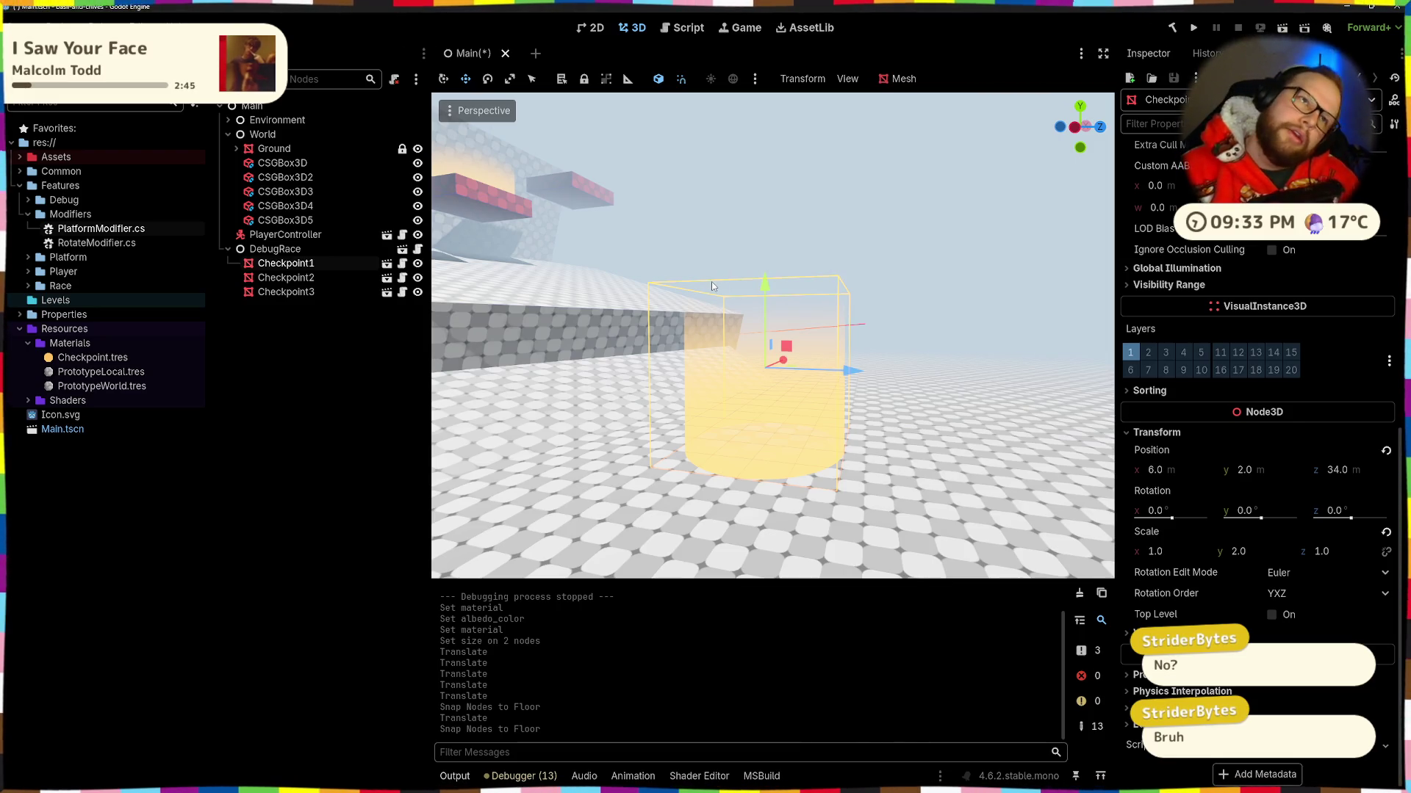
Step: Inspect Checkpoint1's placement near the wall, then select the World node
mouse_move(839, 261)
mouse_down()
mouse_move(735, 286)
mouse_move(905, 263)
mouse_up()
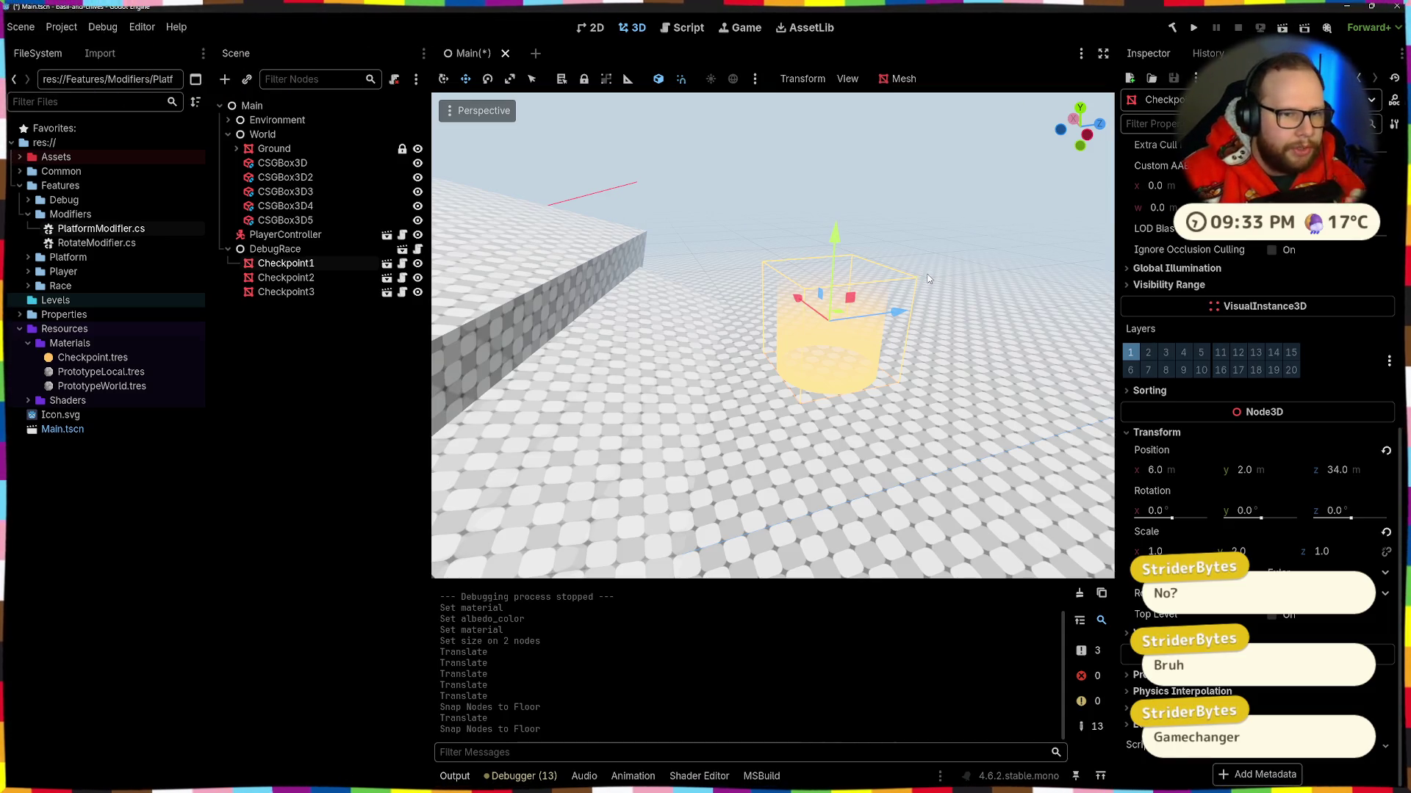
drag(796, 343, 742, 323)
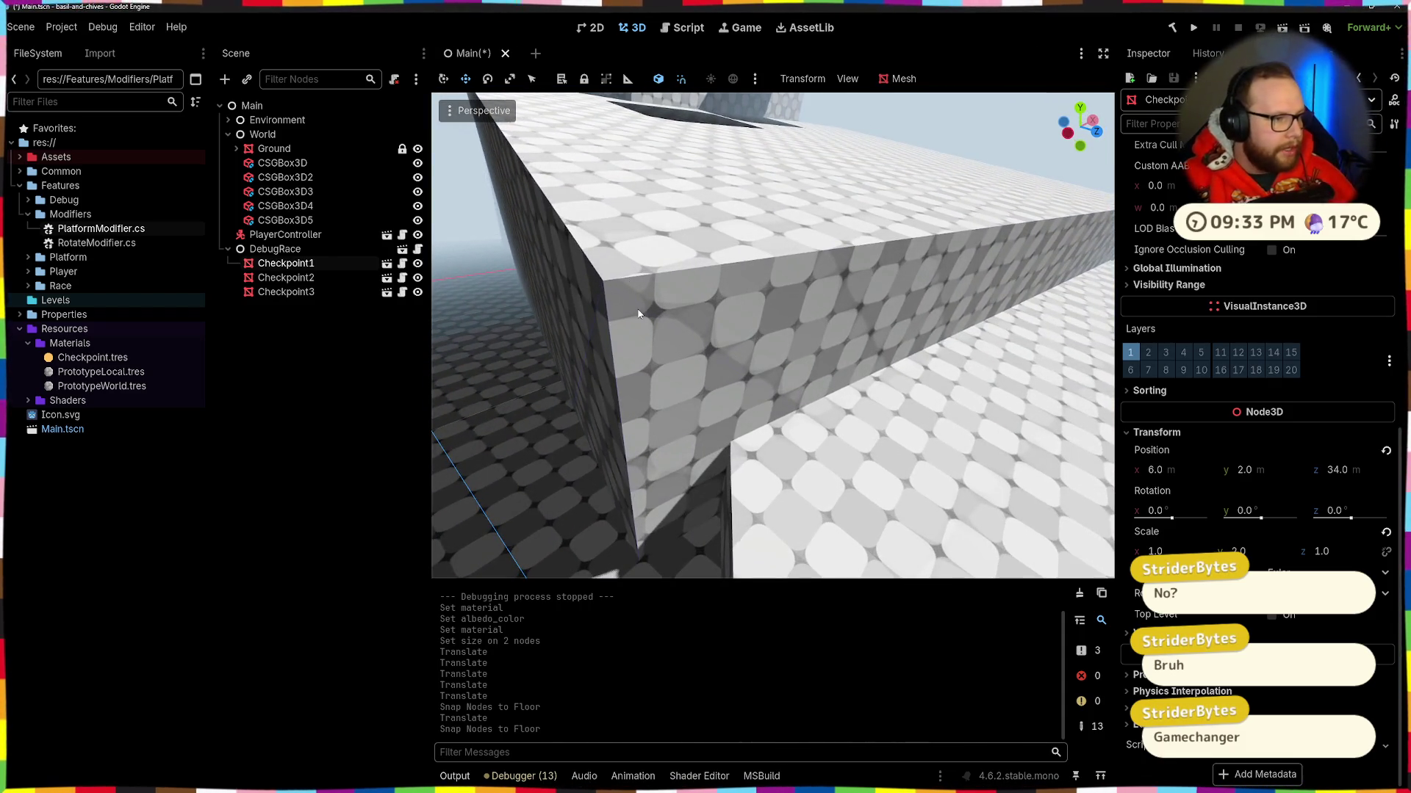
drag(638, 314, 610, 309)
mouse_move(821, 373)
mouse_down()
mouse_move(758, 345)
mouse_move(794, 351)
mouse_up()
click(262, 134)
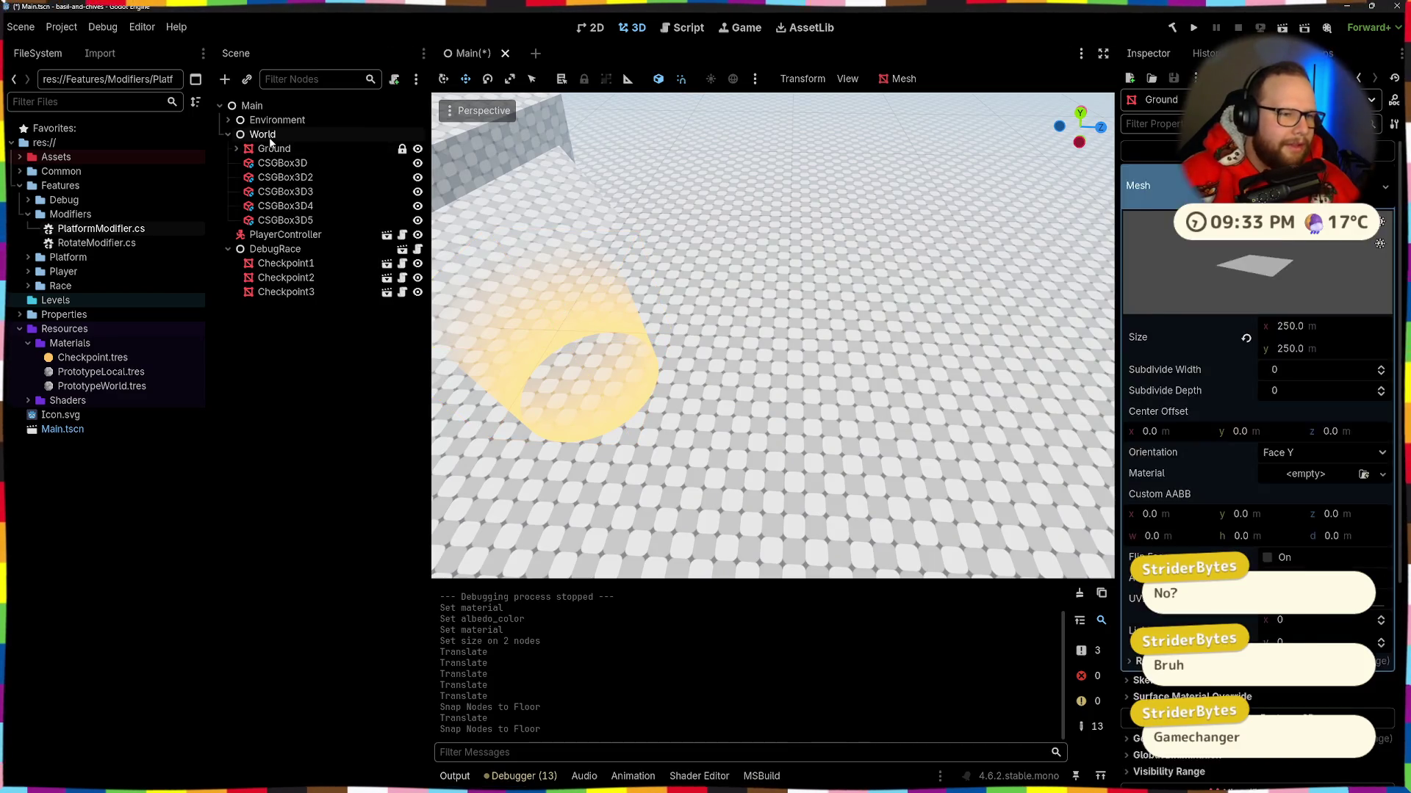
Step: Add a CSGCylinder3D under World and slide it across the floor toward the checkpoint
right_click(271, 137)
click(357, 153)
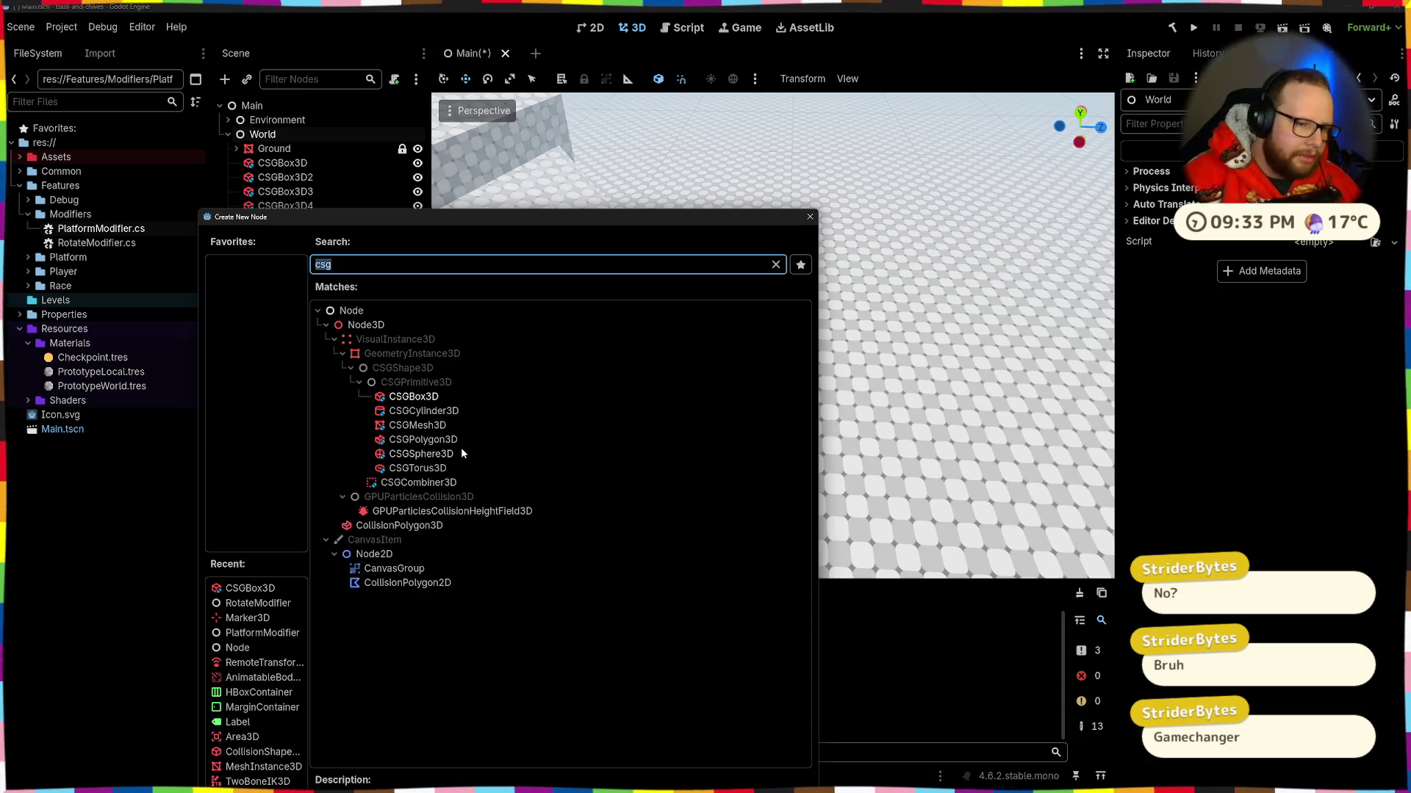
click(430, 414)
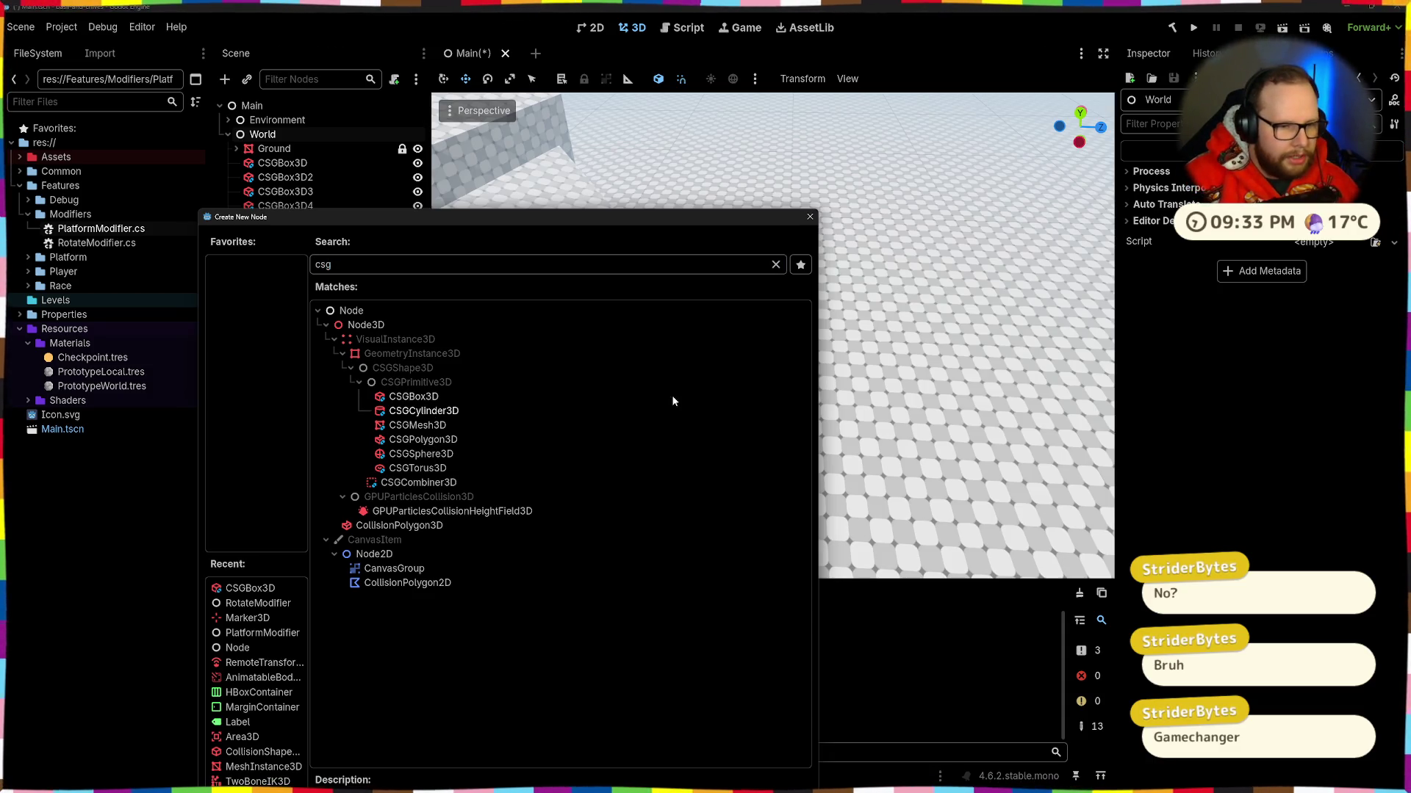
double_click(424, 414)
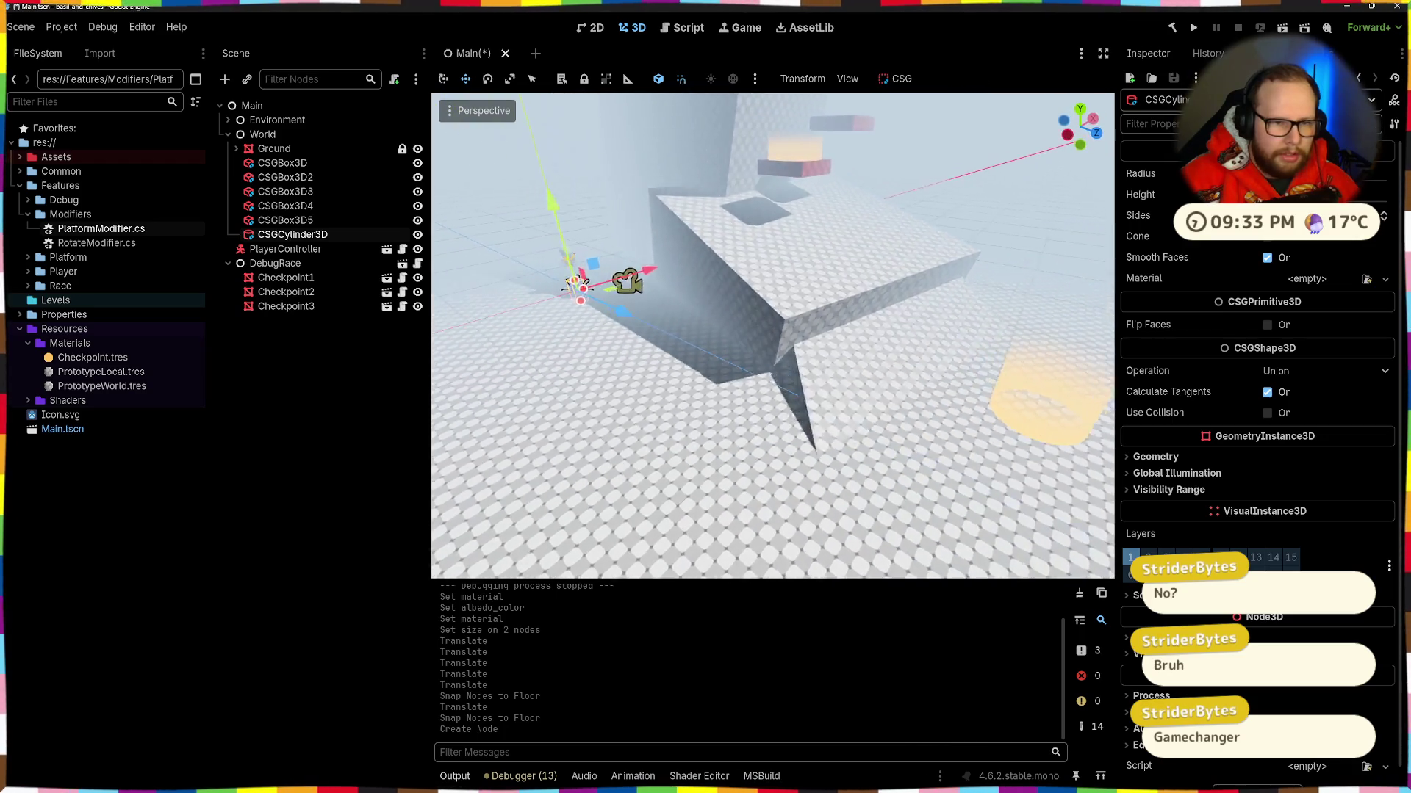
drag(606, 290, 945, 440)
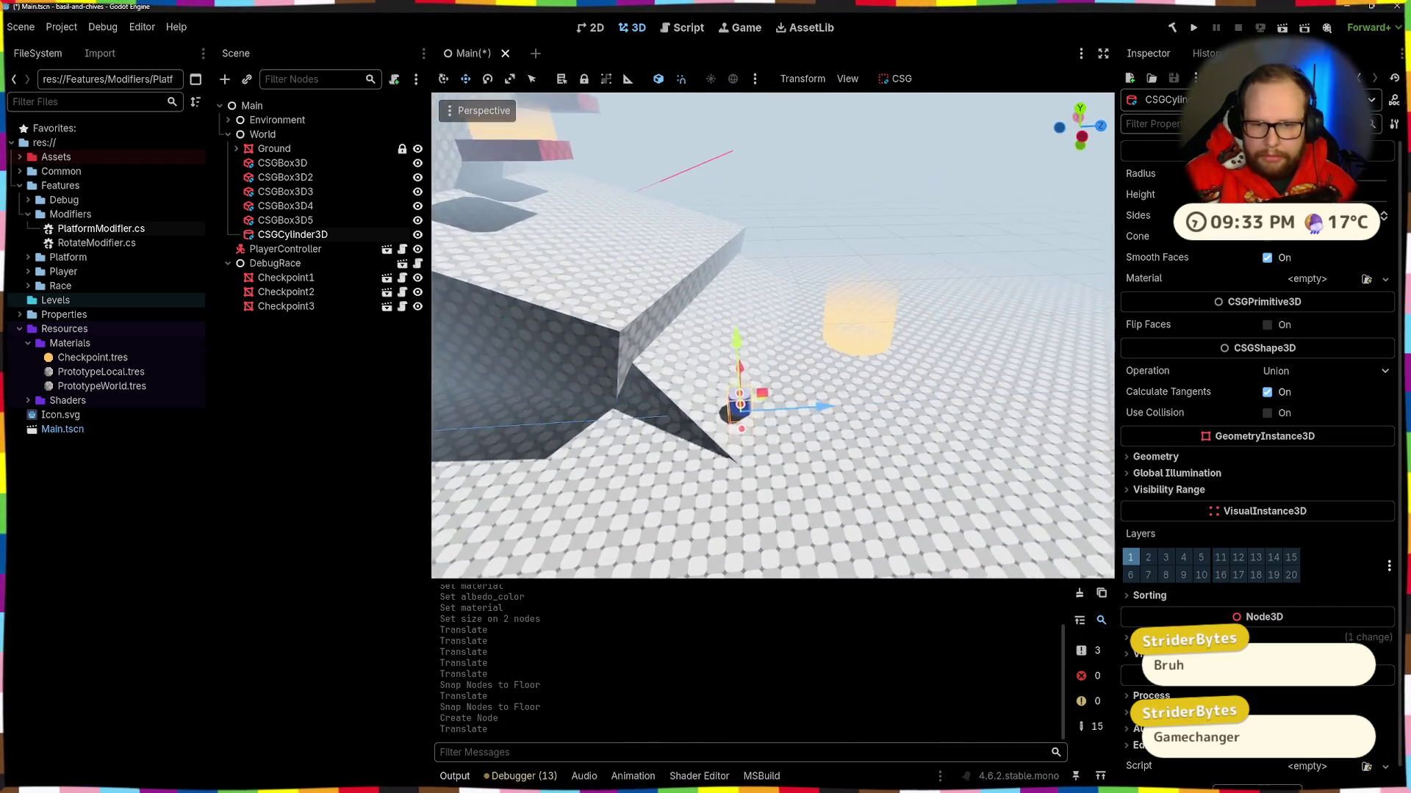
drag(731, 444, 1020, 500)
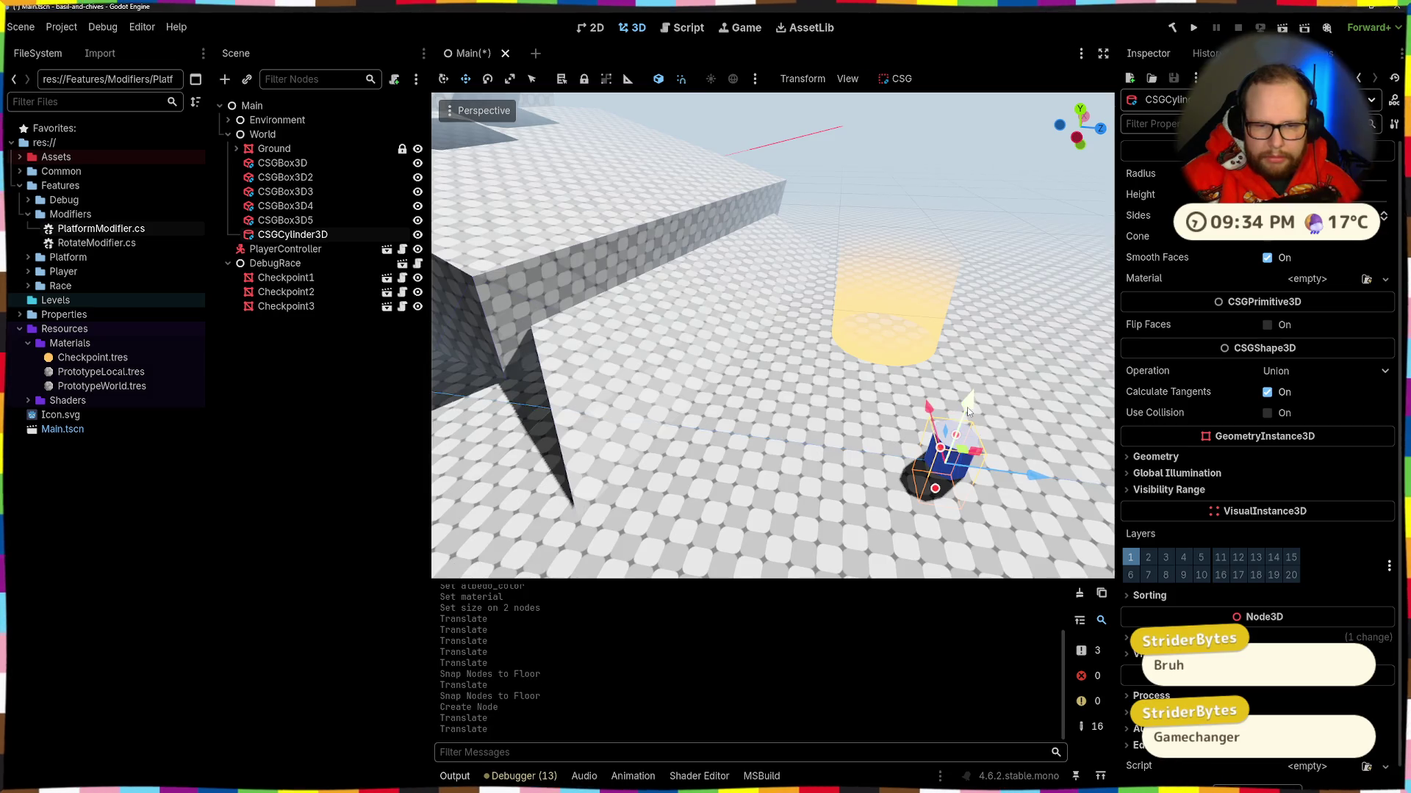
scroll(772, 335, down, 3)
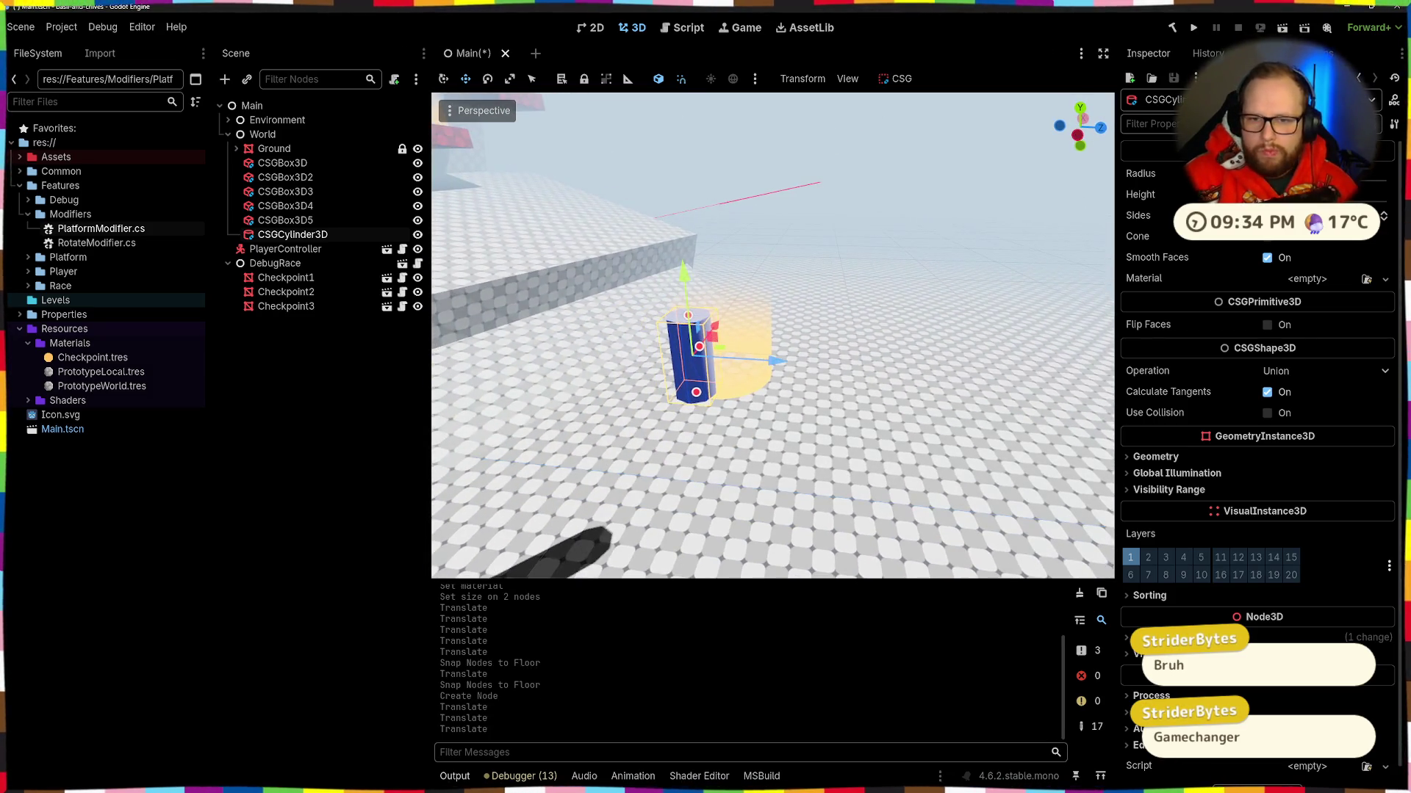
Step: Widen the cylinder's radius while keeping it at 8 sides
drag(699, 346, 716, 324)
drag(1087, 190, 1014, 199)
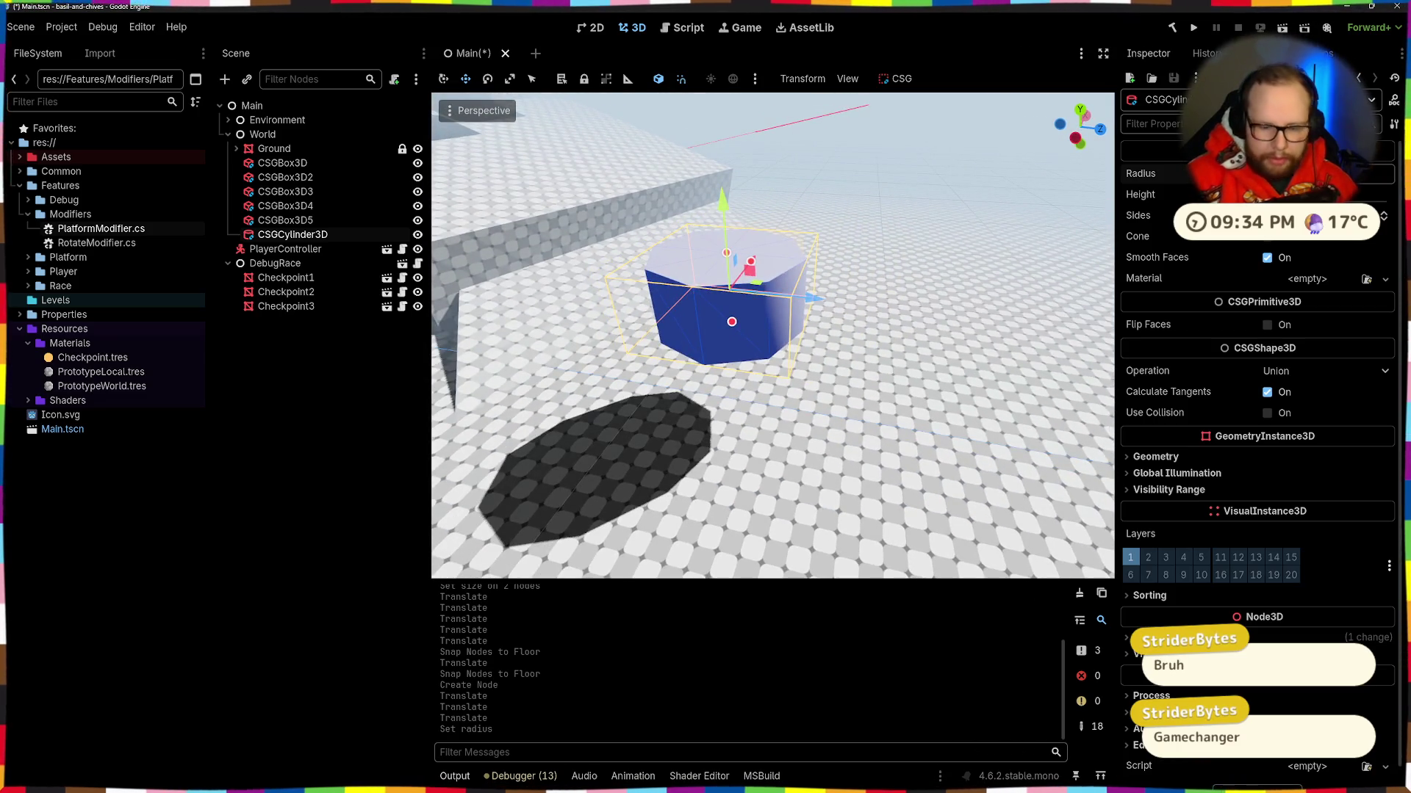
drag(731, 321, 772, 345)
drag(969, 192, 984, 185)
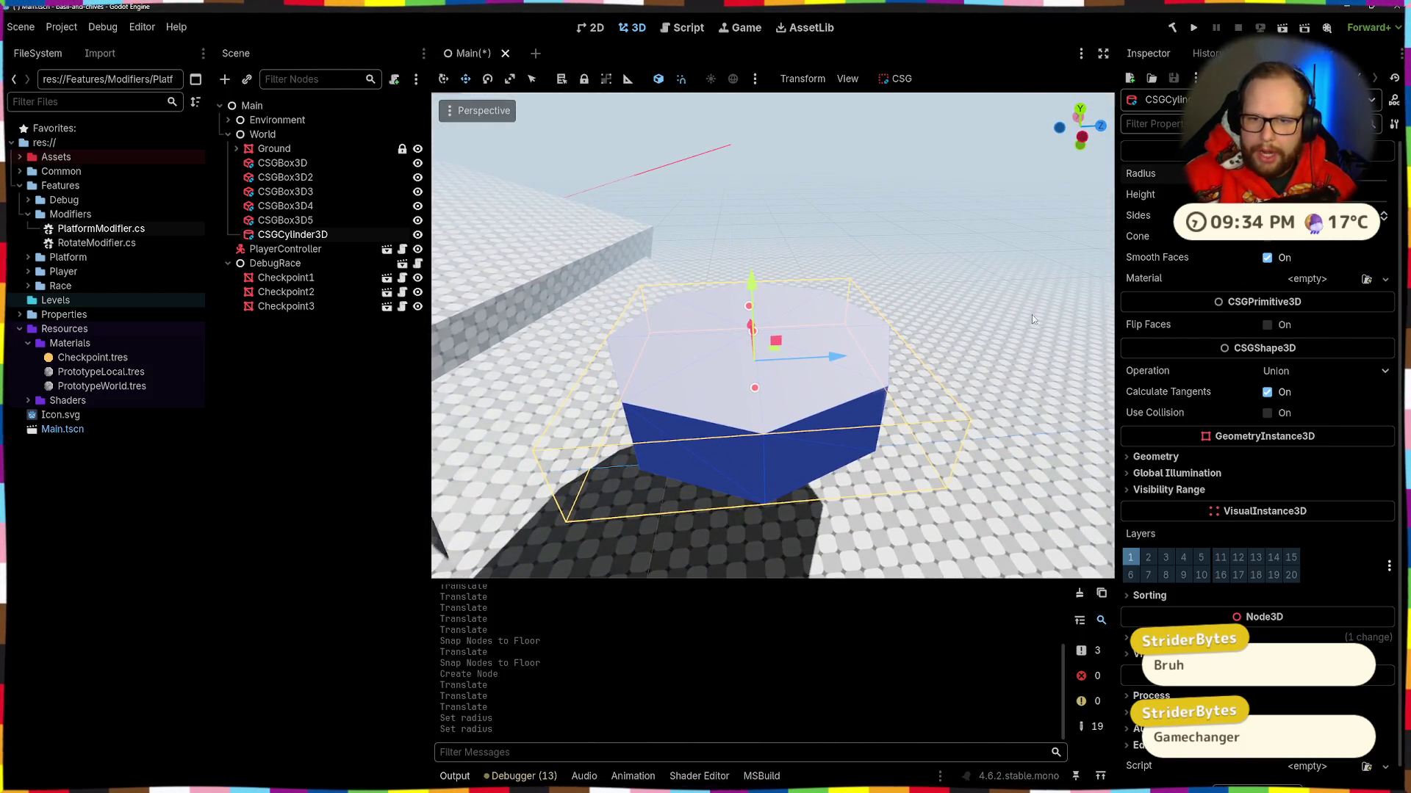
drag(1323, 215, 1381, 216)
key(ctrl+z)
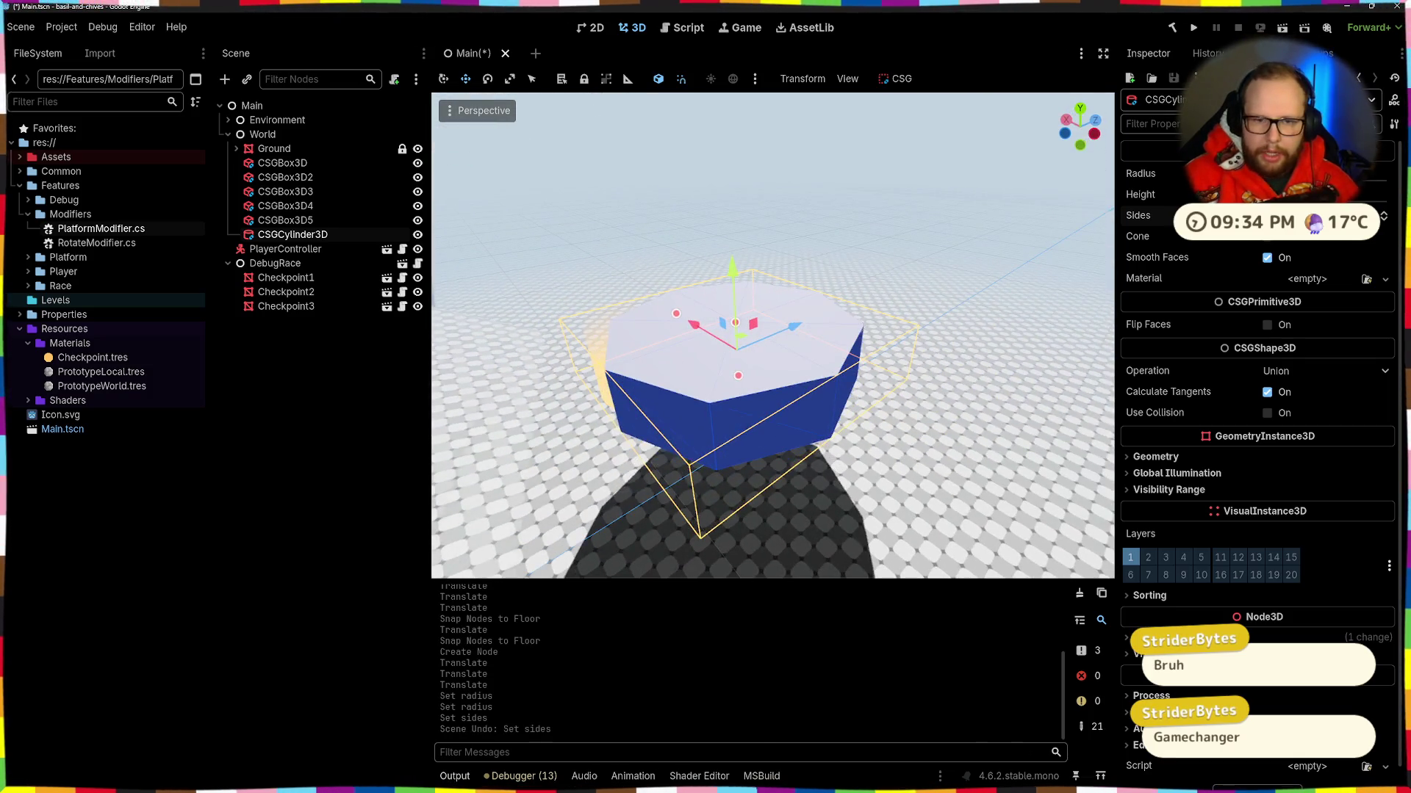
Step: Try the Cone option, turn it back off, and disable smooth faces
click(1267, 236)
mouse_move(930, 381)
mouse_down()
mouse_move(931, 312)
mouse_move(931, 397)
mouse_up()
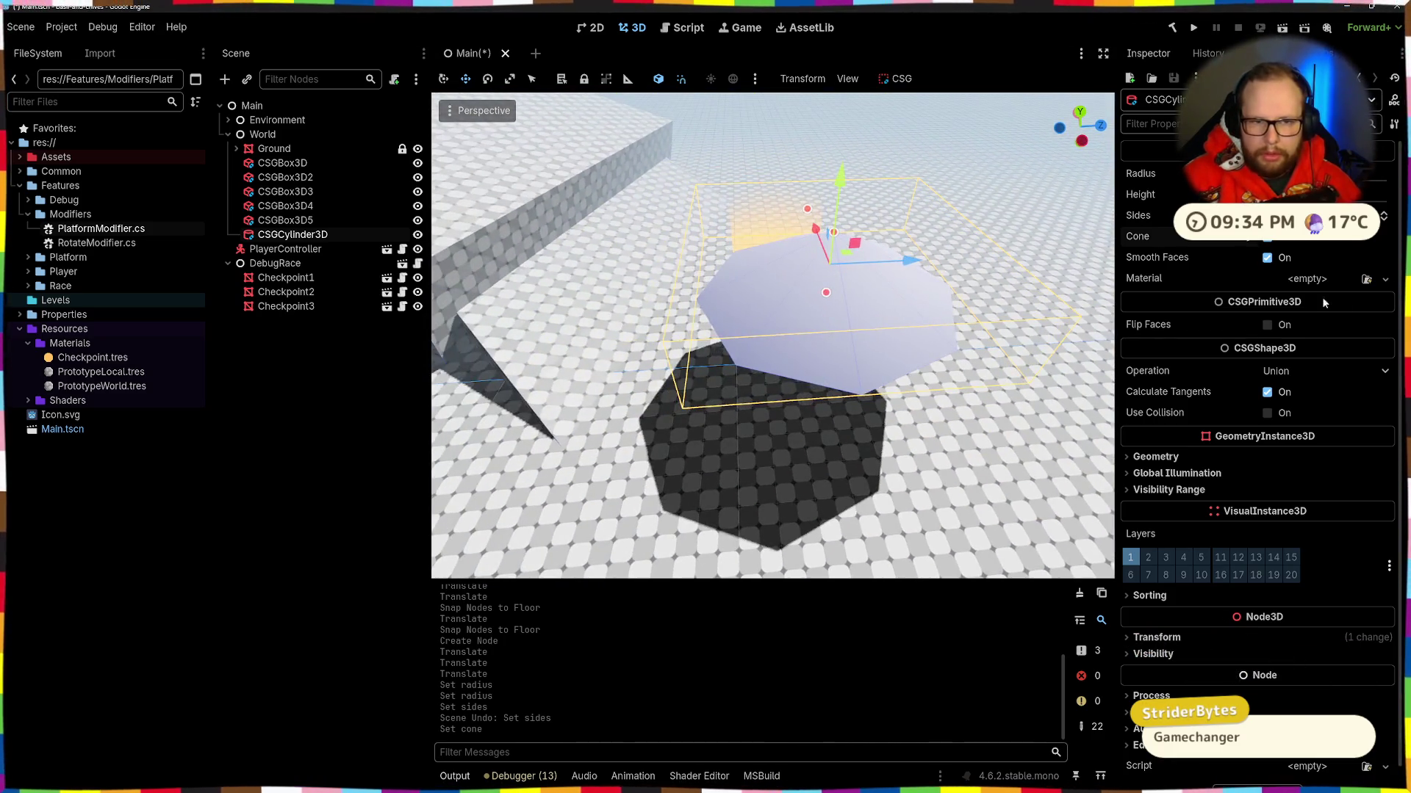
click(1267, 236)
click(1267, 257)
click(1266, 257)
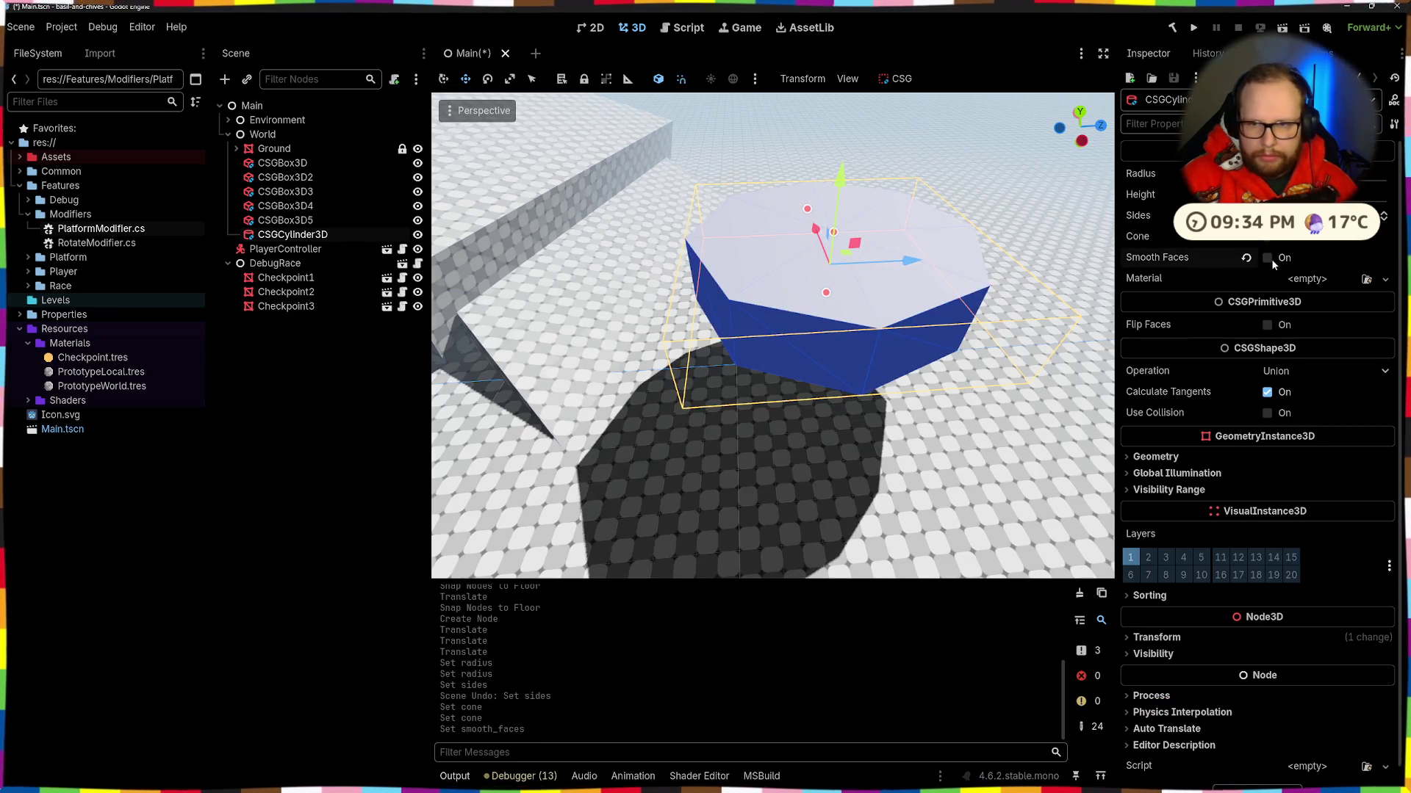
Step: Quick Load the prototype checker material onto the cylinder
click(1385, 279)
click(1315, 354)
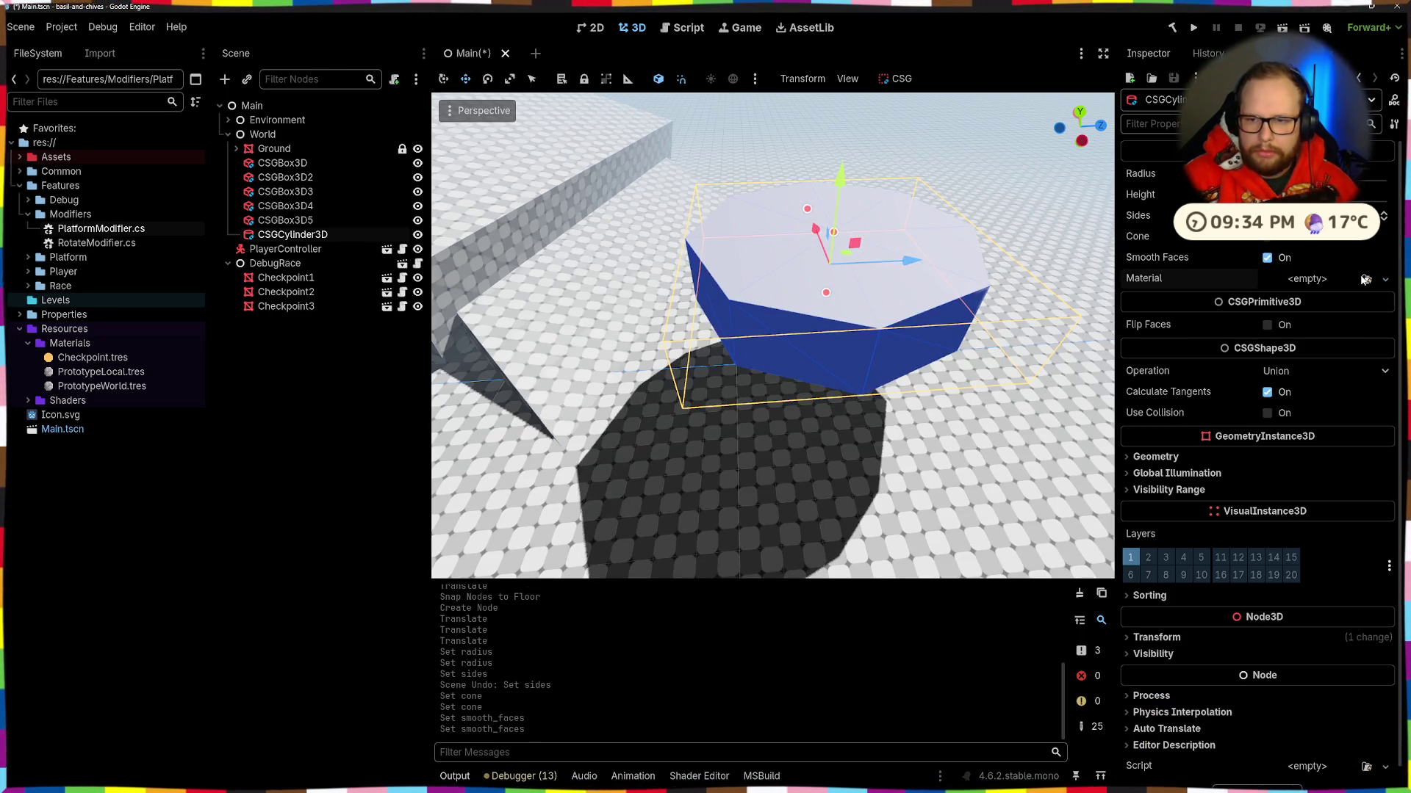
double_click(572, 241)
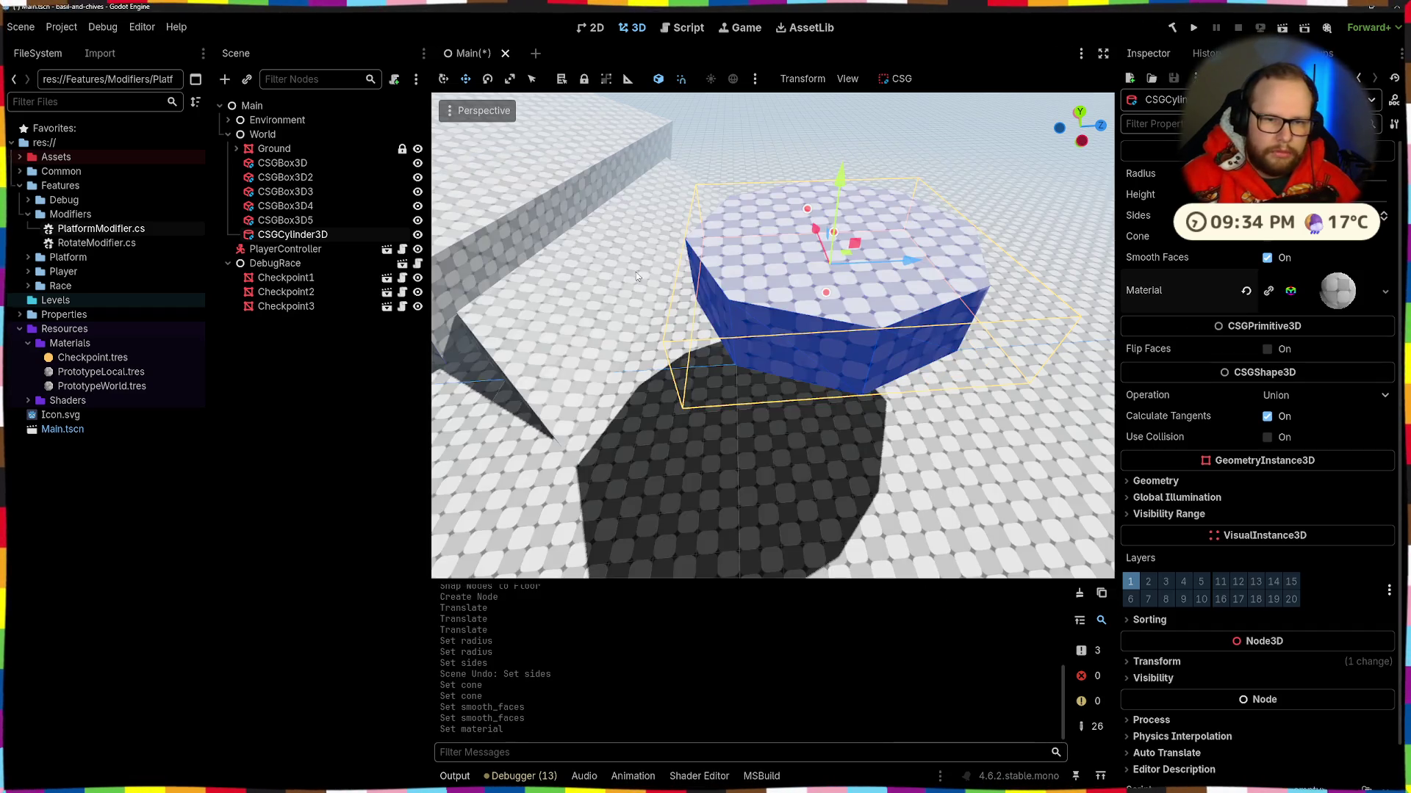
Step: Make the checker material unique to the cylinder
drag(980, 252, 1358, 300)
click(1338, 291)
click(1152, 433)
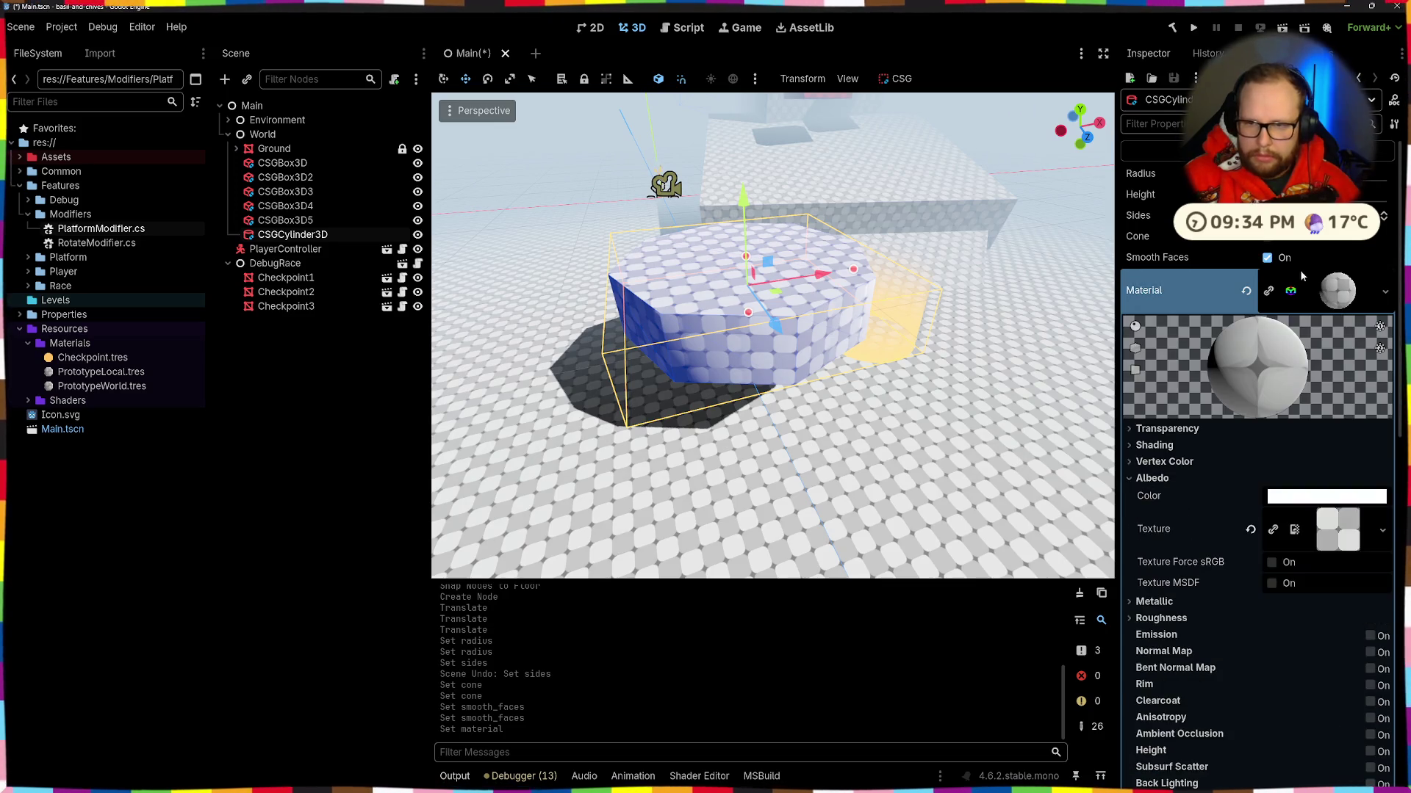
right_click(1299, 272)
click(1294, 432)
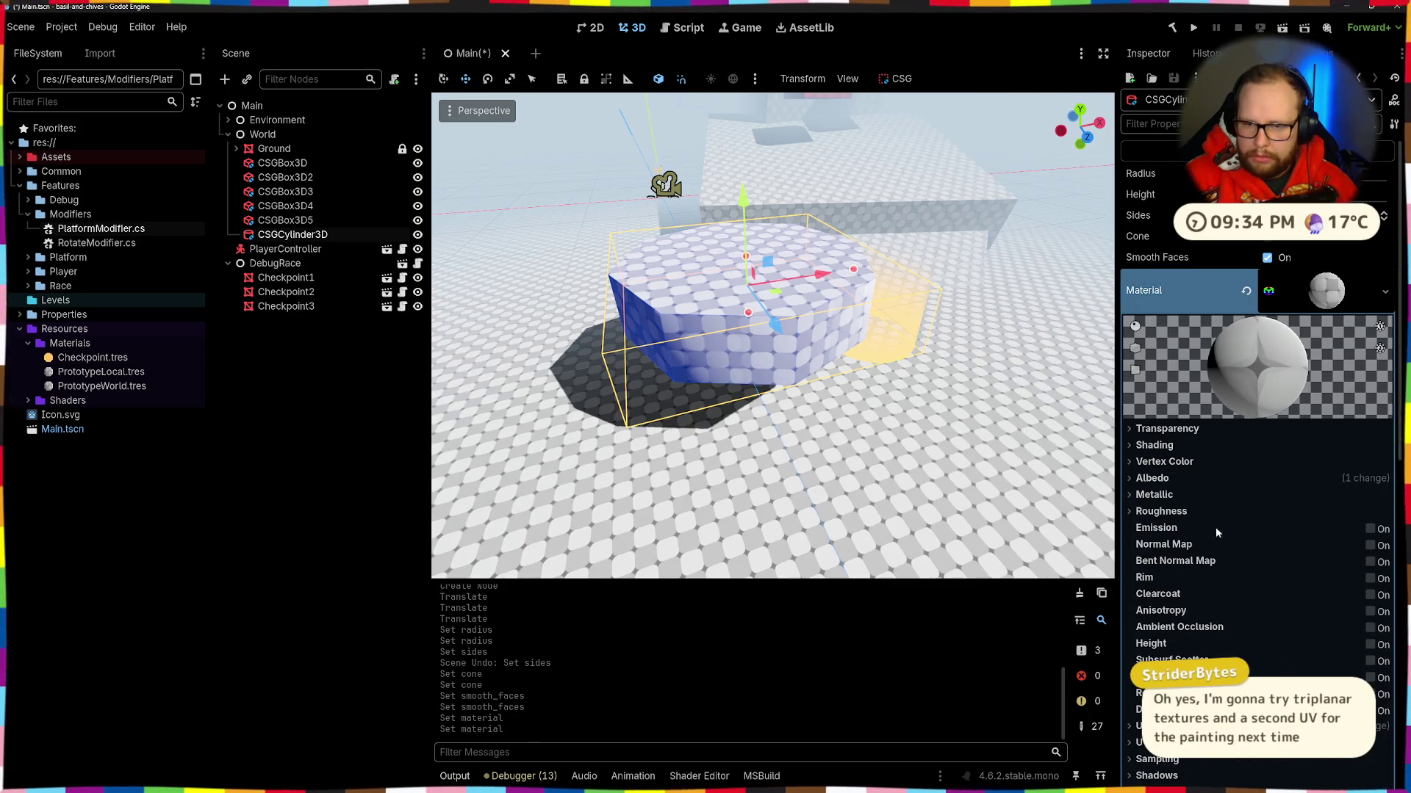
Step: Set the pad's albedo to green 00db00 and move it beneath Checkpoint1
click(1152, 478)
click(1327, 497)
mouse_move(1335, 335)
mouse_down()
mouse_move(1289, 325)
mouse_move(1321, 326)
mouse_move(1237, 354)
mouse_move(1309, 359)
mouse_move(1286, 354)
mouse_up()
drag(1336, 303, 1219, 309)
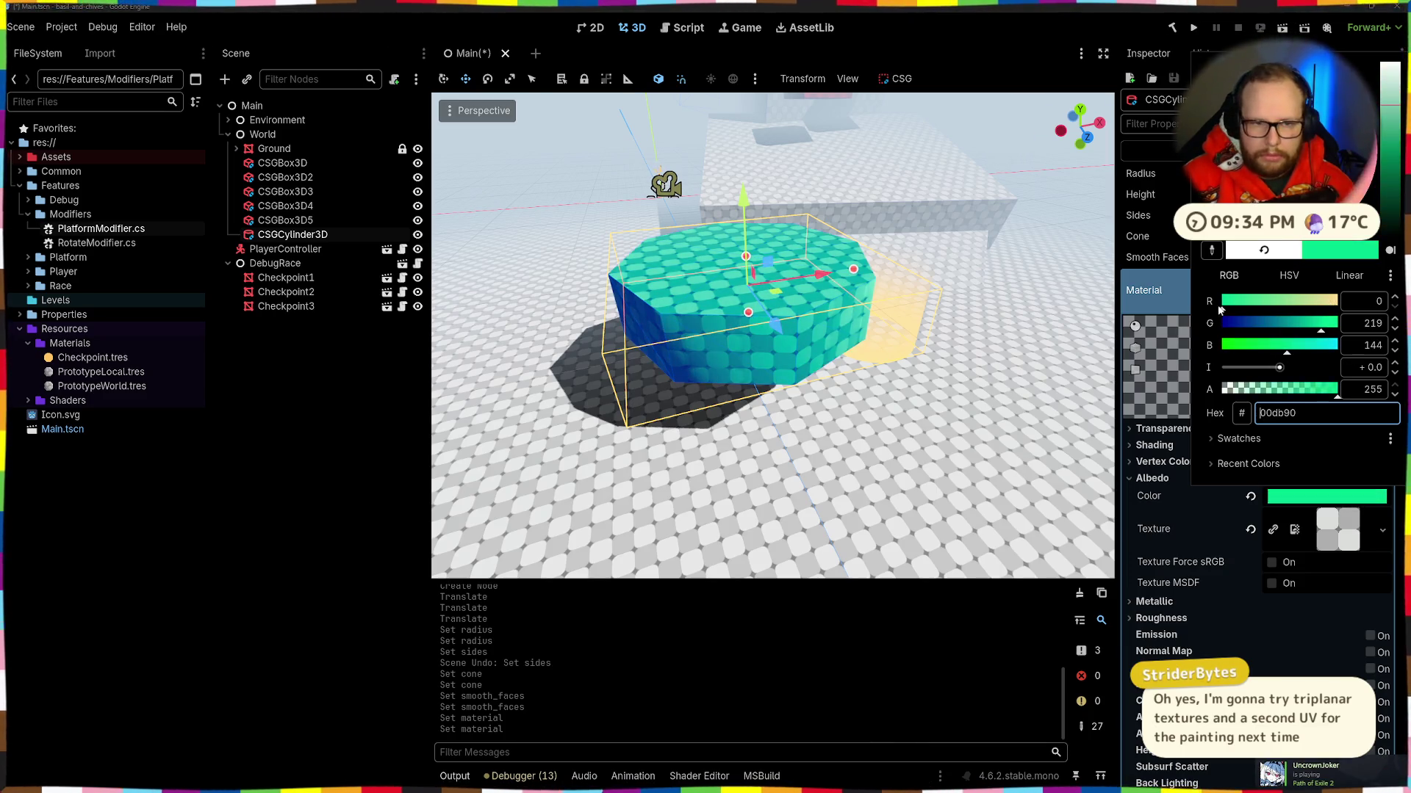
drag(1291, 355, 1190, 359)
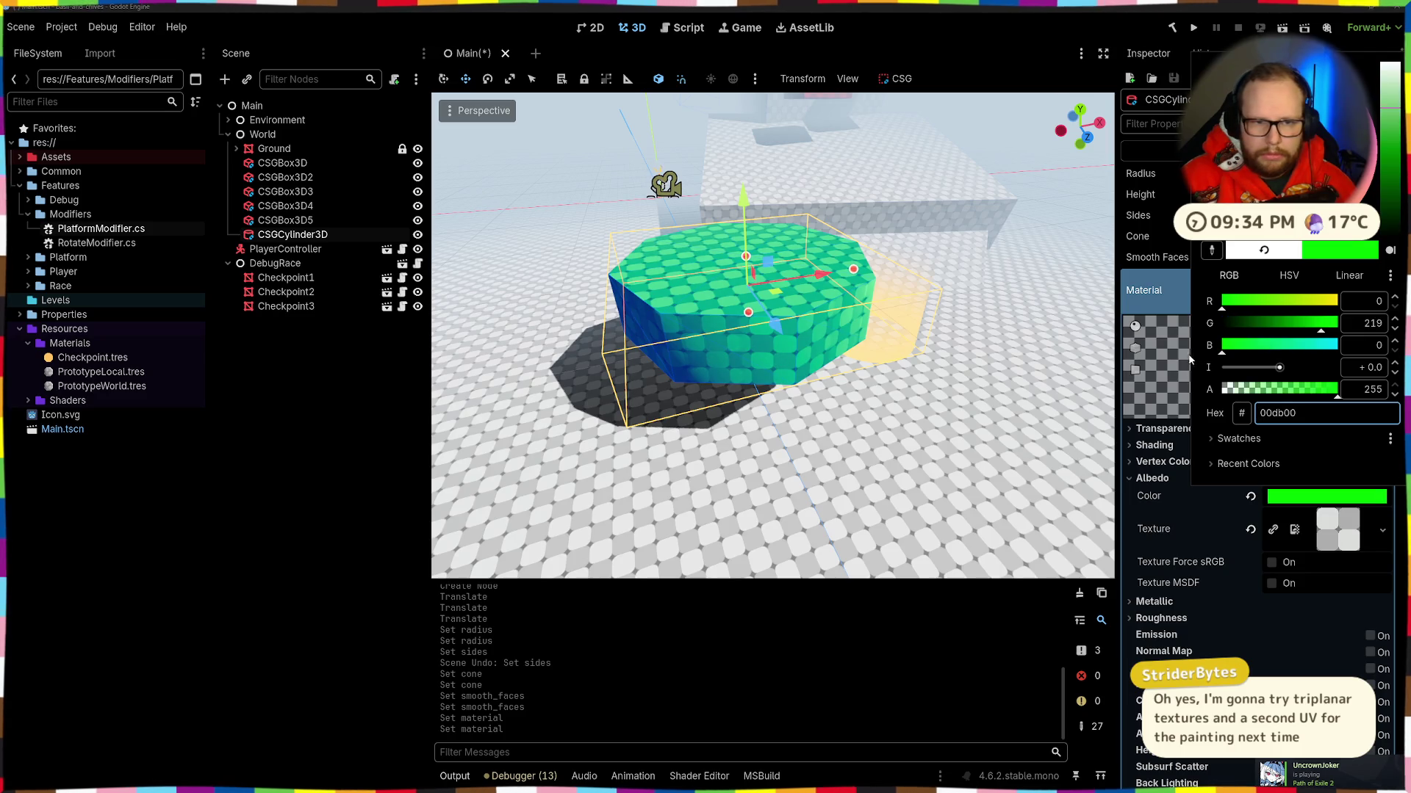
click(910, 382)
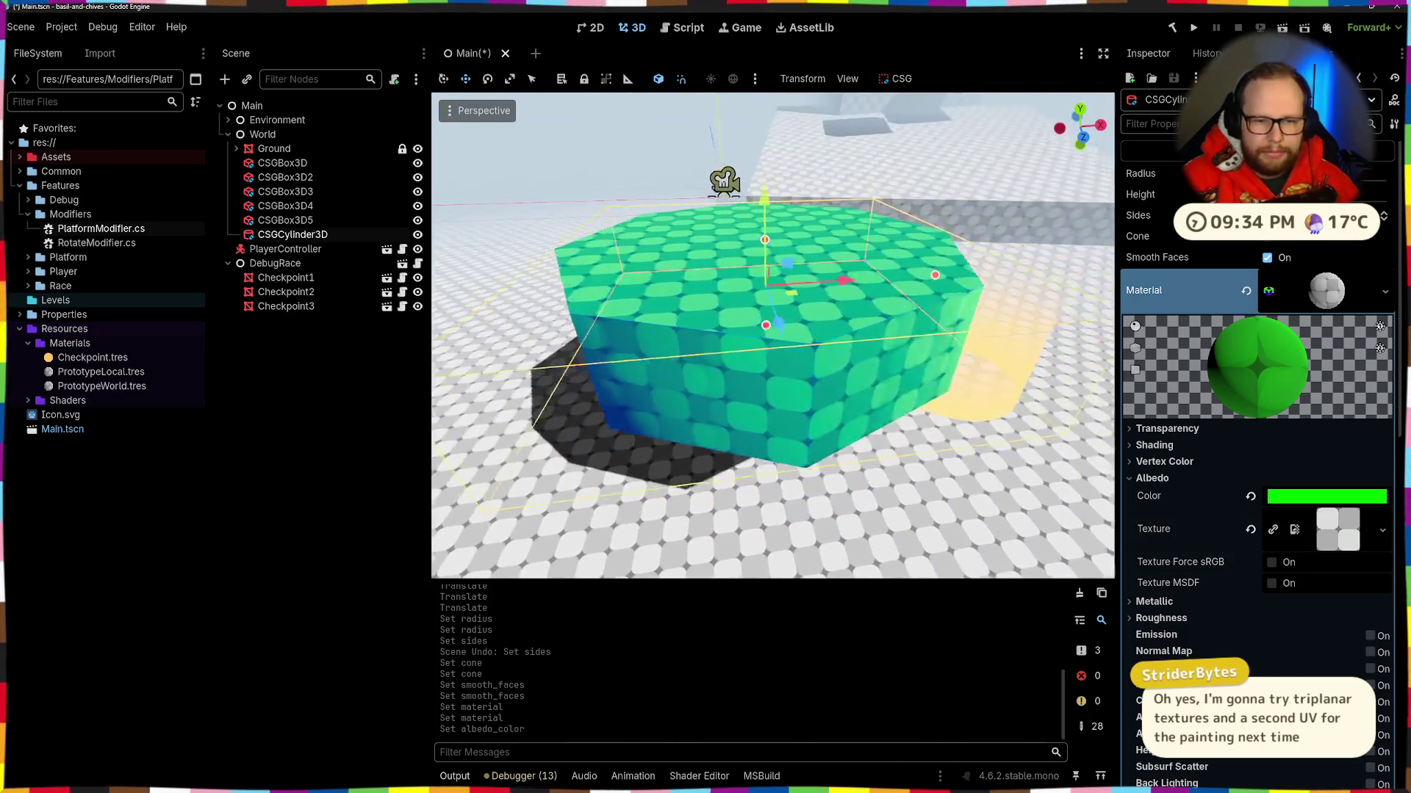
mouse_move(723, 227)
mouse_down()
mouse_move(735, 368)
mouse_move(779, 419)
mouse_move(881, 434)
mouse_up()
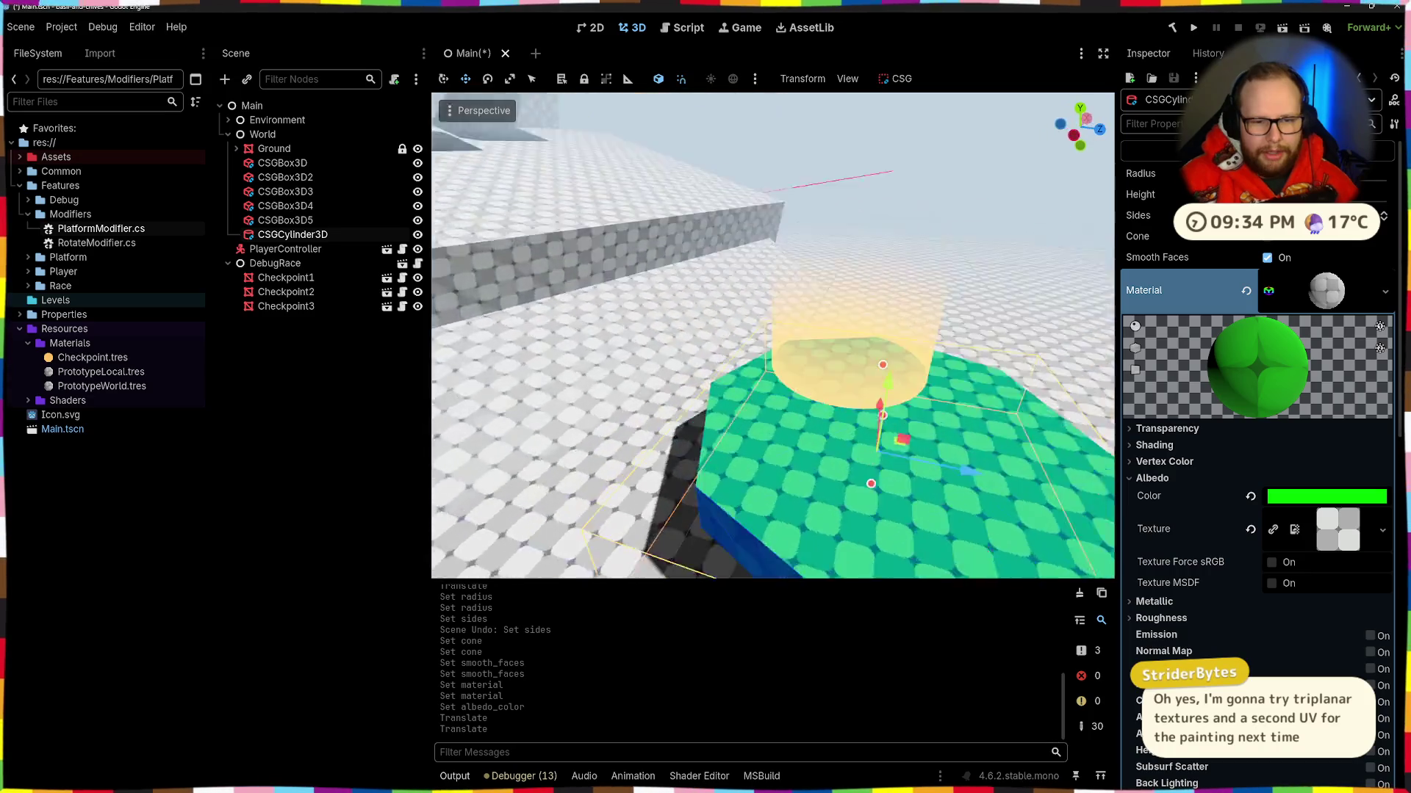
click(794, 324)
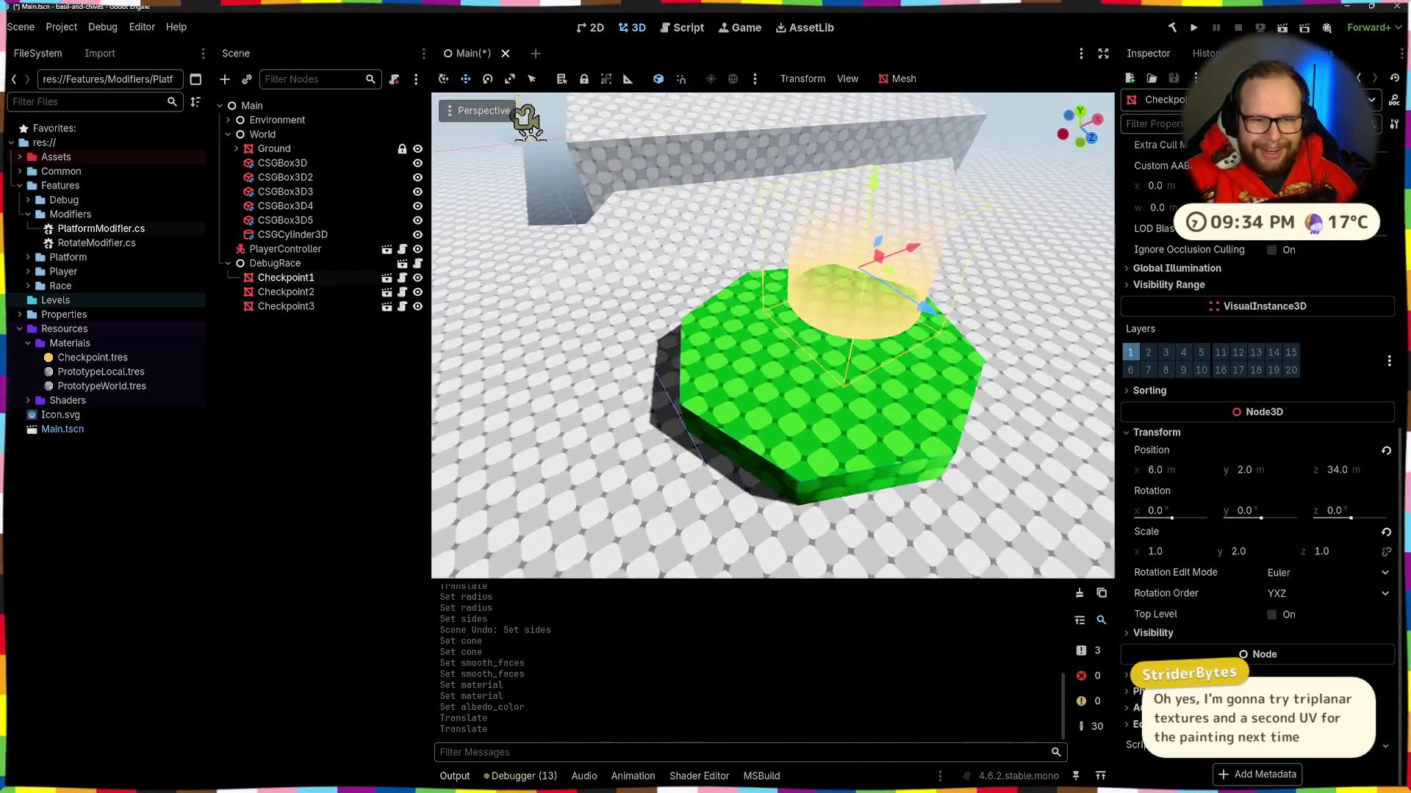
Step: Move Checkpoint1 onto the green pad, snap it to the floor, rotate and centre it
mouse_move(879, 284)
mouse_down()
mouse_move(793, 350)
mouse_move(787, 422)
mouse_up()
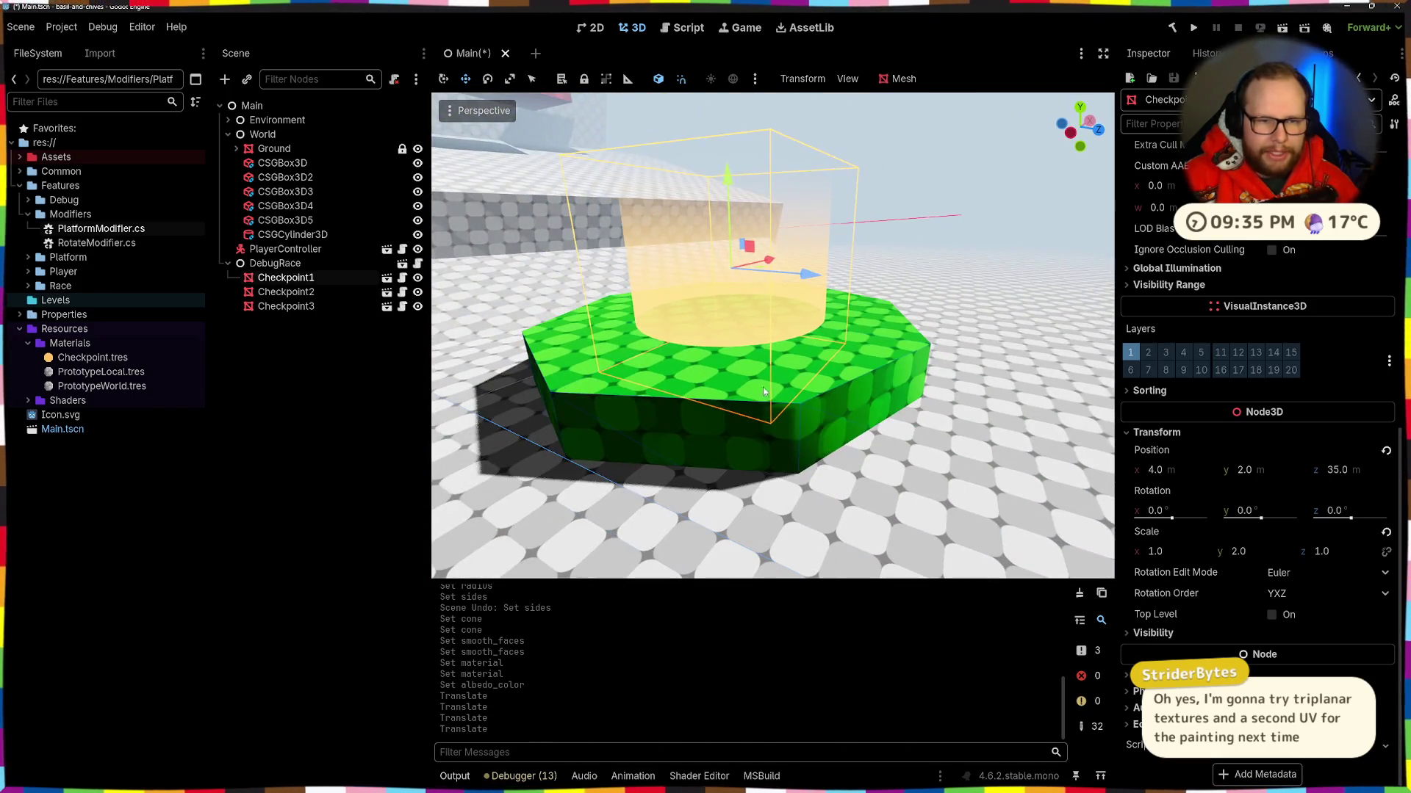
key(Next)
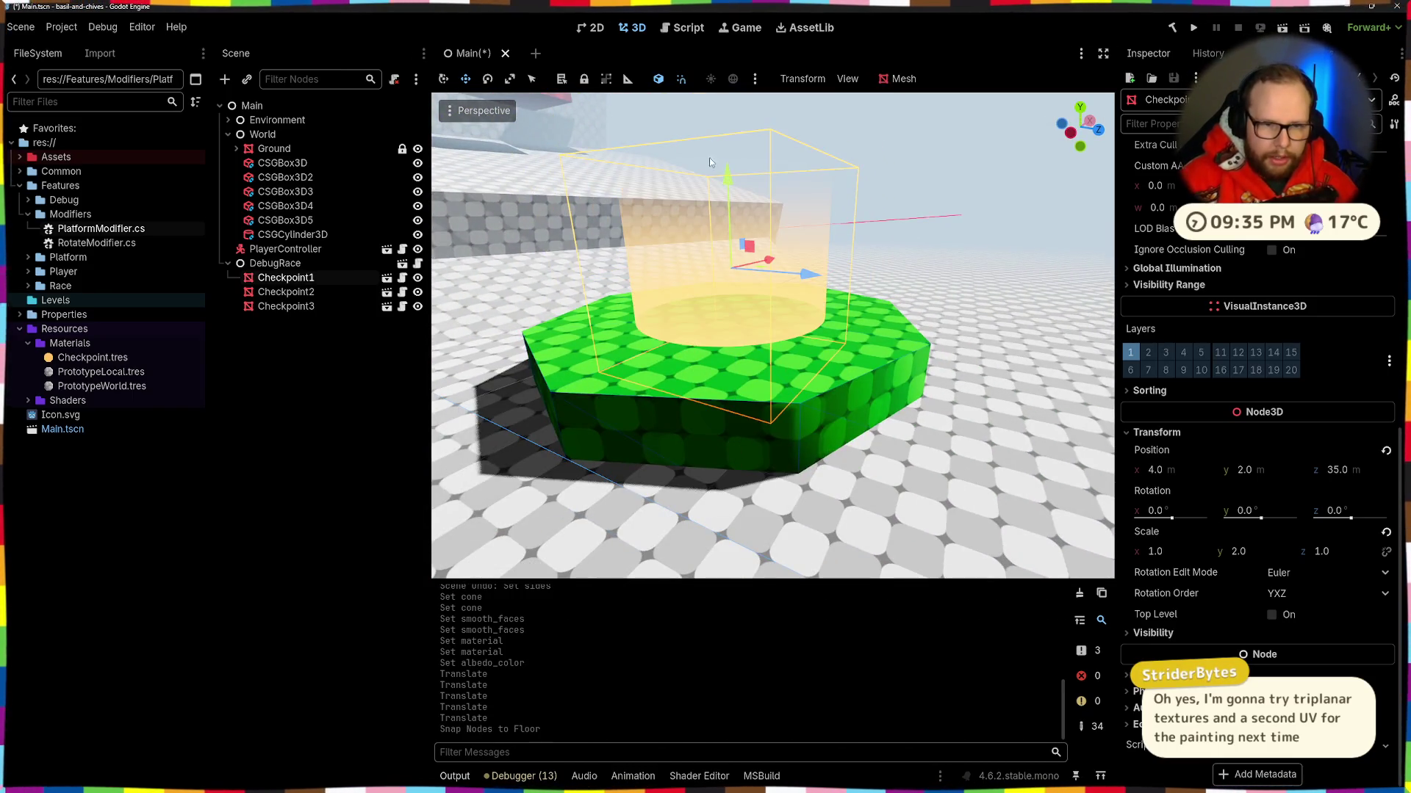
click(784, 363)
key(f)
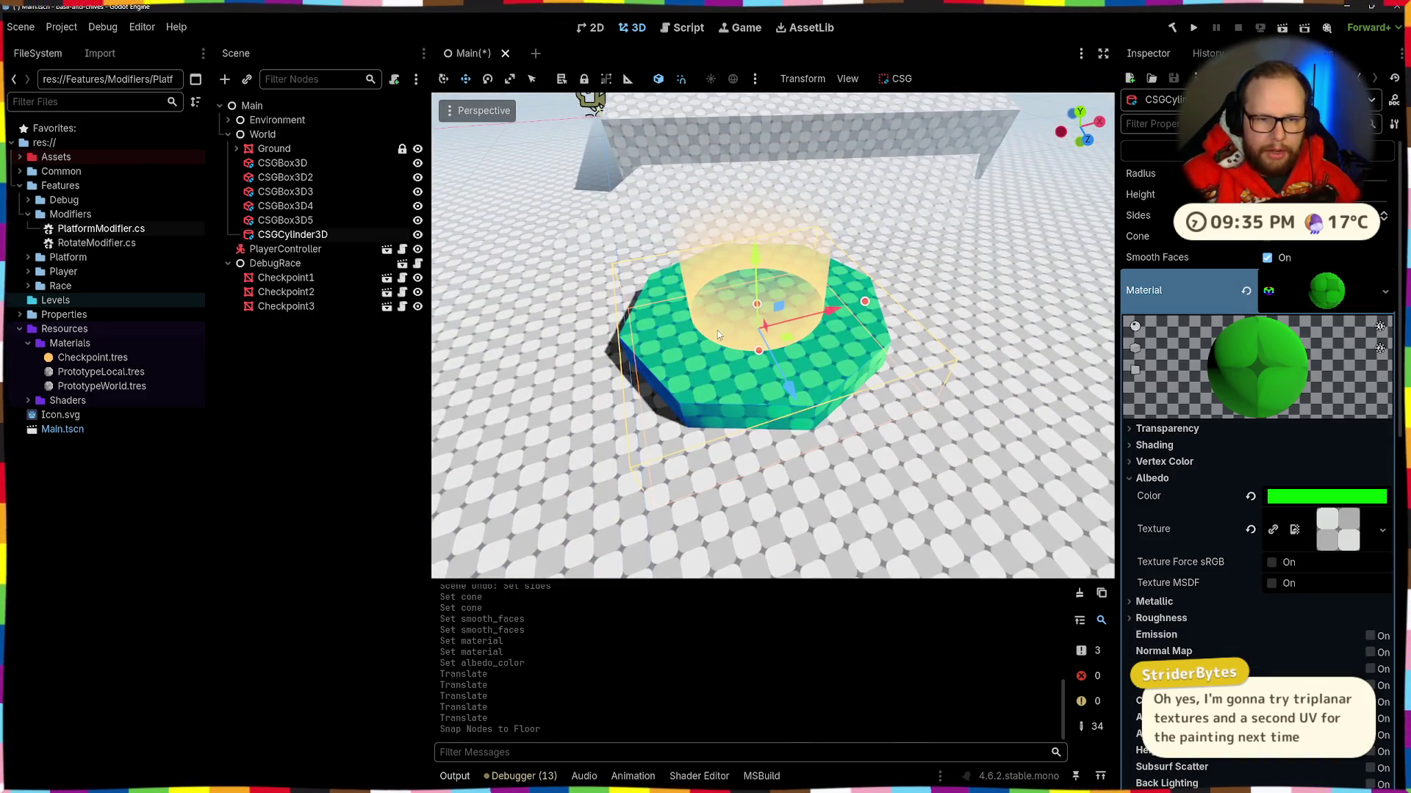
click(795, 365)
key(e)
drag(788, 363, 792, 330)
scroll(839, 381, up, 3)
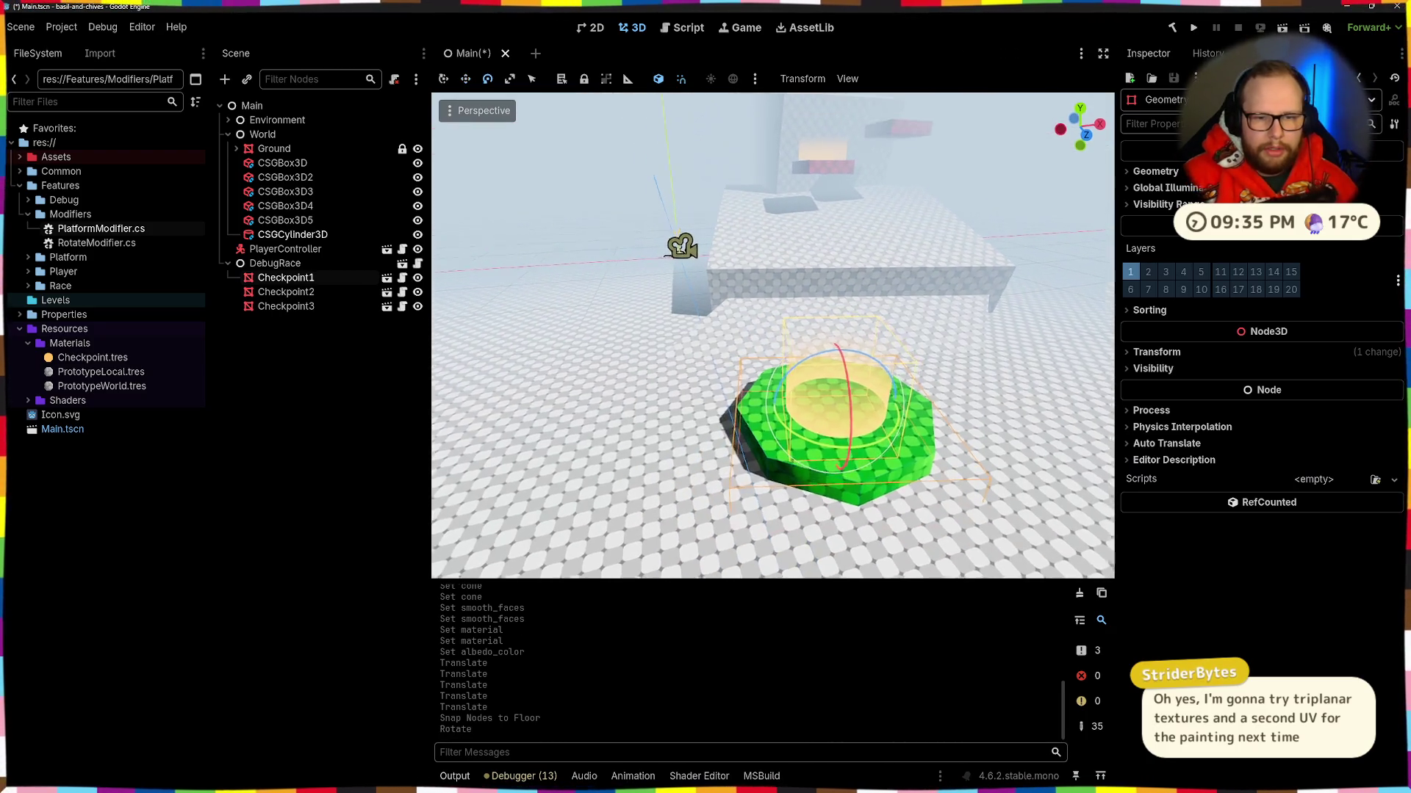
key(w)
mouse_move(837, 453)
mouse_down()
mouse_move(864, 450)
mouse_move(852, 441)
mouse_up()
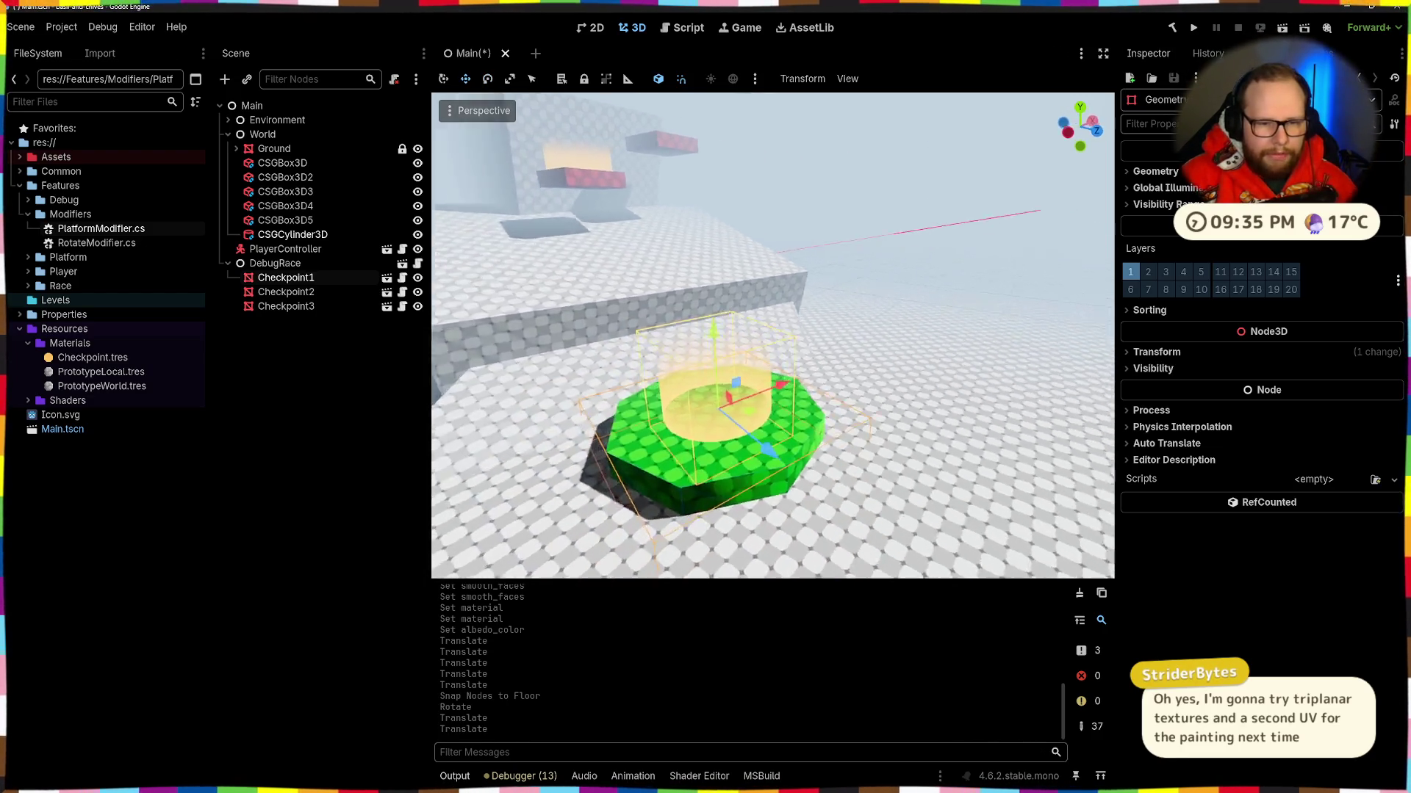
drag(881, 349, 875, 358)
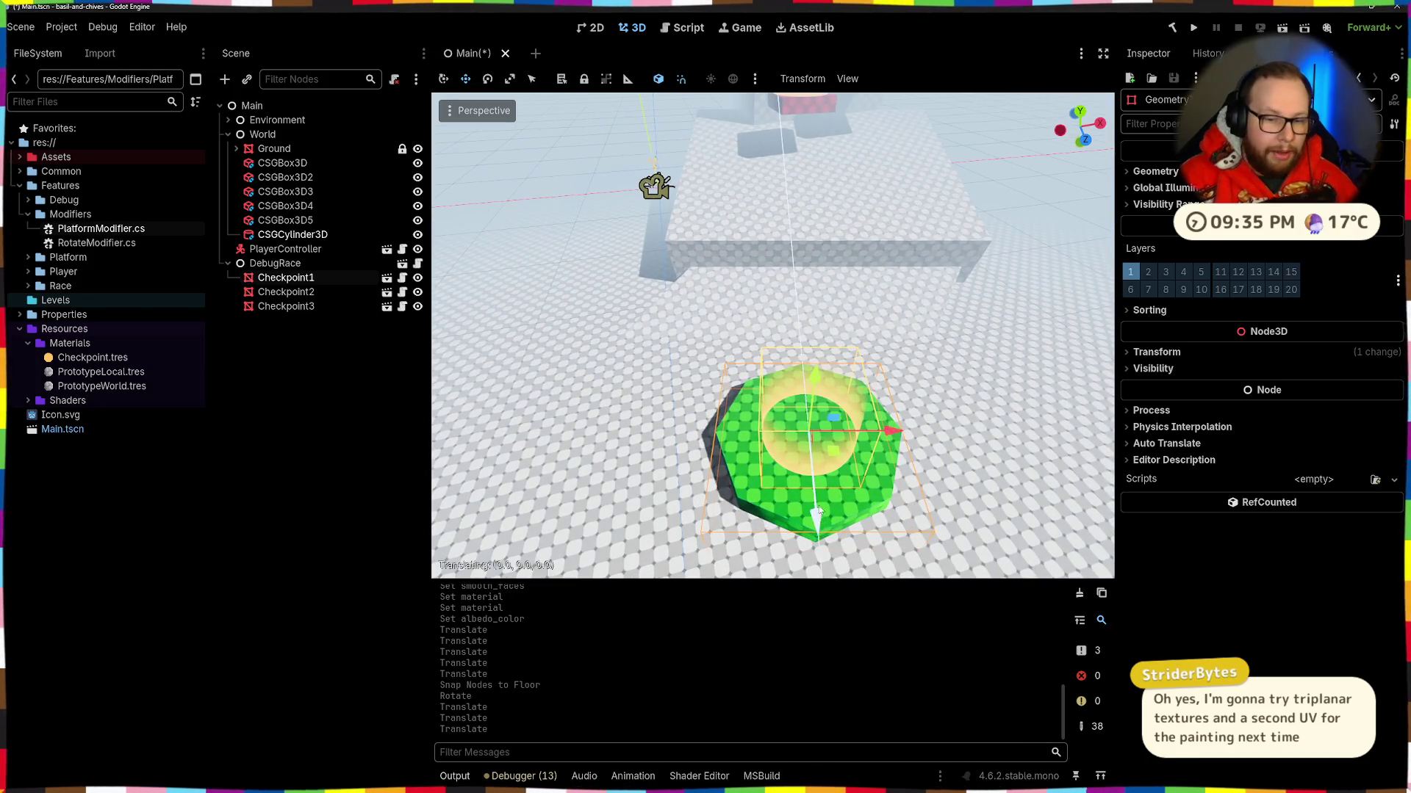
drag(815, 518, 814, 496)
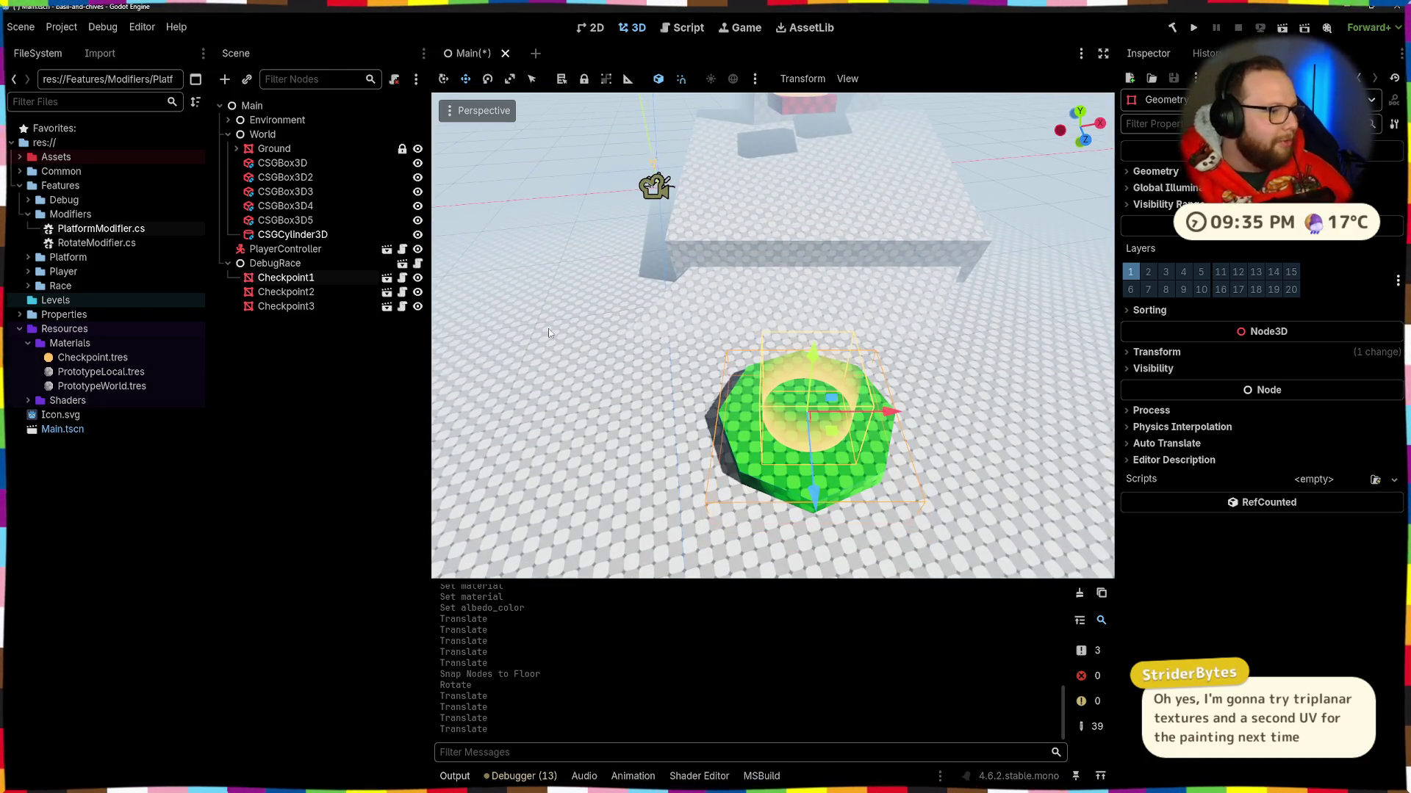
Step: Add a little blue to the pad's green albedo colour
drag(791, 284, 762, 370)
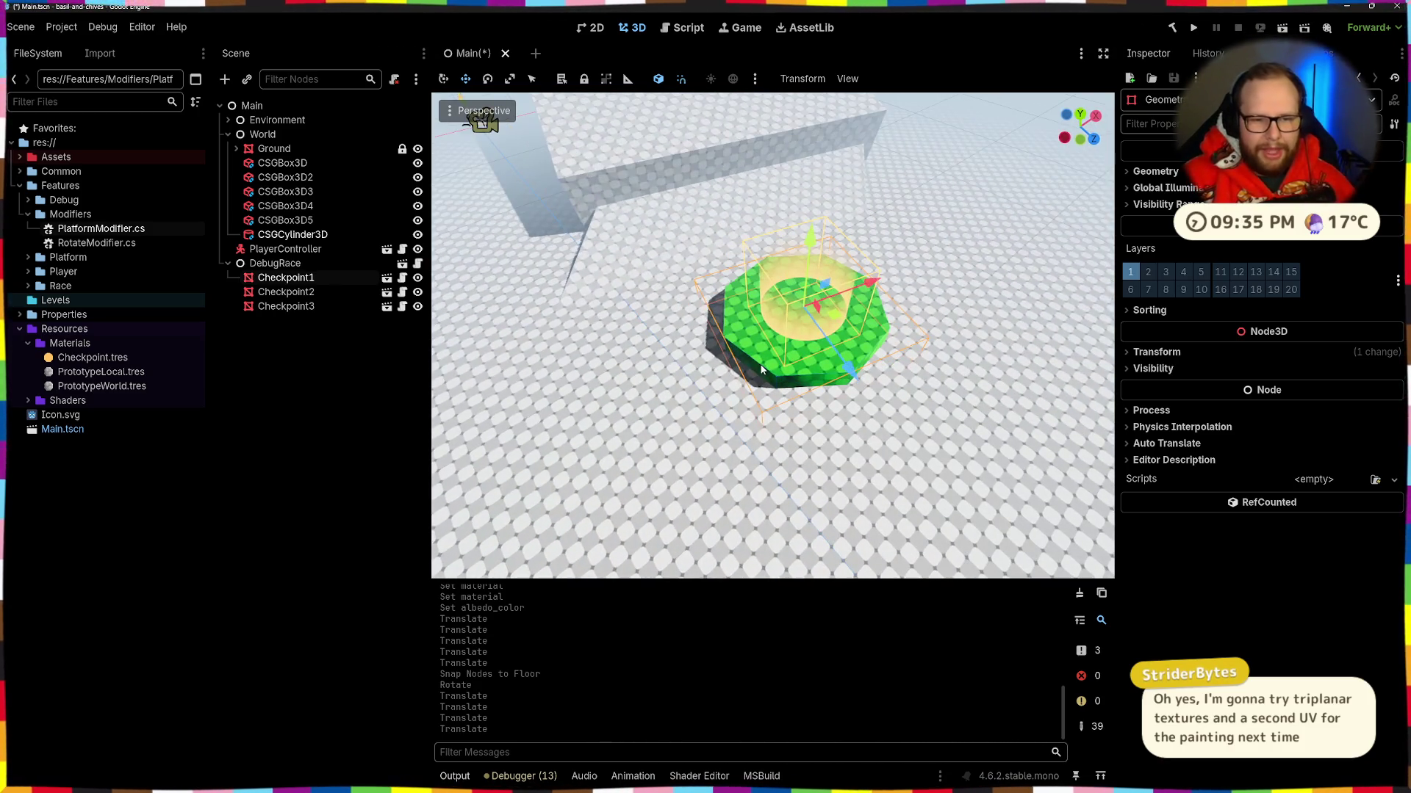
click(761, 369)
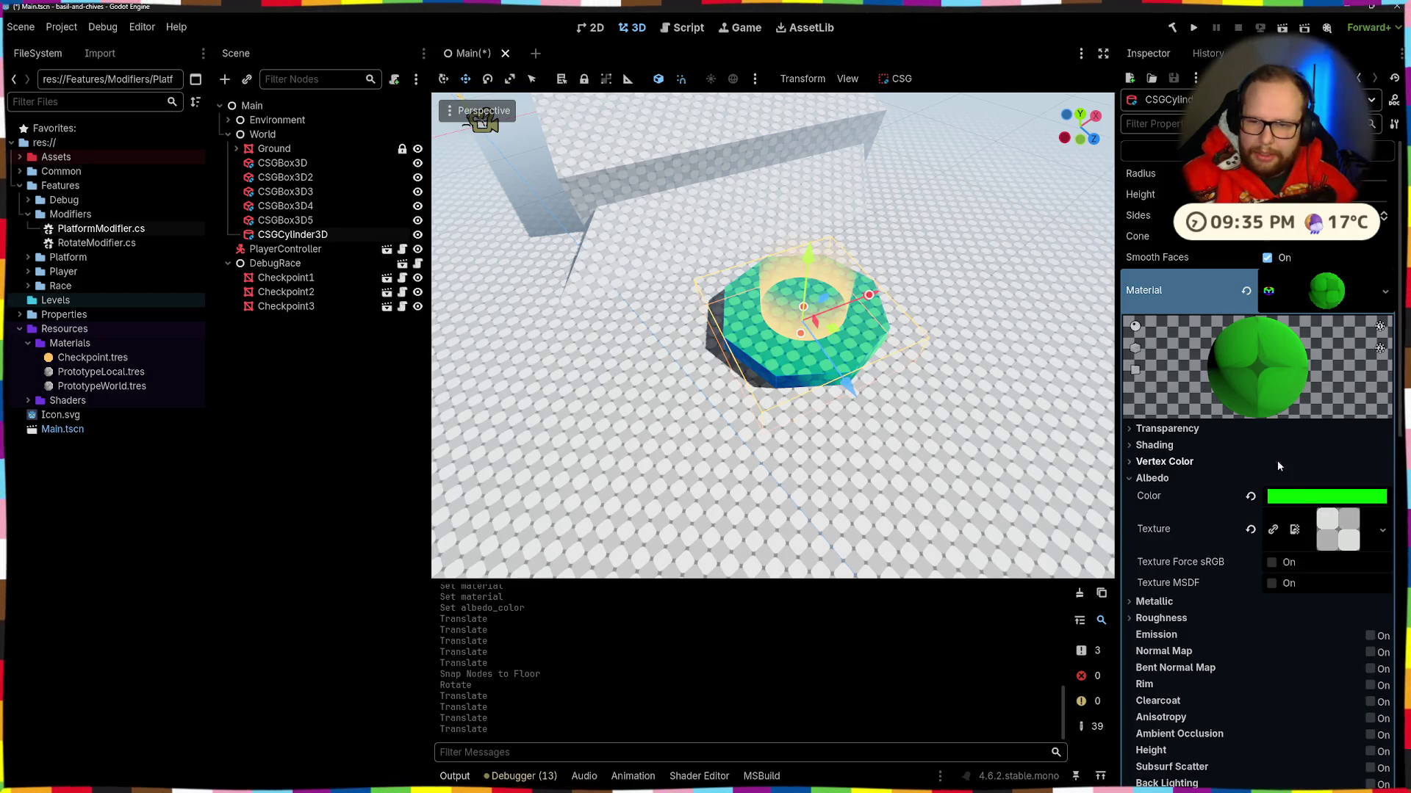
click(1326, 497)
drag(1249, 345, 1265, 355)
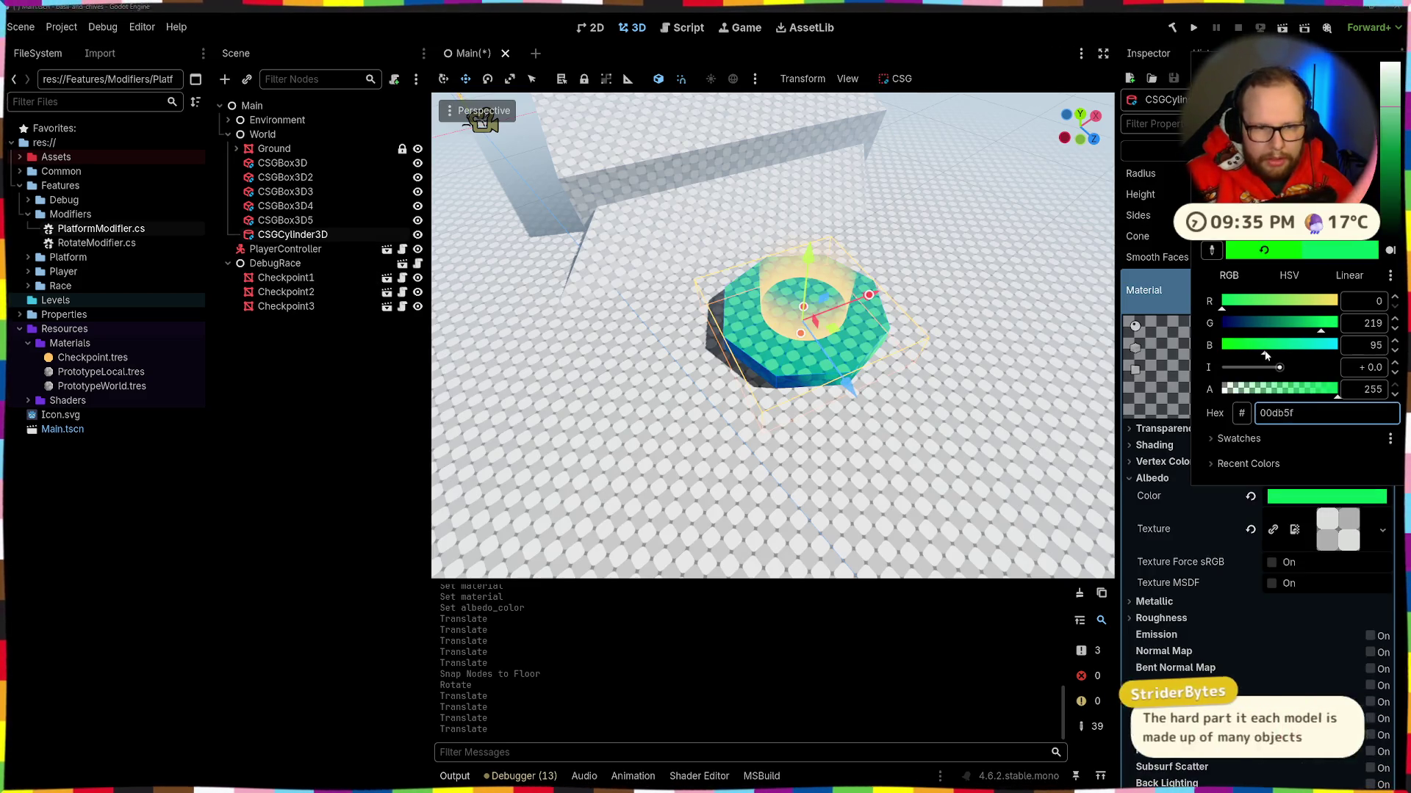
click(955, 477)
click(955, 477)
Step: Retune the pad's albedo to the bluer green 00db9c and review it
scroll(808, 309, up, 3)
key(s)
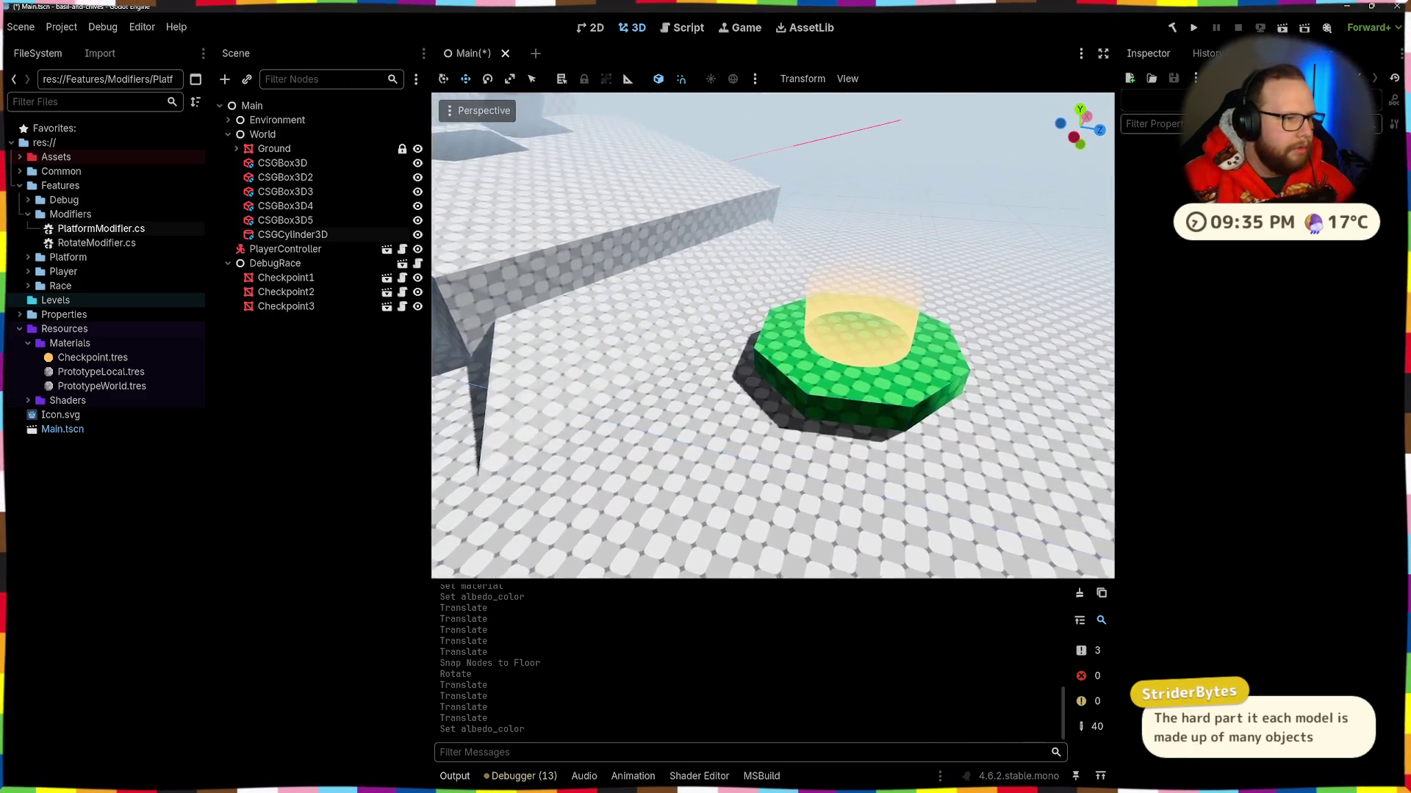
key(w)
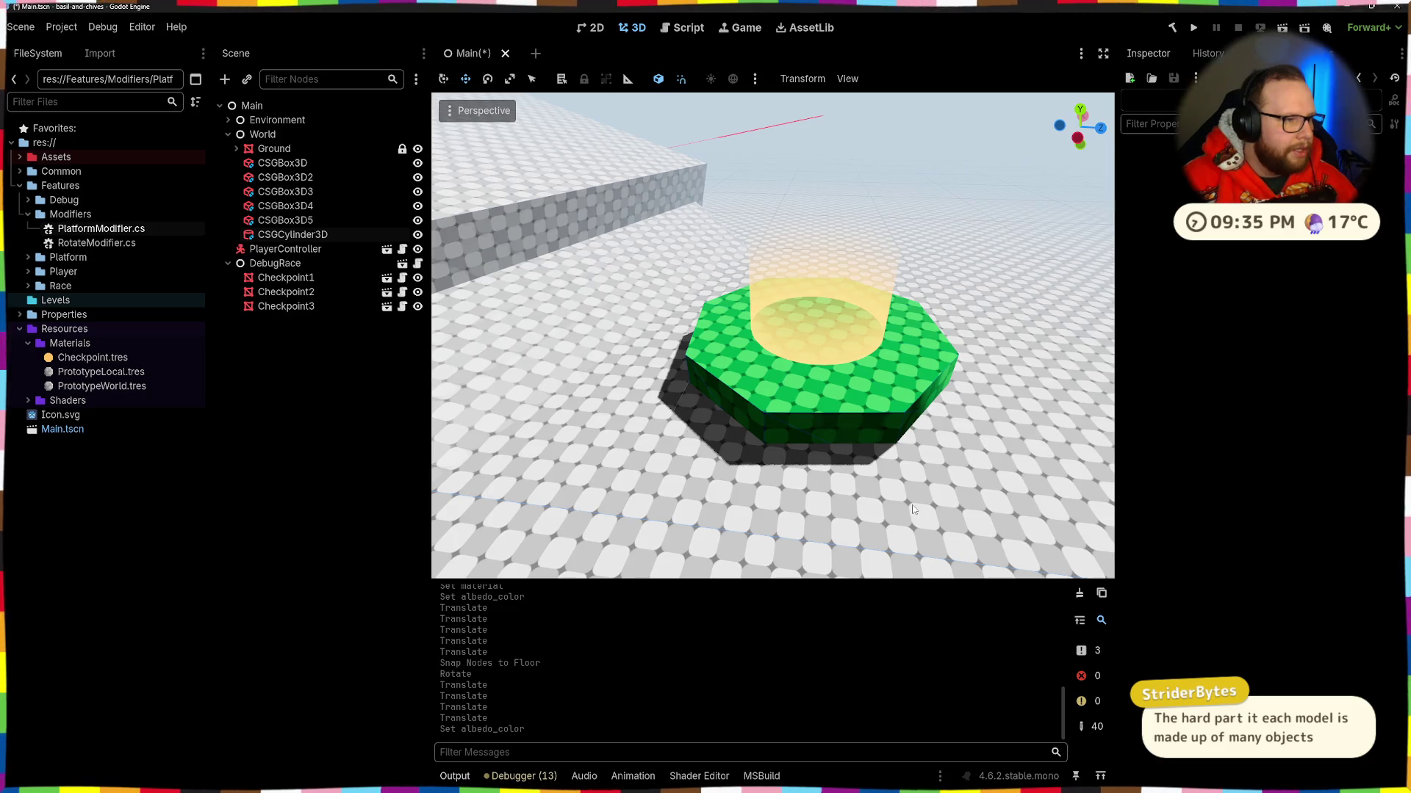
click(822, 419)
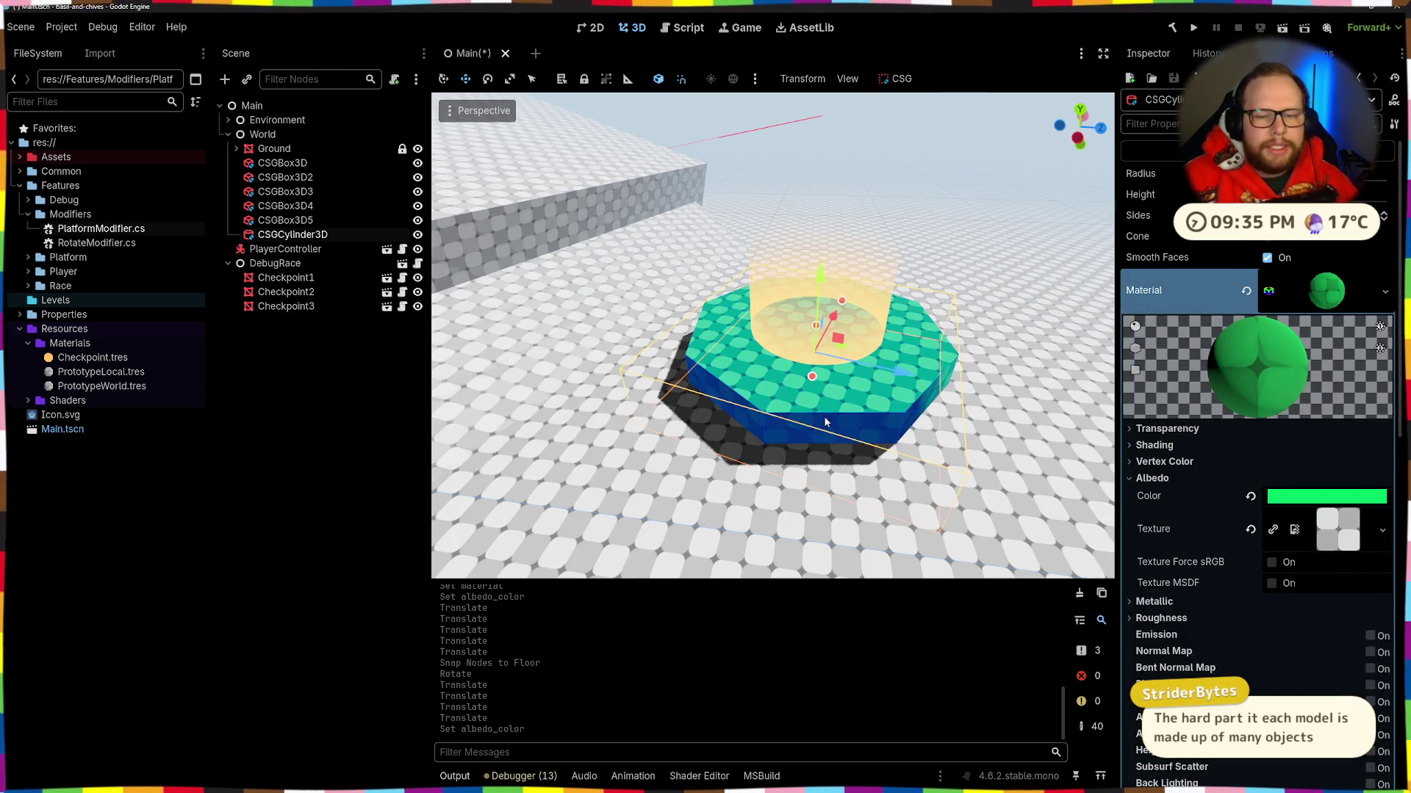
click(1337, 499)
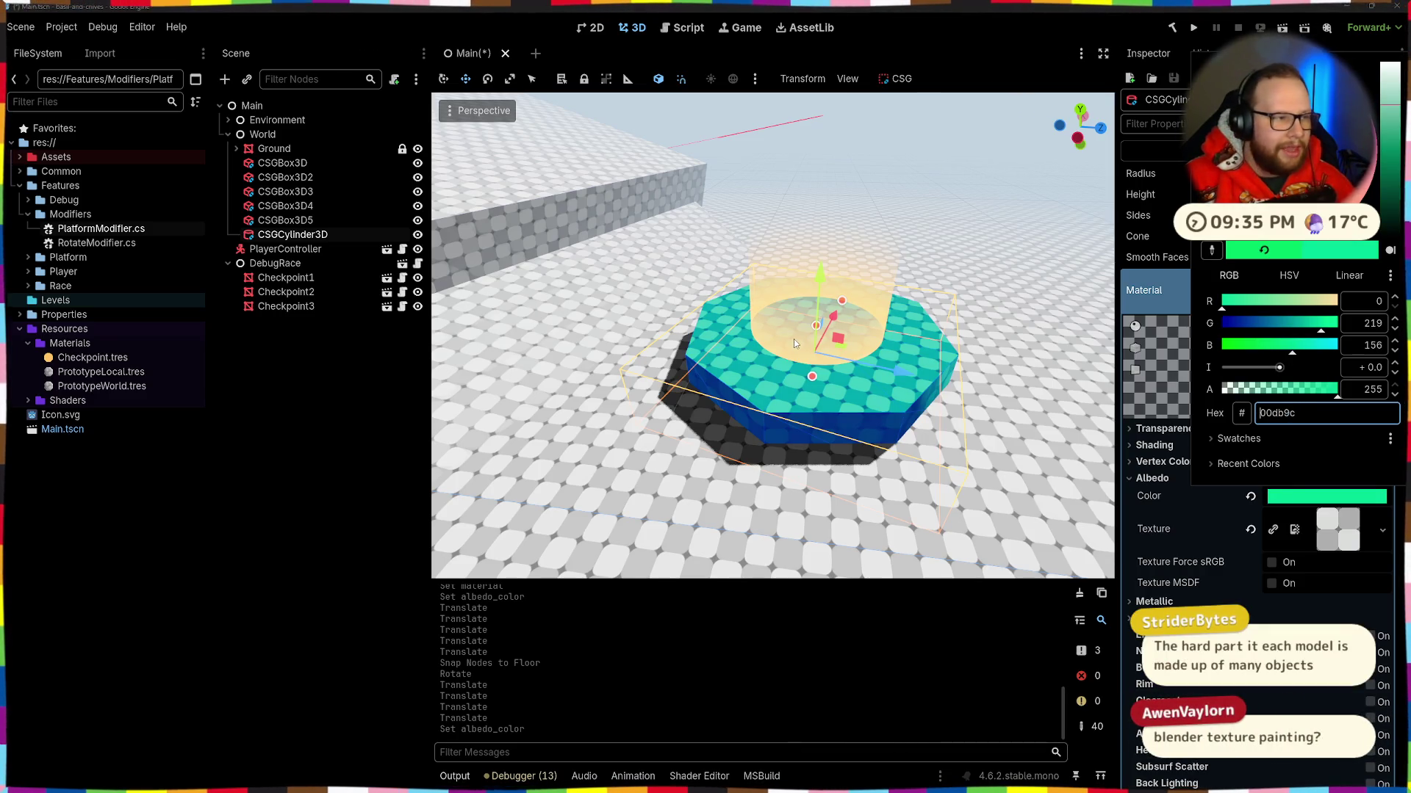
click(907, 216)
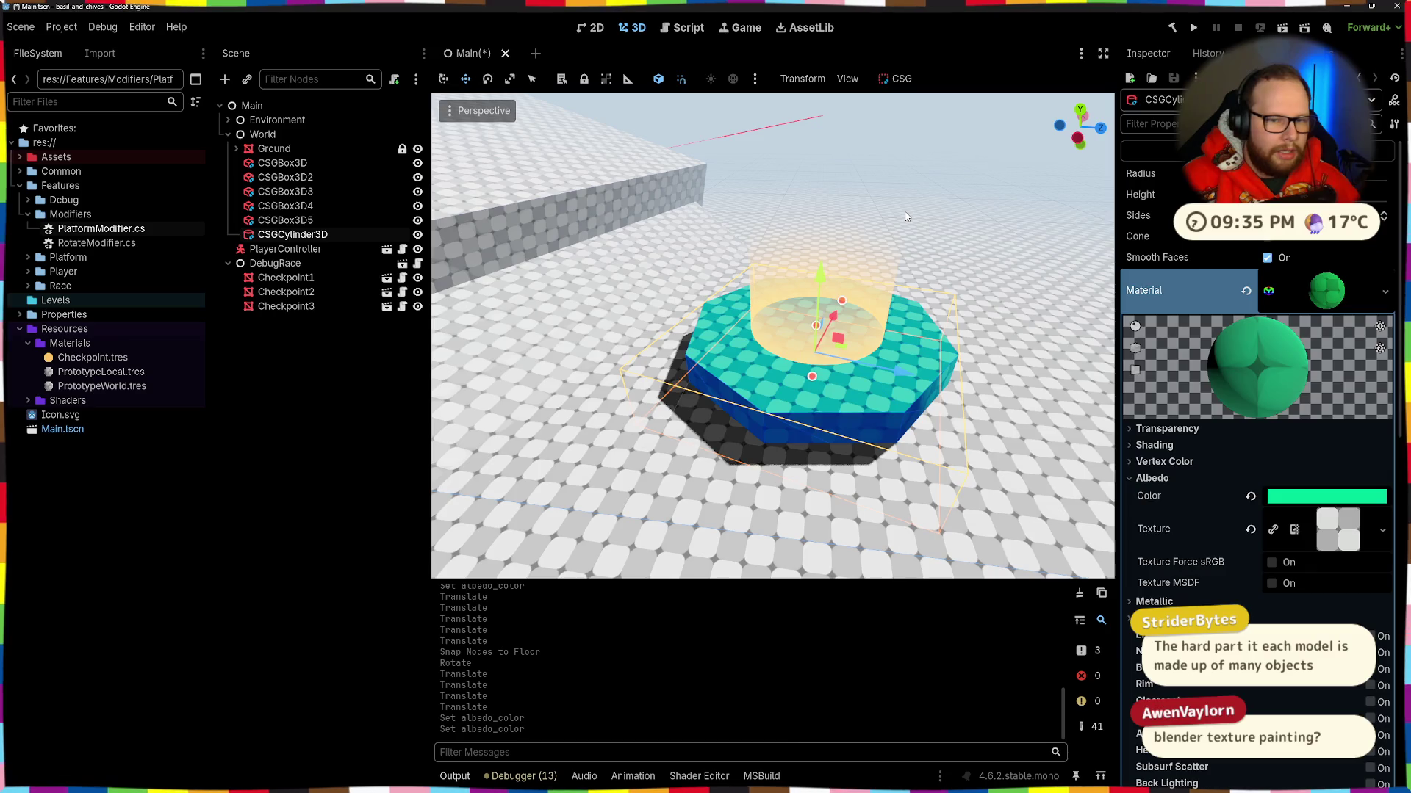
click(907, 217)
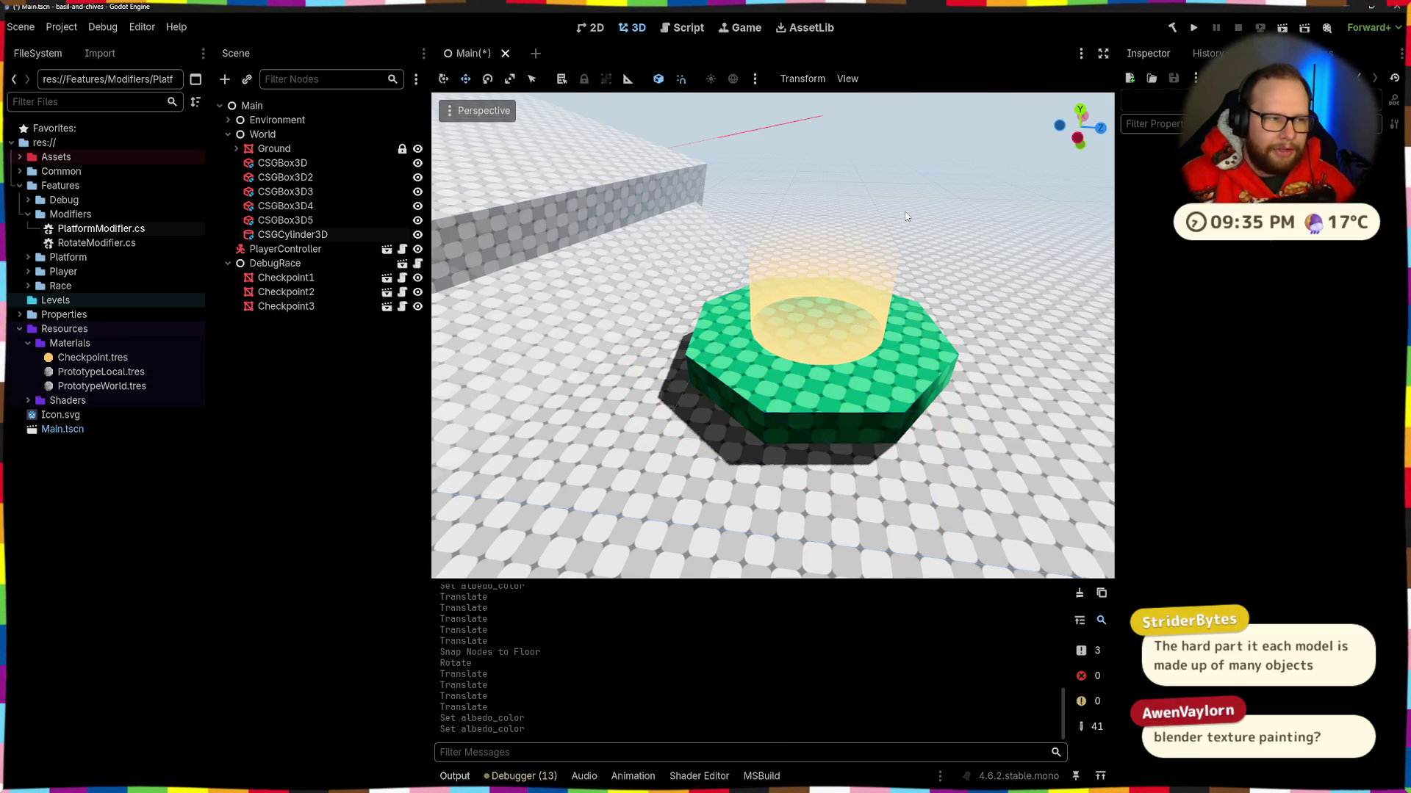
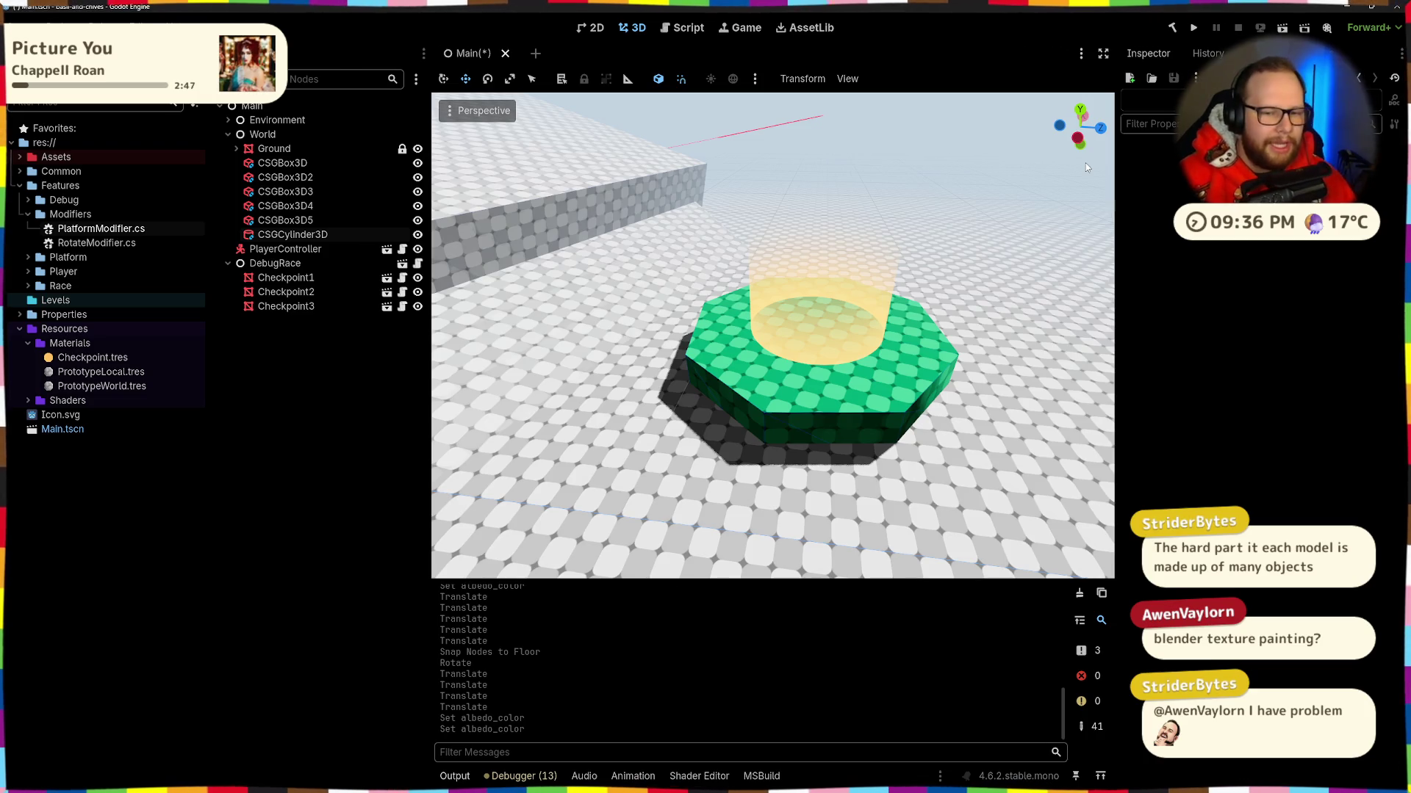
Step: Select the green checkpoint platform and inspect its current colour up close from the side
click(873, 392)
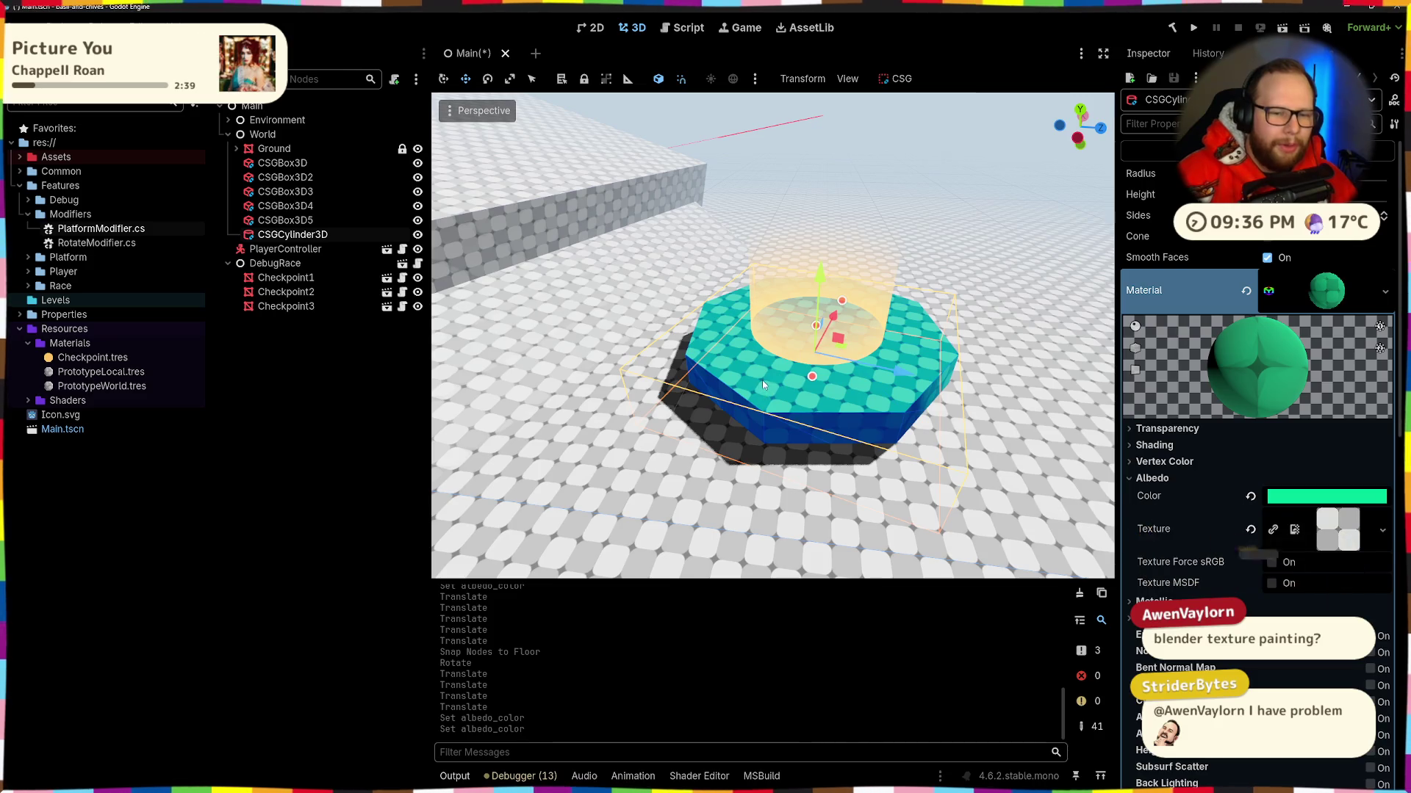
drag(873, 366, 873, 299)
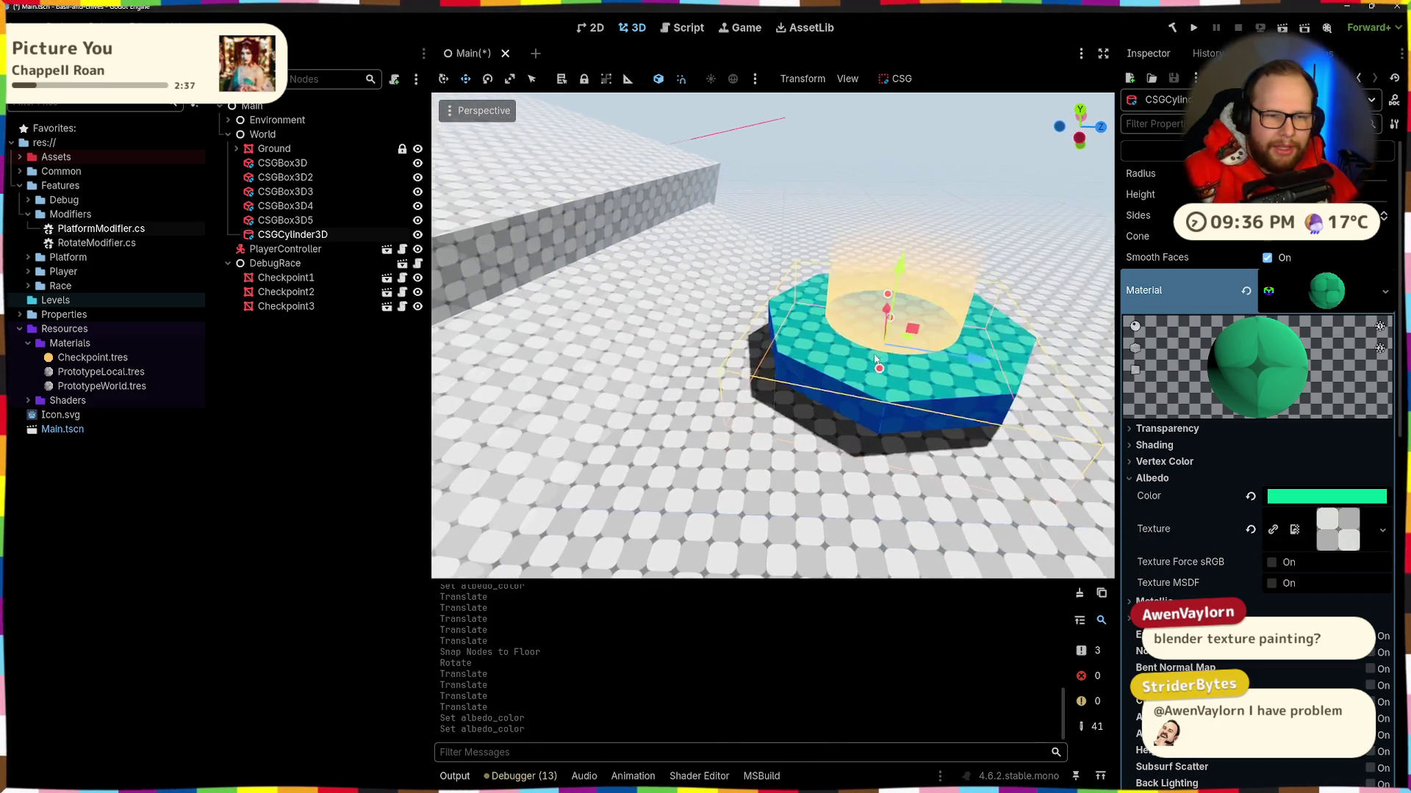
scroll(882, 323, down, 5)
scroll(891, 347, up, 5)
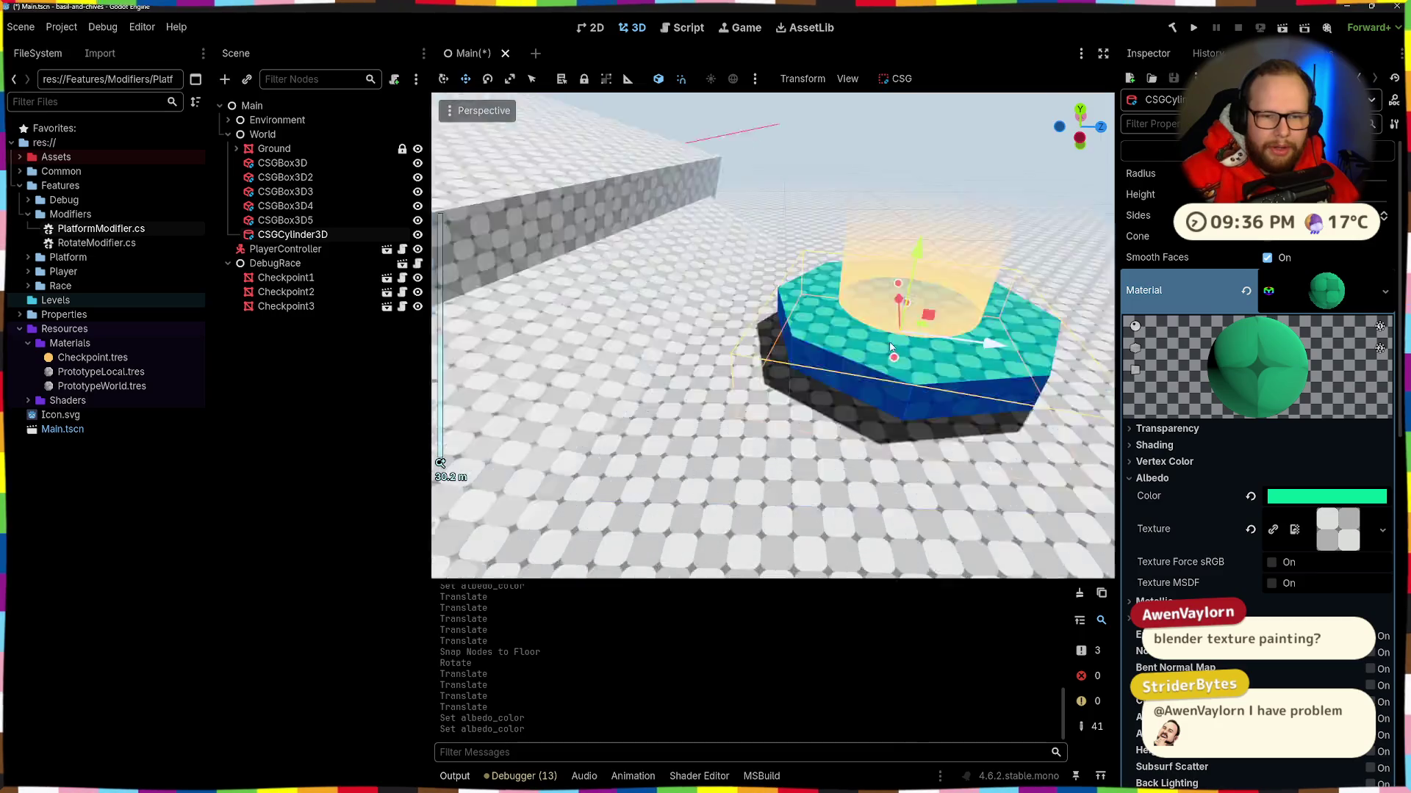
scroll(885, 348, up, 3)
drag(879, 348, 823, 379)
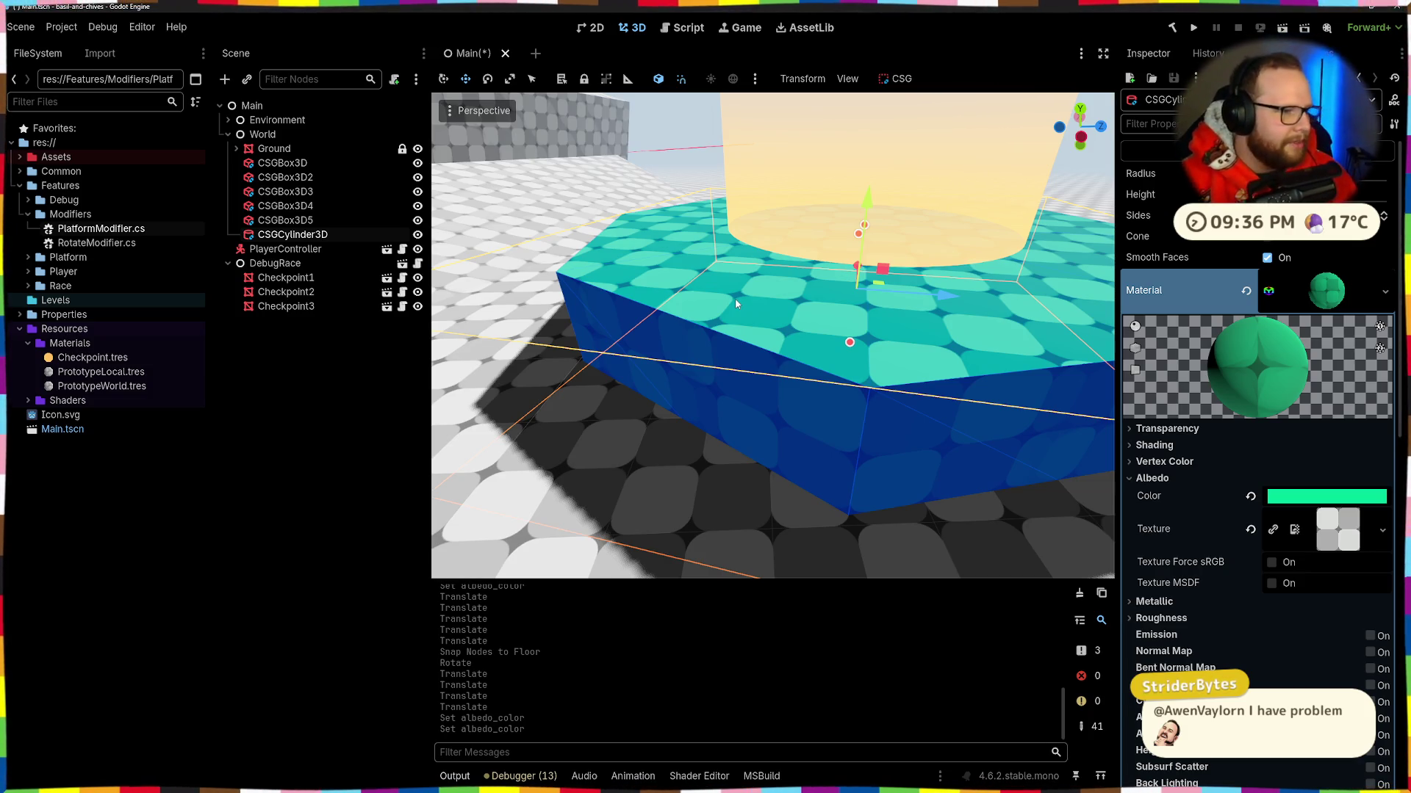
scroll(735, 278, down, 5)
scroll(750, 276, up, 8)
scroll(751, 283, down, 5)
scroll(800, 235, up, 6)
click(799, 235)
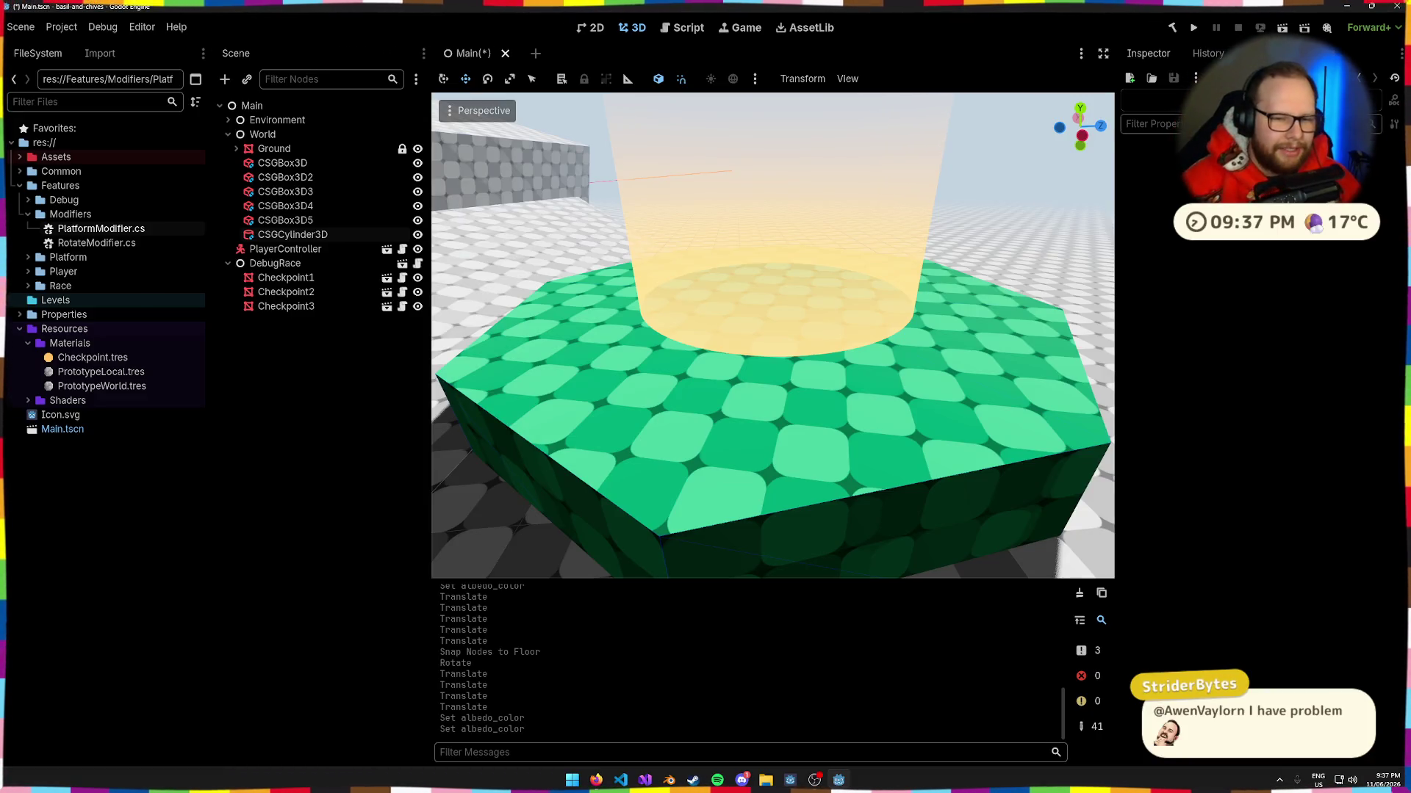
Step: Change the CSGCylinder3D albedo colour in the picker to a brighter, purer green
click(888, 572)
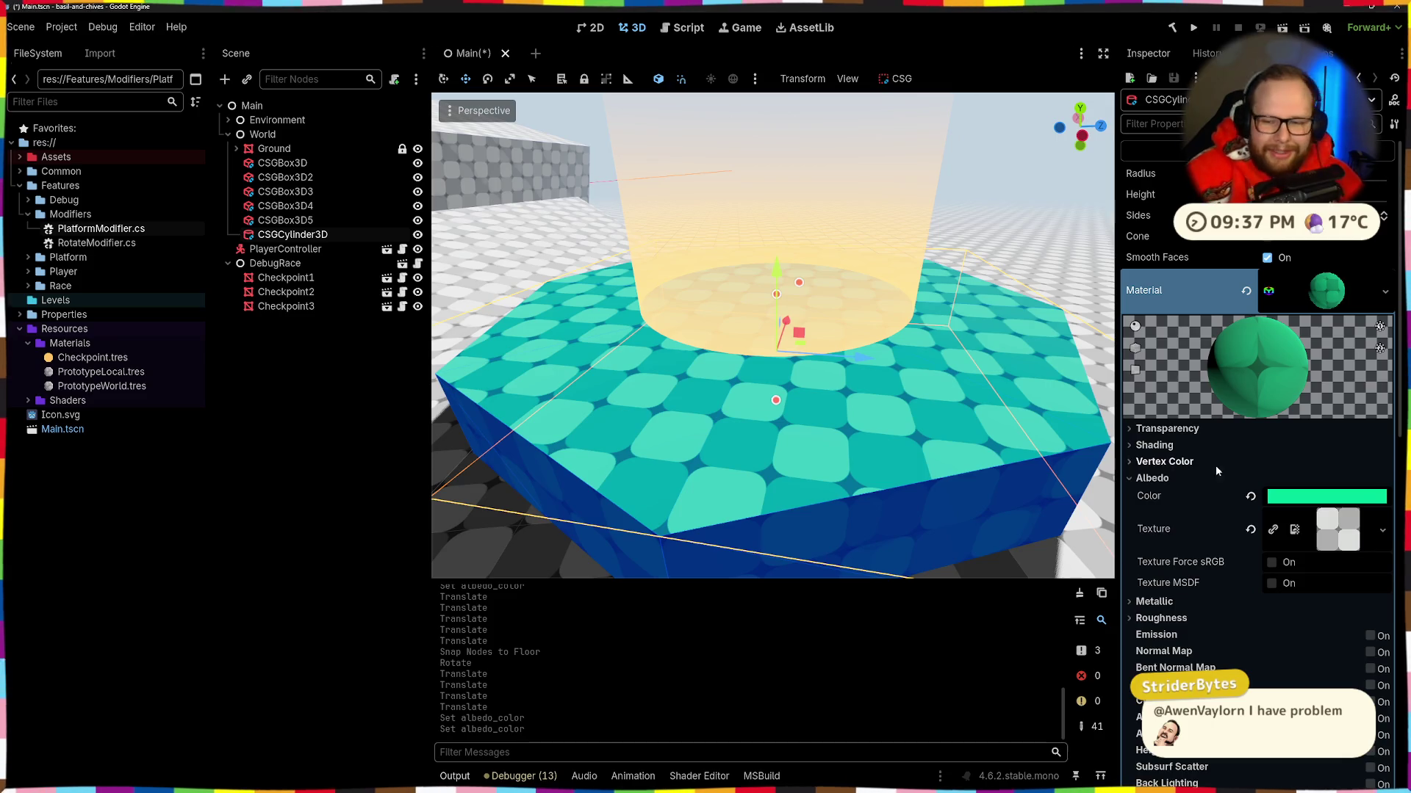
click(1361, 500)
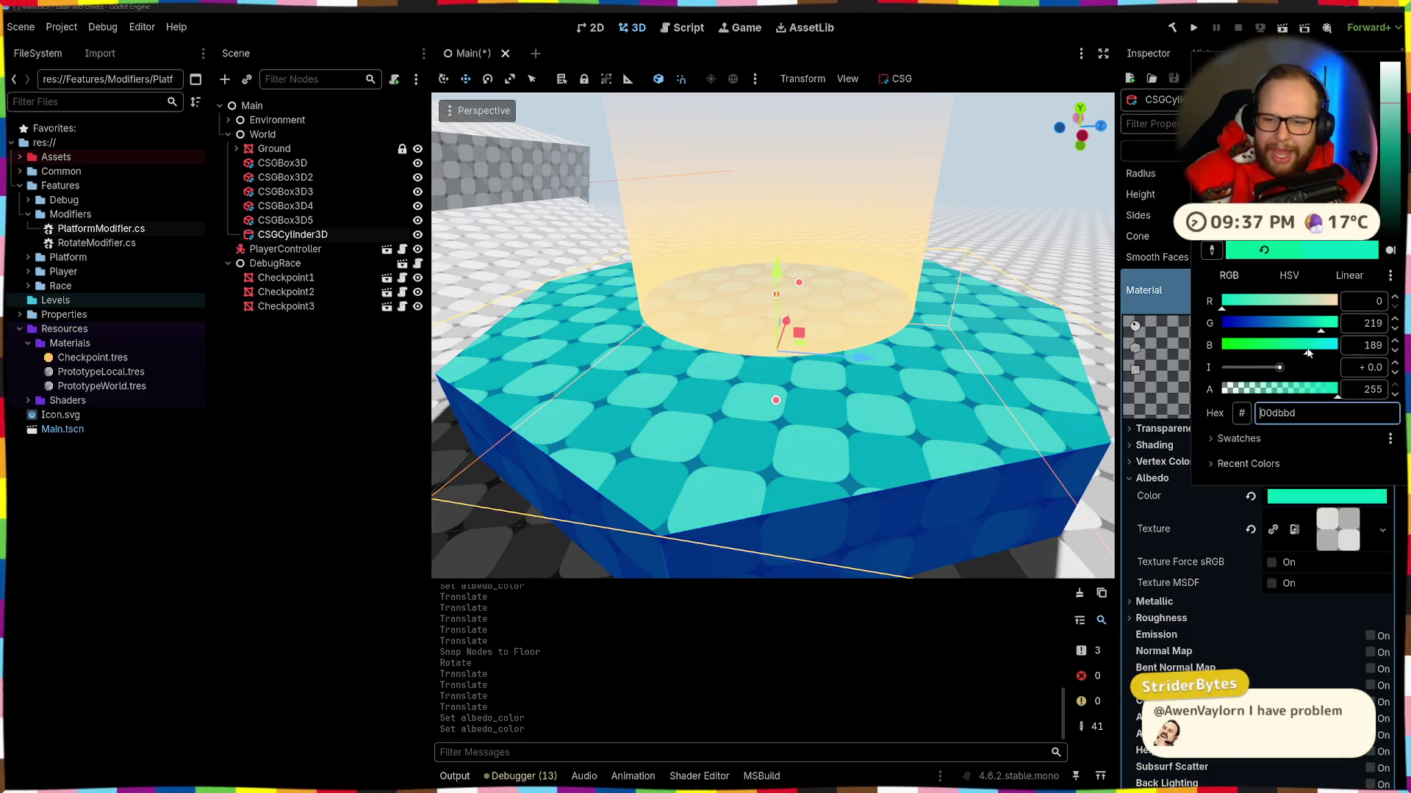
click(1025, 235)
click(1025, 235)
scroll(971, 372, down, 10)
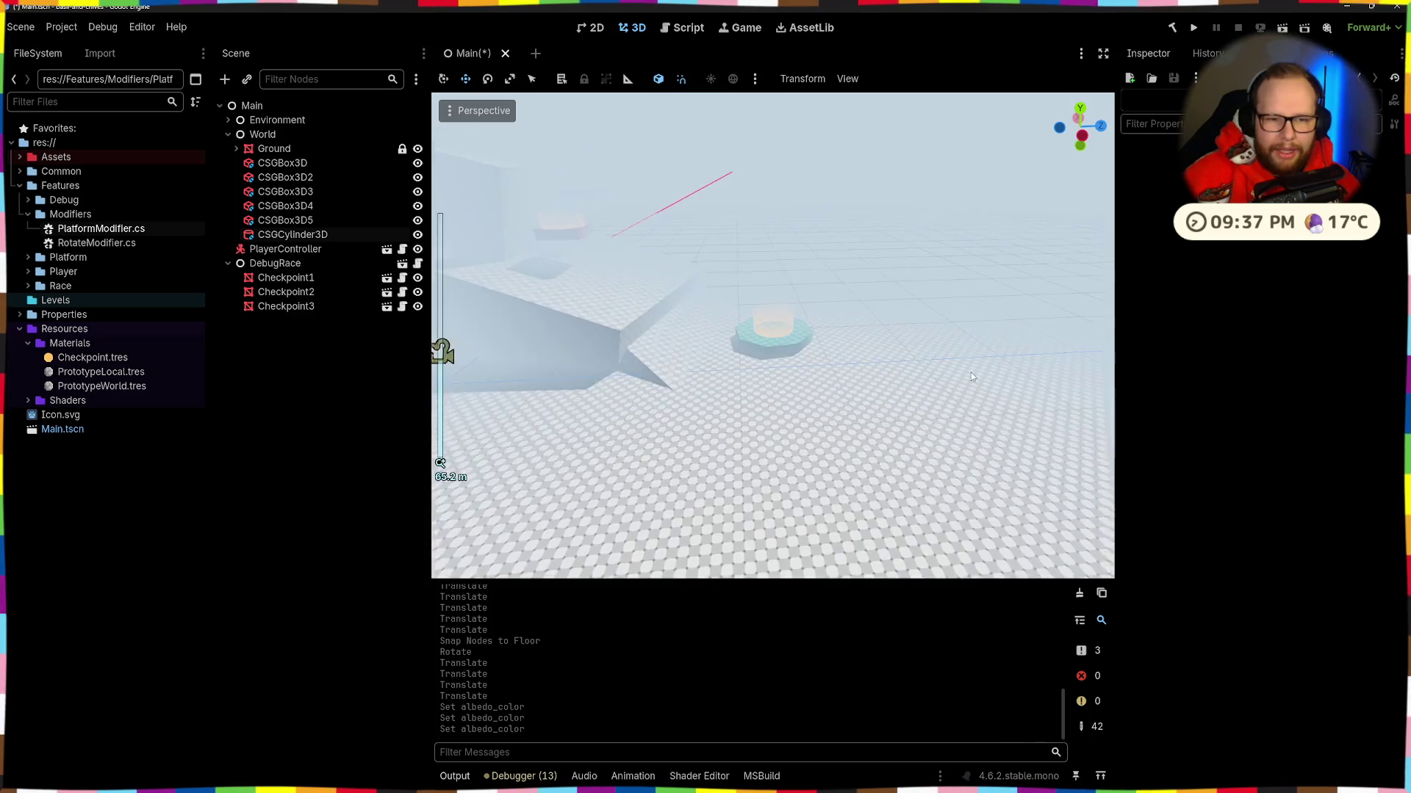
scroll(971, 376, up, 5)
click(813, 381)
click(1294, 502)
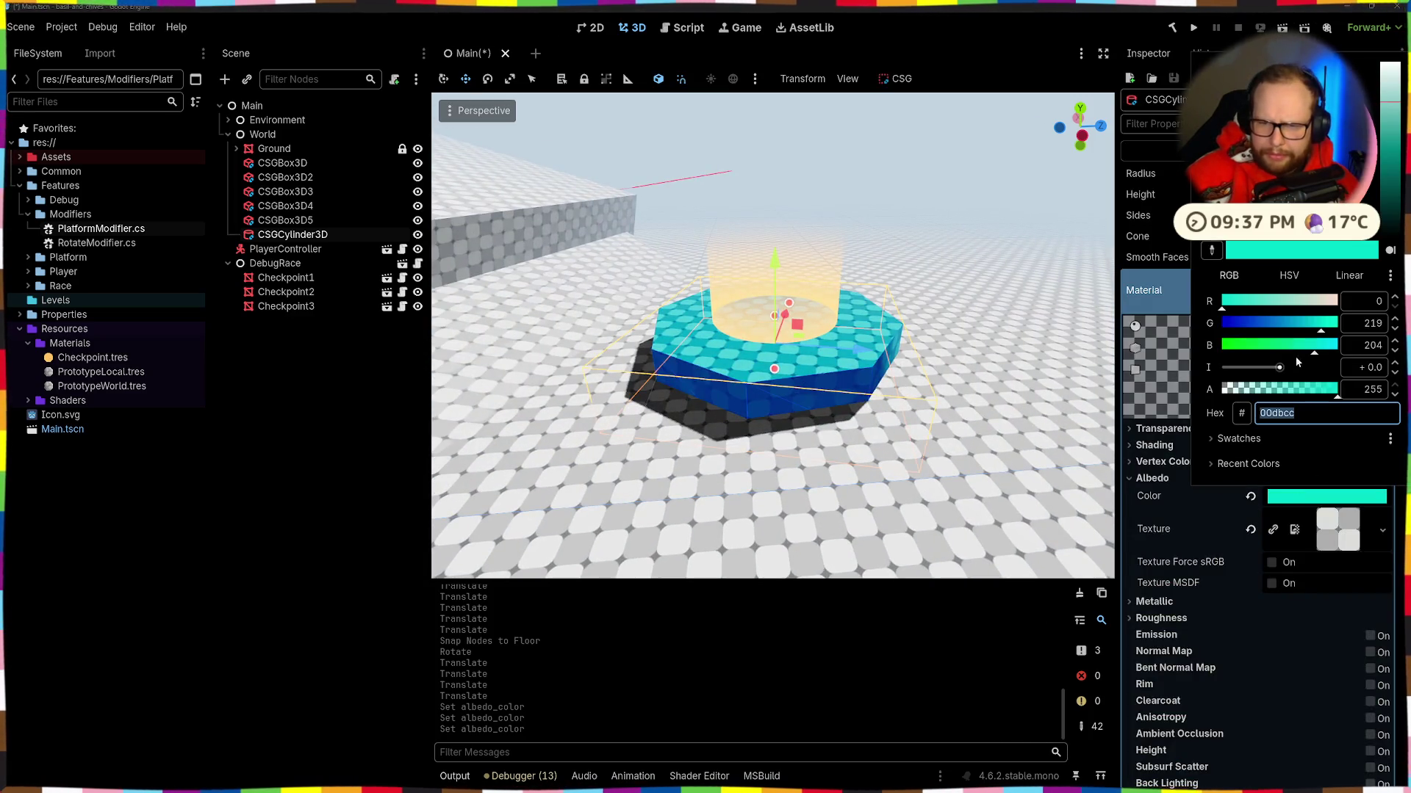
click(1061, 400)
Step: Fly the camera out and back in to check the new green against the level
click(956, 455)
click(804, 399)
click(955, 456)
key(s)
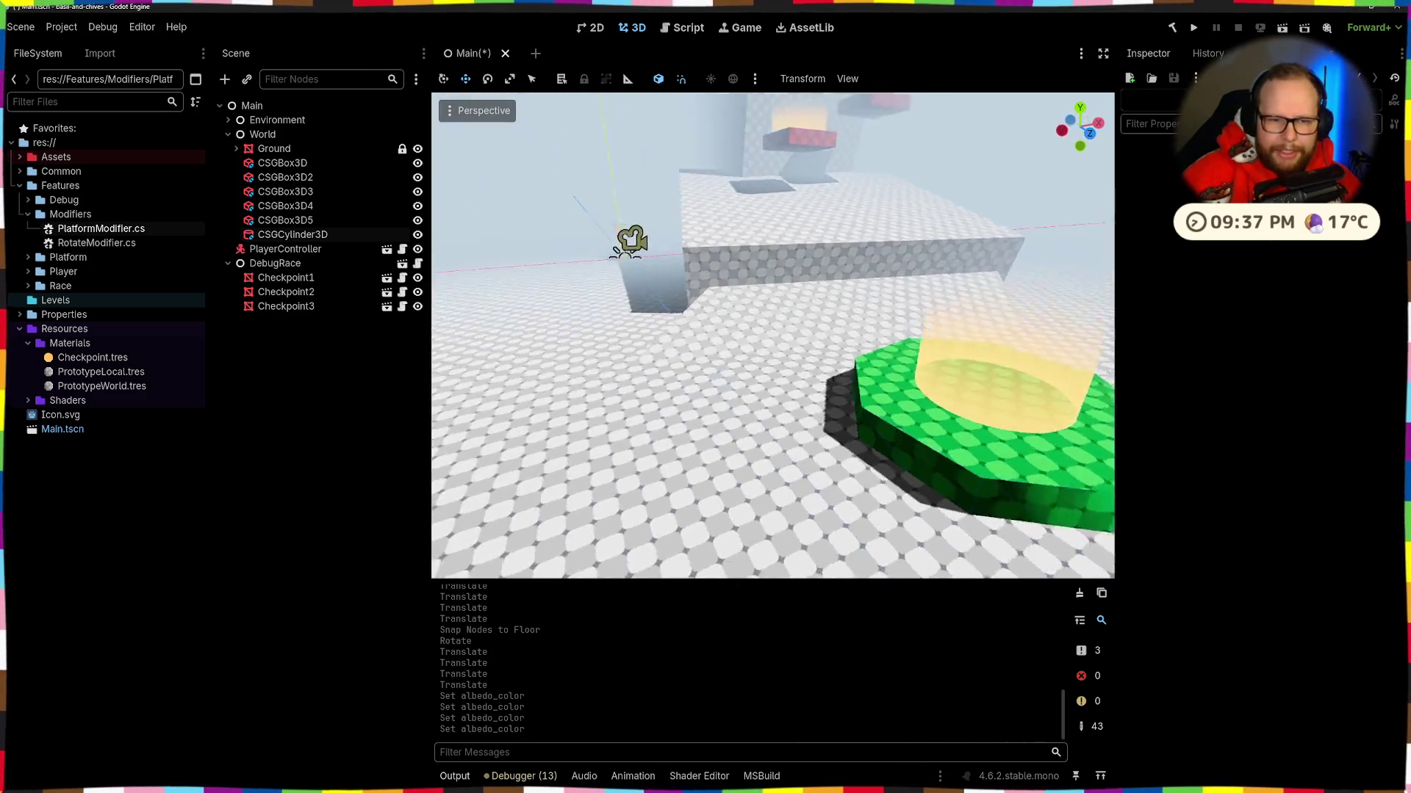
key(w)
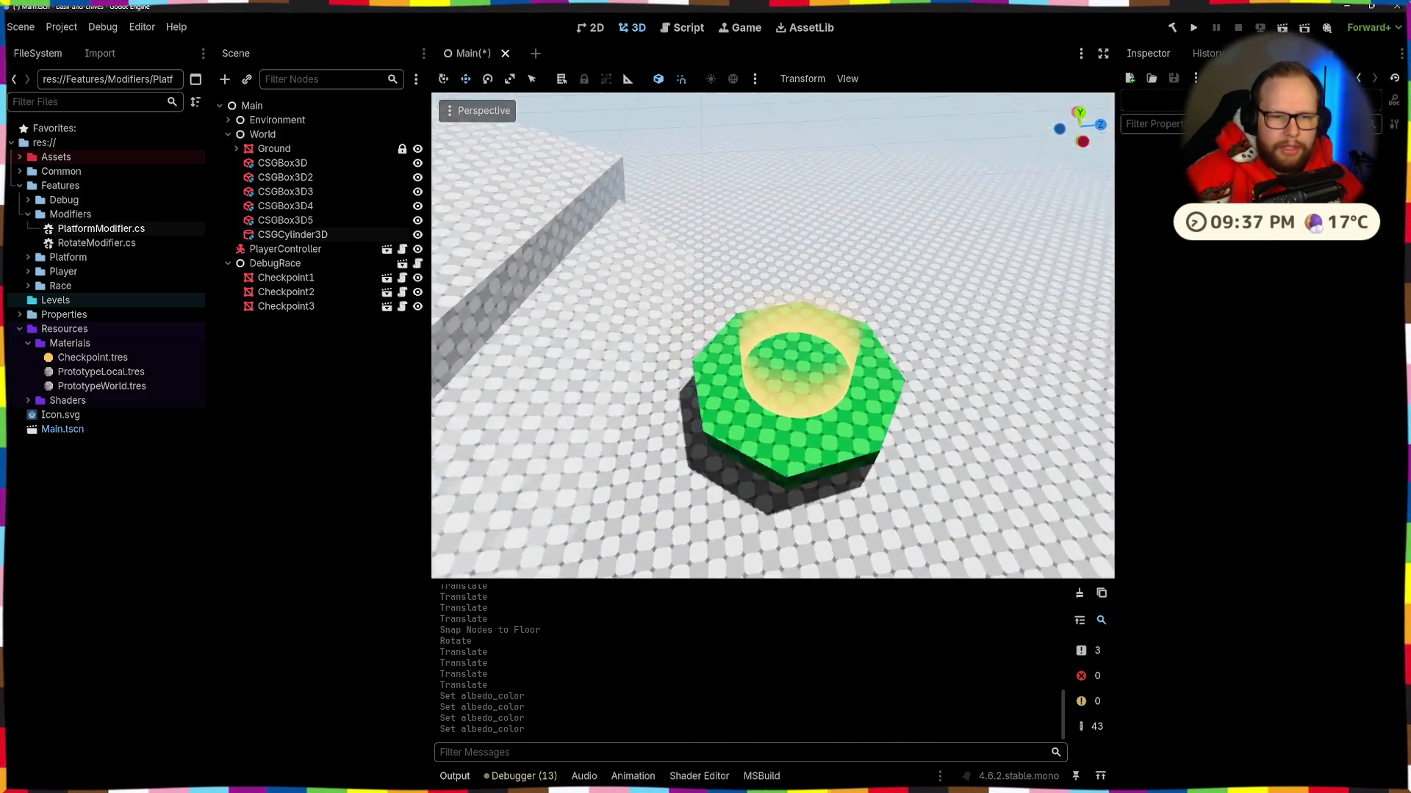
key(s)
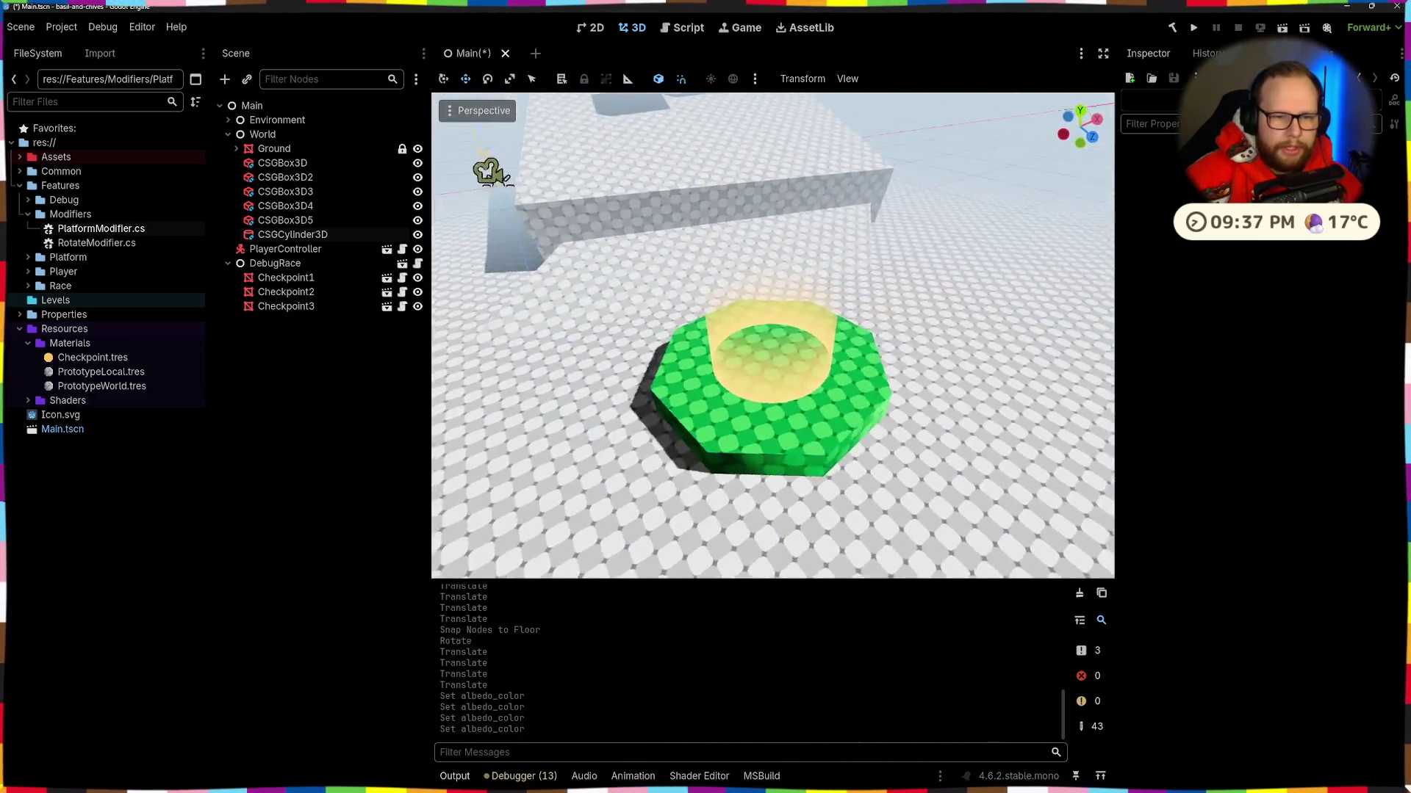
click(930, 479)
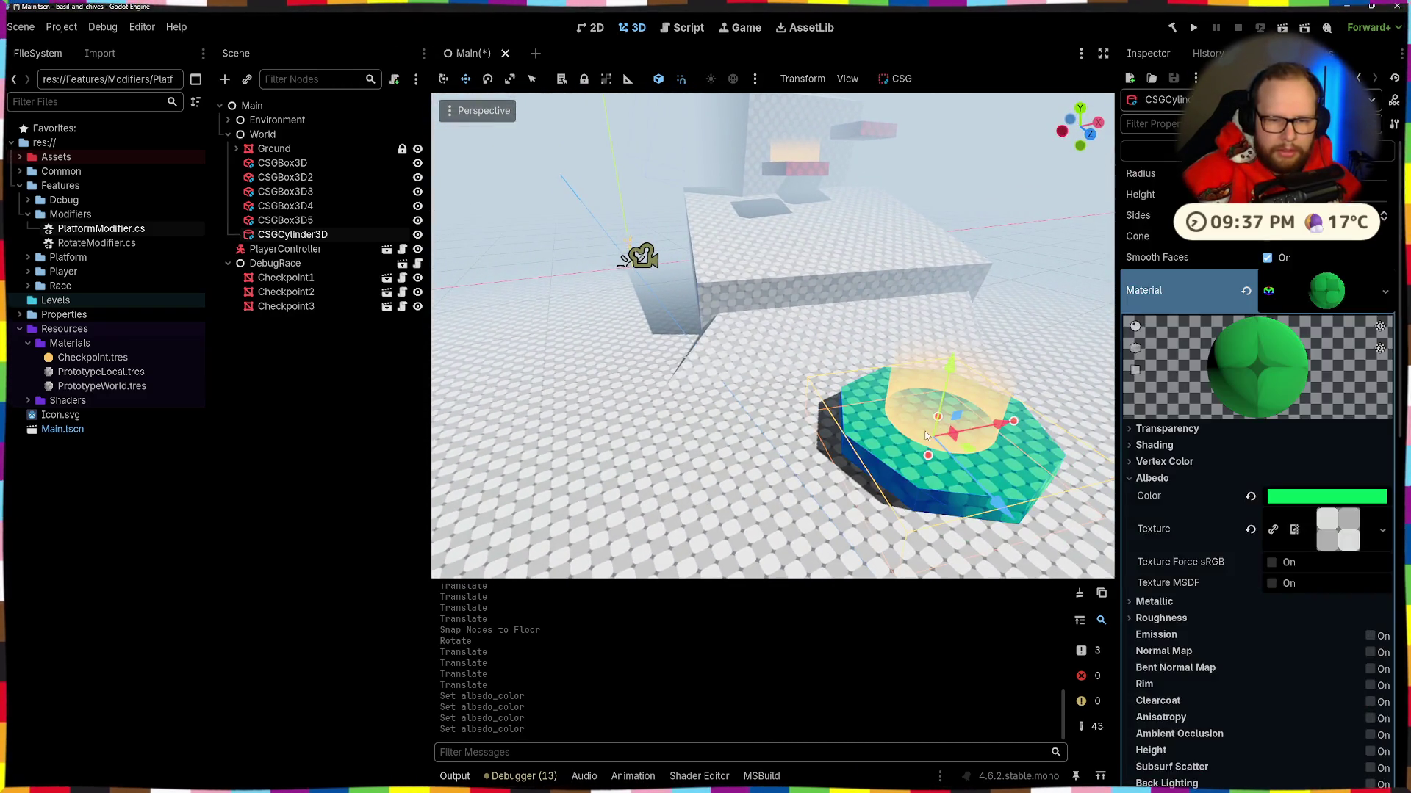
Step: Drag Checkpoint1 with its move gizmo until it sits in place on the green platform
click(928, 436)
drag(1002, 403, 787, 429)
drag(718, 504, 722, 473)
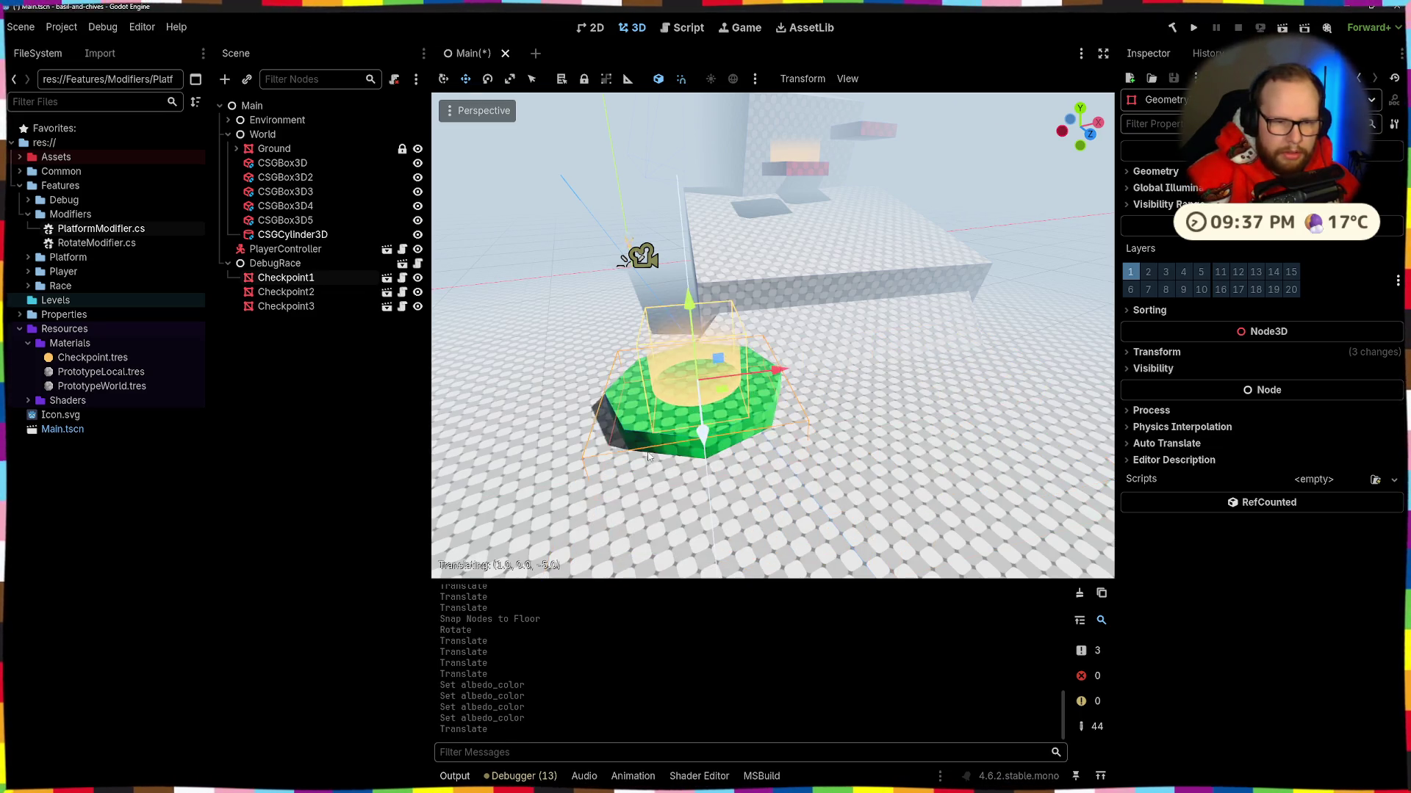
key(s)
drag(771, 338, 751, 374)
mouse_move(757, 463)
mouse_down()
mouse_move(922, 393)
mouse_move(965, 416)
mouse_up()
drag(875, 396, 938, 401)
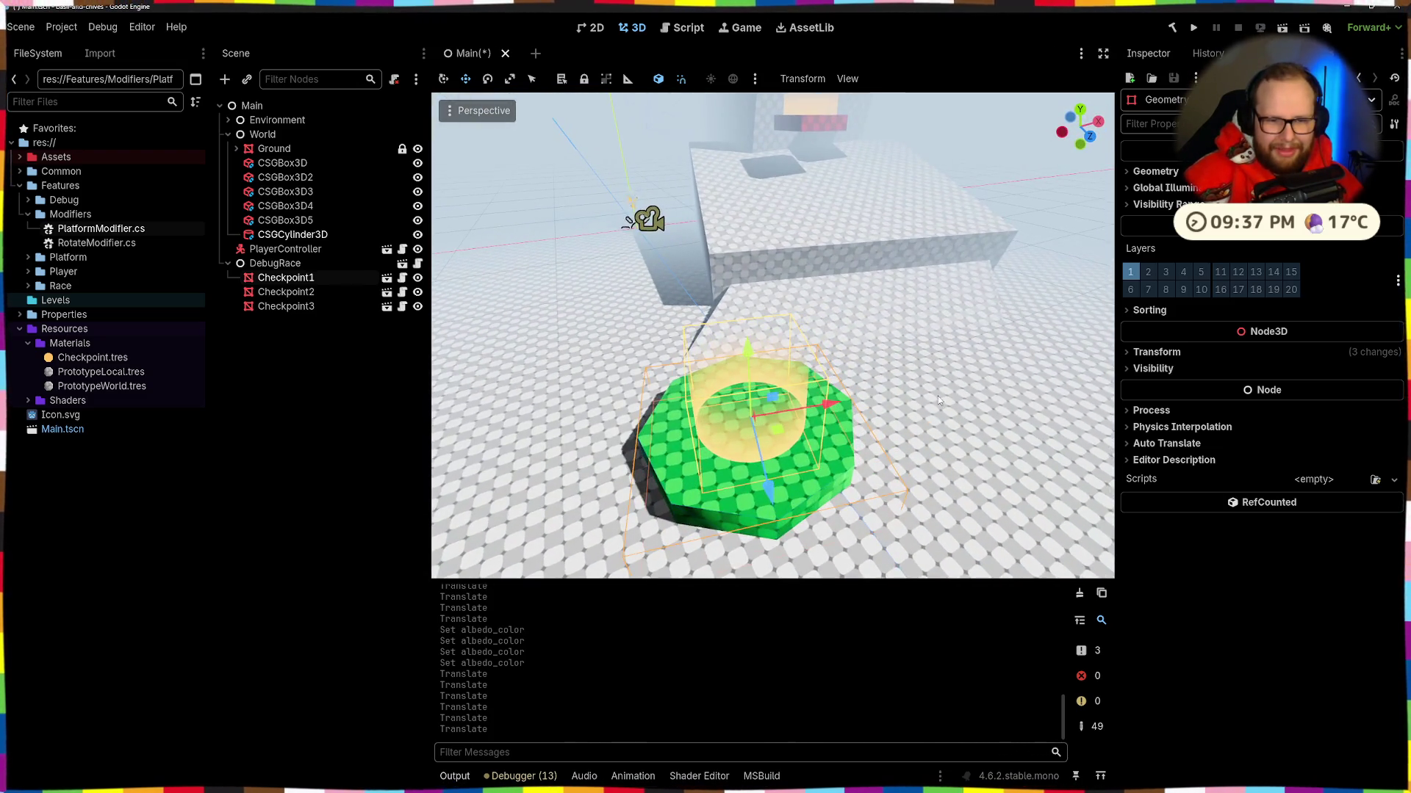
drag(844, 410, 1010, 401)
drag(995, 458, 970, 418)
drag(873, 495, 864, 475)
scroll(864, 476, down, 2)
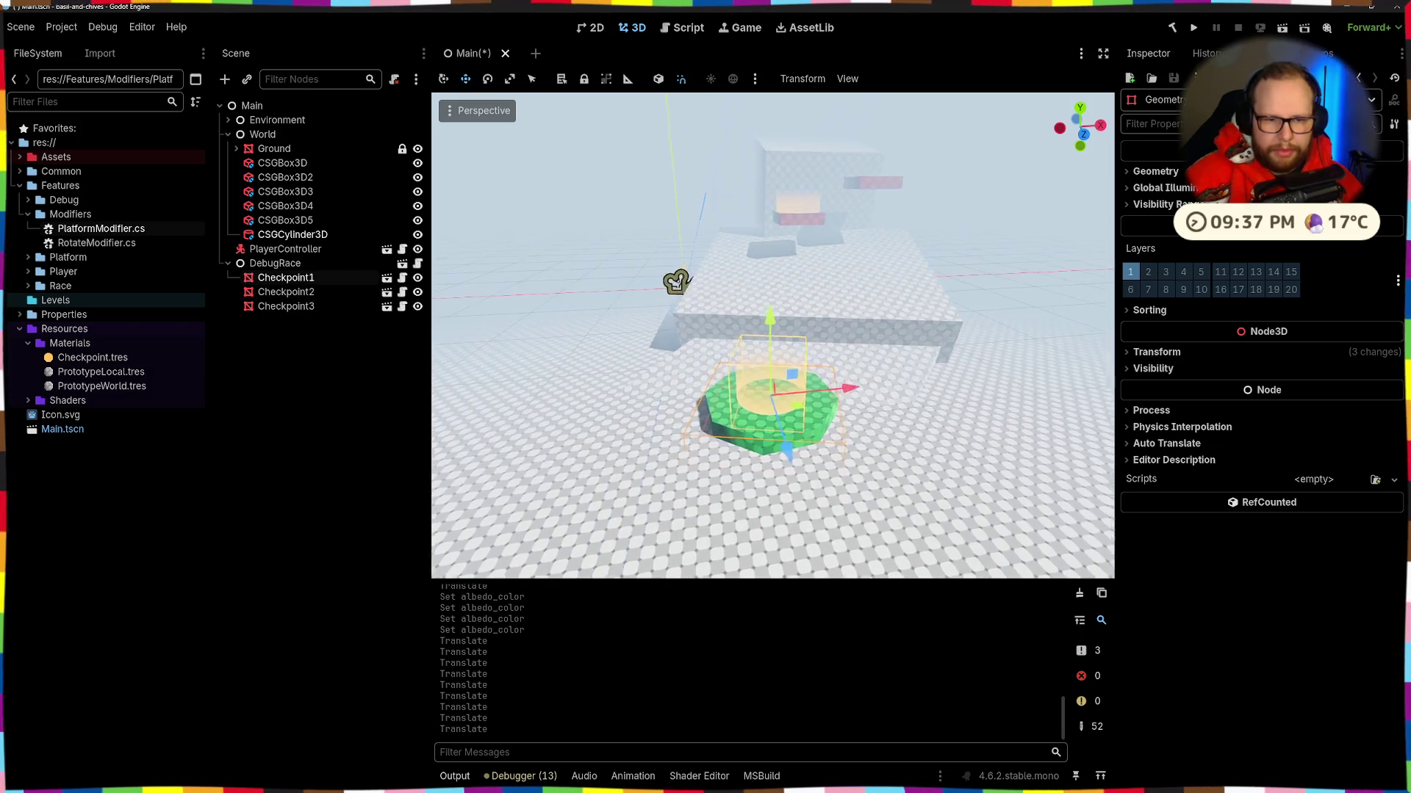
scroll(883, 452, up, 2)
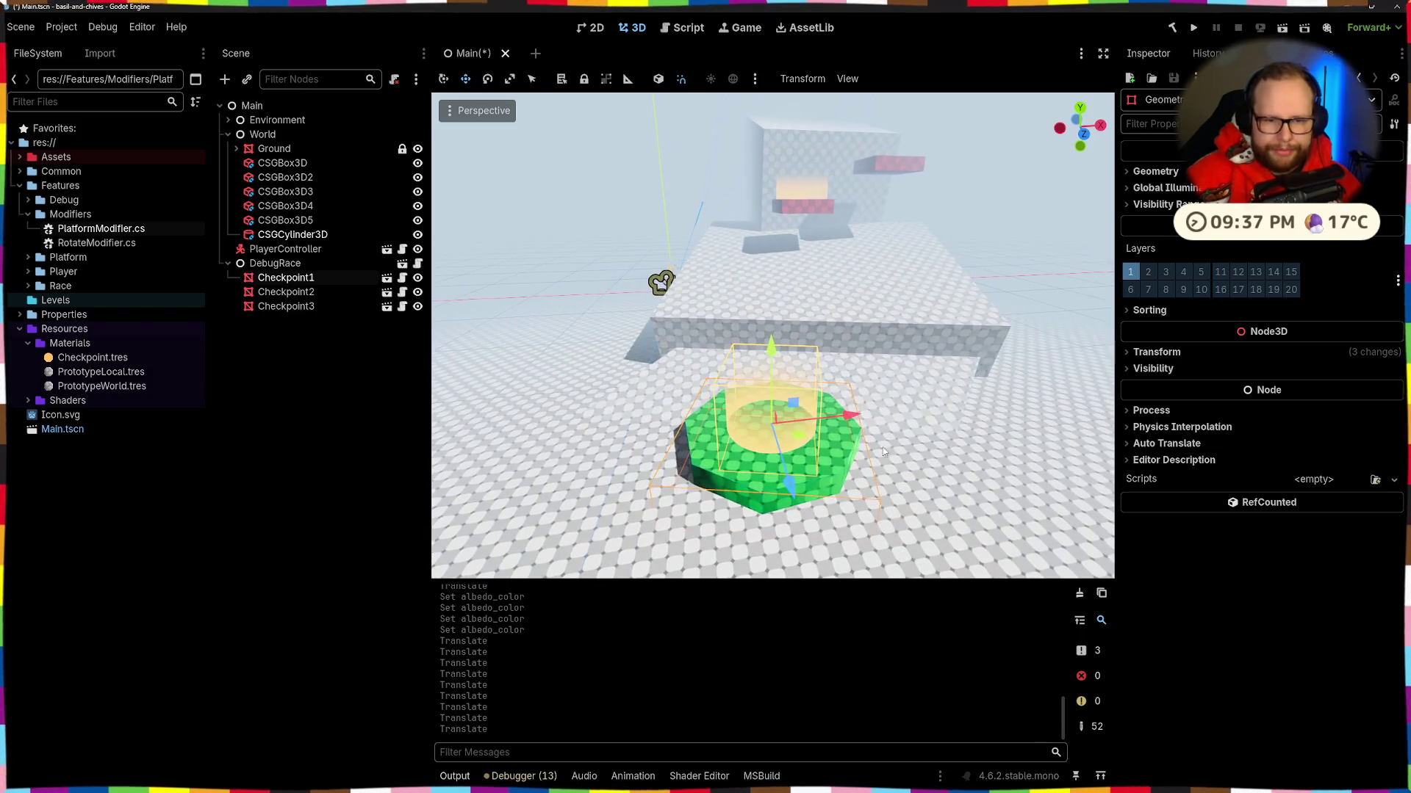
drag(853, 417, 856, 417)
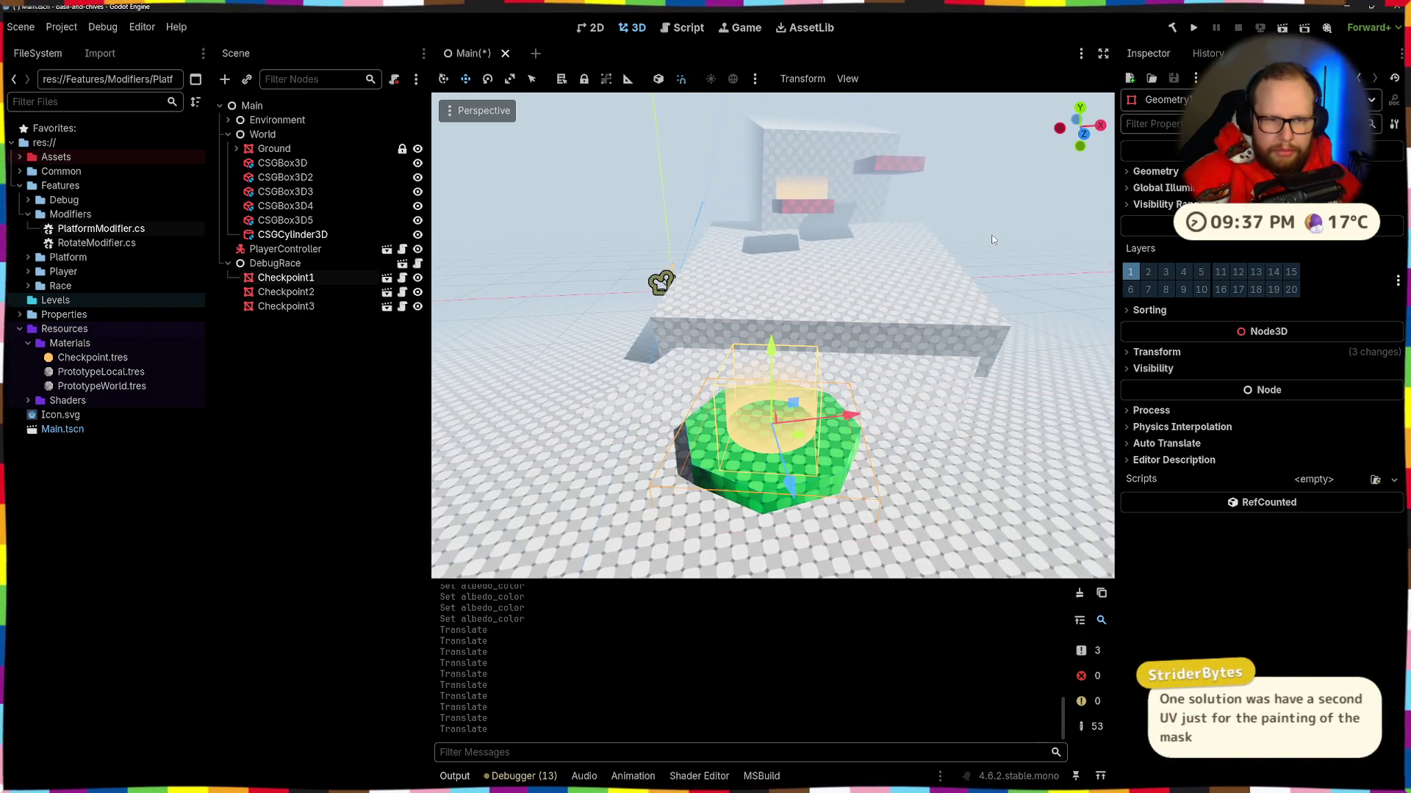
Step: Move the player character over to the green checkpoint platform and focus on it
click(864, 341)
drag(864, 341, 864, 342)
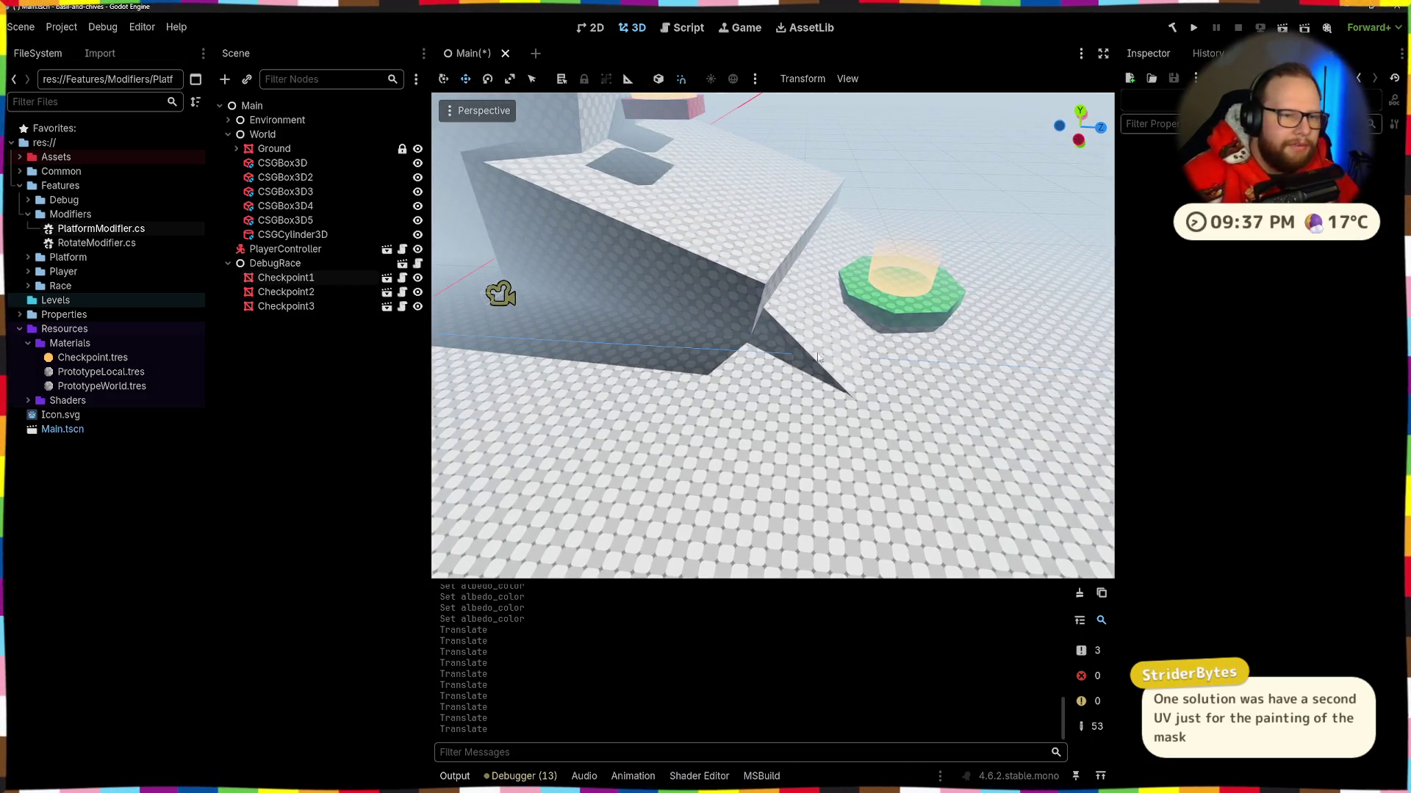
drag(749, 347, 749, 347)
click(518, 253)
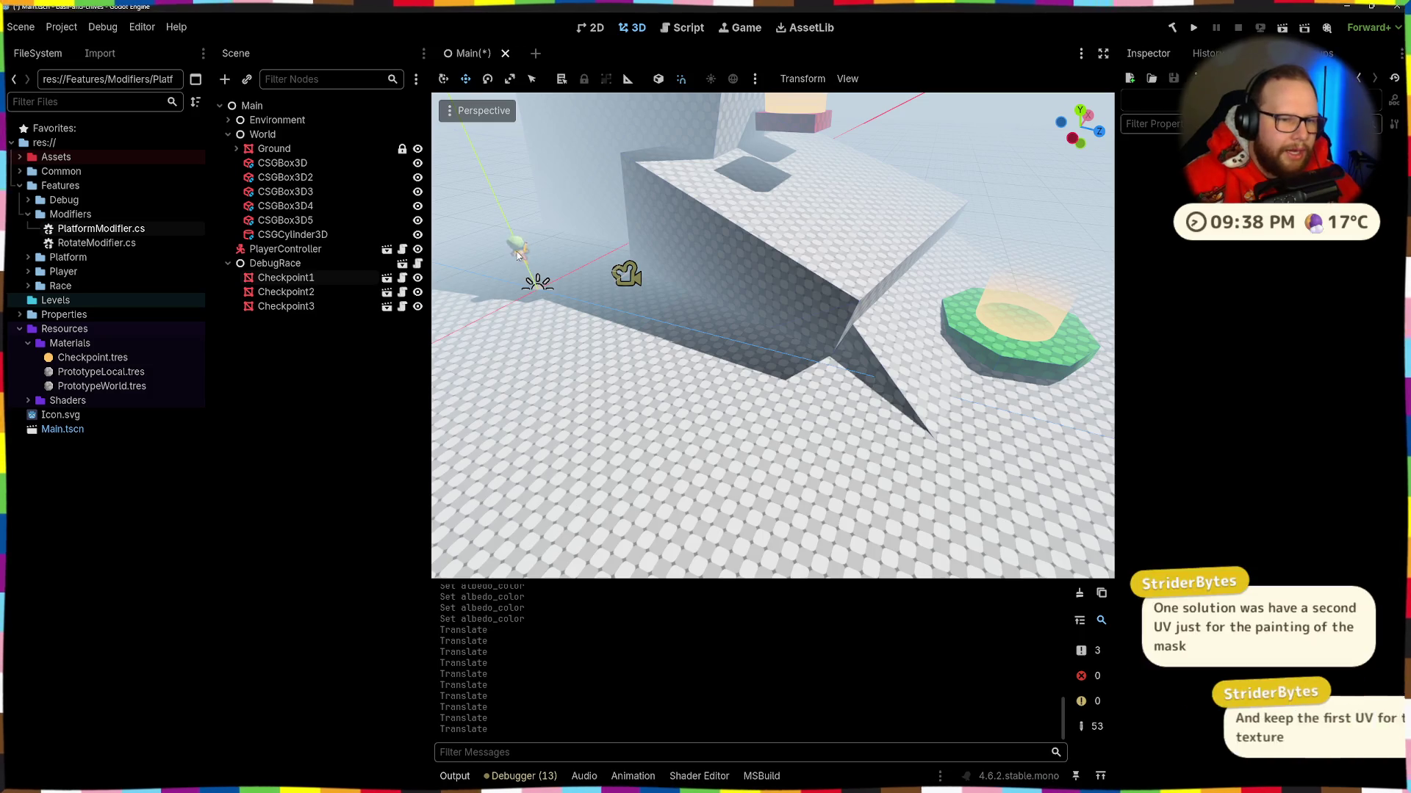
mouse_move(576, 263)
mouse_down()
mouse_move(867, 402)
mouse_move(1117, 388)
mouse_up()
key(f)
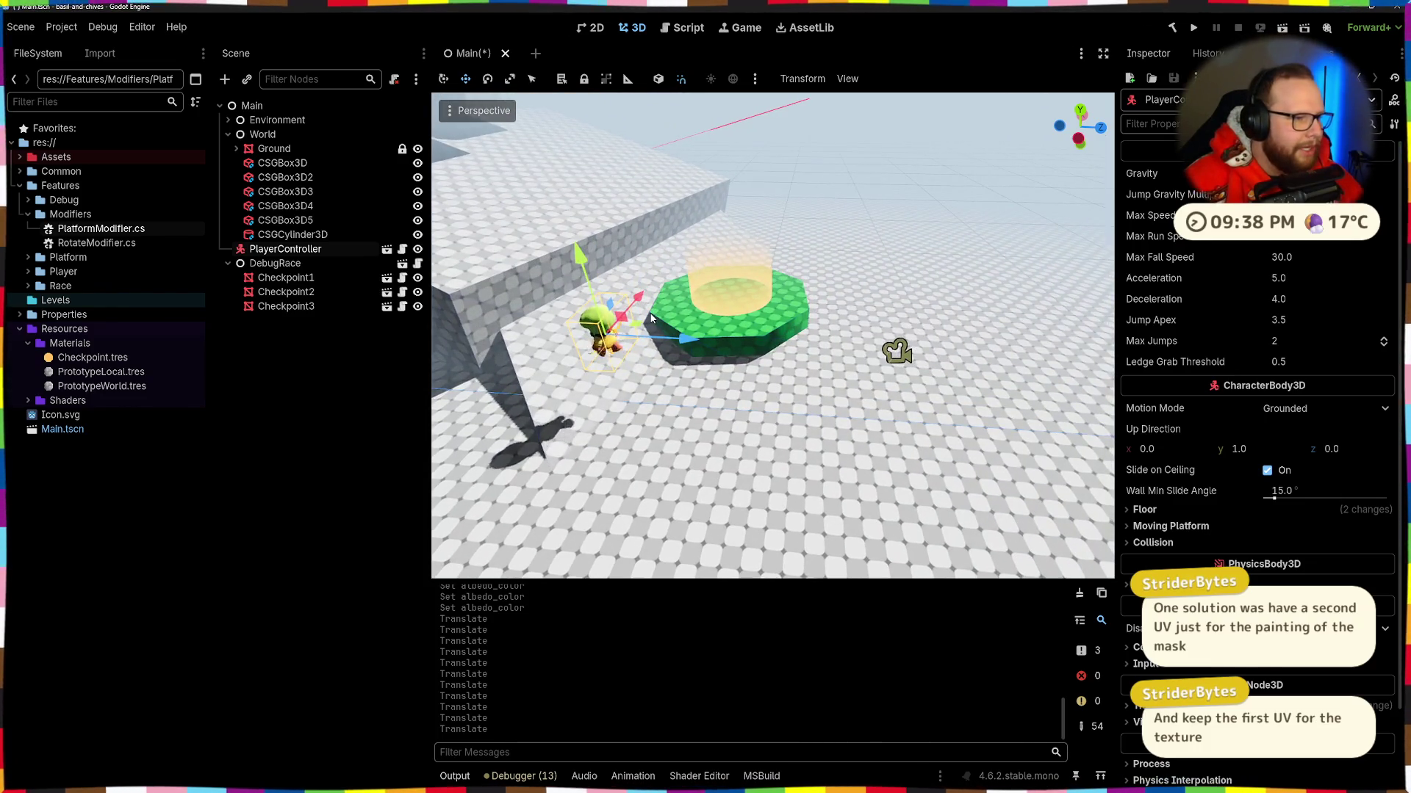
Step: Move PlayerController along its gizmo arrows, undoing one bad move, to just off the platform
mouse_move(742, 342)
mouse_down()
mouse_move(856, 381)
mouse_move(1083, 369)
mouse_up()
key(ctrl+z)
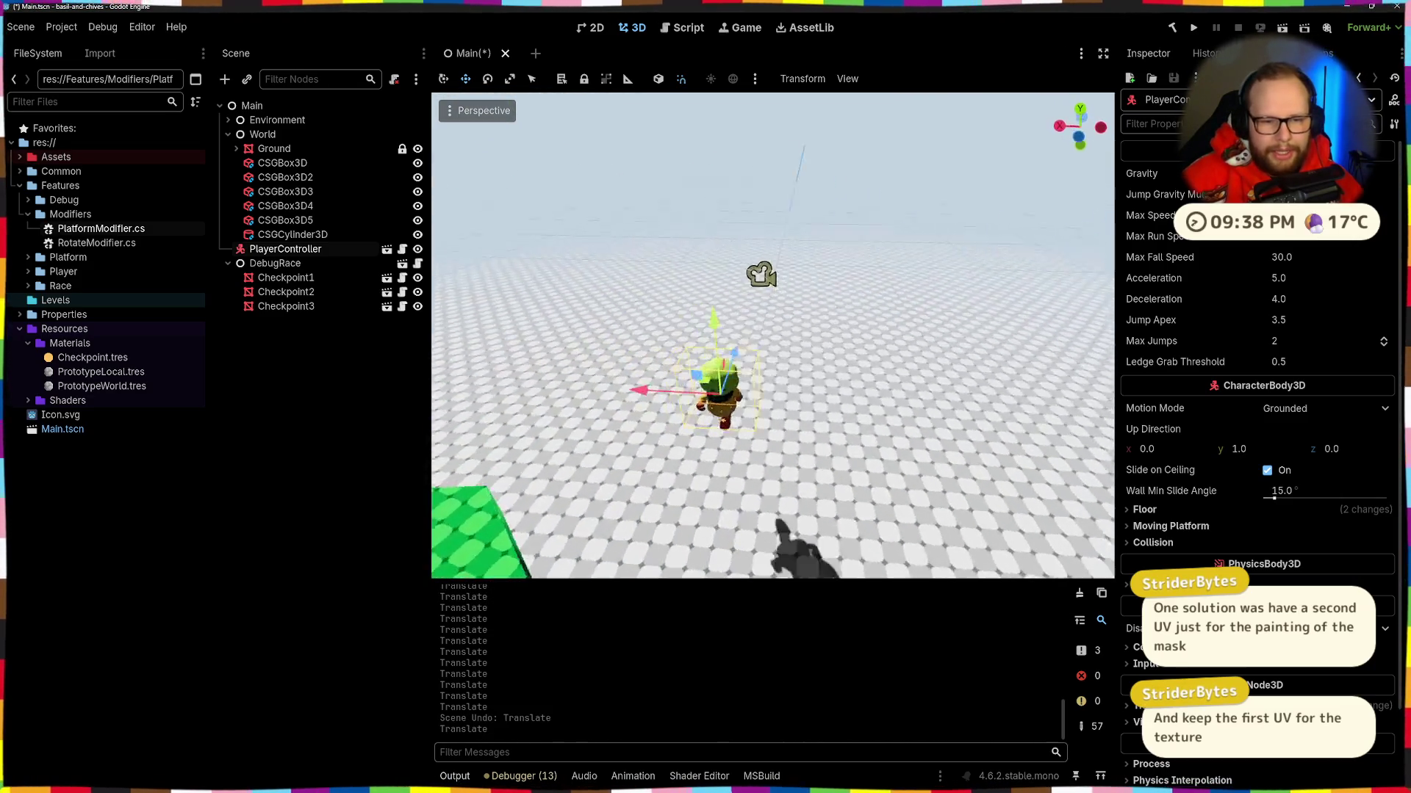
drag(837, 390, 838, 389)
drag(928, 385, 852, 441)
drag(948, 412, 947, 411)
drag(801, 380, 966, 400)
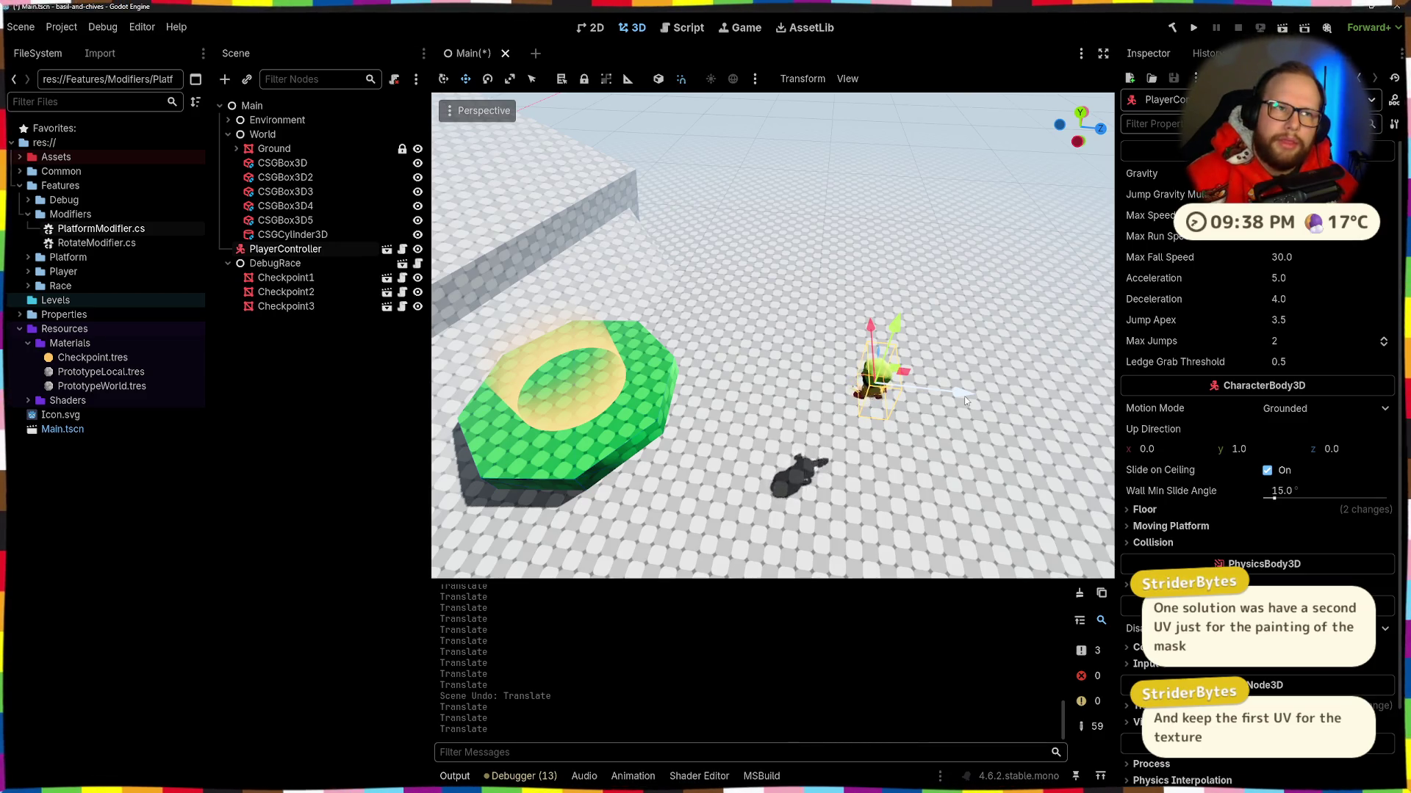
Step: Check that the player stands on the floor in front of the platform from several angles
drag(805, 292, 1106, 351)
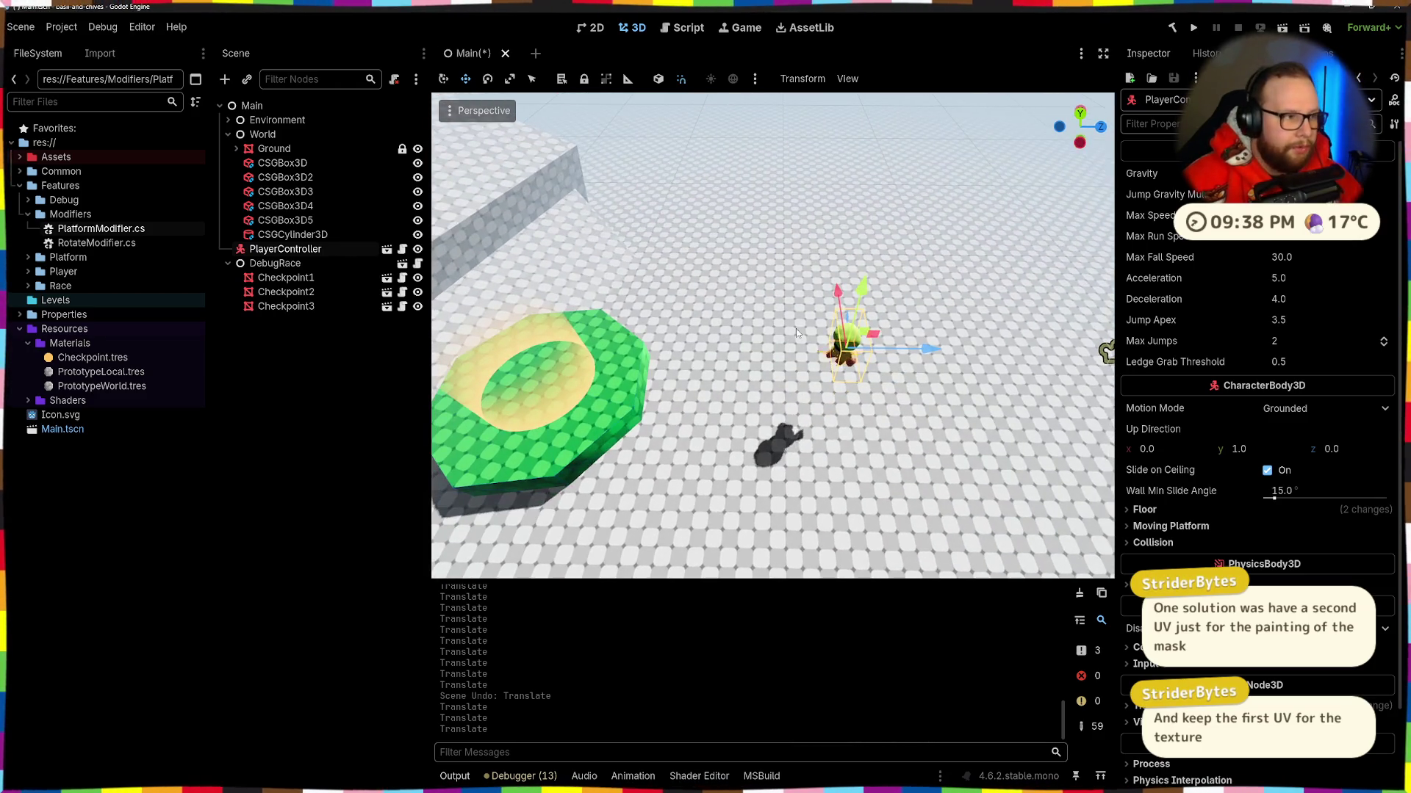
scroll(795, 328, up, 8)
scroll(795, 328, down, 3)
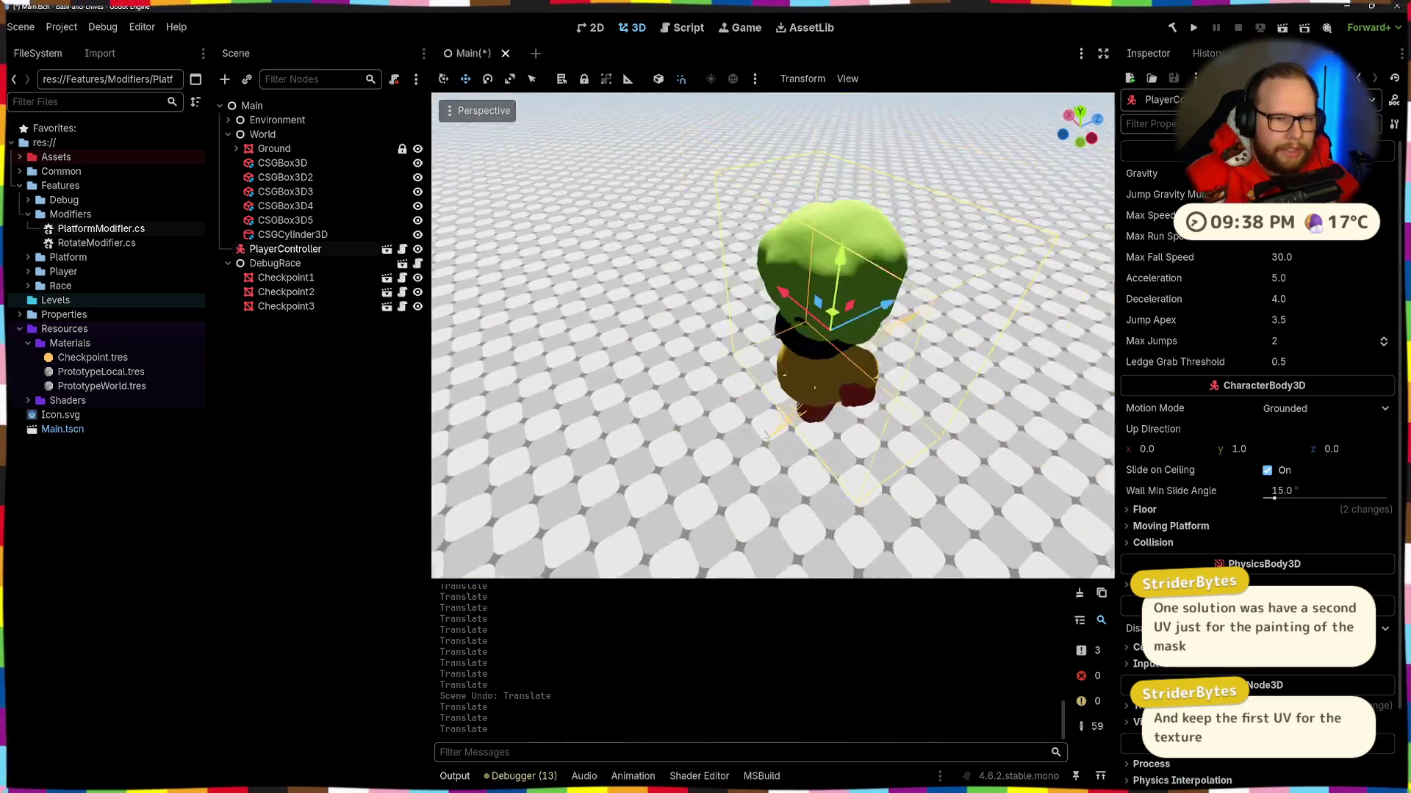
mouse_move(766, 434)
mouse_down()
mouse_move(661, 412)
mouse_move(808, 353)
mouse_move(772, 345)
mouse_up()
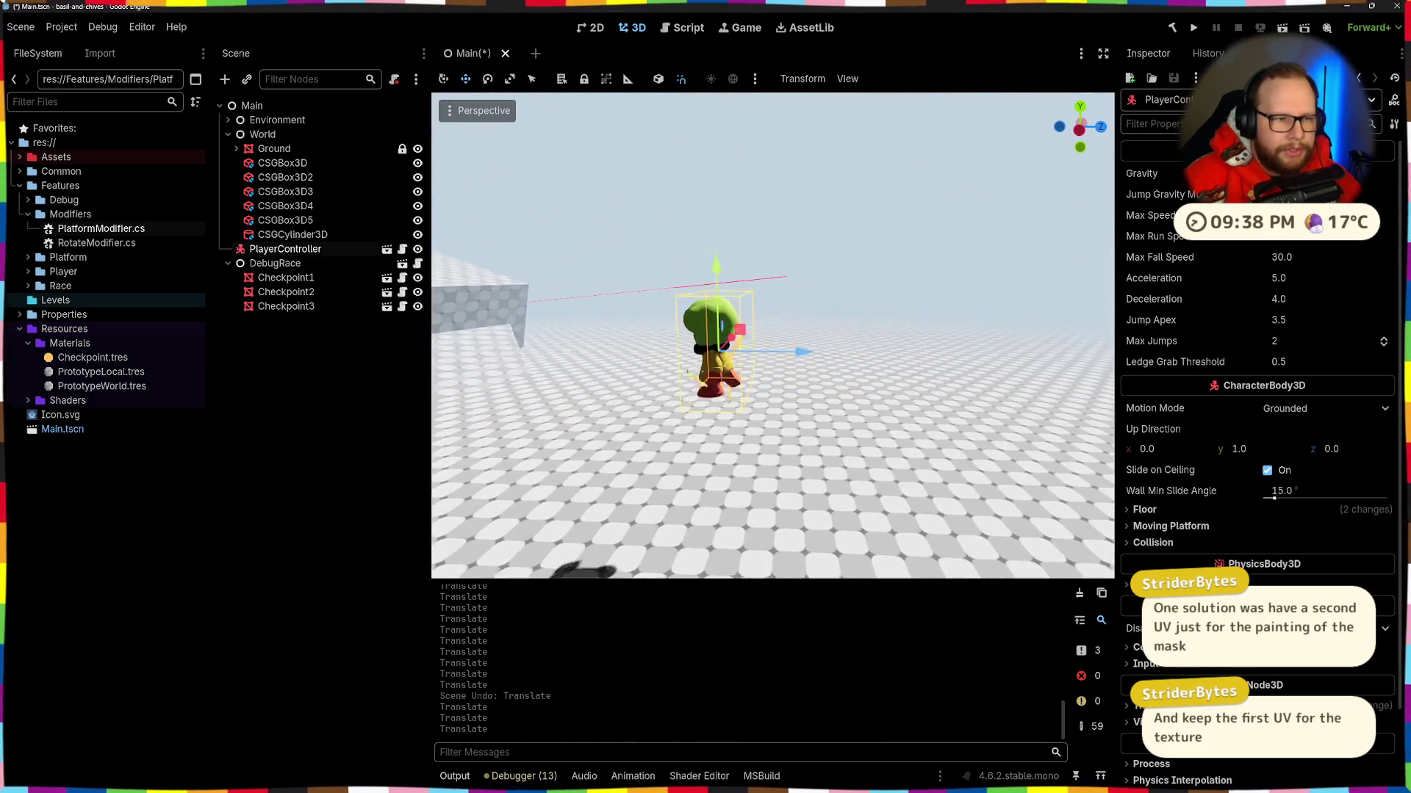
scroll(846, 355, up, 3)
scroll(846, 355, down, 4)
scroll(847, 355, up, 1)
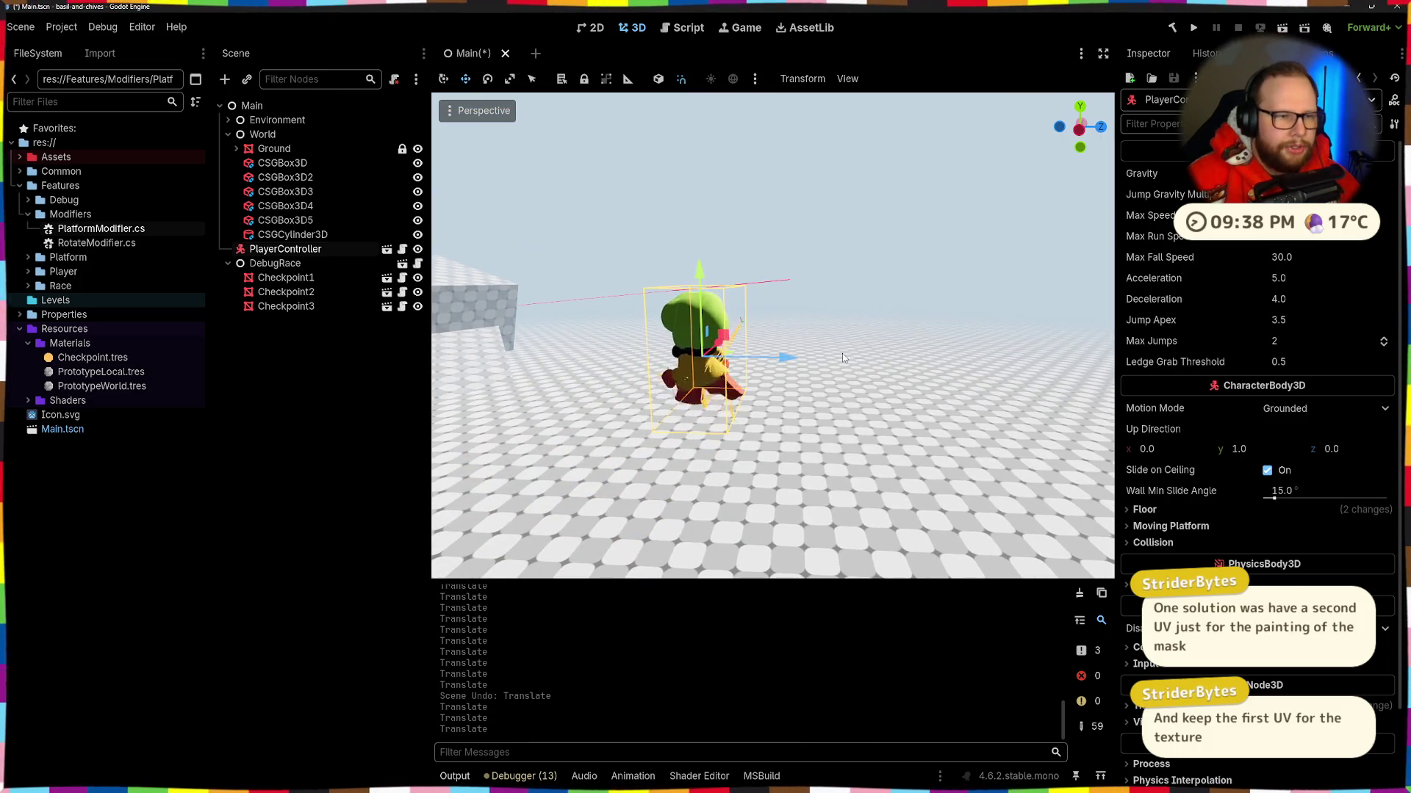
mouse_move(842, 354)
mouse_down()
mouse_move(553, 308)
mouse_move(614, 197)
mouse_move(647, 176)
mouse_move(871, 390)
mouse_move(807, 379)
mouse_move(1038, 306)
mouse_move(984, 235)
mouse_move(941, 213)
mouse_move(794, 426)
mouse_move(787, 526)
mouse_up()
click(839, 368)
Step: Reset the green CSGCylinder3D platform's rotation to 0
click(765, 403)
click(789, 280)
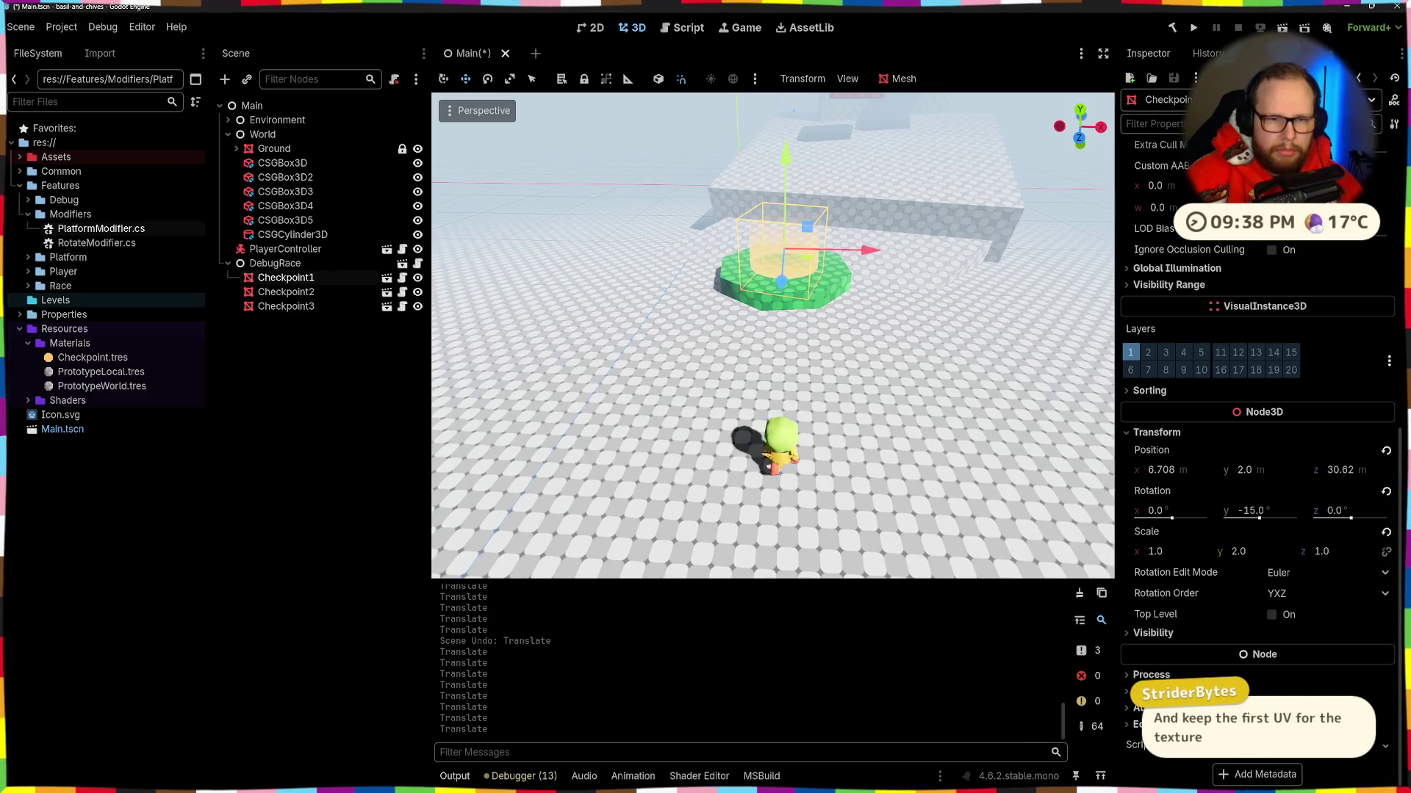
key(f)
scroll(772, 335, up, 2)
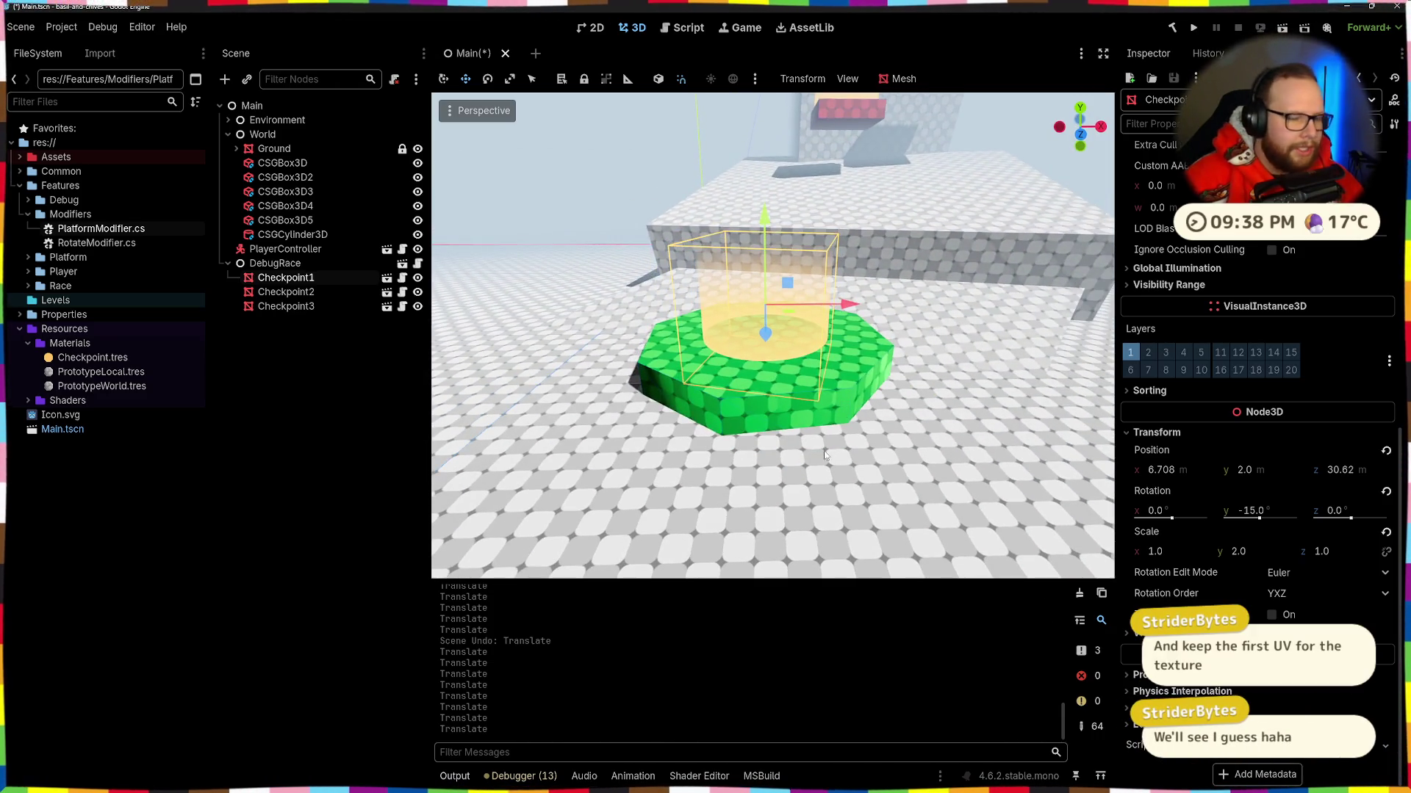
click(850, 387)
key(f)
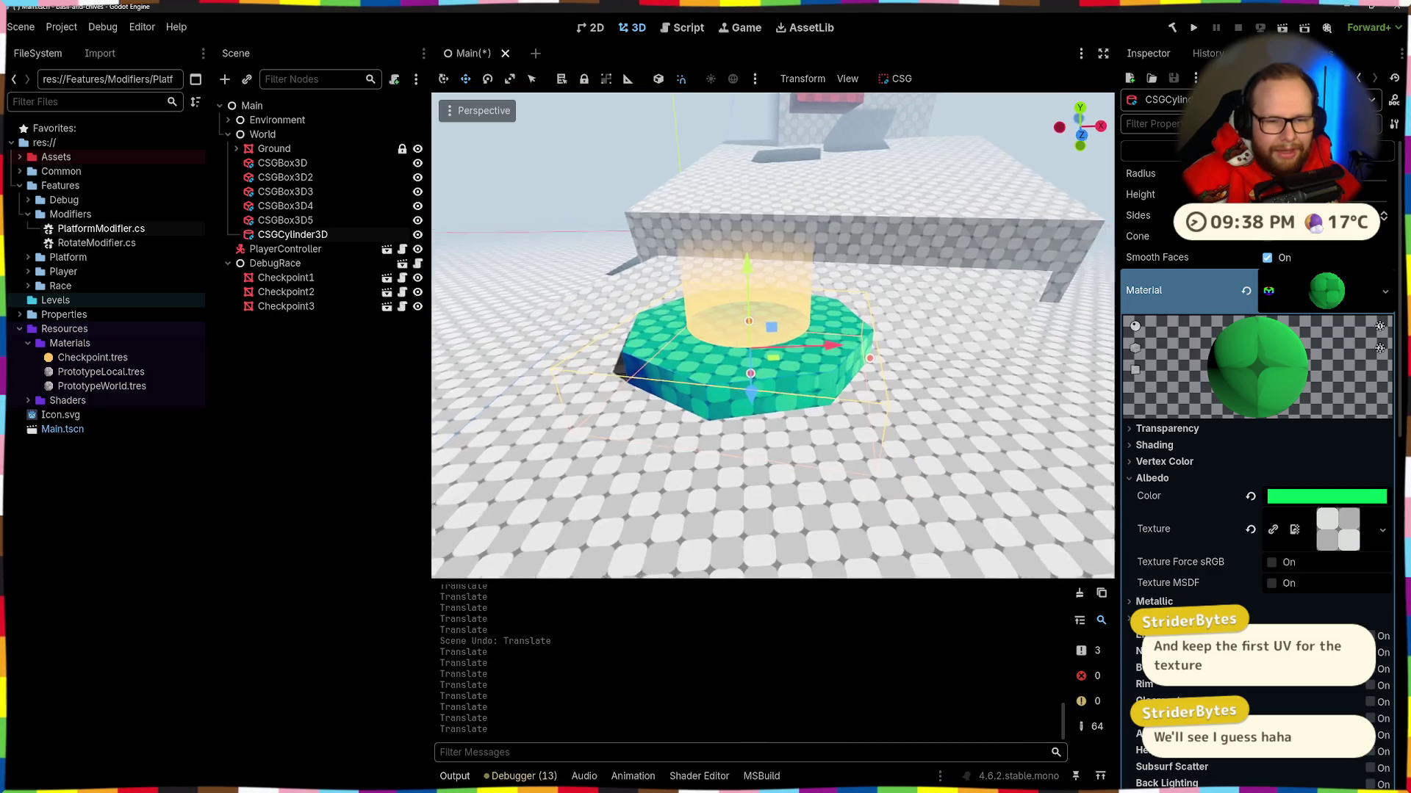
scroll(1282, 608, down, 5)
scroll(1207, 601, down, 4)
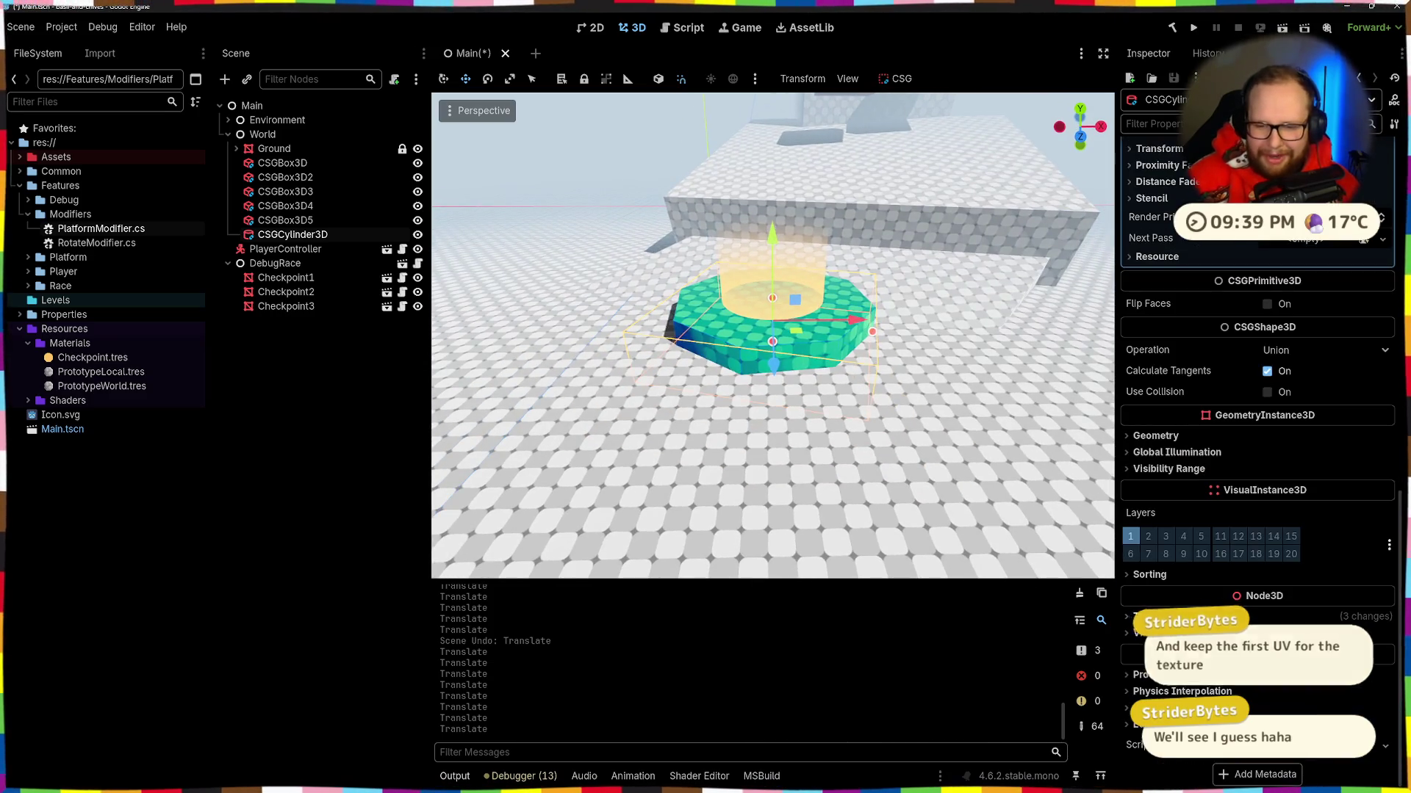
click(1158, 619)
click(1386, 676)
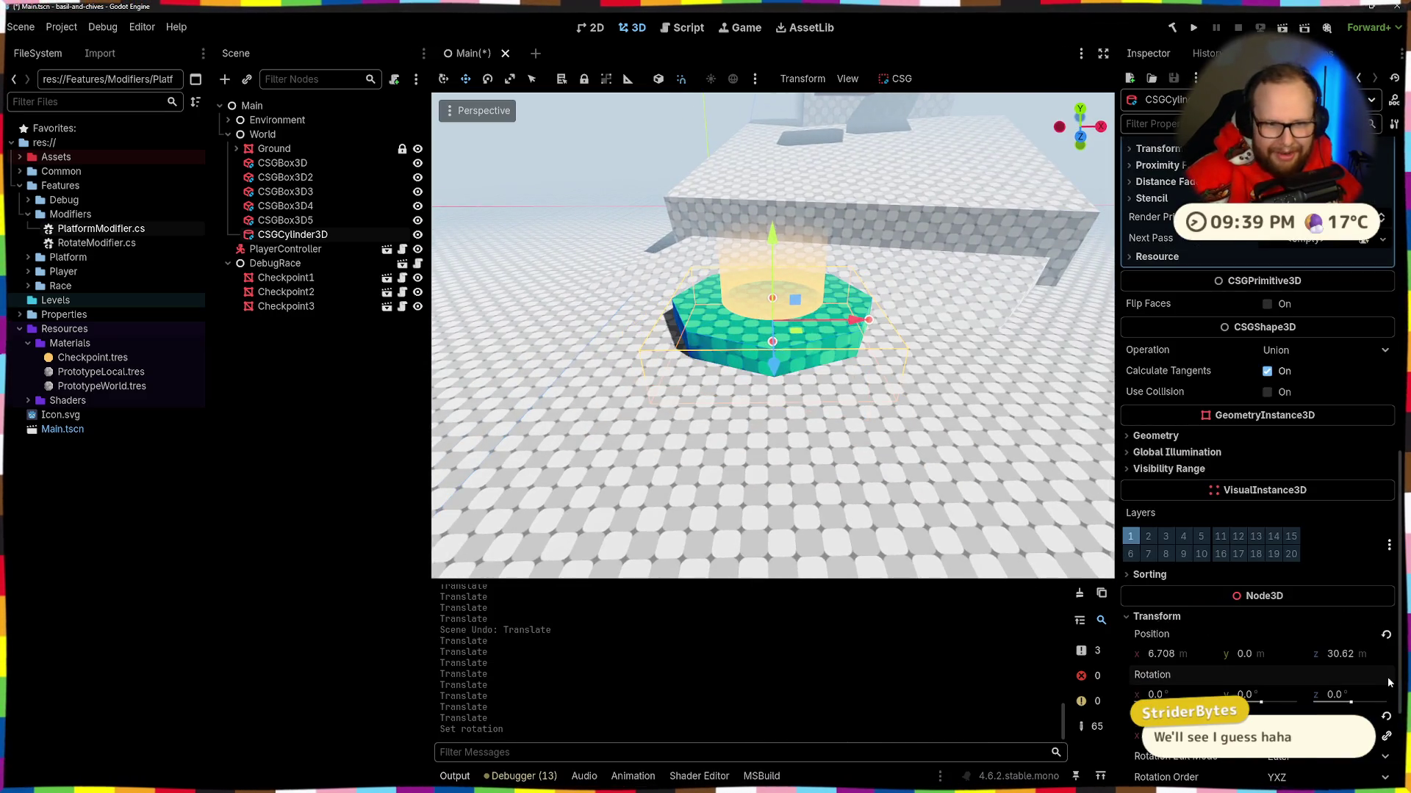
Step: Reset Checkpoint1's rotation to 0 as well
click(814, 316)
click(1387, 491)
click(817, 470)
key(f)
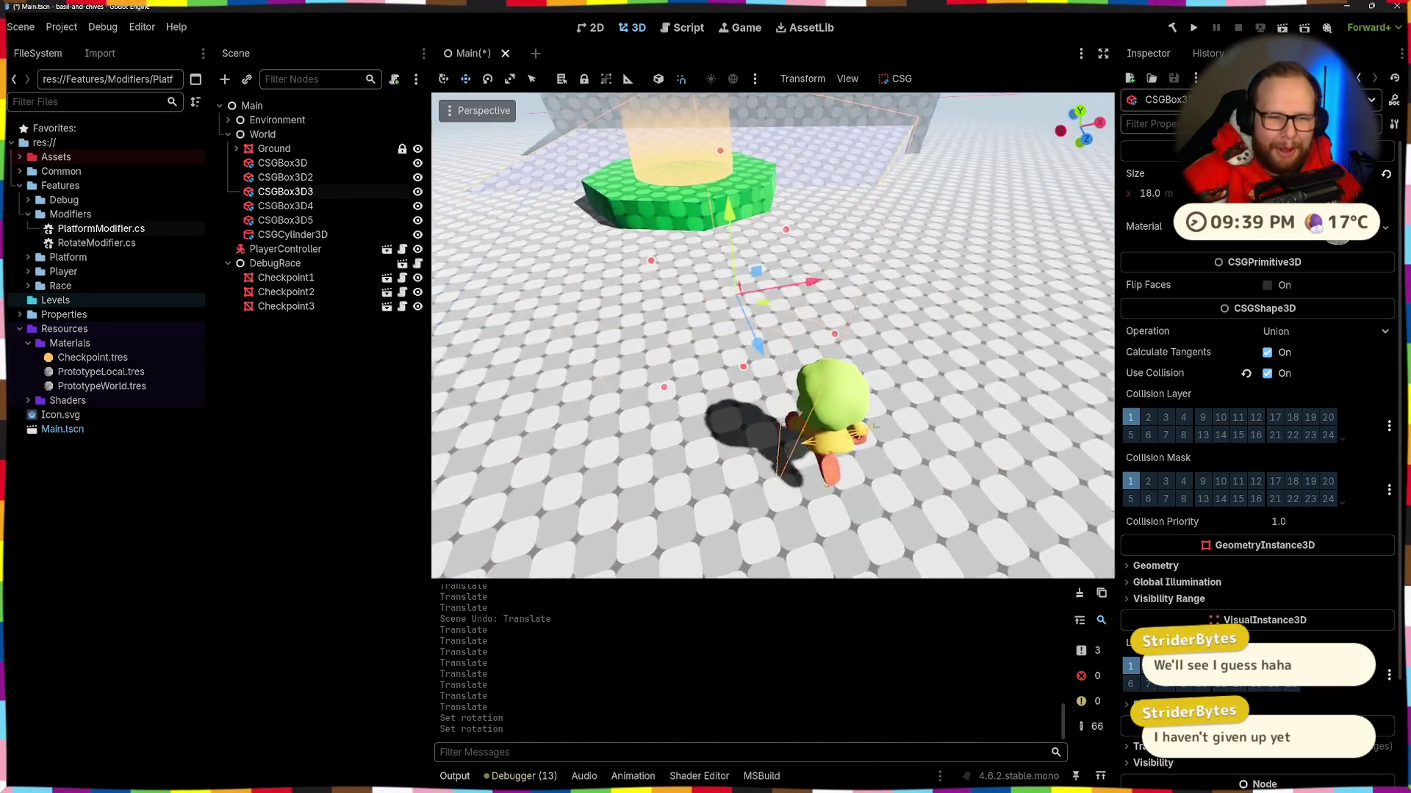
click(724, 236)
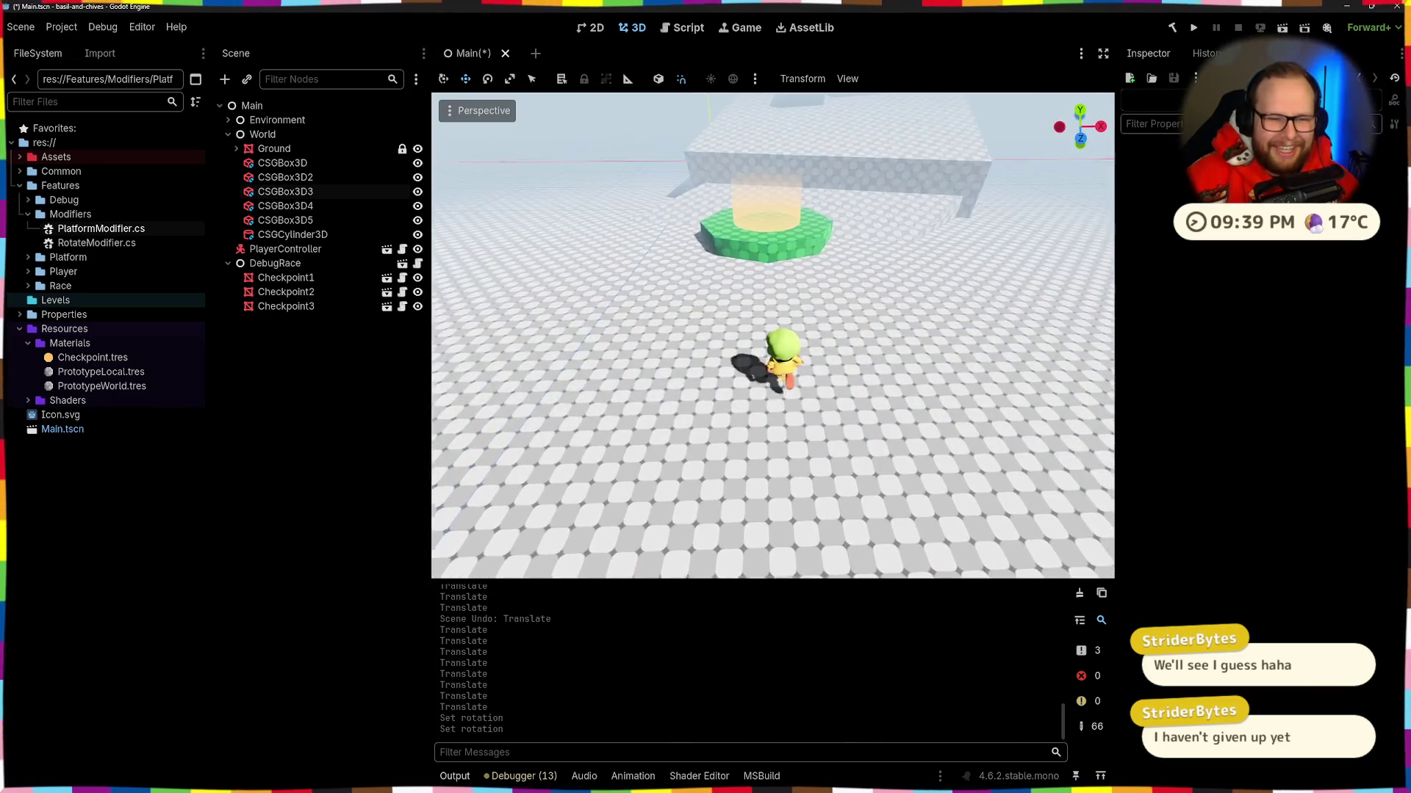
Step: Try moving the player along X with G then X, cancel, then save and run the project
click(799, 359)
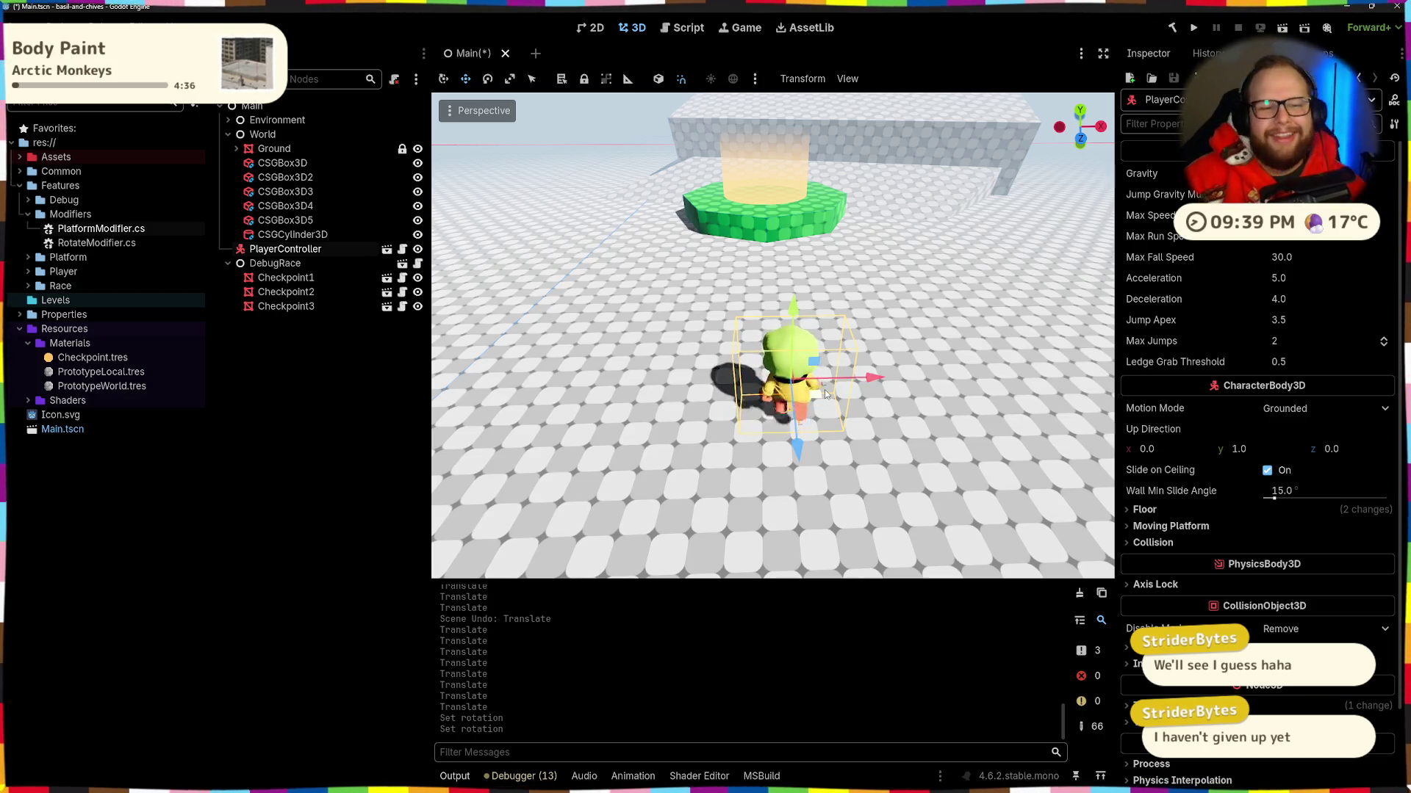
key(g)
key(x)
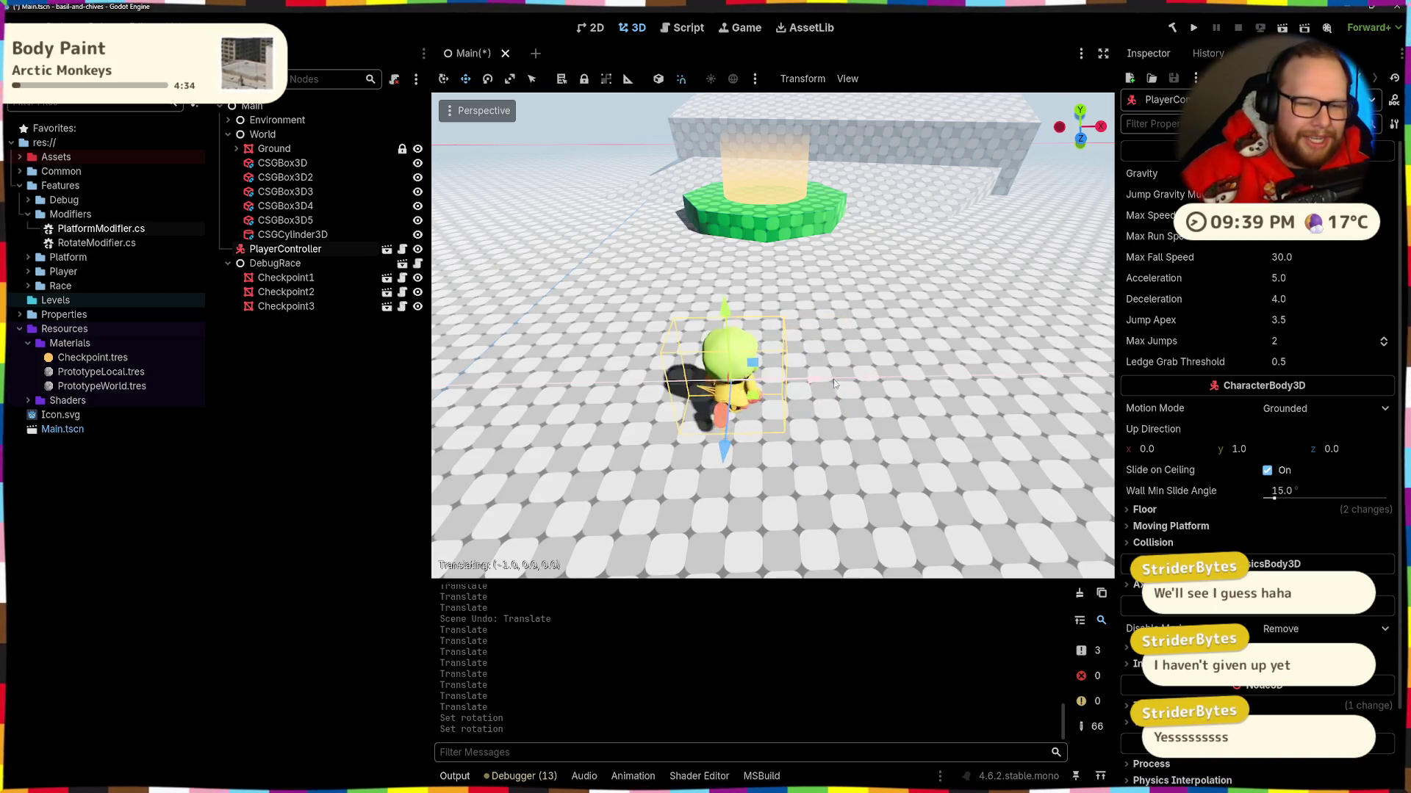
click(839, 384)
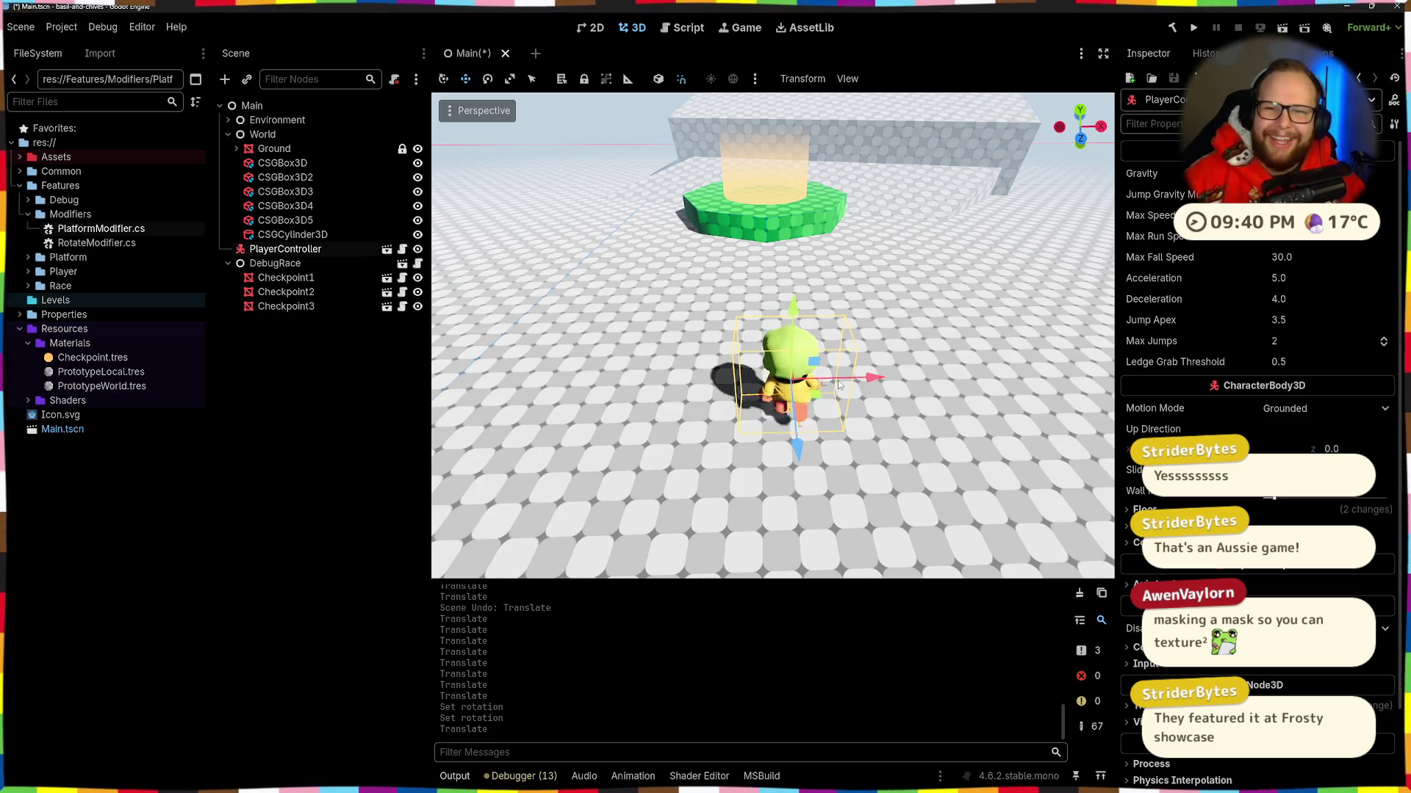
click(1193, 27)
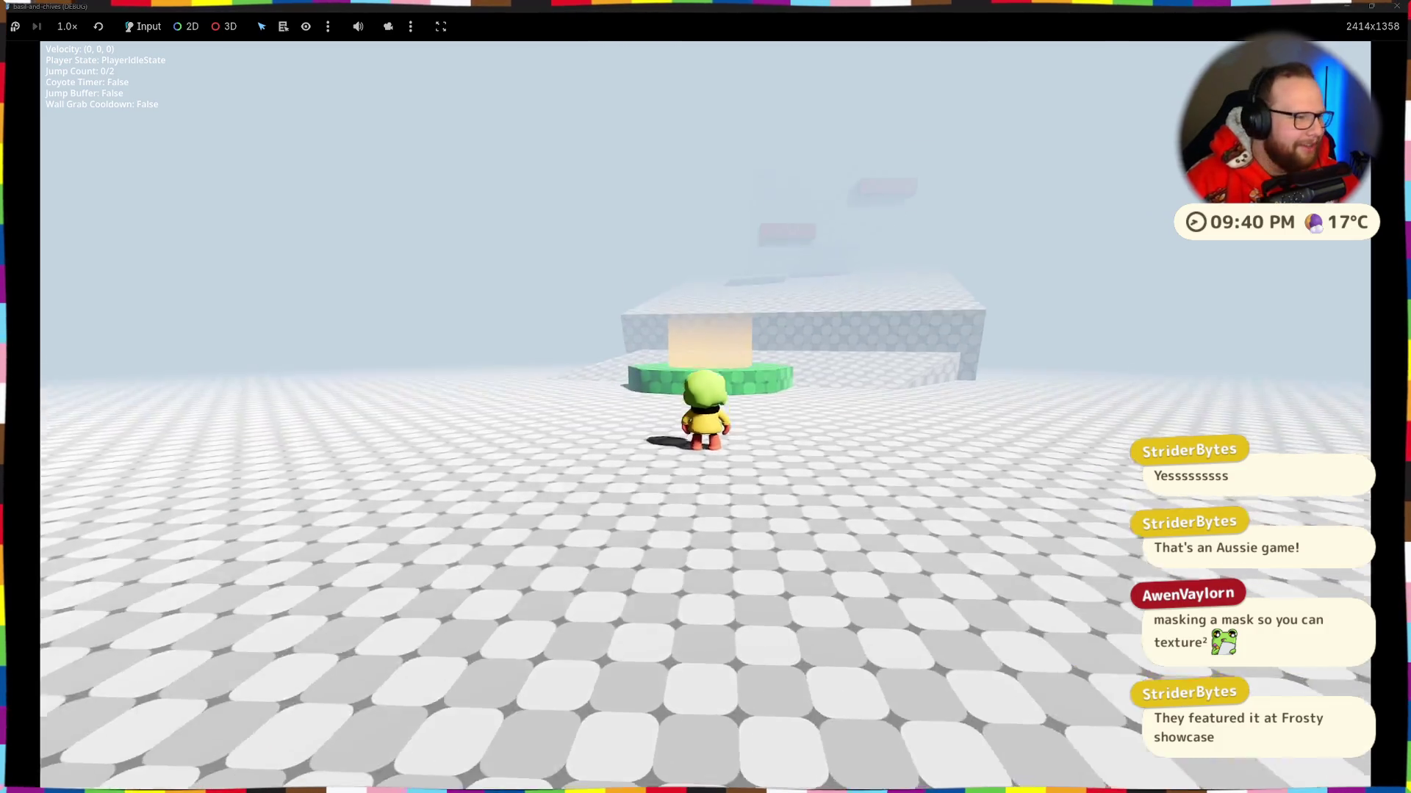
Step: Walk and sprint the player toward the green platform, then stop the game with F8
key(a)
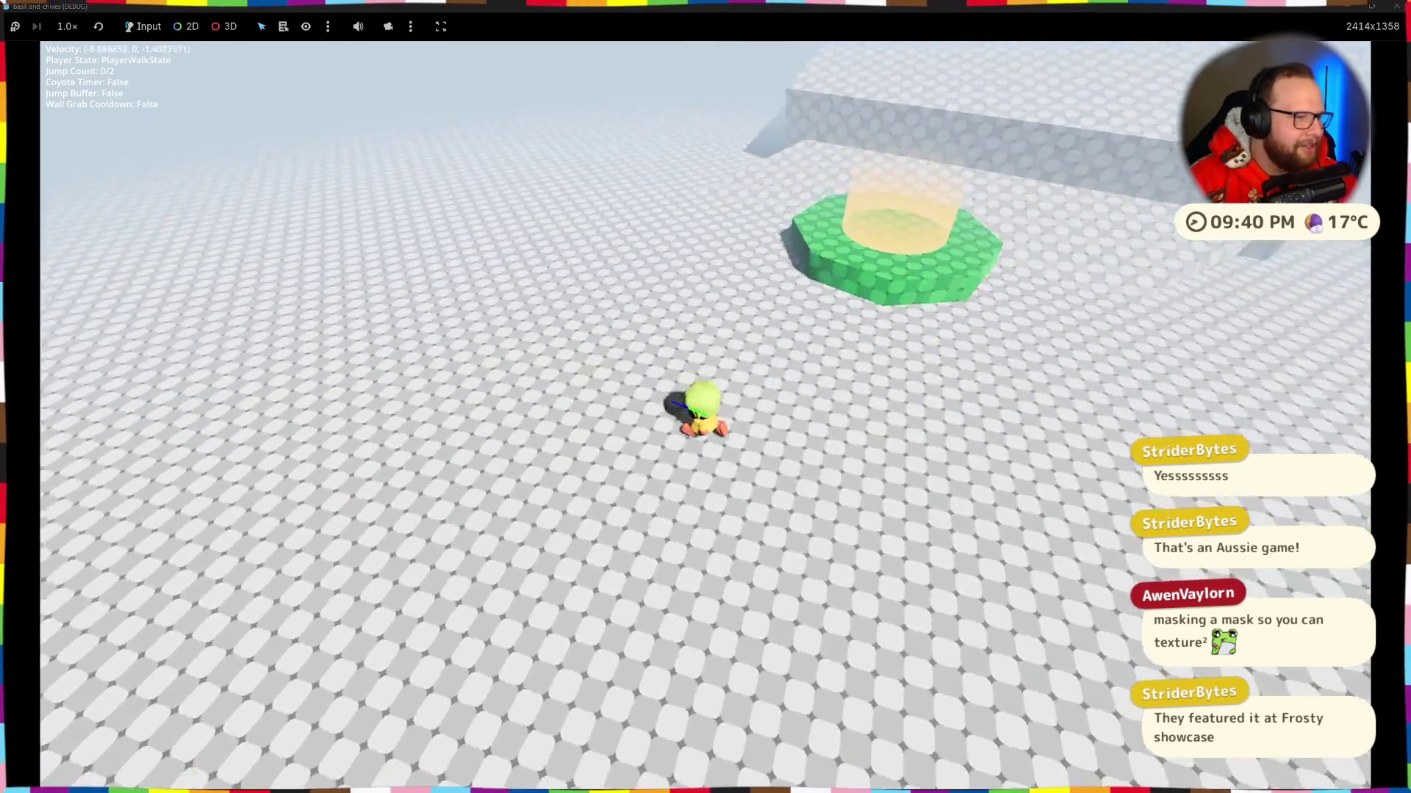
key(w)
key(shift)
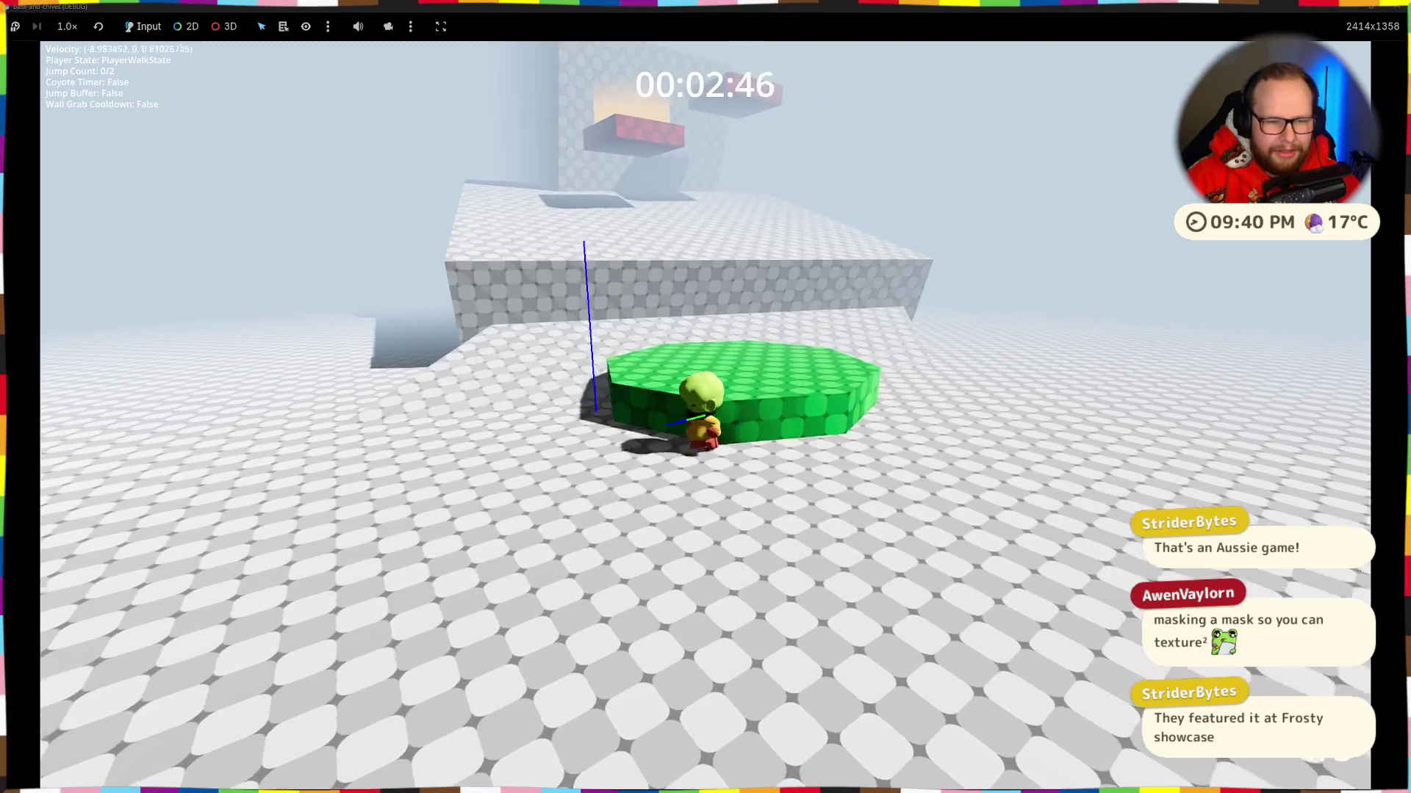
key(F8)
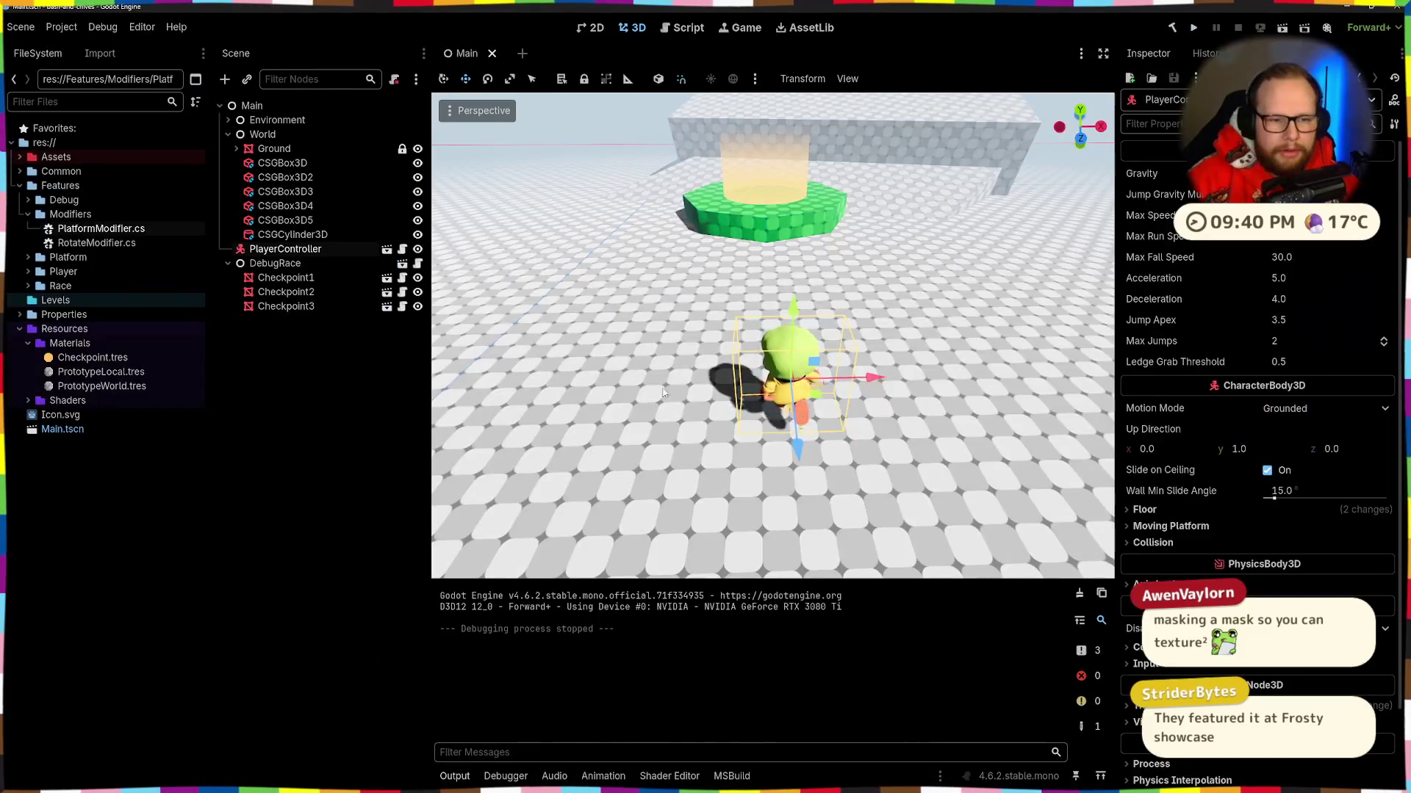
click(759, 235)
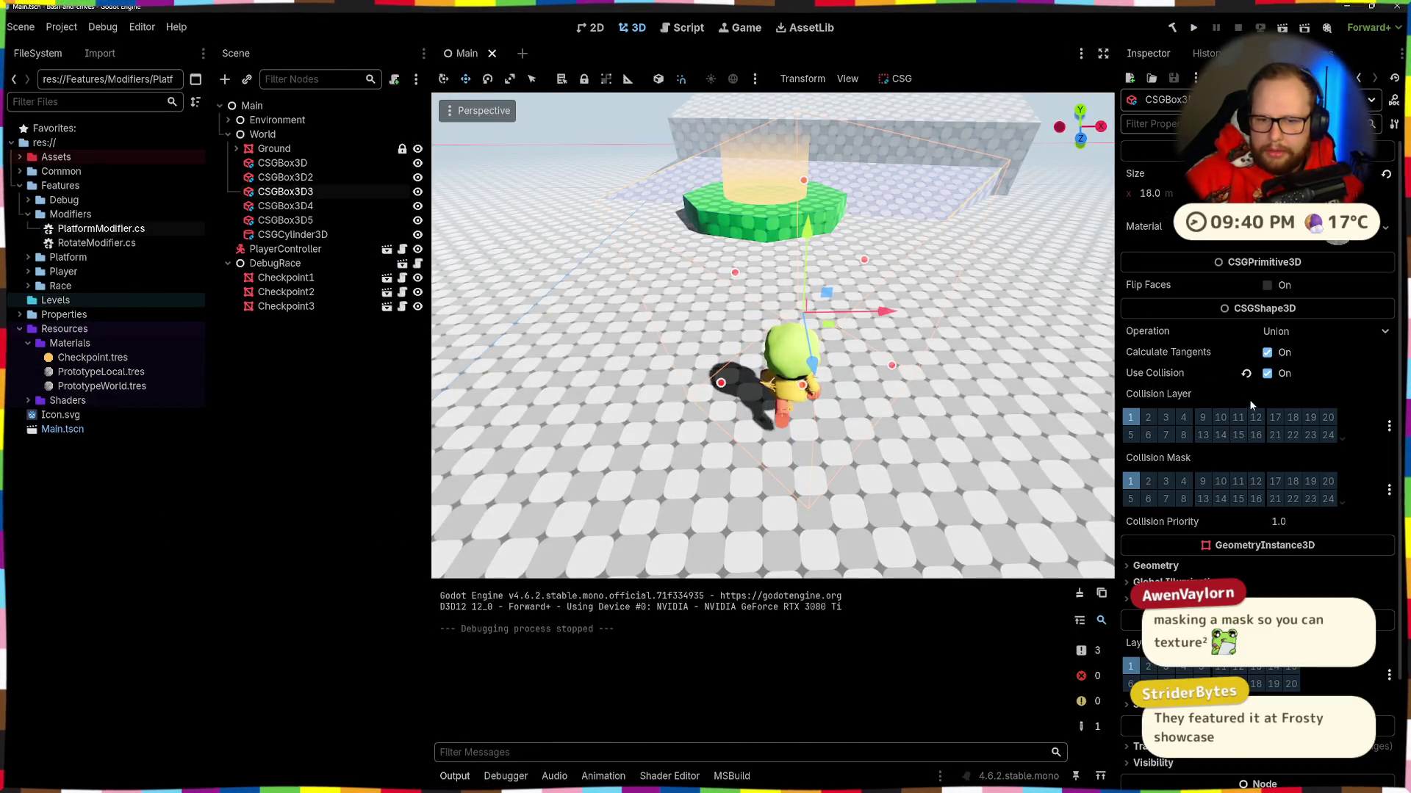
Step: Enable Use Collision on the green CSGCylinder3D platform
click(708, 215)
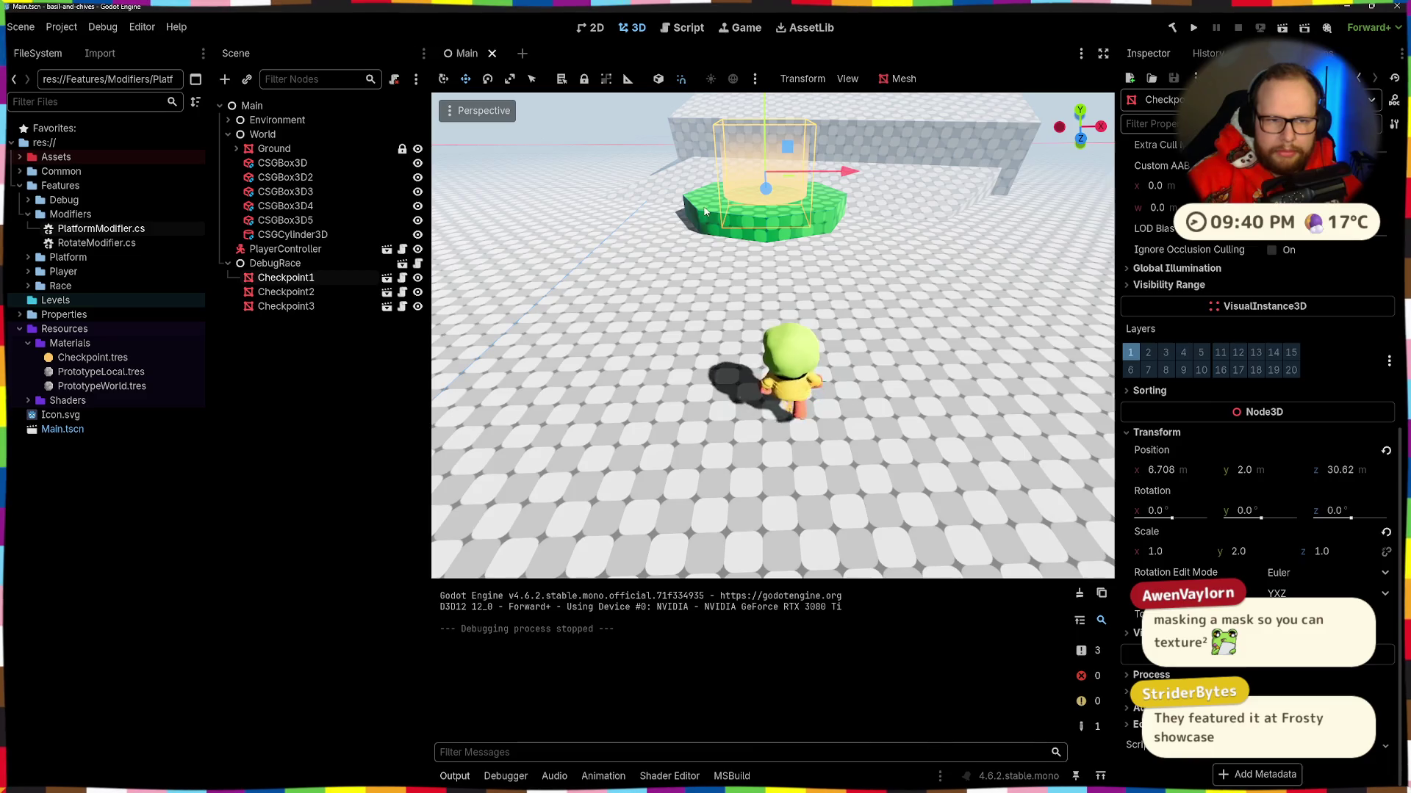
click(1267, 392)
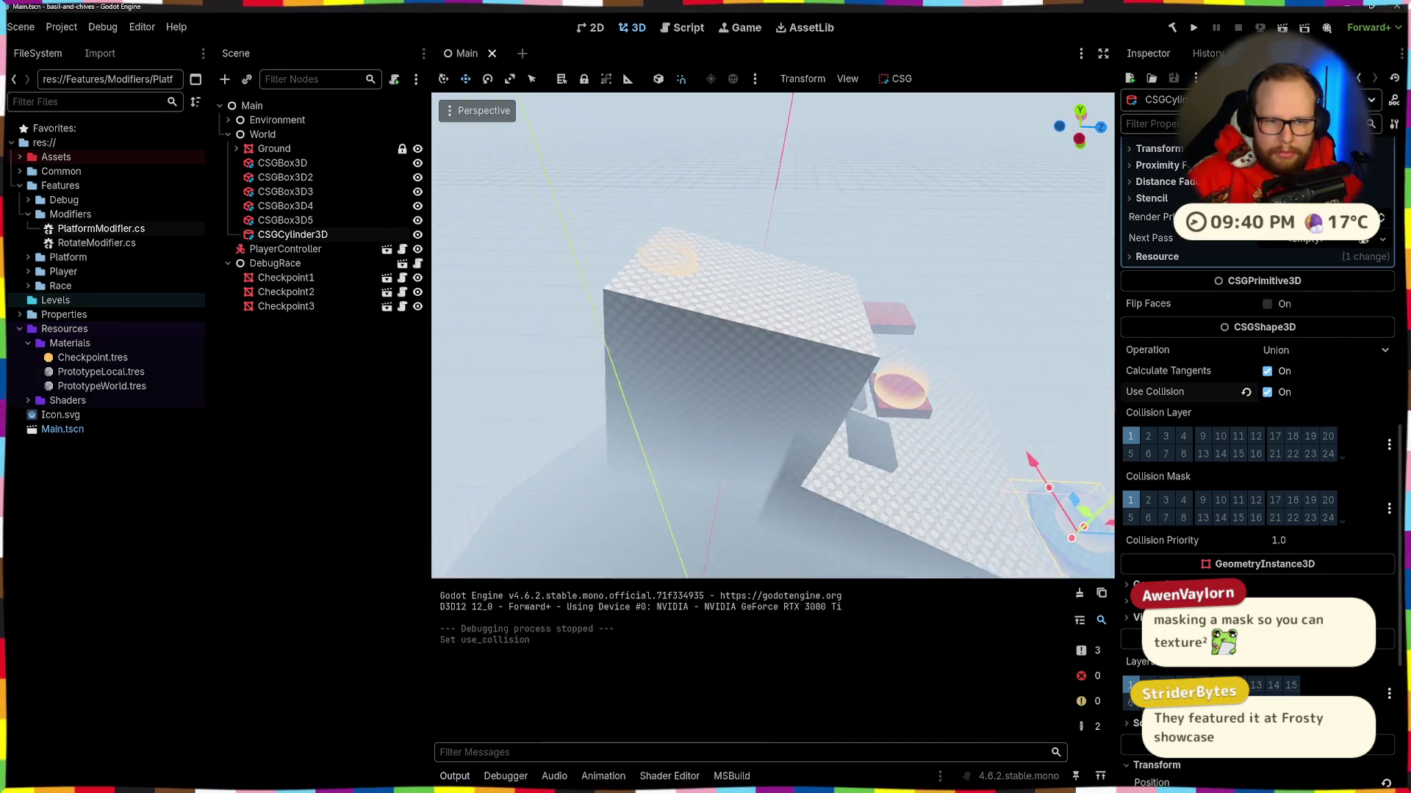
click(828, 358)
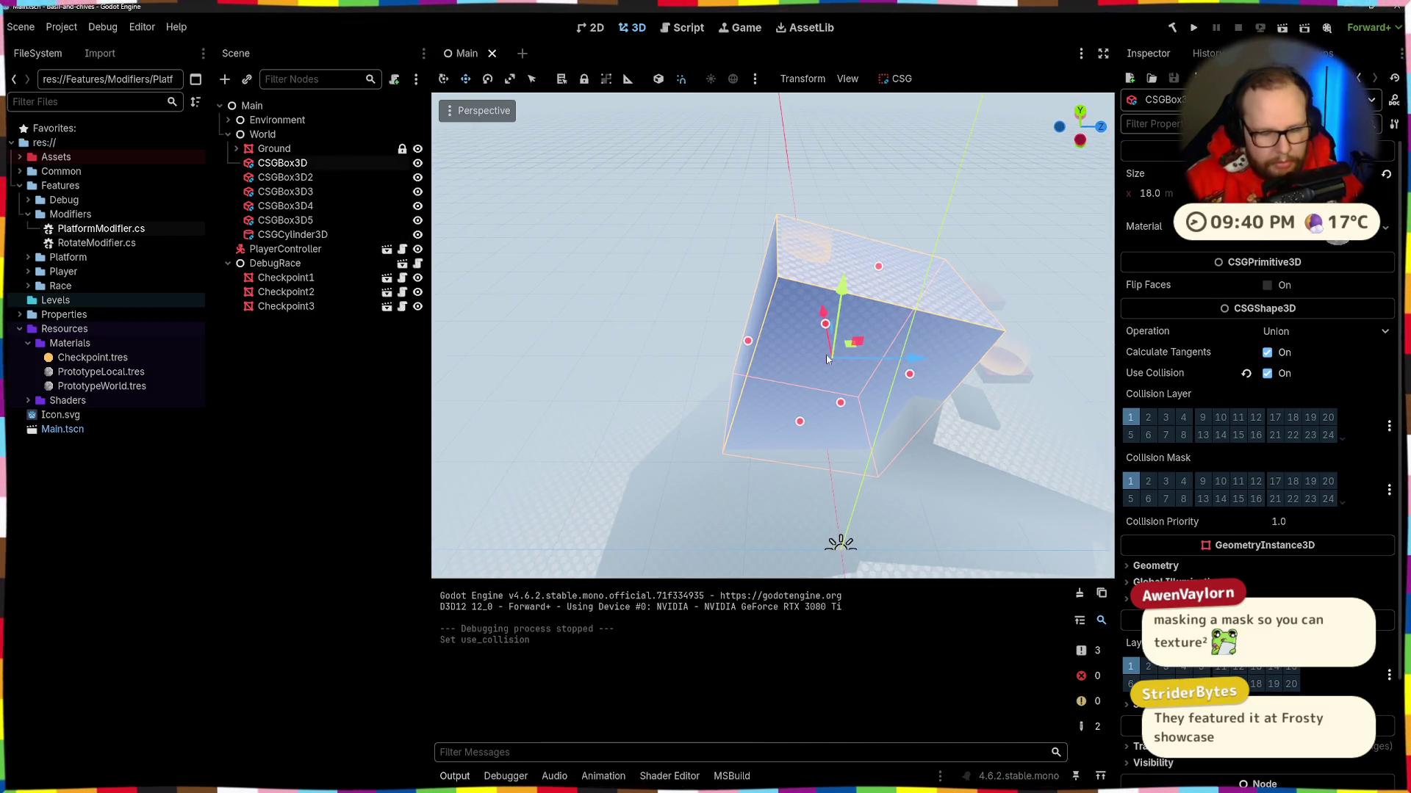
Step: Duplicate the wall box as CSGBox3D6, rotate it, and move it along Z to -34.5
key(ctrl+d)
drag(913, 358, 726, 358)
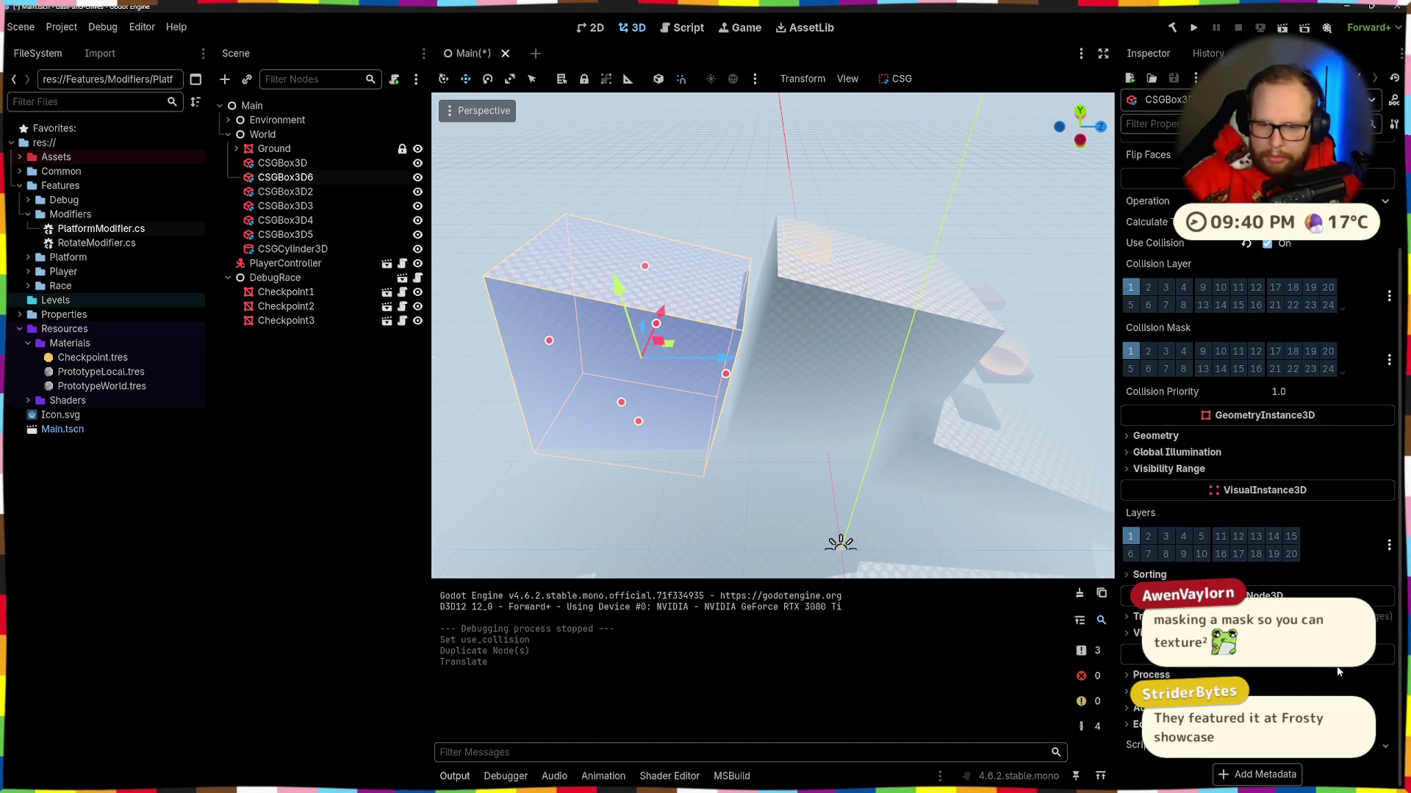
click(1156, 616)
drag(1242, 694, 854, 452)
drag(728, 358, 1100, 355)
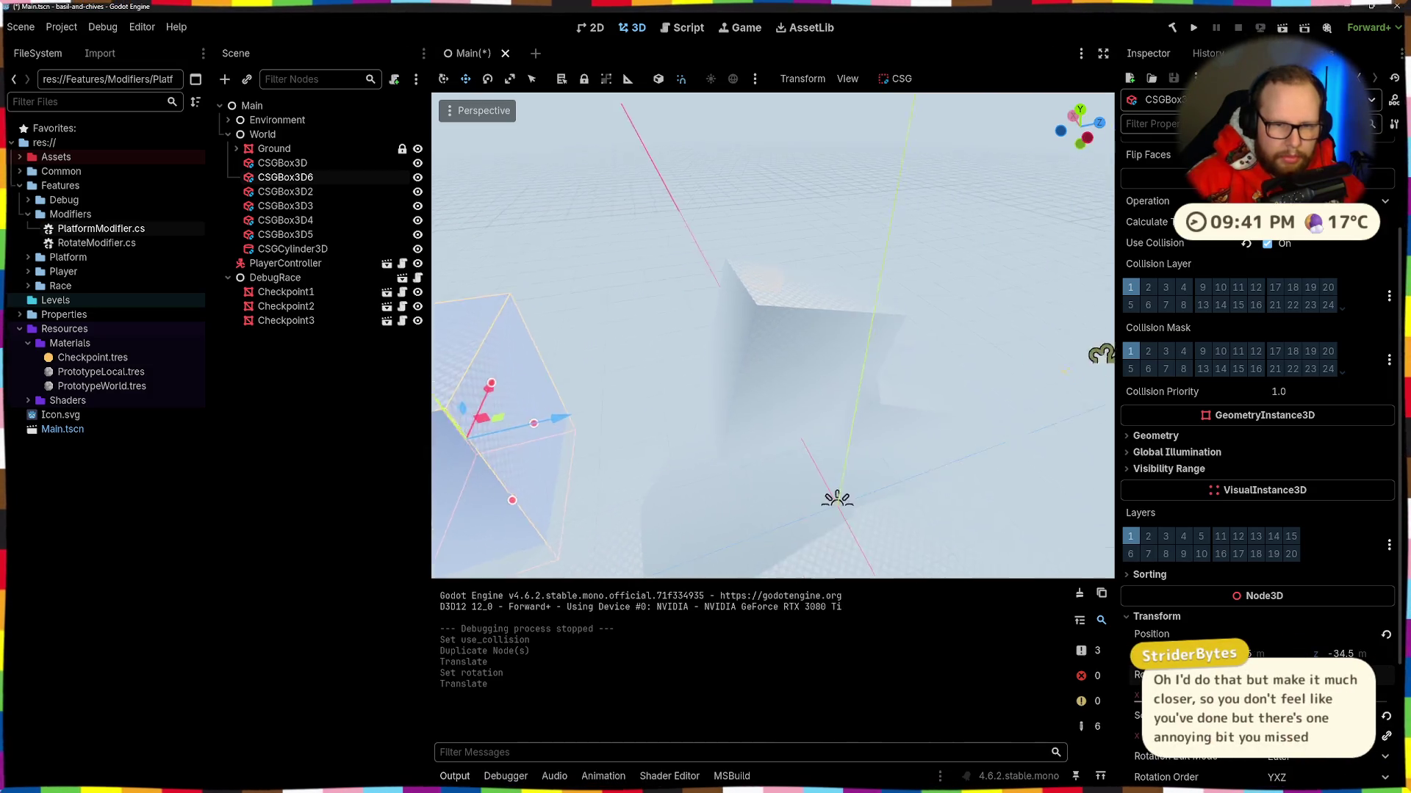
key(w)
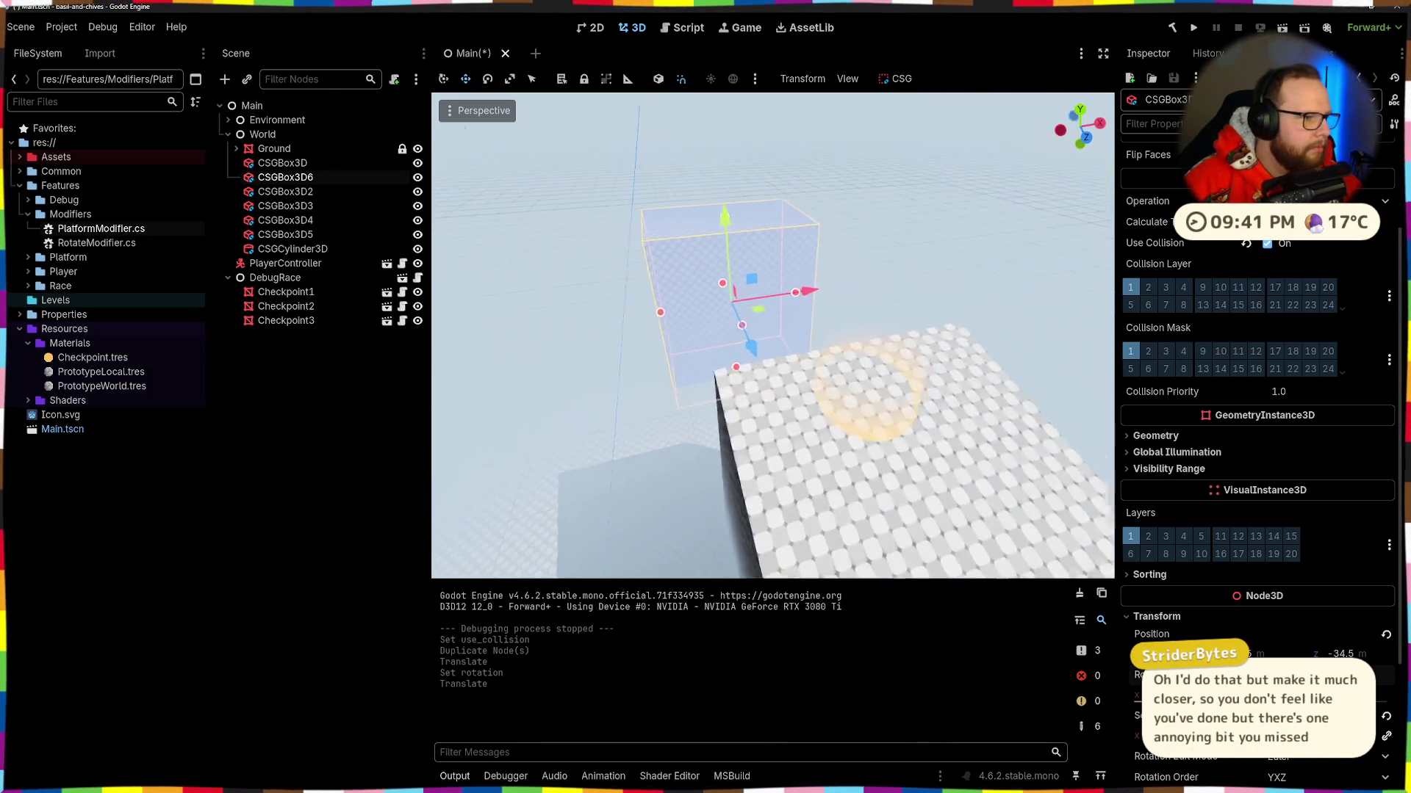
key(e)
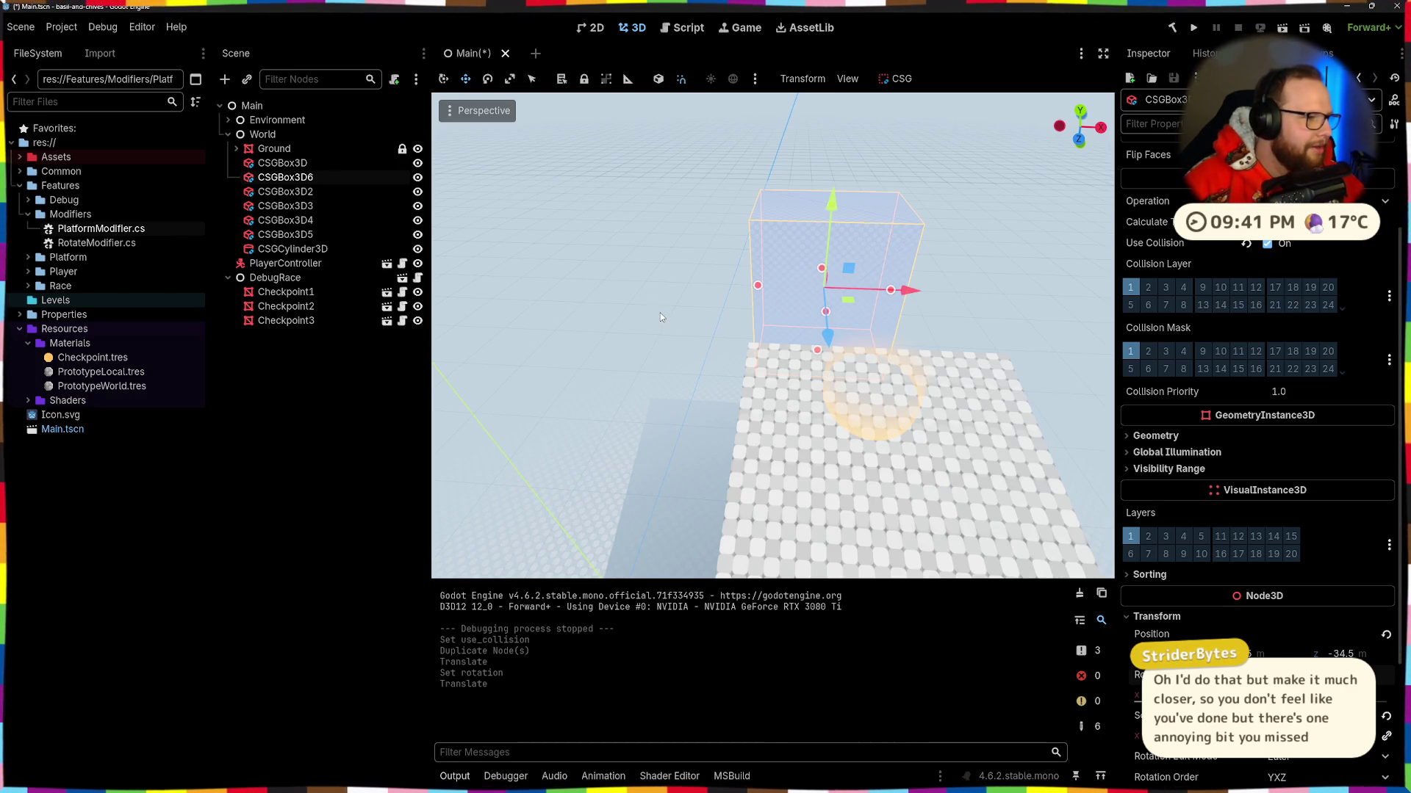
click(452, 112)
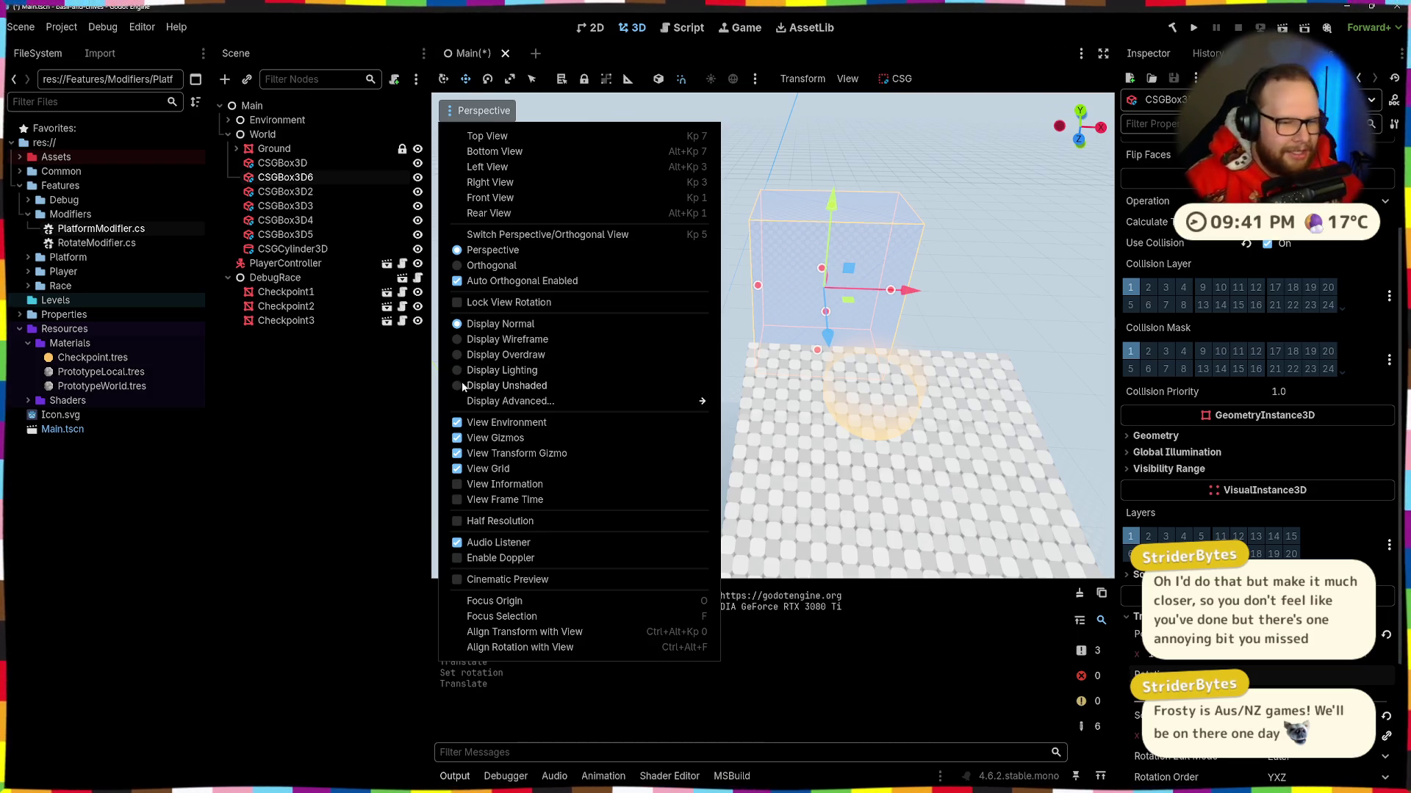
Step: Switch the viewport to Display Unshaded
click(460, 385)
click(865, 367)
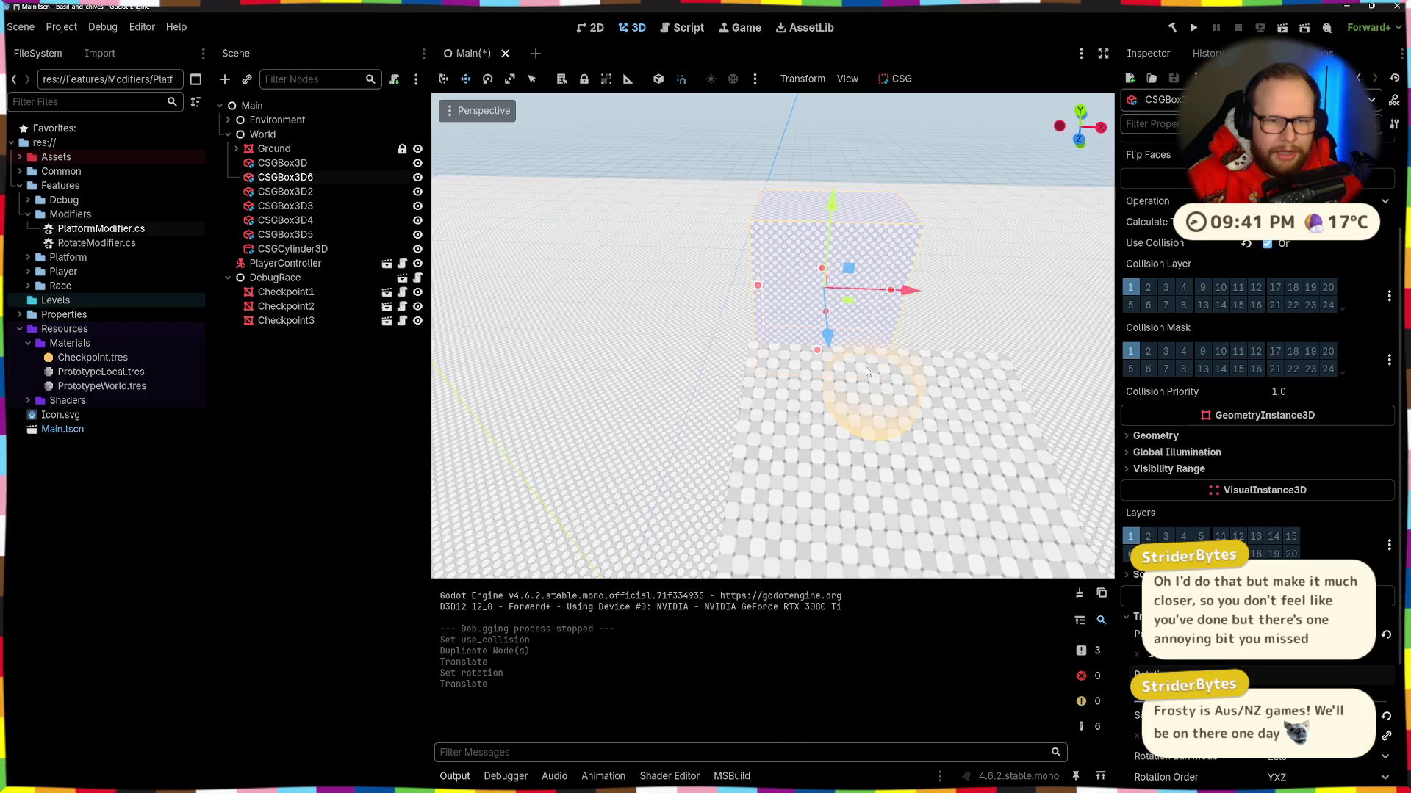
scroll(771, 337, down, 5)
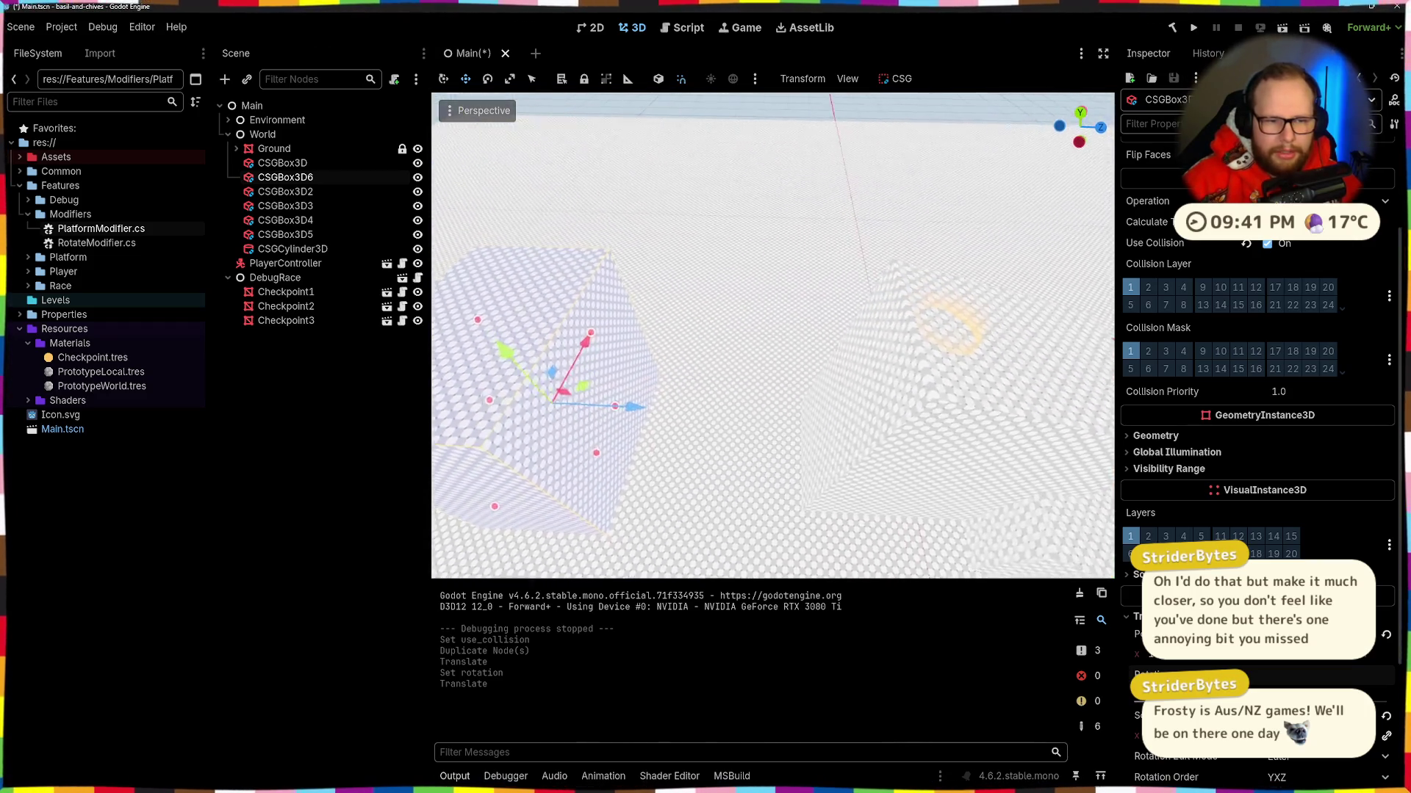
Step: Shift and raise CSGBox3D6 into place, then move Checkpoint3 along Z to 0
mouse_move(748, 404)
mouse_down()
mouse_move(589, 510)
mouse_move(662, 441)
mouse_up()
mouse_move(882, 390)
mouse_down()
mouse_move(815, 401)
mouse_move(837, 140)
mouse_move(1018, 135)
mouse_up()
drag(771, 356, 855, 348)
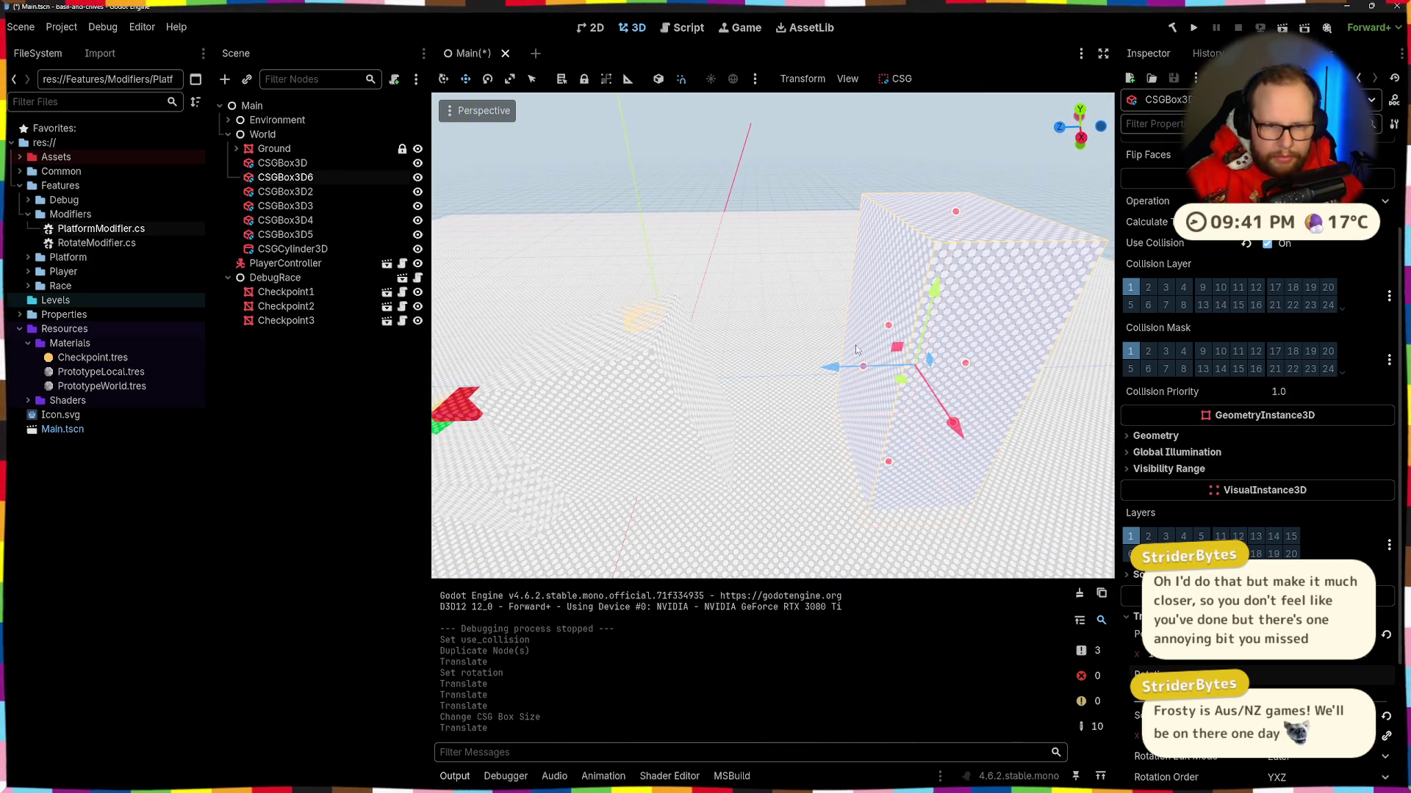
drag(933, 292, 946, 274)
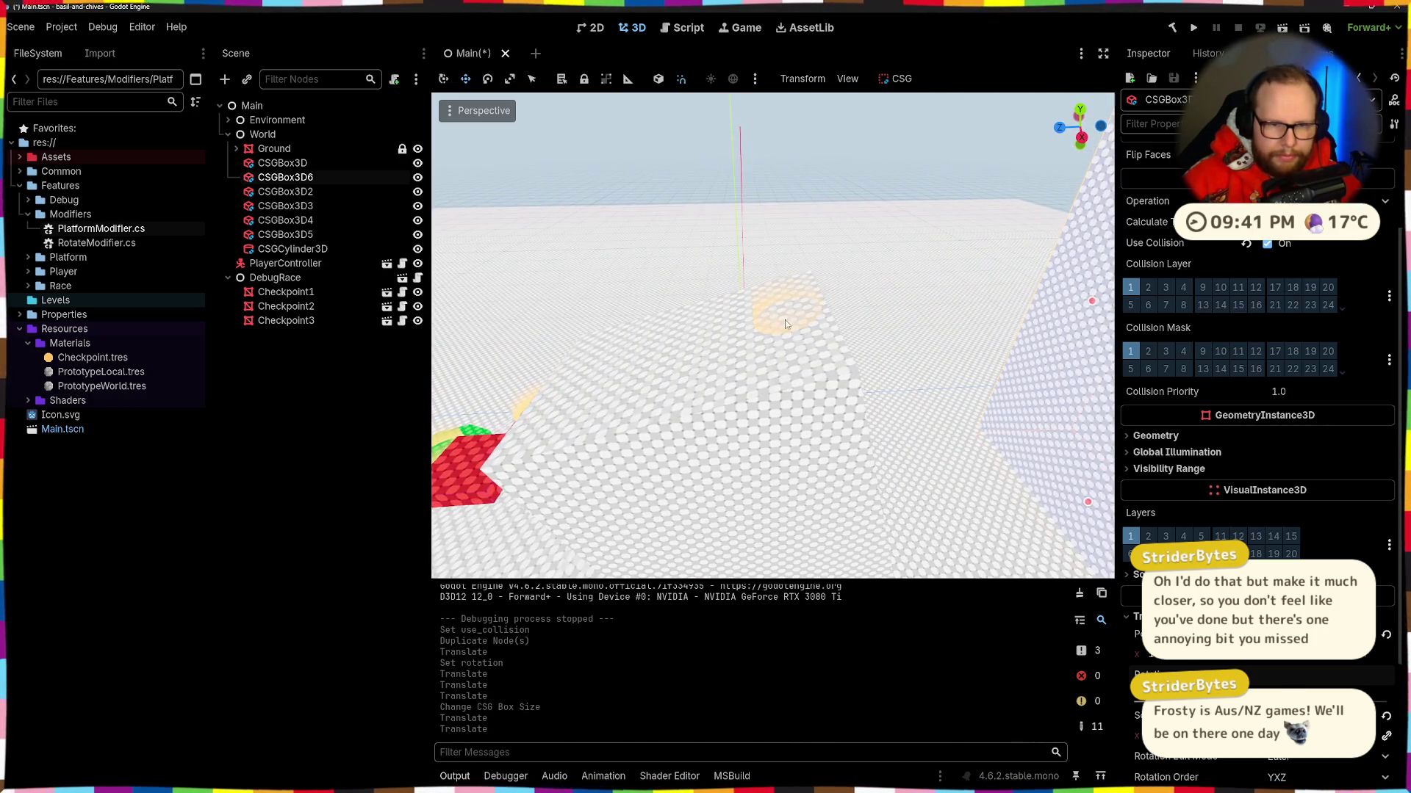
click(784, 320)
drag(730, 322, 668, 319)
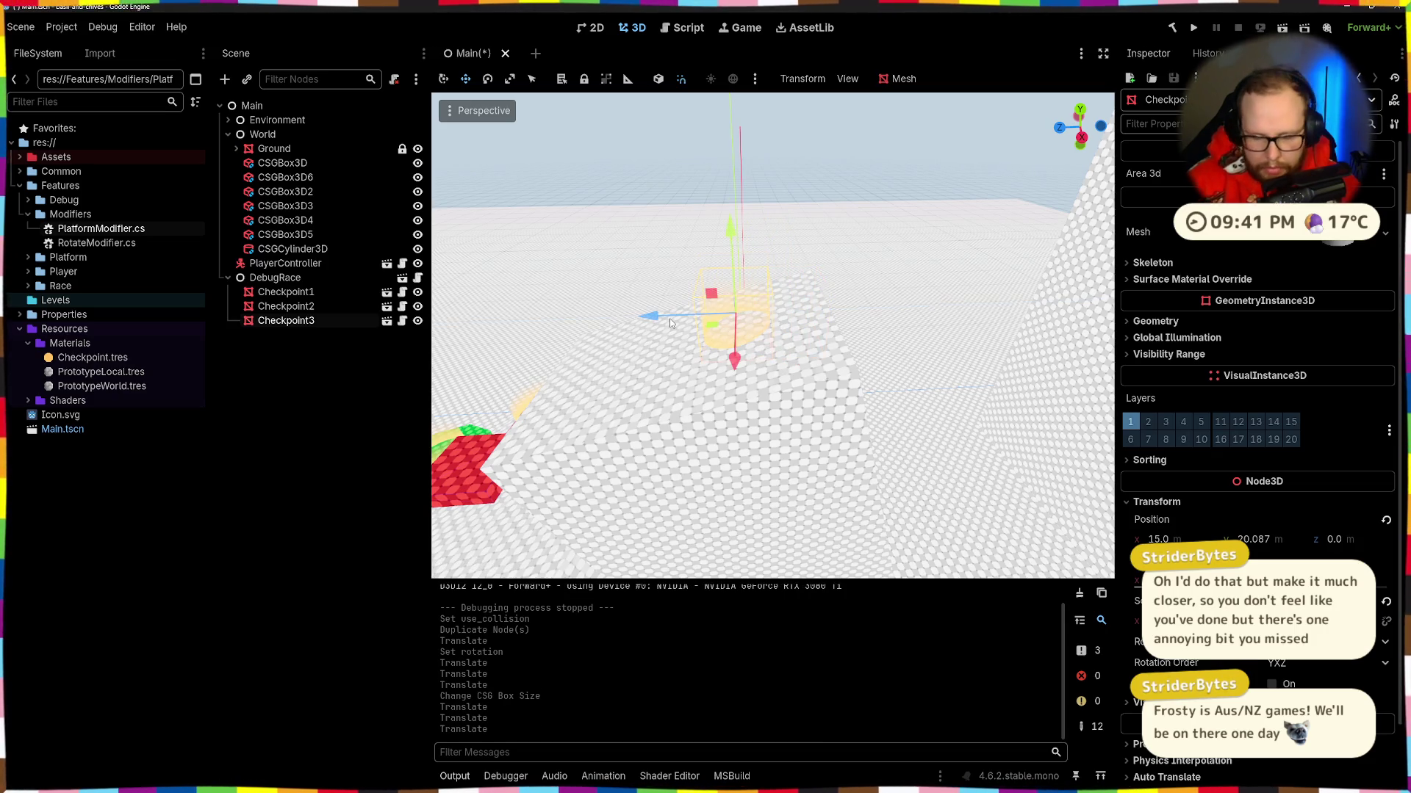
Step: Drop Checkpoint3 onto the floor and duplicate red block CSGBox3D5 as CSGBox3D7
key(Page_Down)
drag(705, 221, 706, 209)
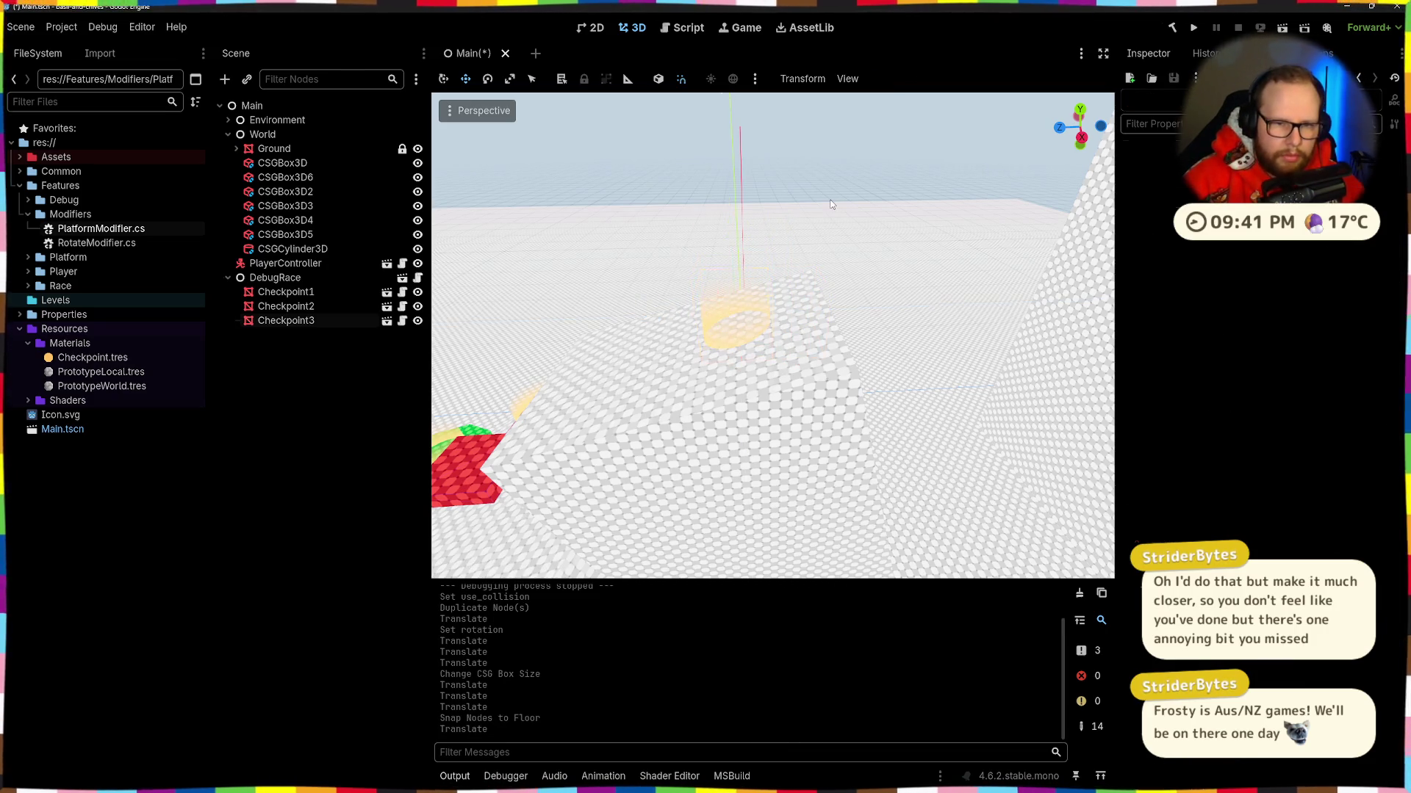
click(587, 437)
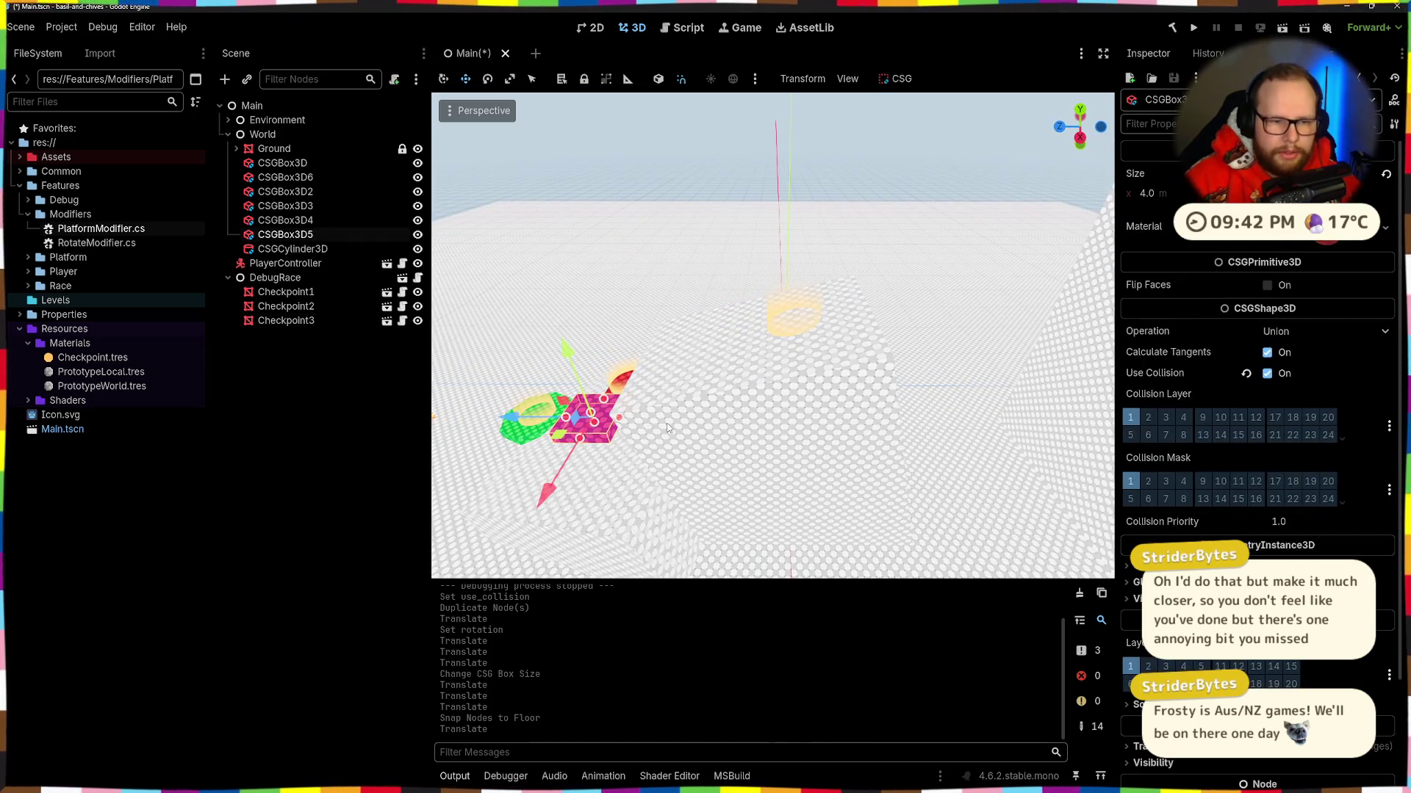
key(ctrl+d)
mouse_move(519, 411)
mouse_down()
mouse_move(1029, 365)
mouse_move(970, 364)
mouse_move(994, 229)
mouse_move(927, 257)
mouse_up()
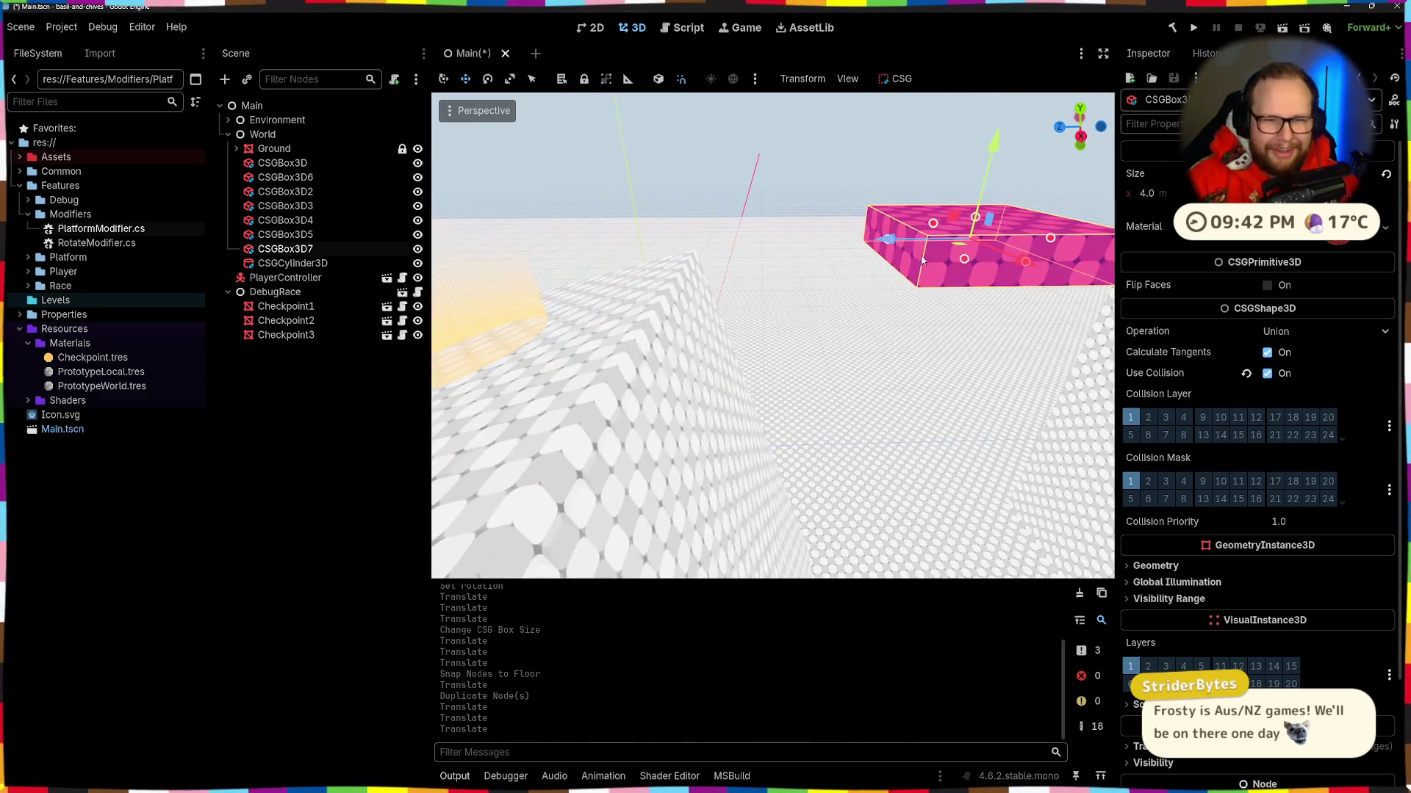
Step: Slide CSGBox3D7 inward along Z and lower it on Y near the top of the wall
drag(881, 245, 716, 242)
key(ctrl+z)
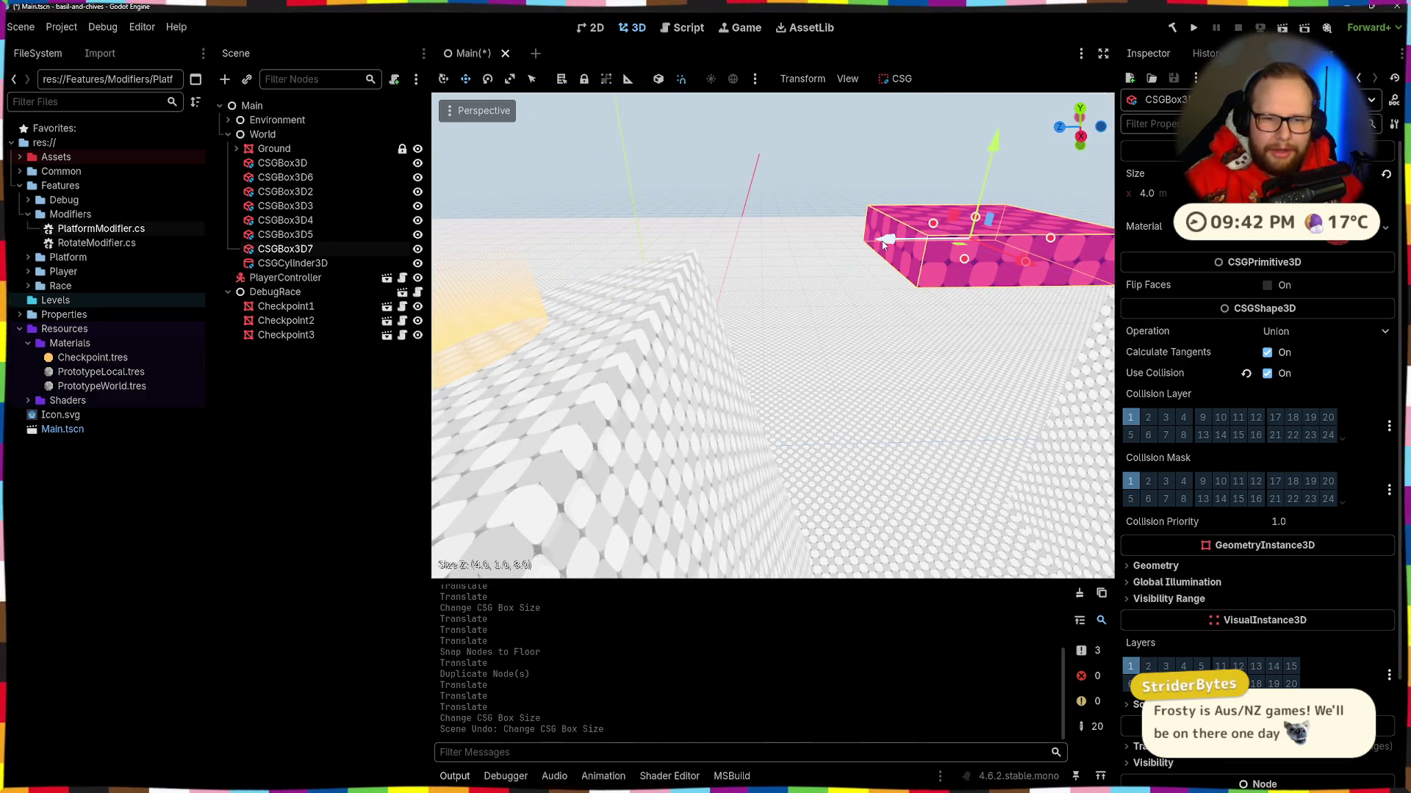
drag(904, 244, 707, 245)
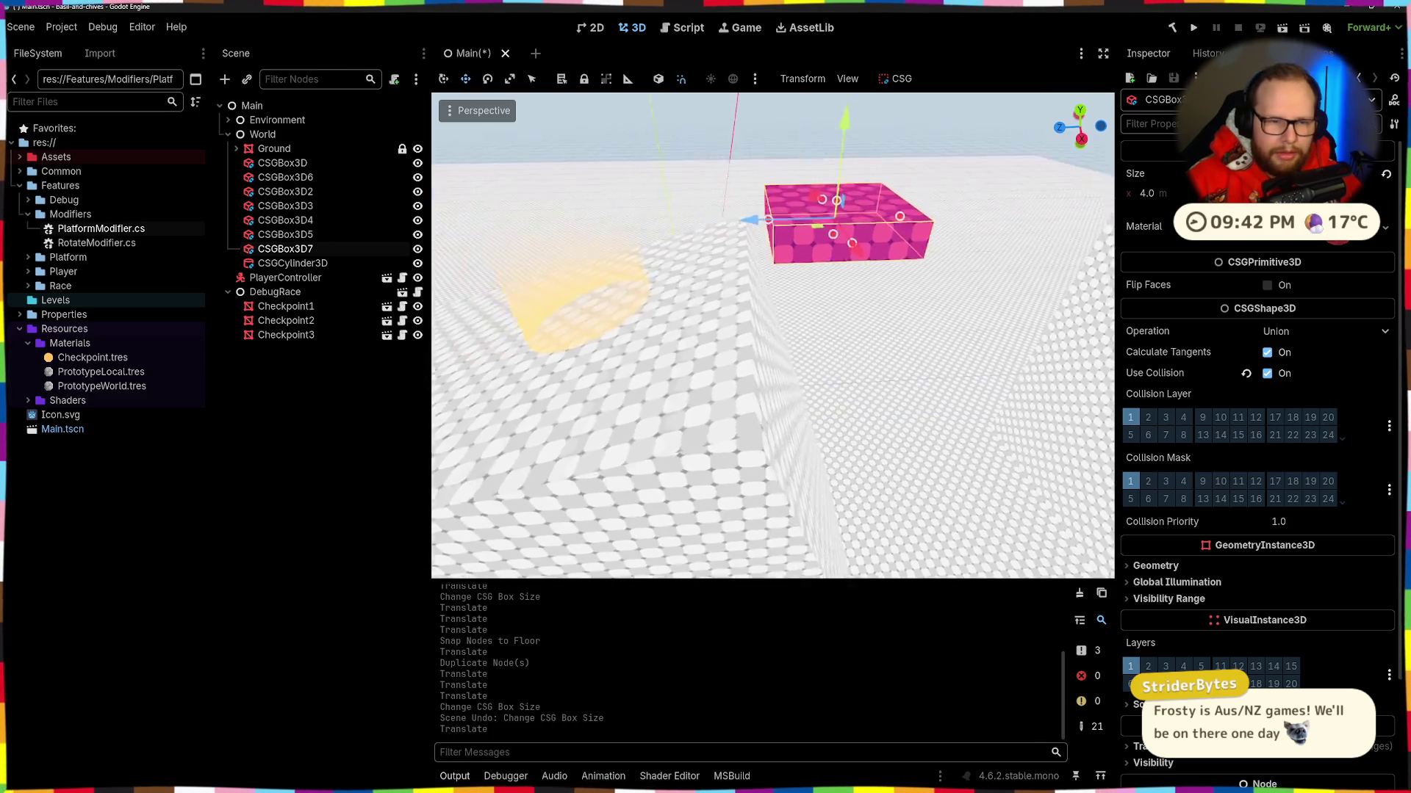
drag(809, 208, 808, 253)
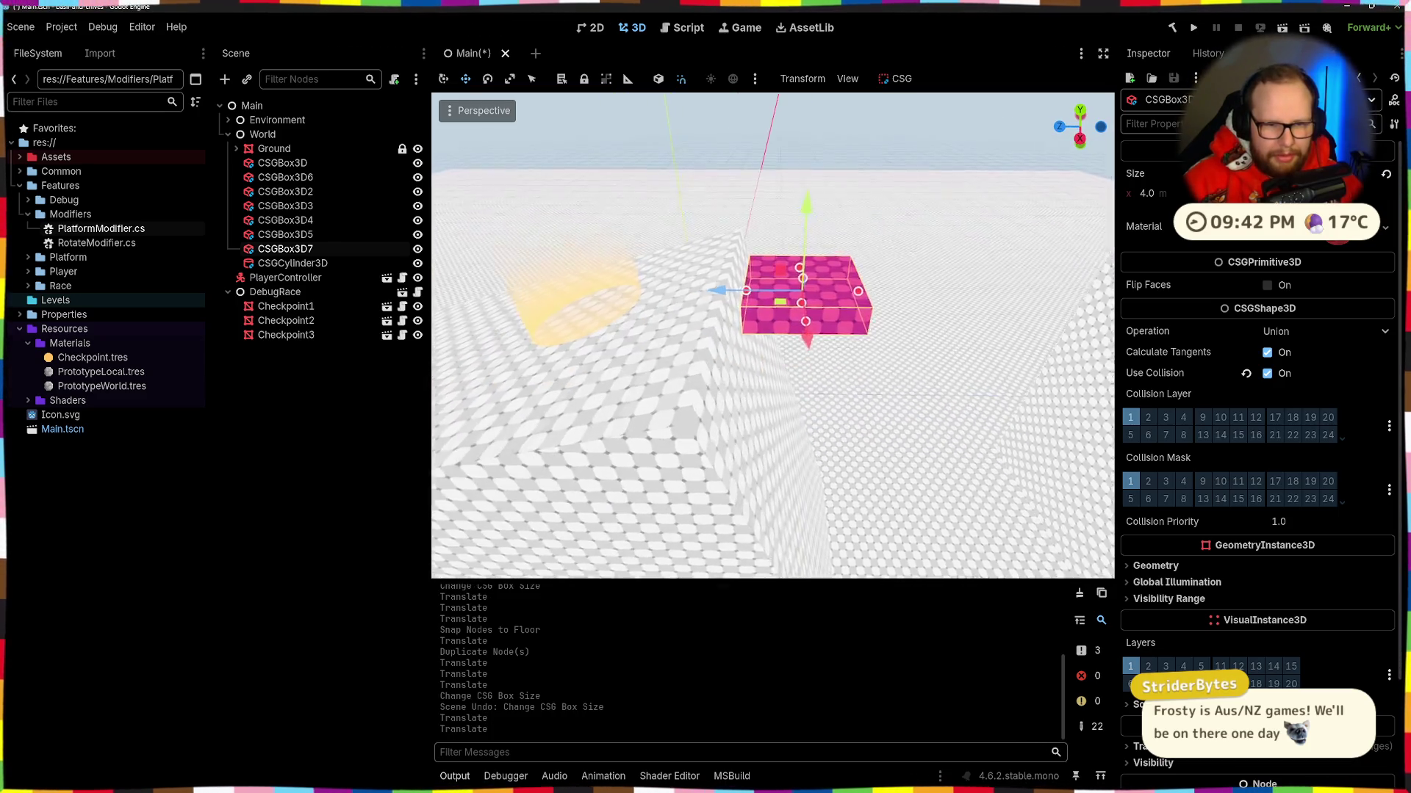
key(s)
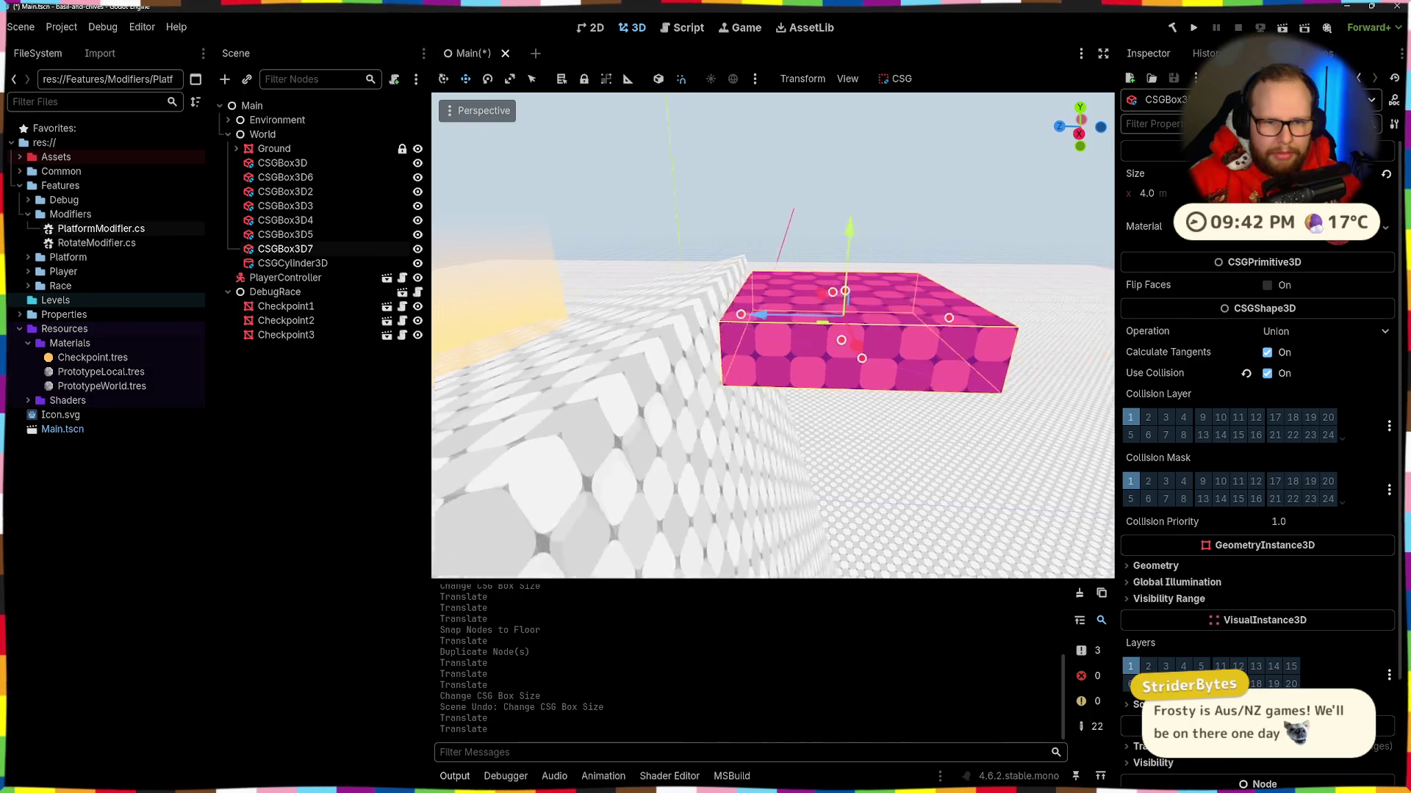
key(w)
key(a)
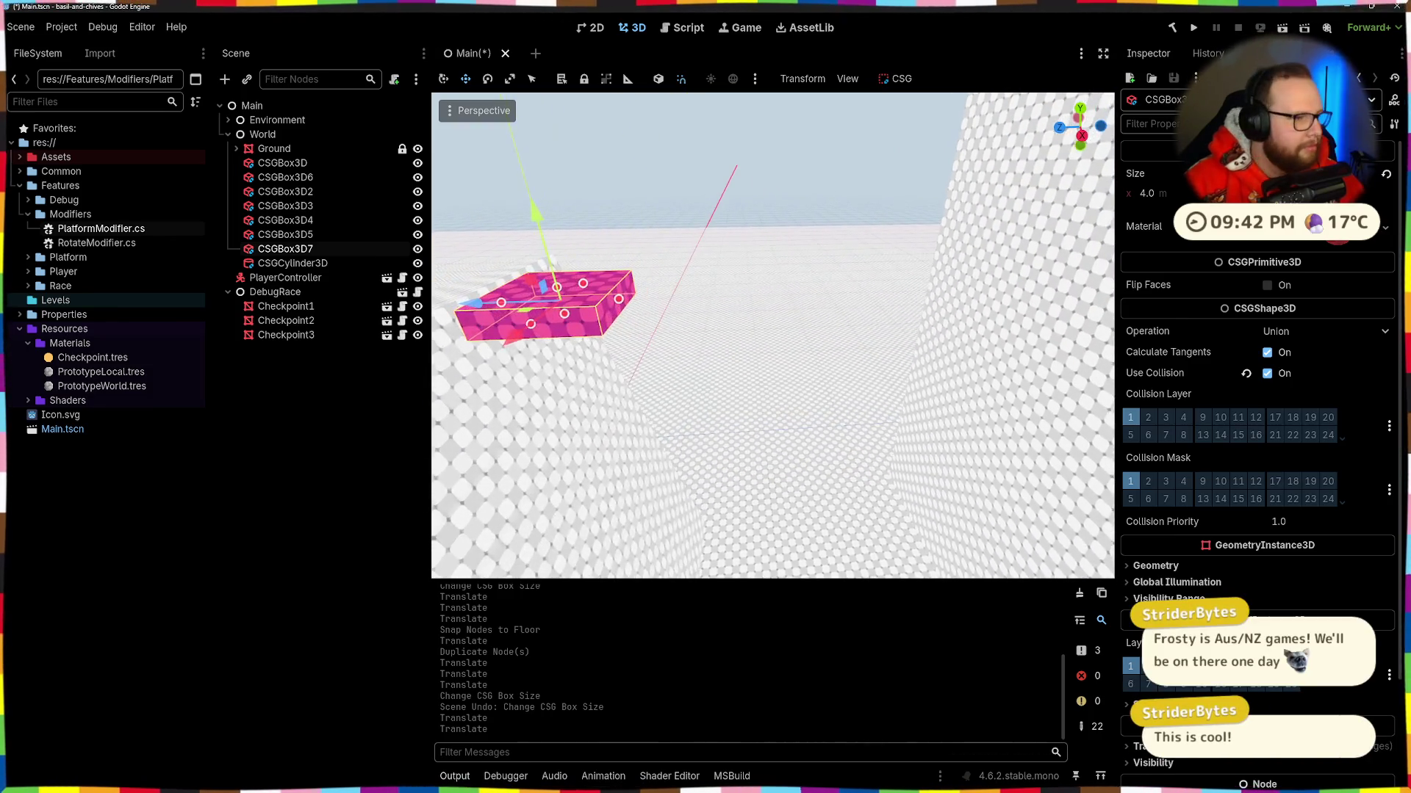
click(346, 265)
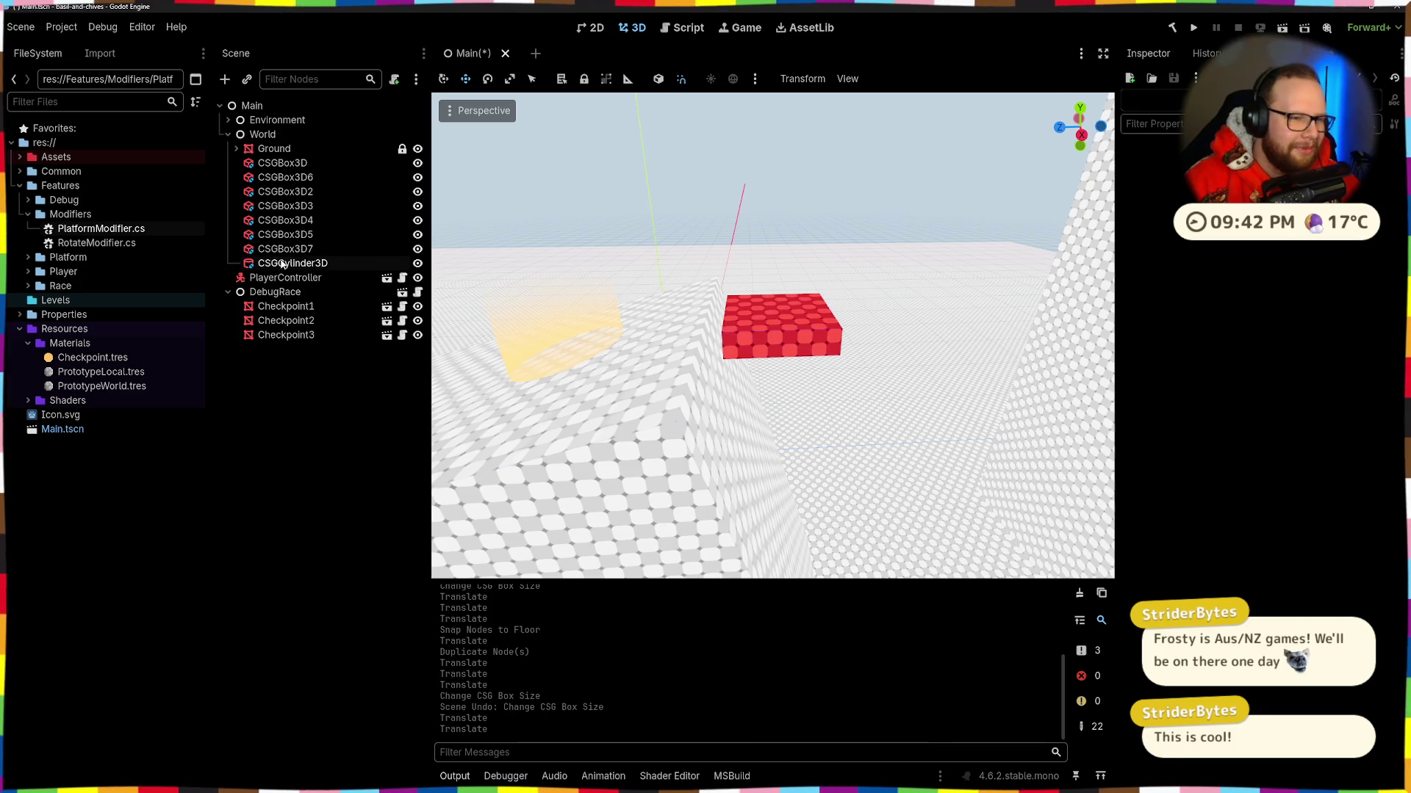
Step: Add a PlatformModifier child node under CSGBox3D7
key(ctrl+a)
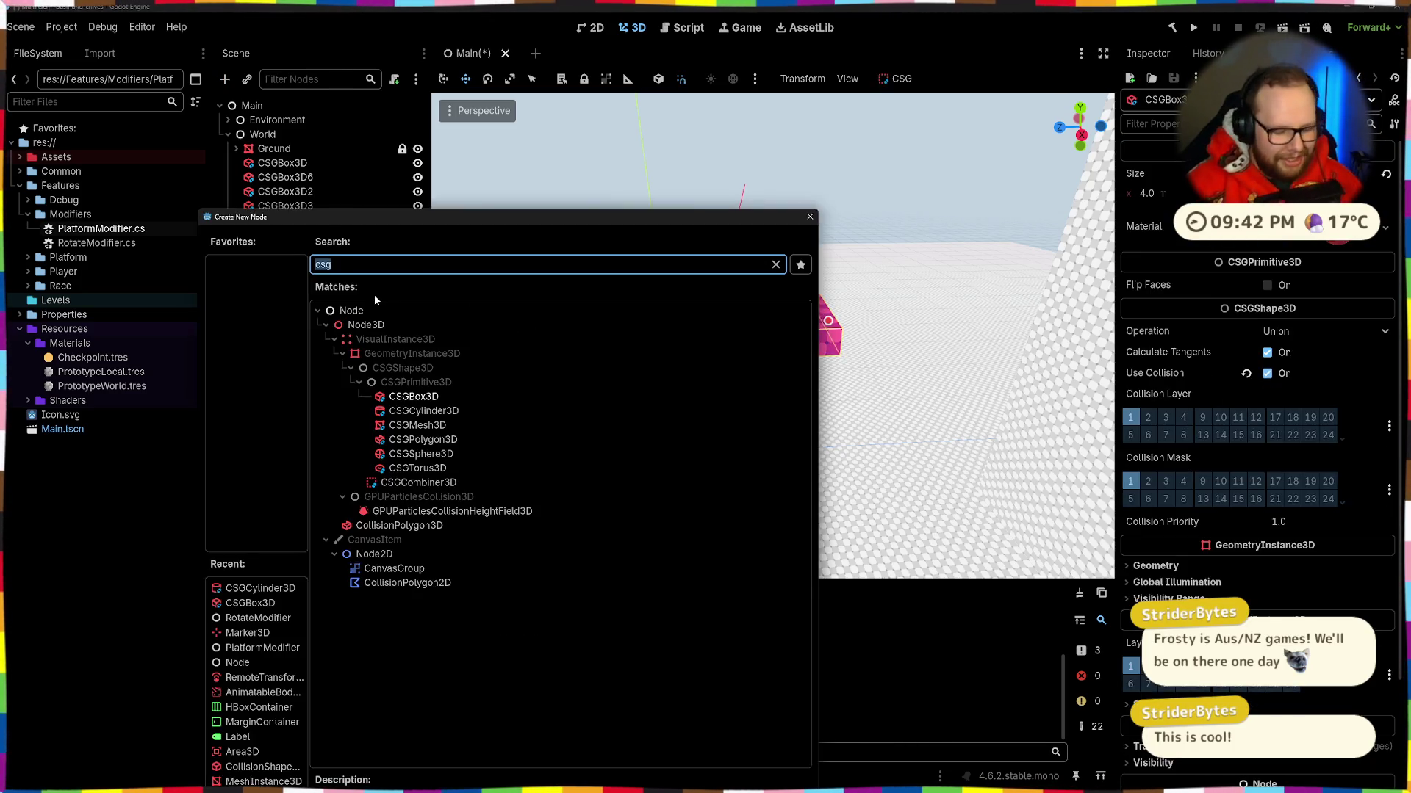
text(platfor)
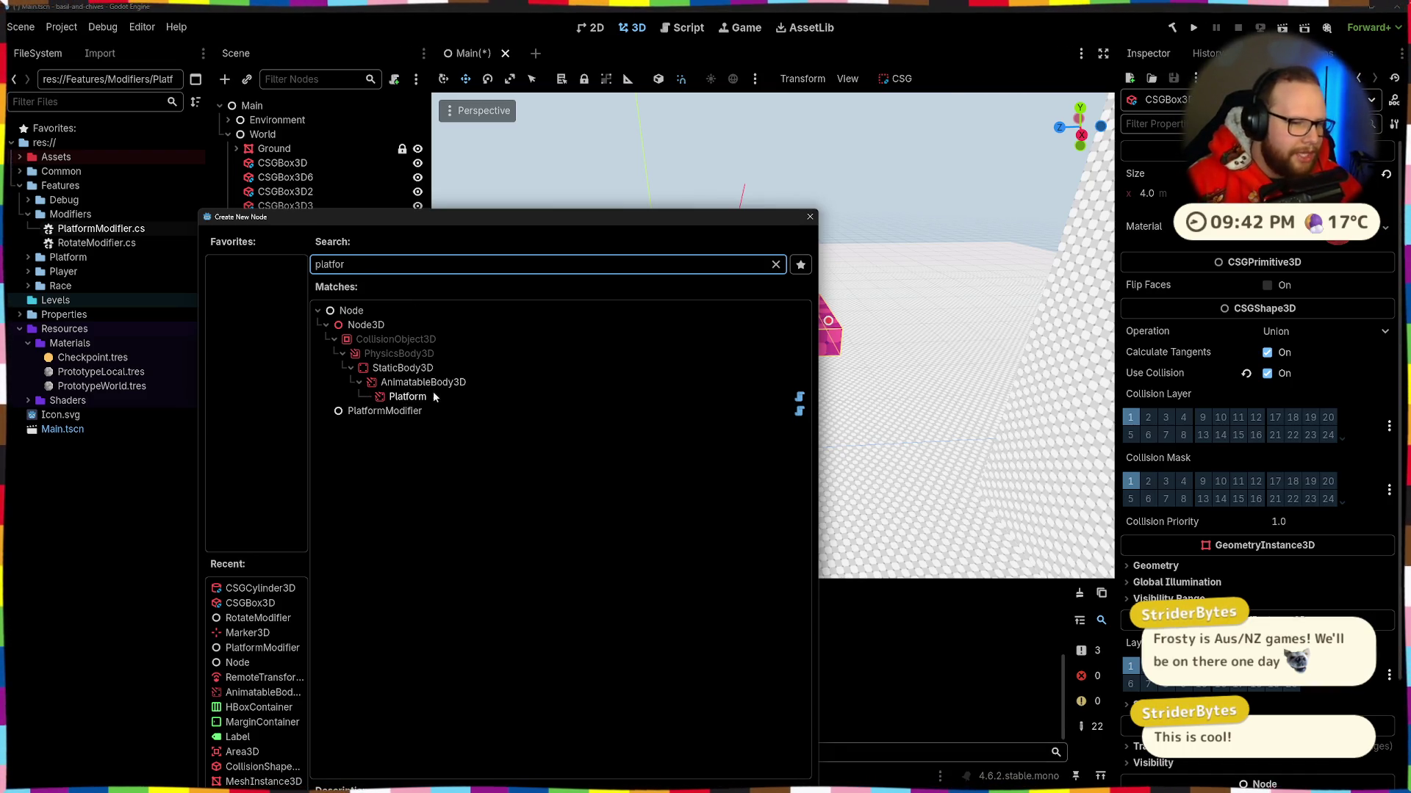
double_click(407, 412)
Step: Add a Marker3D node nested under PlatformModifier
click(284, 249)
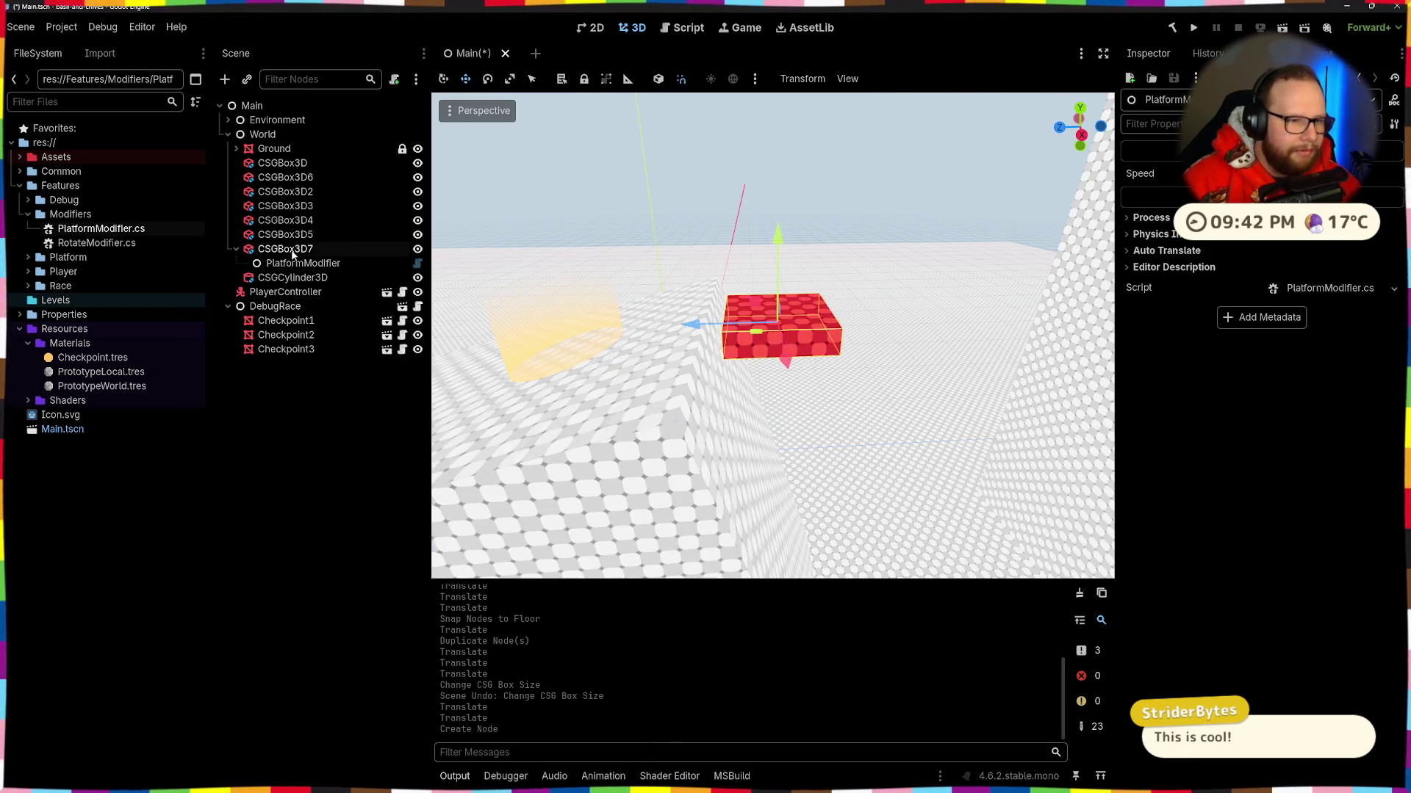
key(ctrl+a)
text(mar)
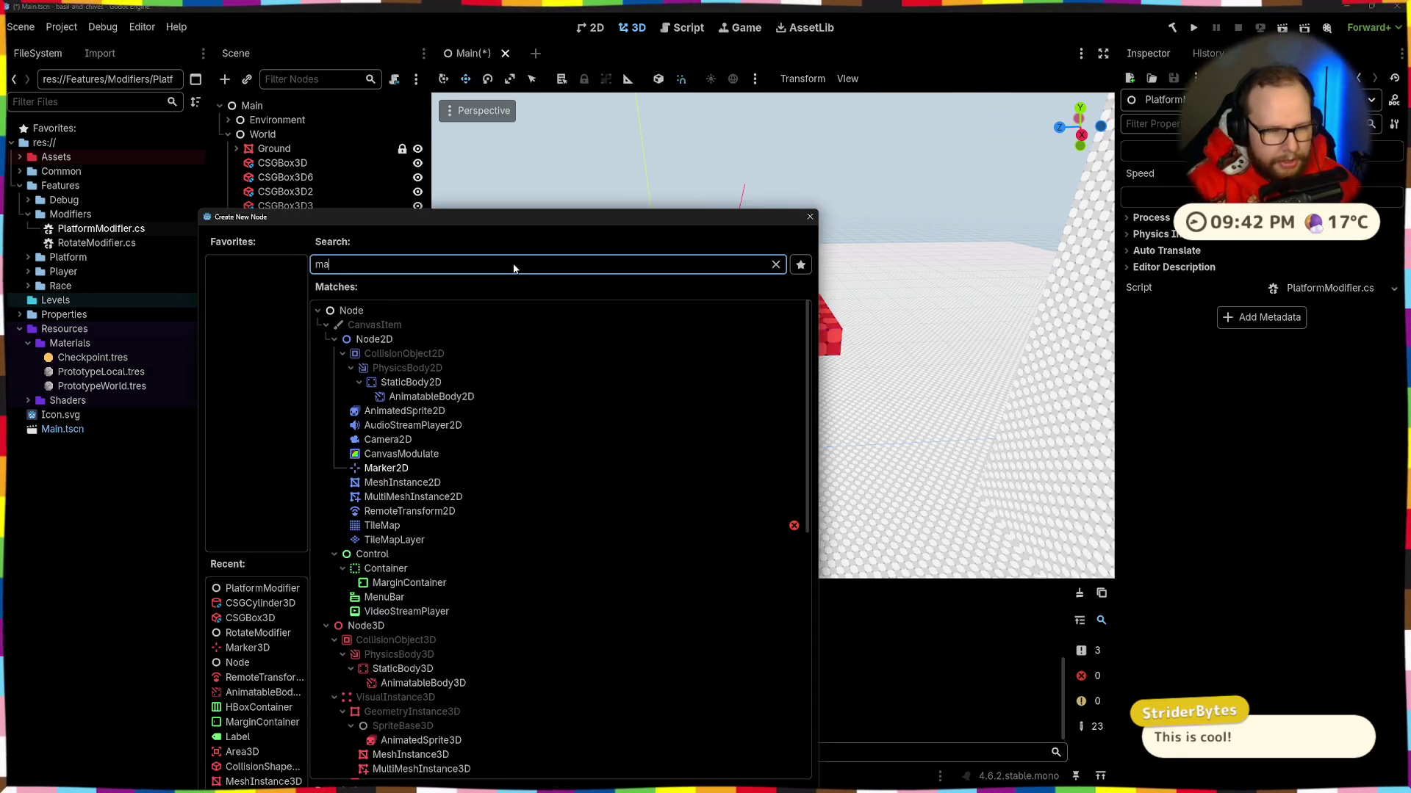
key(Down)
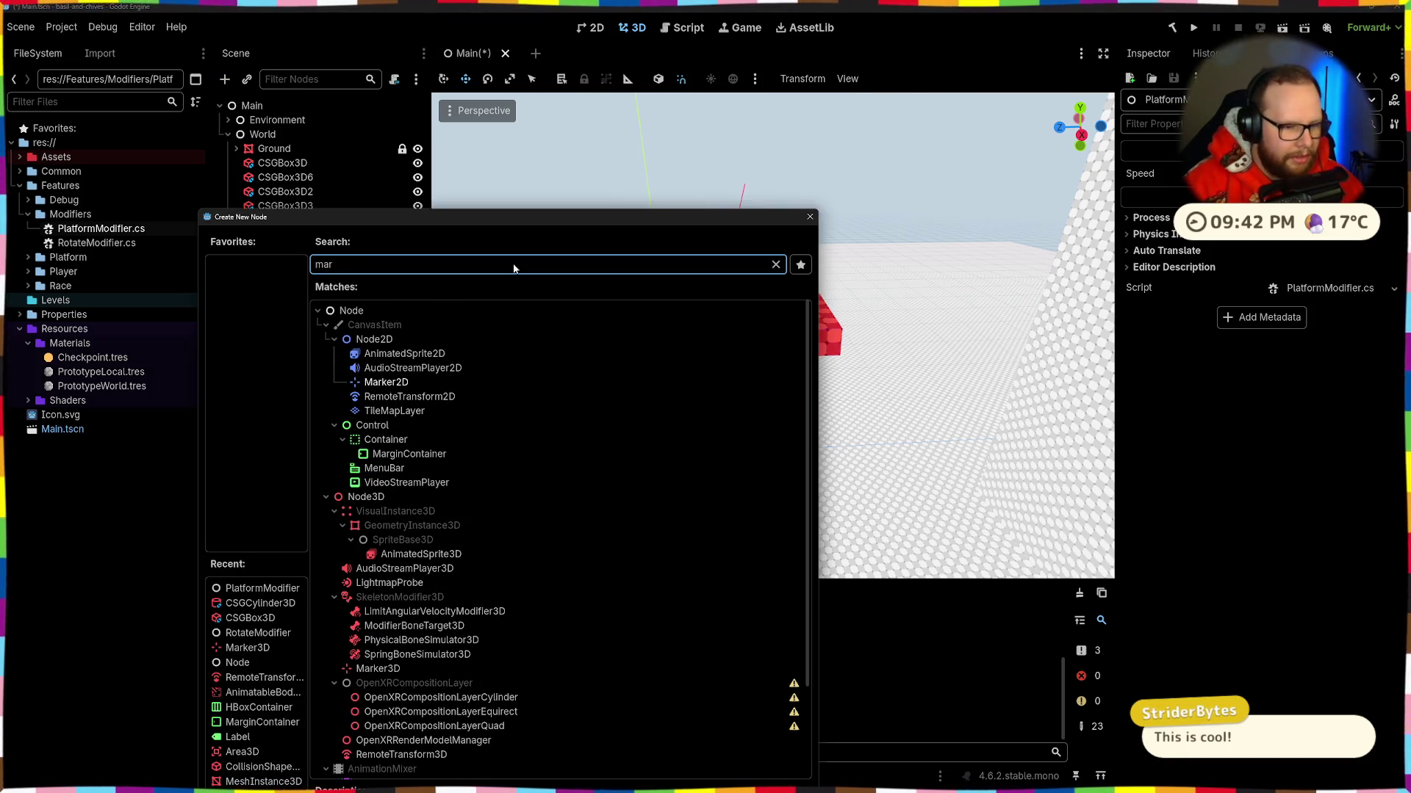
key(BackSpace)
key(BackSpace)
key(BackSpace)
text(marker)
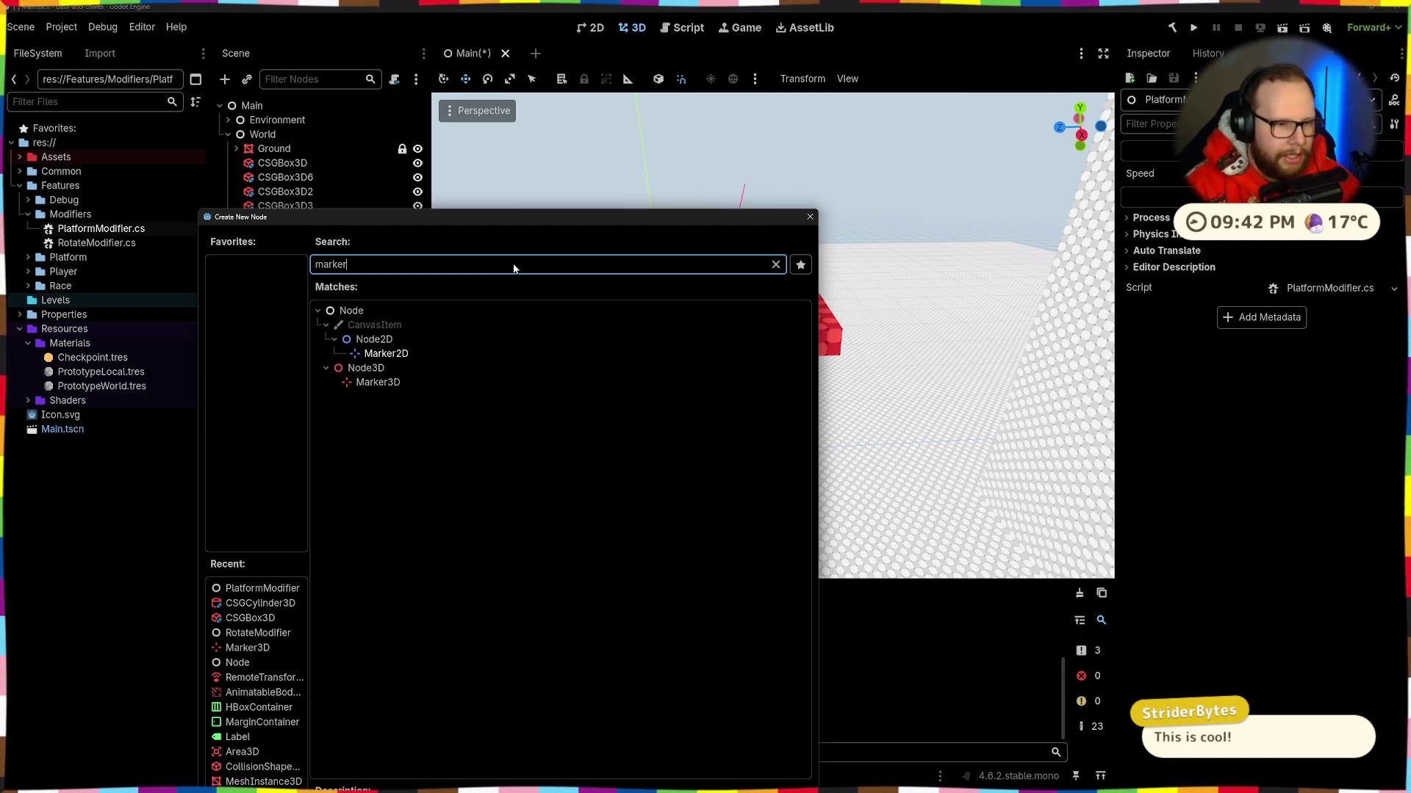
key(Return)
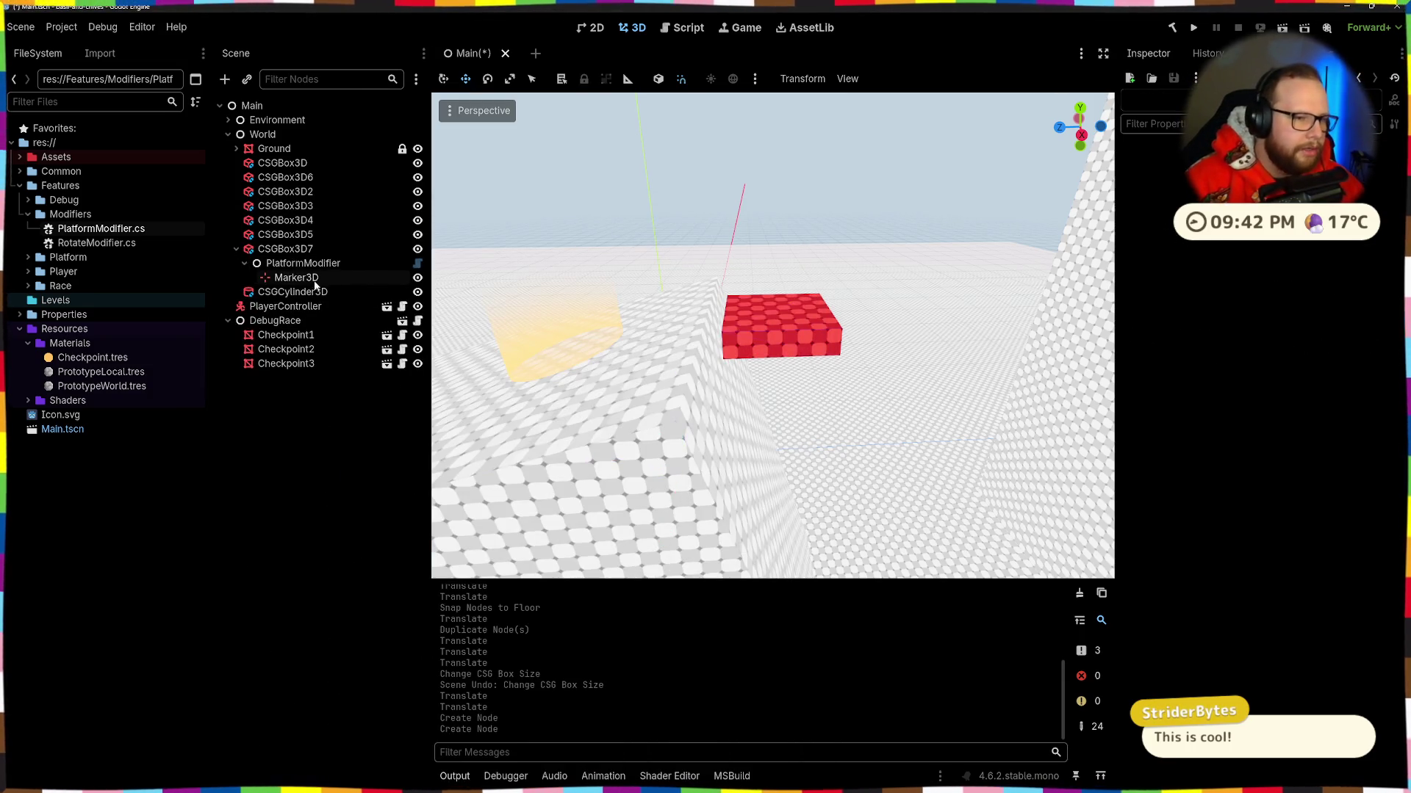
Step: Rename the Marker3D to Point1 and duplicate it as Point2
double_click(315, 277)
text(po)
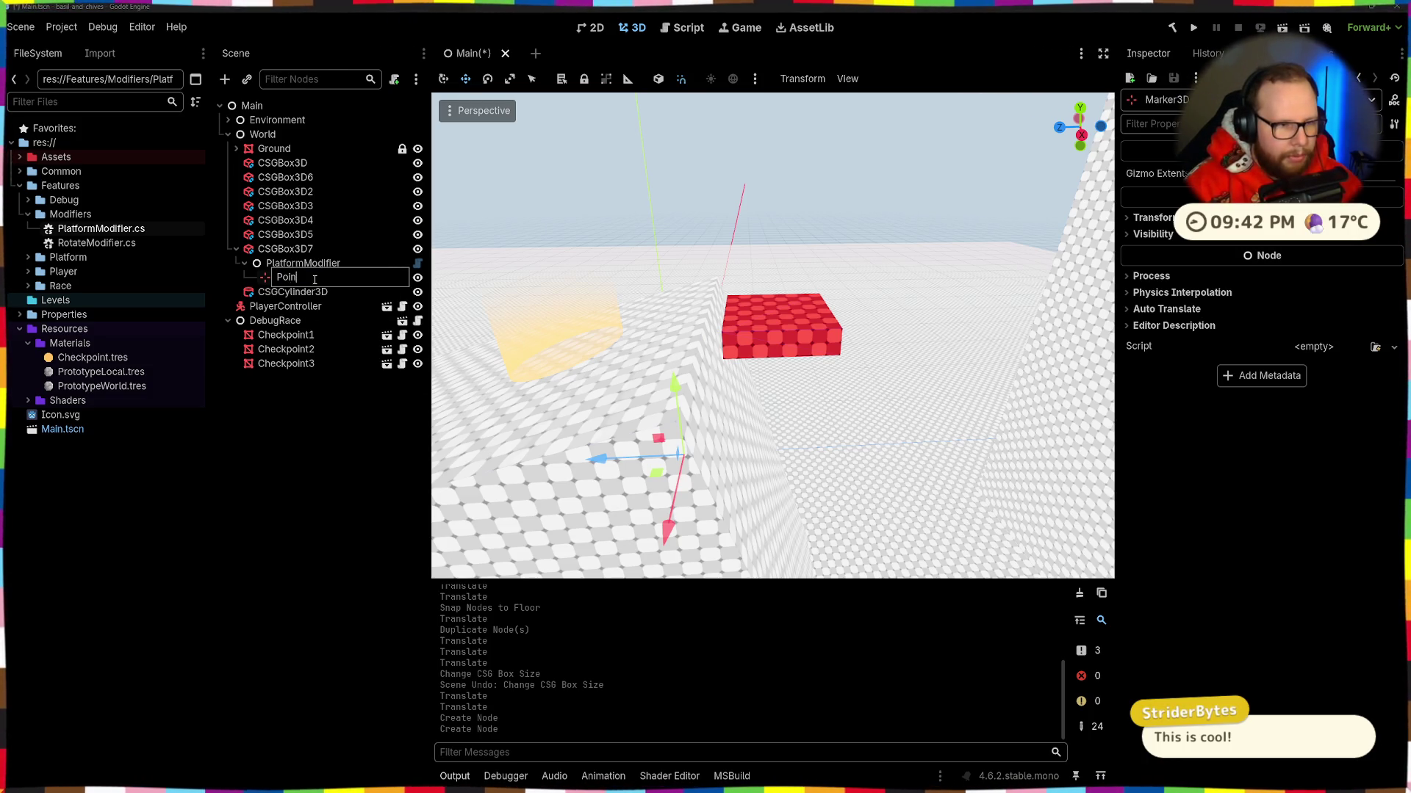
key(Return)
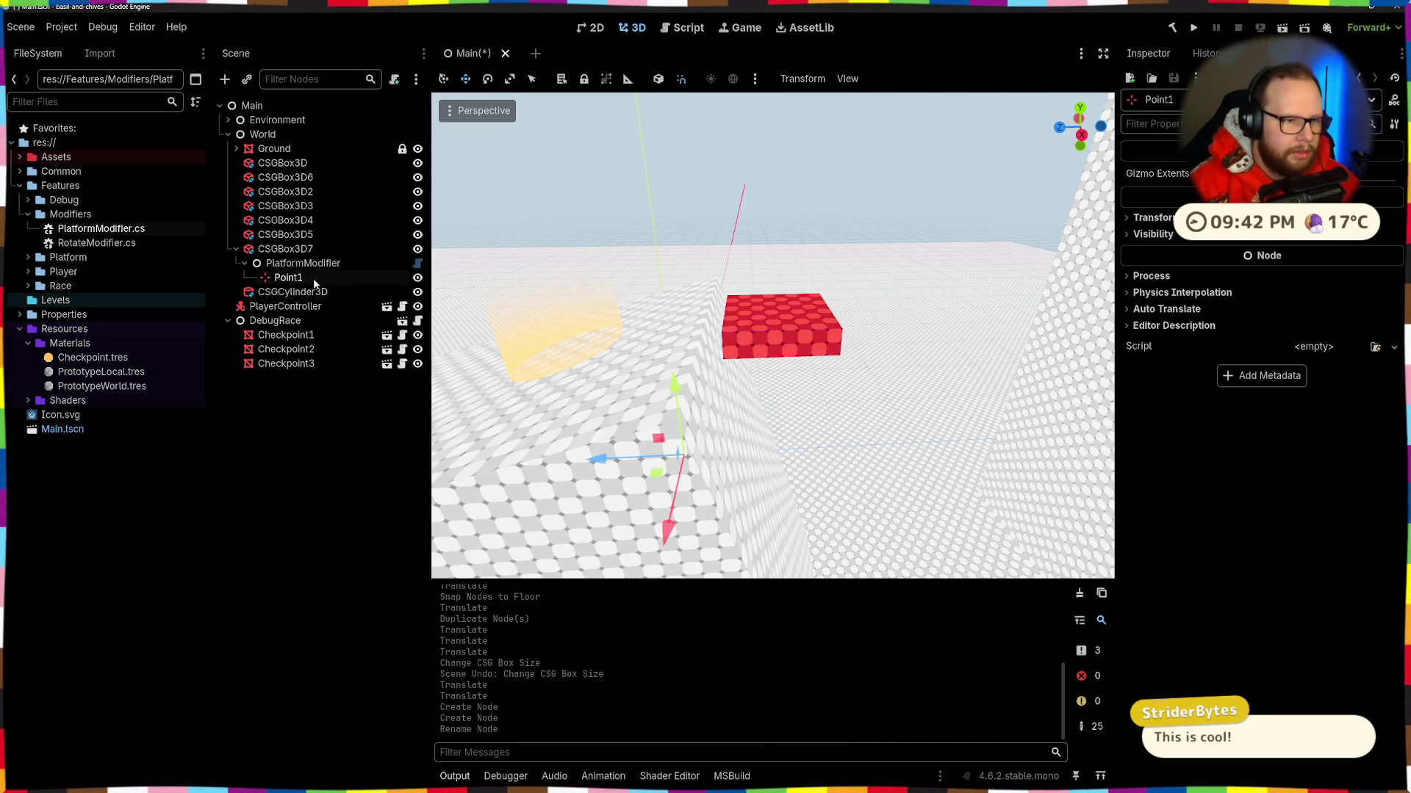
right_click(307, 276)
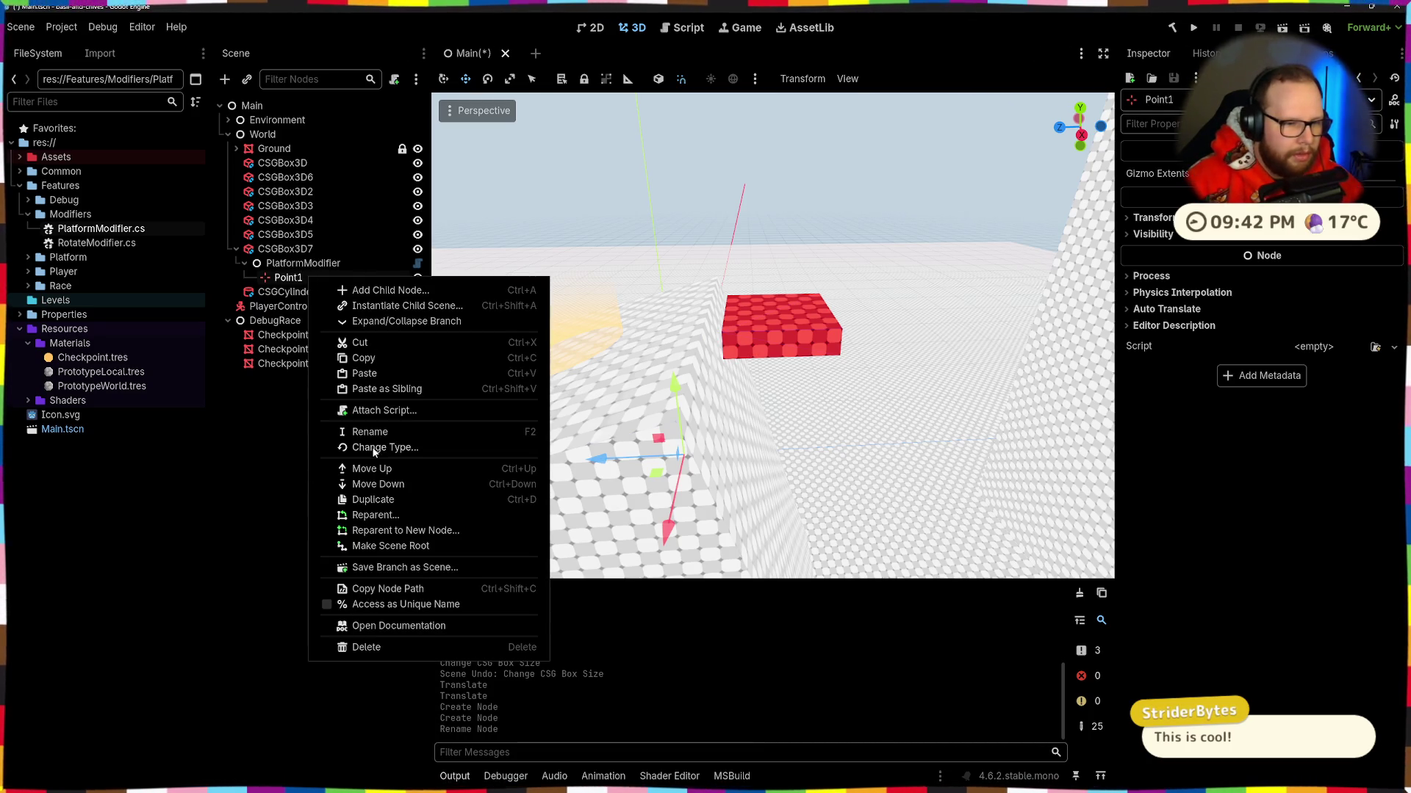
click(367, 387)
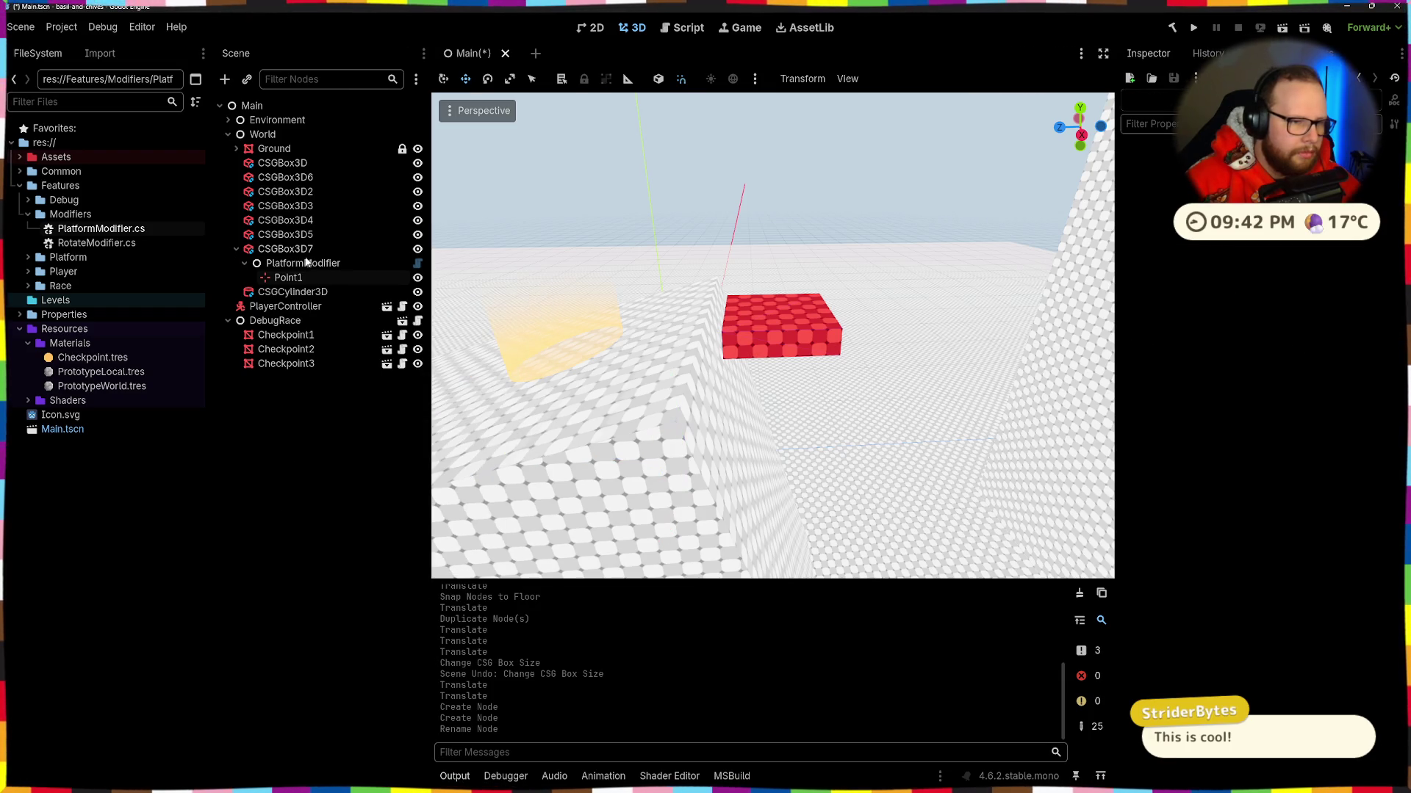
Step: Copy CSGBox3D7's Position and paste it into Point1's Position
click(288, 279)
scroll(730, 311, down, 3)
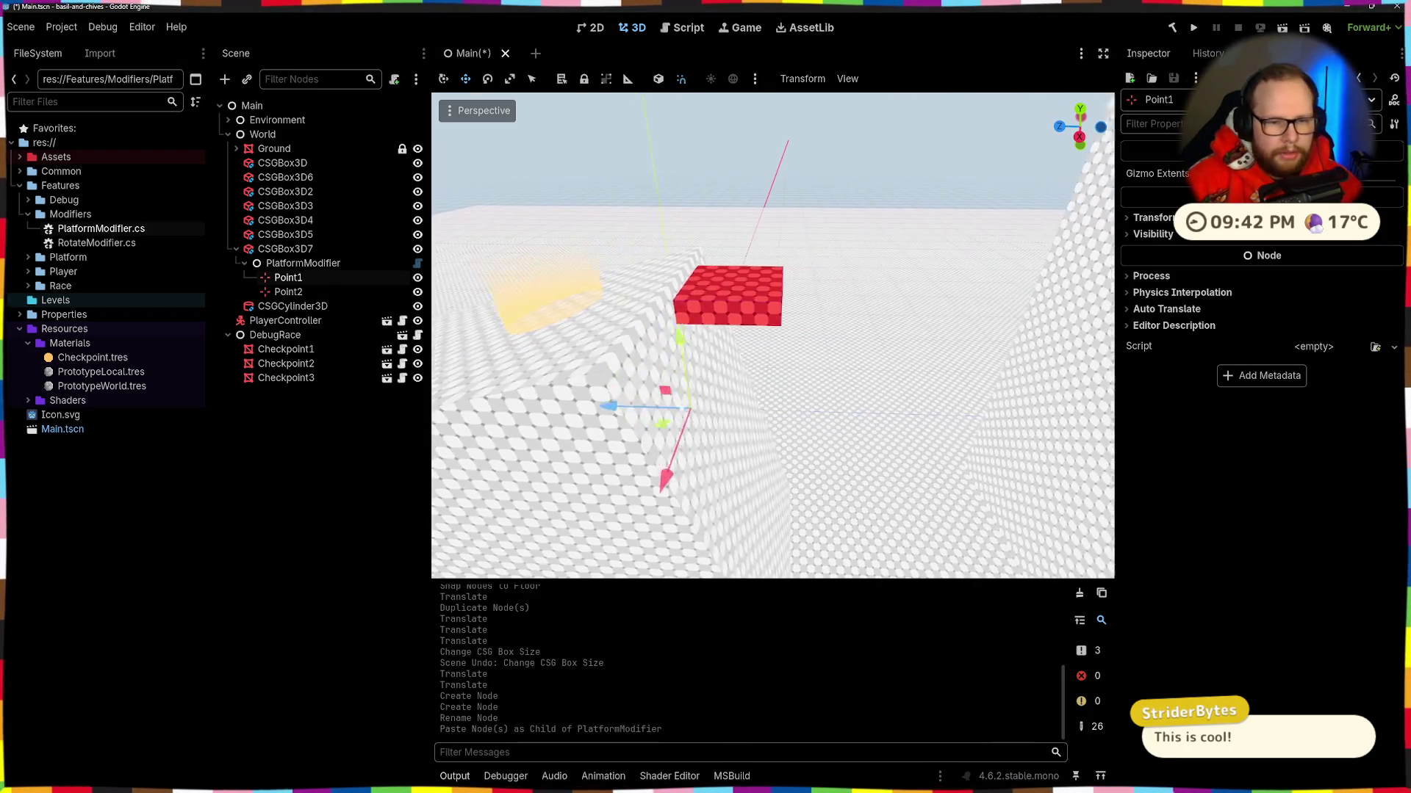
click(731, 311)
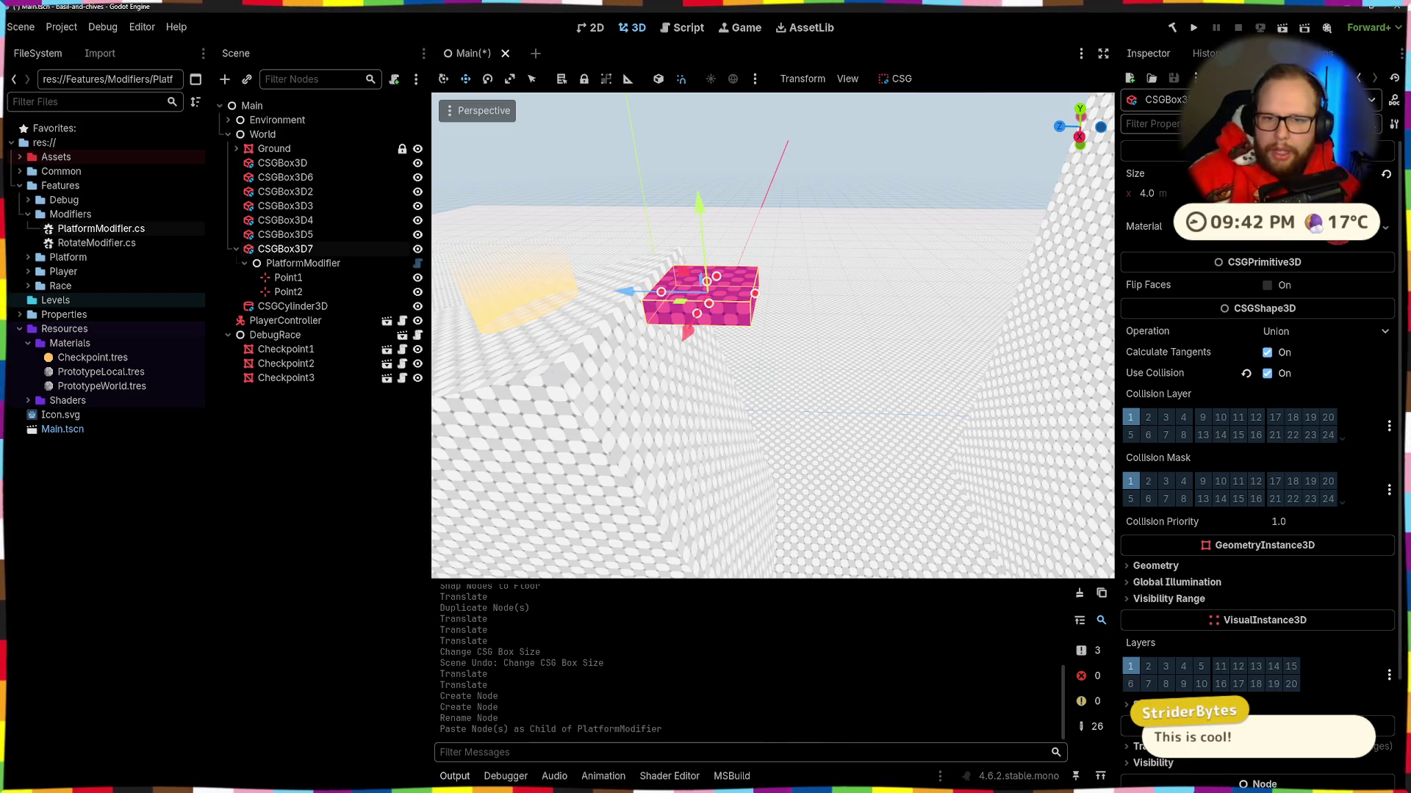
scroll(1213, 470, down, 3)
click(1157, 617)
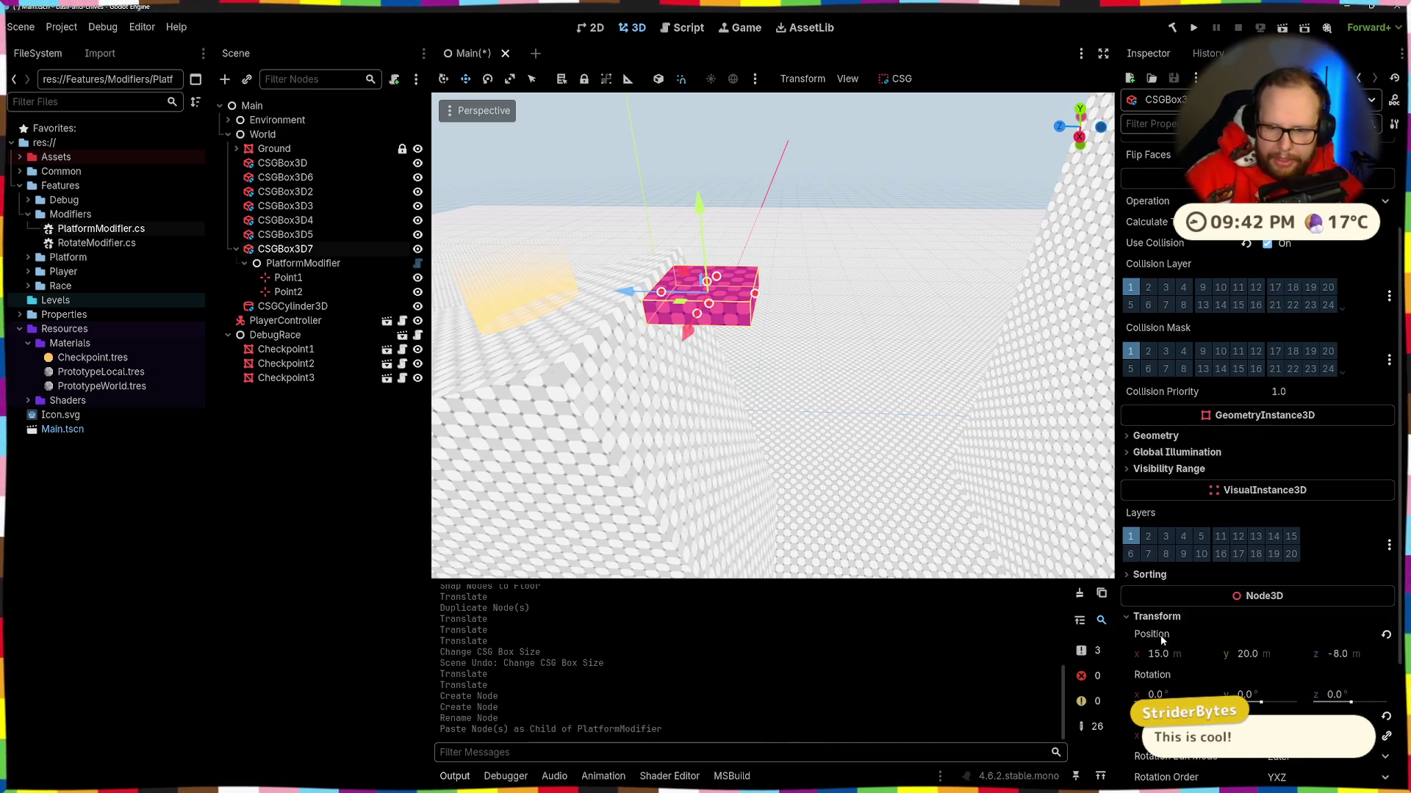
right_click(1161, 634)
click(1215, 650)
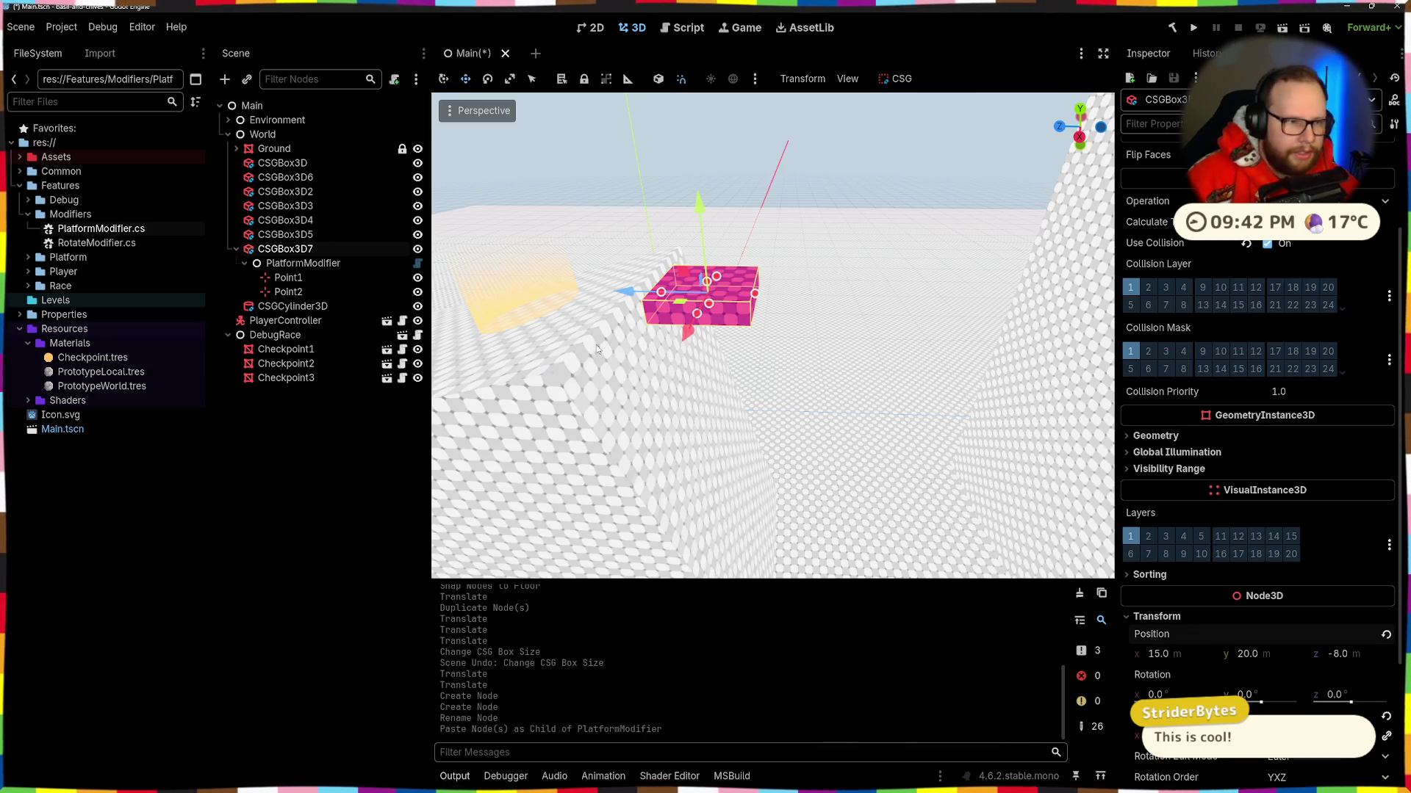
click(287, 277)
click(1152, 218)
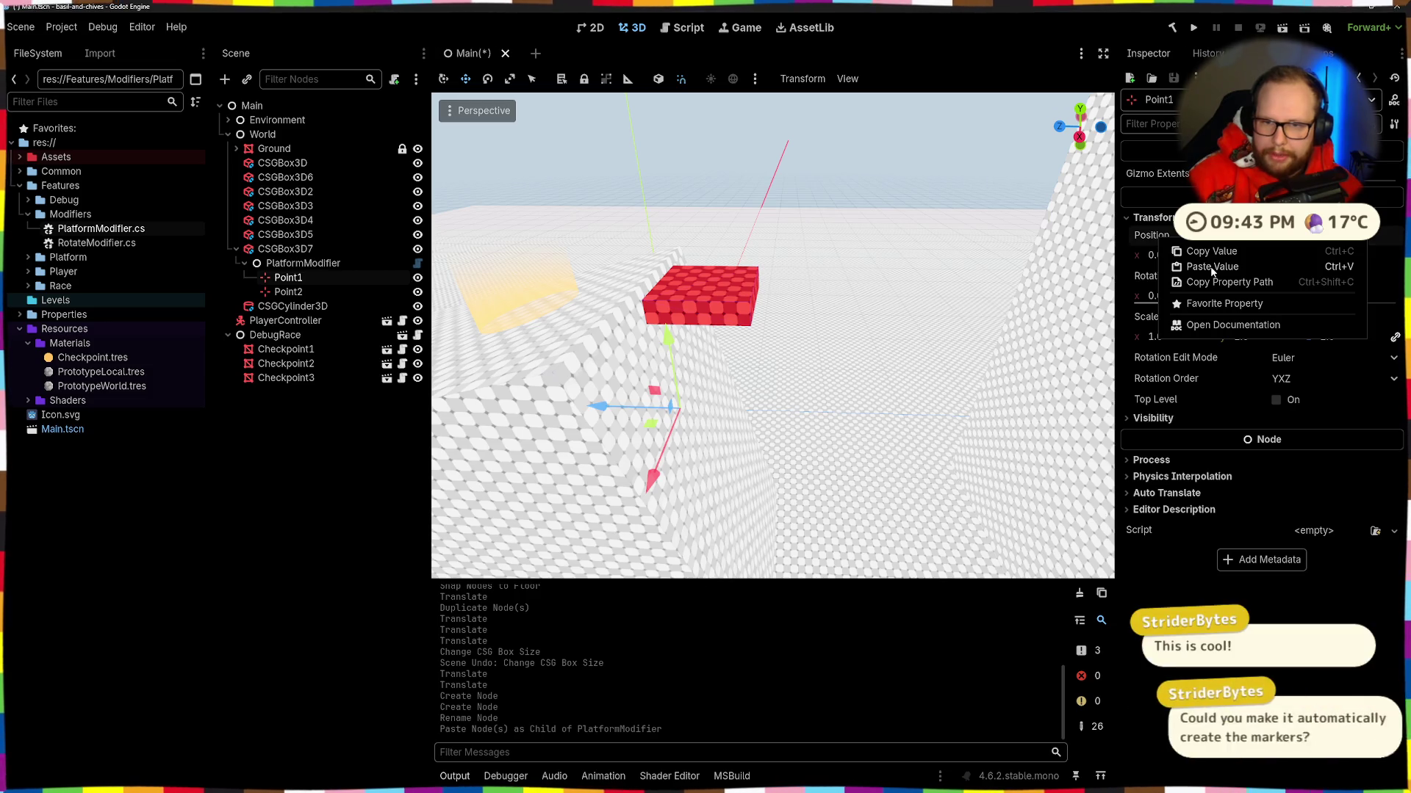
click(1208, 269)
Step: Paste the box's Position into Point2 as well
click(293, 293)
click(1164, 277)
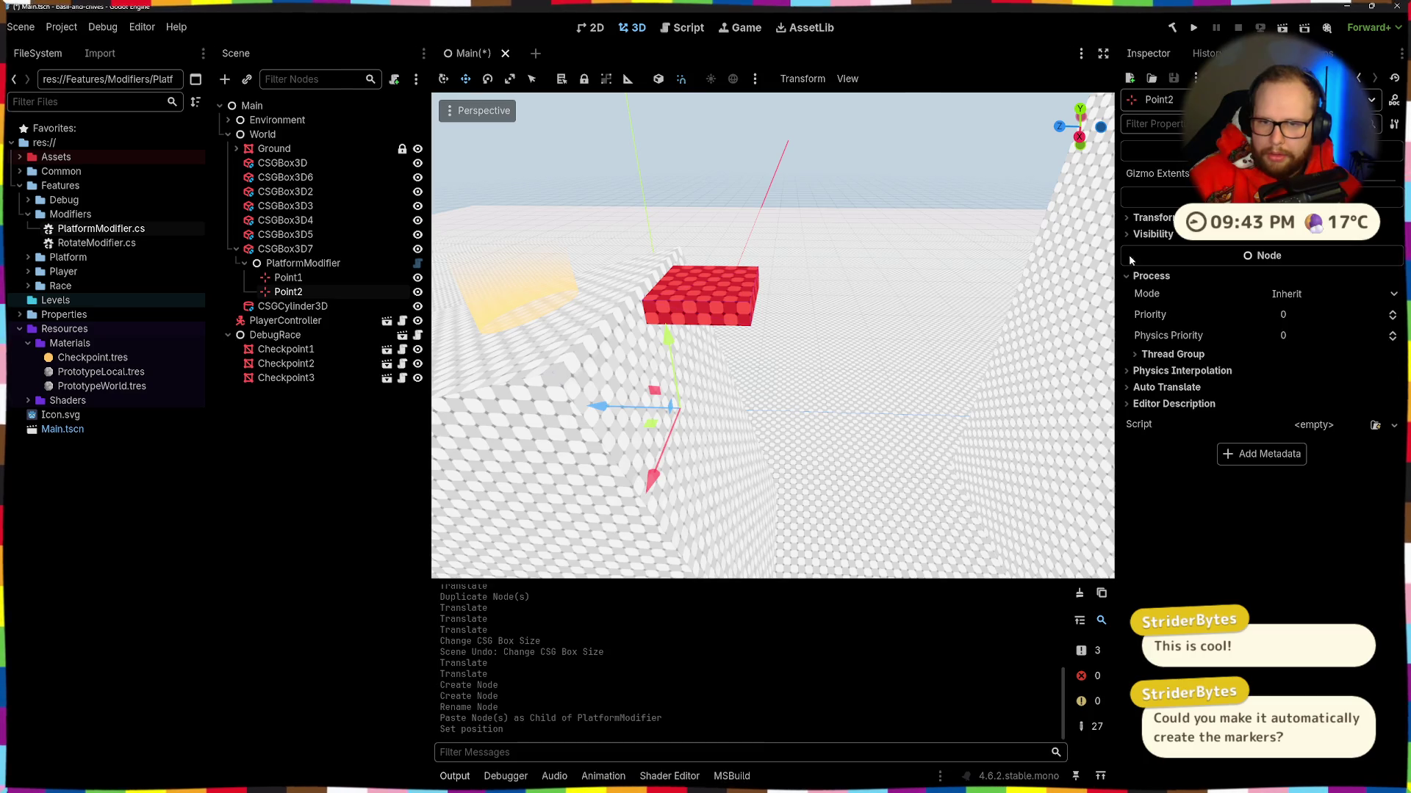
click(1151, 218)
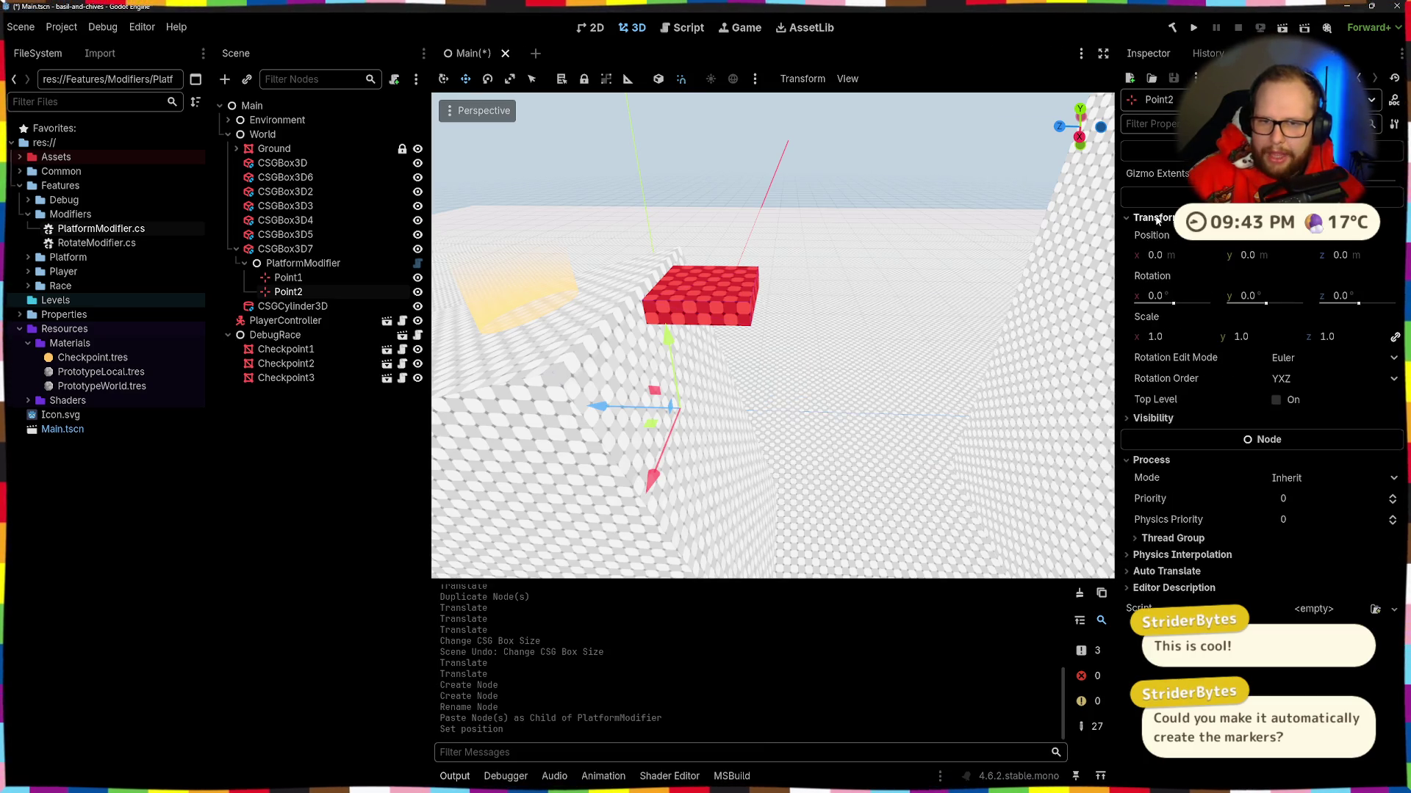
right_click(1162, 235)
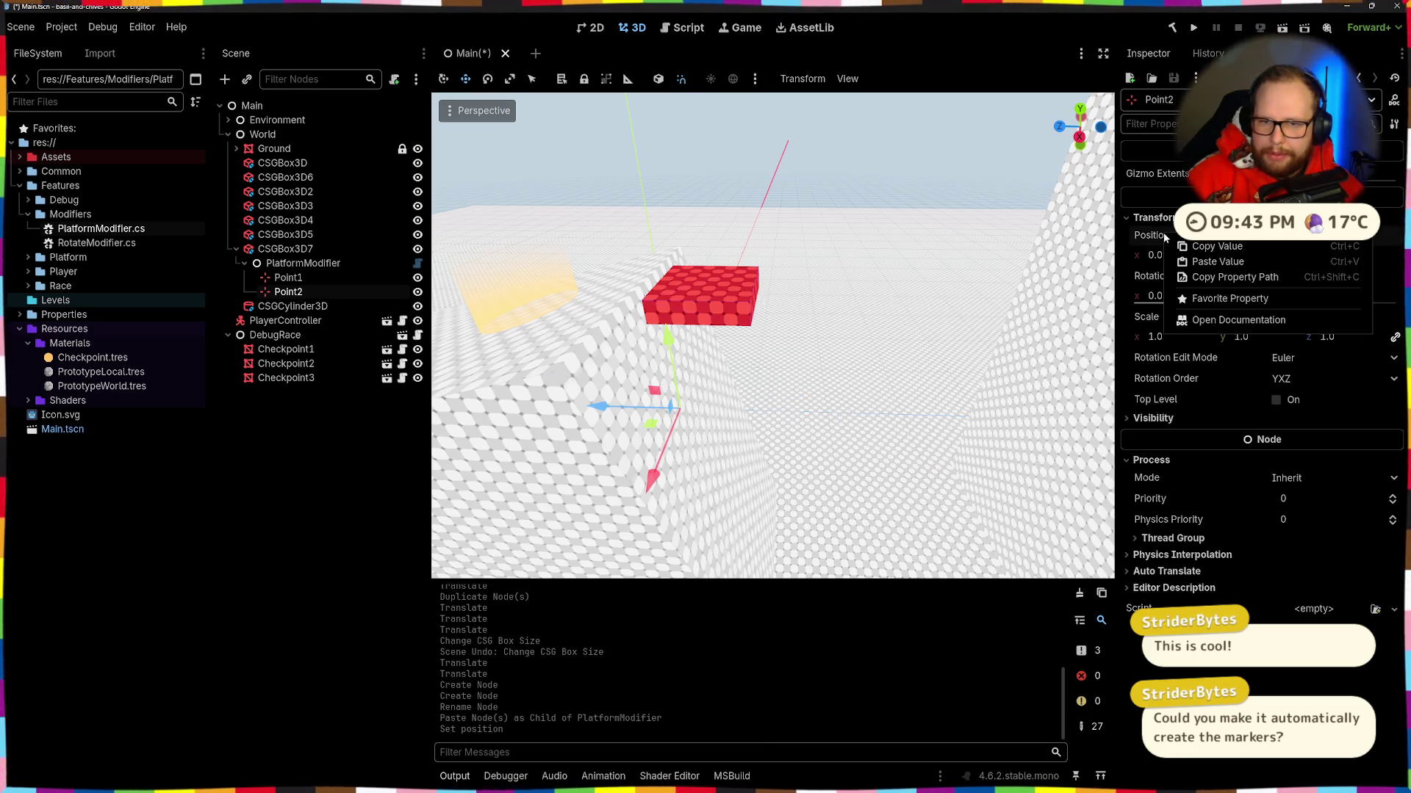
click(1198, 264)
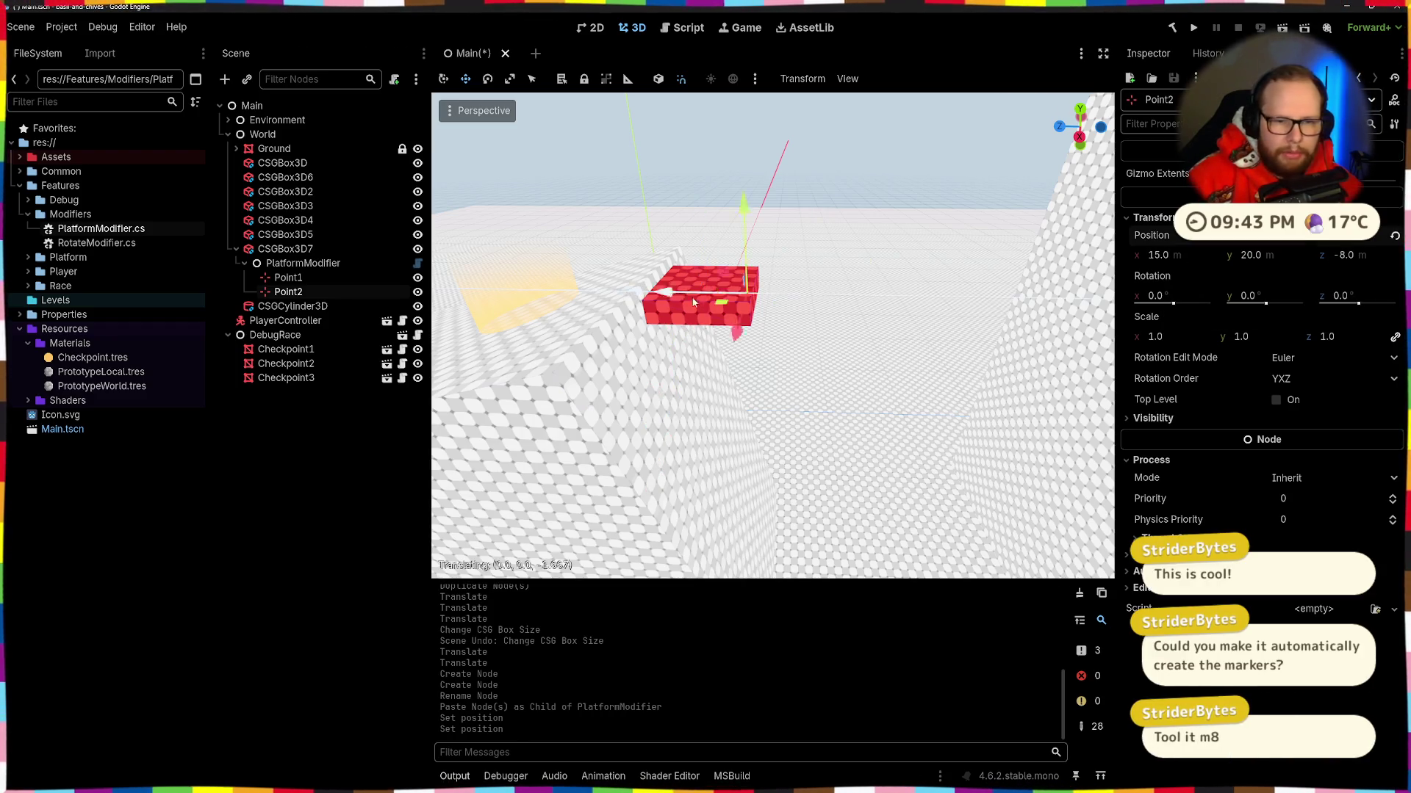
Step: Move Point2 along the Z axis to 15, 20, -23
mouse_move(951, 302)
mouse_down()
mouse_move(929, 289)
mouse_move(738, 290)
mouse_move(665, 321)
mouse_up()
key(ctrl+z)
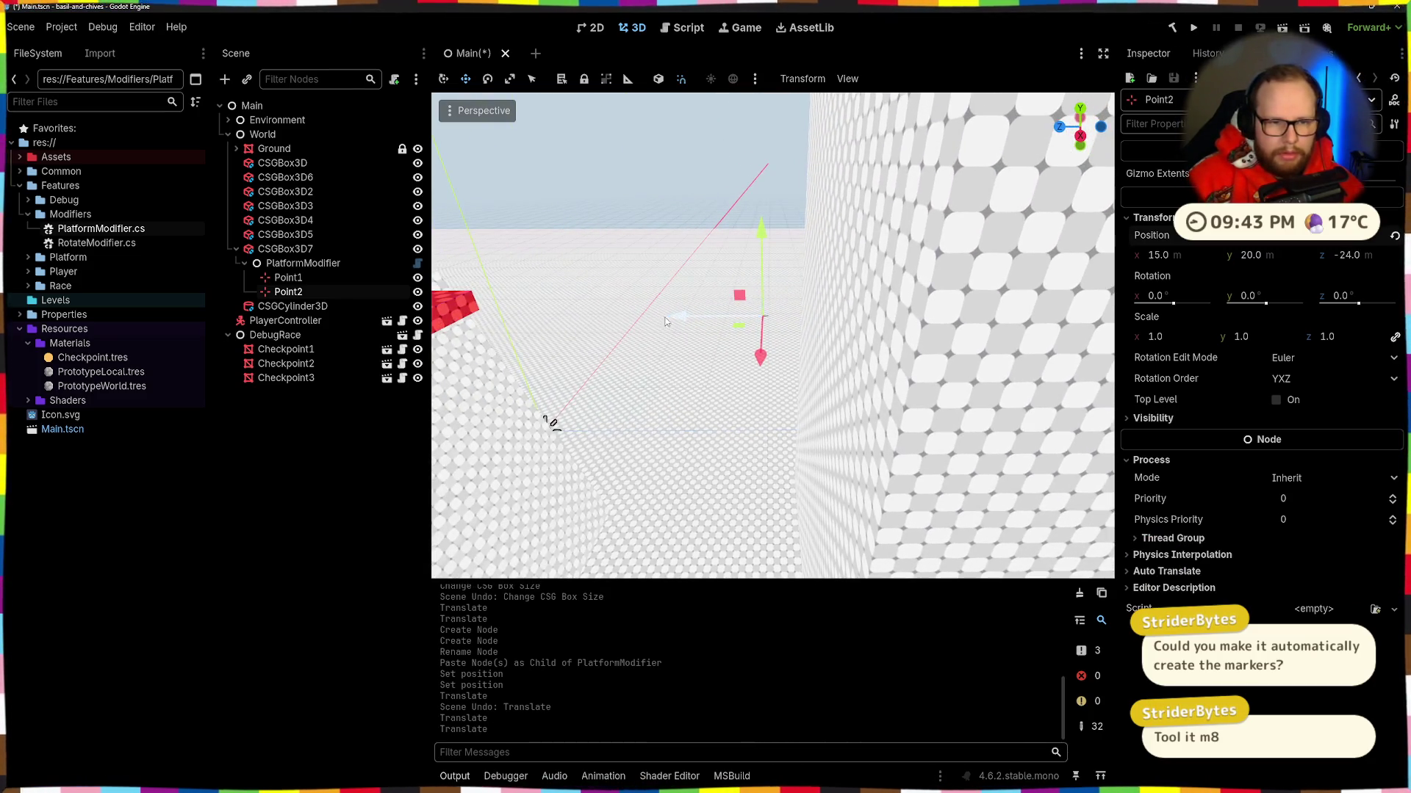
click(652, 322)
Step: Save the scene, then select the platform box and expand its material settings
key(ctrl+s)
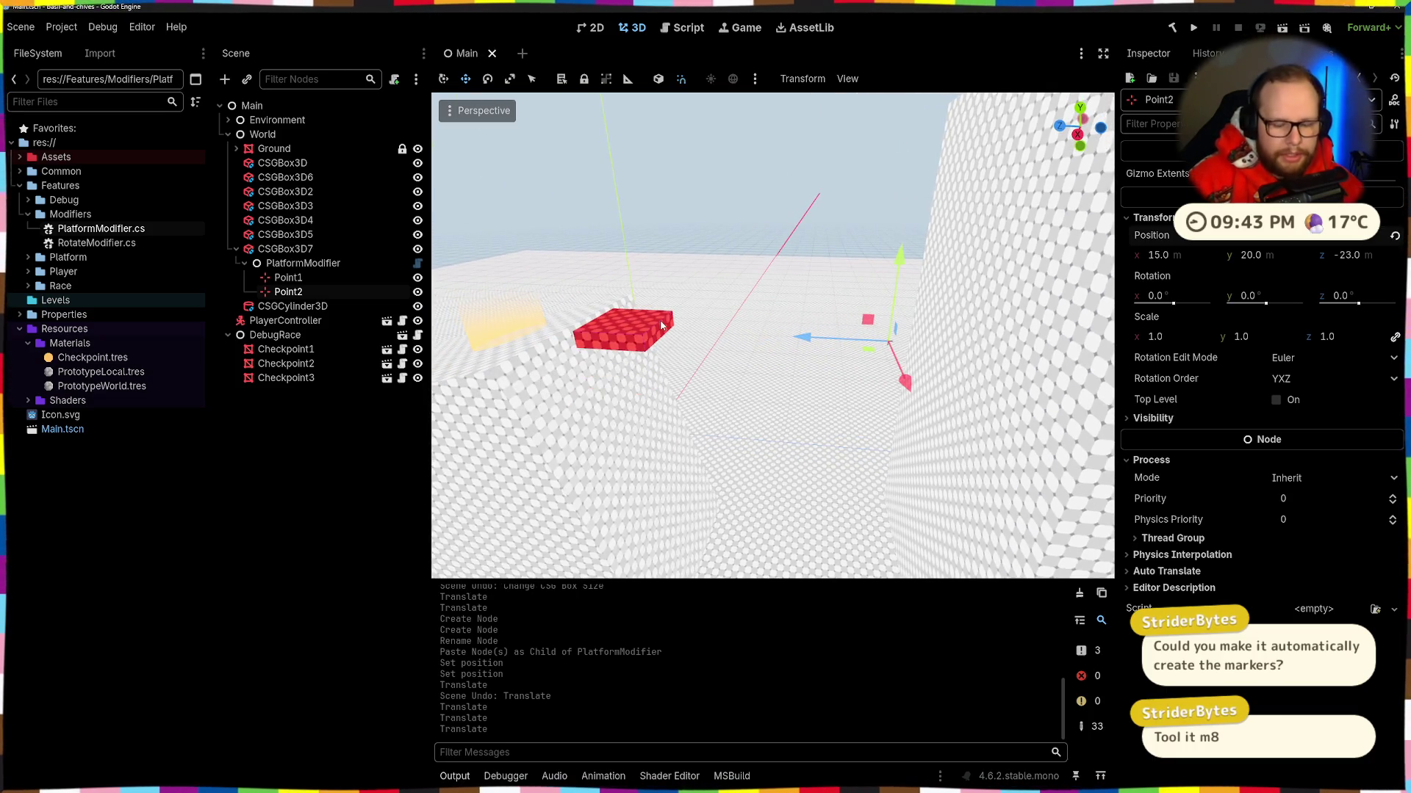
key(ctrl+shift+p)
key(Escape)
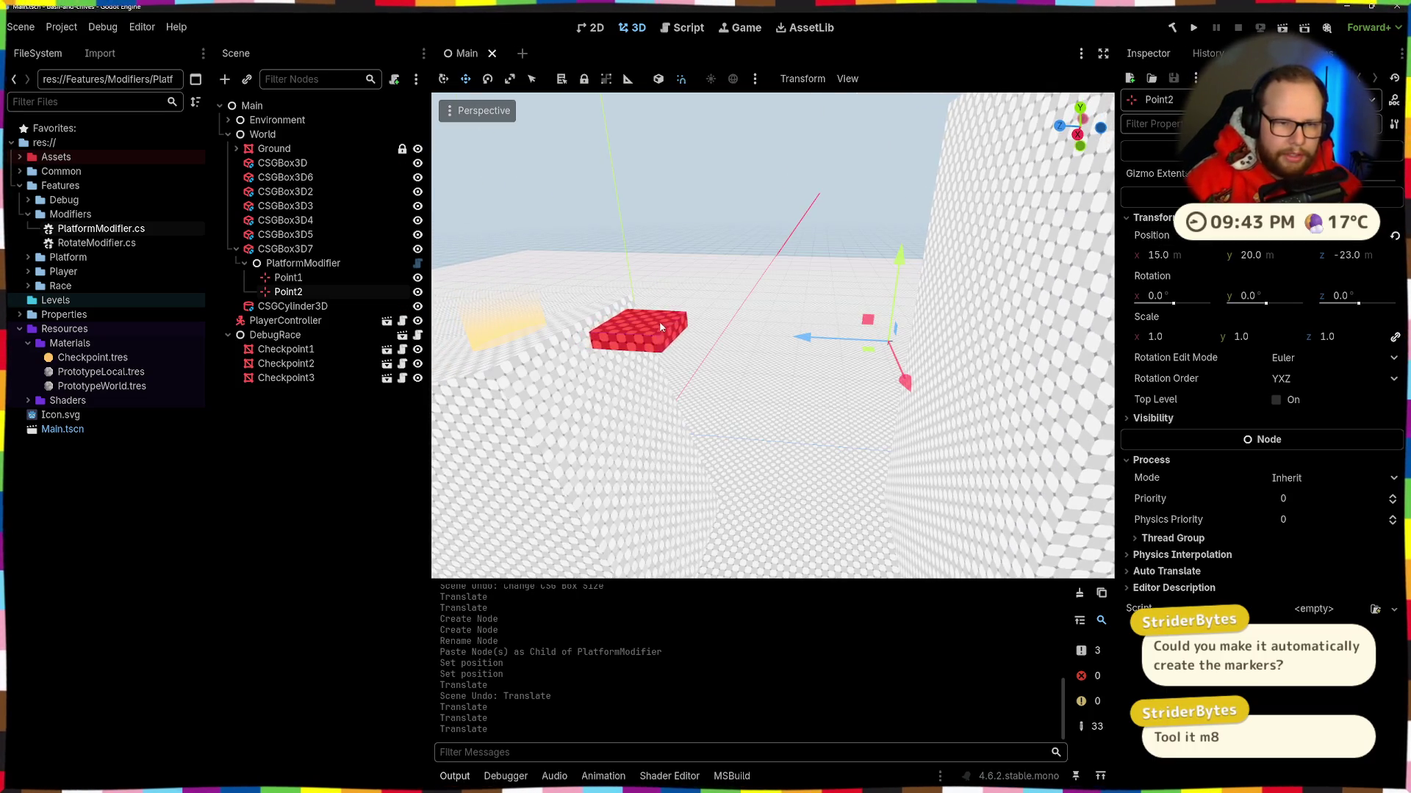
click(659, 321)
click(1337, 230)
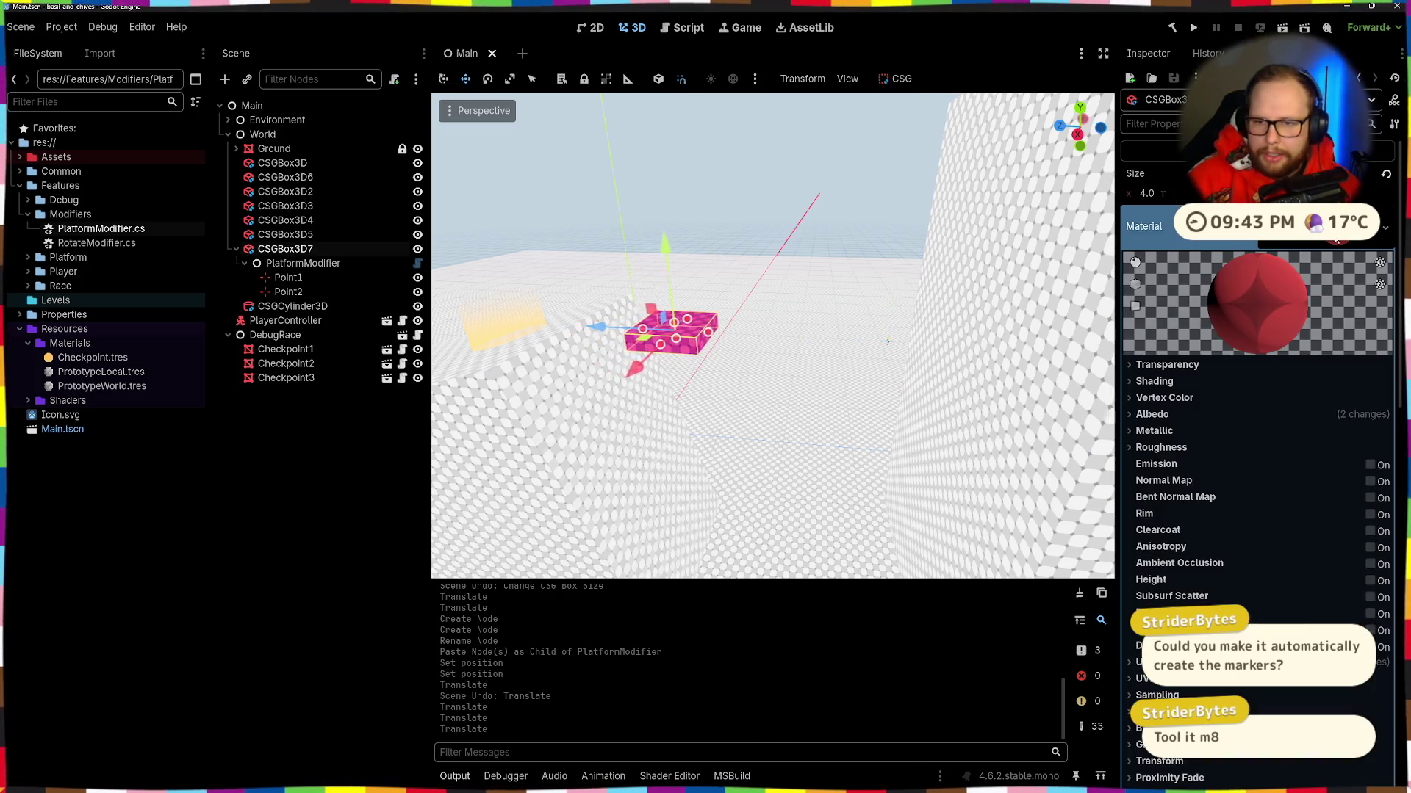
Step: Load PrototypeLocal.tres as CSGBox3D7's material, tint its albedo red, and deselect
scroll(888, 341, up, 4)
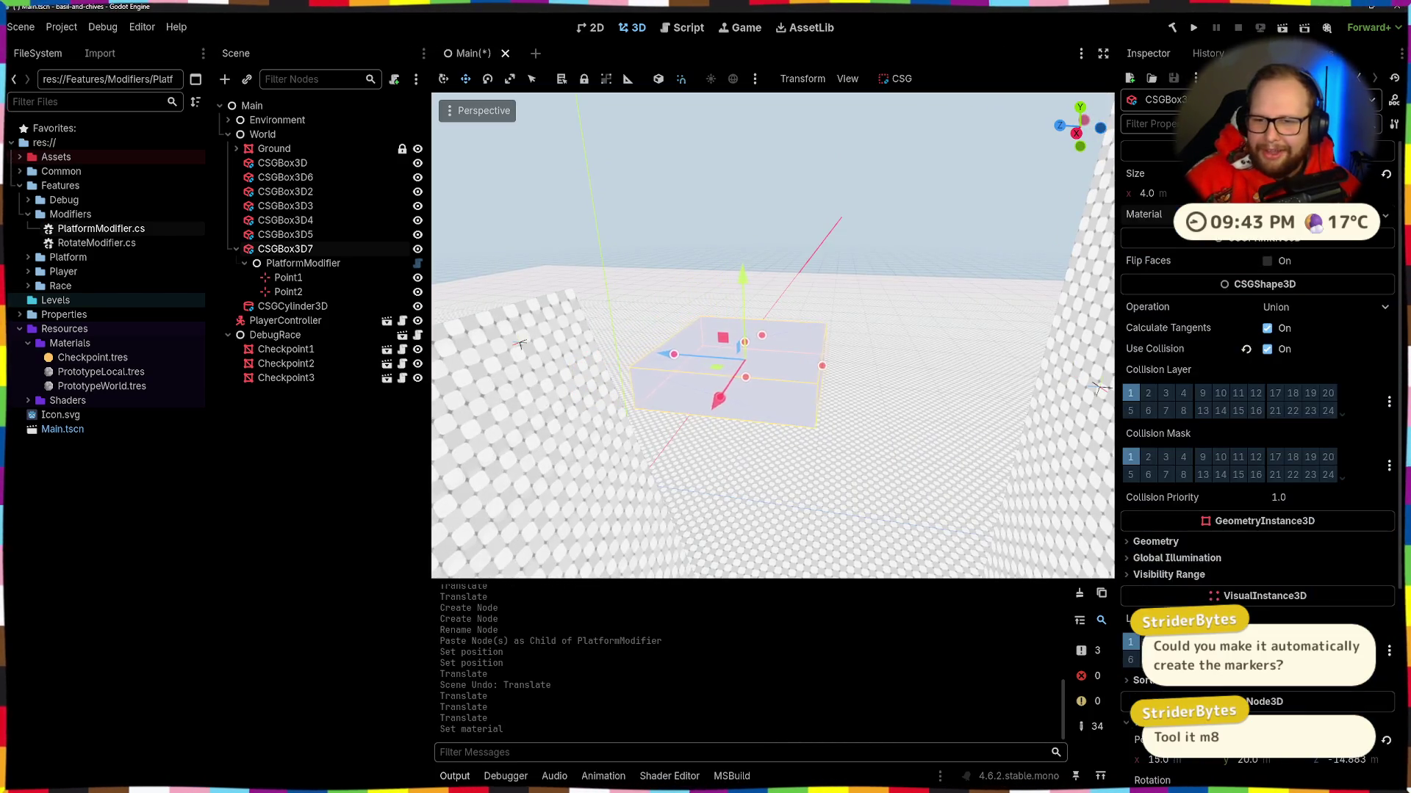
click(1147, 243)
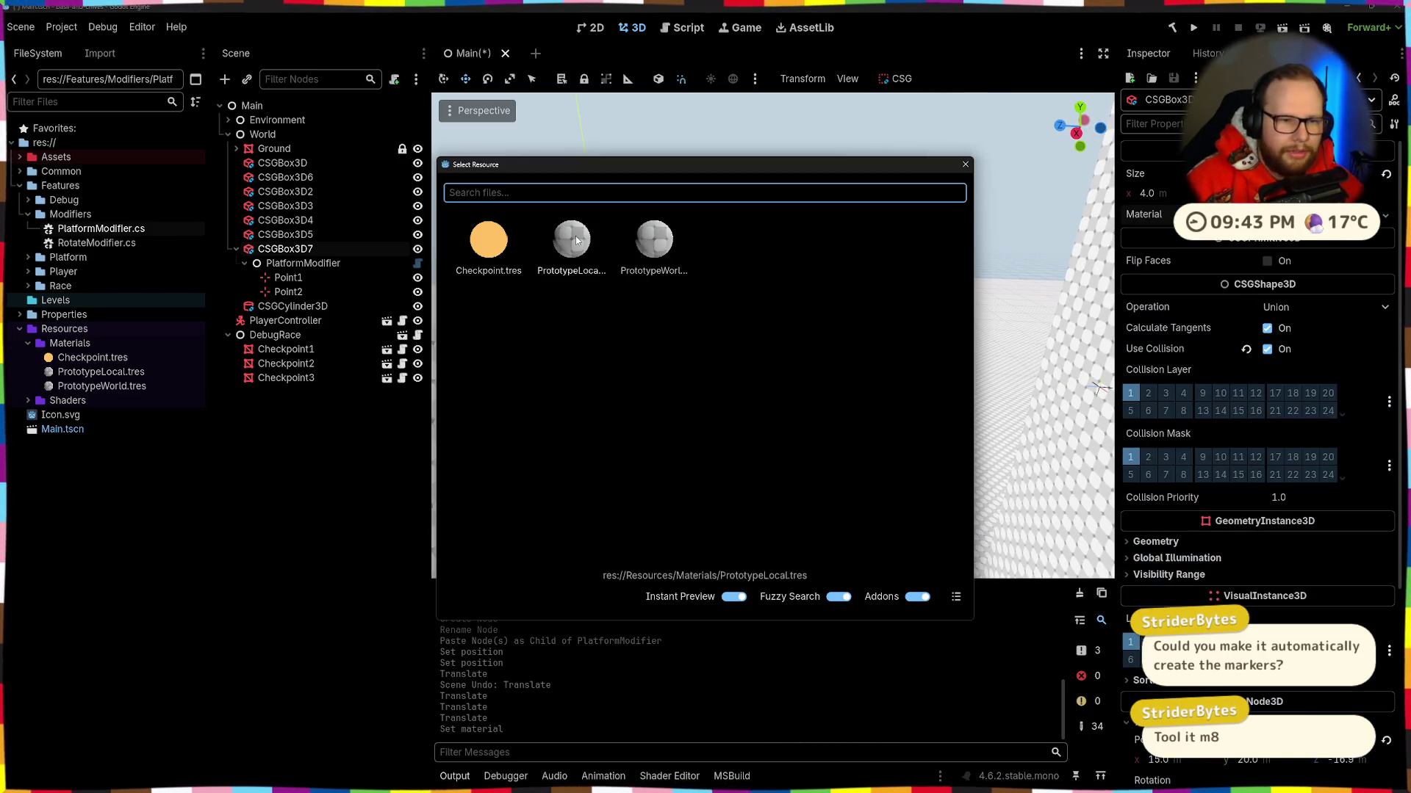
double_click(578, 241)
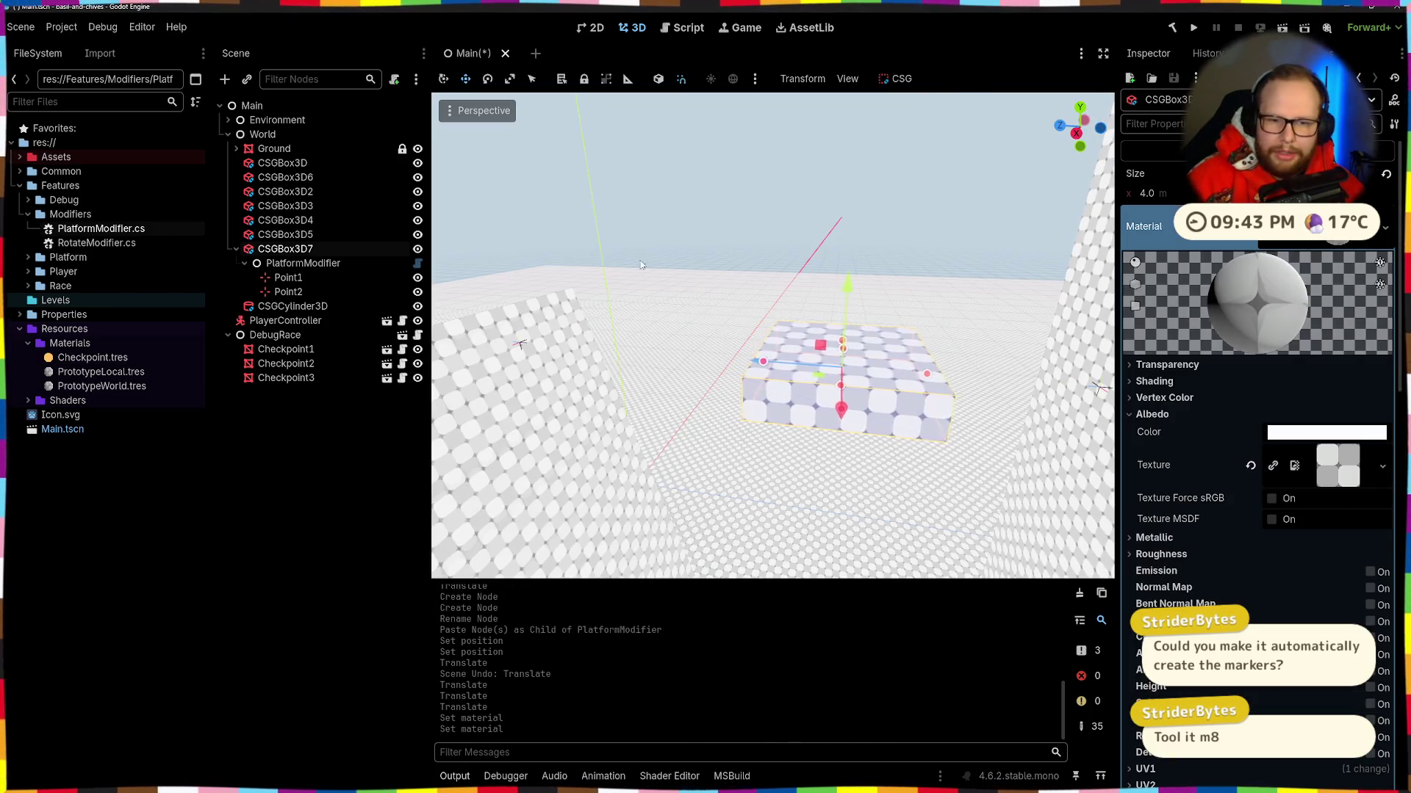
click(1313, 450)
click(1313, 433)
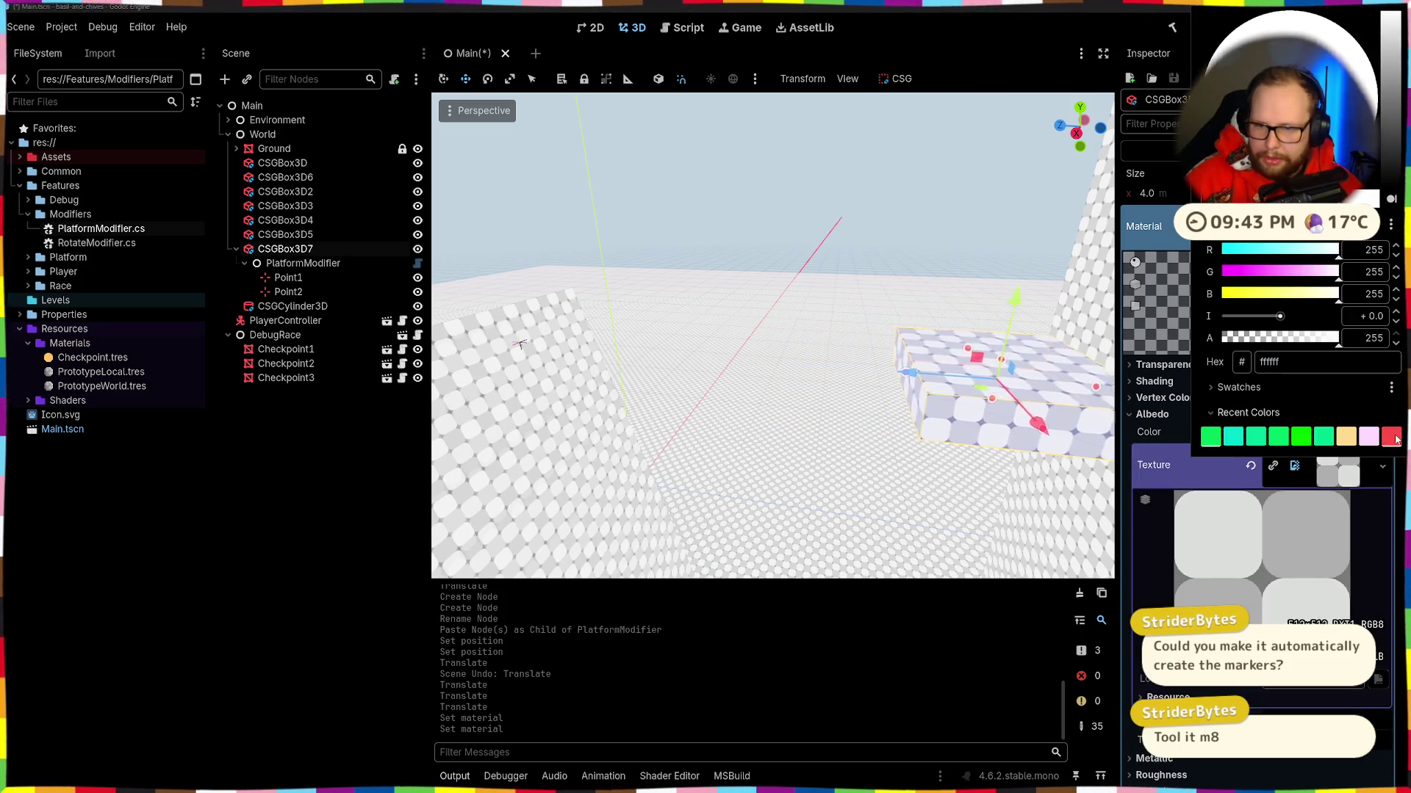
click(1393, 437)
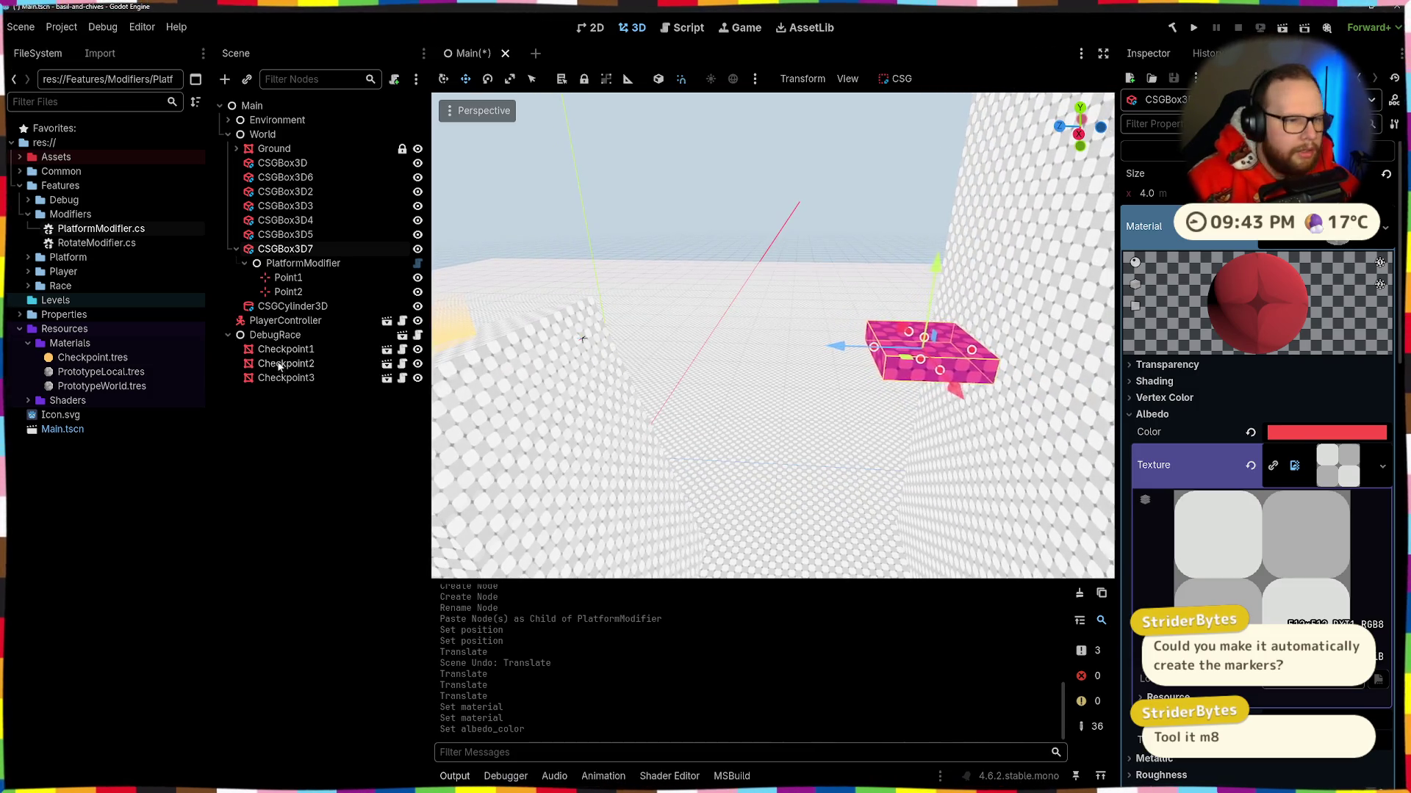
key(Escape)
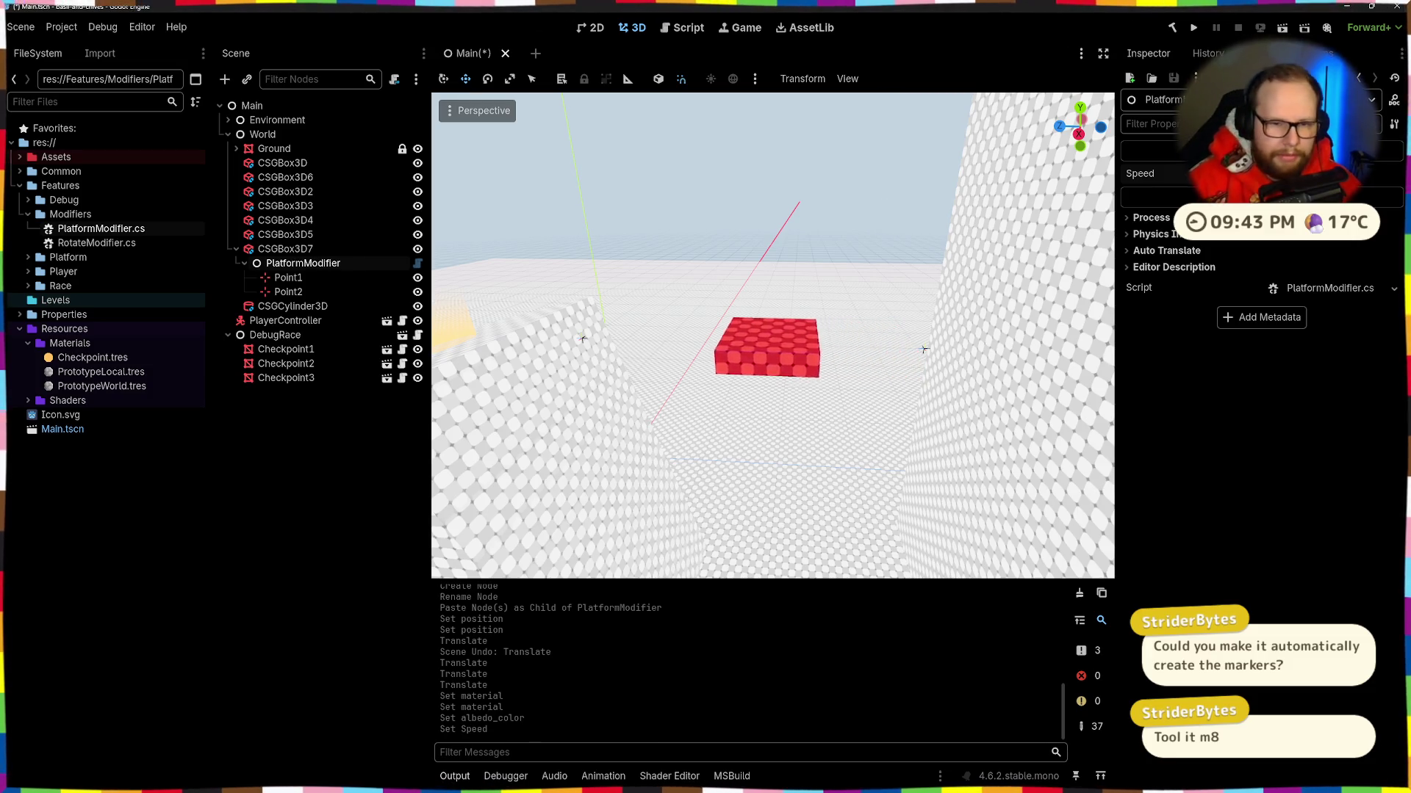
Step: Paste a copy of Point2 as Point3 and move it under PlatformModifier
scroll(772, 335, down, 3)
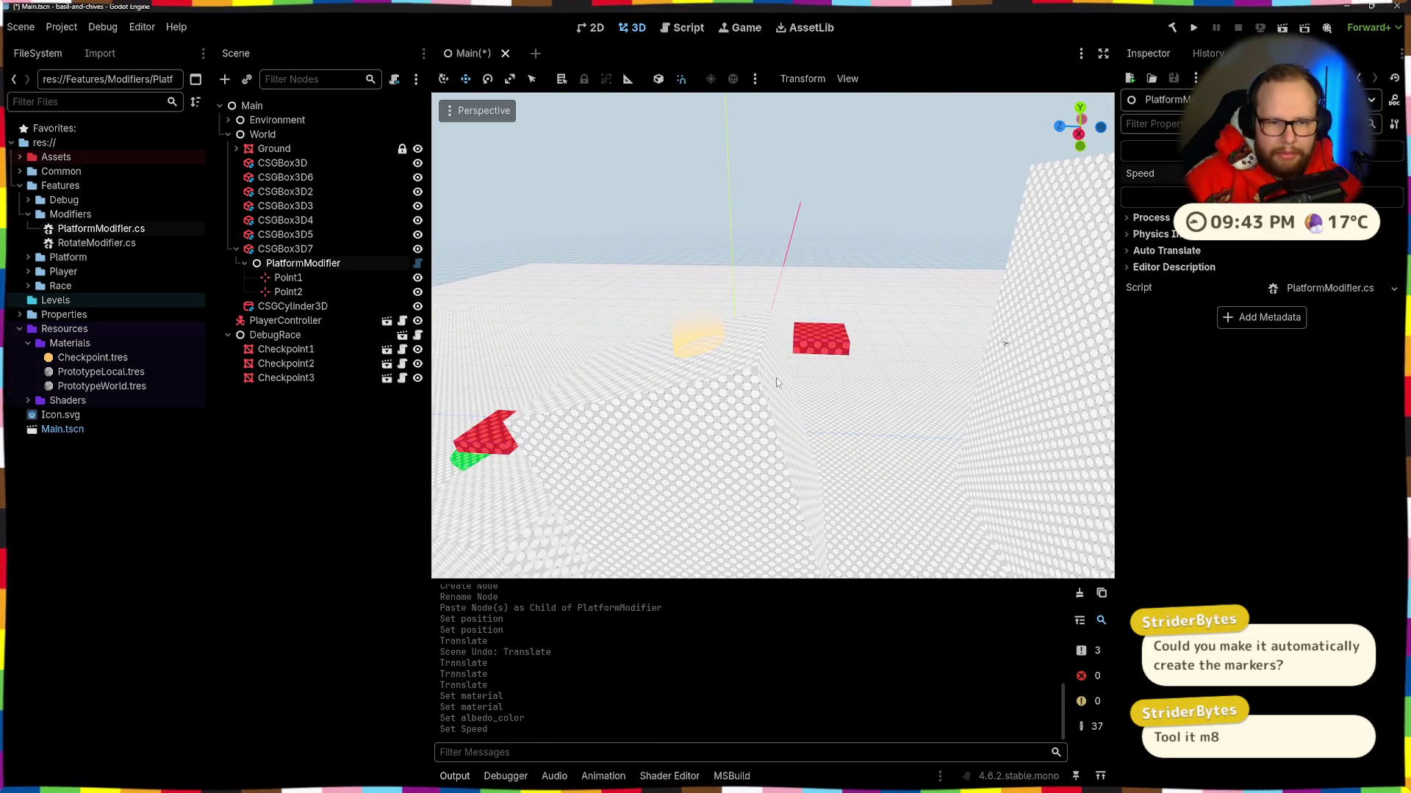
scroll(808, 258, up, 4)
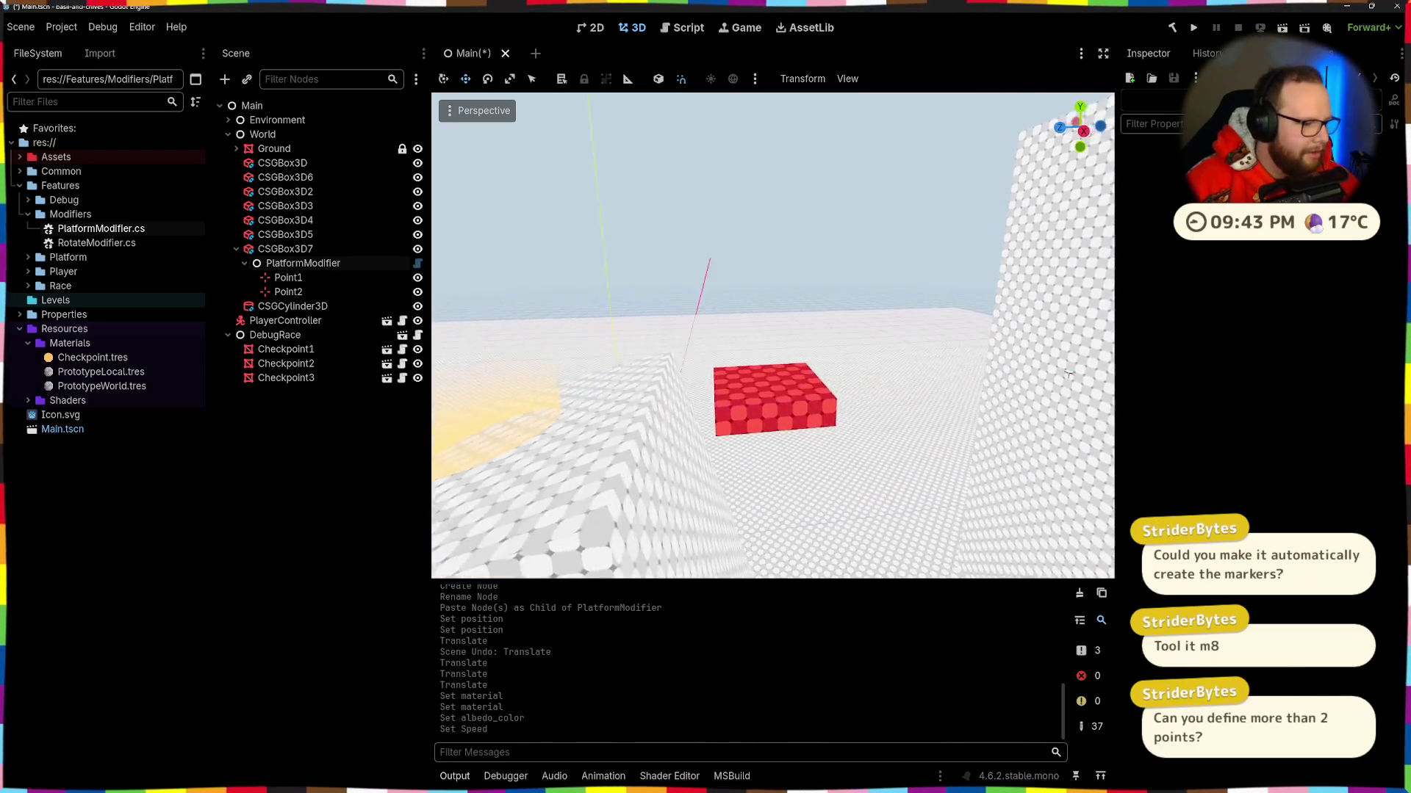
click(292, 294)
key(ctrl+v)
mouse_move(294, 306)
mouse_down()
mouse_move(287, 268)
mouse_move(302, 263)
mouse_up()
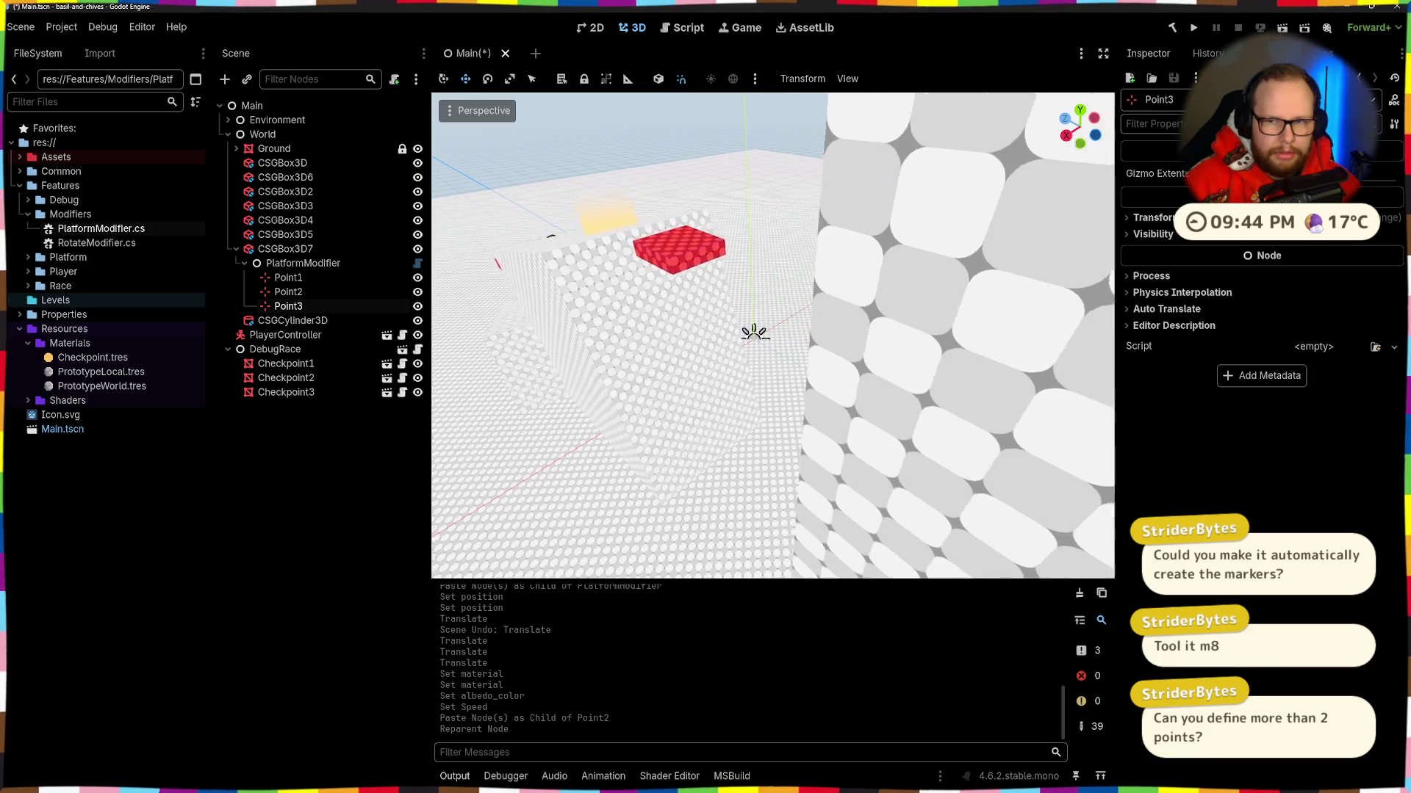
Step: Copy Point2's Position onto Point3
click(288, 292)
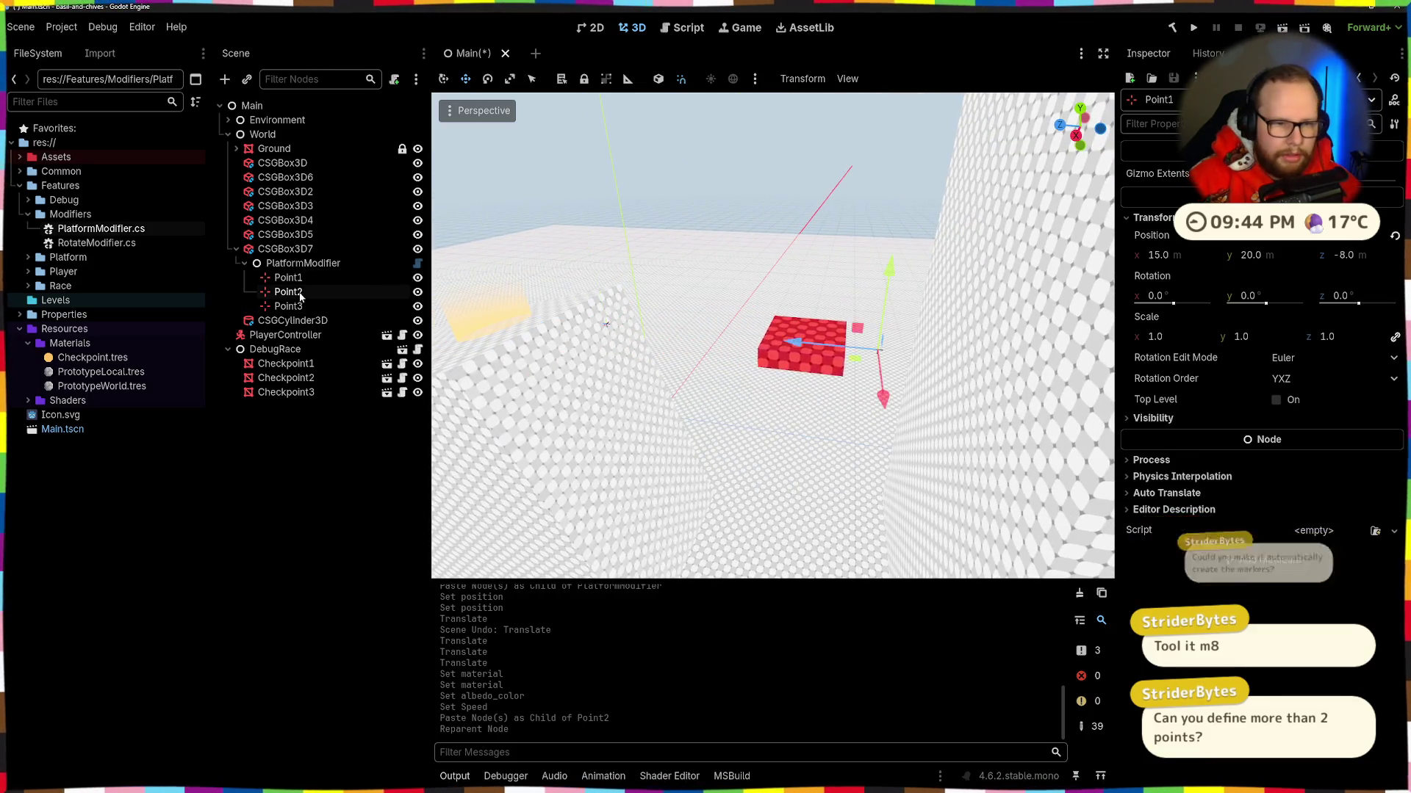
click(288, 306)
key(f)
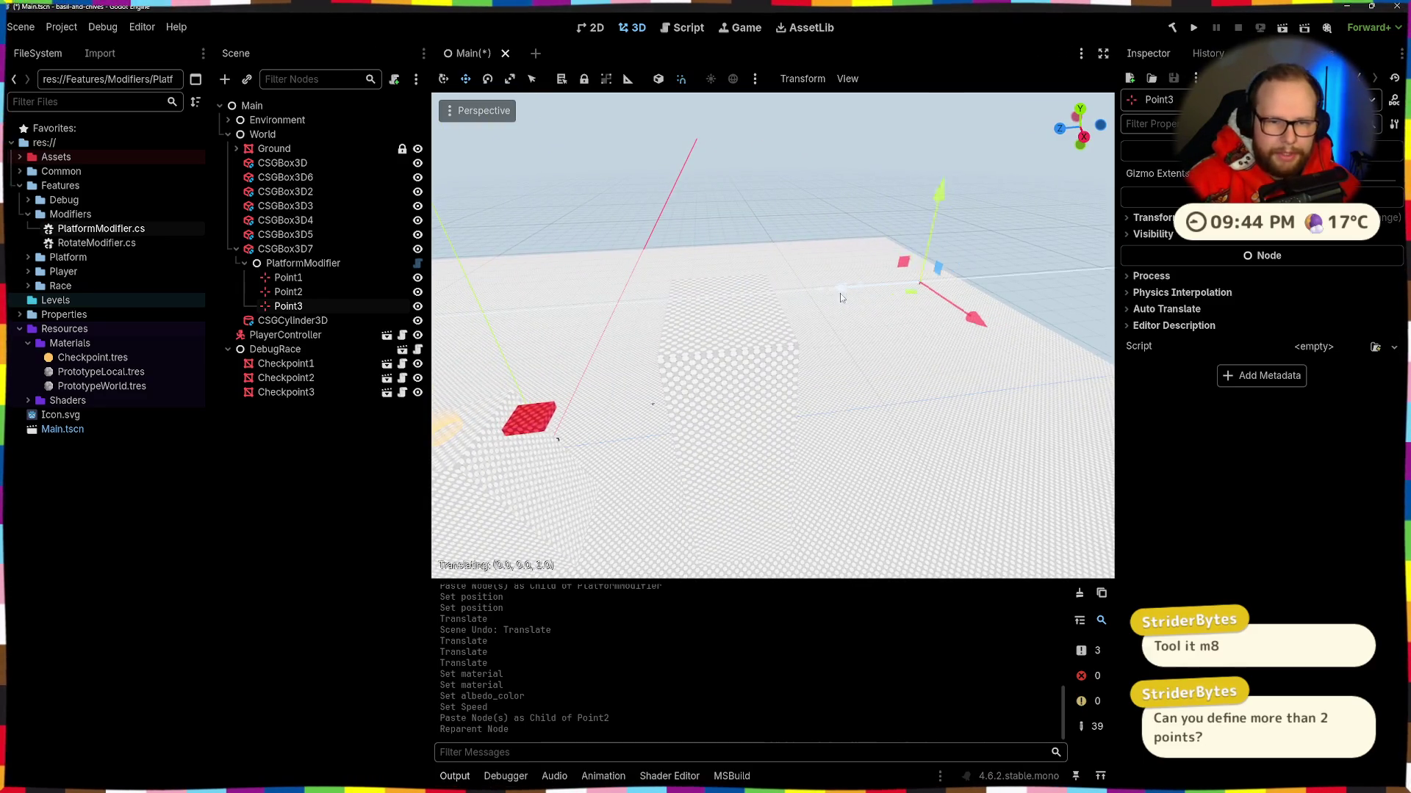
drag(840, 297, 589, 316)
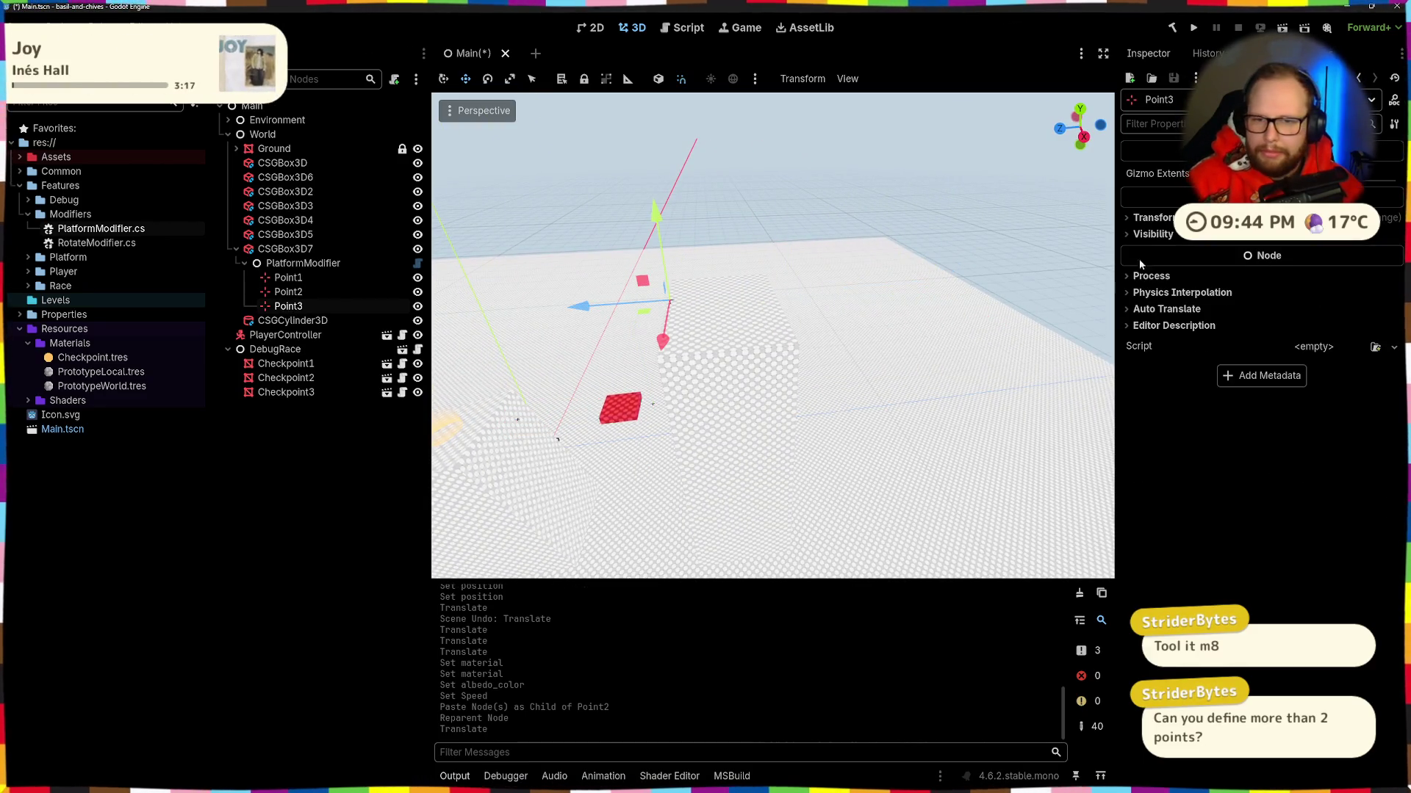
click(1154, 219)
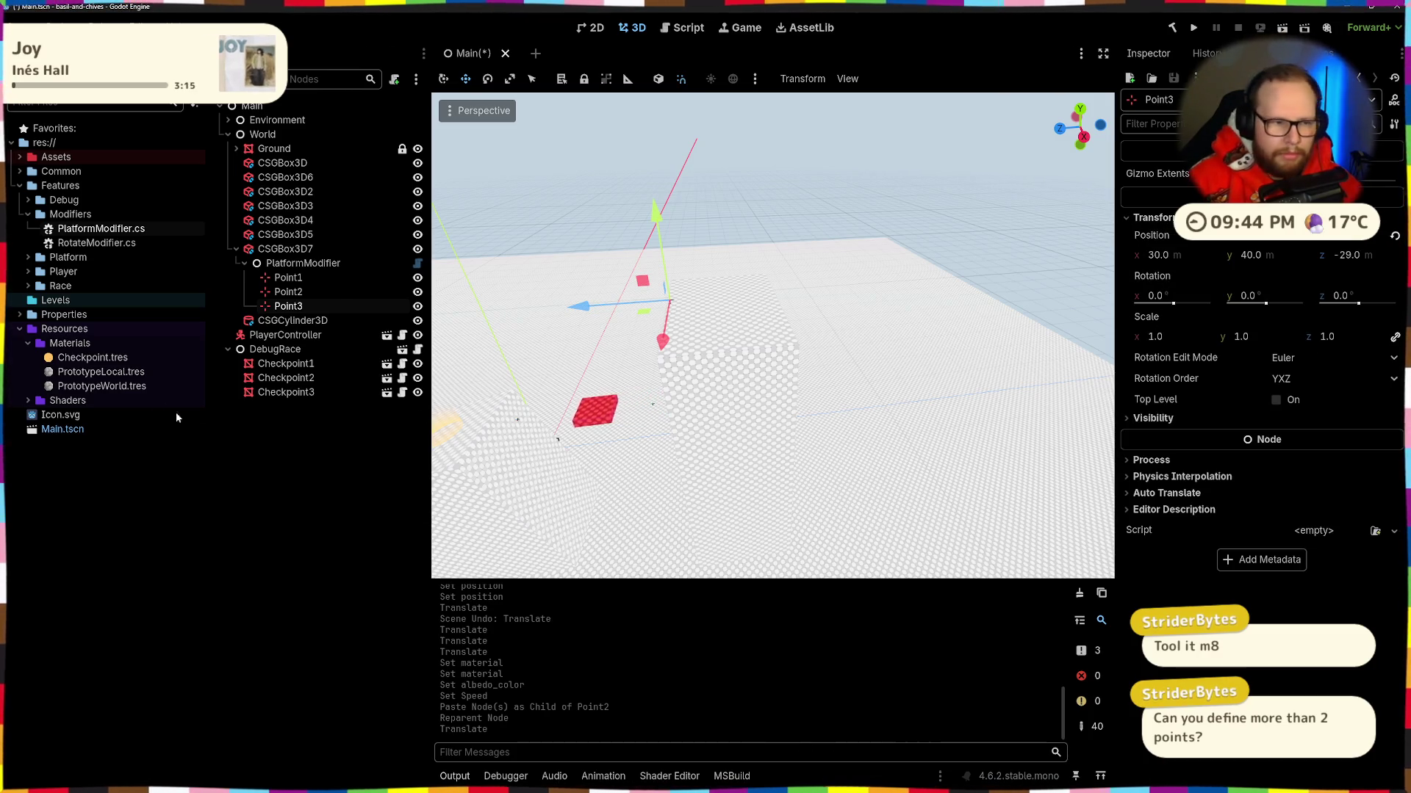
click(286, 292)
right_click(1180, 253)
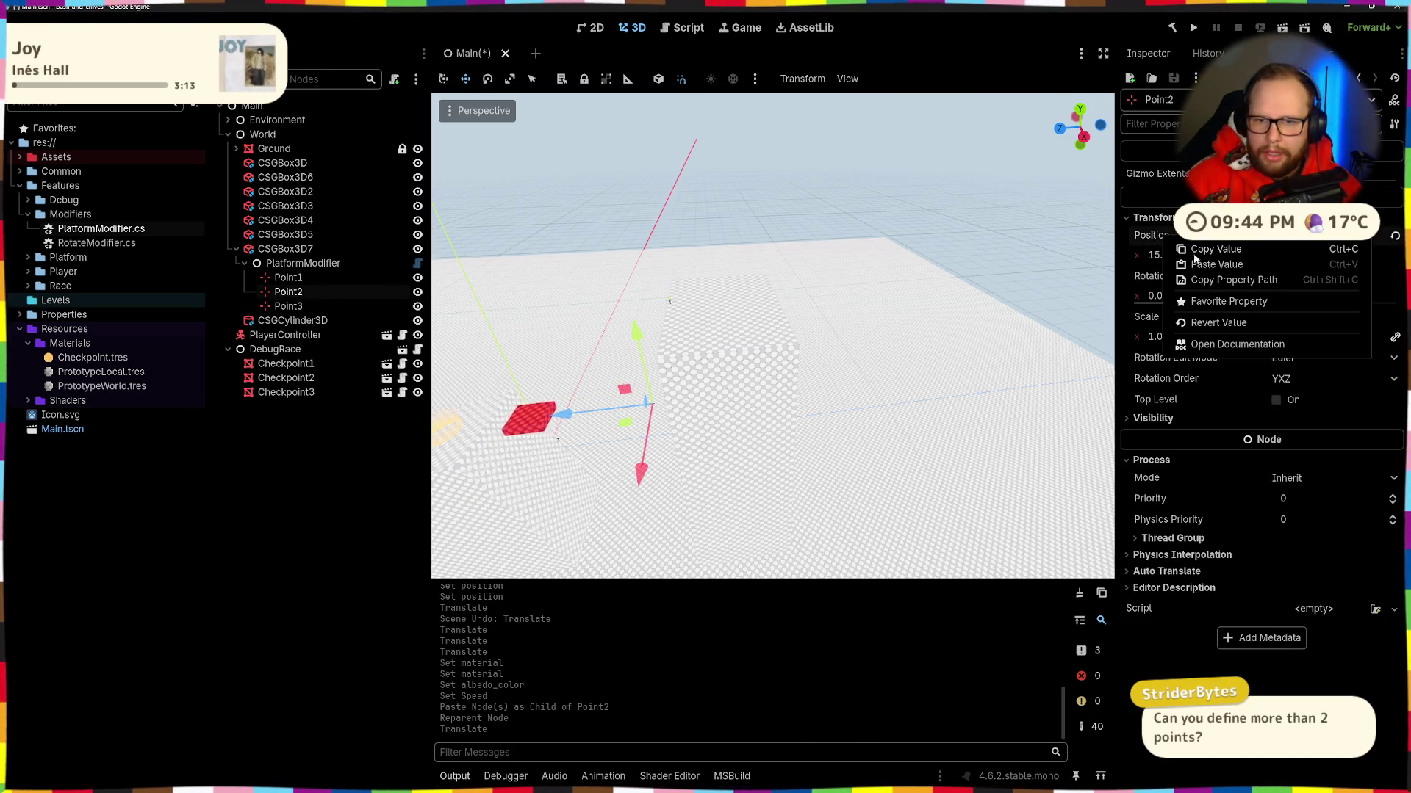
click(1208, 250)
click(289, 307)
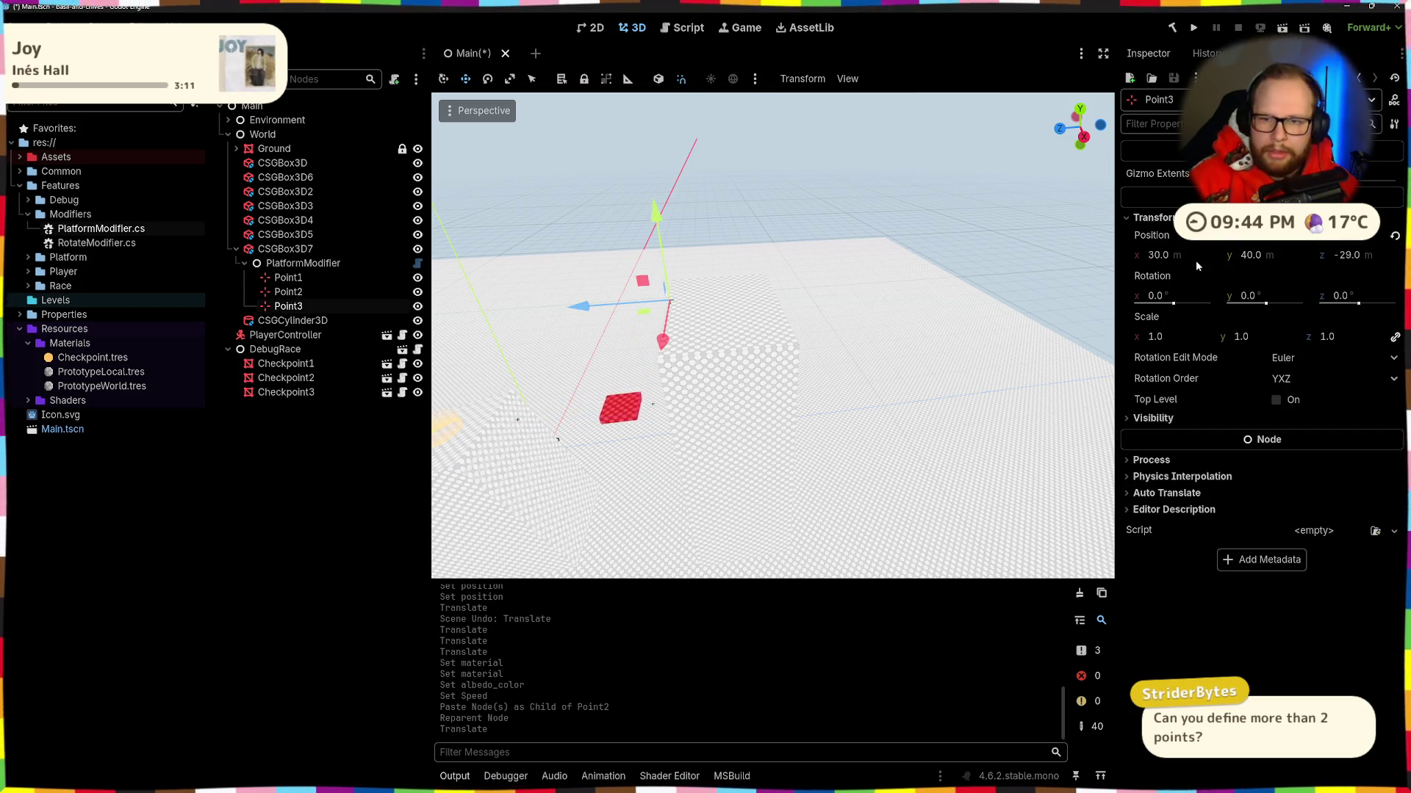
right_click(1171, 244)
click(1219, 268)
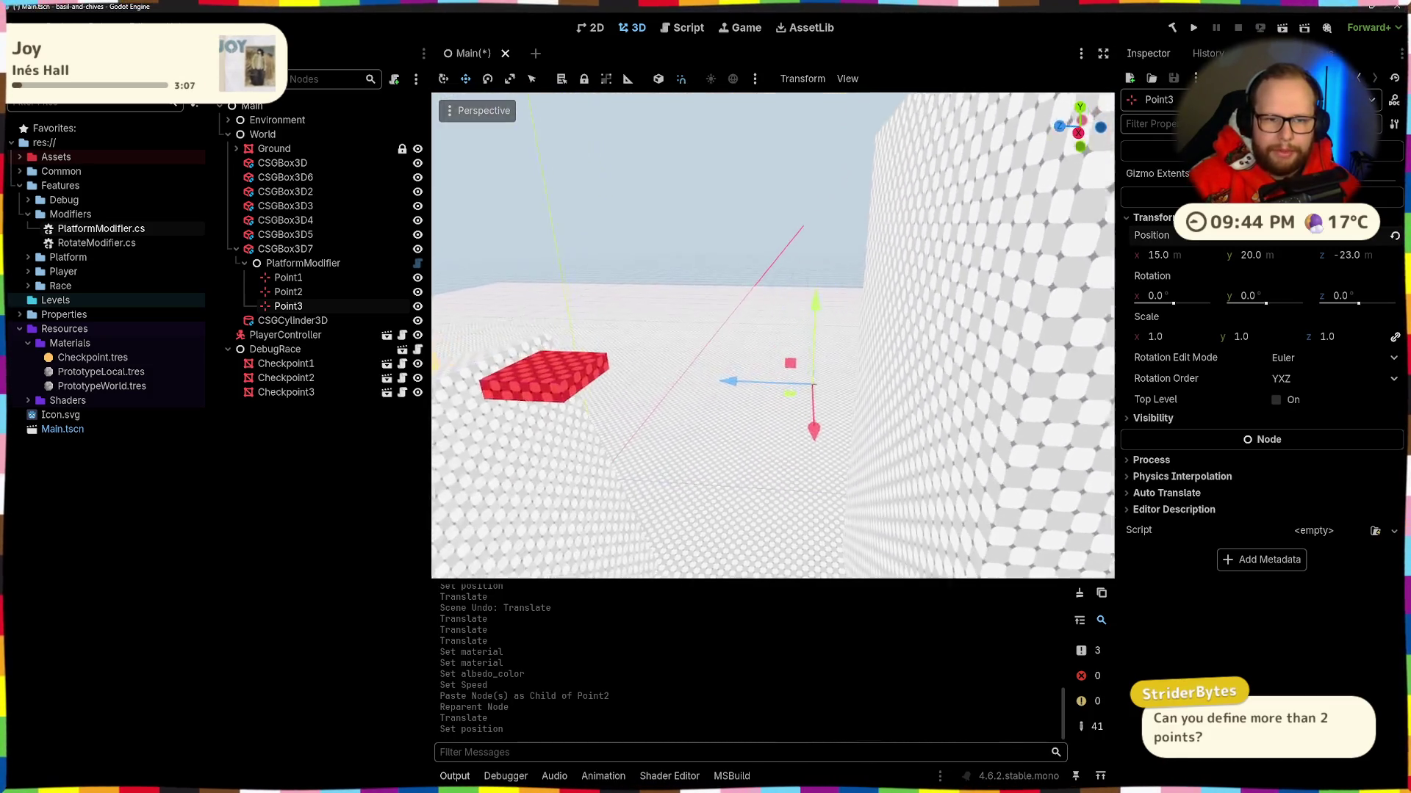
Step: Raise Point3 on the Y axis to 15, 32, -23 and save the scene
drag(860, 290, 859, 158)
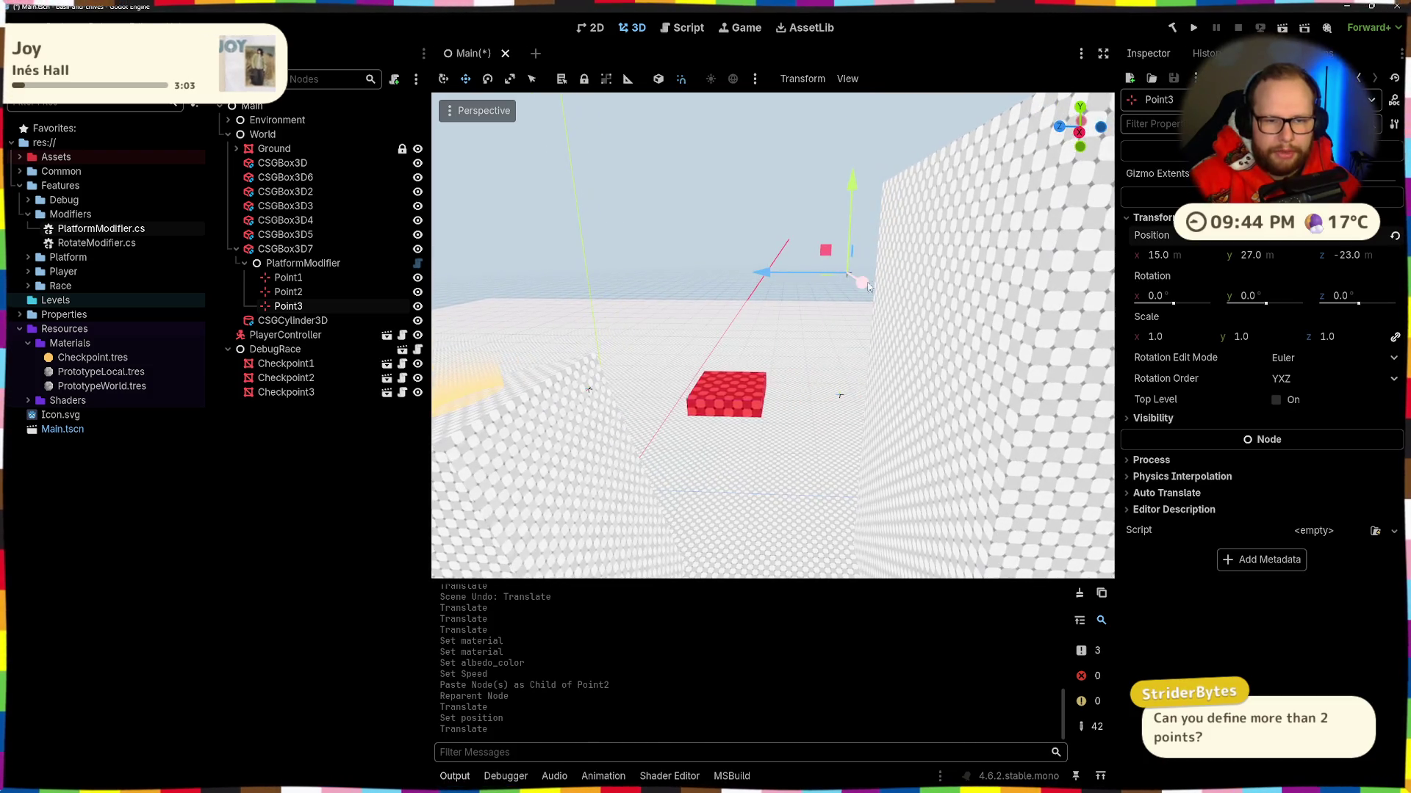
drag(857, 182, 856, 111)
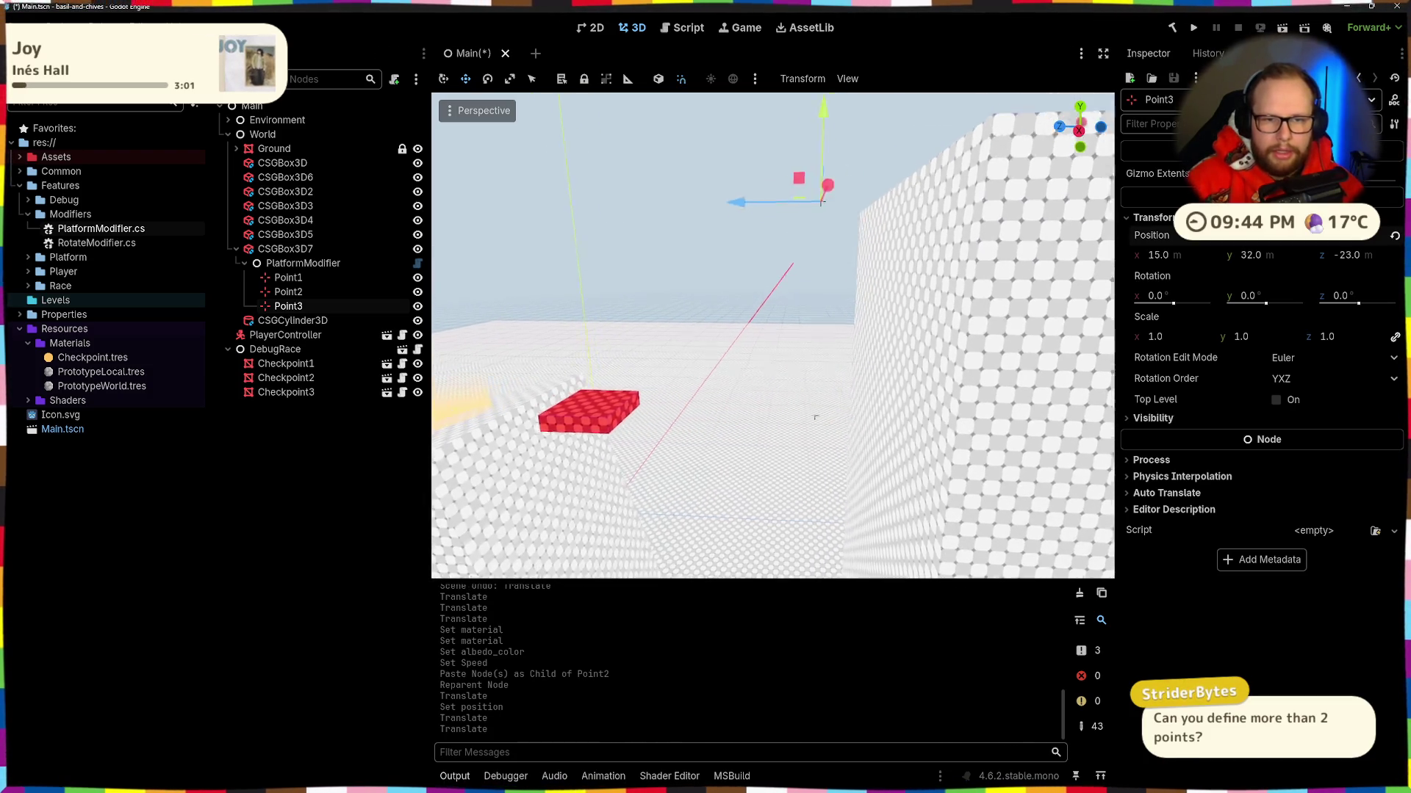
scroll(860, 223, down, 3)
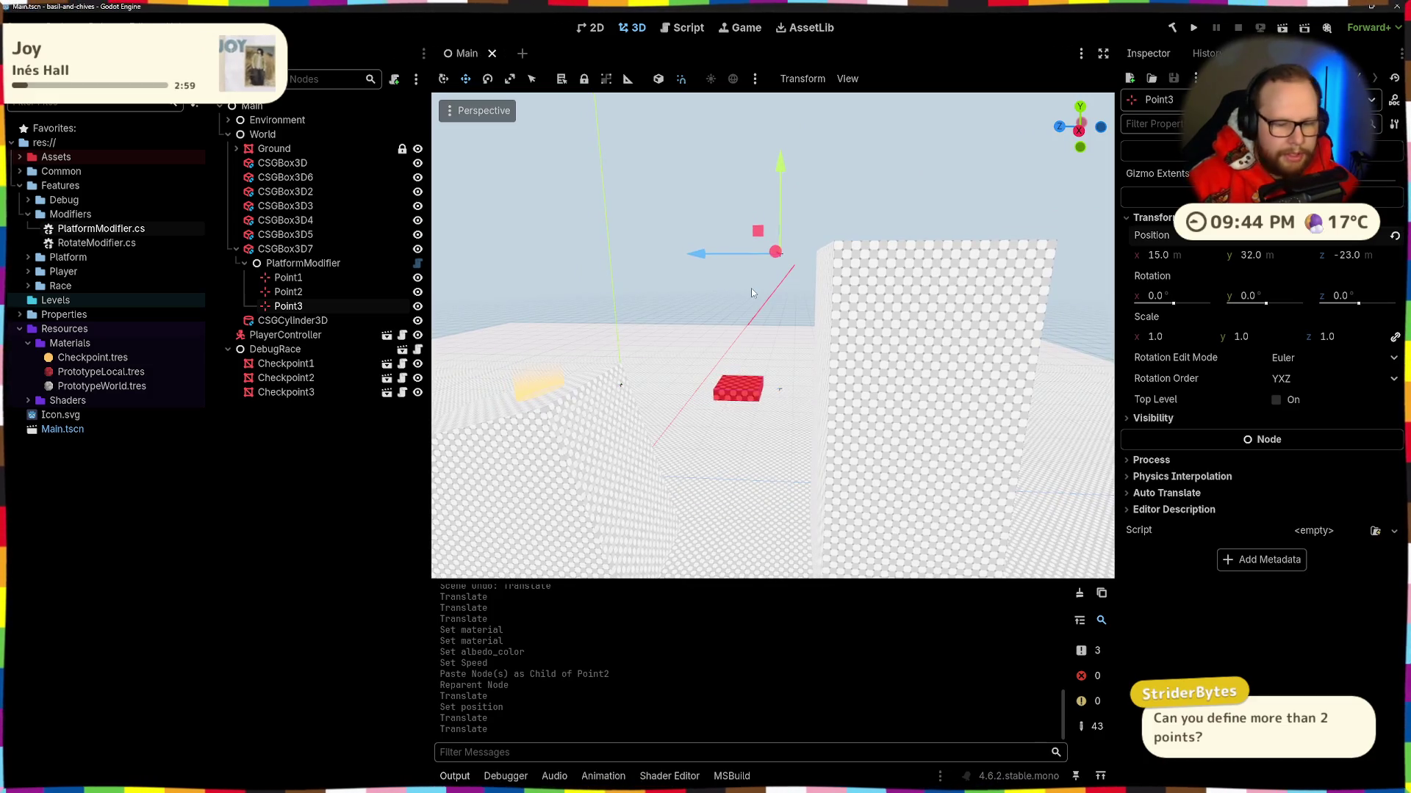
key(ctrl+shift+p)
key(Return)
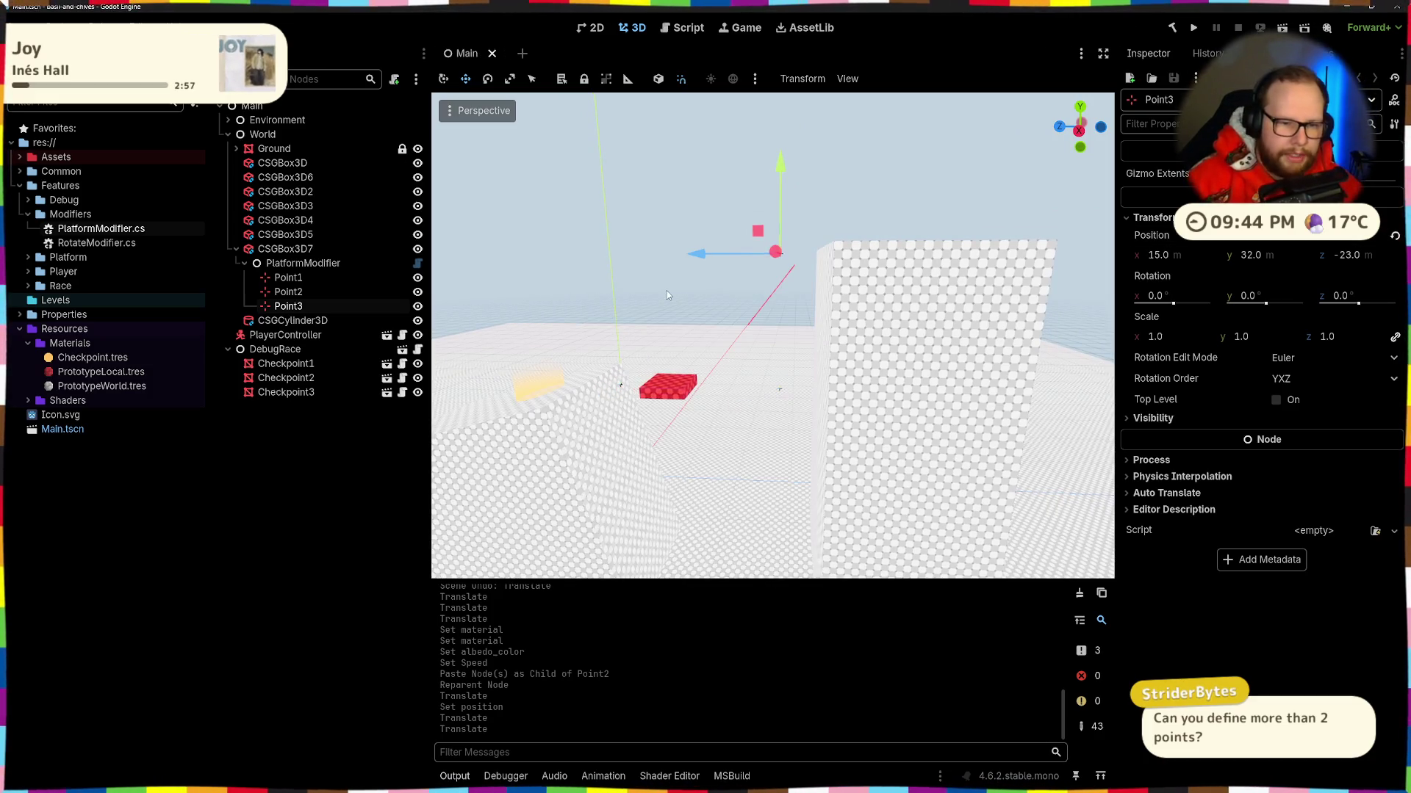
Step: Watch the red platform travel its path, then delete Point3
click(624, 332)
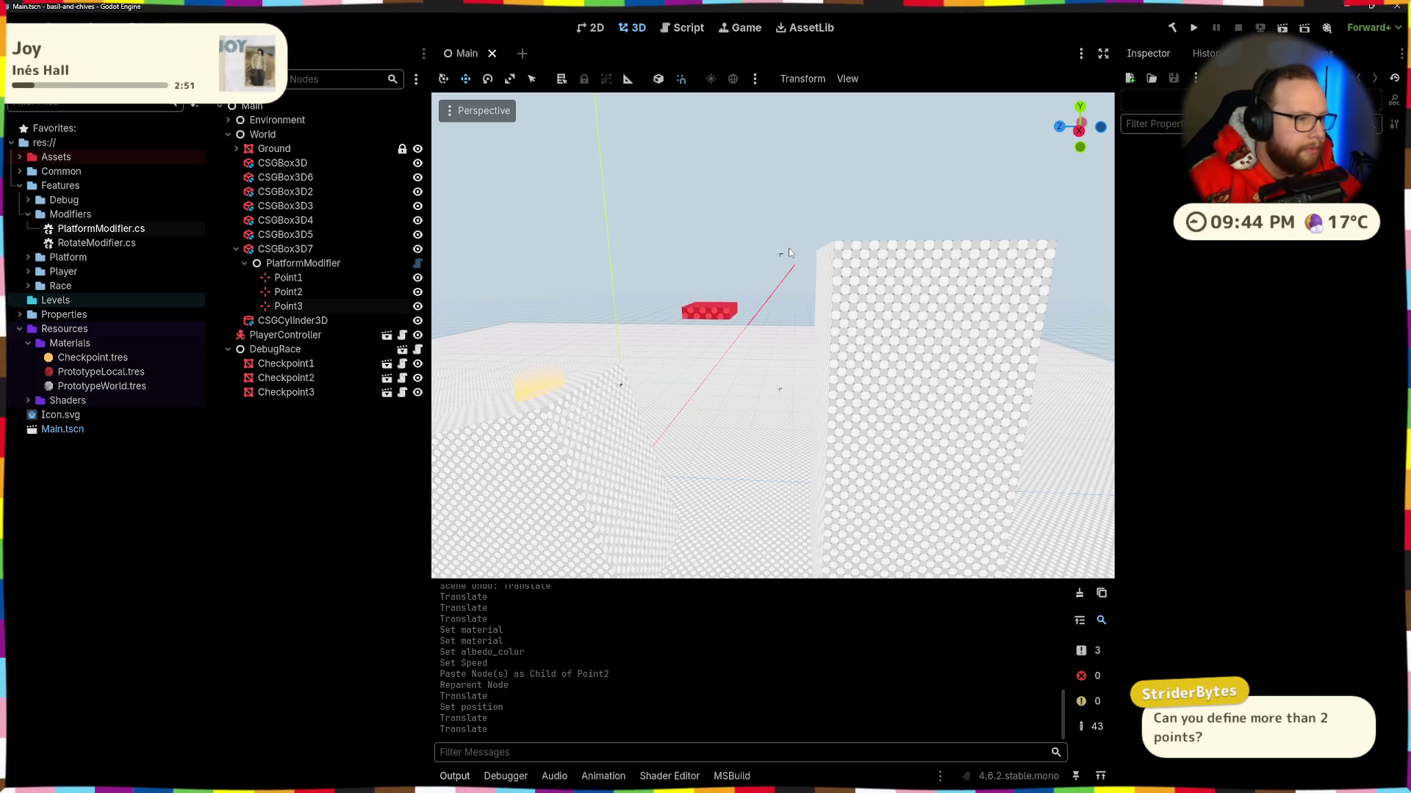
mouse_move(787, 249)
mouse_down()
mouse_move(746, 276)
mouse_move(772, 282)
mouse_move(757, 288)
mouse_move(453, 350)
mouse_up()
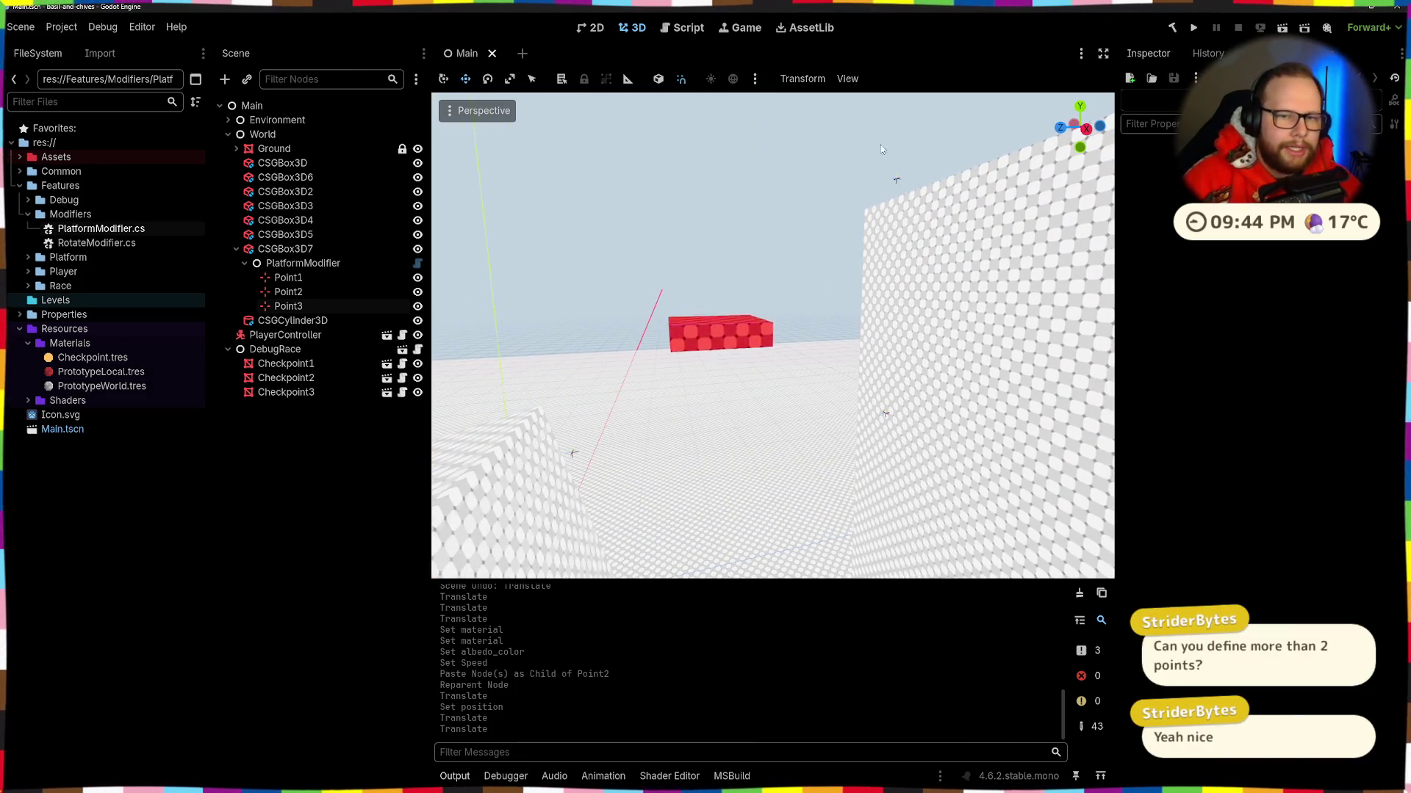
click(294, 293)
click(305, 307)
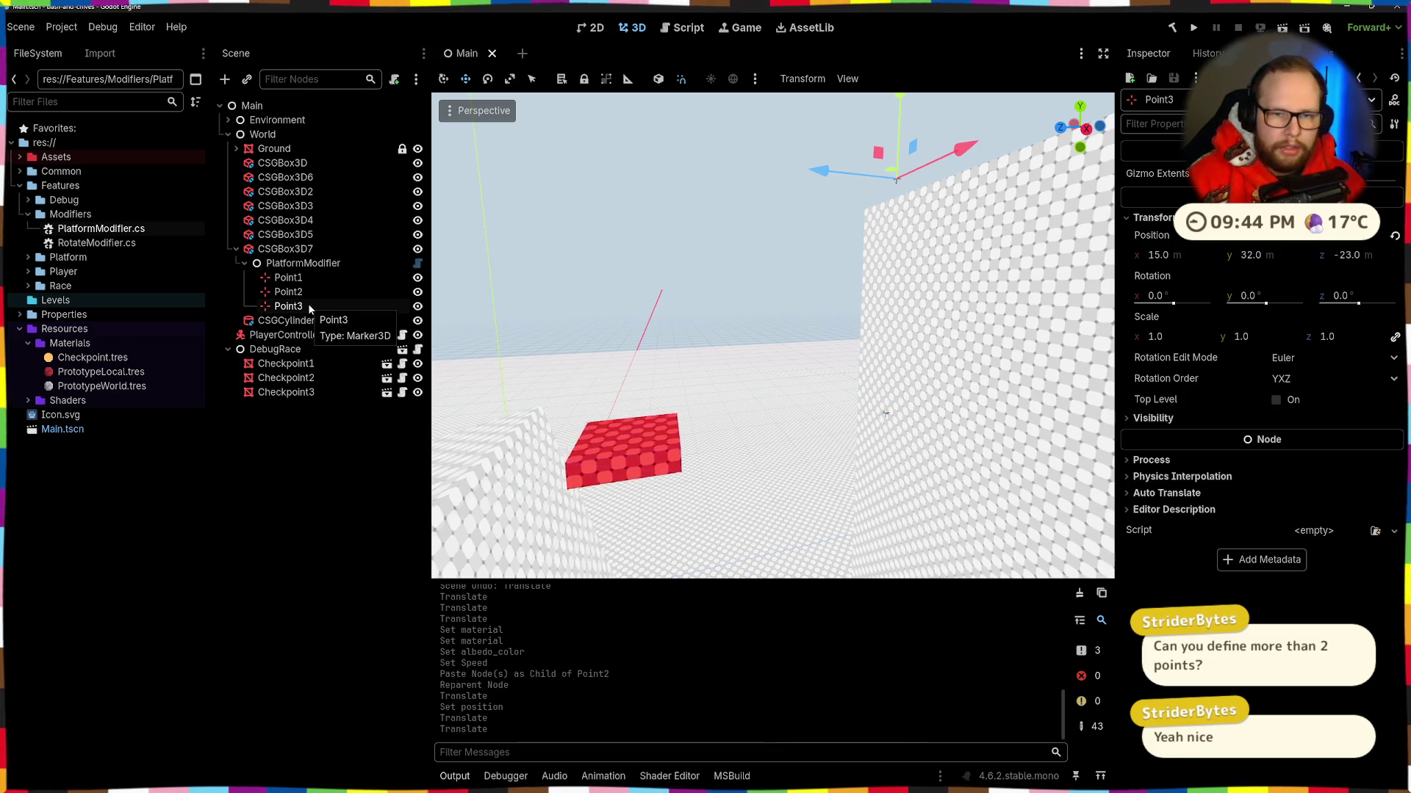
key(Delete)
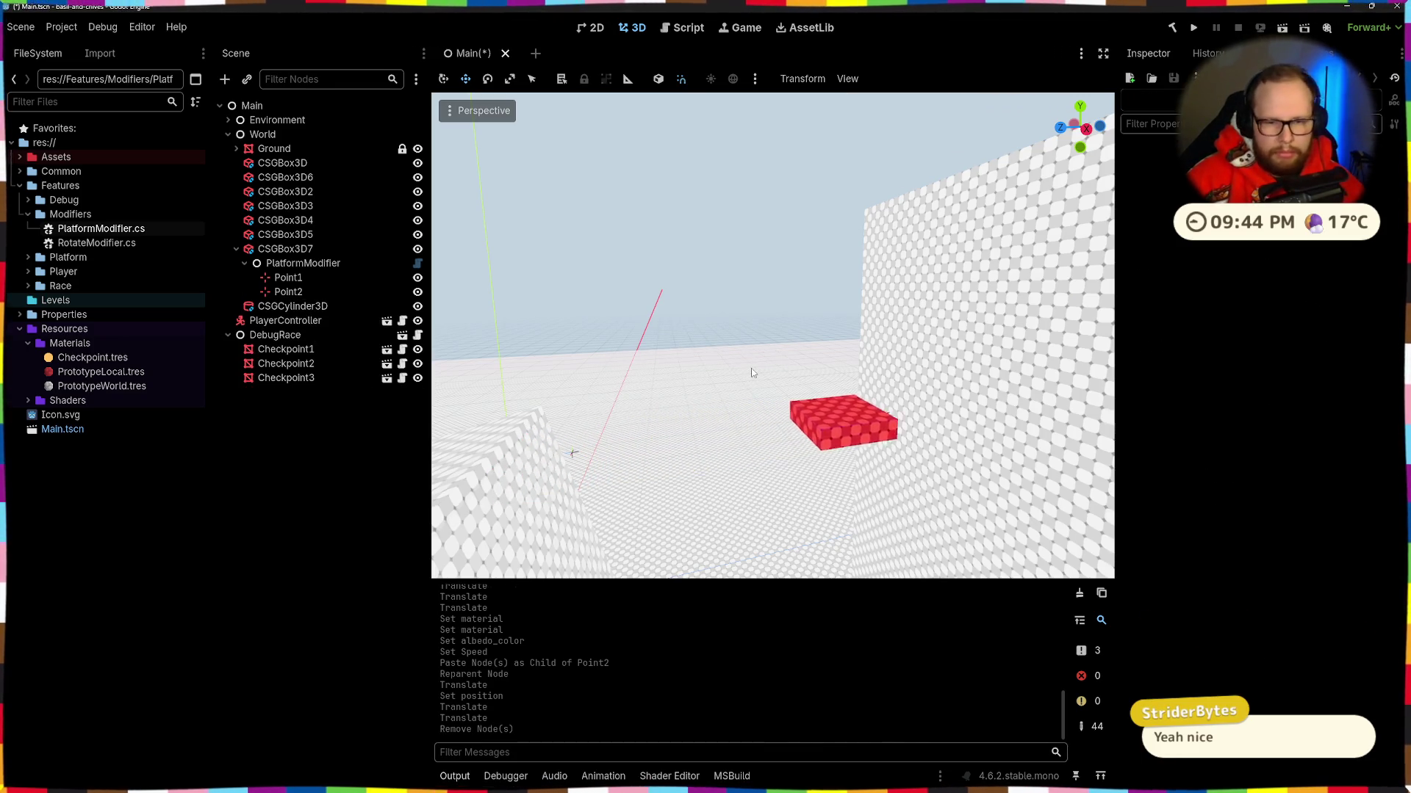
Step: Save Main.tscn, then select the CSGBox3D5 step block
key(ctrl+s)
key(ctrl+shift+p)
key(Escape)
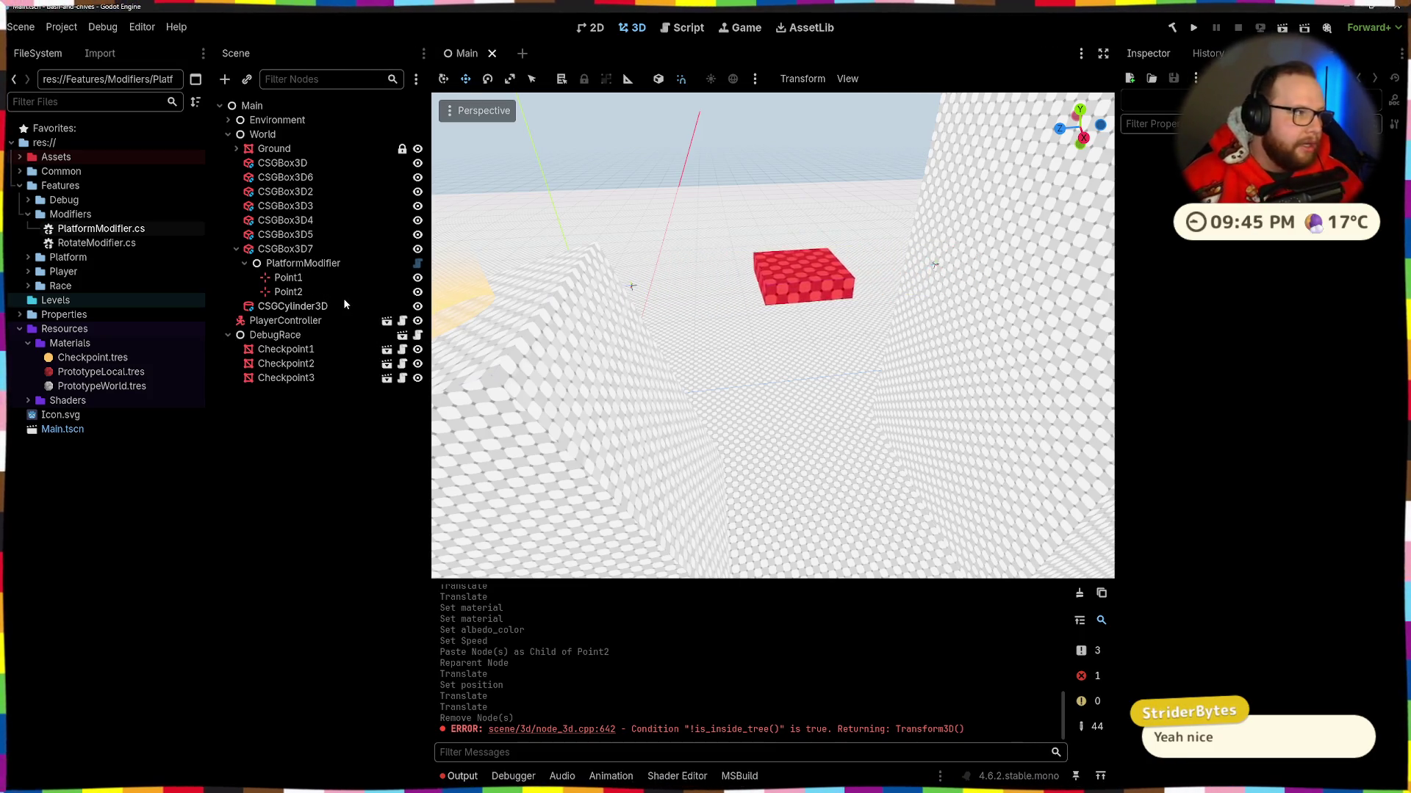
mouse_move(689, 343)
mouse_down()
mouse_move(647, 455)
mouse_move(772, 362)
mouse_move(779, 440)
mouse_move(757, 485)
mouse_move(714, 340)
mouse_move(716, 352)
mouse_up()
click(286, 234)
mouse_move(808, 477)
mouse_down()
mouse_move(826, 540)
mouse_move(794, 476)
mouse_up()
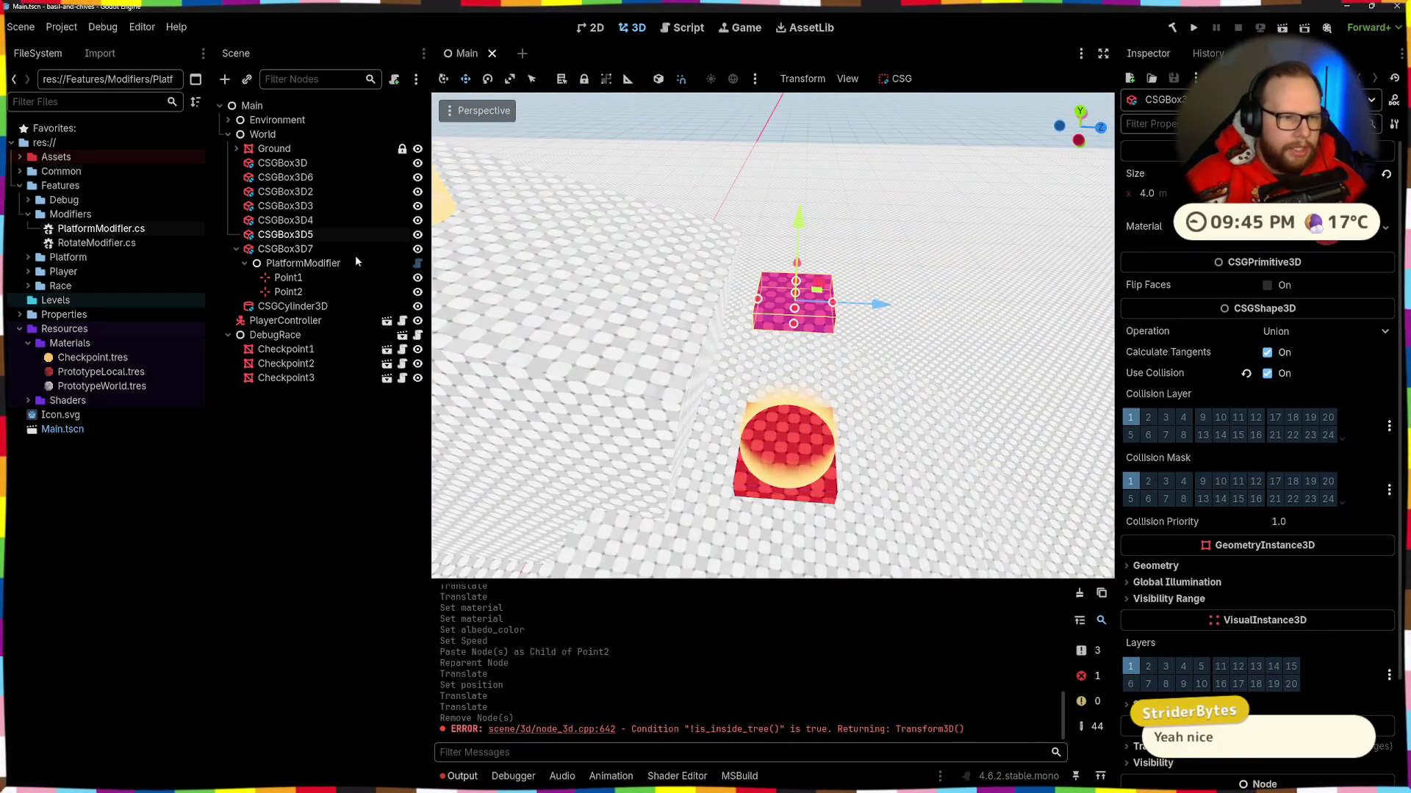
Step: Make CSGBox3D7's red material unique and copy it
click(288, 262)
click(286, 249)
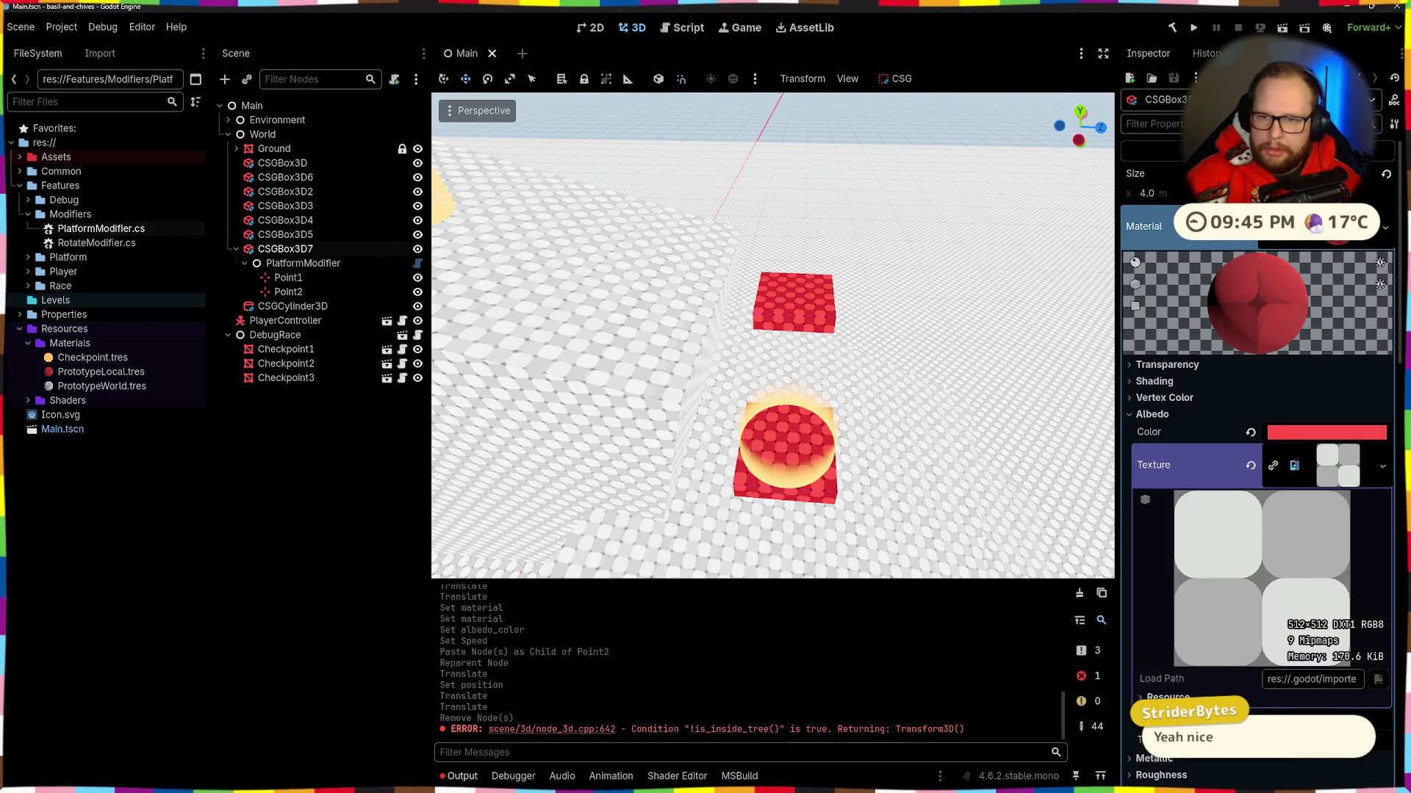
click(1385, 228)
click(1300, 371)
click(1385, 227)
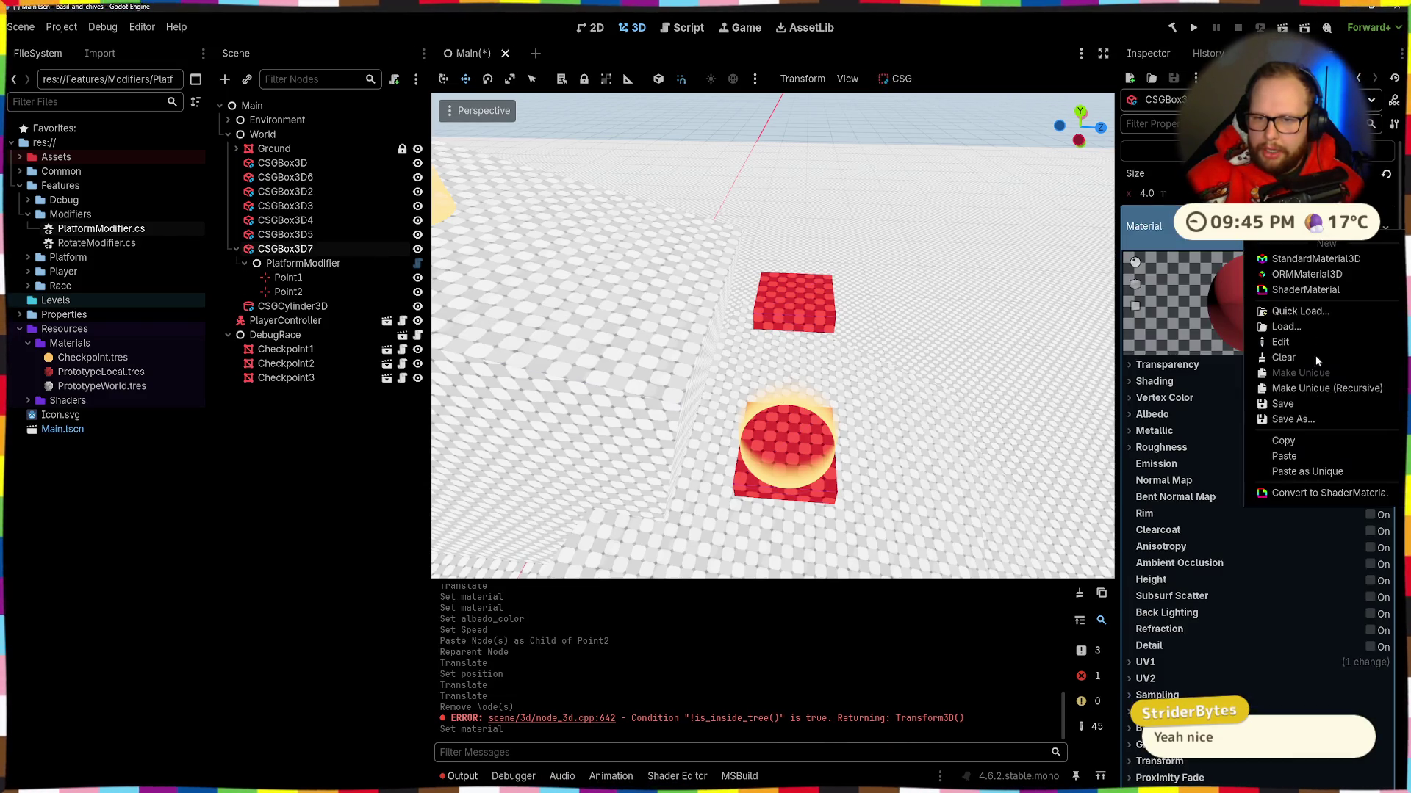
click(1294, 443)
Step: Paste the red material onto both CSGBox3D4 and CSGBox3D5
click(759, 302)
shift+click(820, 506)
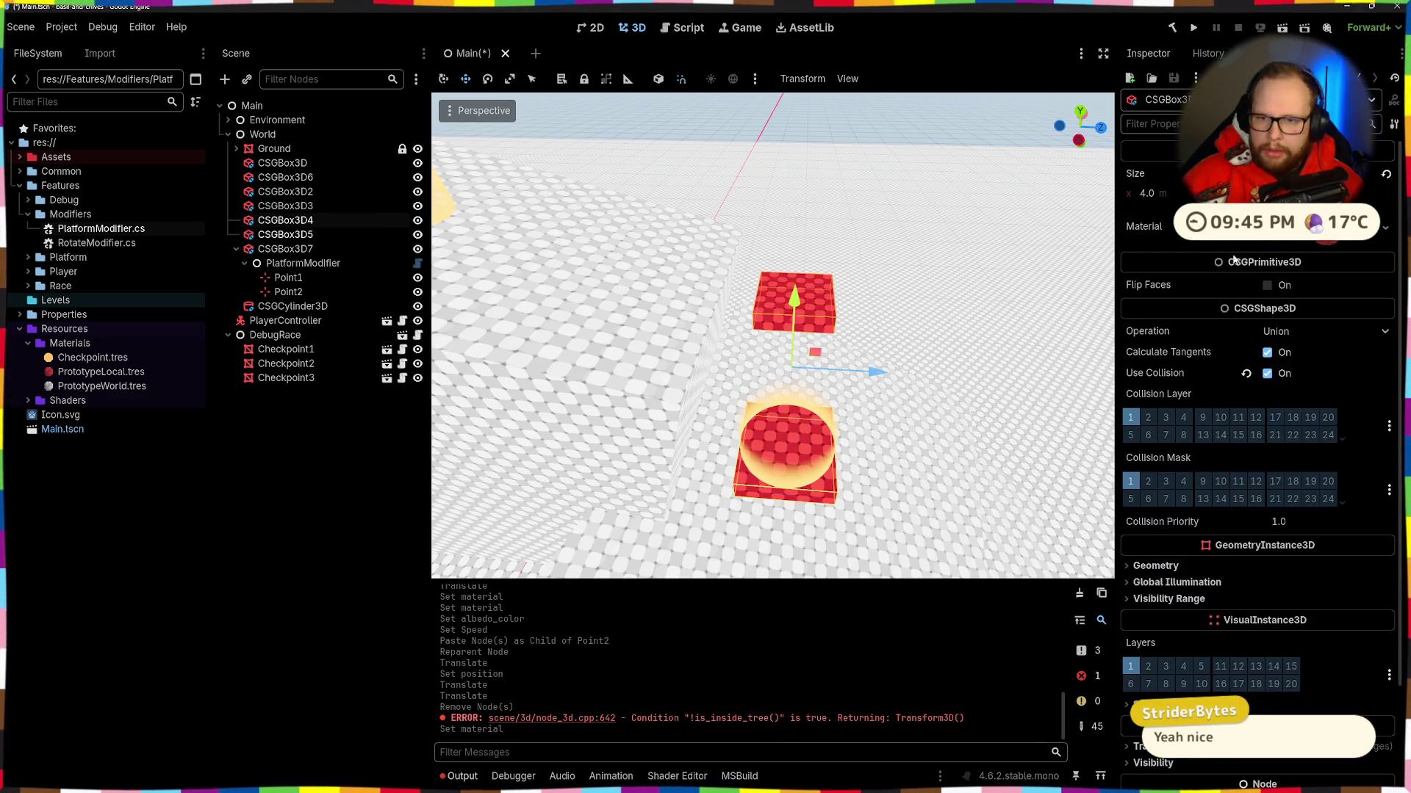
click(1385, 227)
click(1288, 457)
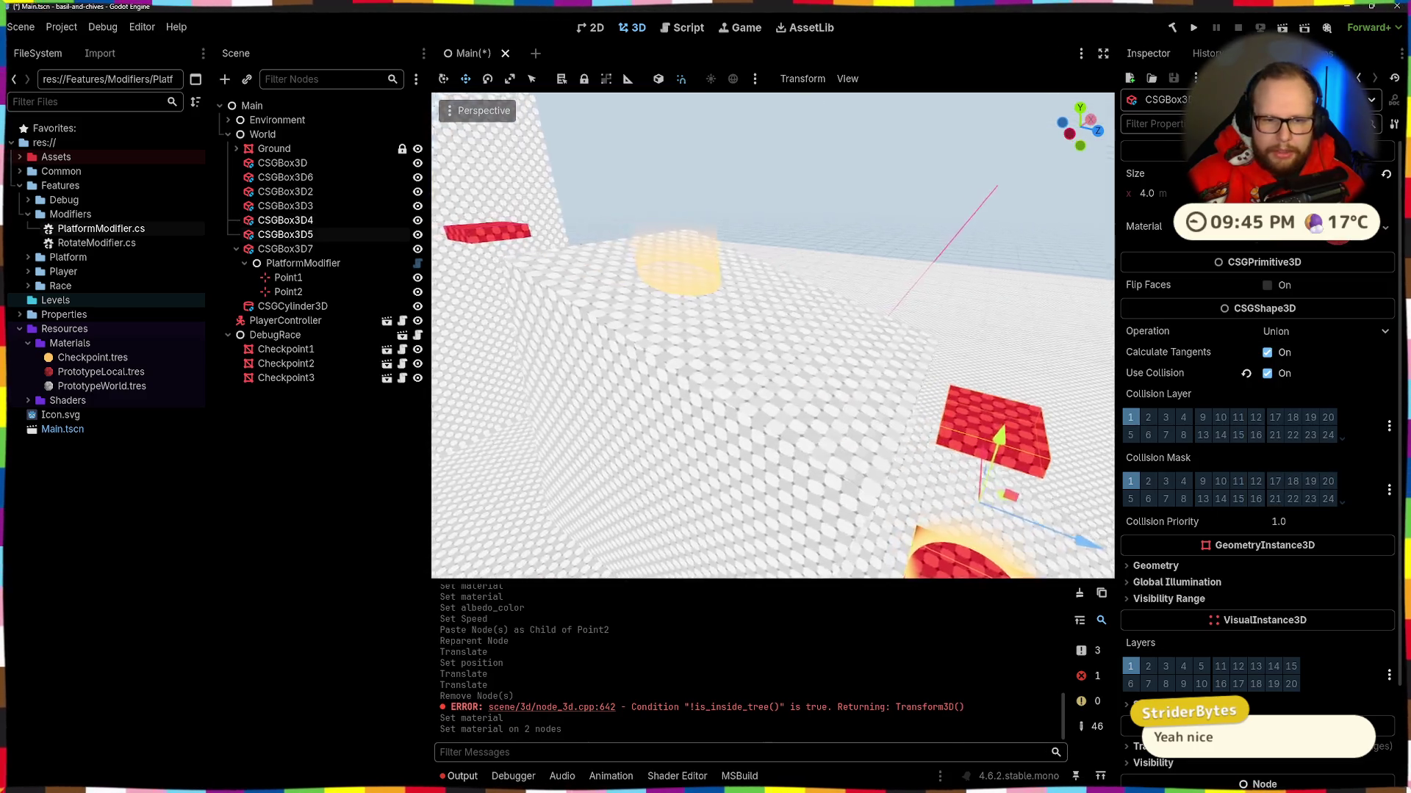
Step: Duplicate the upper red step block as CSGBox3D8 and place it beside the wall
click(916, 337)
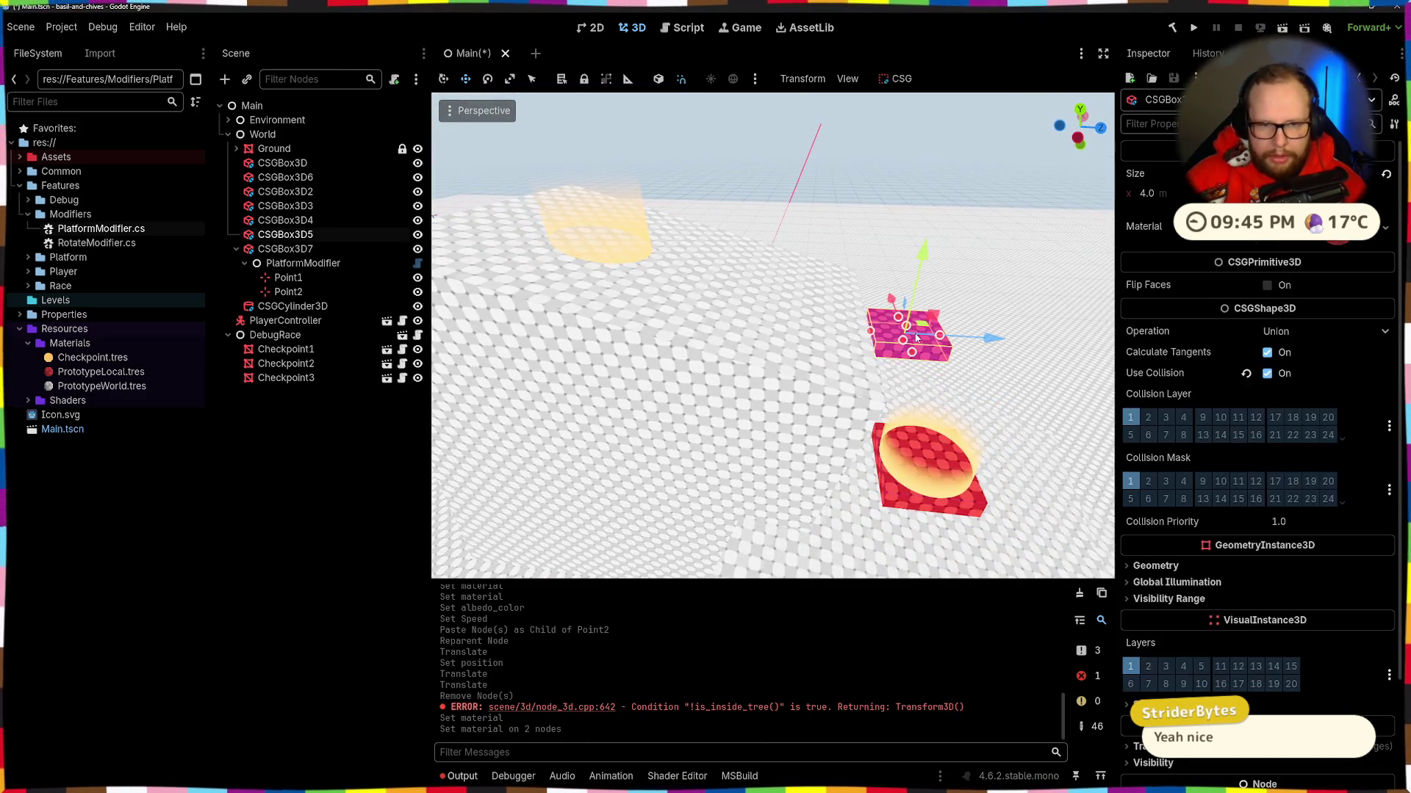
key(ctrl+d)
drag(995, 338, 1043, 346)
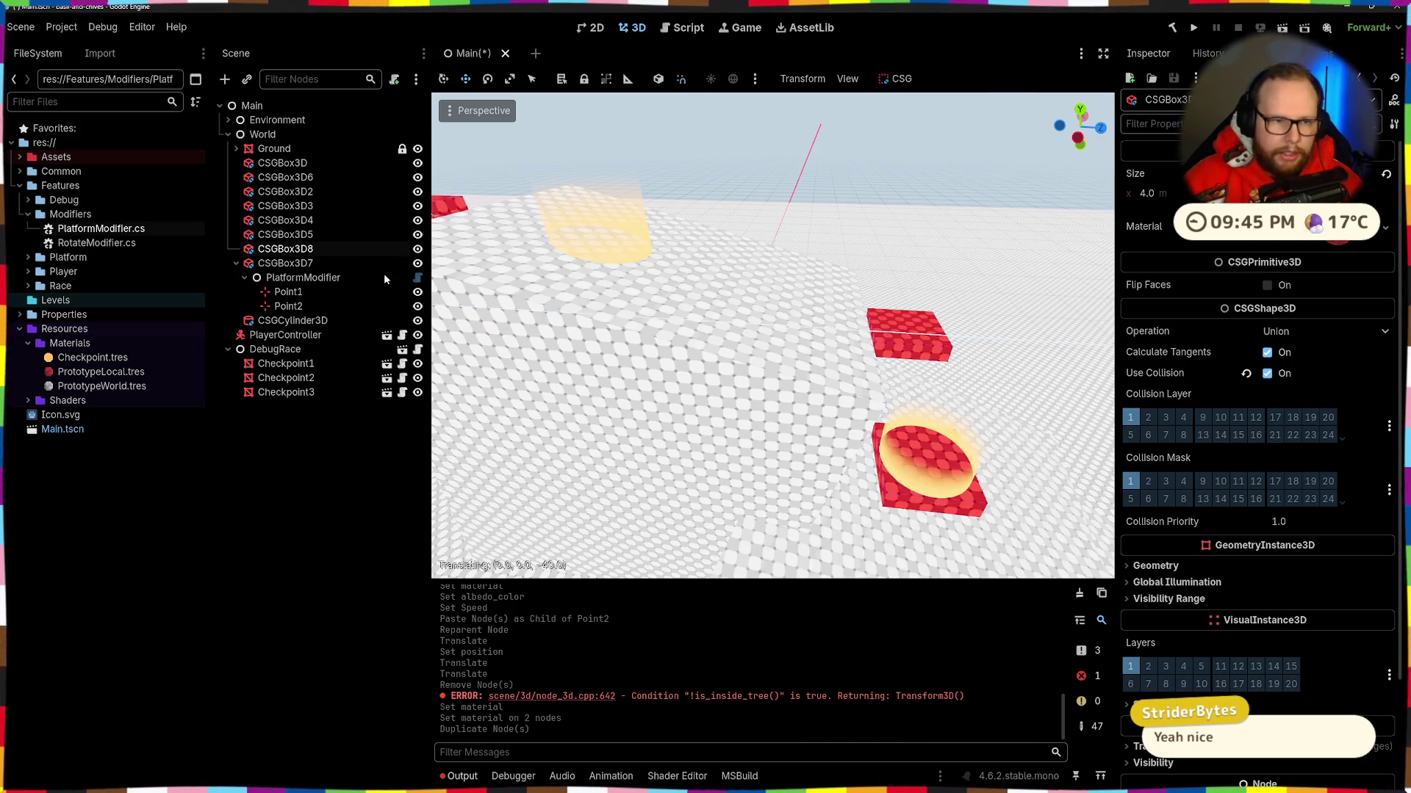
key(f)
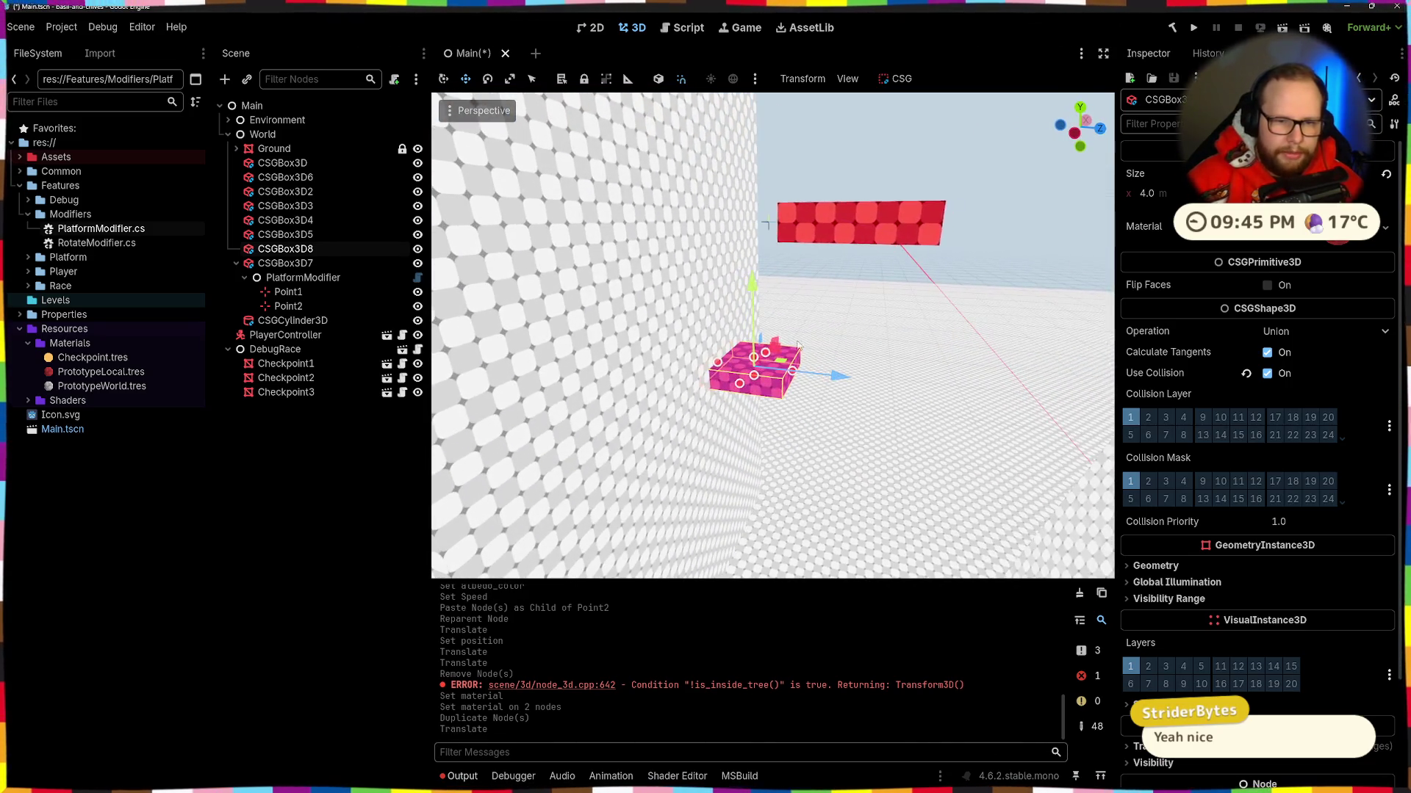
mouse_move(650, 242)
mouse_down()
mouse_move(810, 266)
mouse_move(808, 250)
mouse_up()
Step: Lower CSGBox3D8 and slide it along the X axis
key(f)
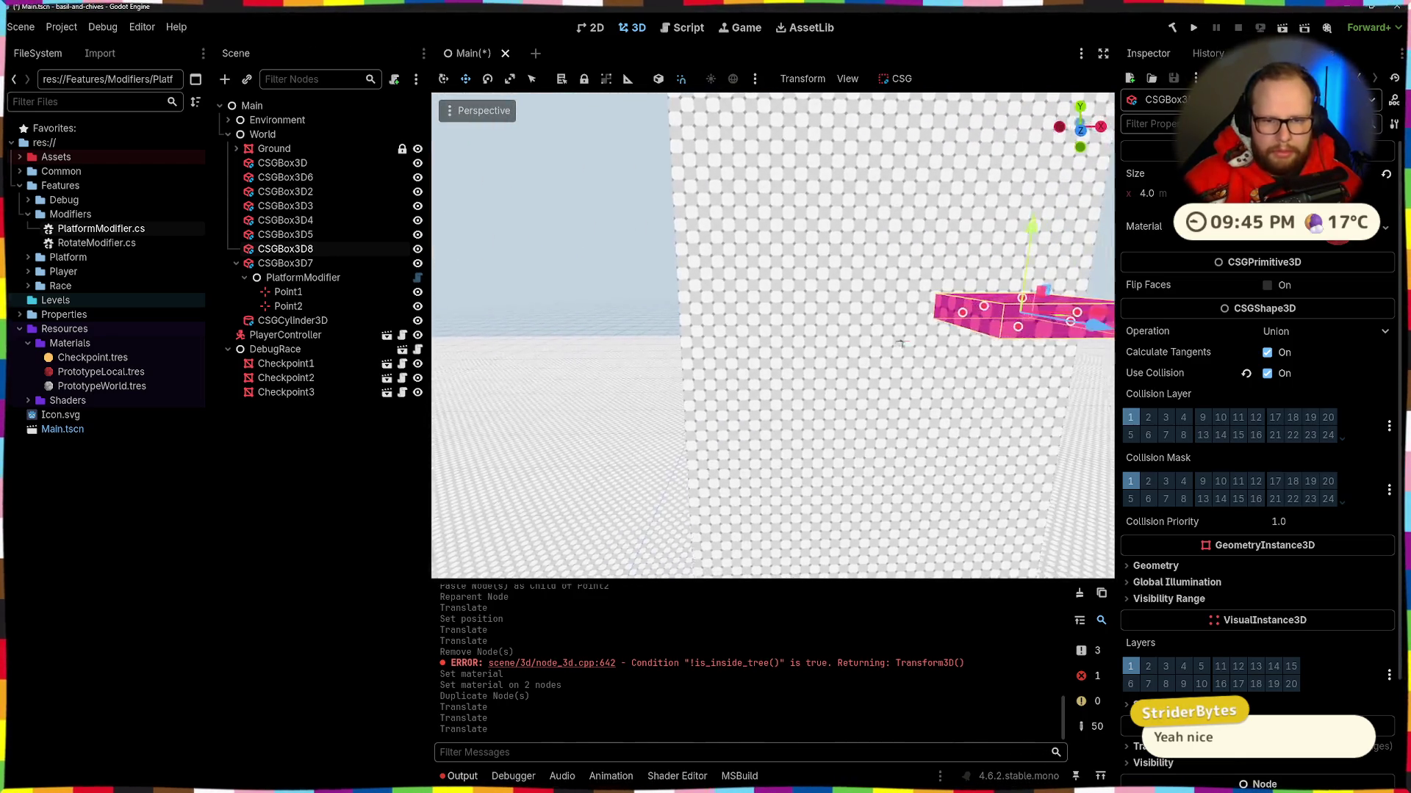
drag(810, 241, 813, 265)
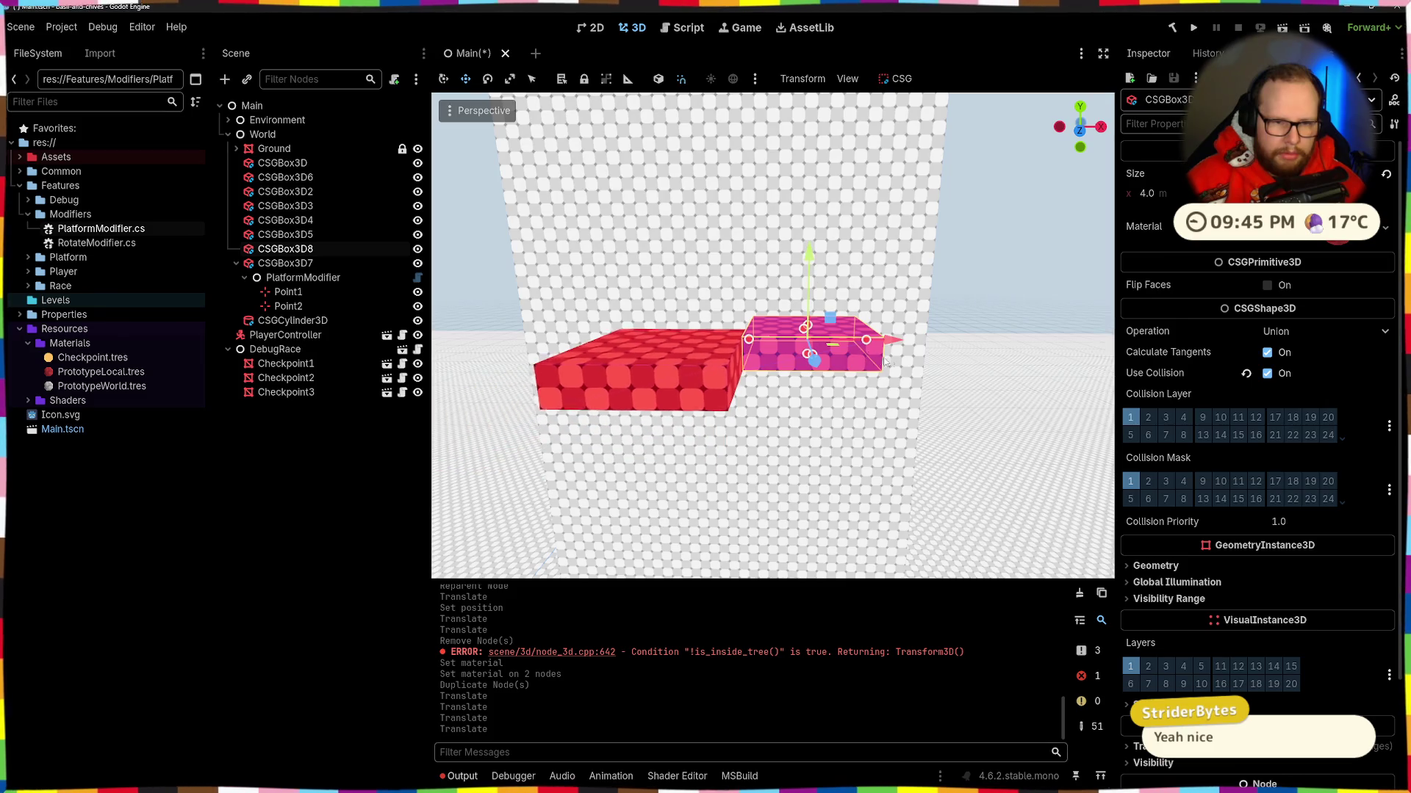
drag(961, 350, 569, 324)
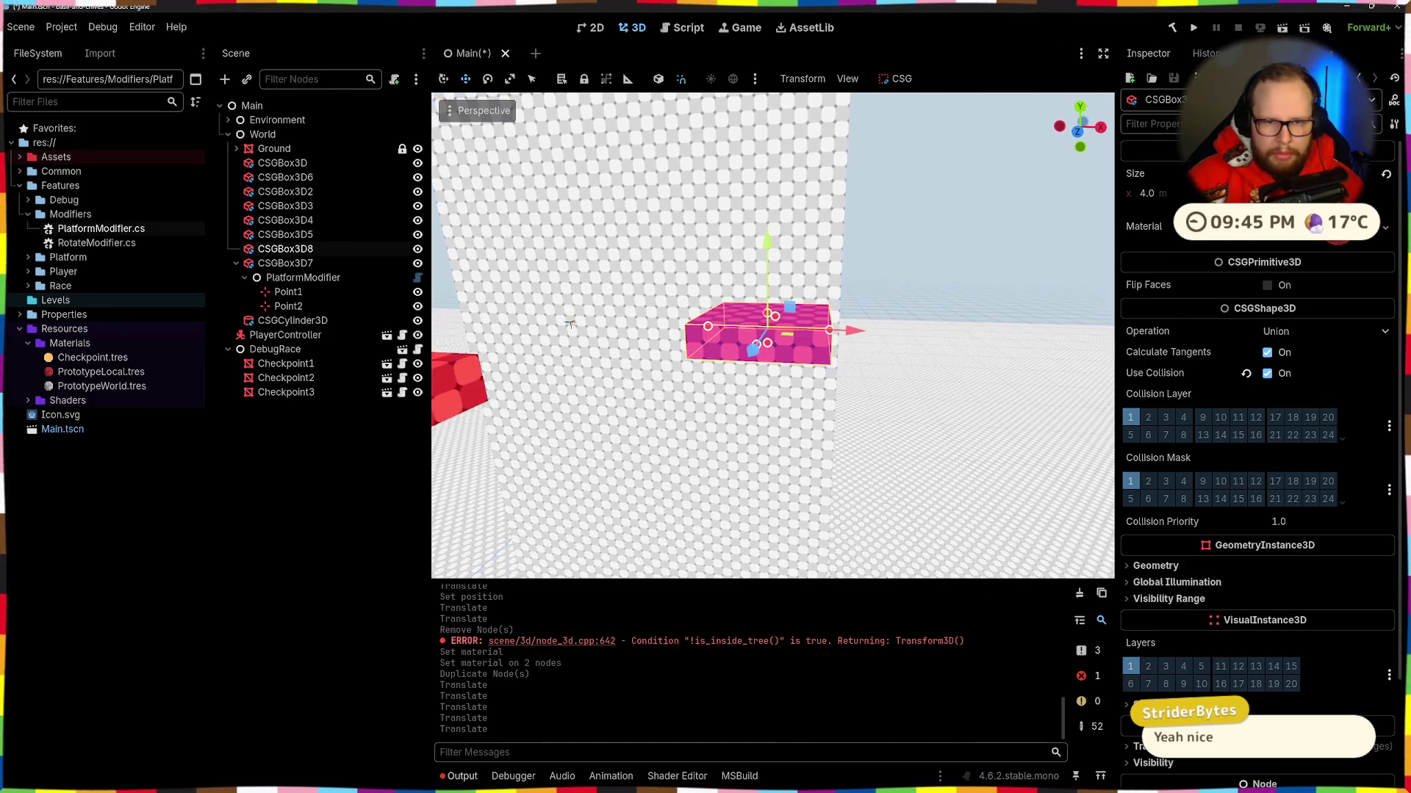
mouse_move(894, 346)
mouse_down()
mouse_move(933, 353)
mouse_move(936, 338)
mouse_move(941, 360)
mouse_up()
mouse_move(471, 297)
mouse_down()
mouse_move(512, 302)
mouse_move(643, 269)
mouse_move(721, 300)
mouse_up()
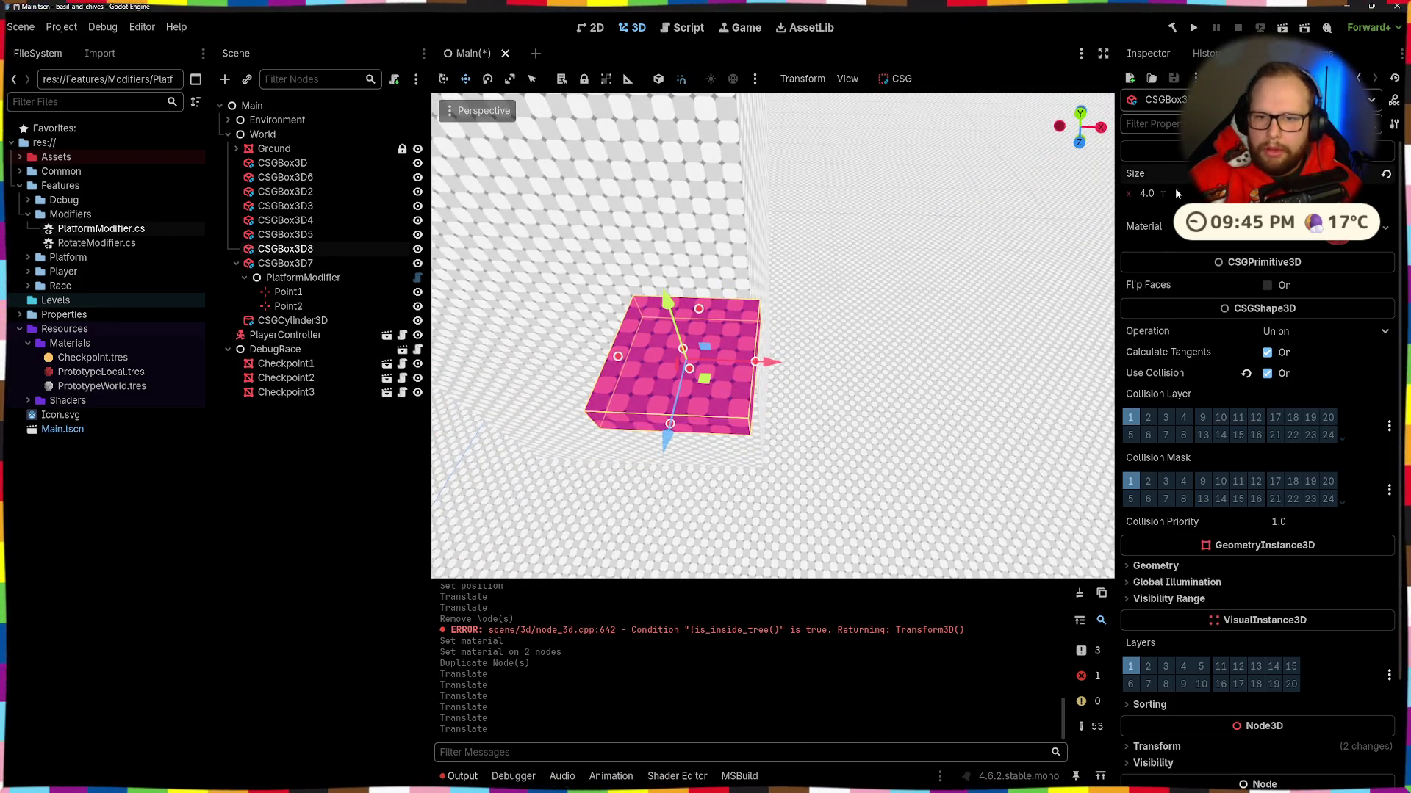
Step: Shrink CSGBox3D8's width and depth with its size handles
drag(1175, 193, 1146, 193)
drag(956, 324, 970, 329)
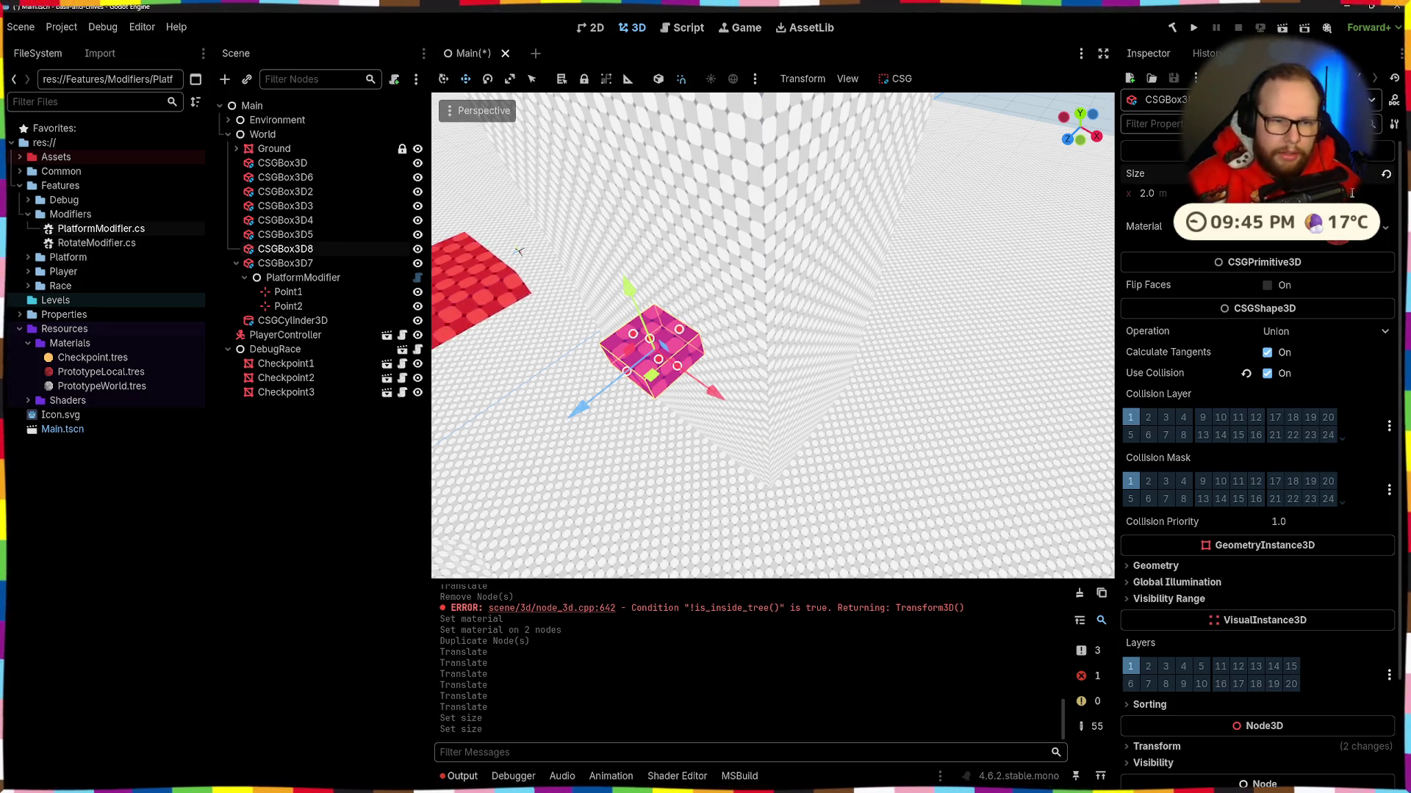
drag(808, 308, 842, 301)
mouse_move(929, 380)
mouse_down()
mouse_move(639, 259)
mouse_move(908, 397)
mouse_move(964, 394)
mouse_up()
Step: Shift the resized block along the X axis against the wall
key(g)
key(x)
click(847, 397)
mouse_move(847, 398)
mouse_down()
mouse_move(891, 324)
mouse_move(923, 301)
mouse_move(1080, 345)
mouse_move(1102, 324)
mouse_up()
key(g)
key(x)
click(938, 316)
mouse_move(734, 396)
mouse_down()
mouse_move(793, 395)
mouse_move(771, 437)
mouse_move(791, 426)
mouse_up()
Step: Duplicate the resized block as CSGBox3D9, undoing accidental rotations
key(shift+d)
click(824, 402)
key(ctrl+z)
key(ctrl+z)
key(w)
key(g)
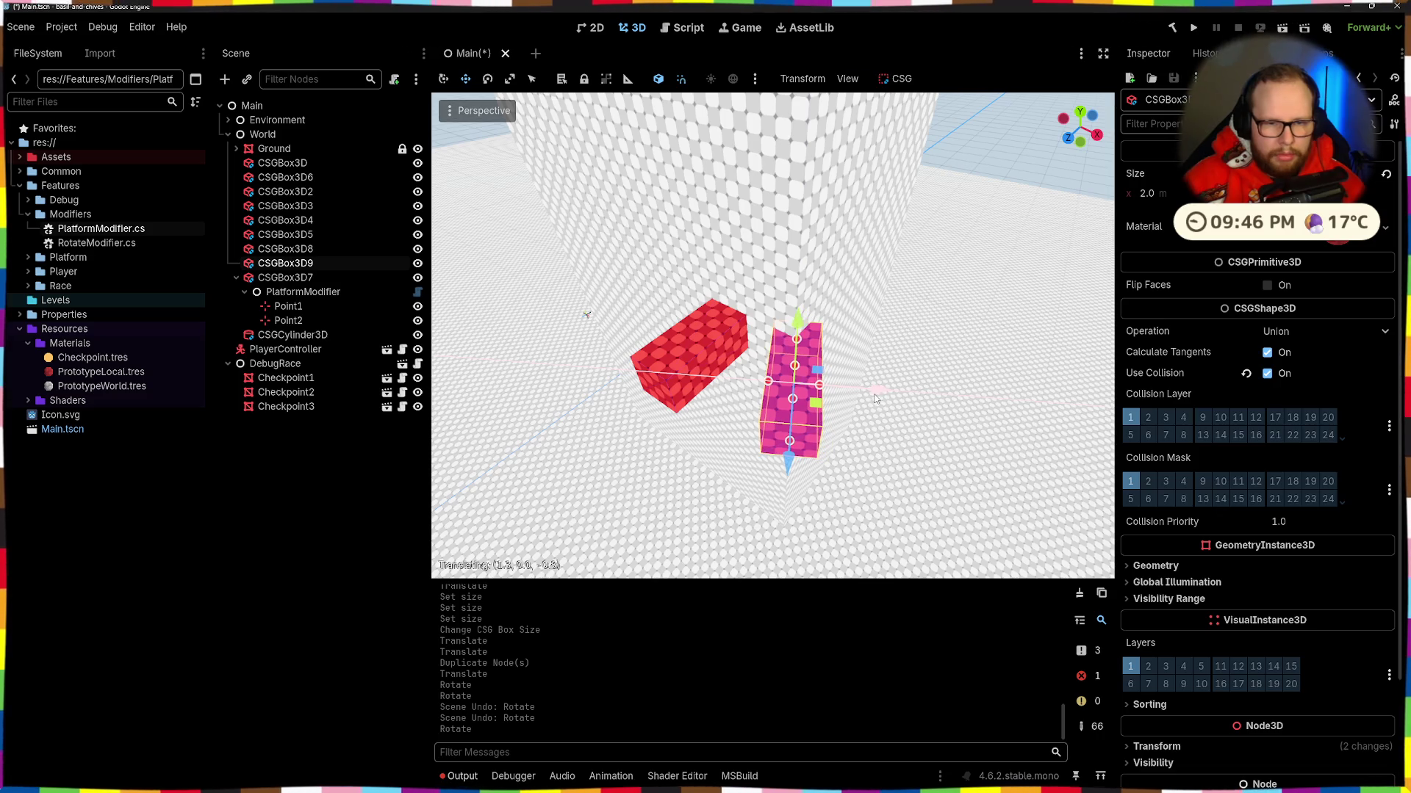
Step: Undo the stray moves and rotate CSGBox3D9 around its vertical axis
click(866, 392)
key(ctrl+z)
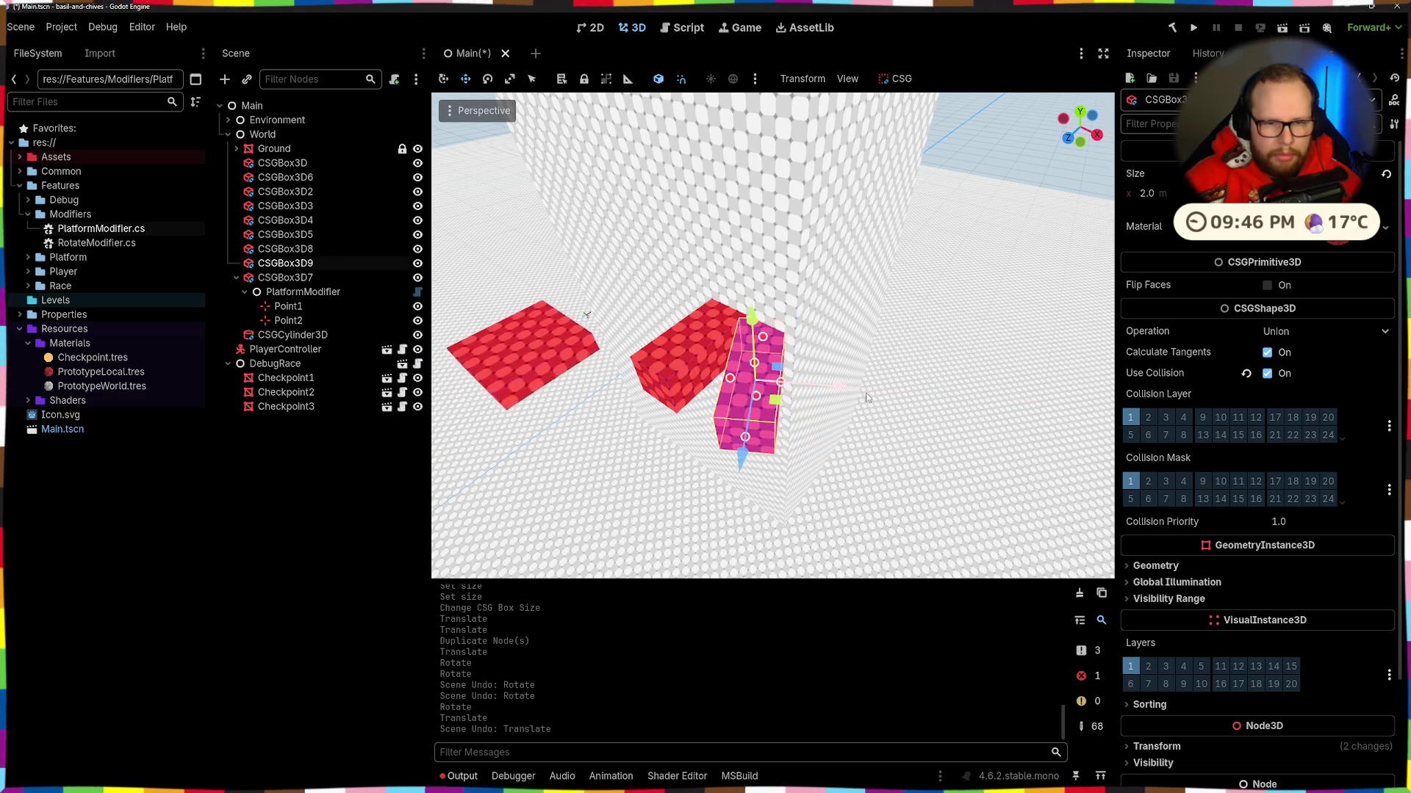
key(ctrl+z)
key(e)
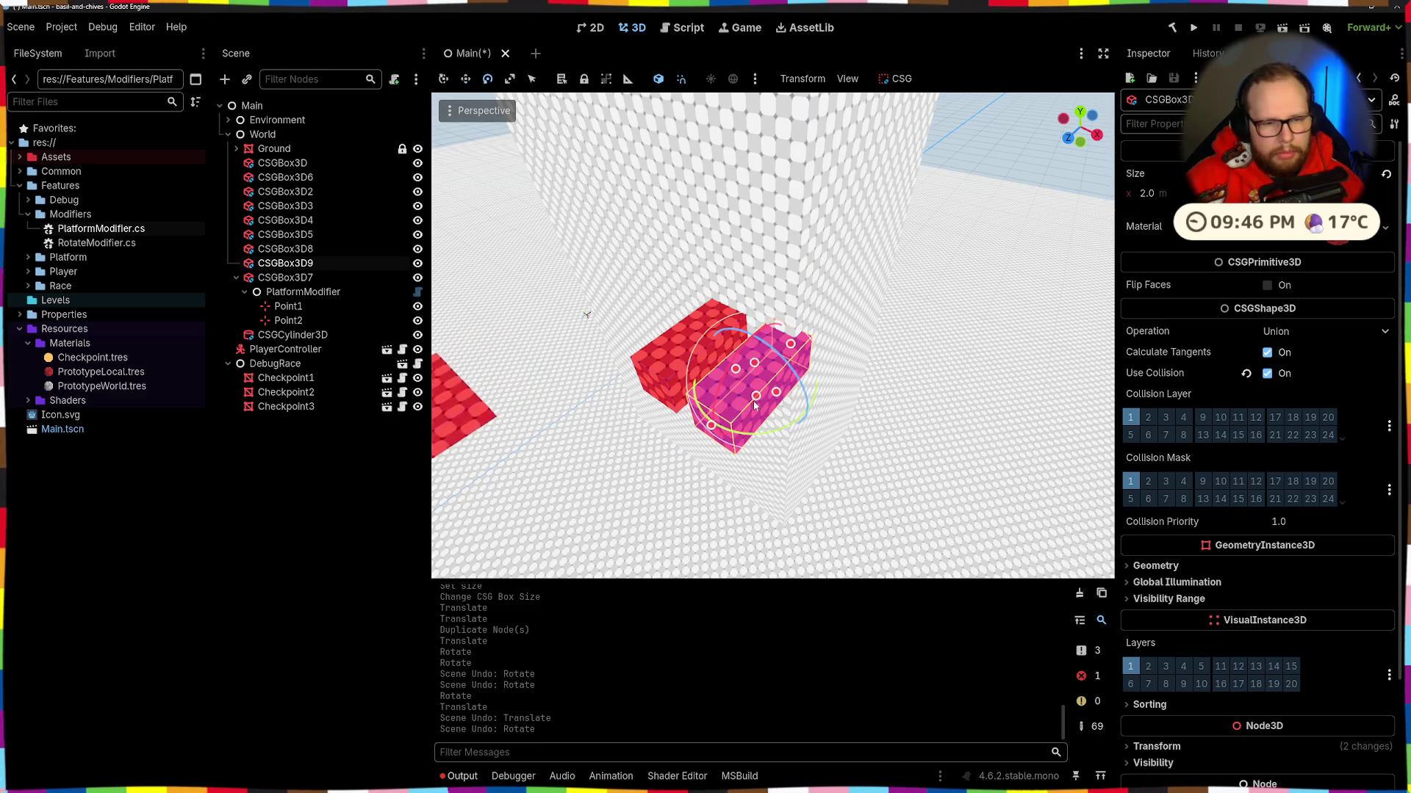
mouse_move(740, 440)
mouse_down()
mouse_move(789, 435)
mouse_move(775, 431)
mouse_move(816, 388)
mouse_move(861, 385)
mouse_up()
Step: Nudge CSGBox3D9 along X and set its Rotation Y to 45°
scroll(861, 385, up, 3)
scroll(455, 313, up, 2)
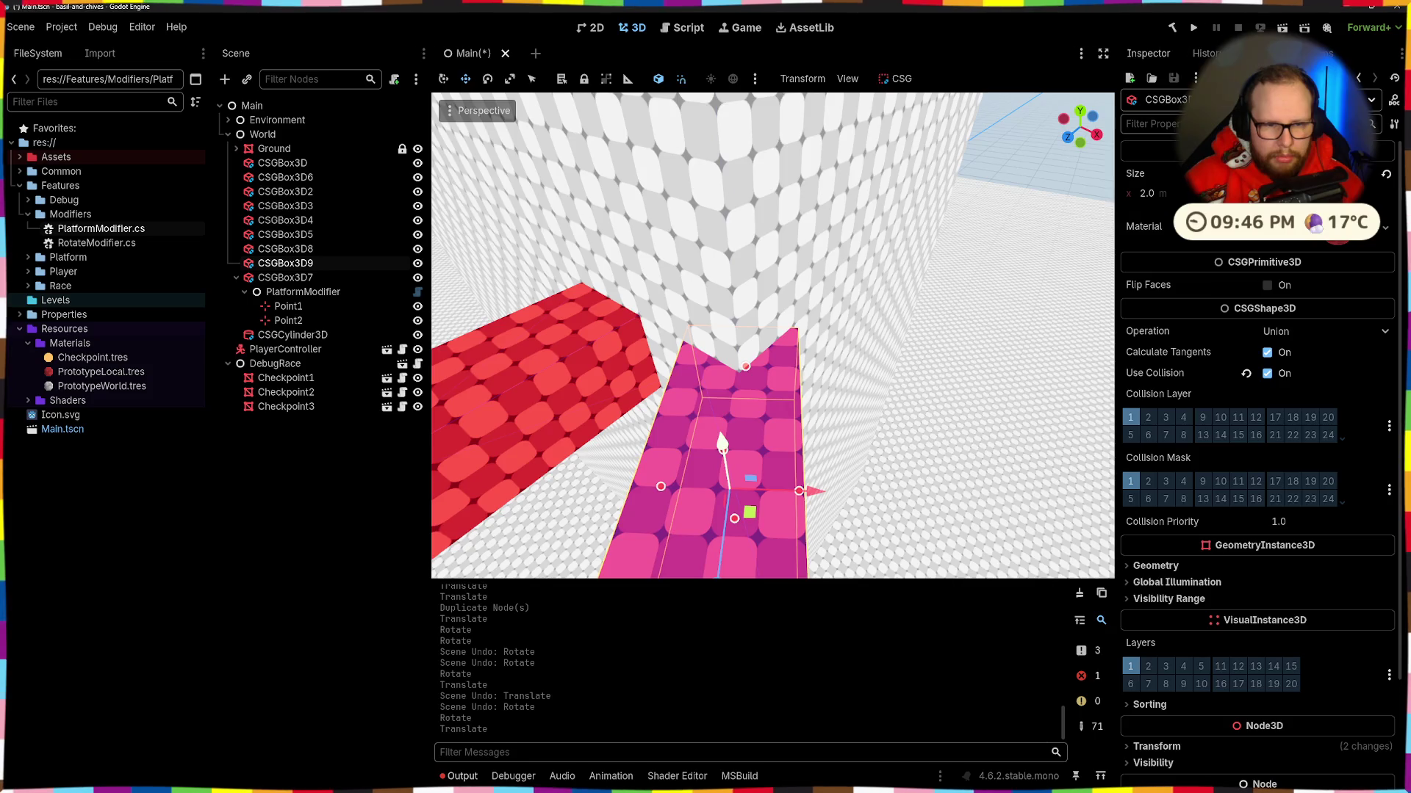
drag(811, 474, 824, 476)
scroll(819, 433, down, 3)
scroll(1248, 426, down, 4)
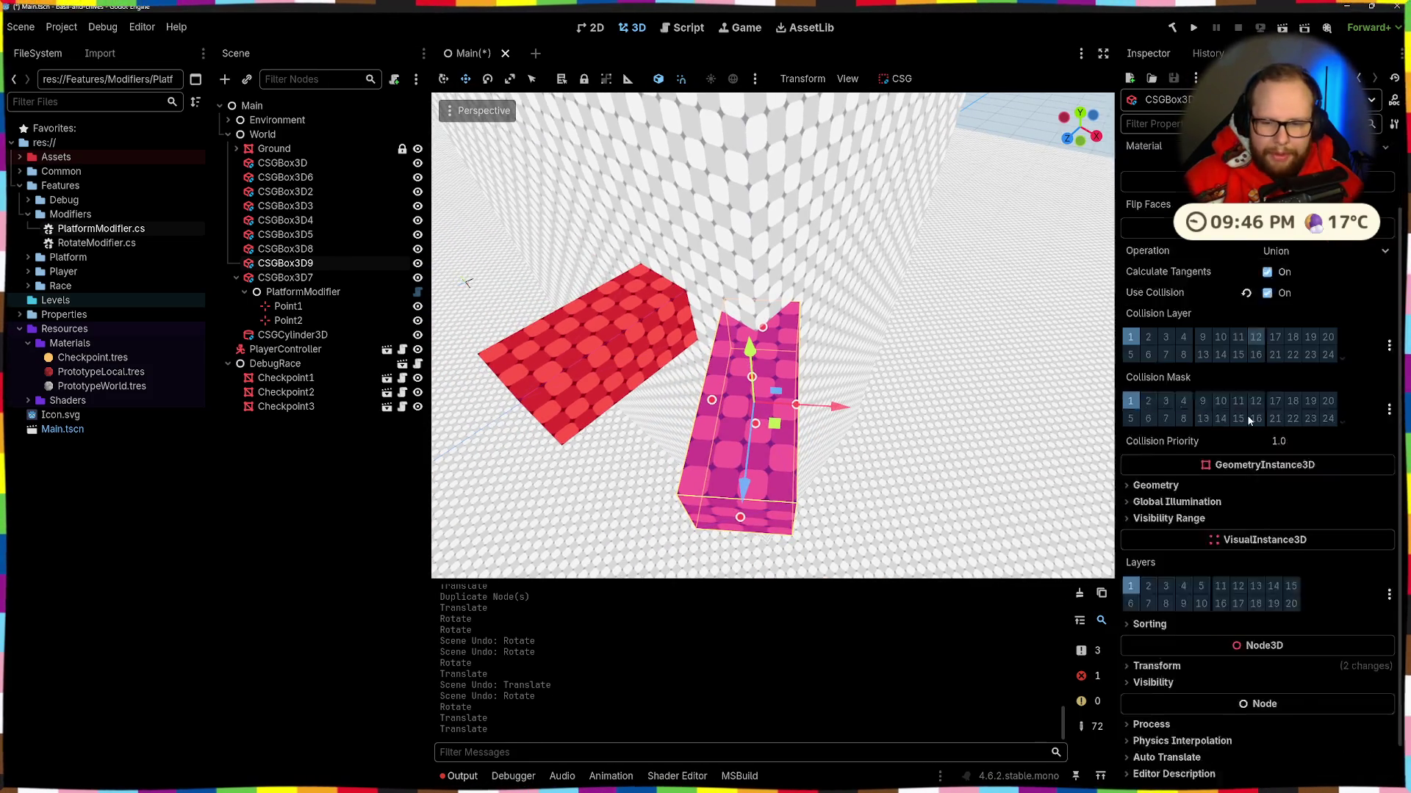
click(1159, 618)
text(45)
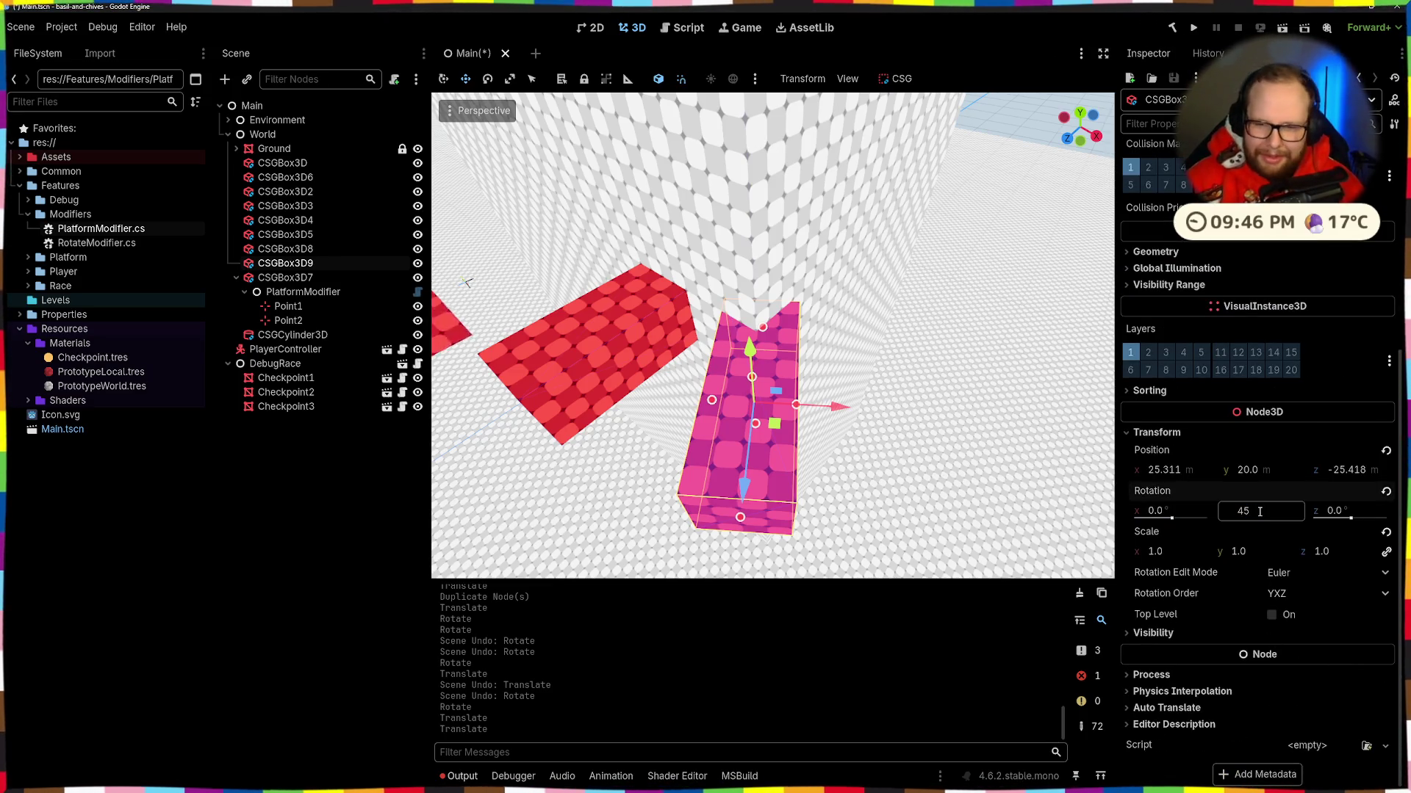
key(Return)
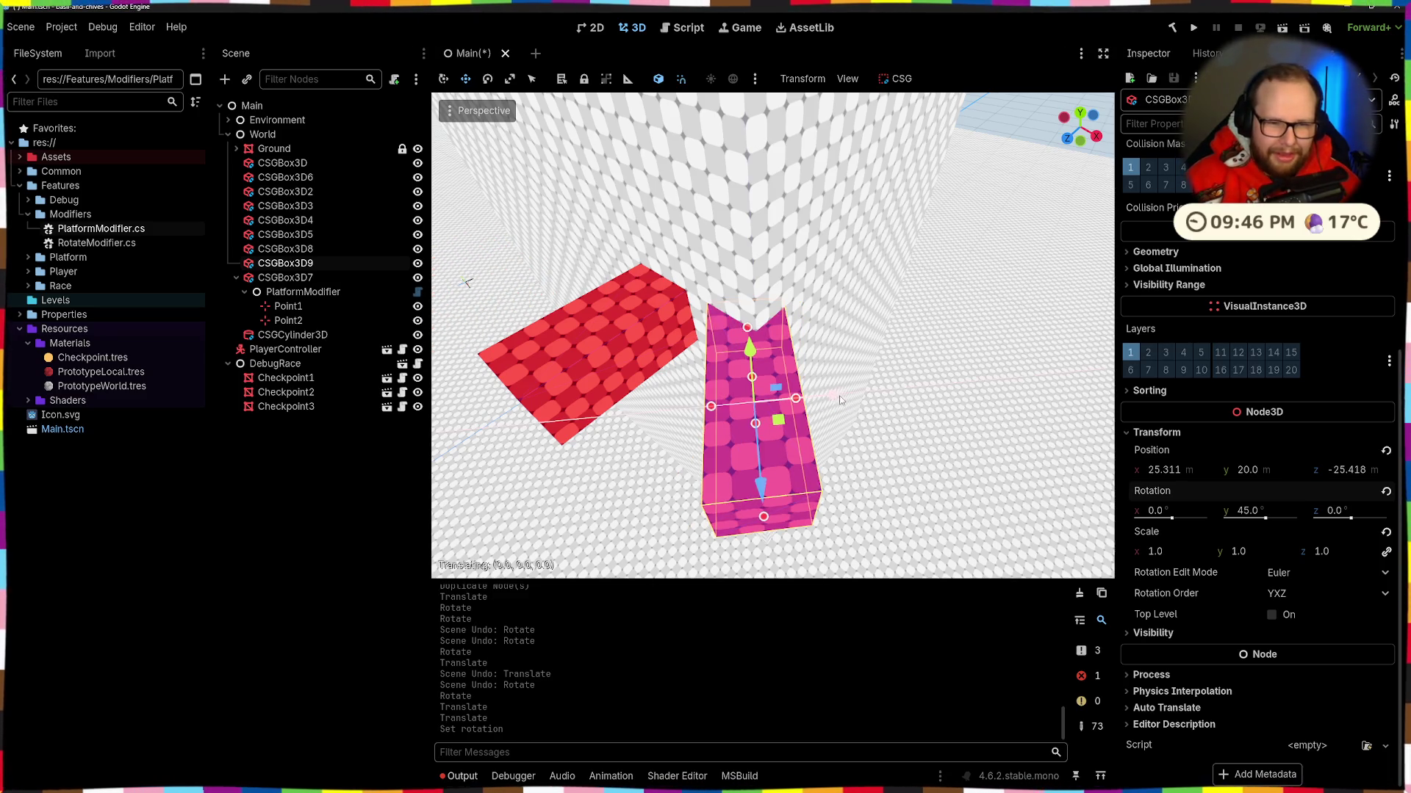
click(841, 402)
Step: Select the middle red step block and show its transform values
mouse_move(858, 444)
mouse_down()
mouse_move(789, 350)
mouse_move(828, 313)
mouse_move(828, 271)
mouse_move(764, 313)
mouse_move(645, 322)
mouse_move(702, 317)
mouse_up()
drag(917, 389, 862, 432)
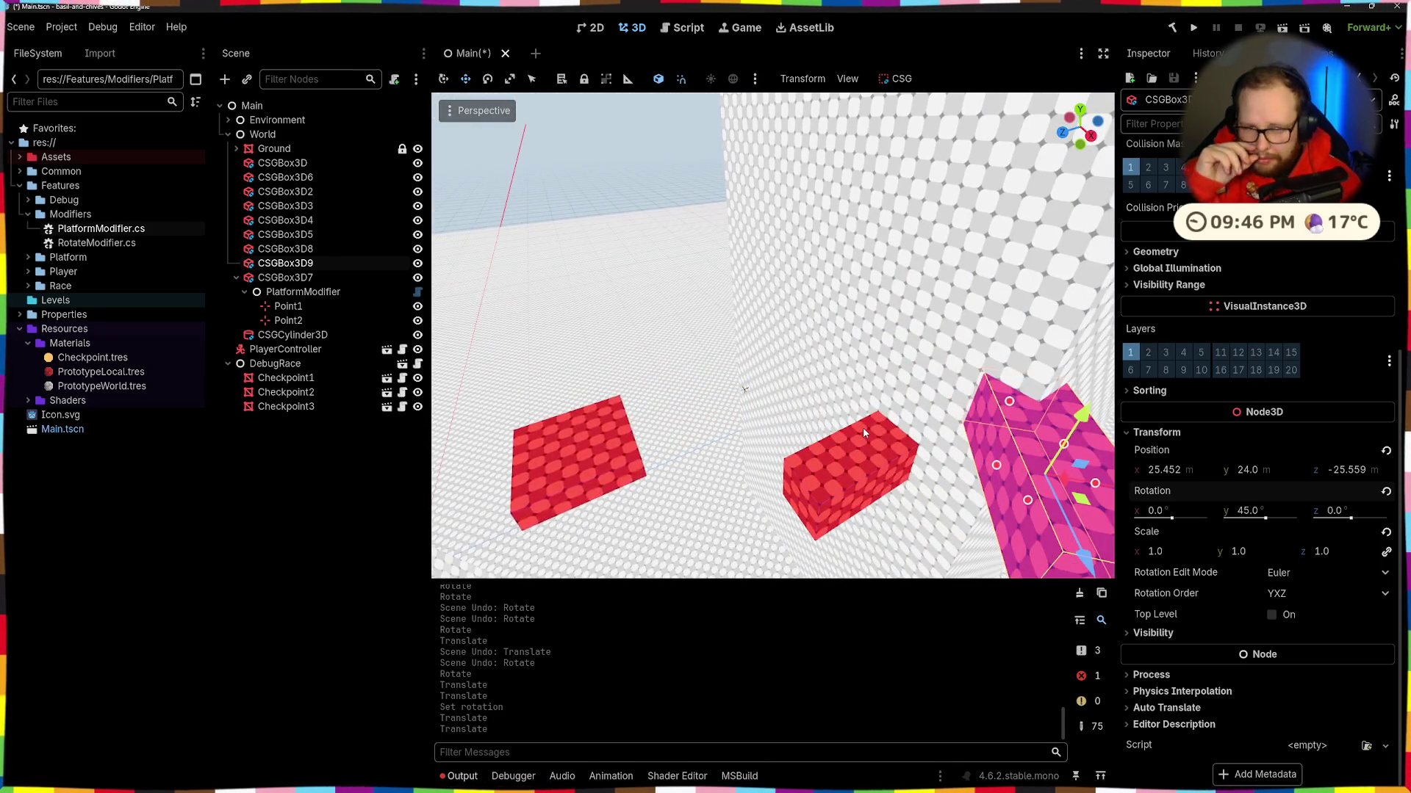
click(880, 479)
scroll(1160, 541, down, 3)
click(1131, 616)
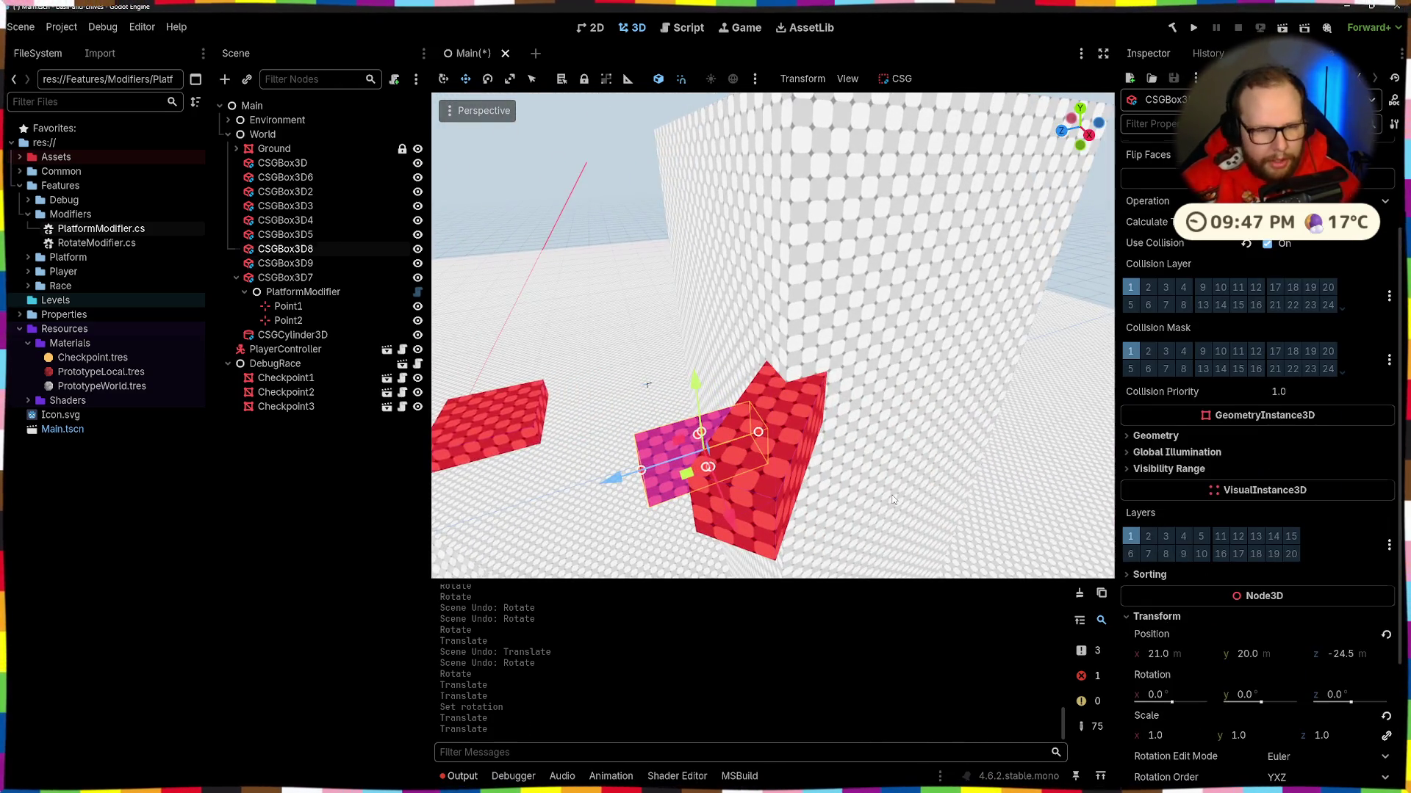
Step: Duplicate the middle step block, turn the copy 90°, and raise it against the tall wall
key(ctrl+d)
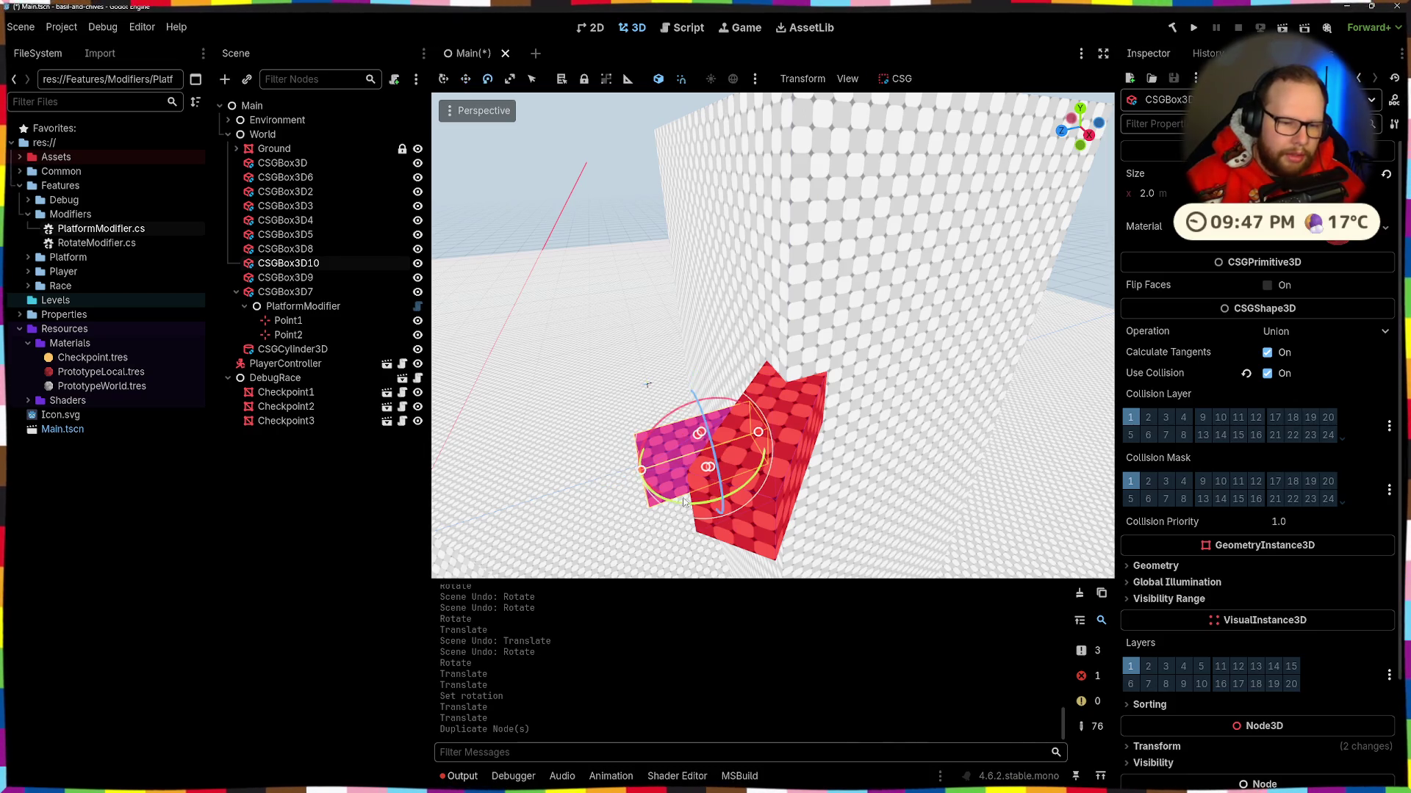
drag(686, 511, 764, 478)
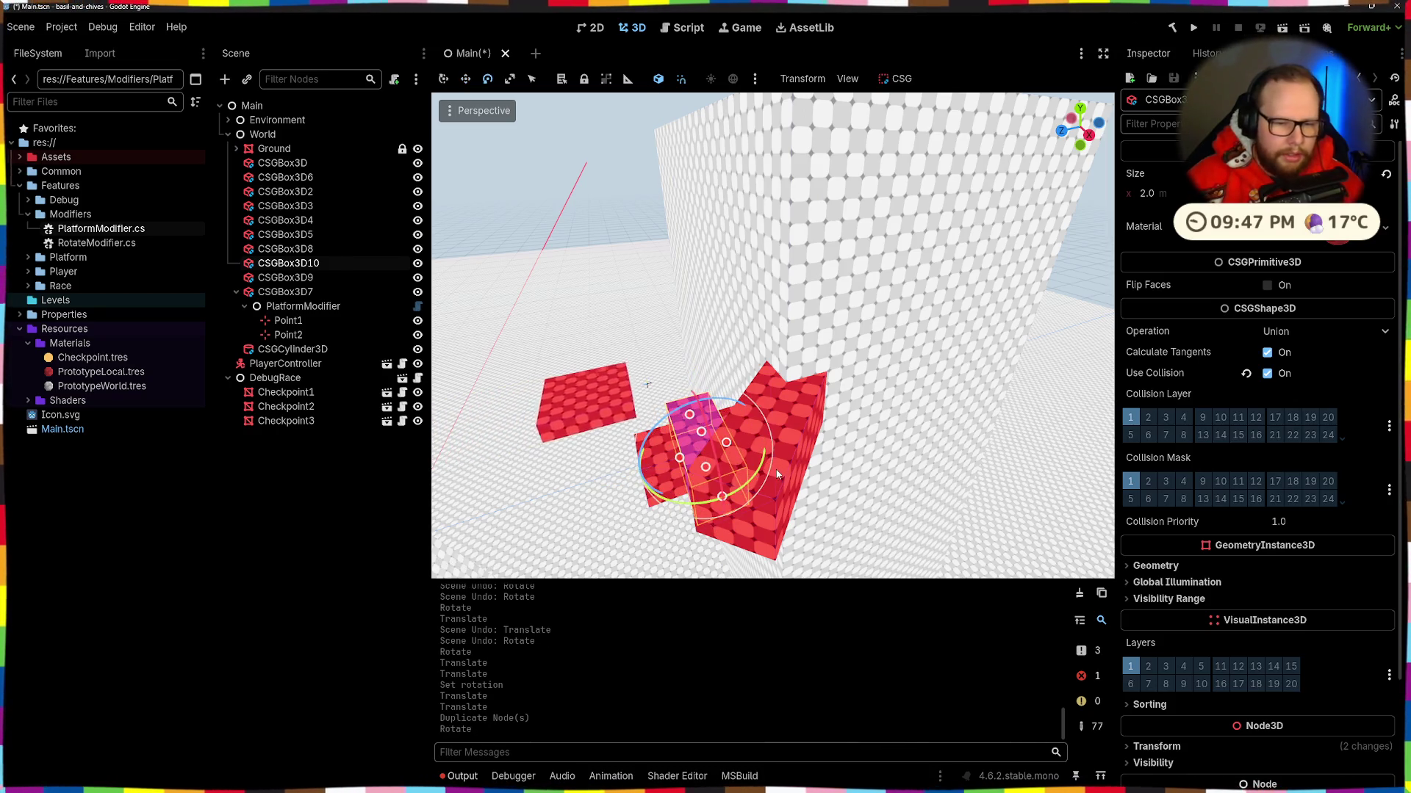
drag(753, 547, 764, 558)
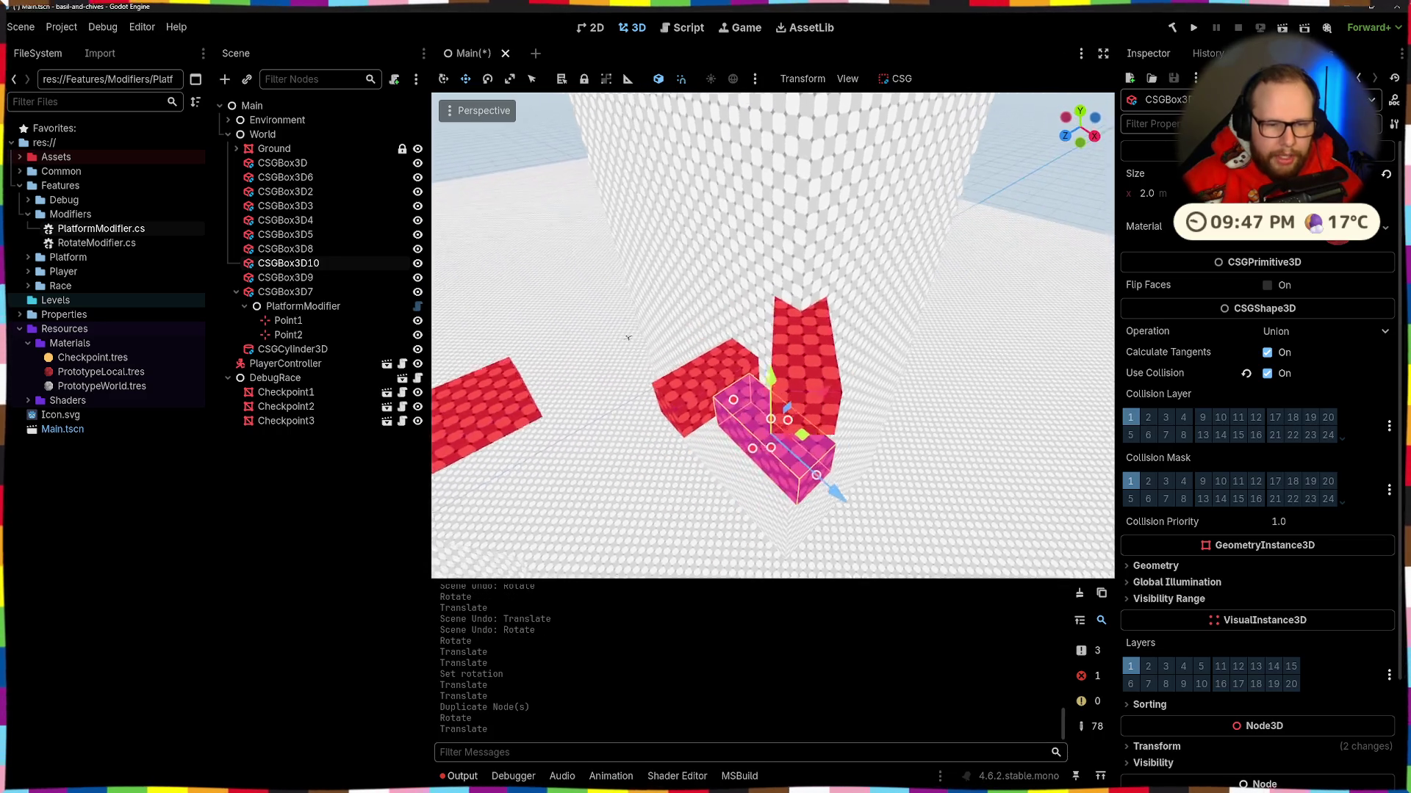
drag(840, 470, 911, 476)
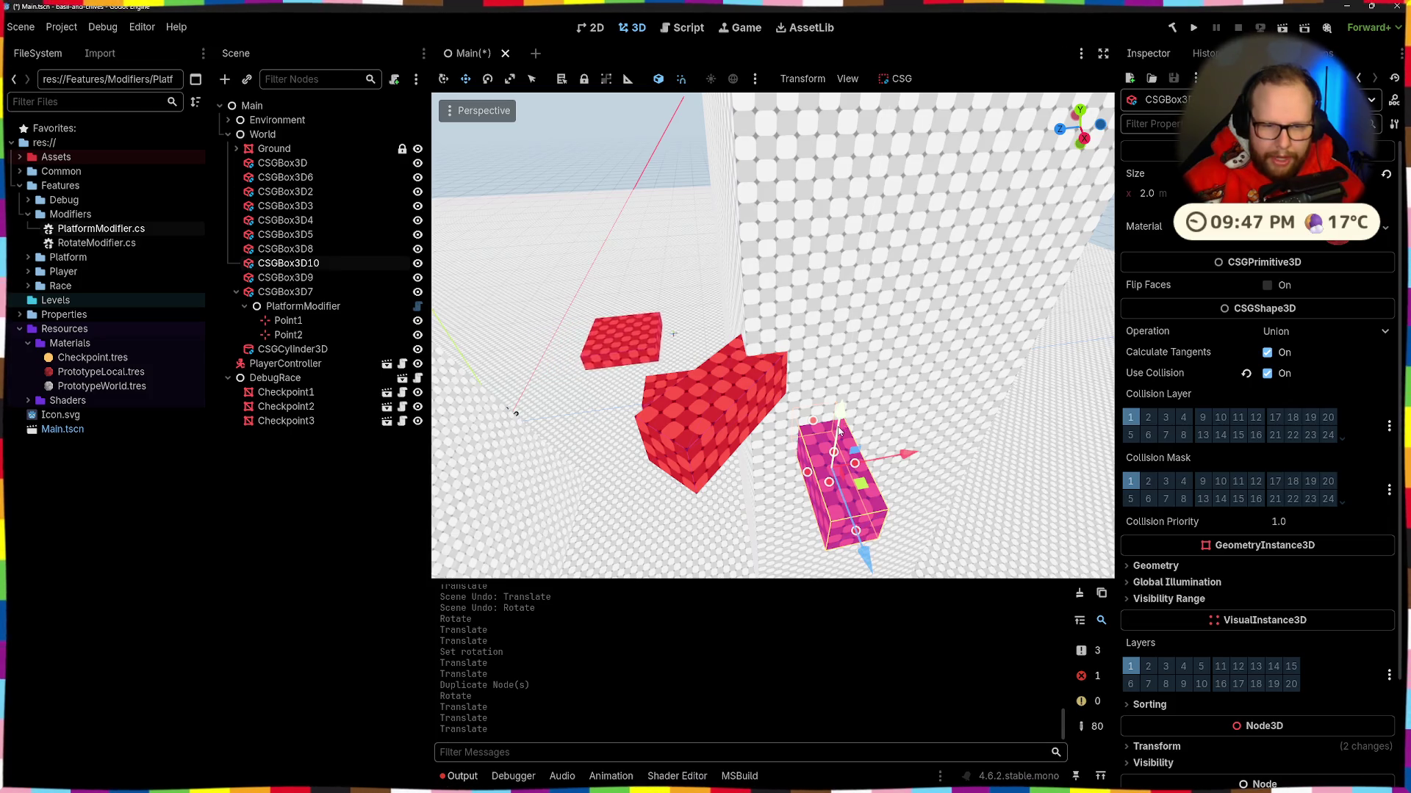
drag(839, 431, 816, 326)
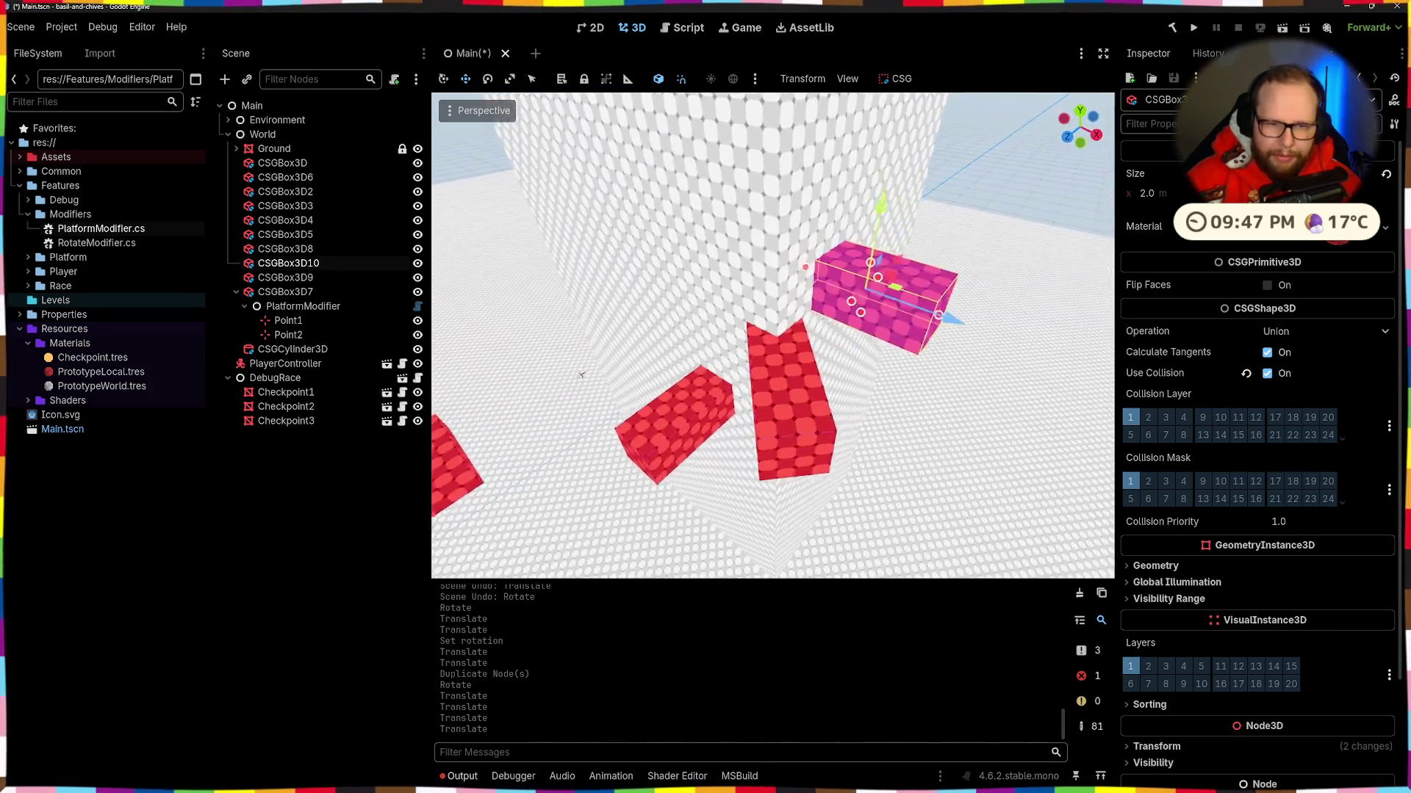
drag(923, 417, 930, 424)
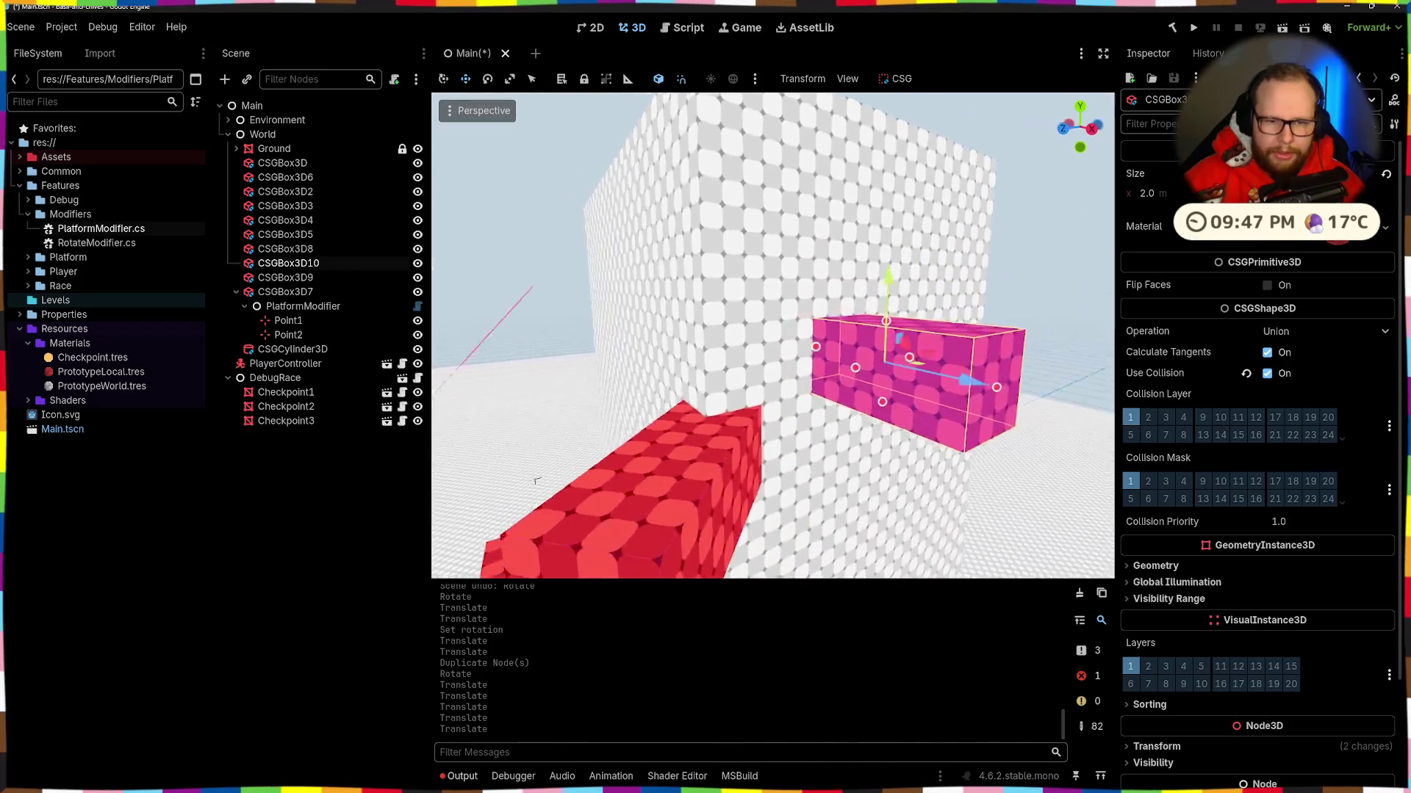
drag(749, 382, 756, 349)
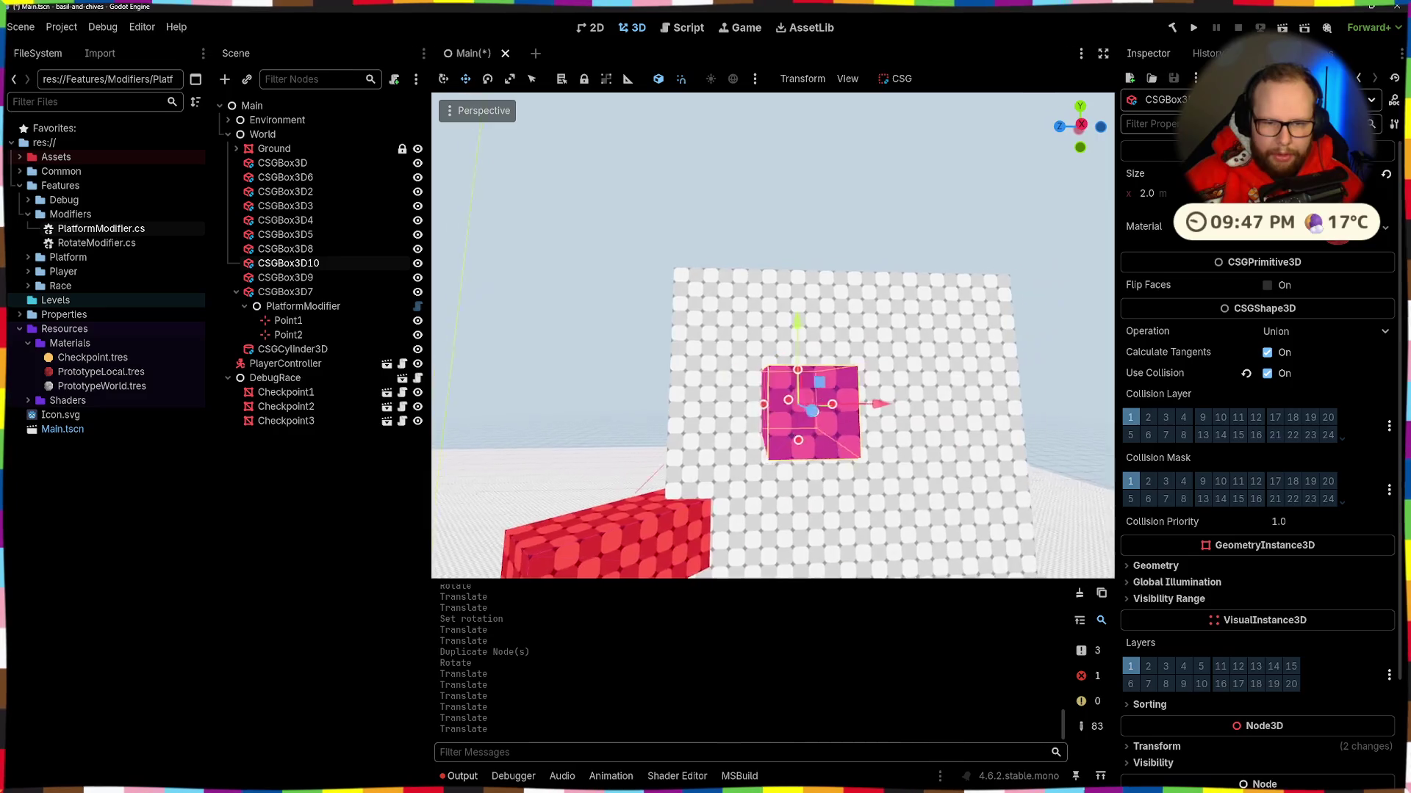
Step: Duplicate the raised block and lift the new copy about 3 units higher along the wall
key(ctrl+d)
drag(827, 399, 973, 400)
drag(874, 316, 902, 215)
drag(885, 291, 485, 435)
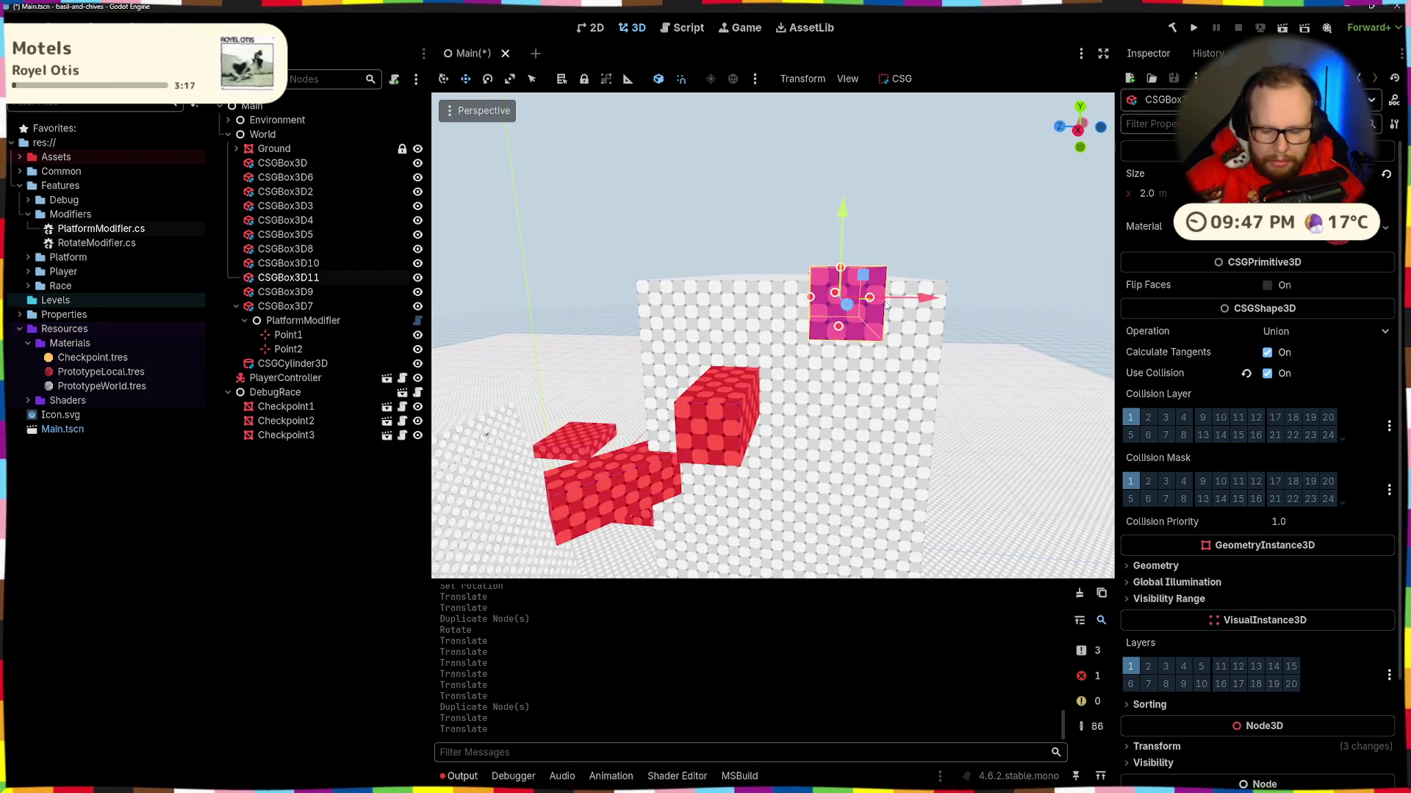
mouse_move(827, 202)
mouse_down()
mouse_move(845, 277)
mouse_move(783, 364)
mouse_move(514, 518)
mouse_up()
mouse_move(977, 346)
mouse_down()
mouse_move(957, 264)
mouse_move(478, 415)
mouse_move(660, 399)
mouse_move(883, 343)
mouse_move(629, 444)
mouse_move(515, 426)
mouse_move(719, 384)
mouse_move(517, 227)
mouse_up()
click(956, 264)
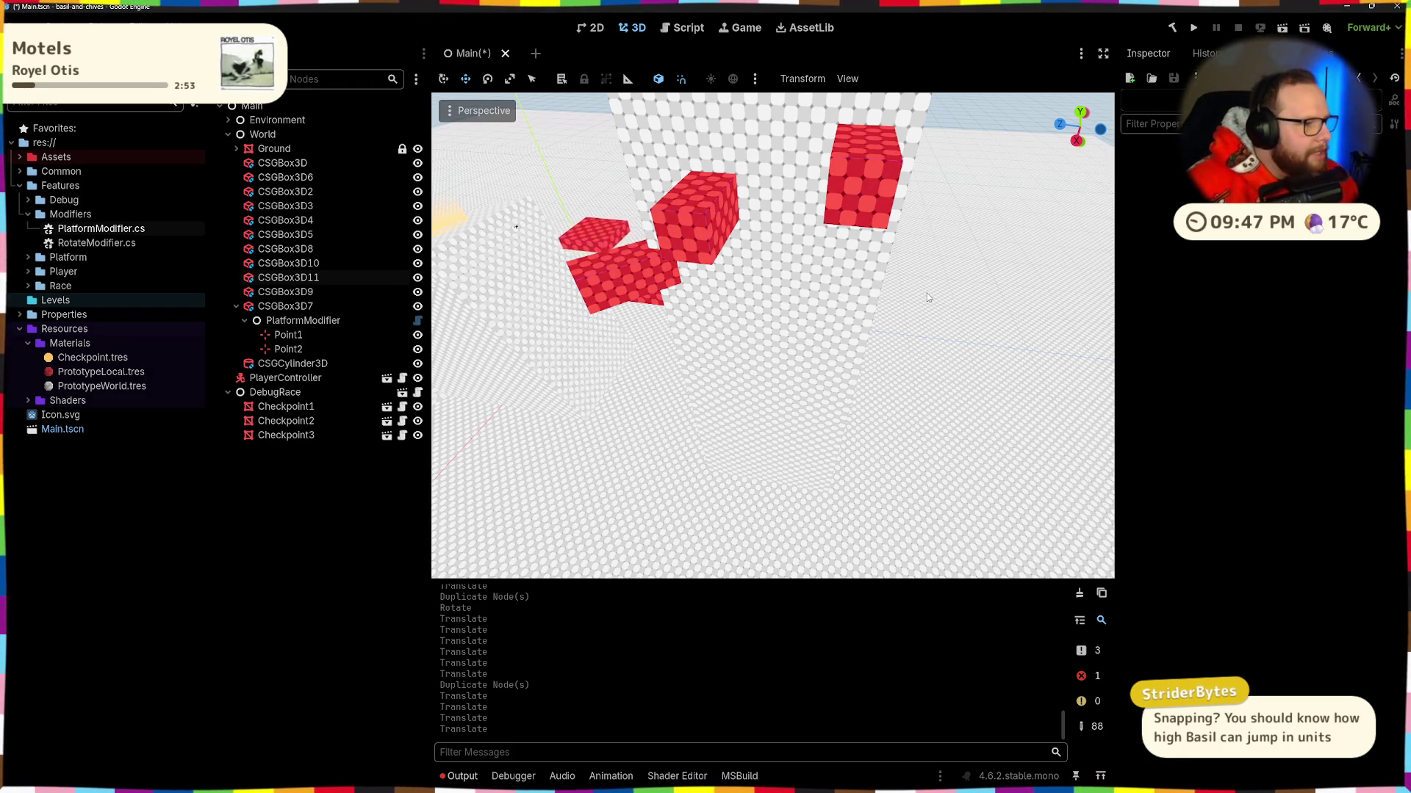
Step: Stretch the tall wall CSGBox3D6 upward, raising its Size Y from 43 to 48
click(811, 280)
drag(818, 241, 808, 150)
mouse_move(771, 334)
mouse_down()
mouse_move(764, 353)
mouse_move(779, 312)
mouse_move(805, 330)
mouse_up()
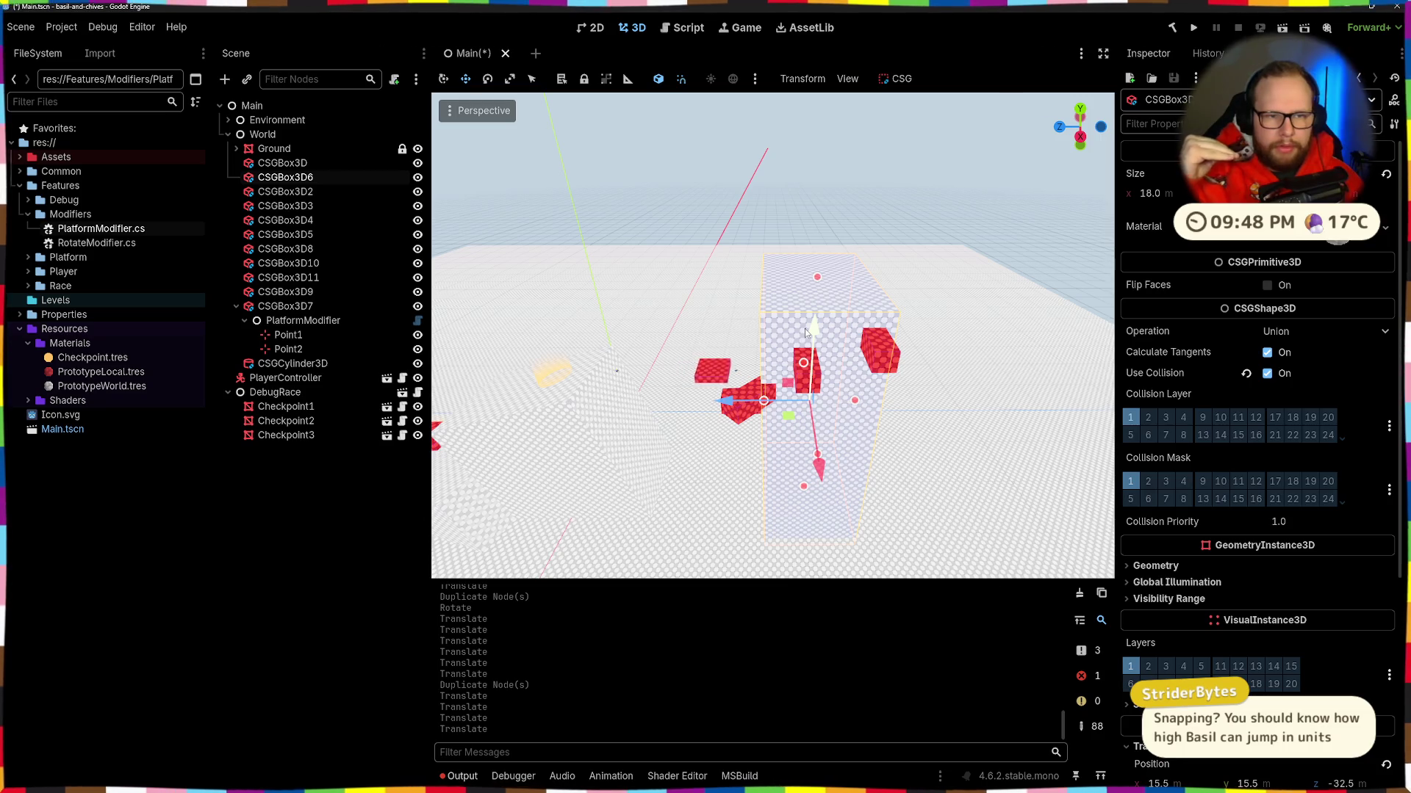
scroll(804, 329, up, 3)
scroll(727, 385, up, 3)
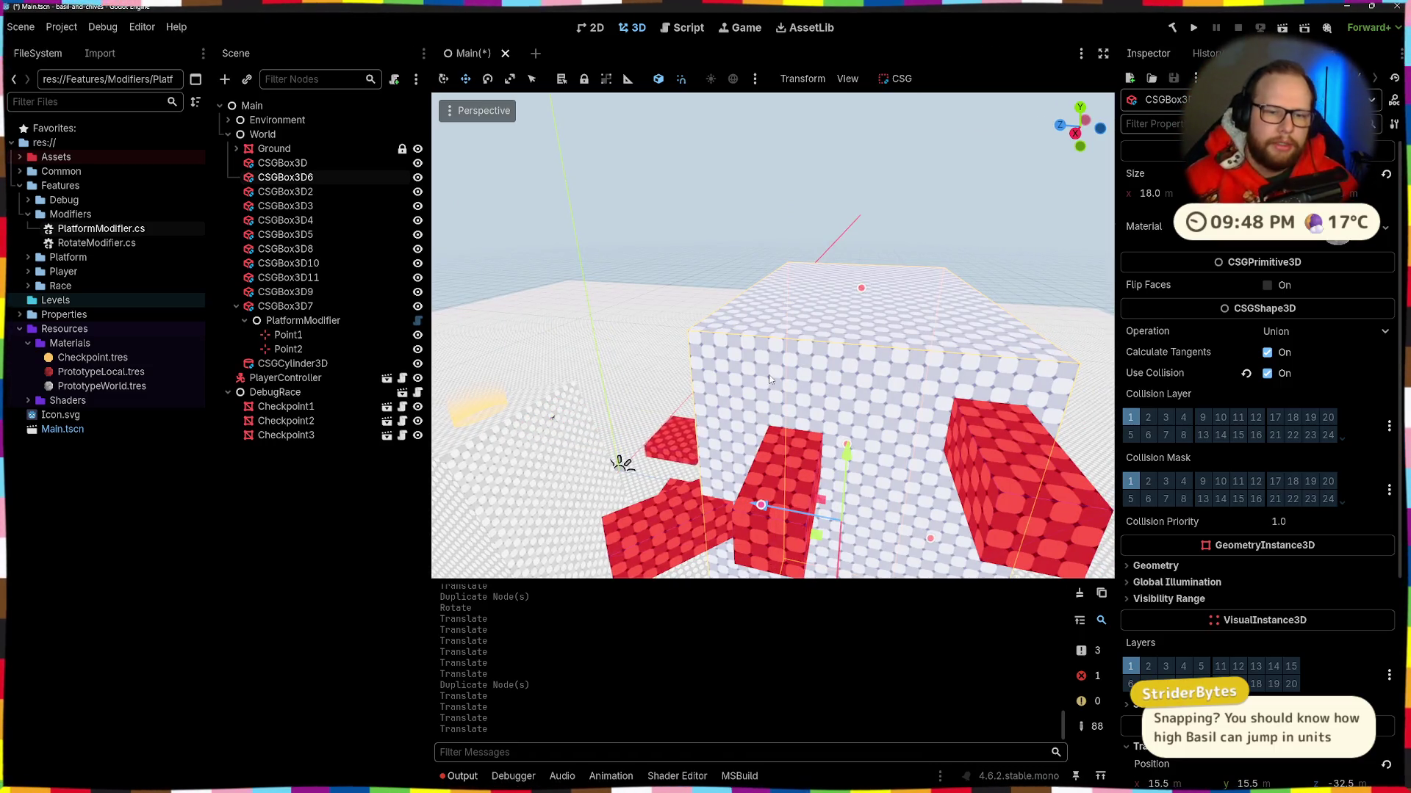
scroll(770, 379, down, 5)
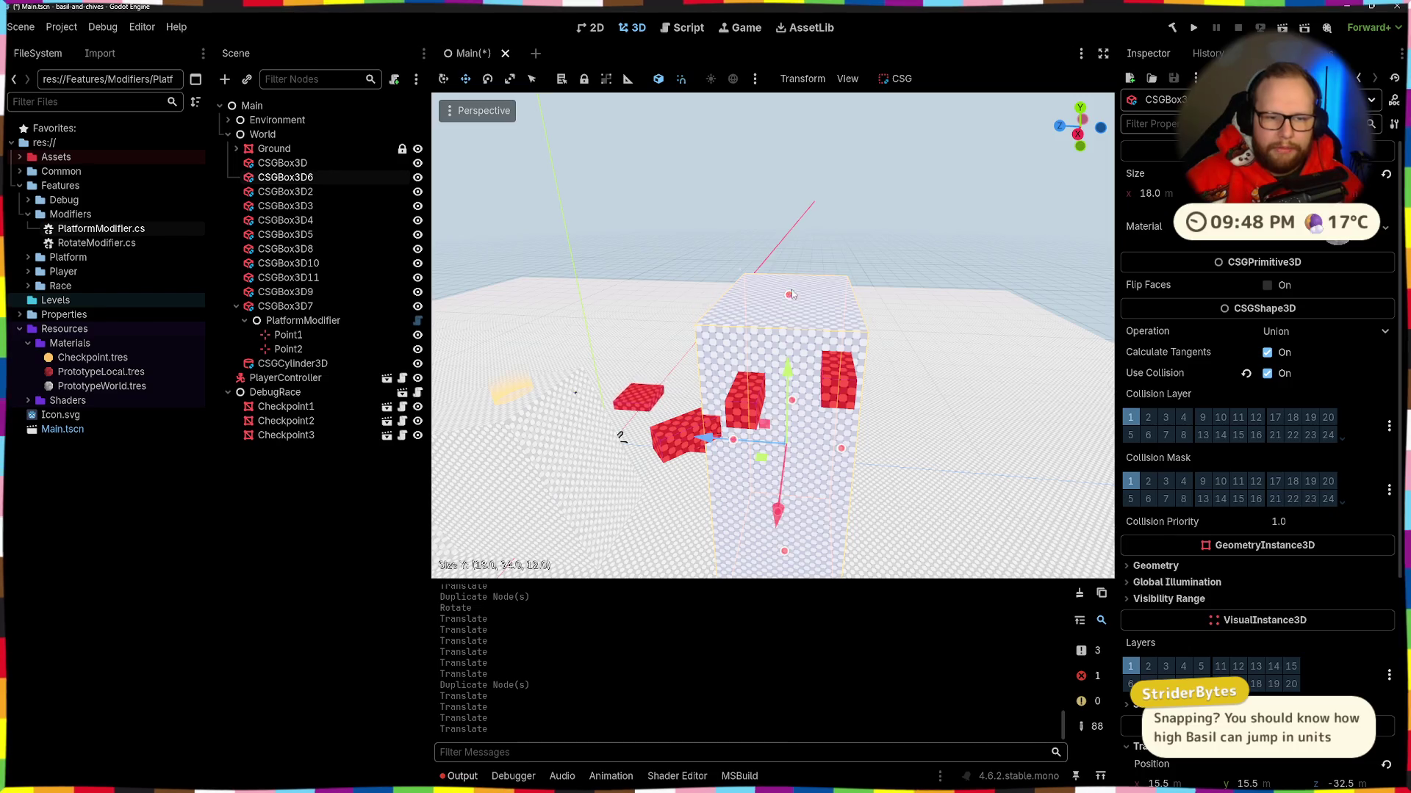
drag(792, 300, 792, 118)
scroll(735, 367, down, 2)
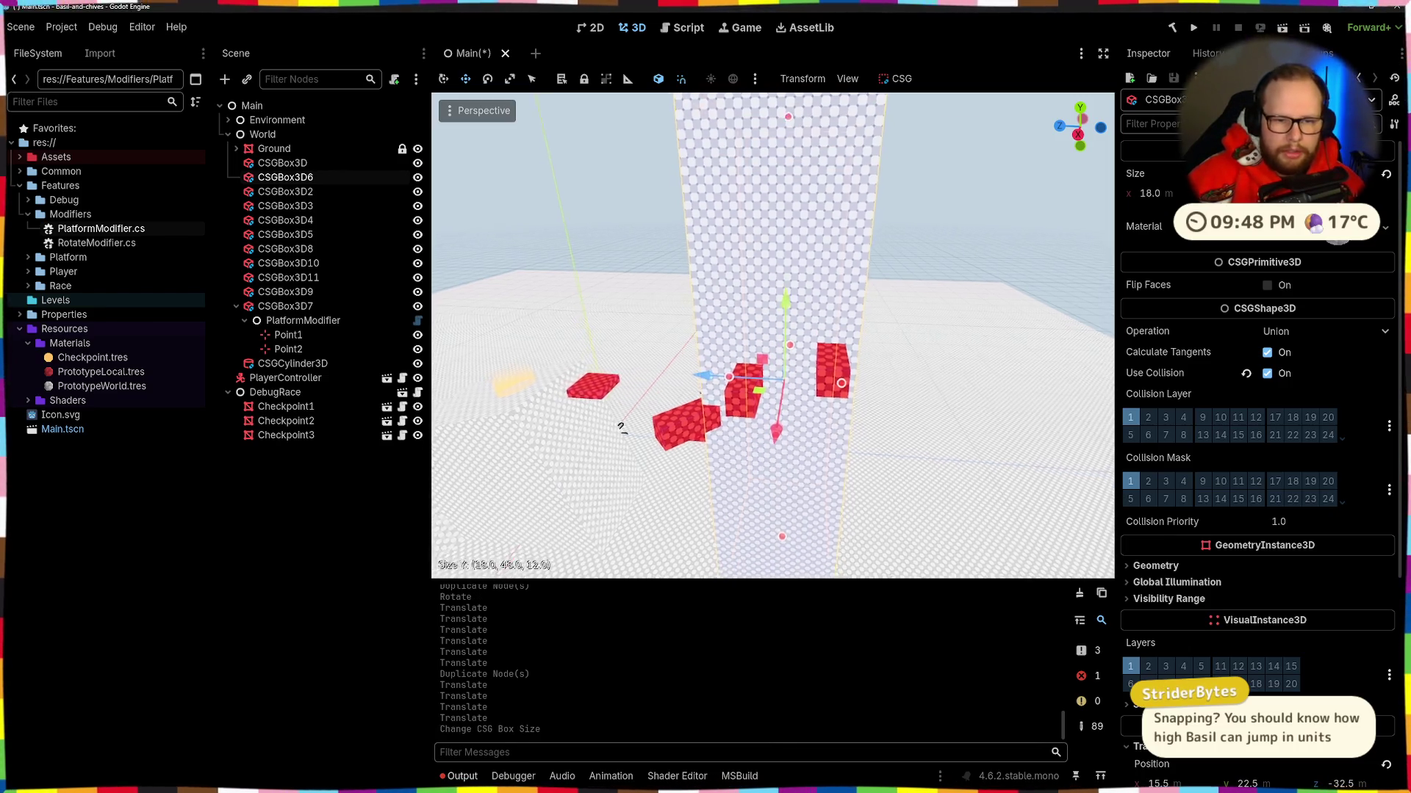
Step: Delete the small red step block CSGBox3D11 from the scene
click(740, 438)
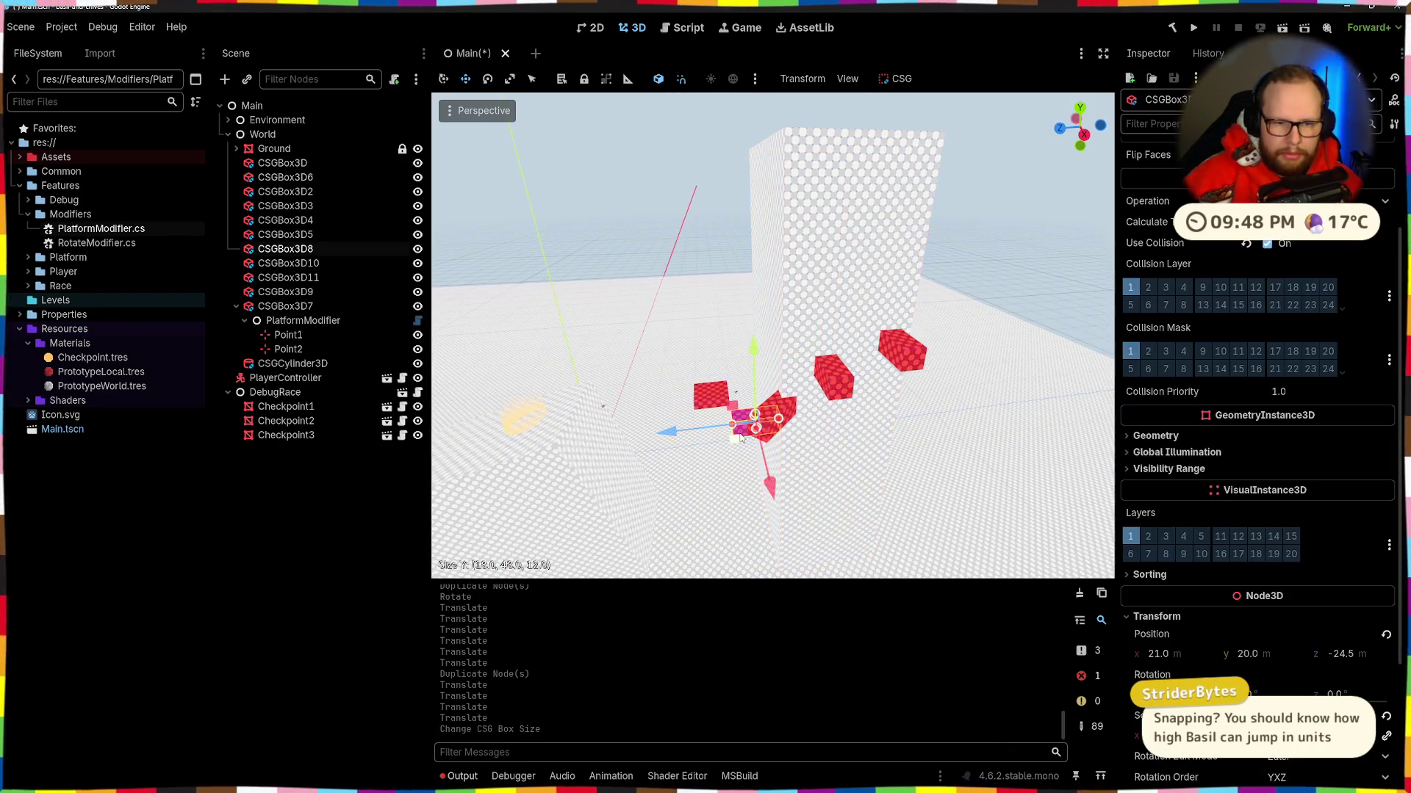
click(919, 319)
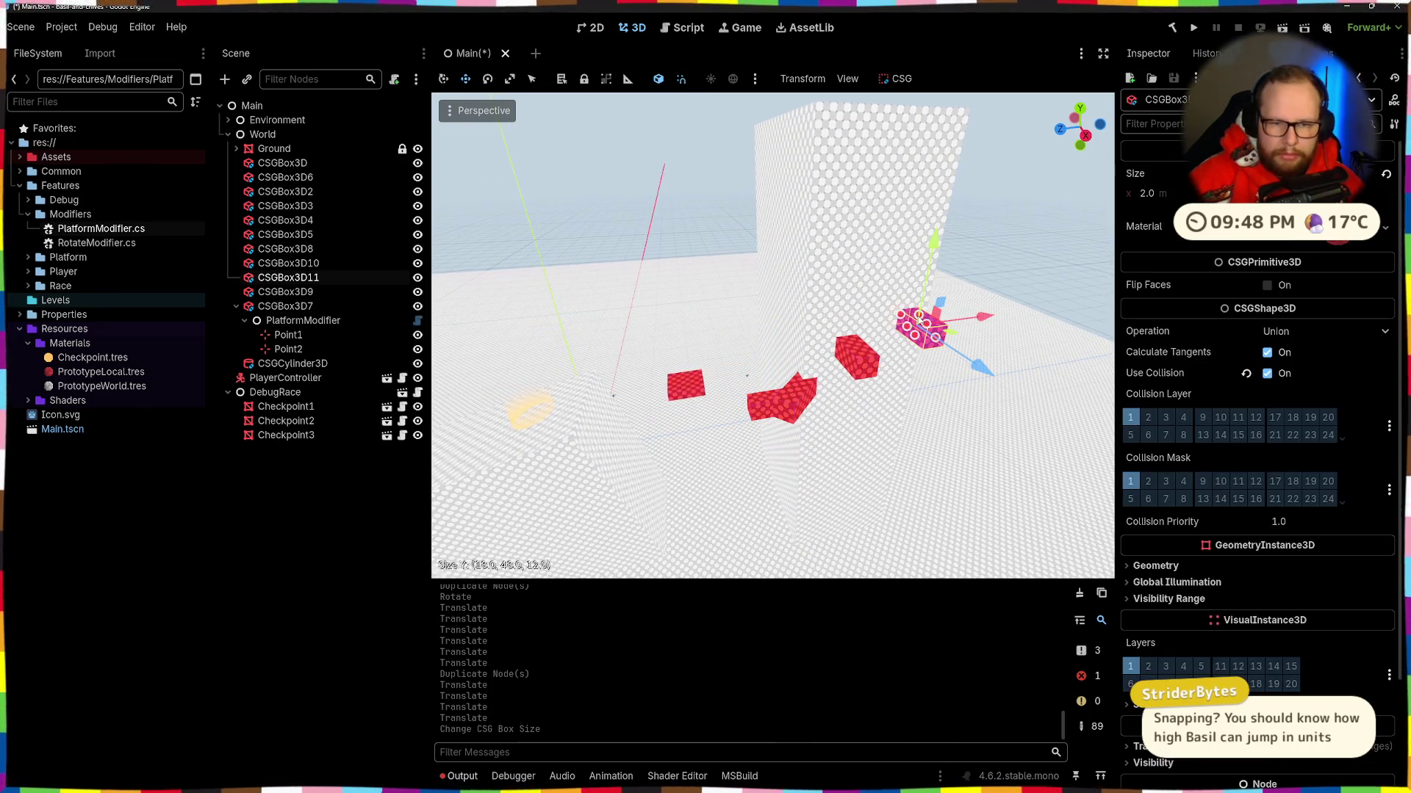
key(Return)
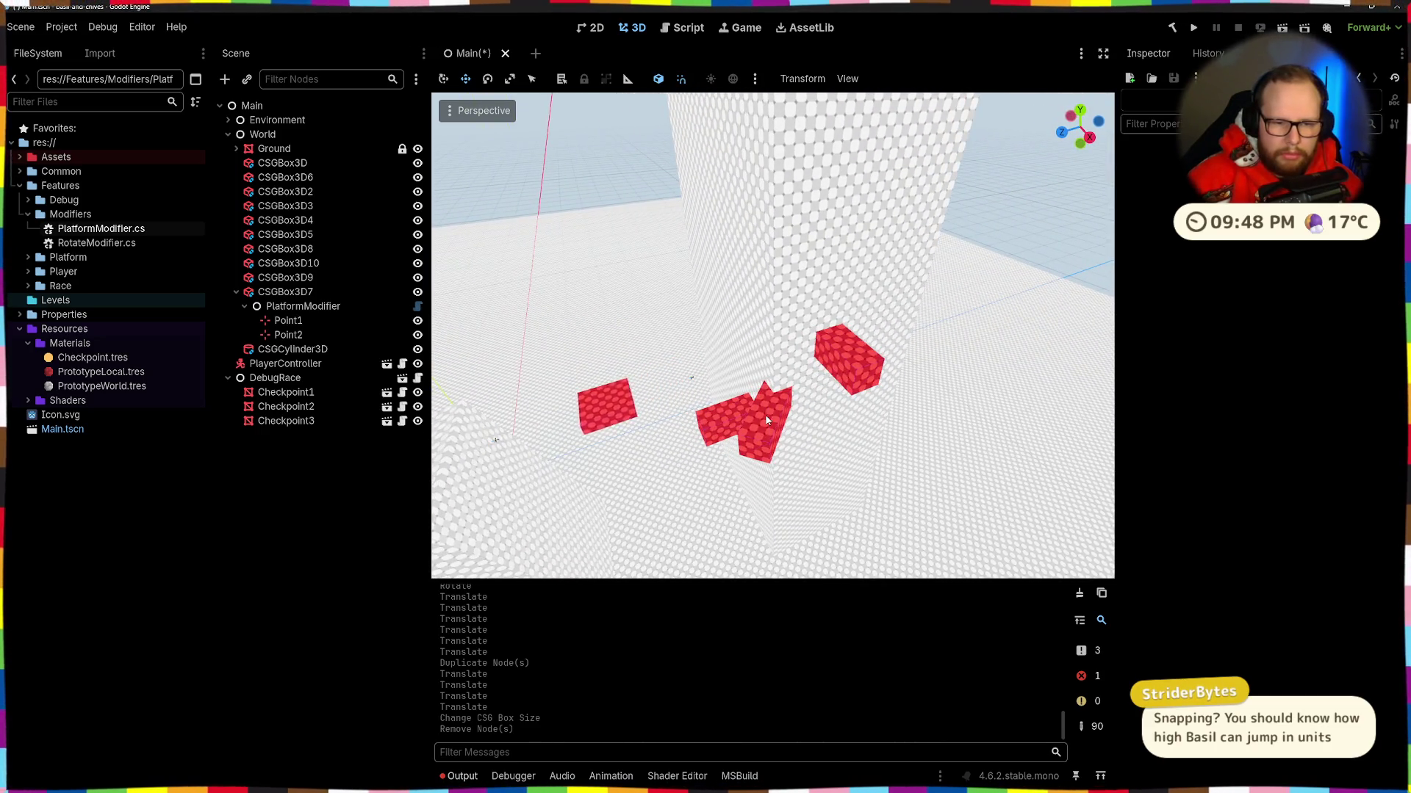
click(767, 421)
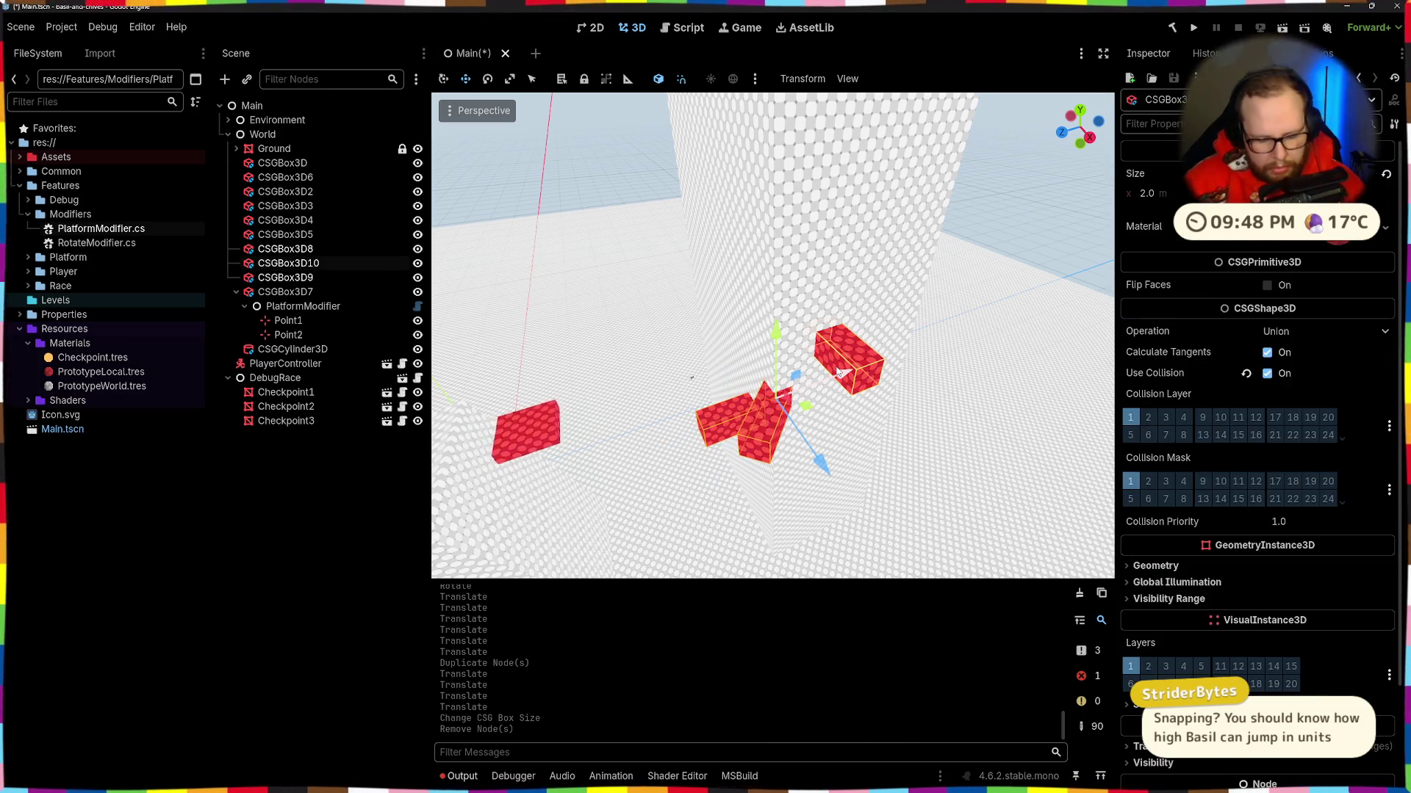
Step: Duplicate the three selected step blocks, rotate the copies 60°, and move them up the wall
key(ctrl+d)
drag(776, 456, 683, 411)
key(ctrl+z)
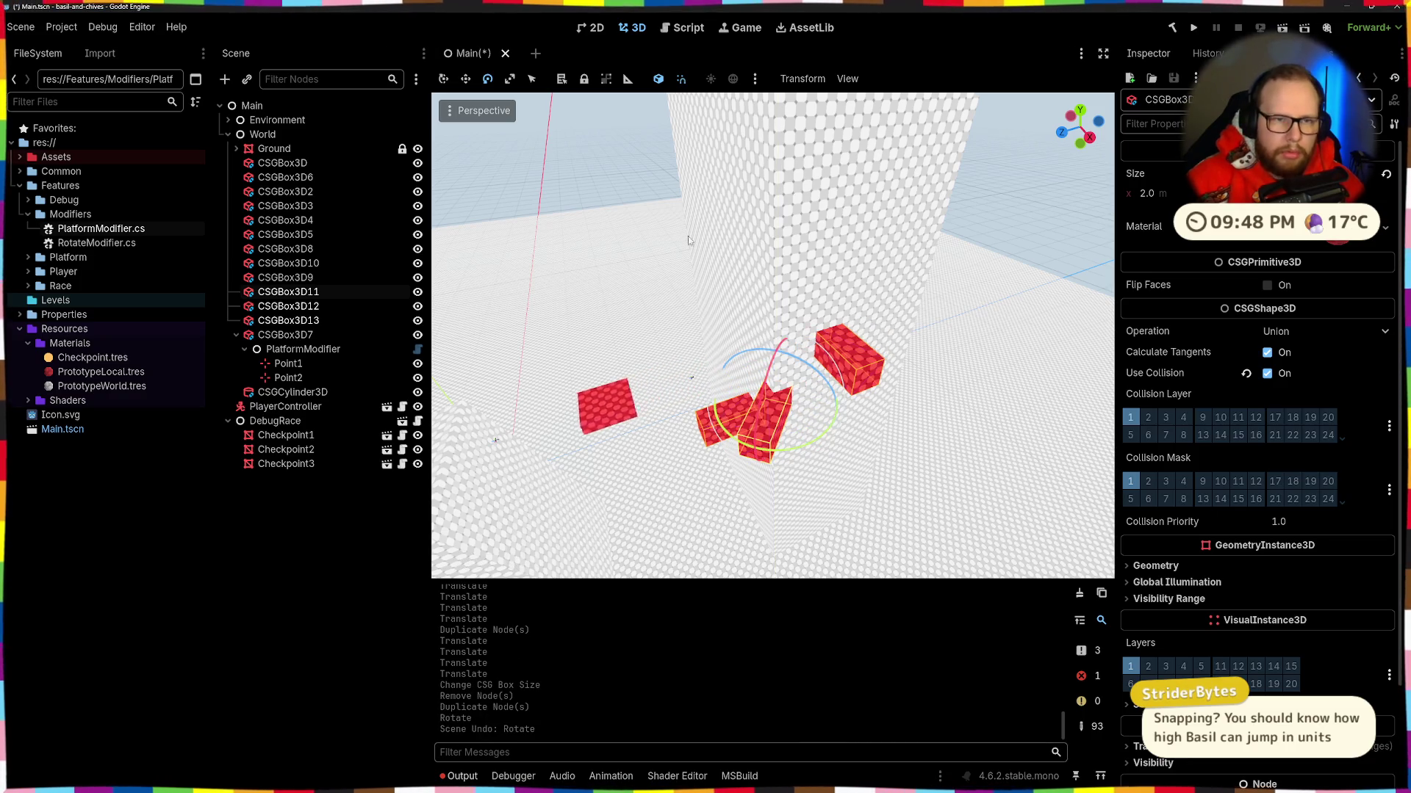
drag(770, 456, 820, 426)
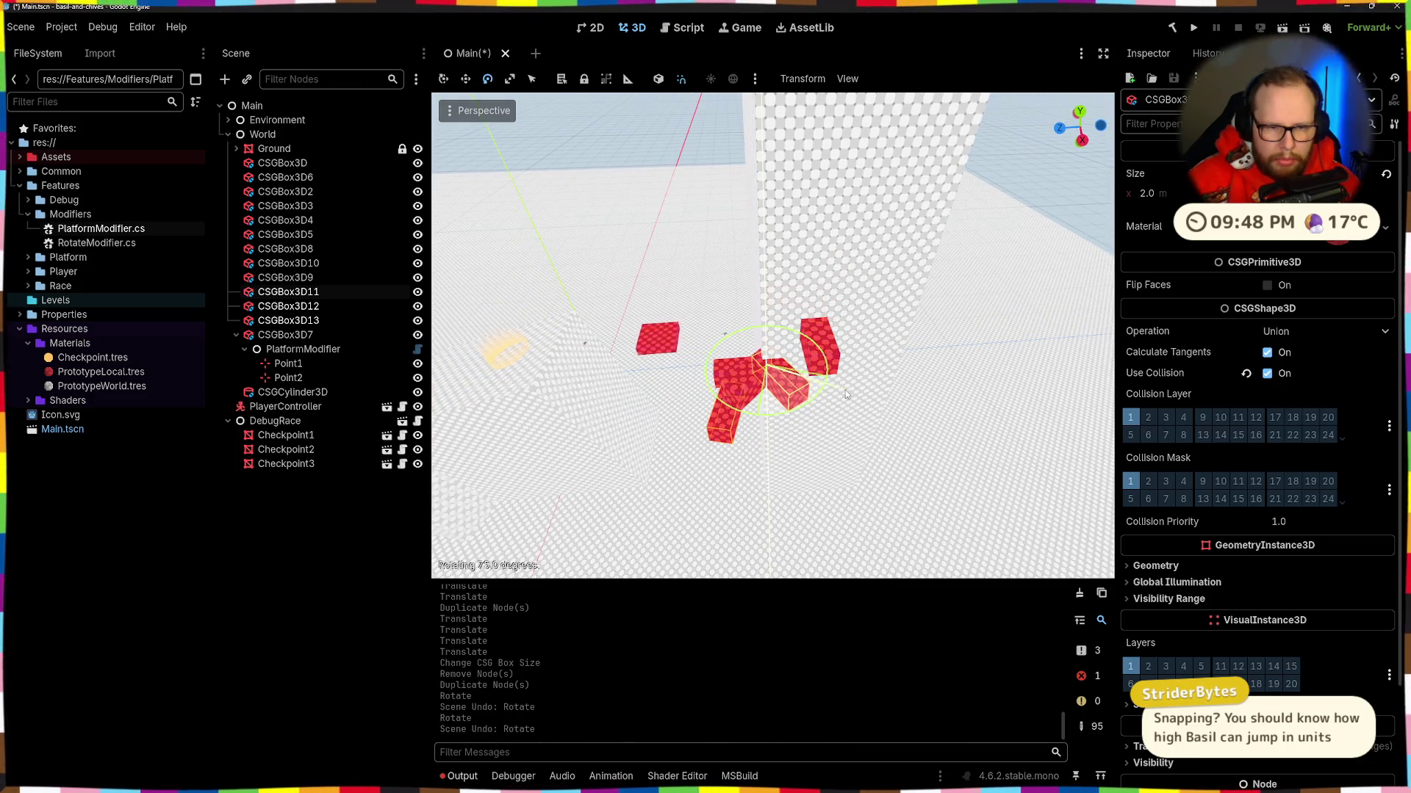
drag(845, 390, 850, 386)
key(w)
mouse_move(697, 374)
mouse_down()
mouse_move(903, 382)
mouse_move(890, 290)
mouse_move(821, 311)
mouse_up()
Step: Reposition one of the red step blocks beside the wall
key(w)
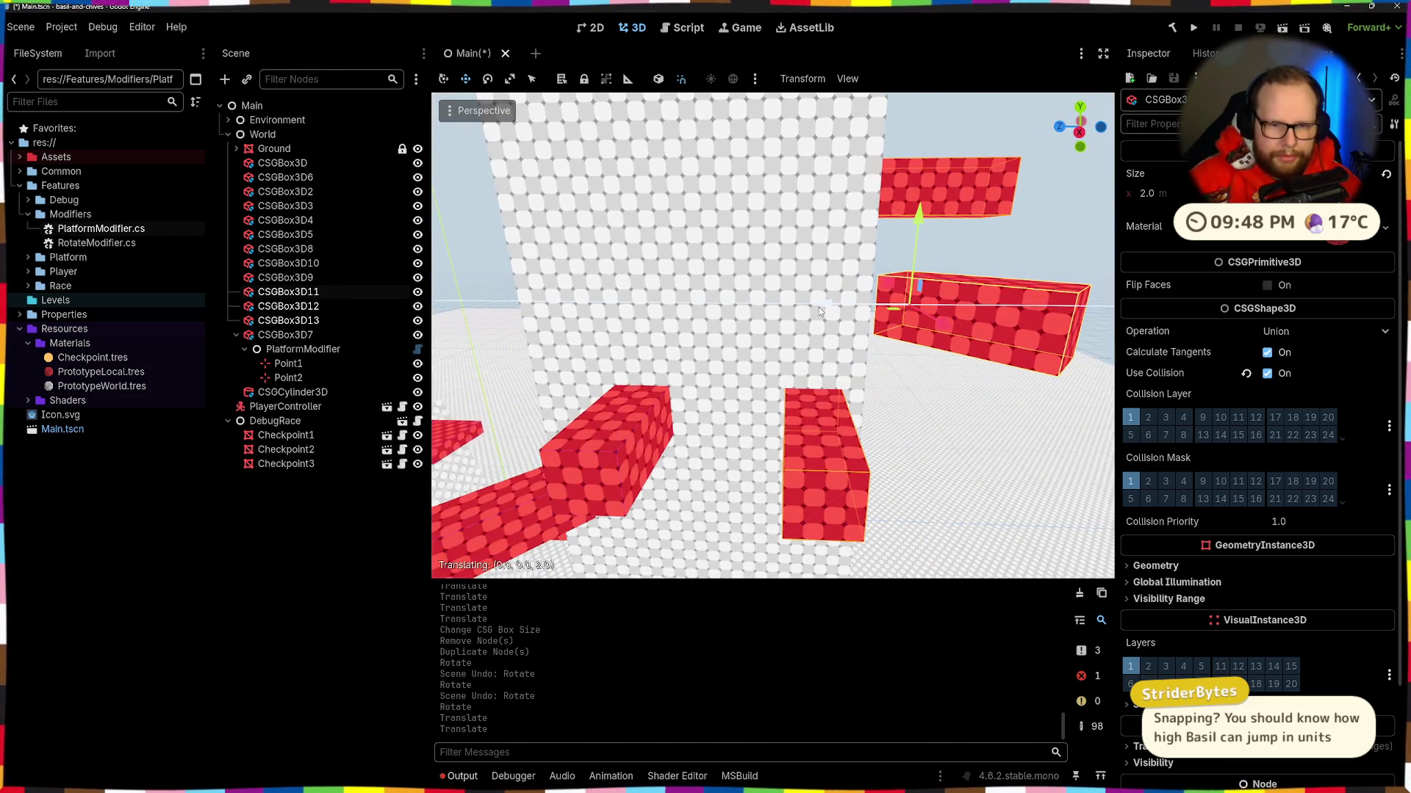
mouse_move(913, 213)
mouse_down()
mouse_move(589, 438)
mouse_move(858, 255)
mouse_move(800, 276)
mouse_up()
drag(772, 331, 742, 316)
drag(859, 270, 842, 314)
drag(620, 362, 527, 388)
key(d)
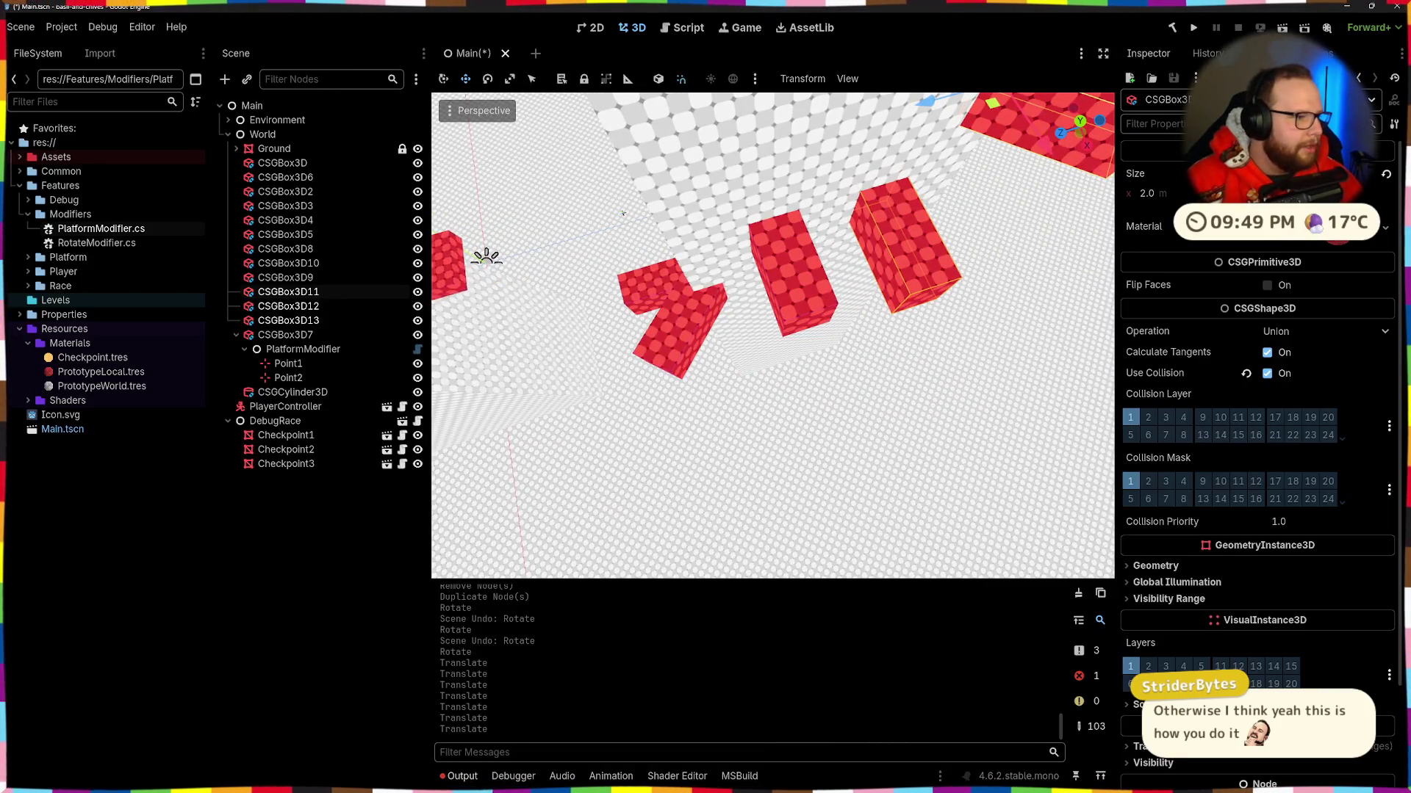
key(w)
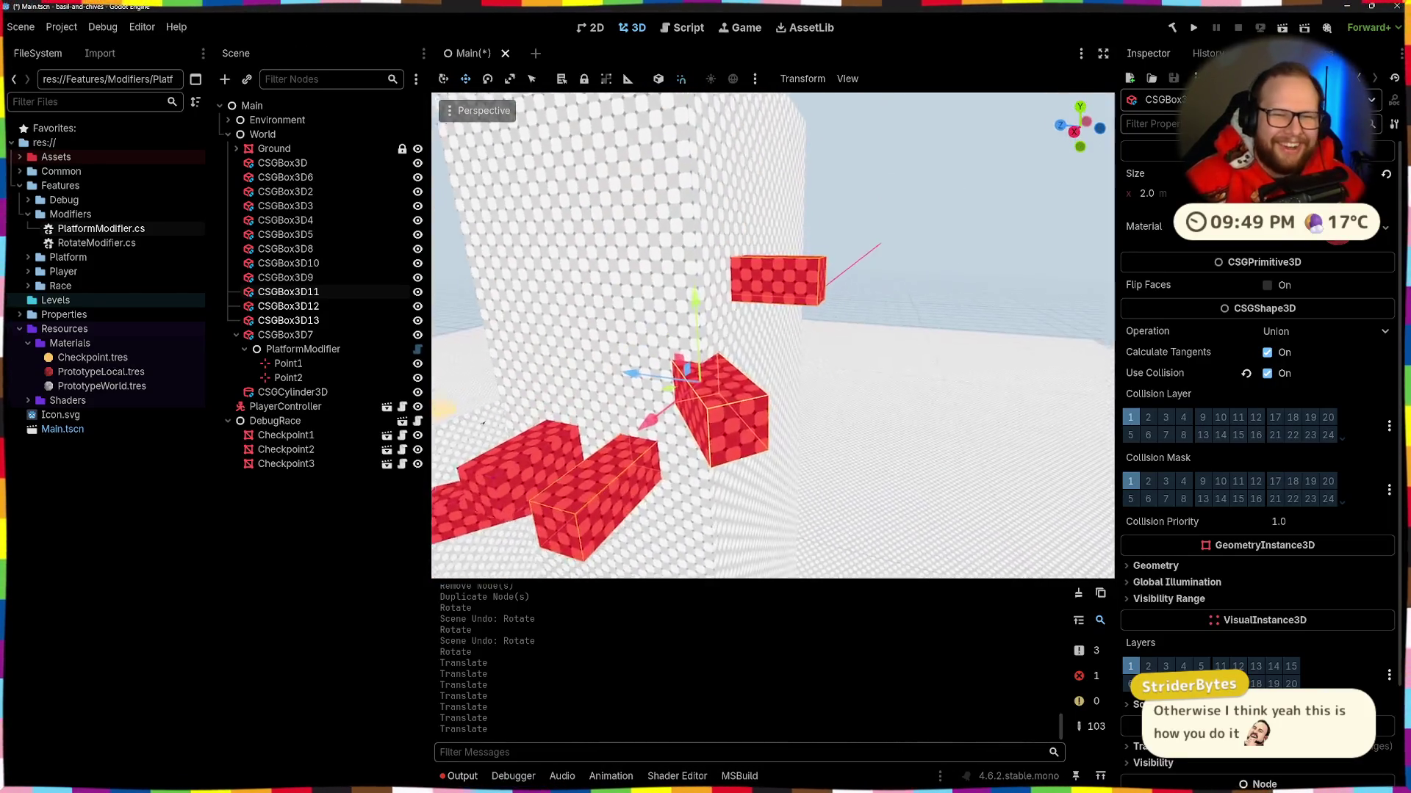
key(s)
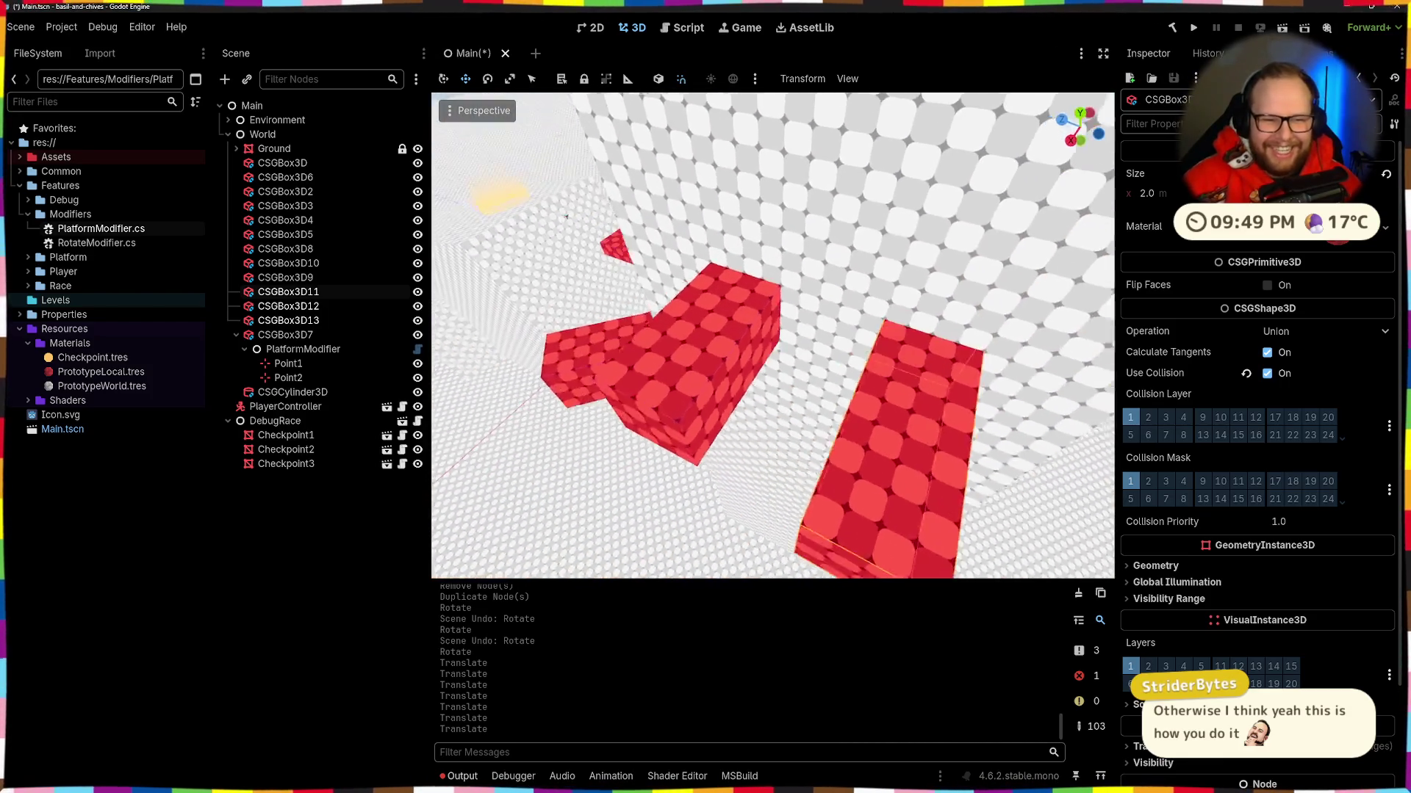
click(735, 367)
key(w)
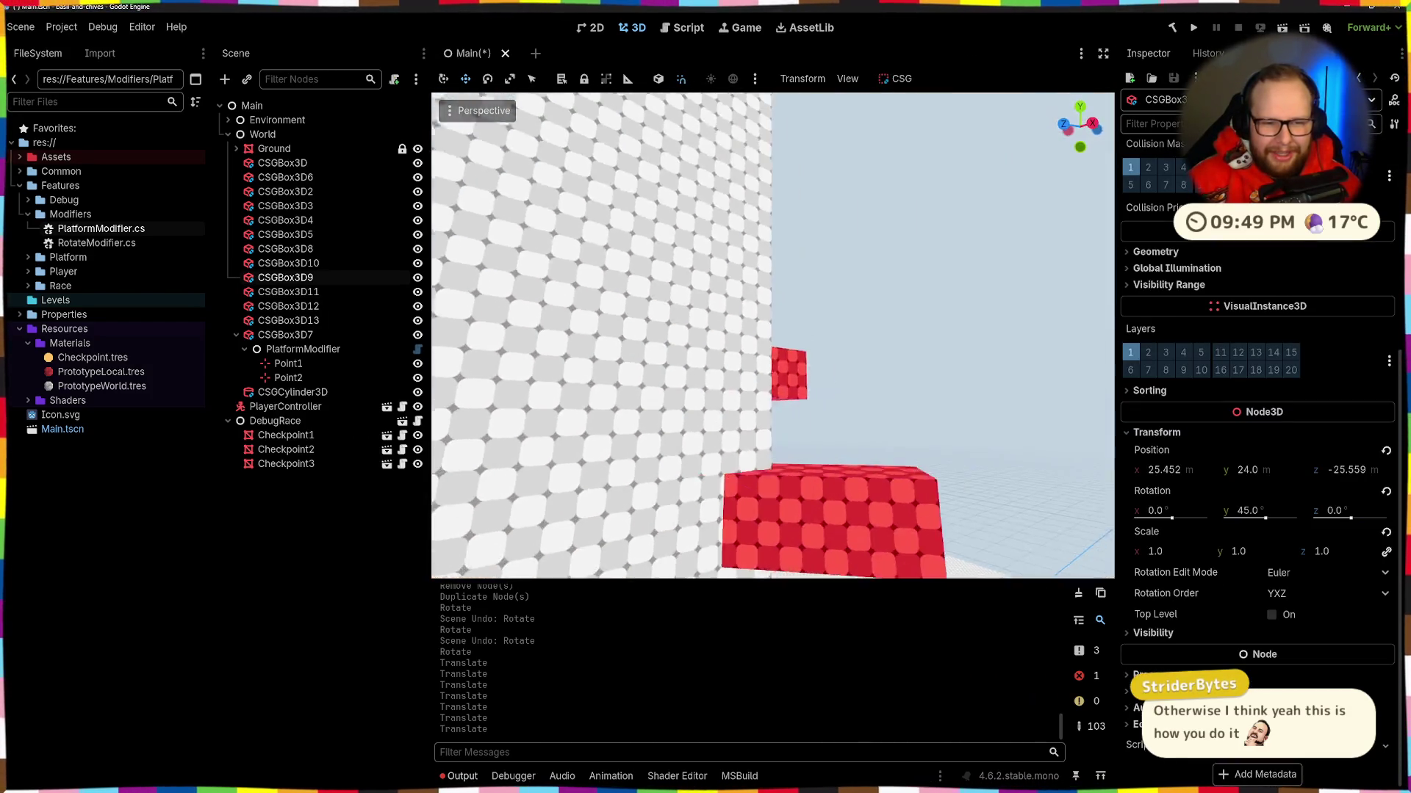
click(779, 404)
mouse_move(778, 404)
mouse_down()
mouse_move(434, 385)
mouse_move(588, 349)
mouse_move(636, 387)
mouse_move(764, 387)
mouse_up()
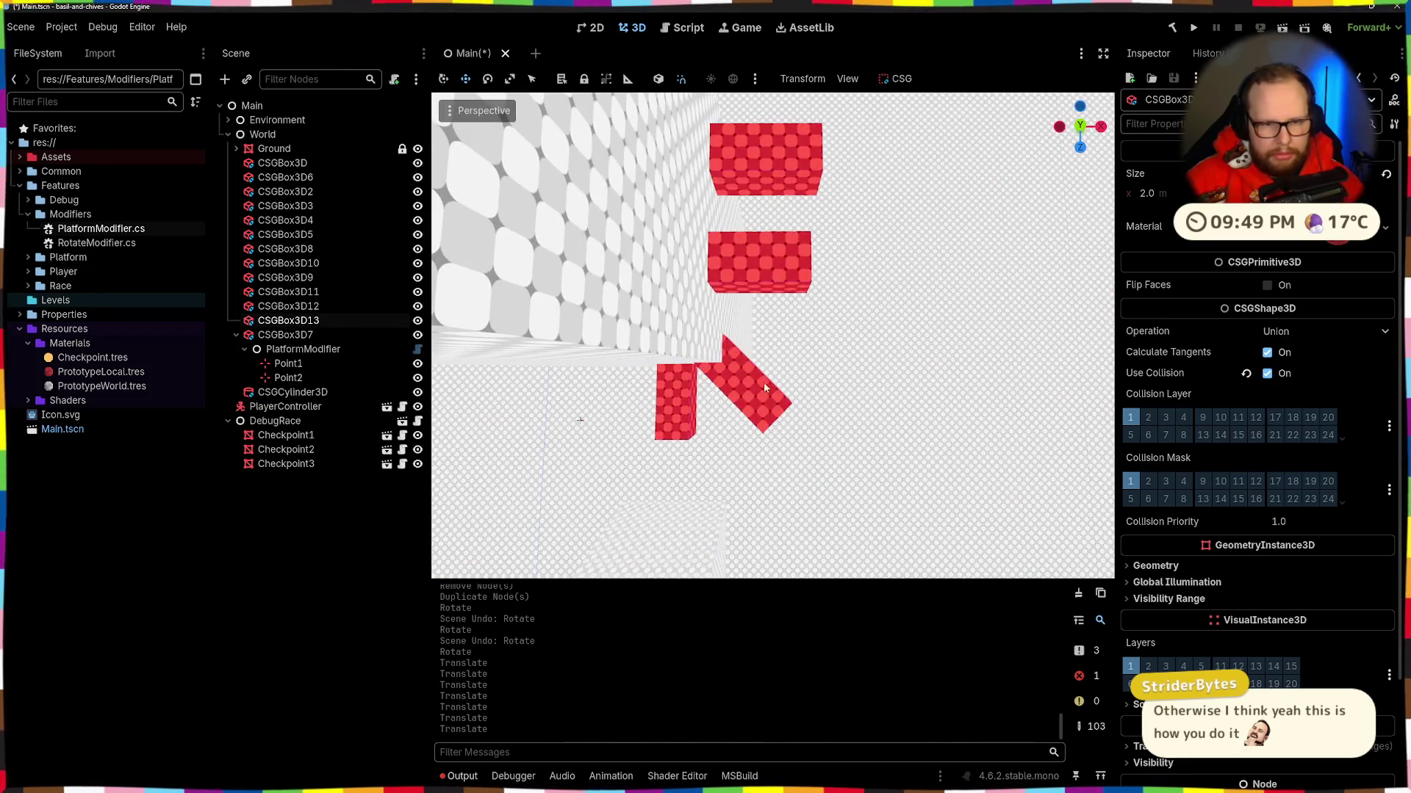
click(801, 264)
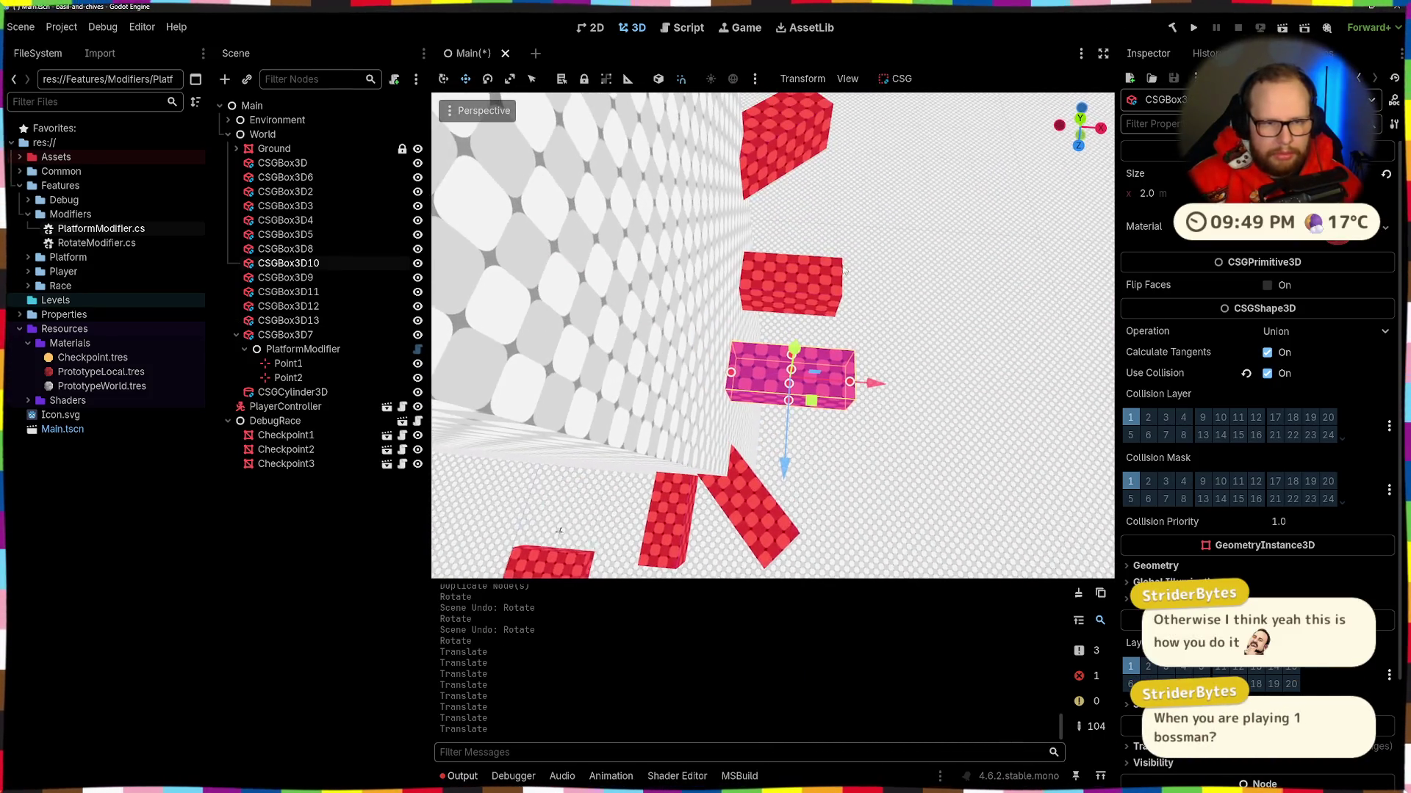
click(706, 323)
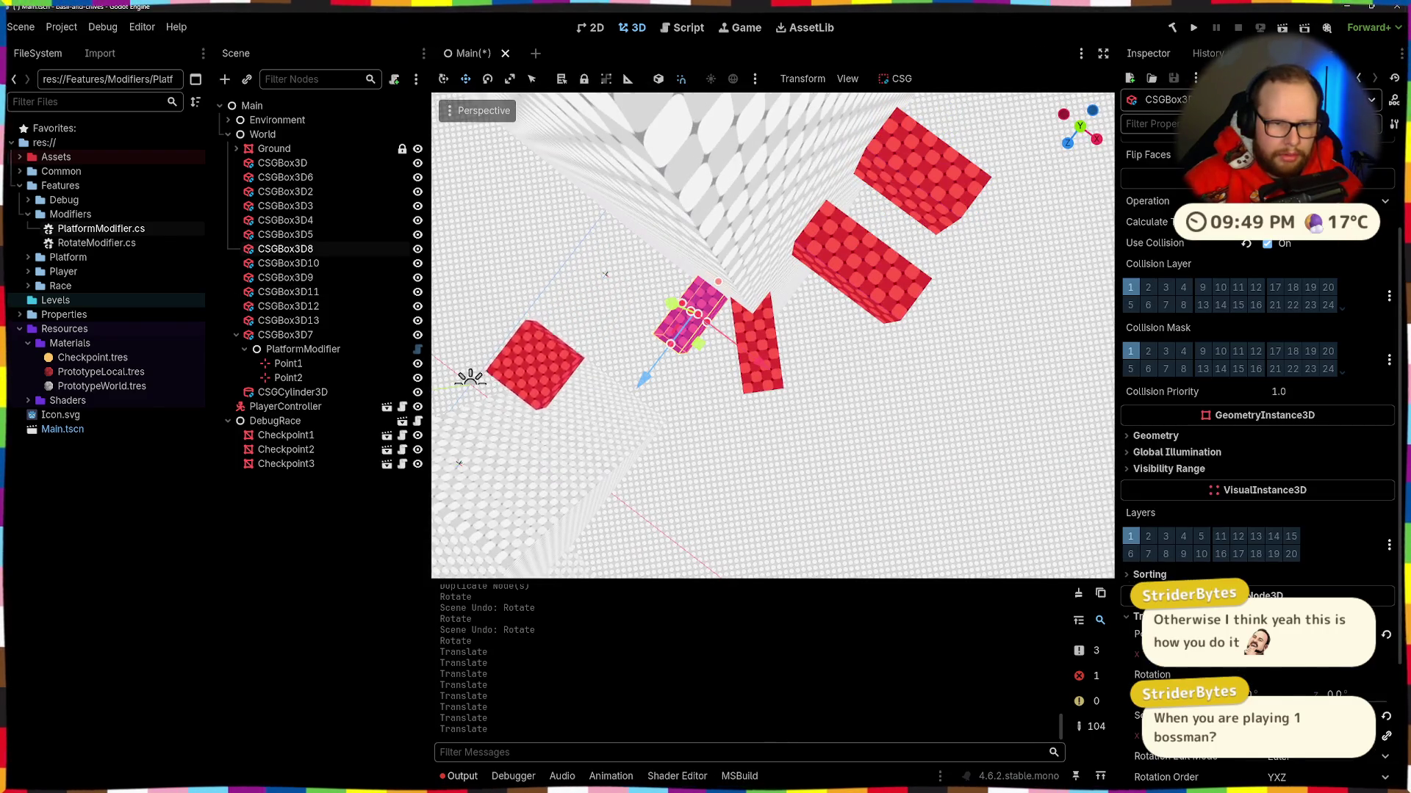
click(871, 331)
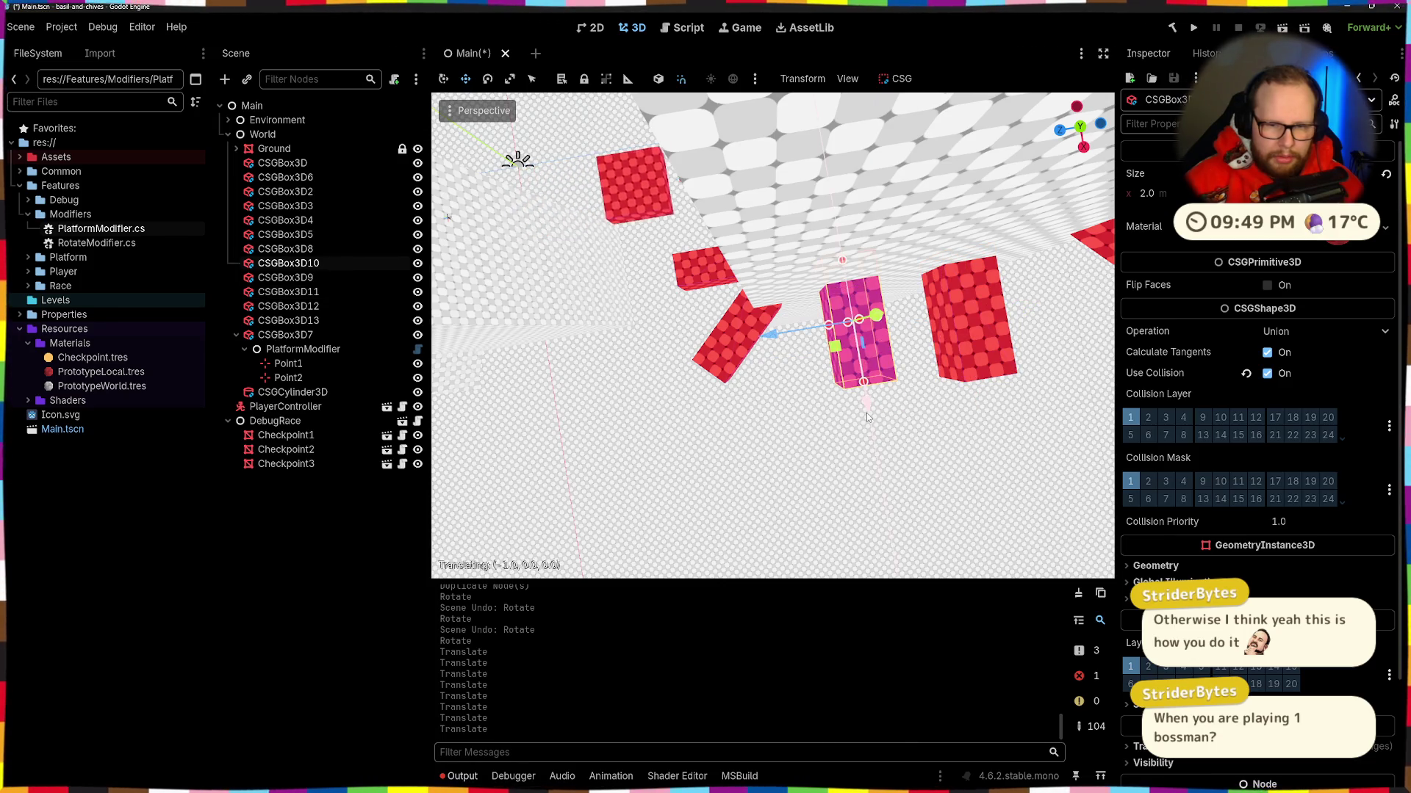
drag(867, 413, 866, 413)
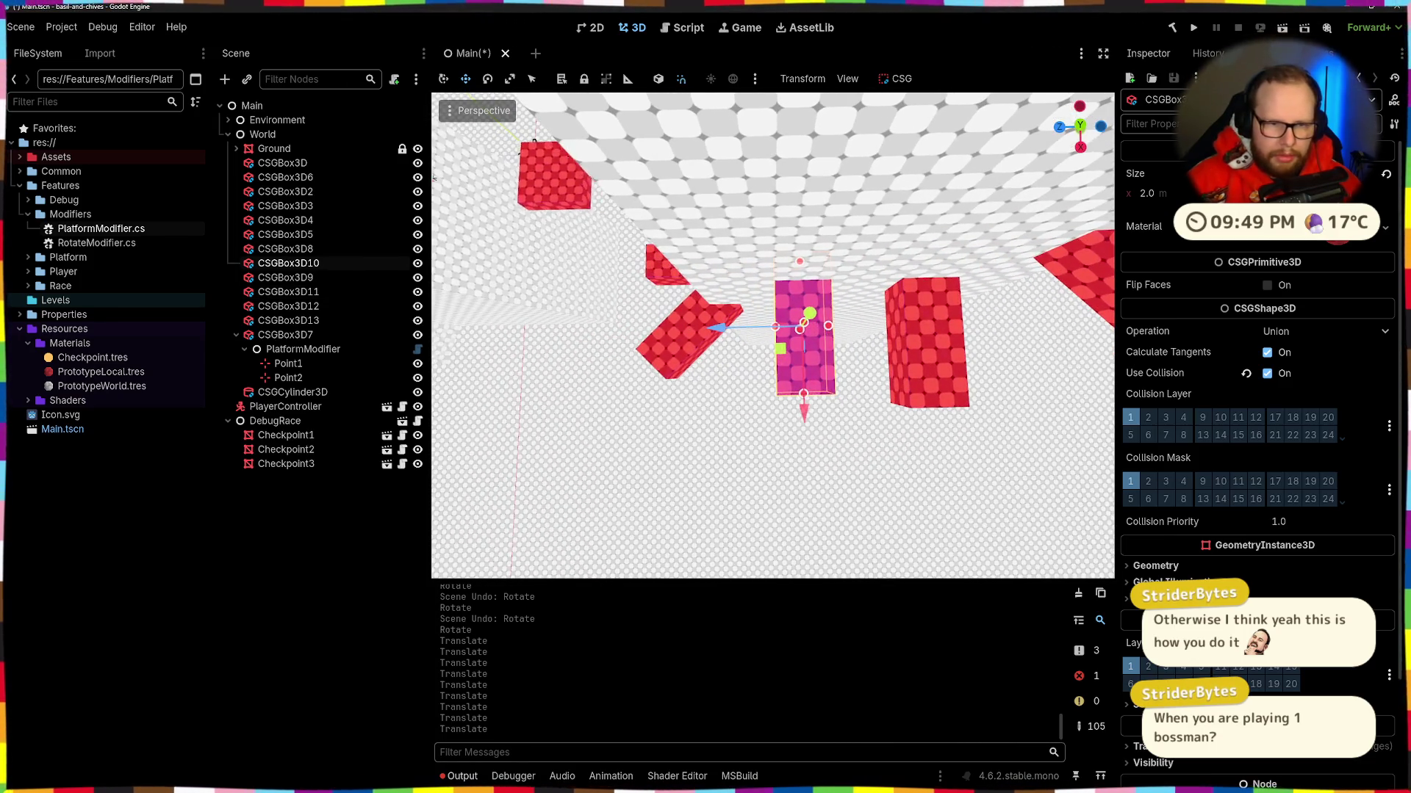
Step: Move the middle red step block slightly downward
click(911, 349)
click(787, 336)
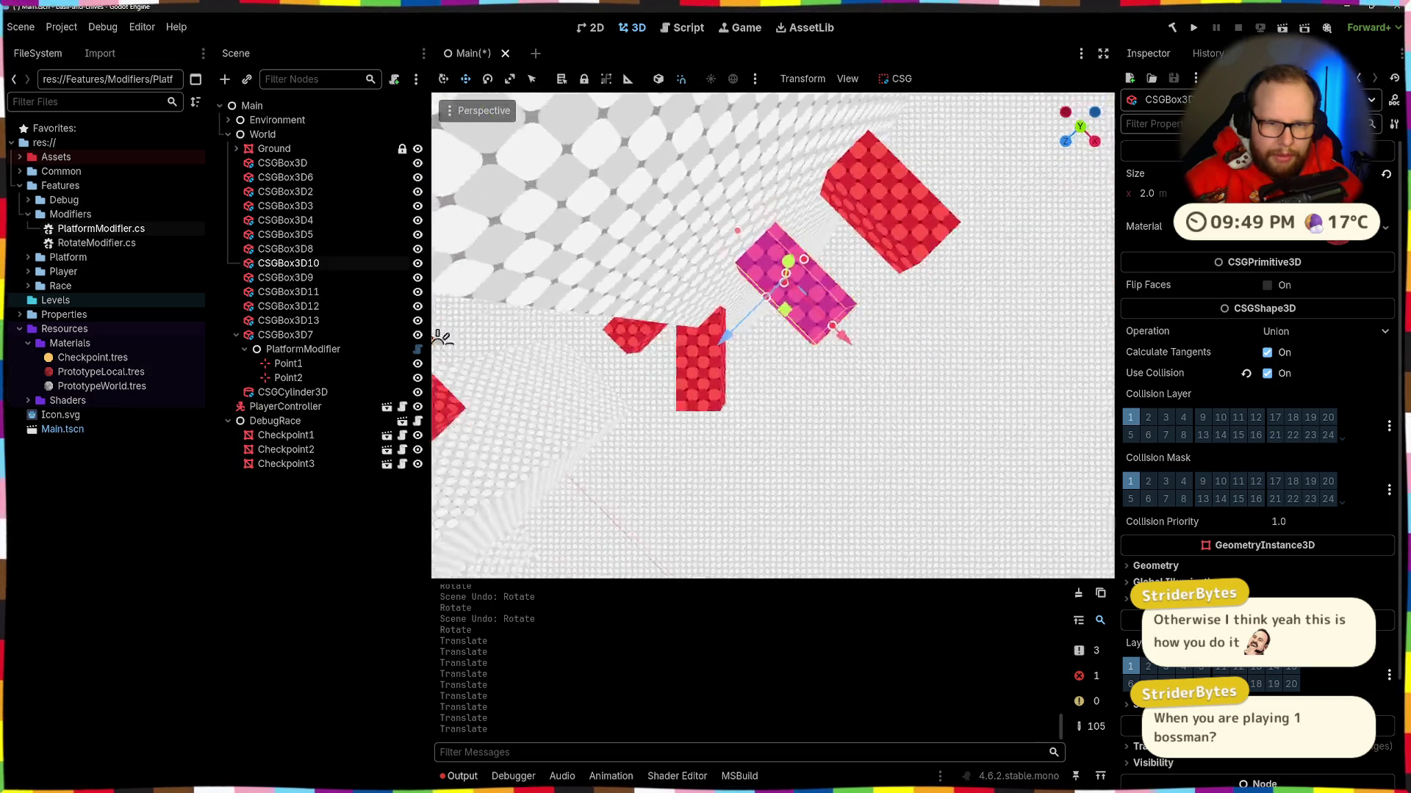
click(773, 415)
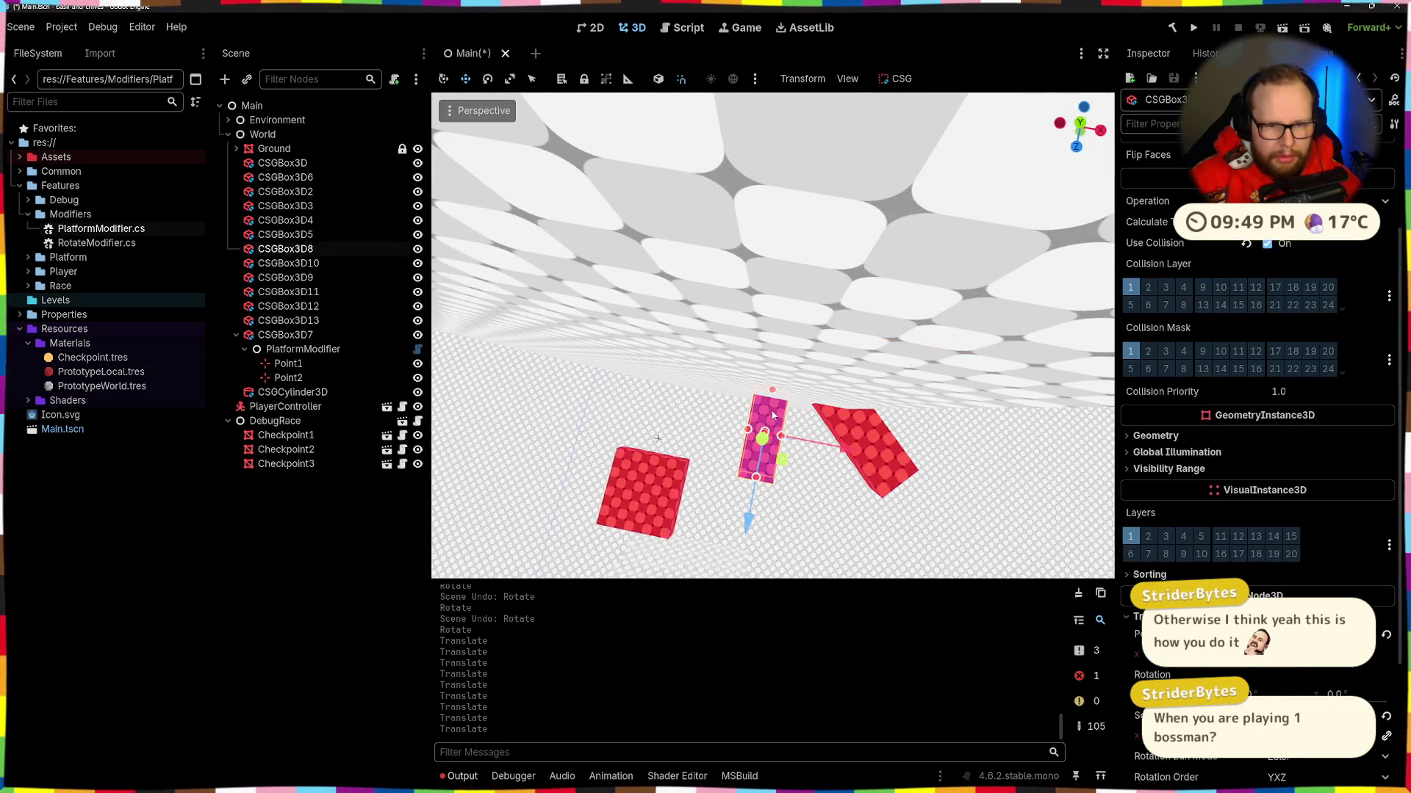
drag(751, 515, 753, 522)
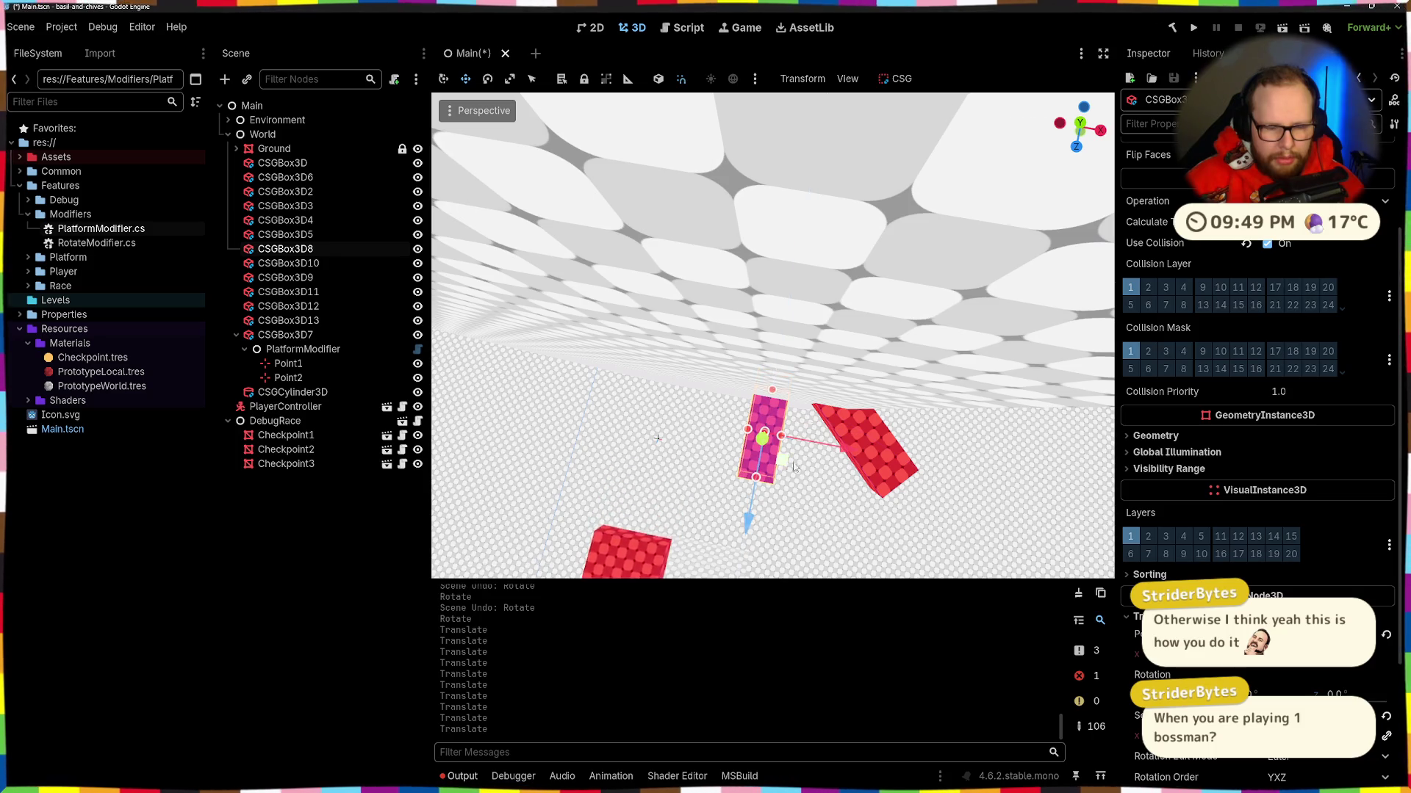
drag(793, 466, 720, 440)
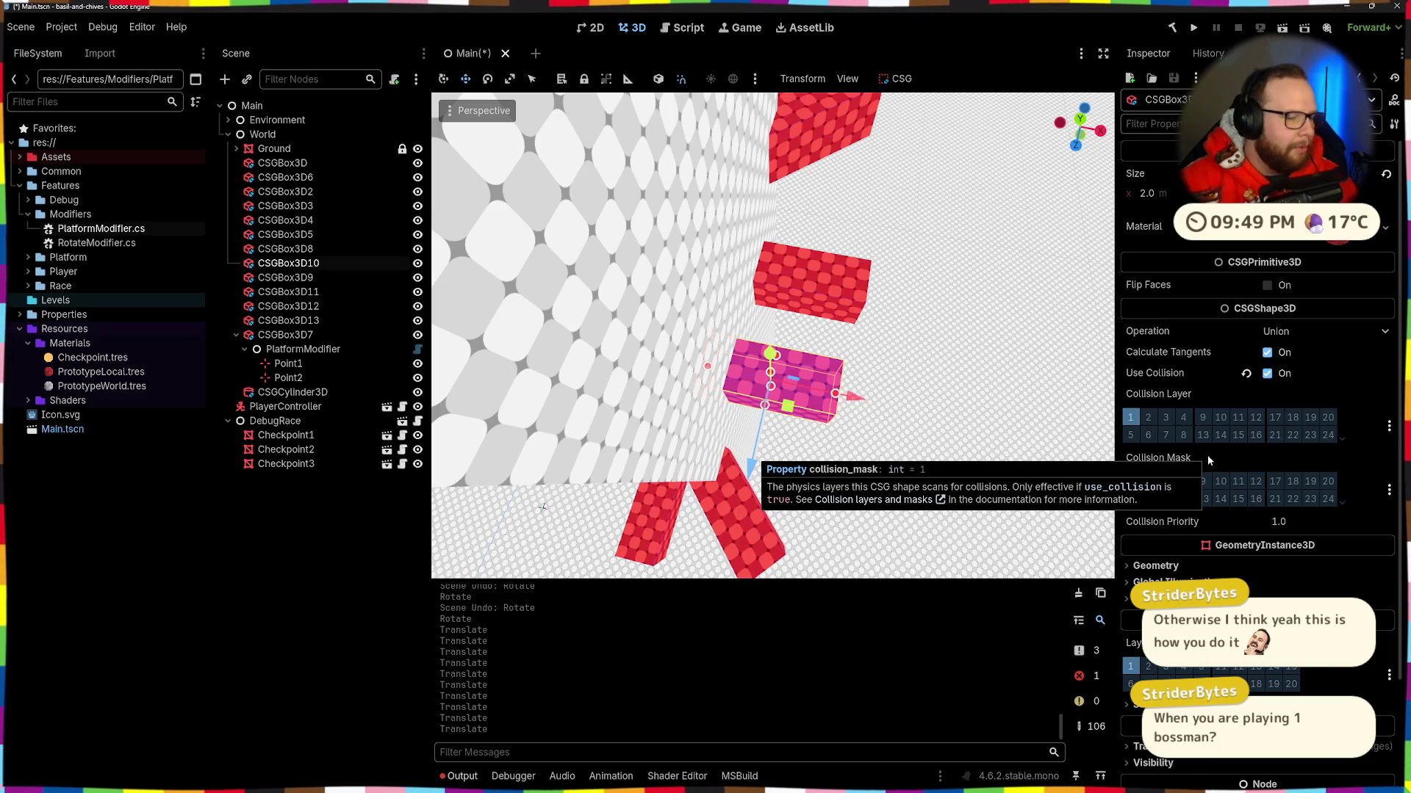
mouse_move(544, 507)
mouse_down()
mouse_move(506, 568)
mouse_move(853, 382)
mouse_up()
Step: Save the scene with Ctrl+S
key(ctrl+s)
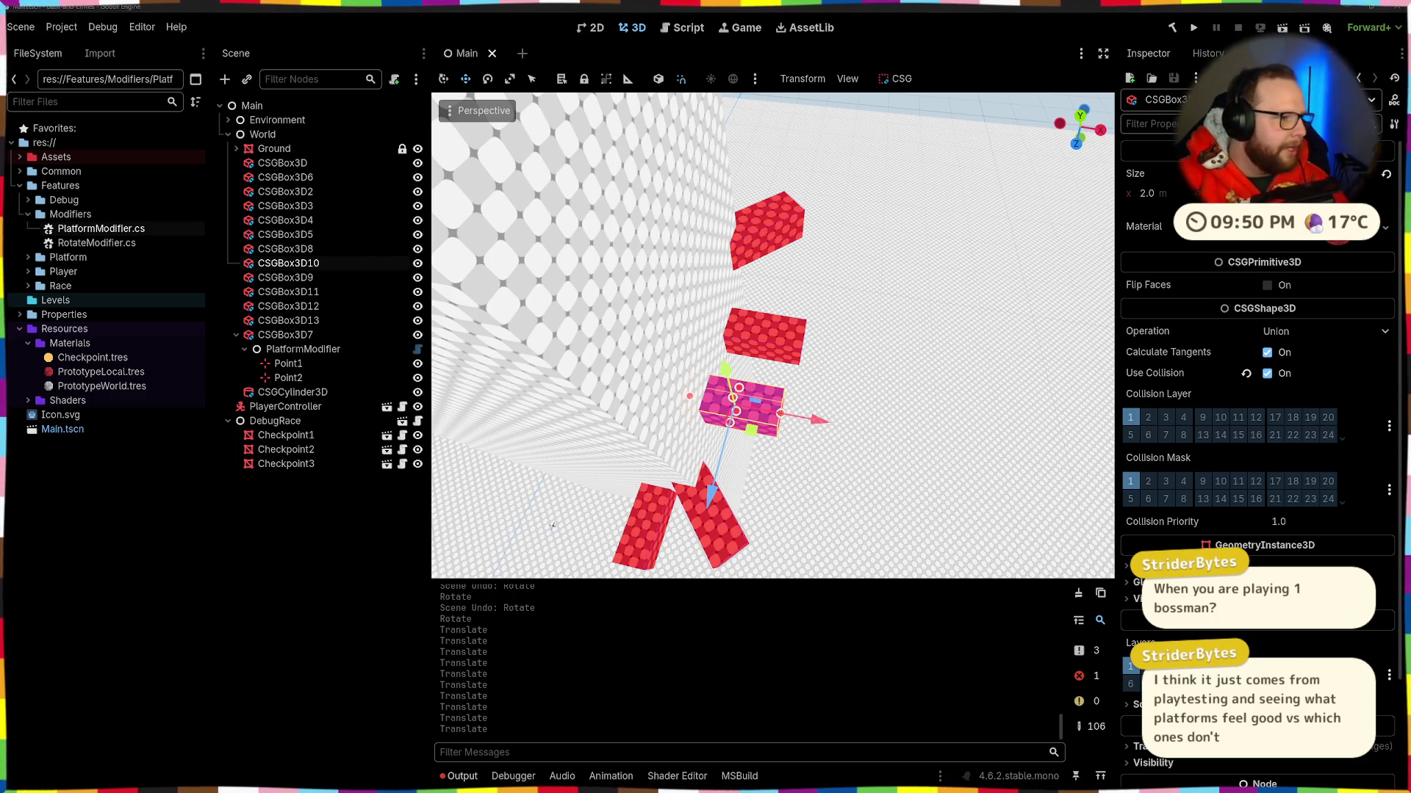
drag(803, 352, 772, 280)
scroll(801, 356, up, 3)
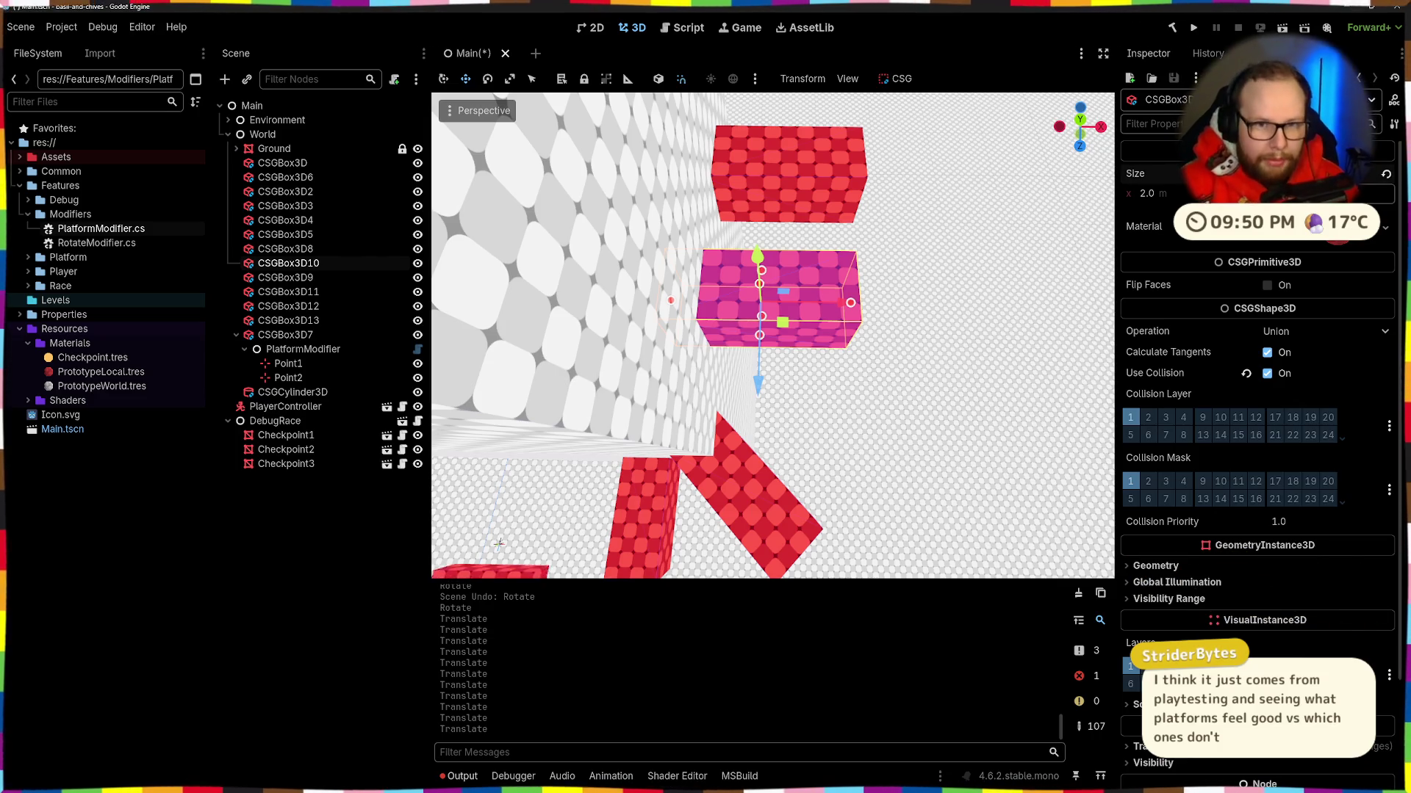
Step: Widen the step block to 3 m and shift it sideways into position
click(1167, 193)
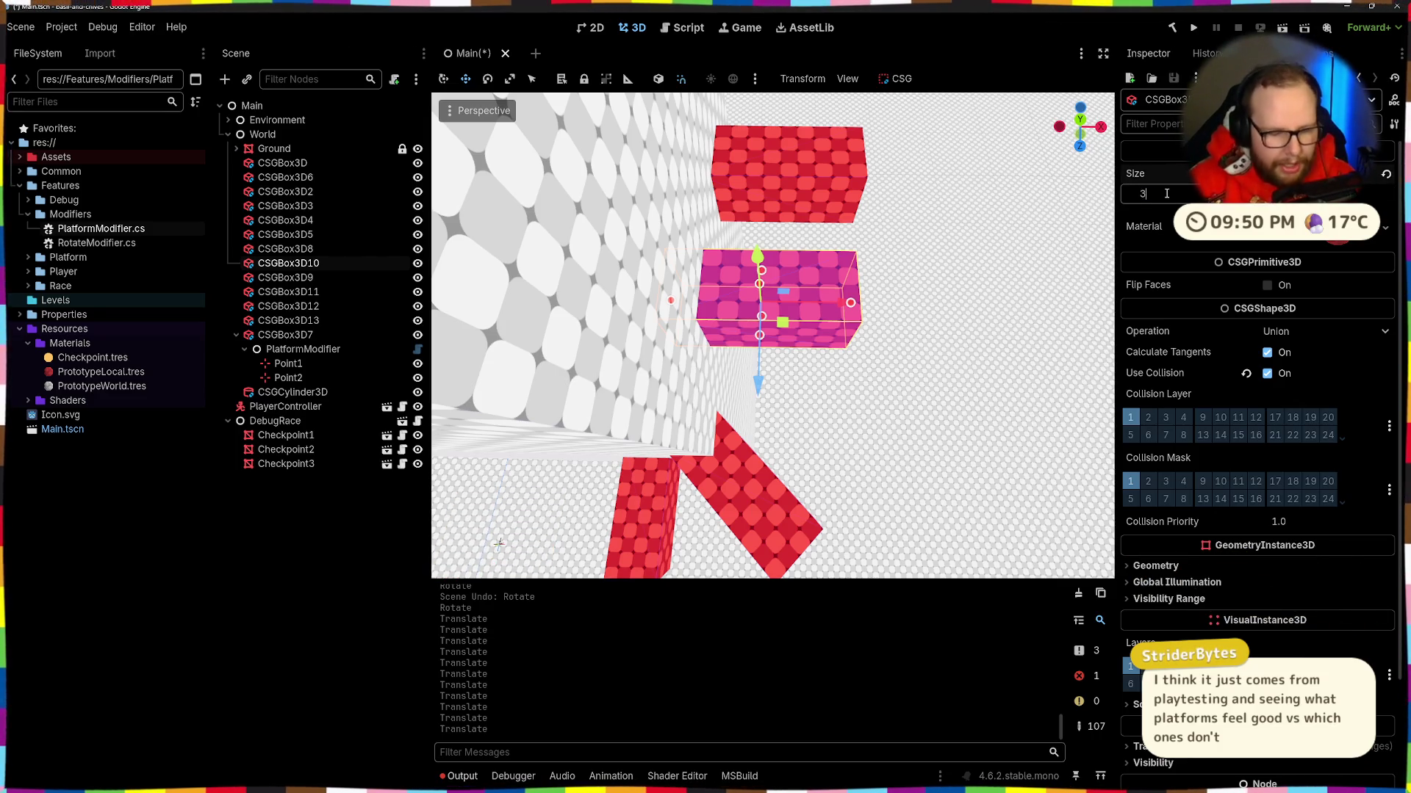
key(Return)
scroll(1271, 537, down, 3)
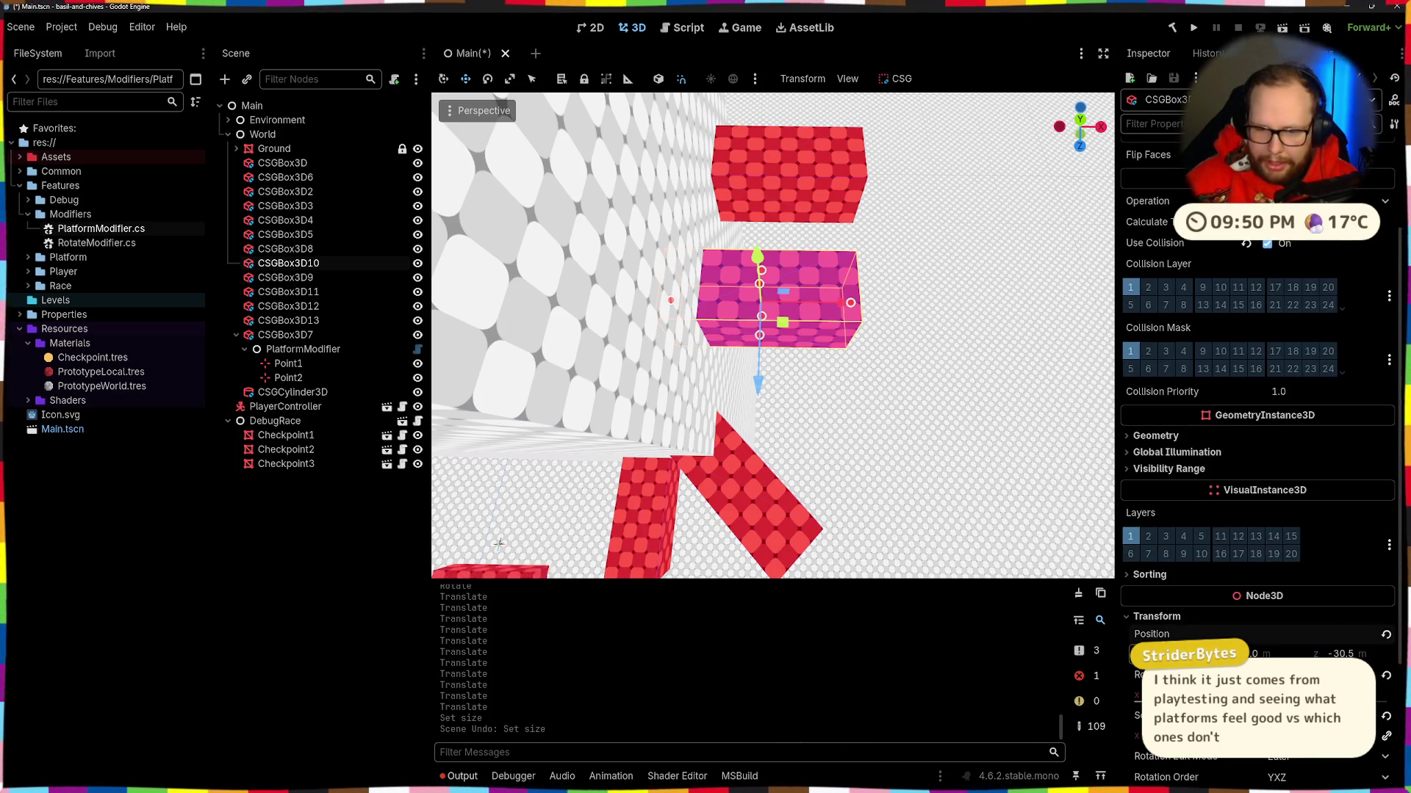
key(Return)
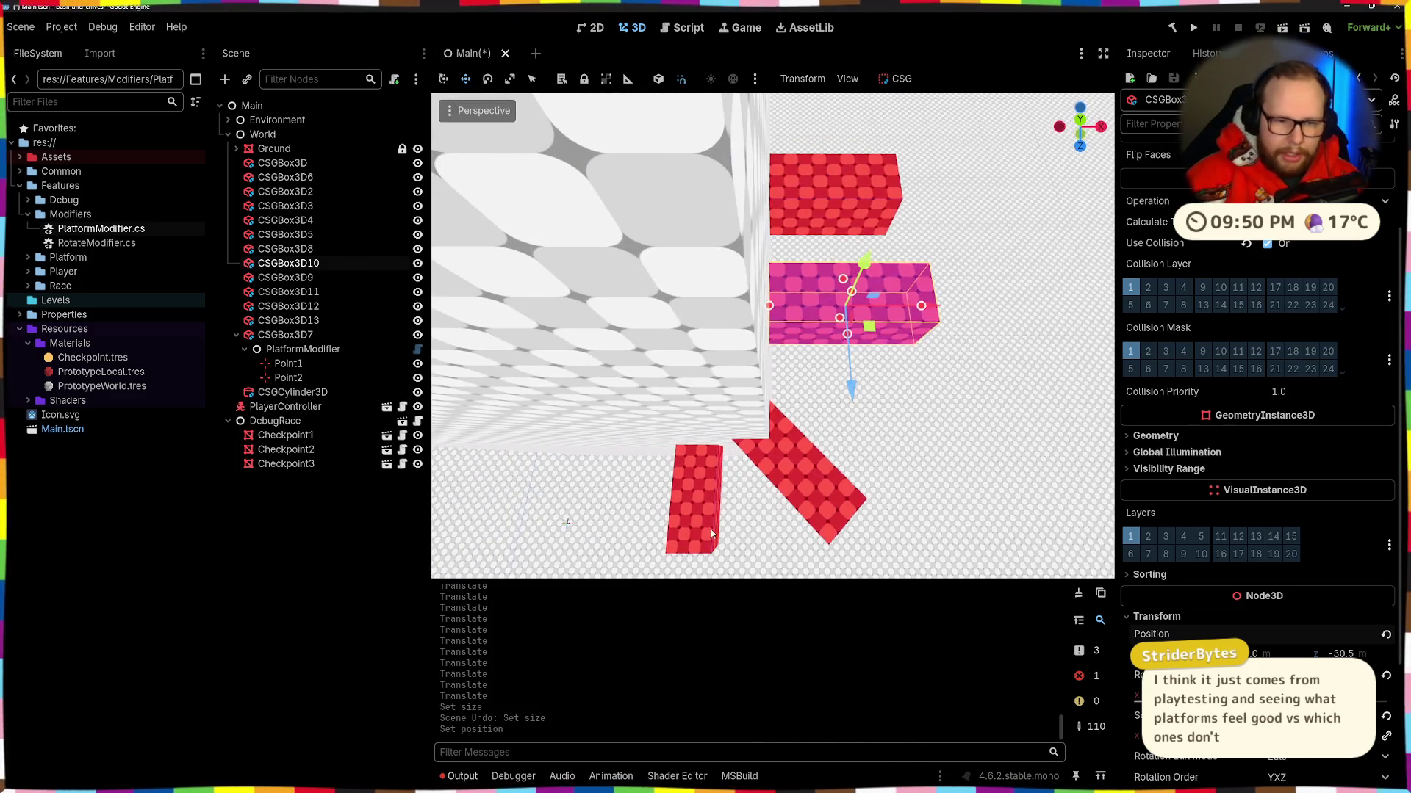
click(695, 502)
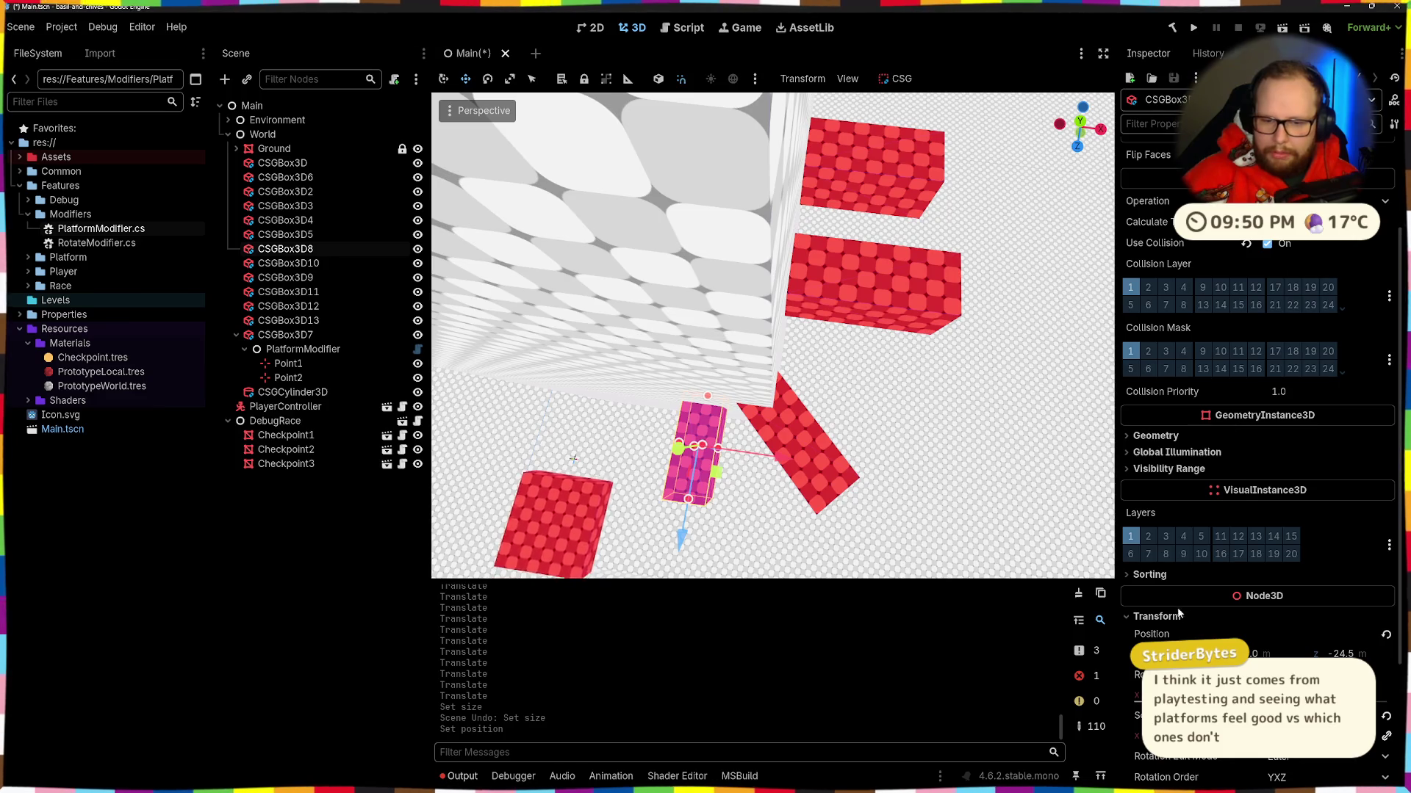
click(873, 326)
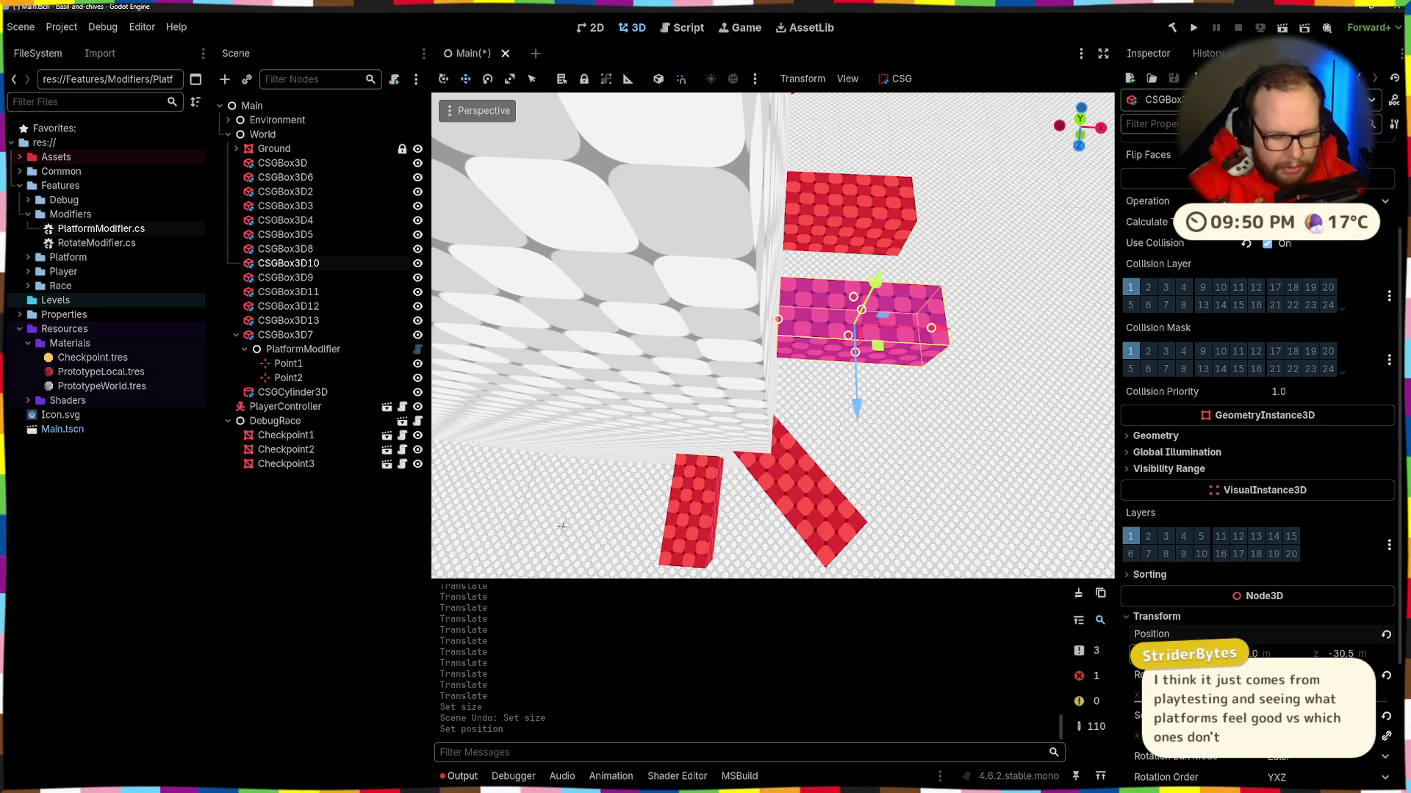
key(Return)
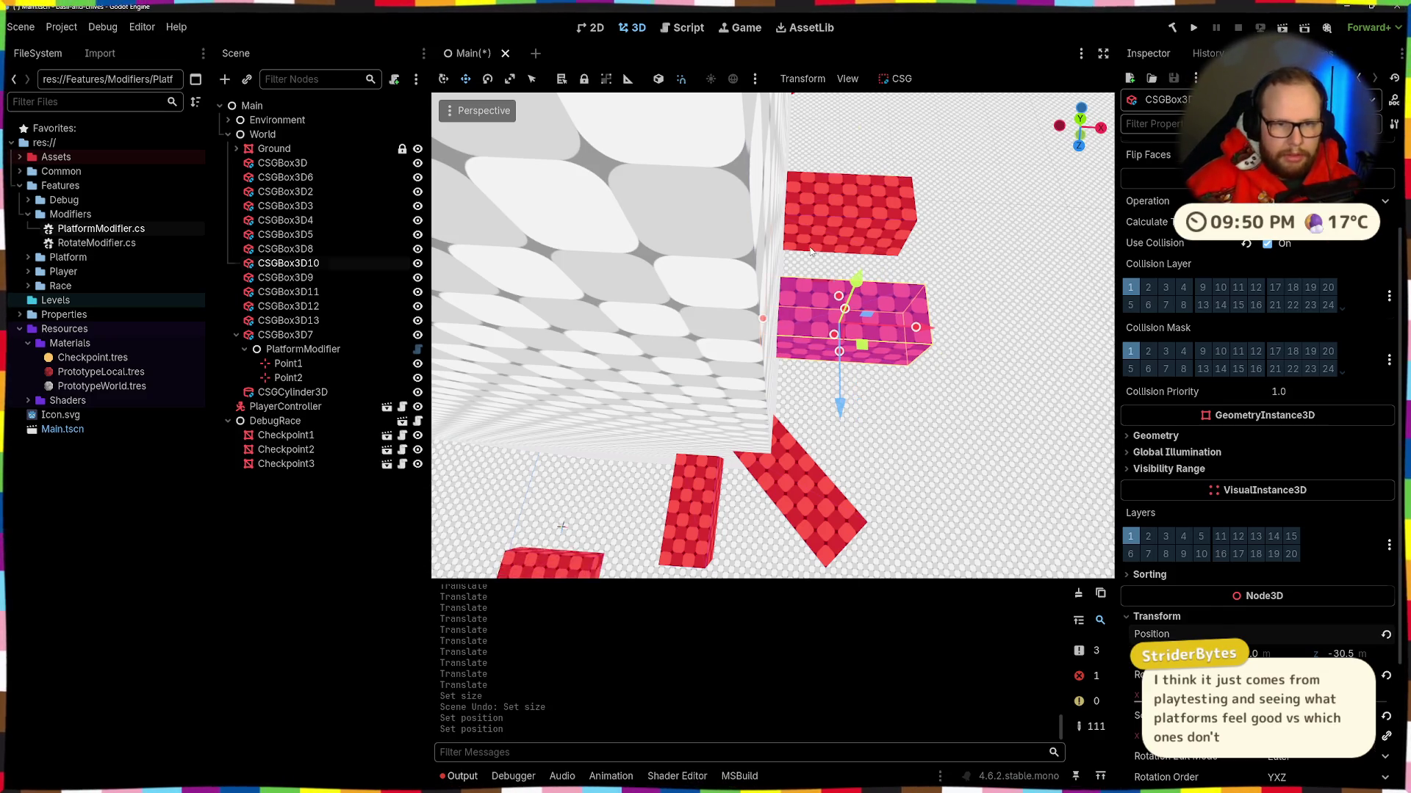
Step: Select CSGBox3D12 so its properties show in the Inspector
click(852, 215)
drag(805, 291, 815, 266)
click(895, 253)
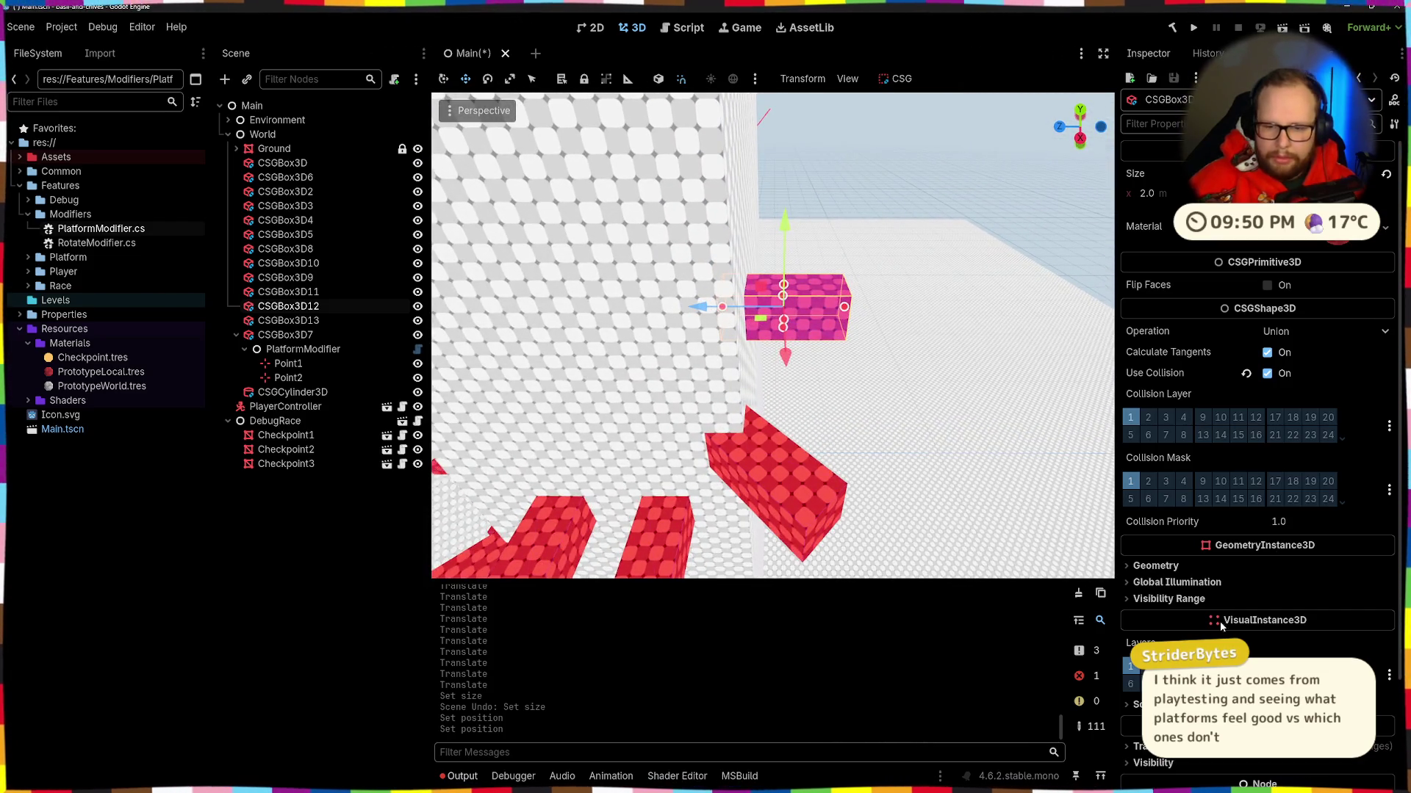
Step: Set CSGBox3D12's Position Z to -40.5 m and orbit around to check it
scroll(1153, 512, down, 3)
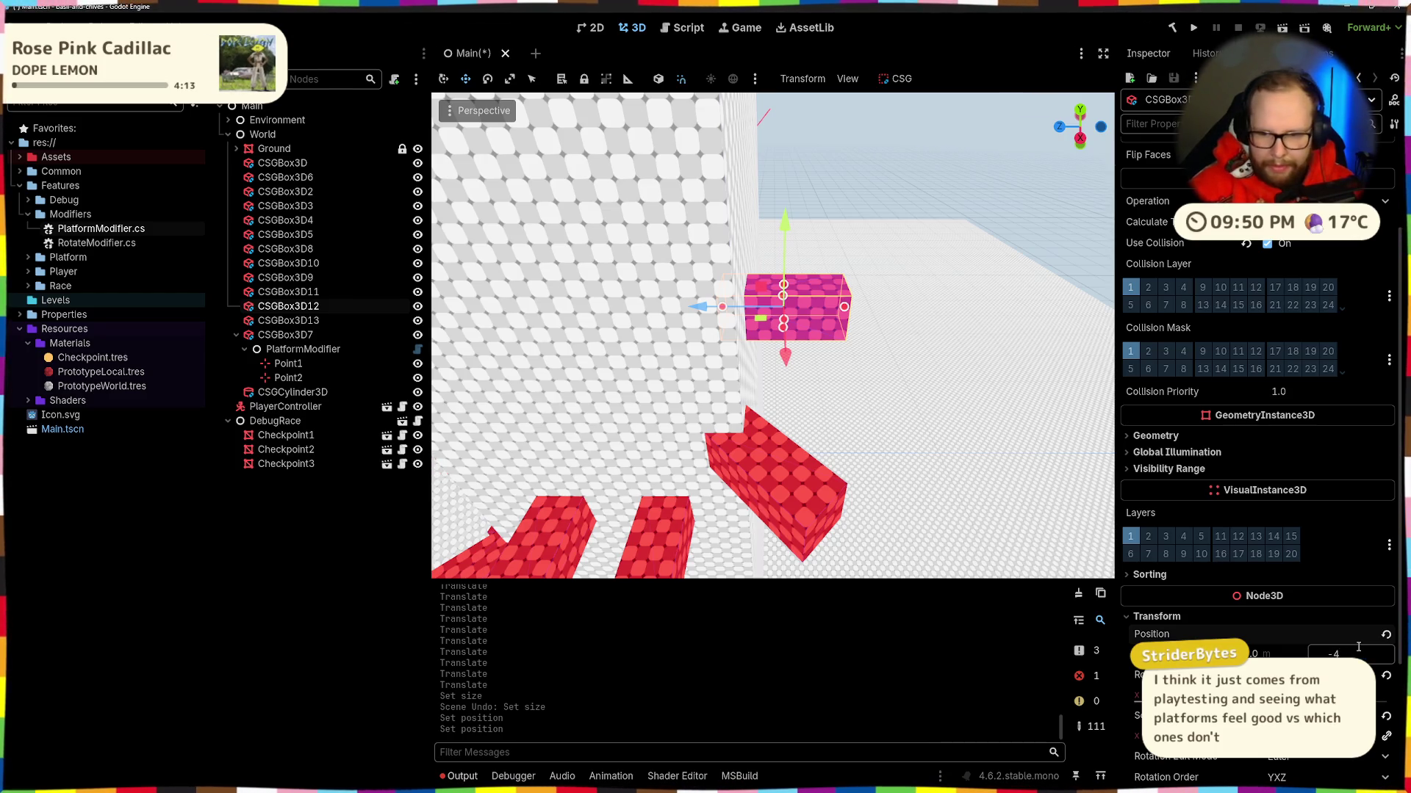
text(0.5)
key(Return)
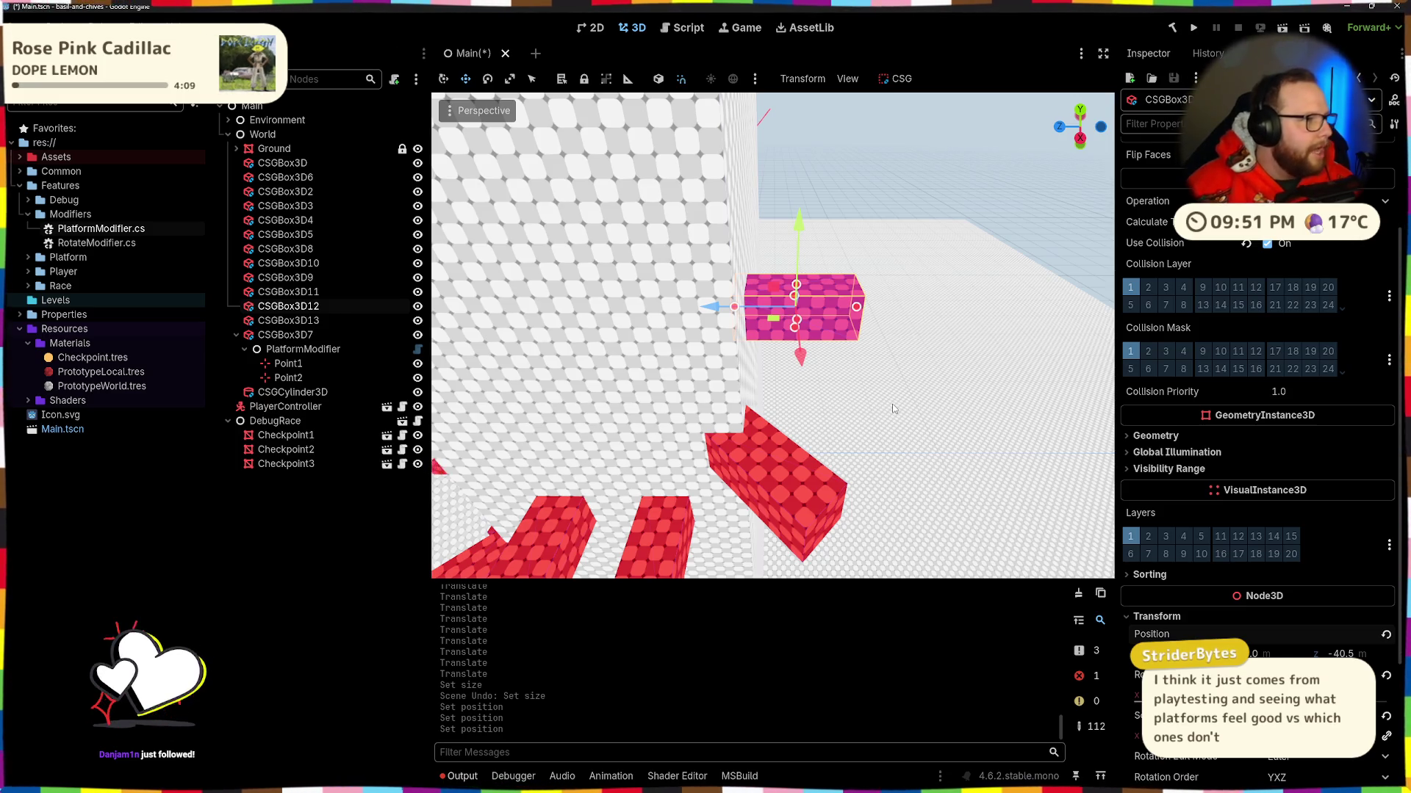
mouse_move(924, 413)
mouse_down()
mouse_move(918, 401)
mouse_move(892, 456)
mouse_up()
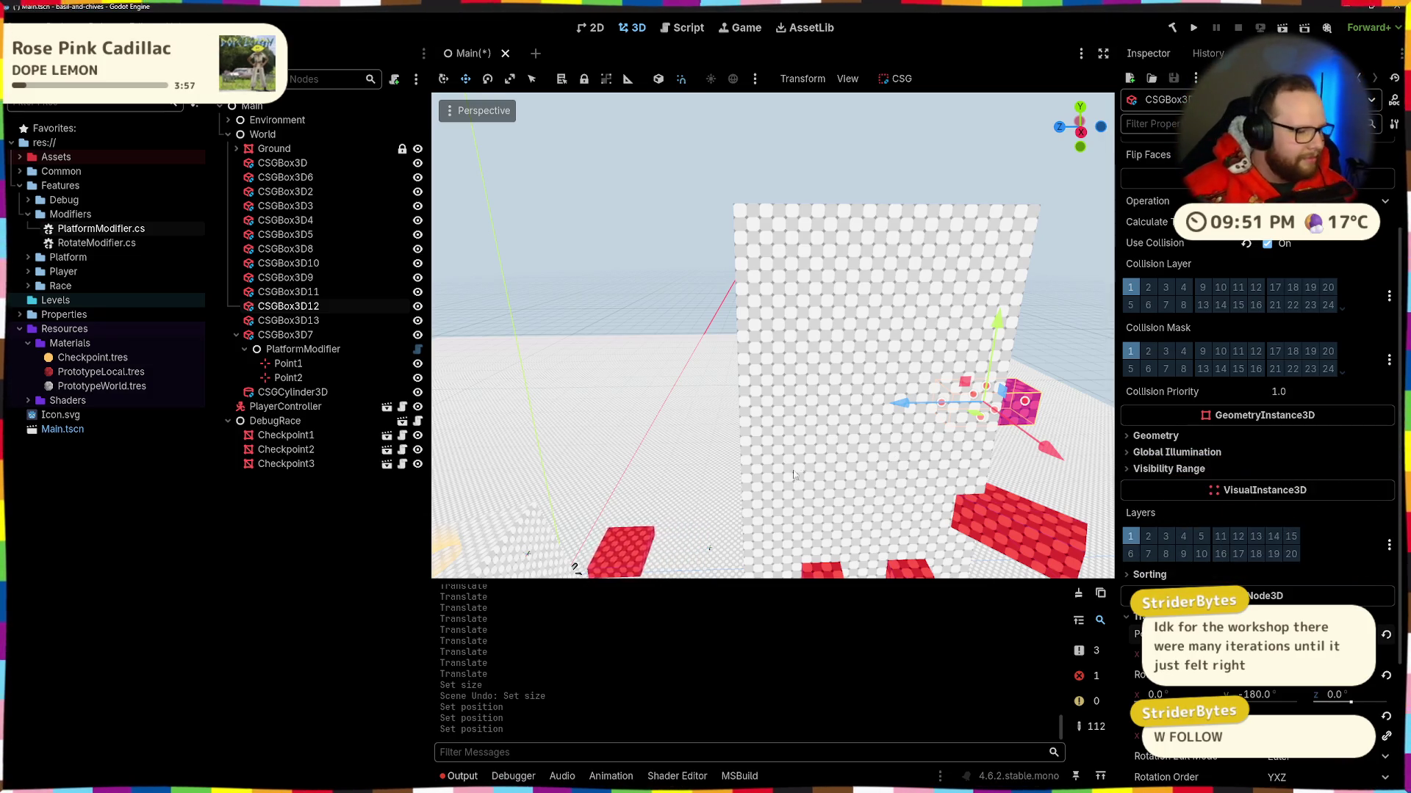
drag(794, 474, 776, 476)
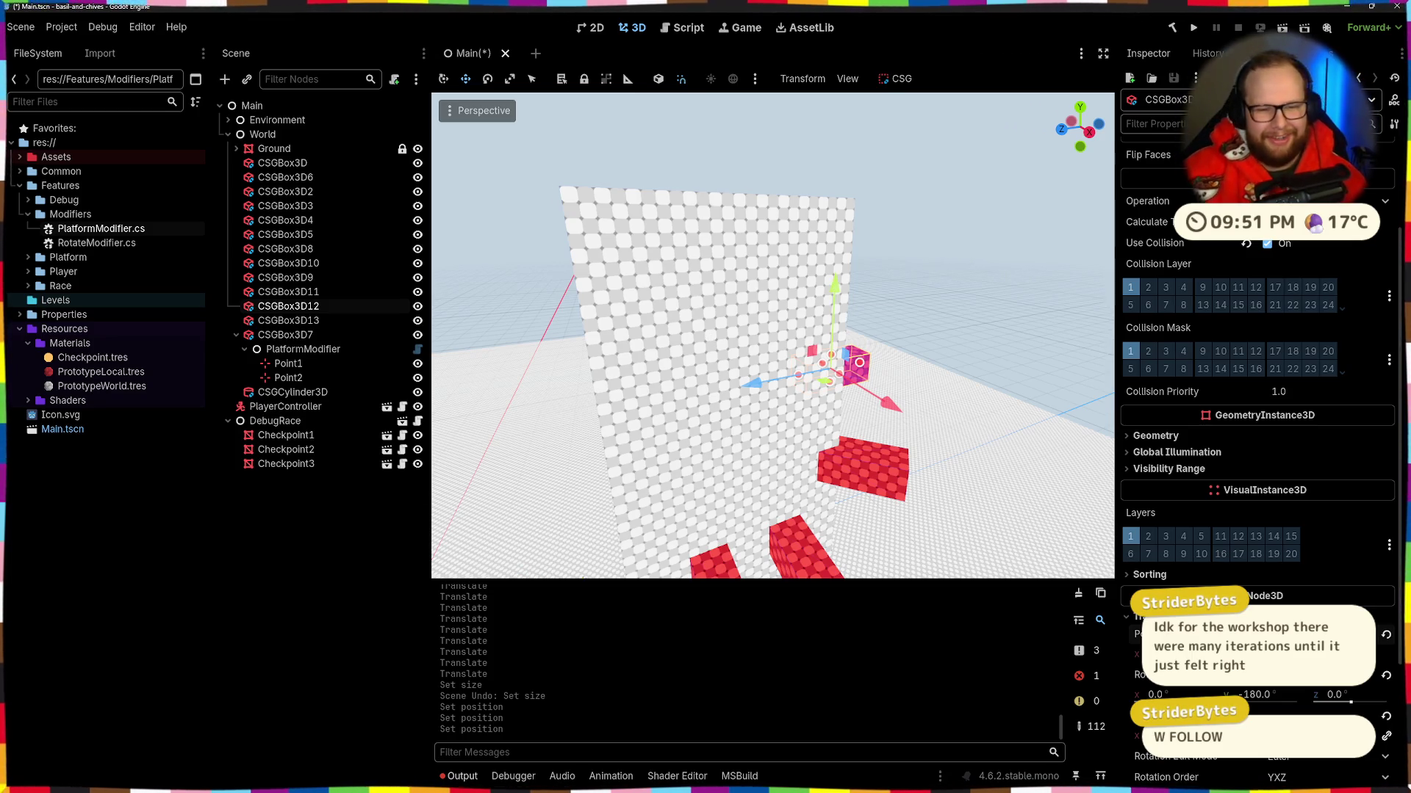
scroll(933, 190, up, 5)
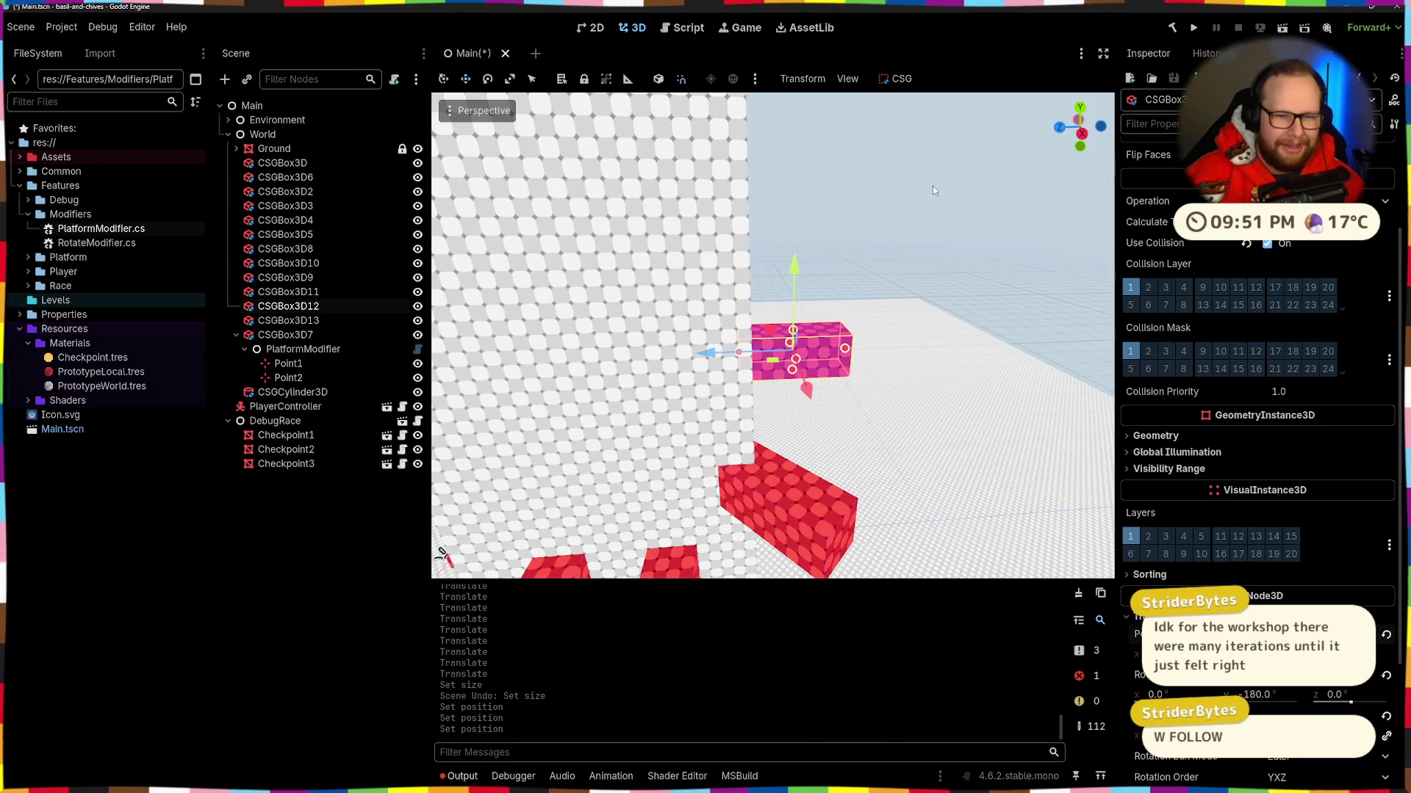
Step: Inspect the step boxes CSGBox3D8 through CSGBox3D13, framing CSGBox3D8 and CSGBox3D10
click(845, 279)
click(692, 437)
key(f)
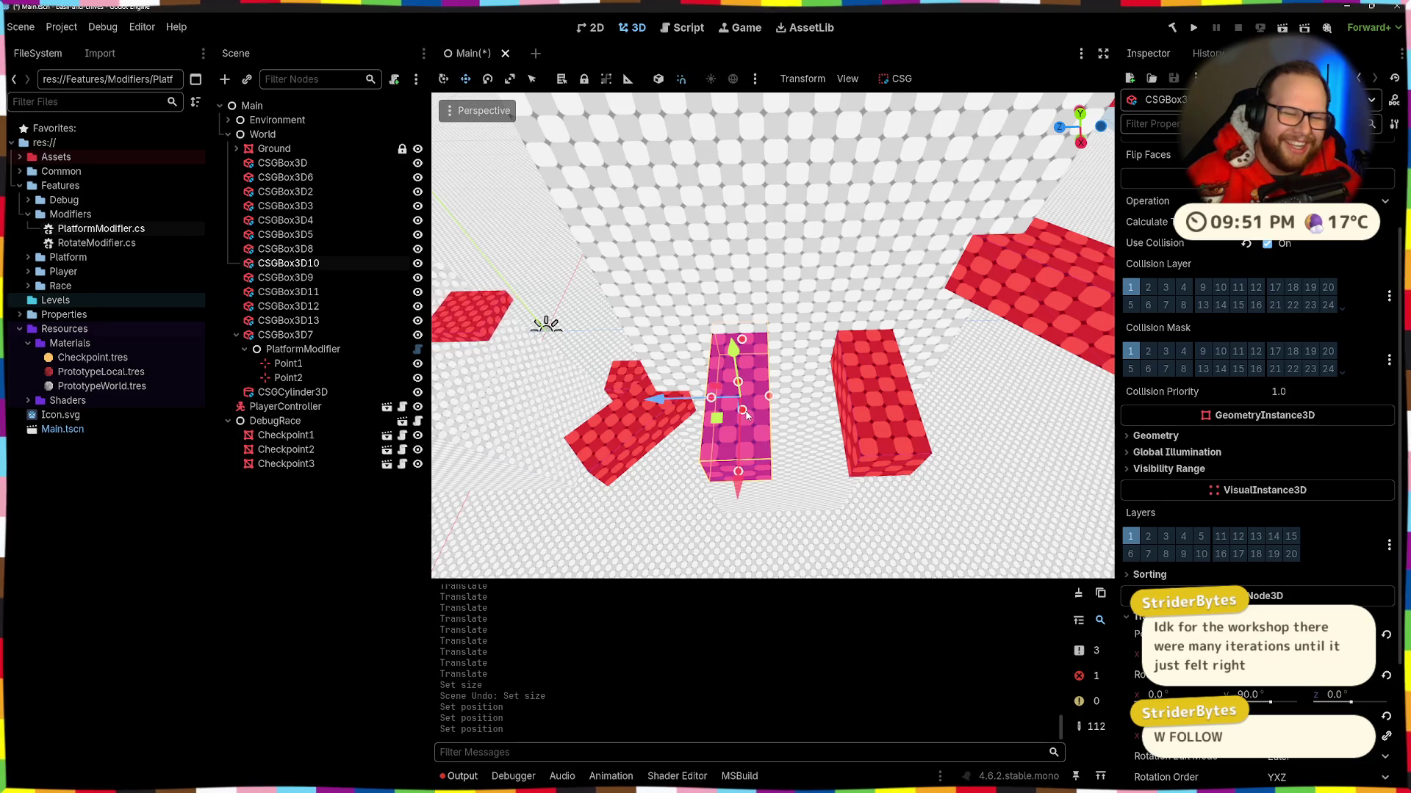
click(747, 426)
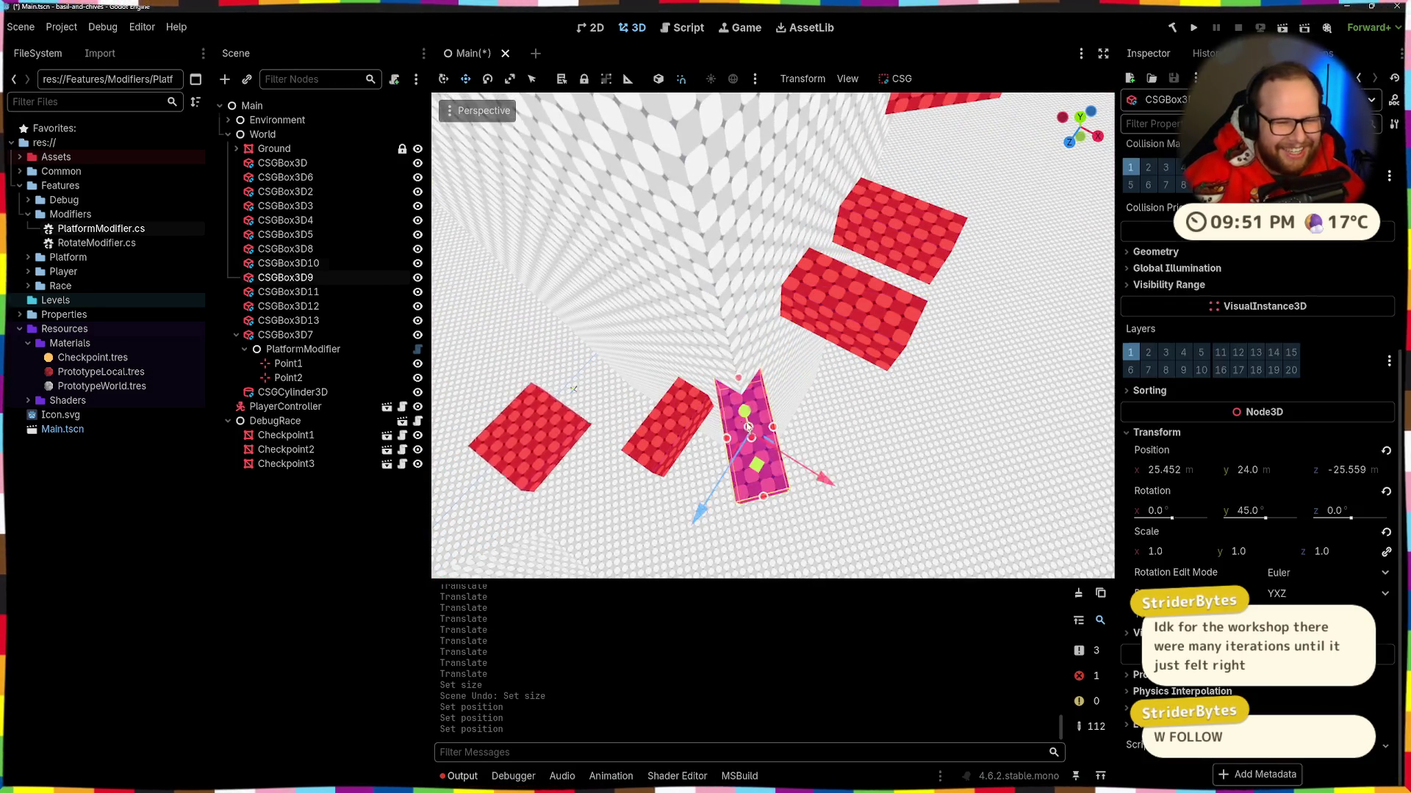
click(750, 397)
key(f)
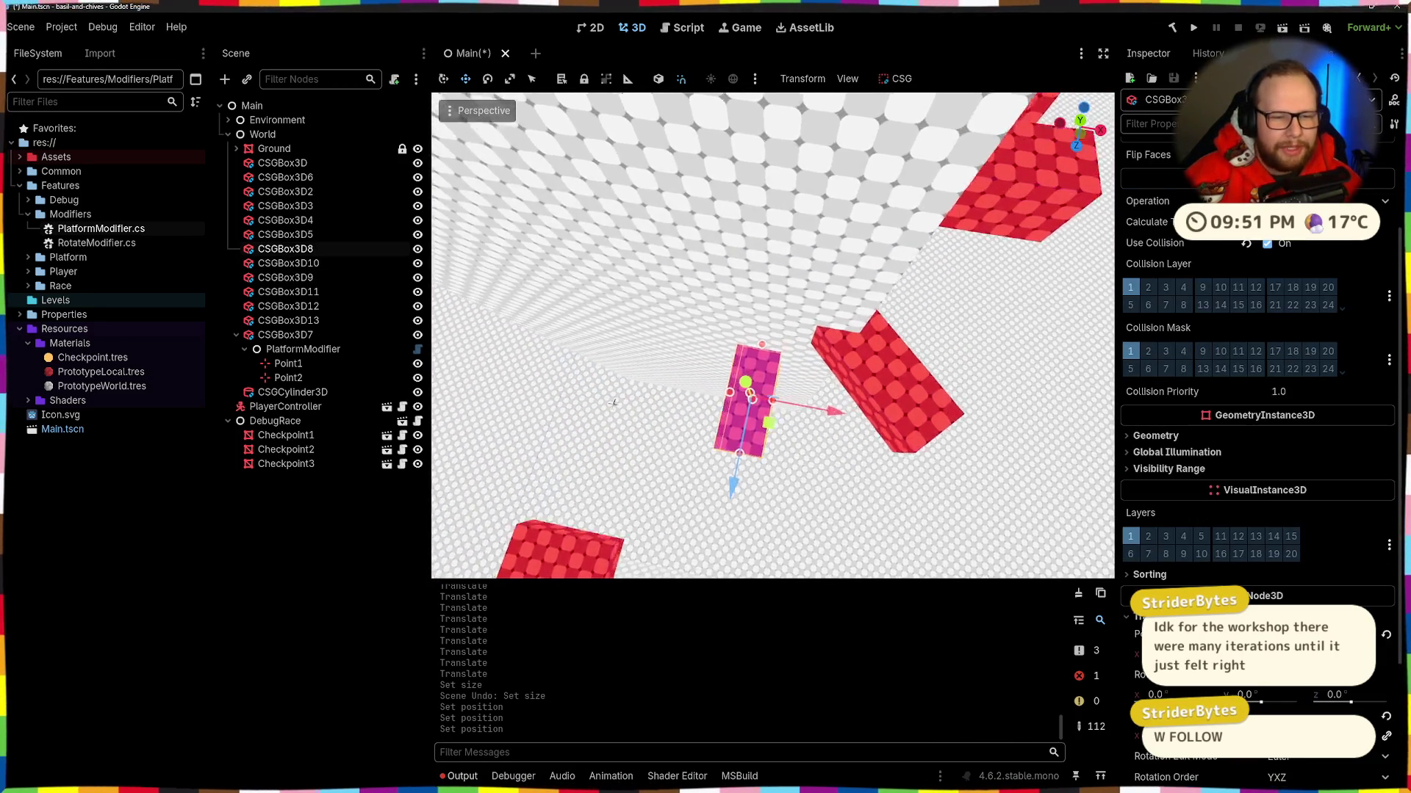
click(764, 426)
key(f)
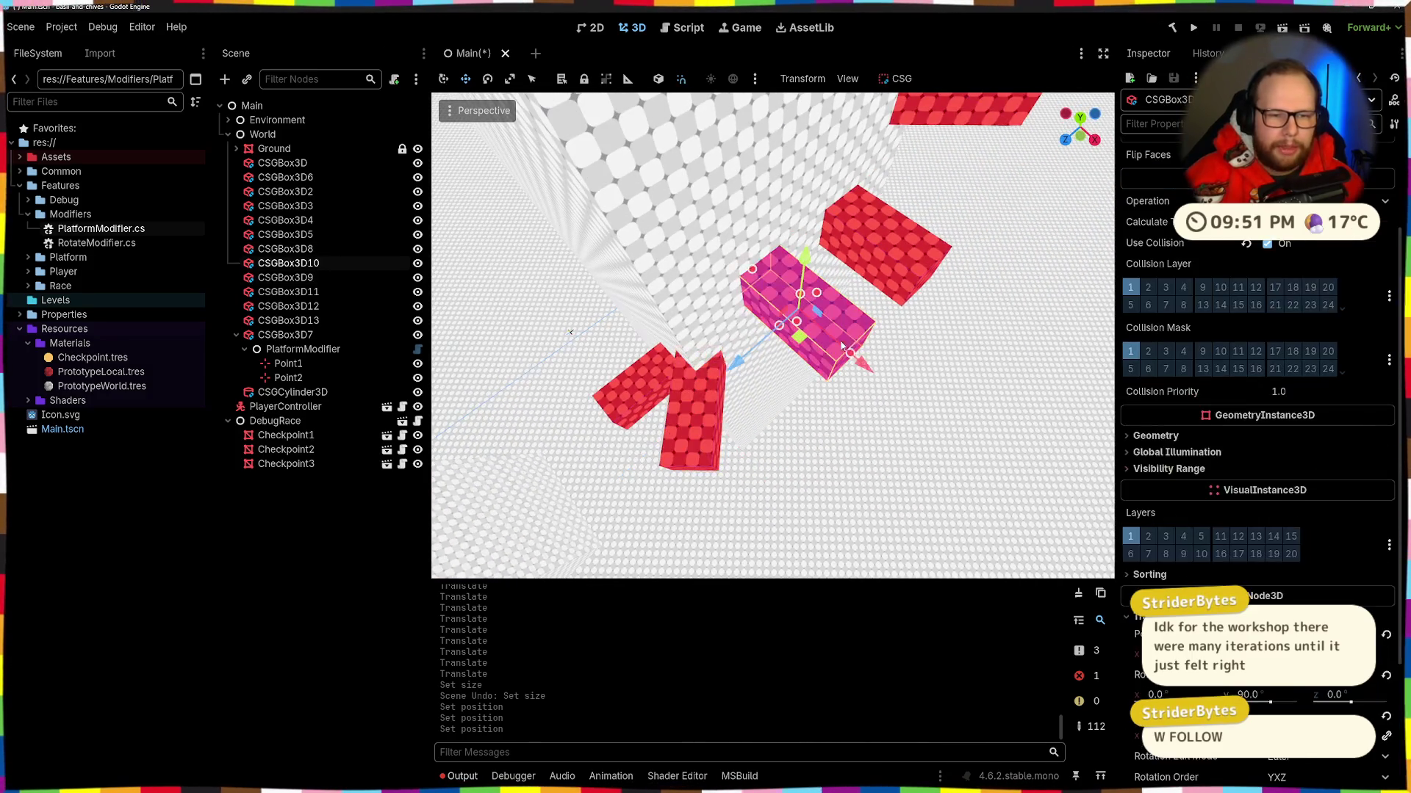
click(856, 309)
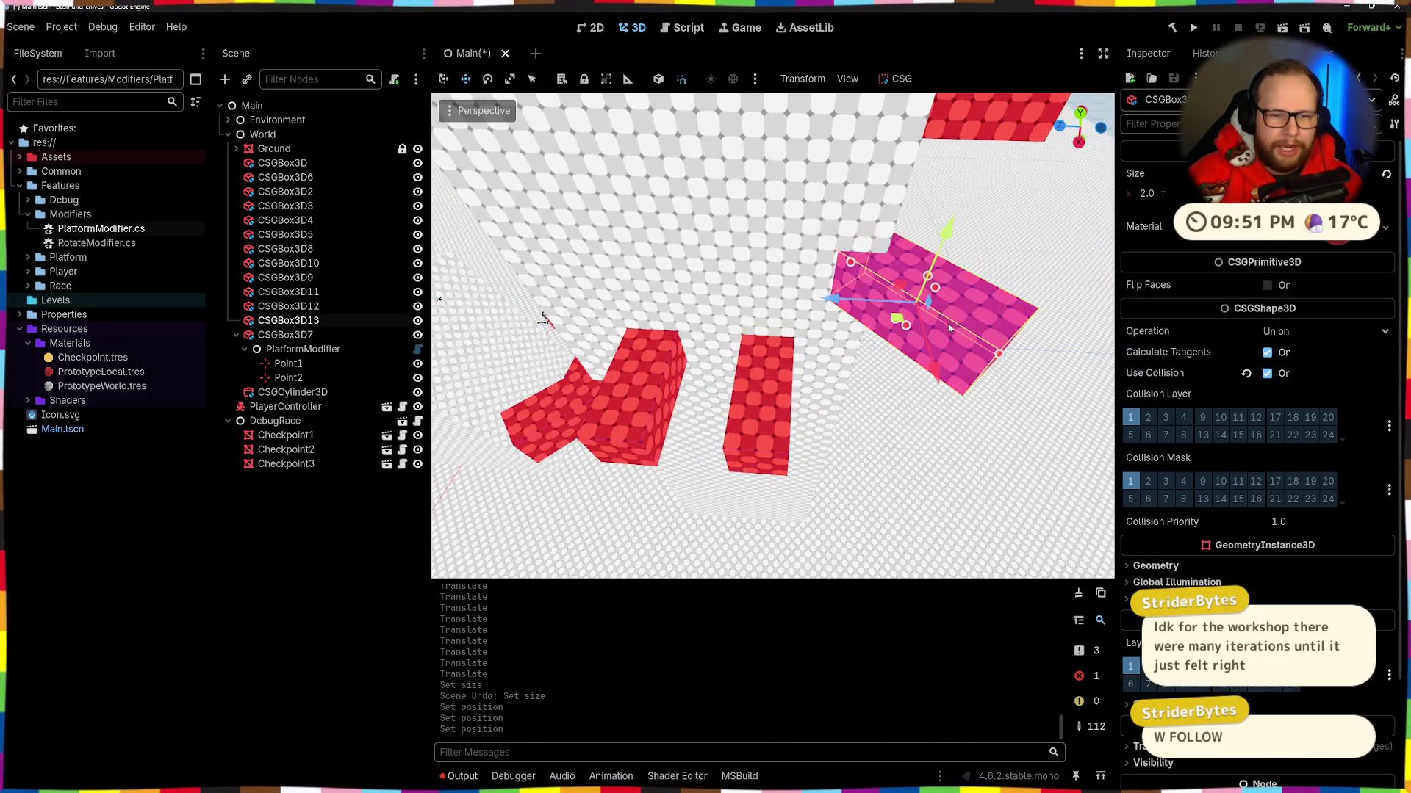
click(816, 312)
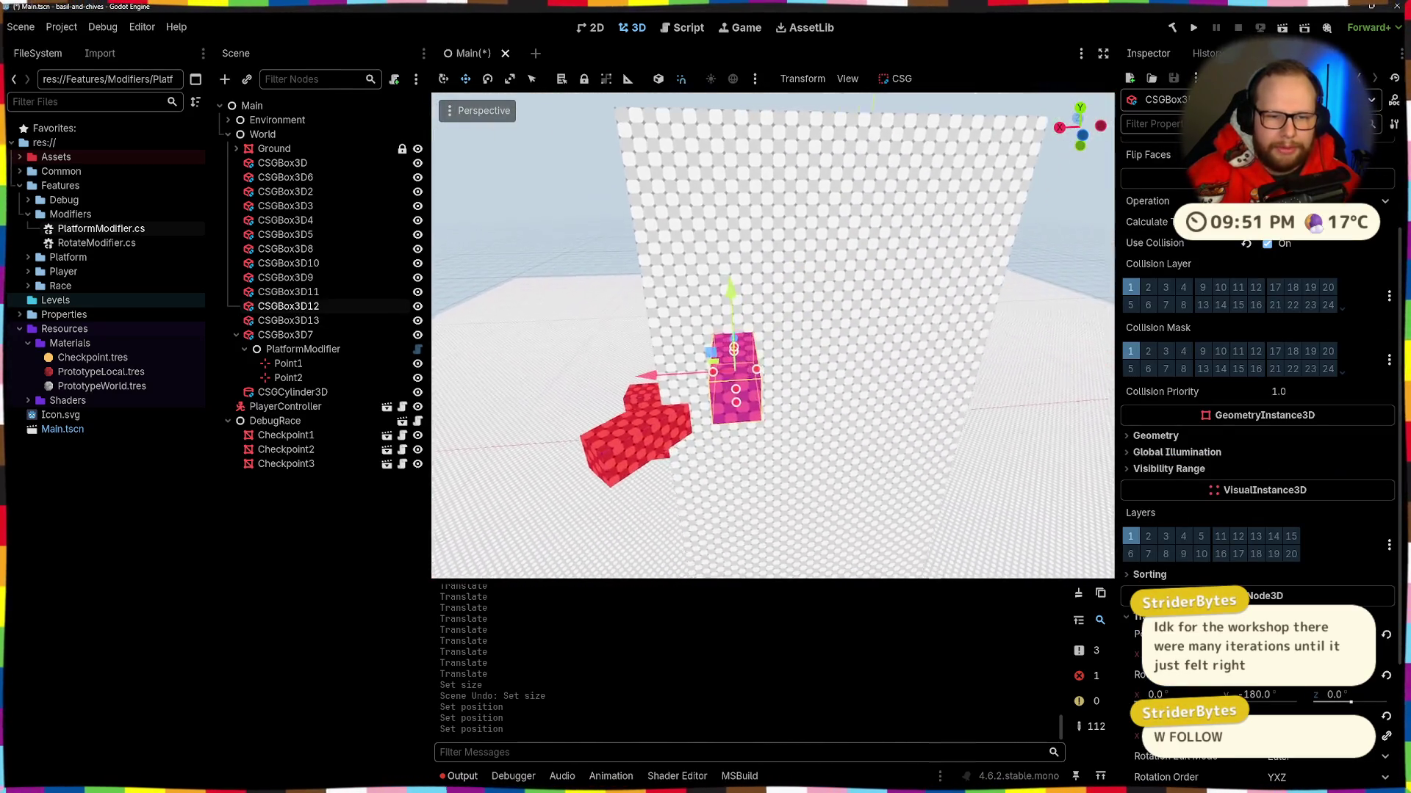
Step: Multi-select CSGBox3D11, CSGBox3D12, CSGBox3D13 and CSGBox3D10 together
click(749, 417)
shift+click(801, 346)
shift+click(837, 367)
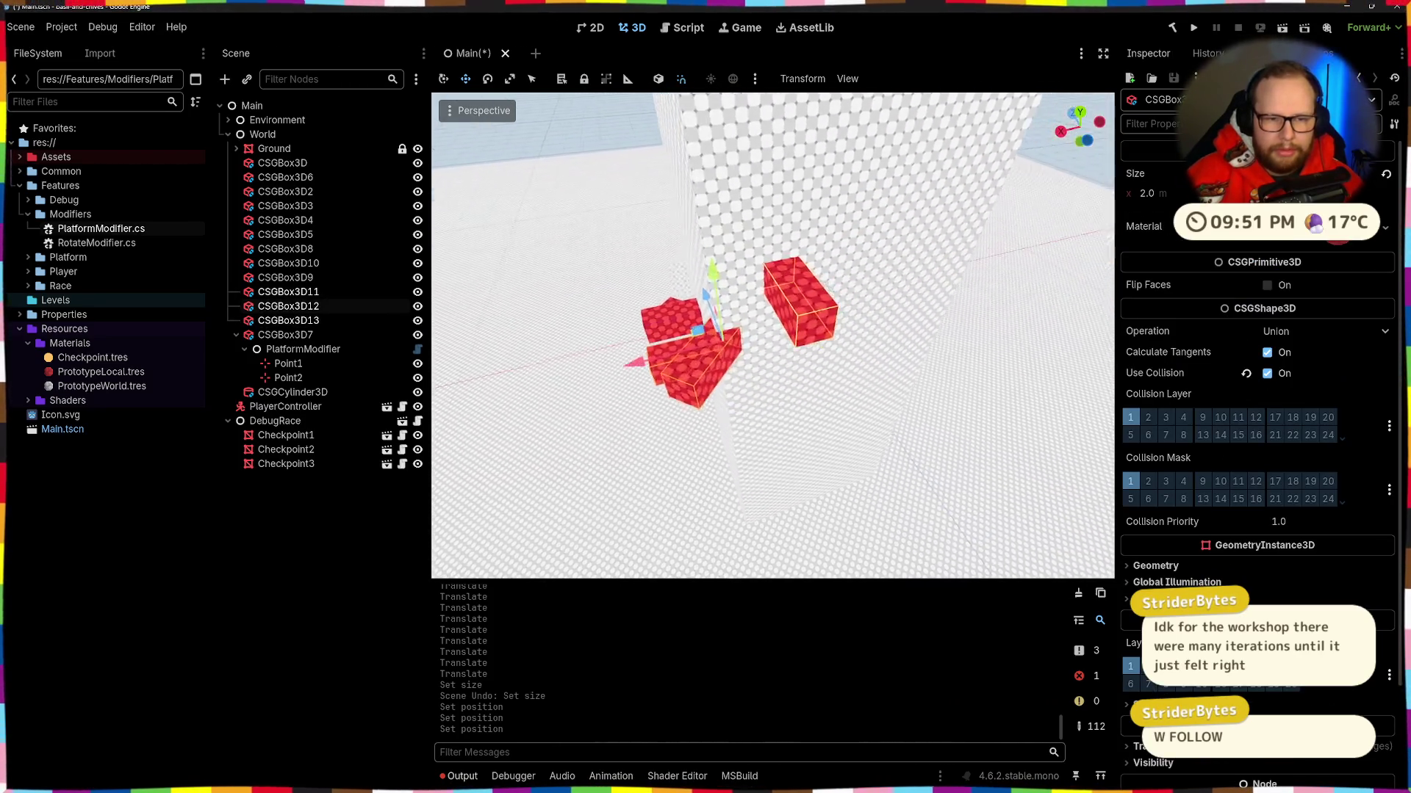
shift+click(655, 351)
Step: Duplicate the four boxes as CSGBox3D14–17, rotate the copies, and raise them 7 units
key(ctrl+d)
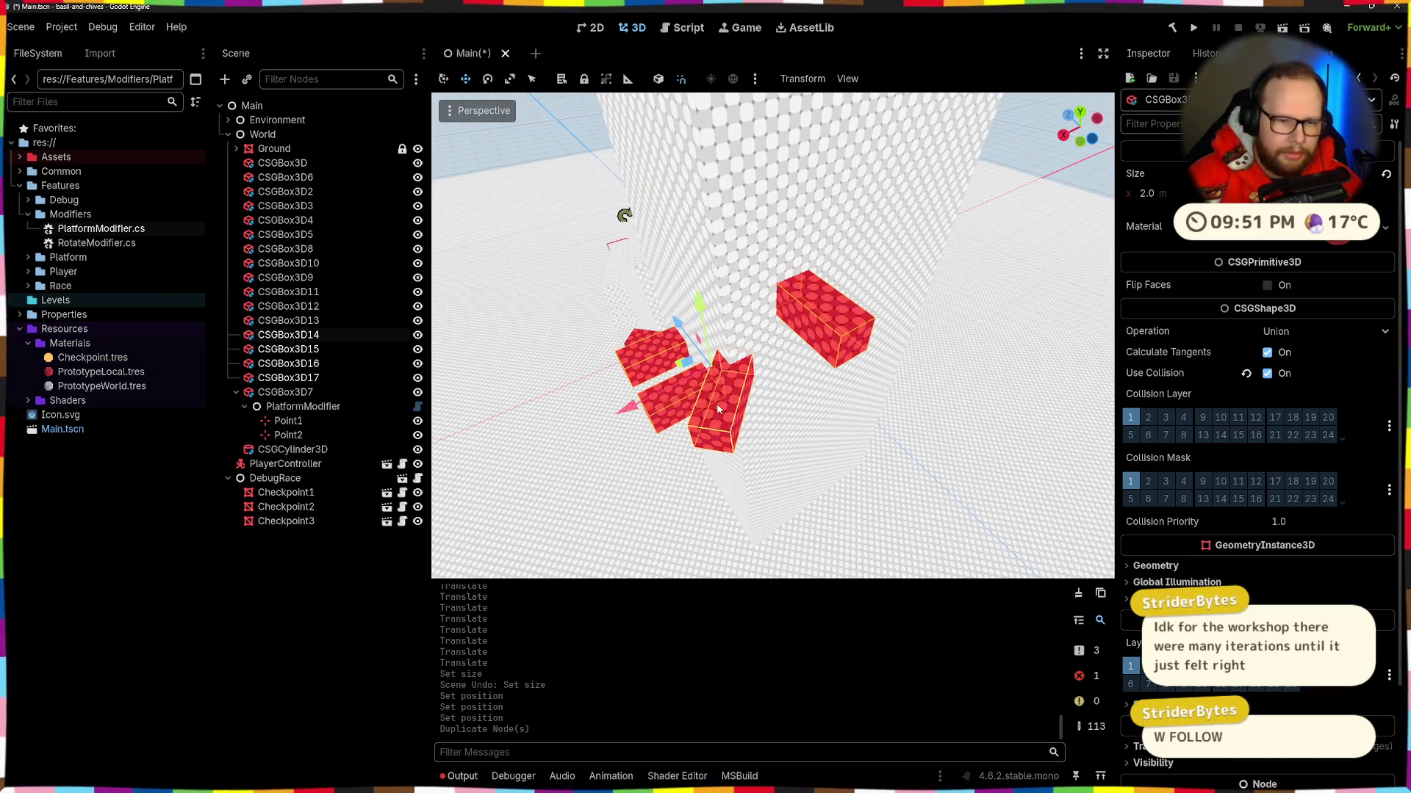
drag(709, 417, 773, 380)
key(w)
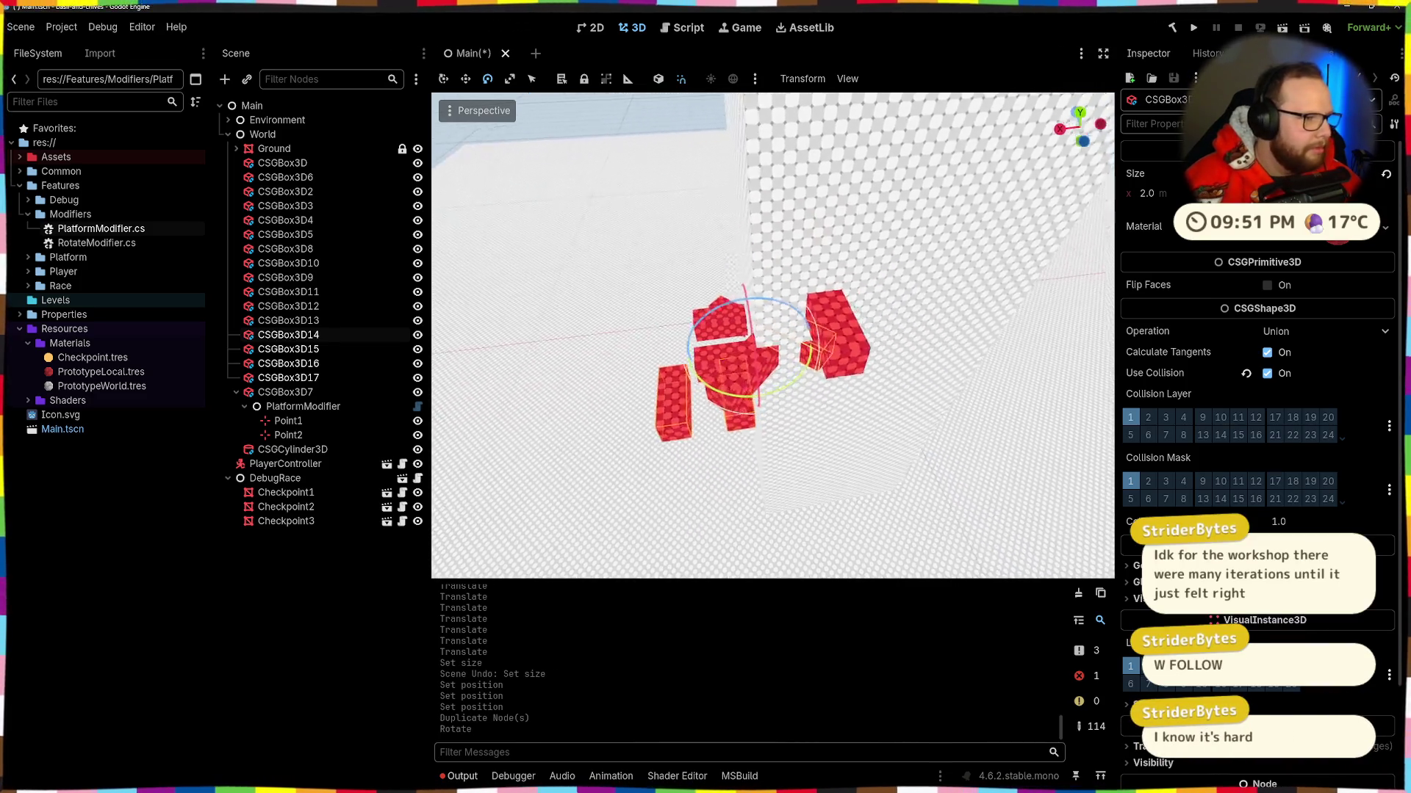
mouse_move(750, 308)
mouse_down()
mouse_move(911, 279)
mouse_move(972, 182)
mouse_up()
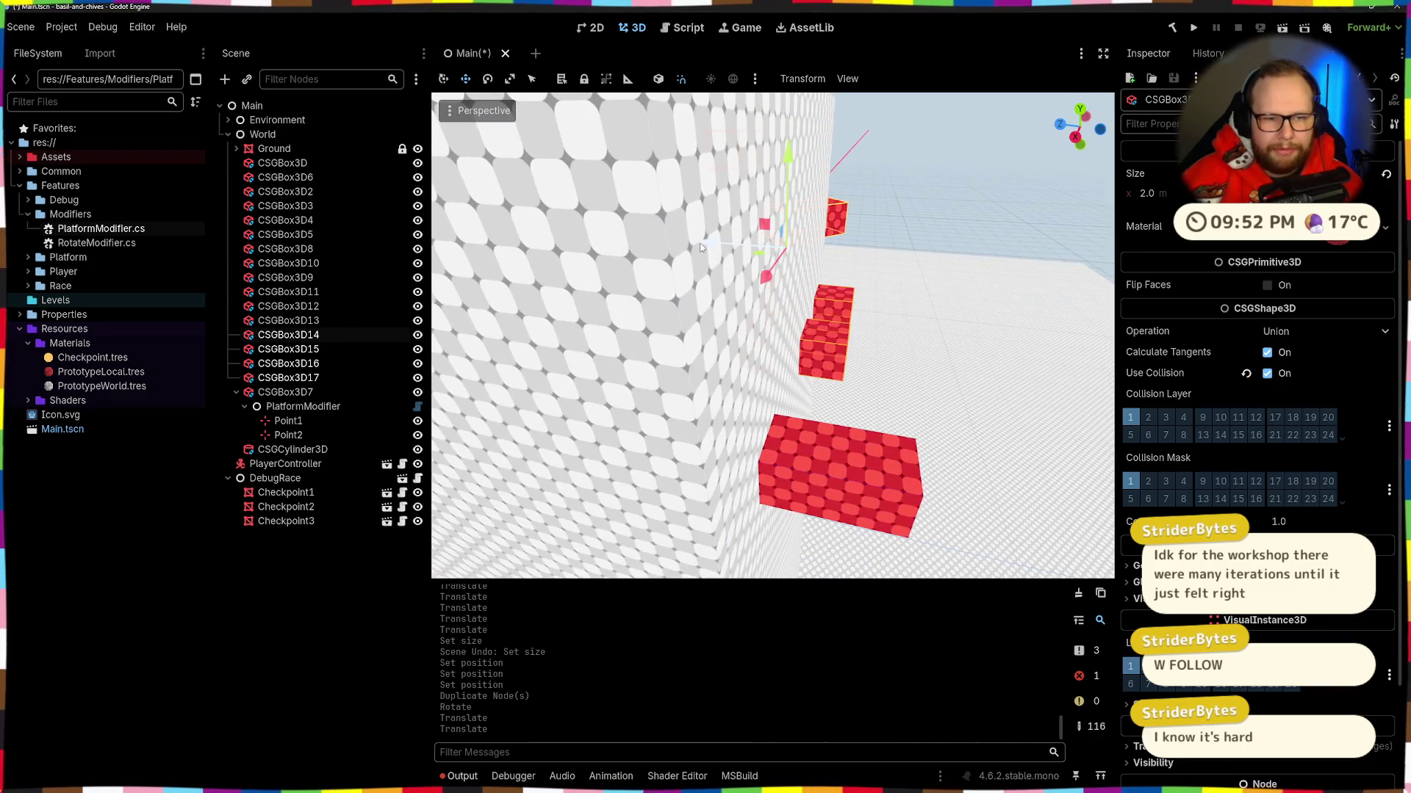
key(w)
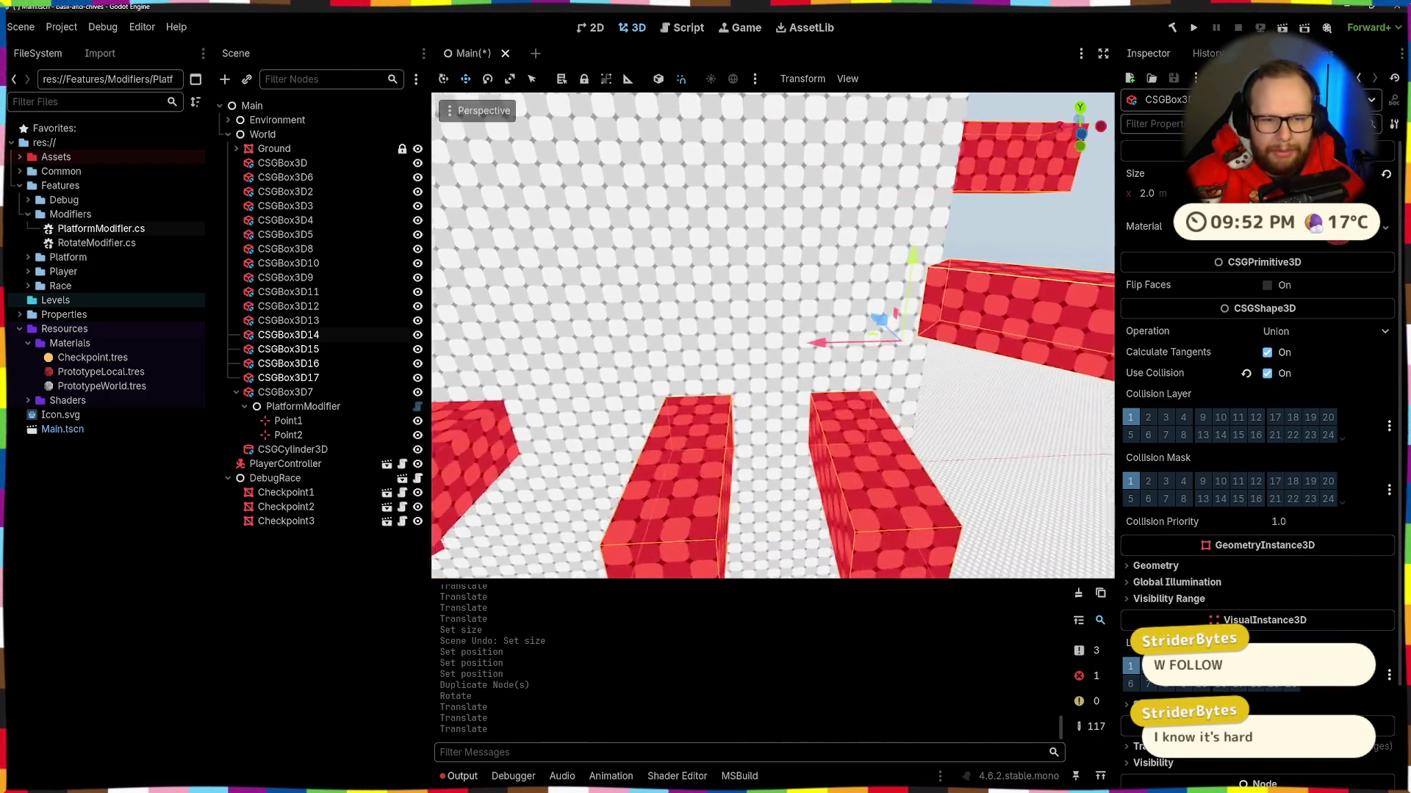
key(w)
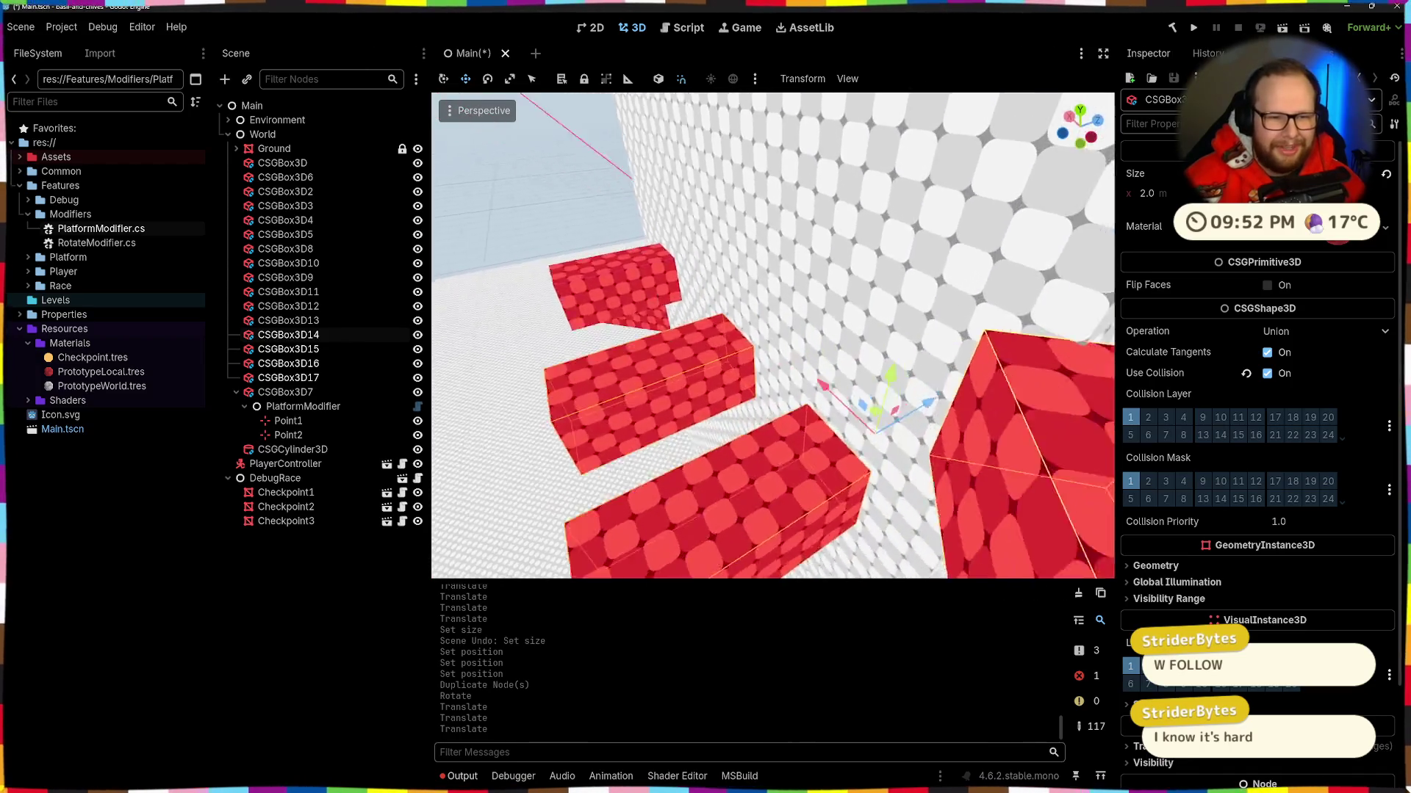
key(s)
key(s)
Step: Shift the copied boxes along the Z axis to their new spot on the wall
key(g)
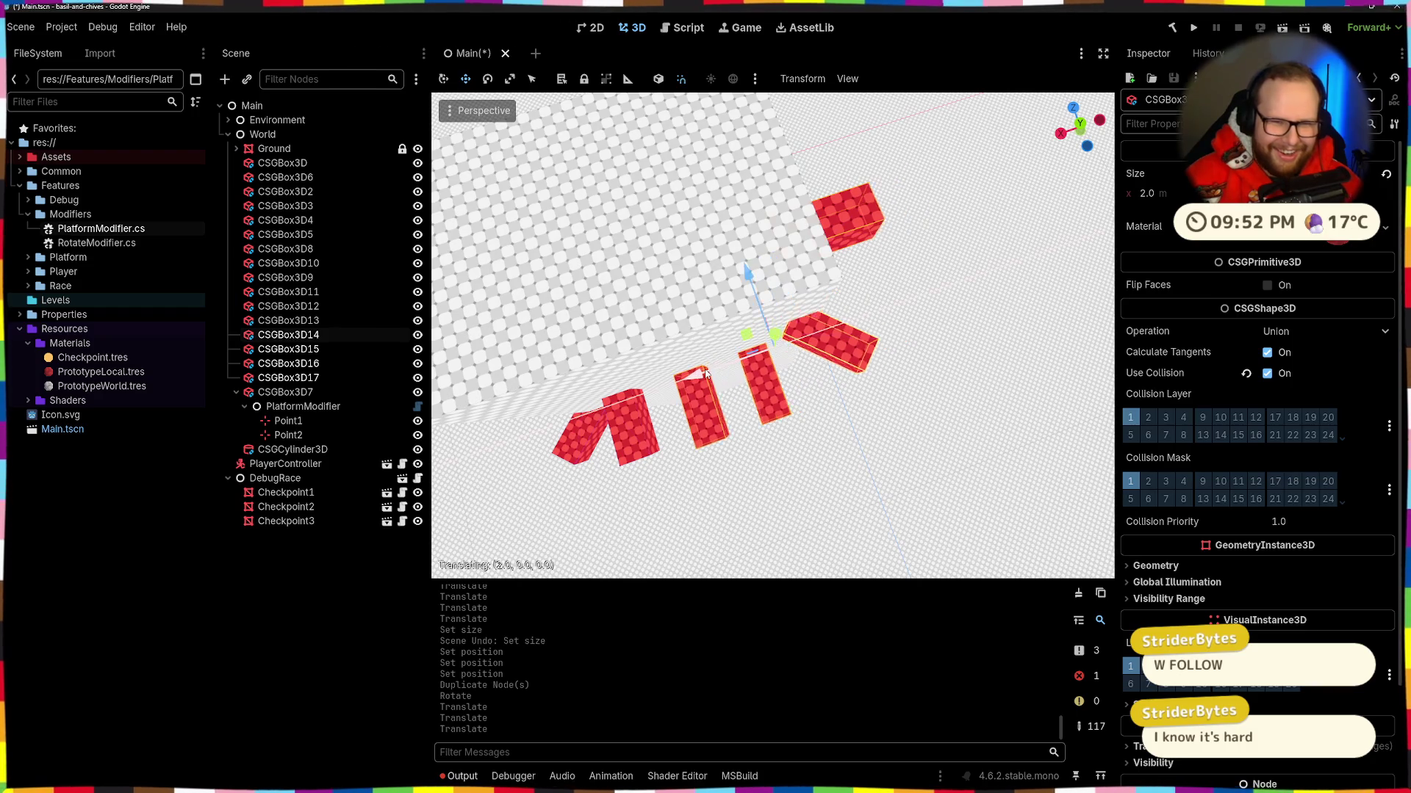
right_click(737, 368)
key(w)
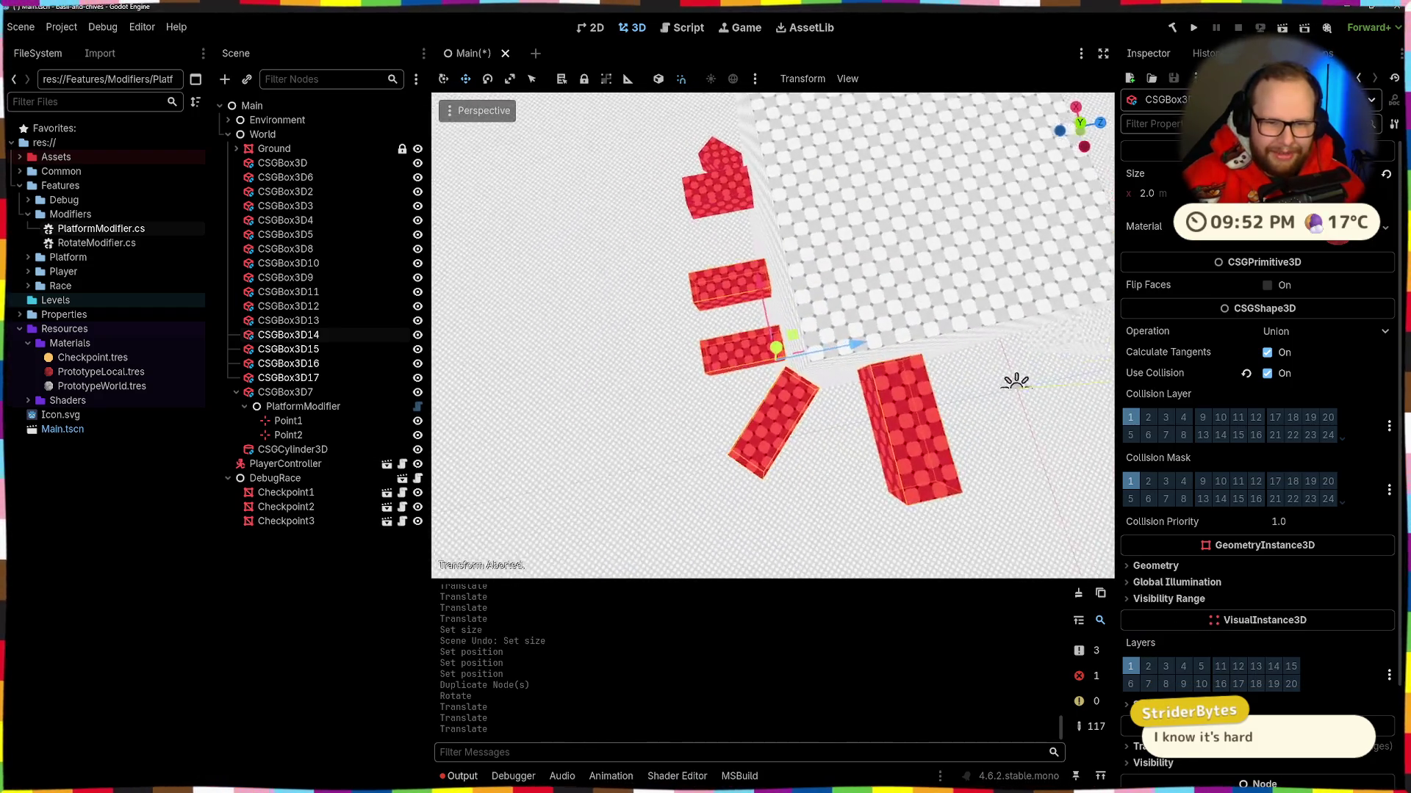
key(g)
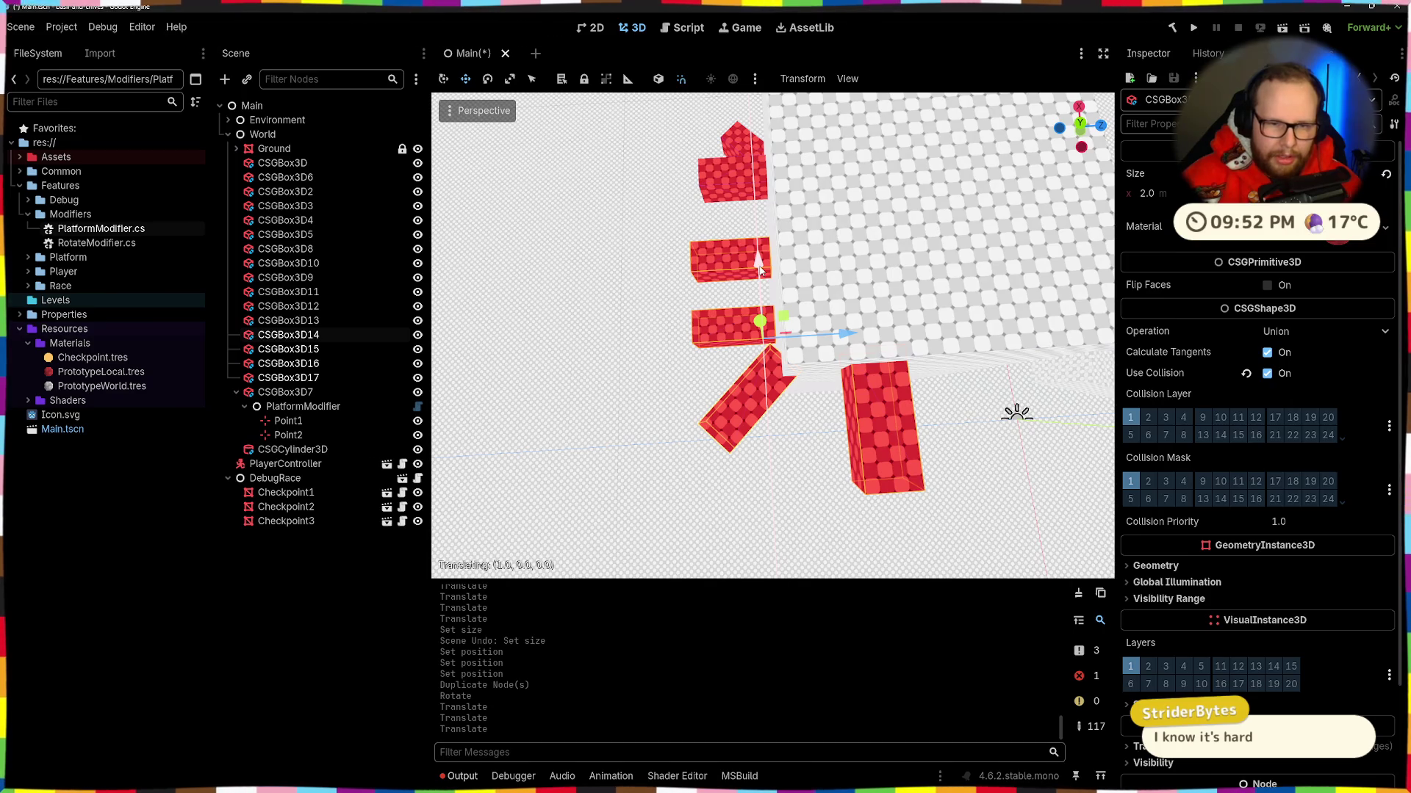
key(g)
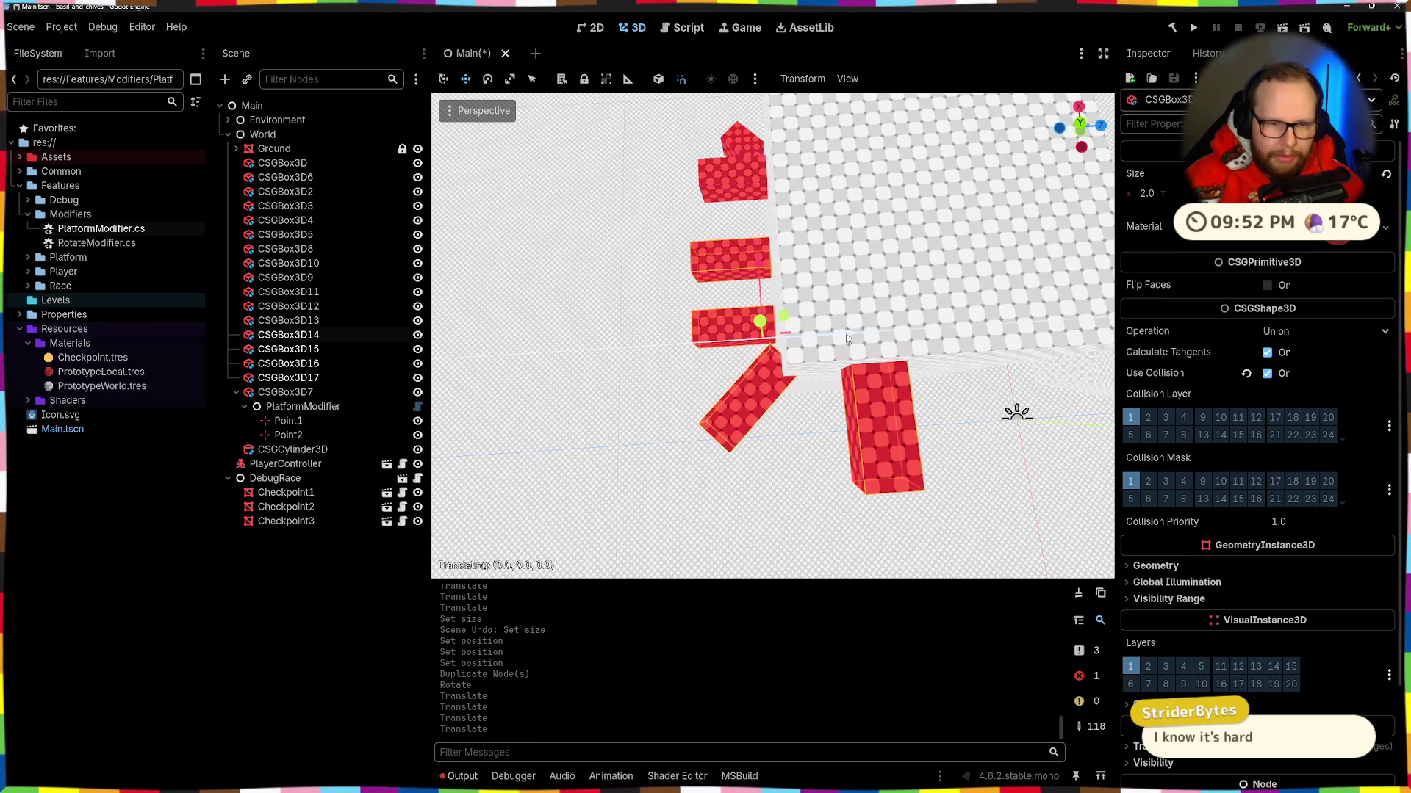
click(855, 335)
key(w)
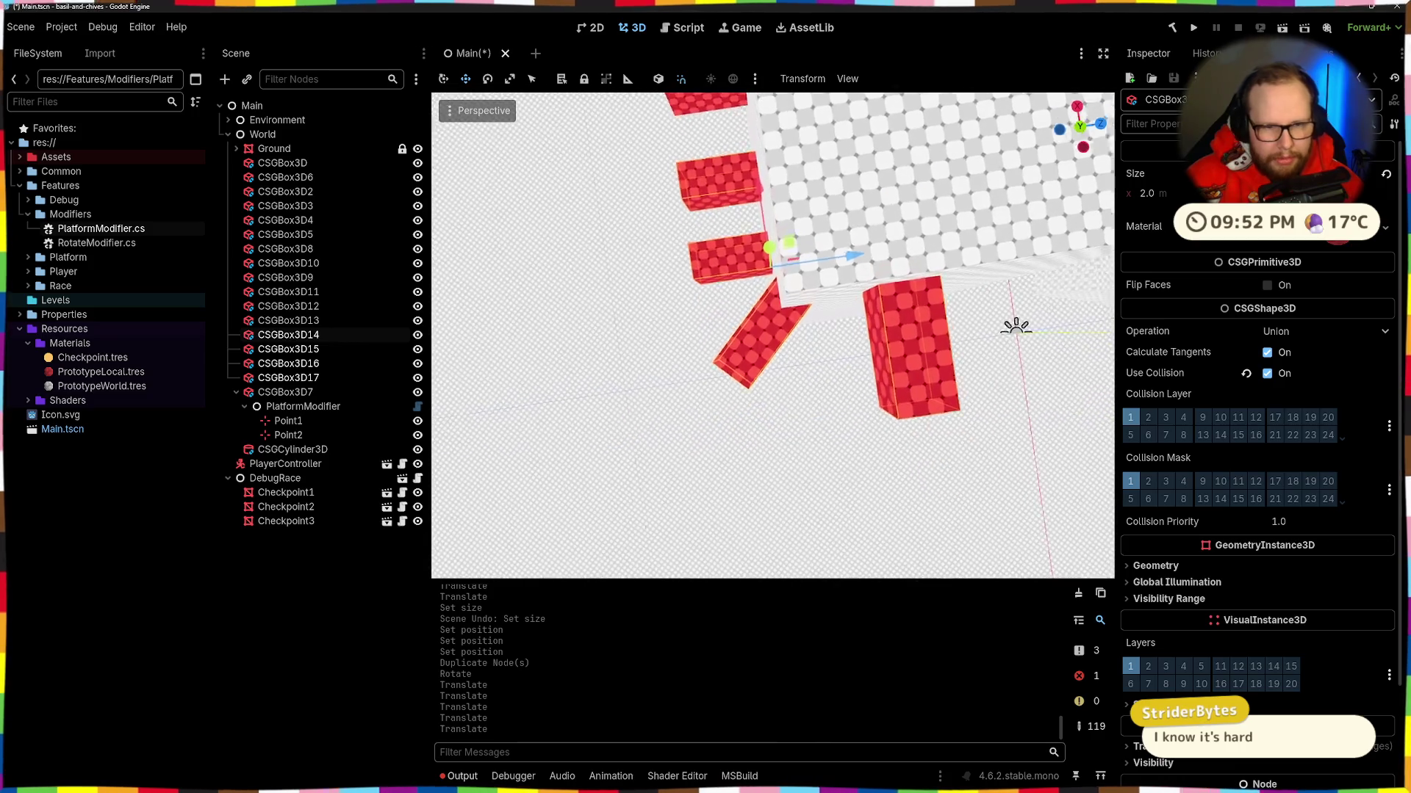